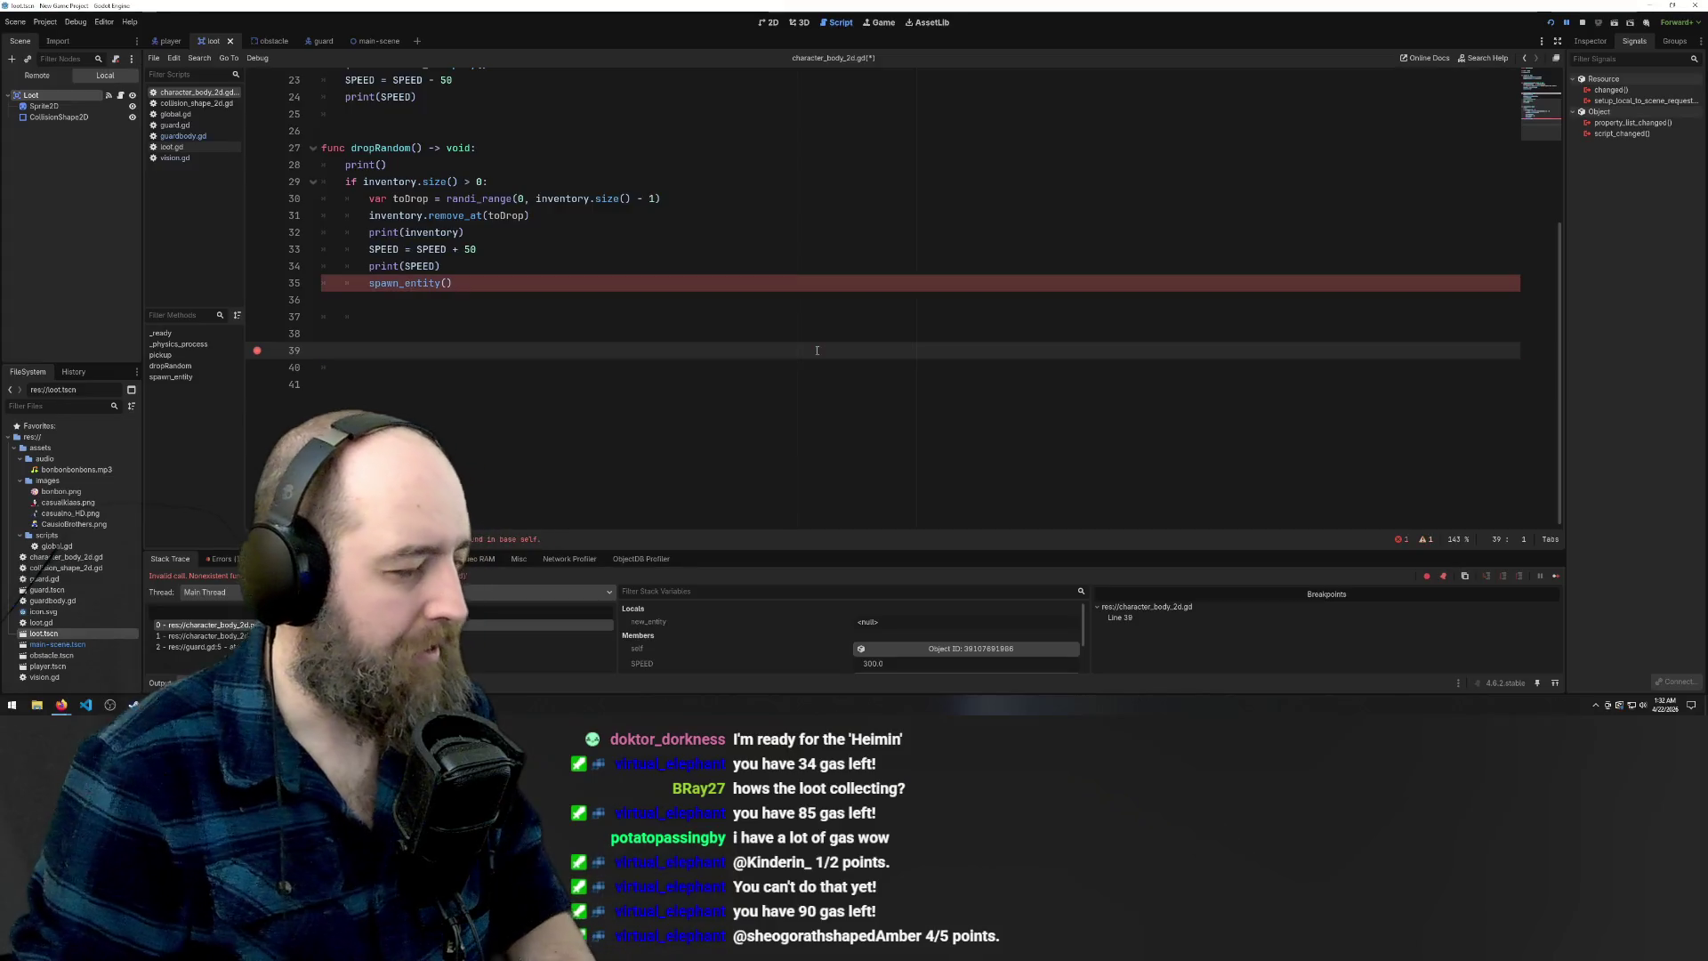
pyautogui.press('BackSpace')
pyautogui.press('BackSpace')
pyautogui.press('BackSpace')
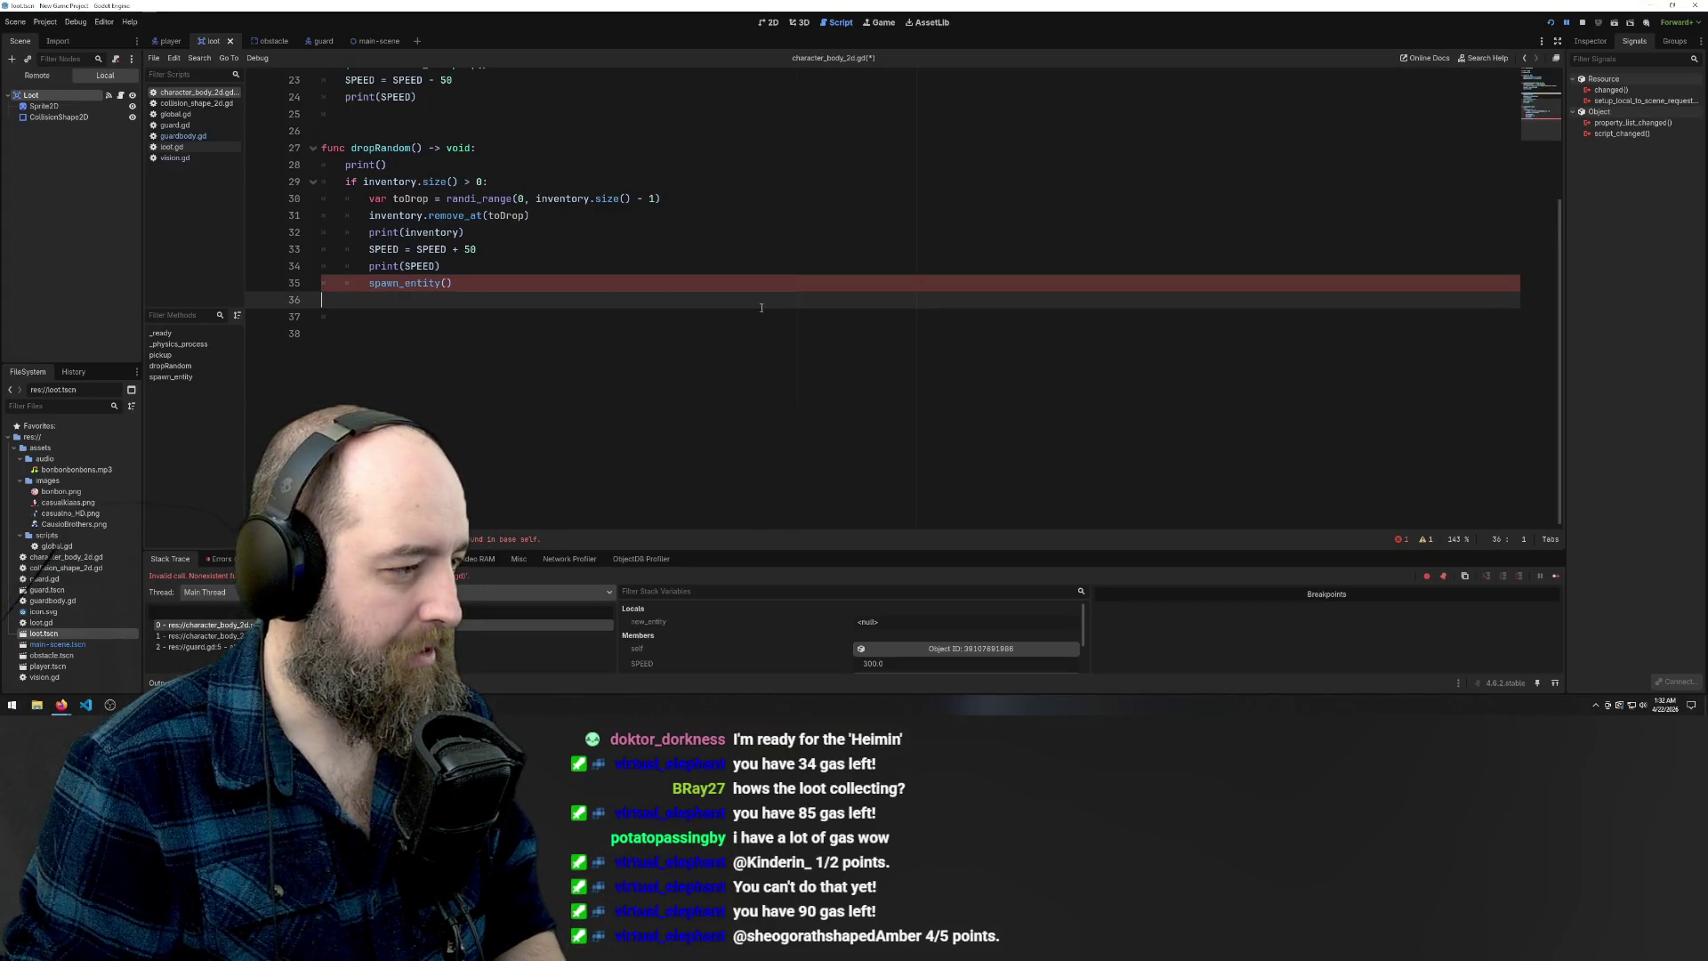
# Delete dropRandom's trailing blank lines, save, and start attaching a script to Stage in main-scene
pyautogui.click(632, 265)
pyautogui.hotkey('ctrl', 's')
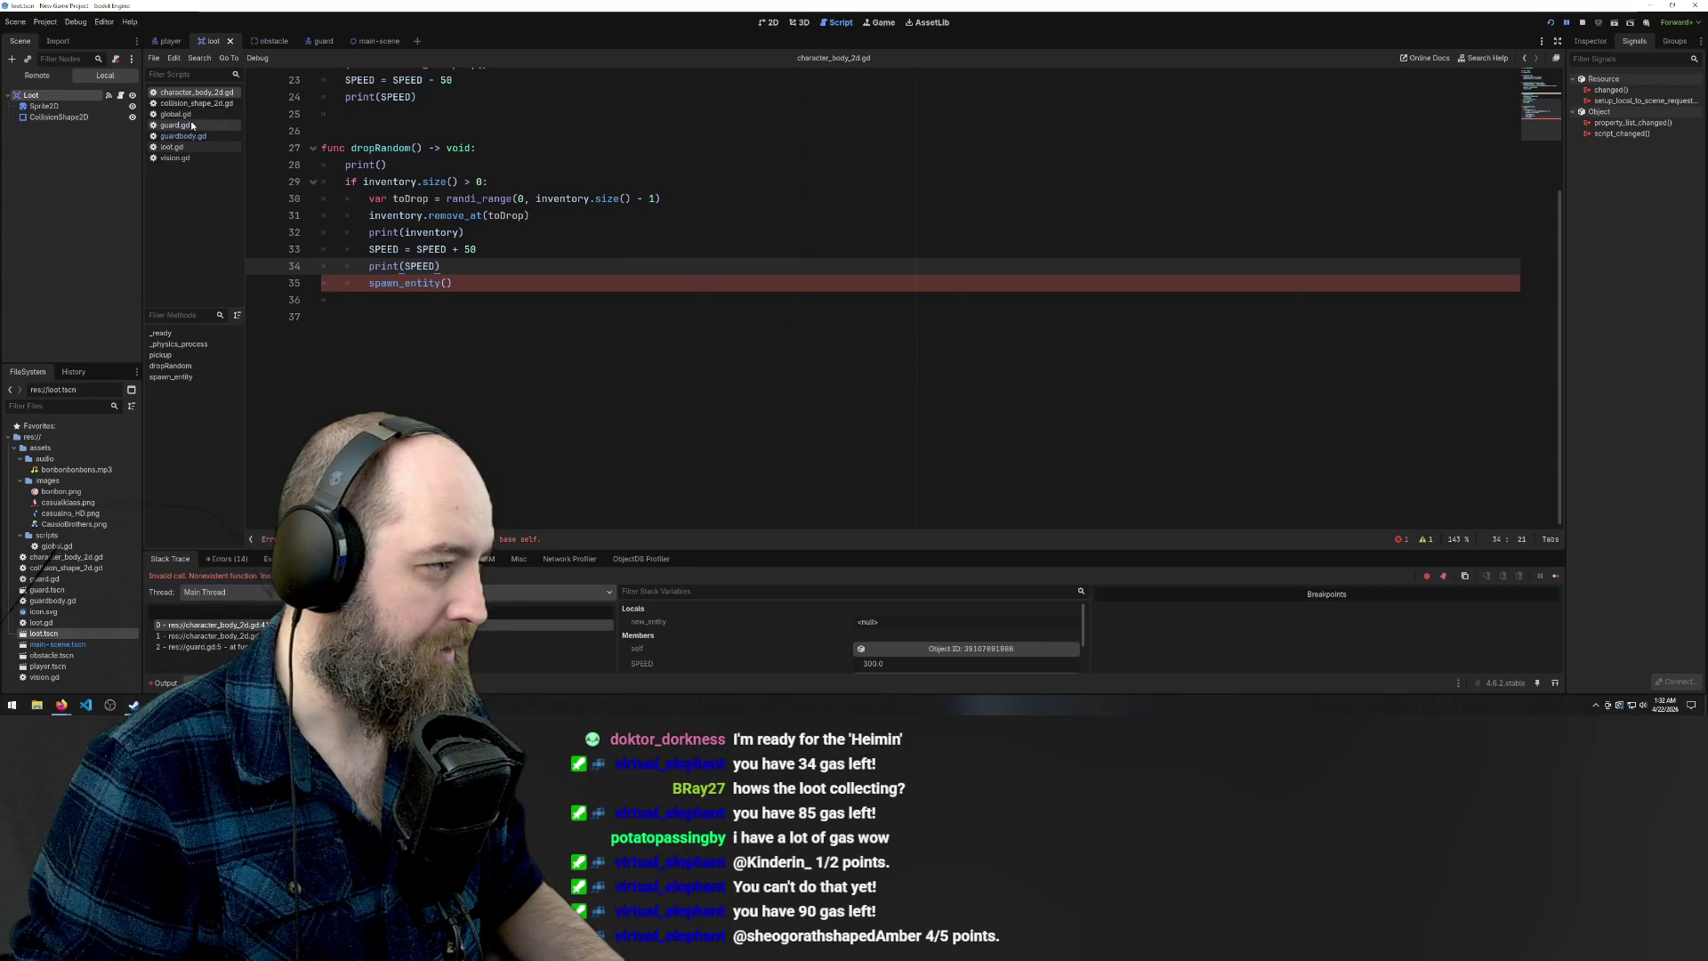
pyautogui.click(365, 41)
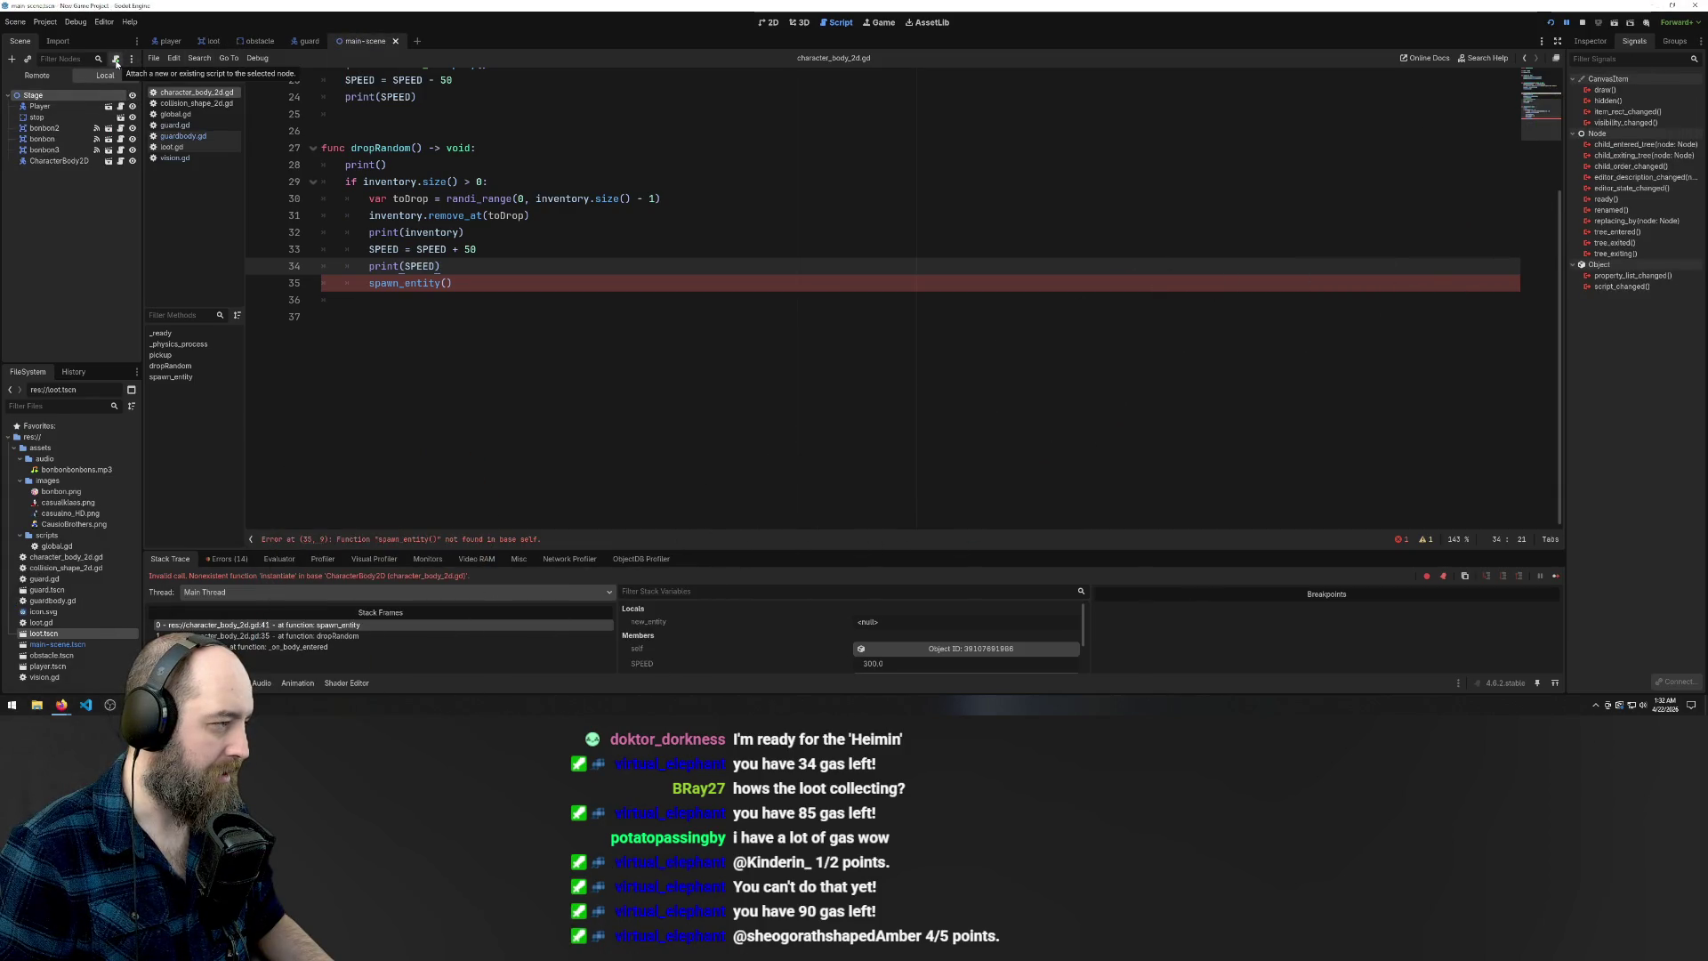
pyautogui.click(116, 60)
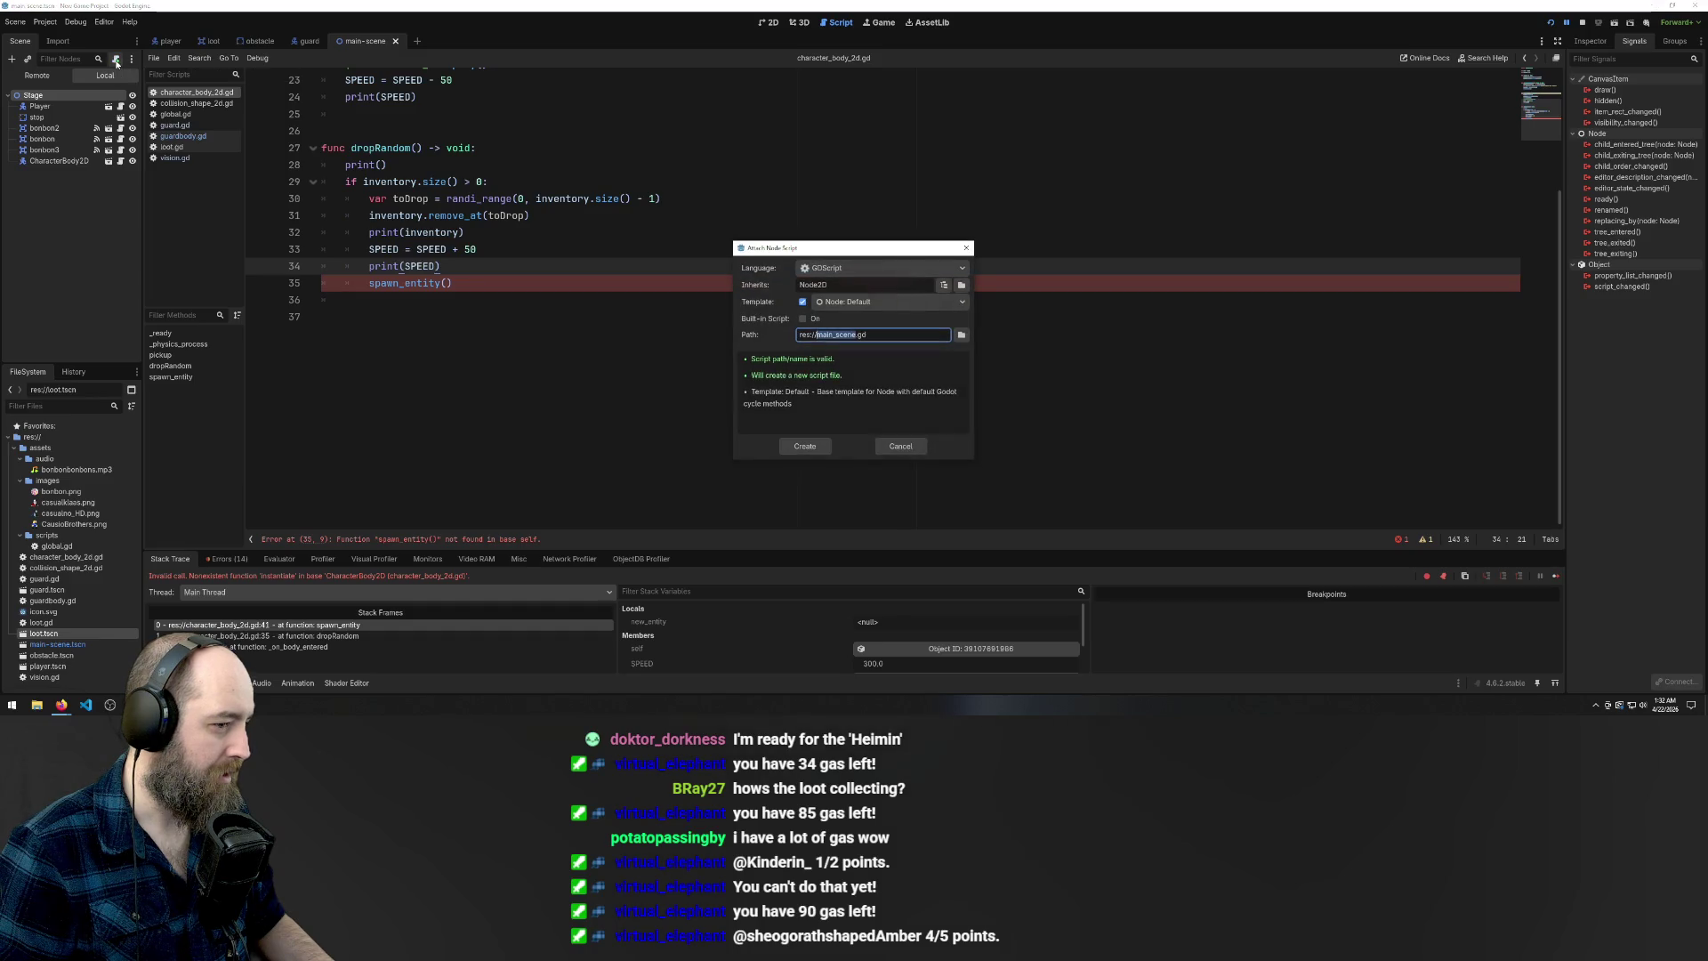
# Create main_scene.gd on Stage, paste in the spawn_entity function, and save it
pyautogui.click(805, 447)
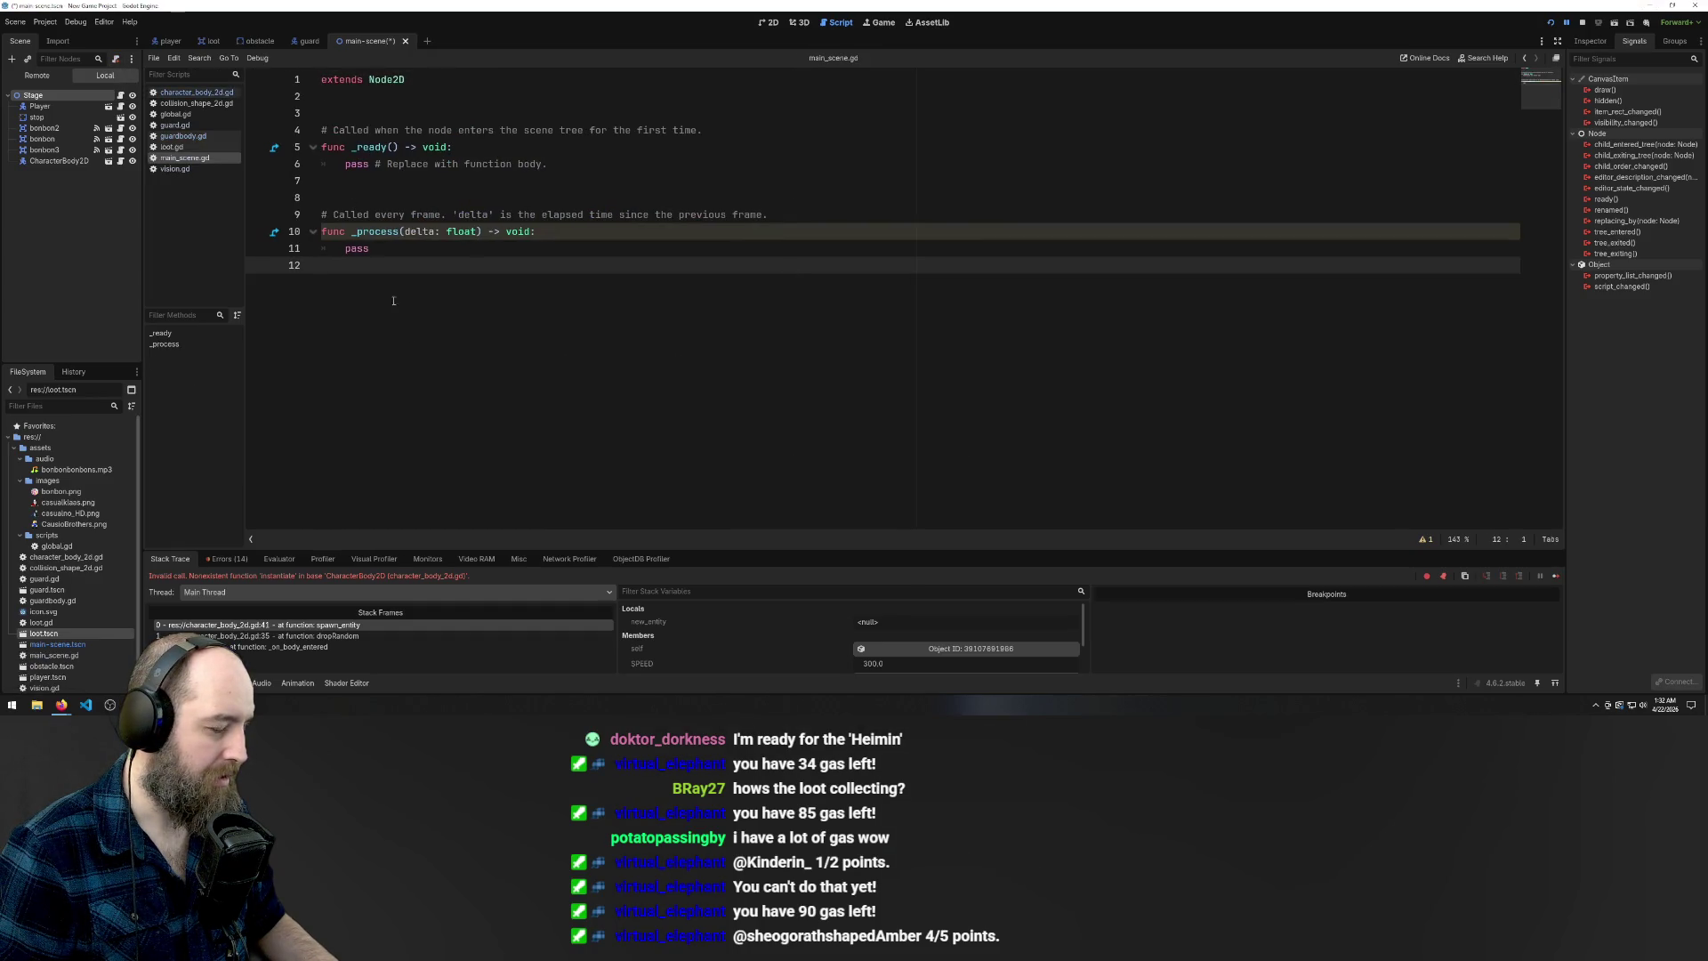
pyautogui.write('func spawn_entity() -> void: \t# 1. Create an instance of the scene \tvar new_entity = $".".instantiate()  \t# 2. Set its initial position (optional) \tnew_entity.position = Vector2(global.playerPosition)  \t# 3. Add it to the current scene so it becomes visible \tadd_child(new_entity)')
pyautogui.click(396, 254)
pyautogui.press('Return')
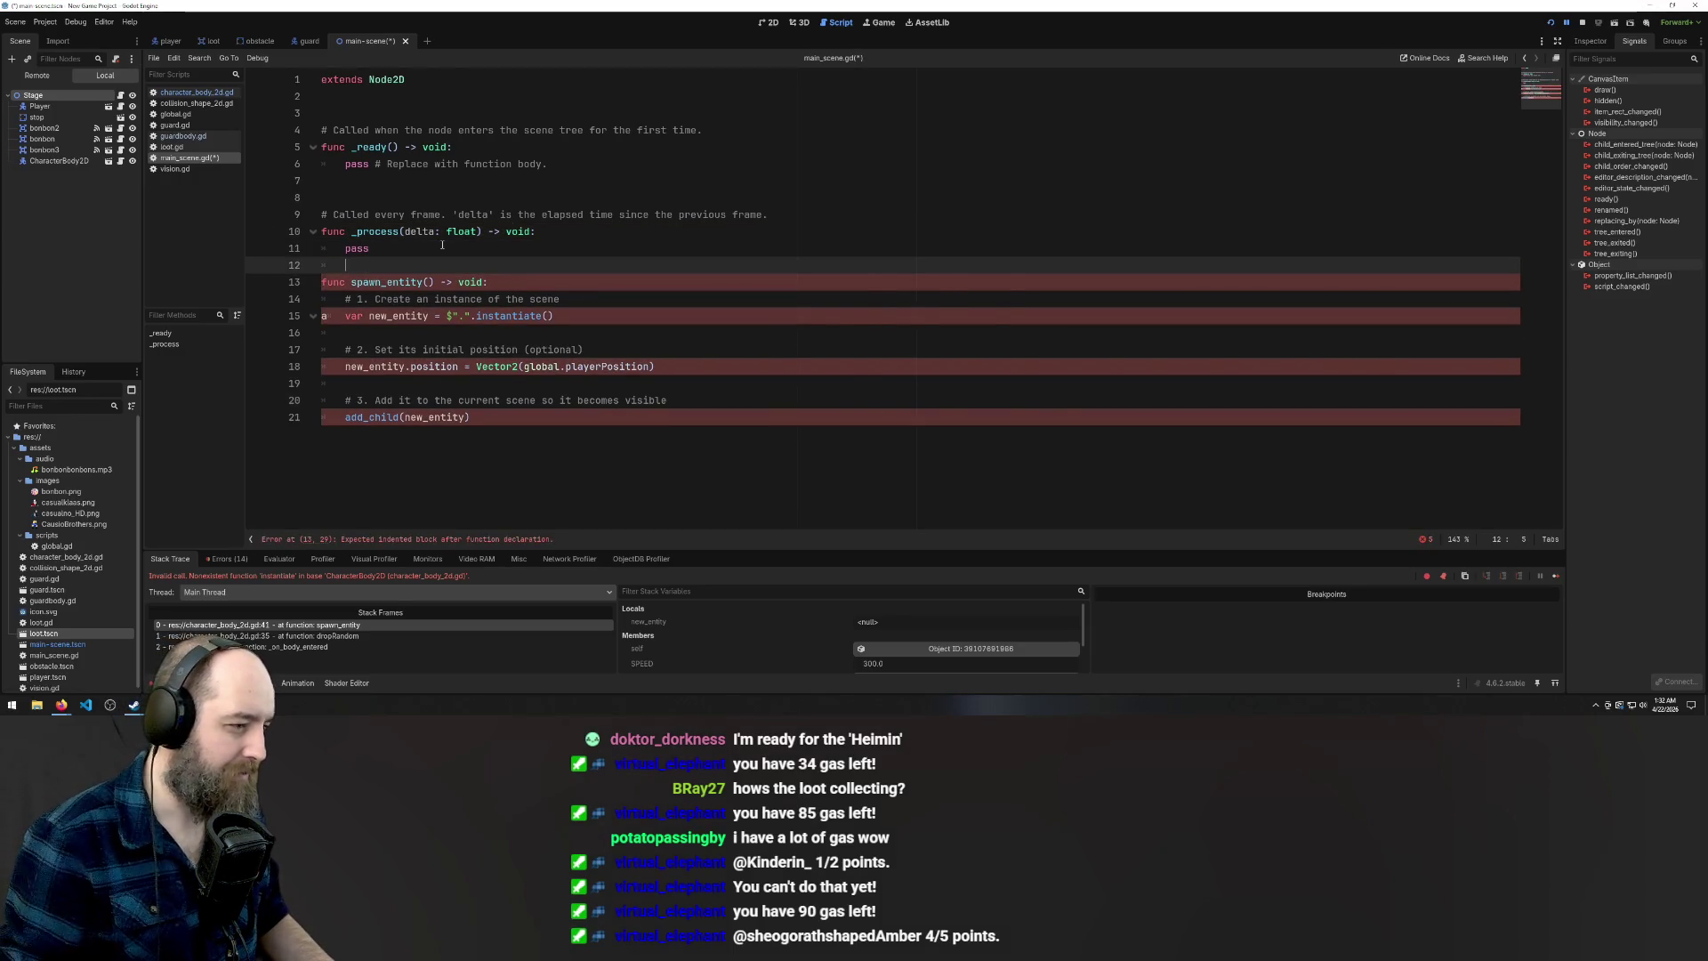
pyautogui.click(563, 214)
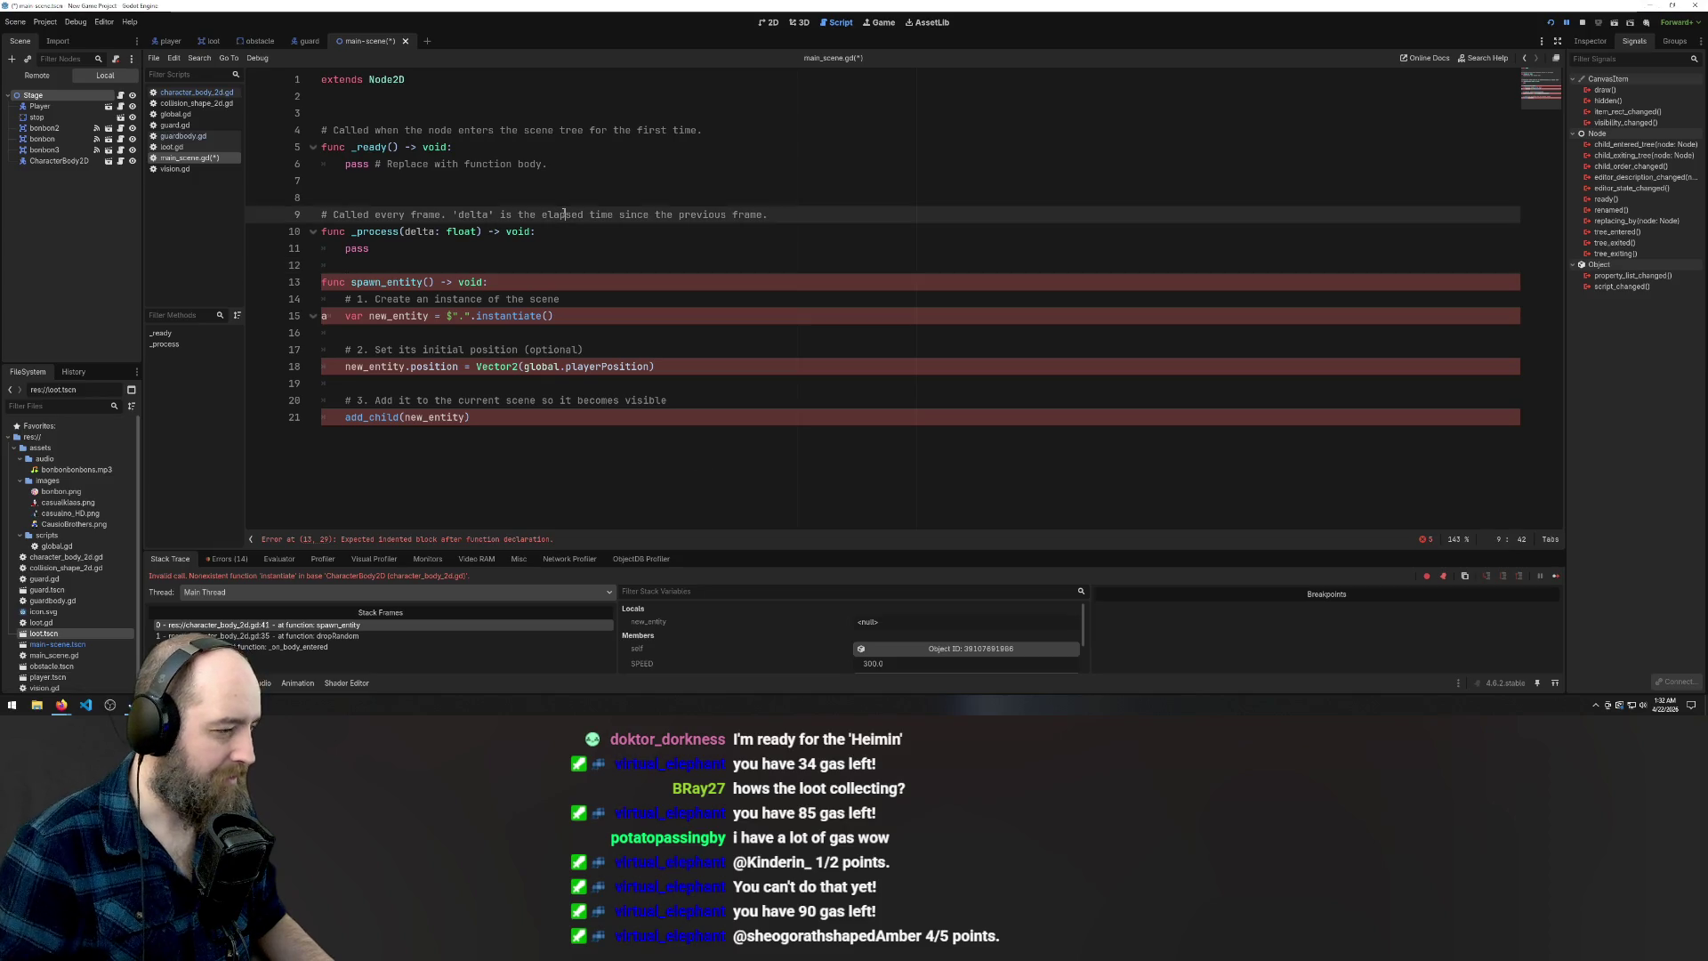
pyautogui.click(480, 277)
pyautogui.hotkey('ctrl', 's')
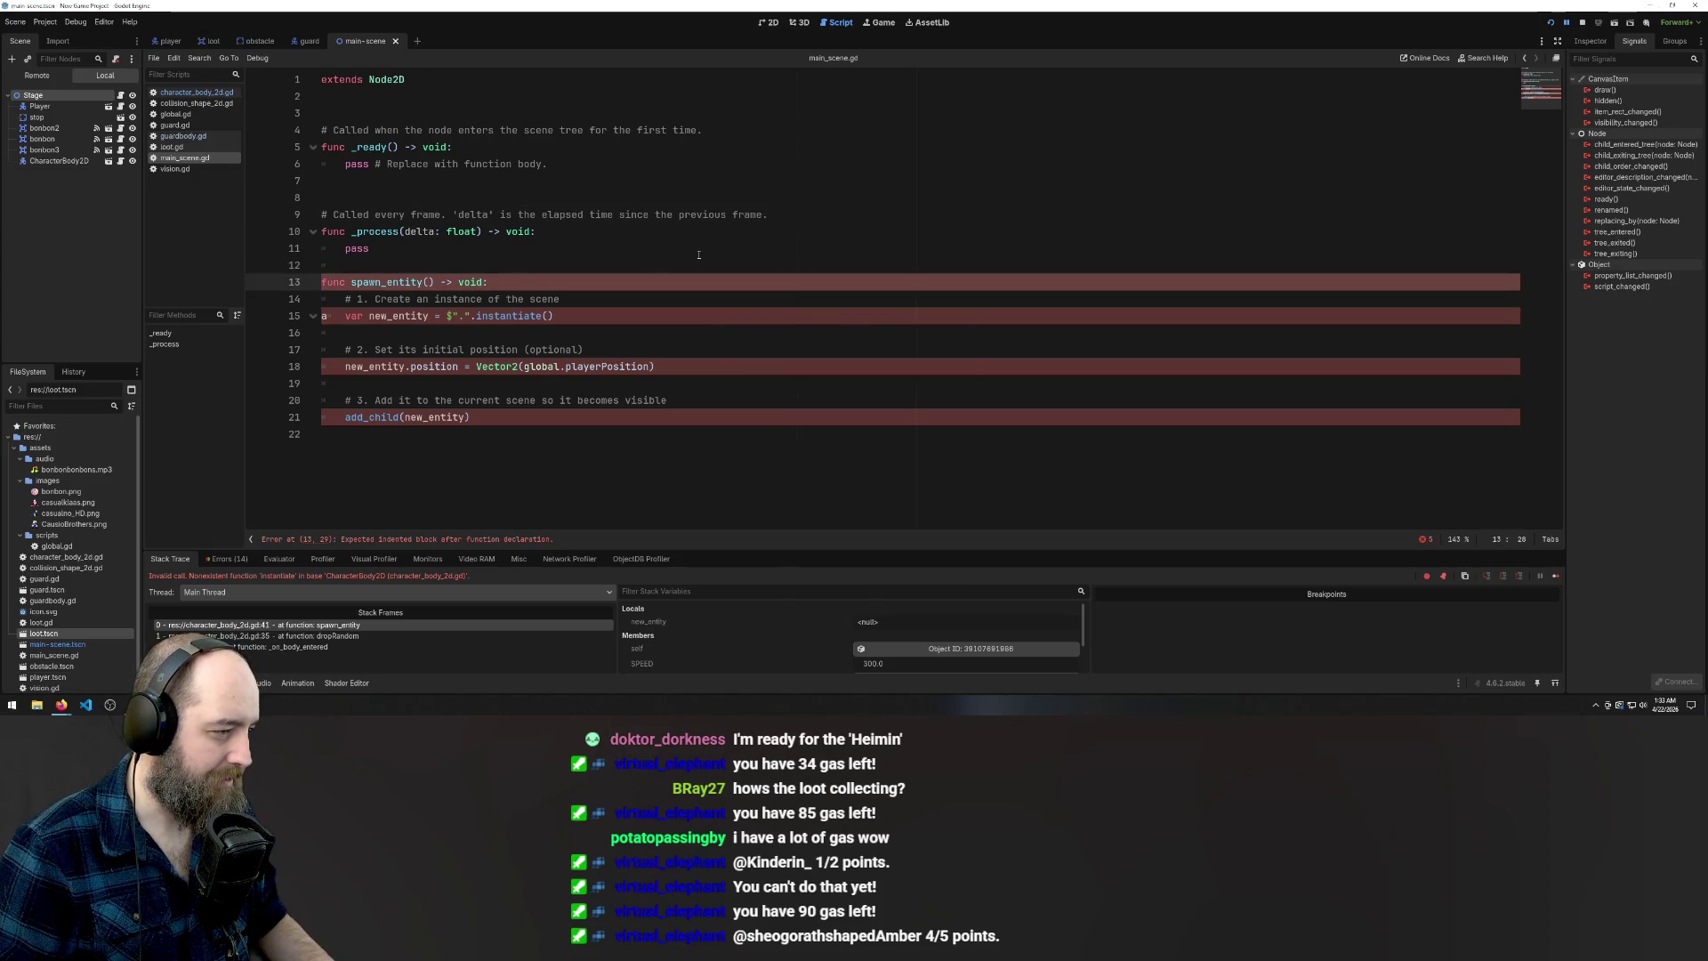
# Fix the indentation errors in spawn_entity by undoing the stray character
pyautogui.click(375, 282)
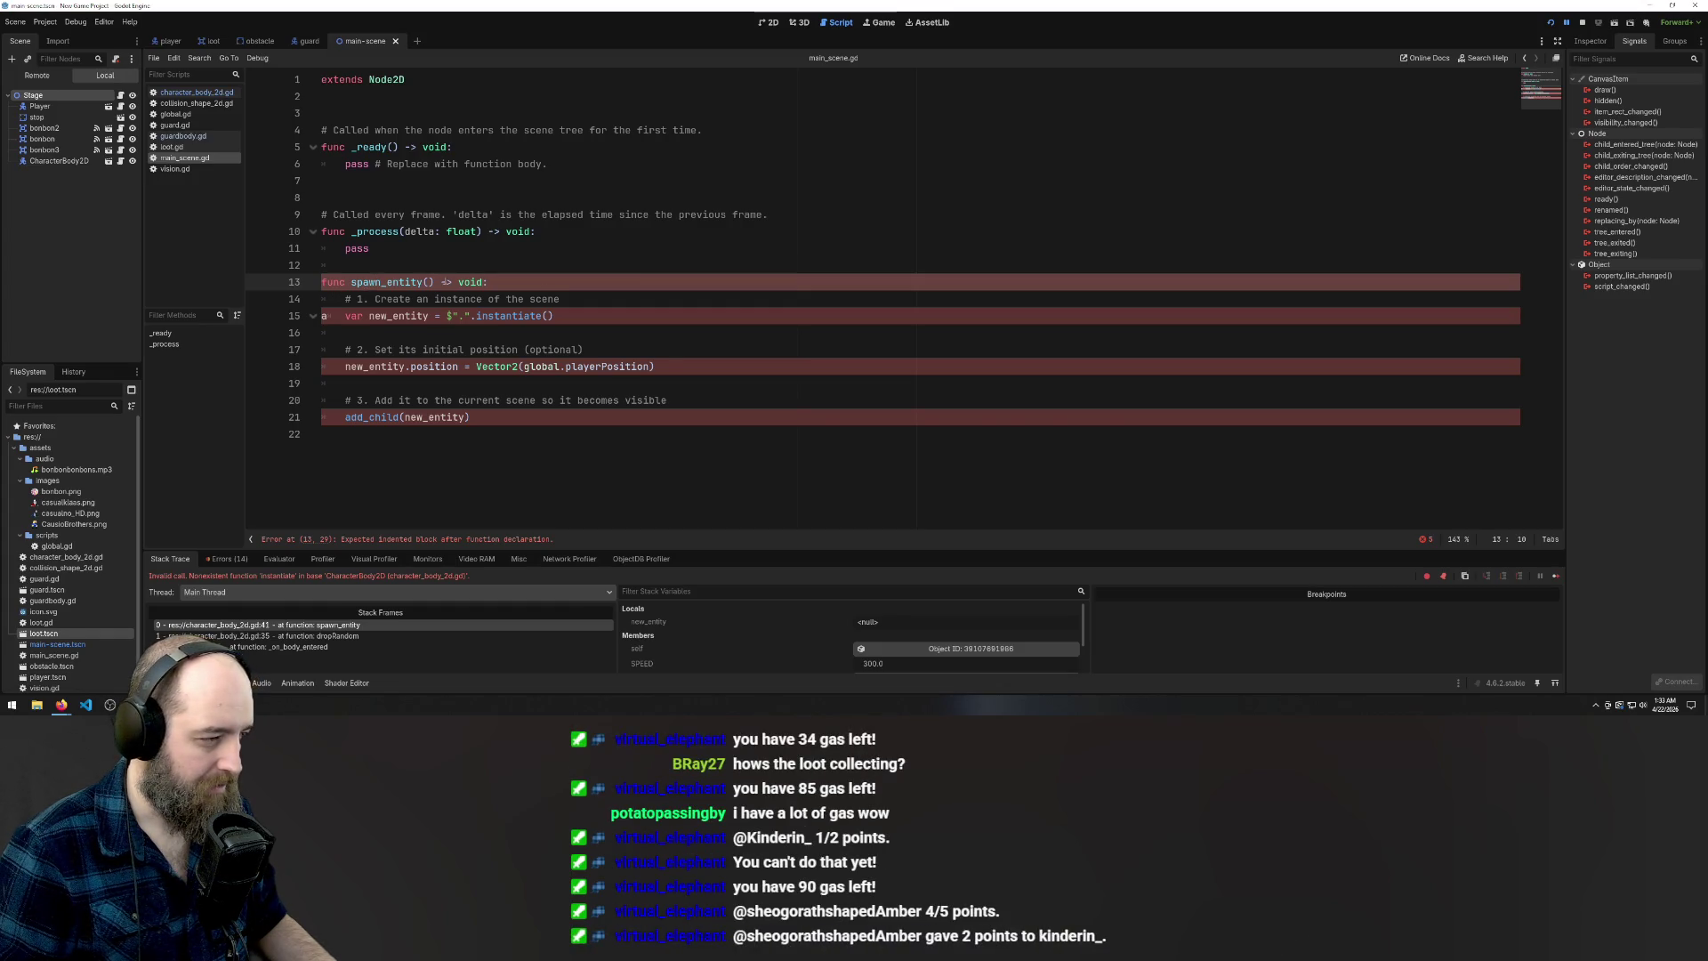
pyautogui.click(469, 514)
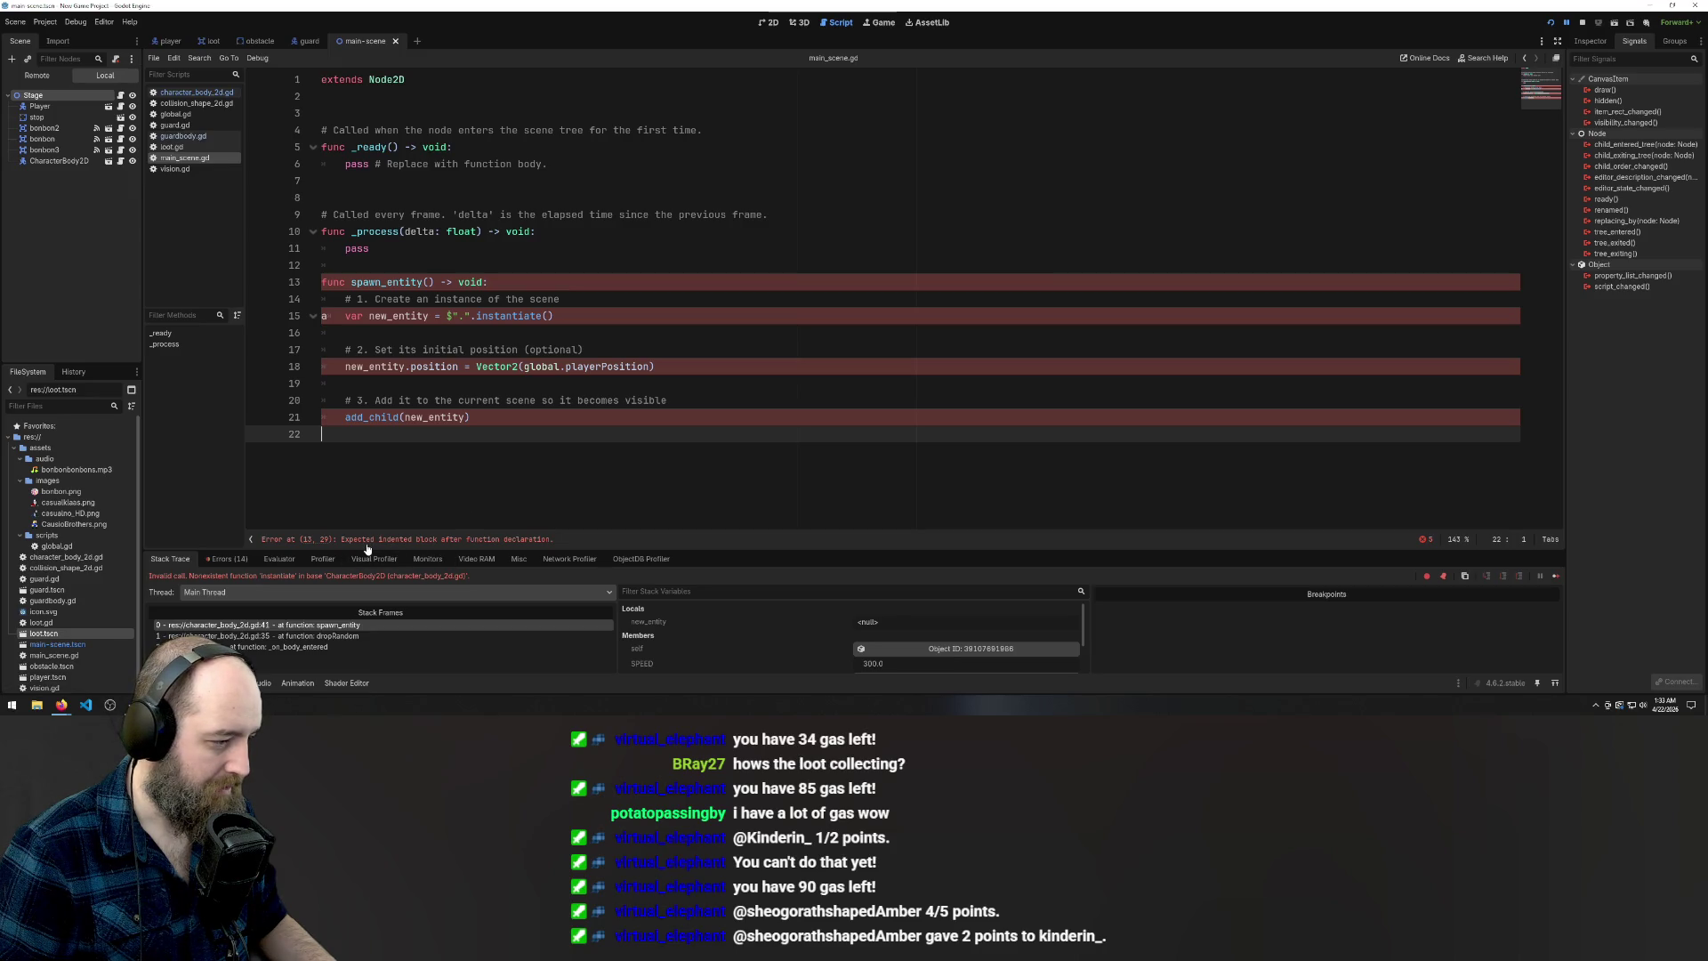
pyautogui.moveTo(387, 426)
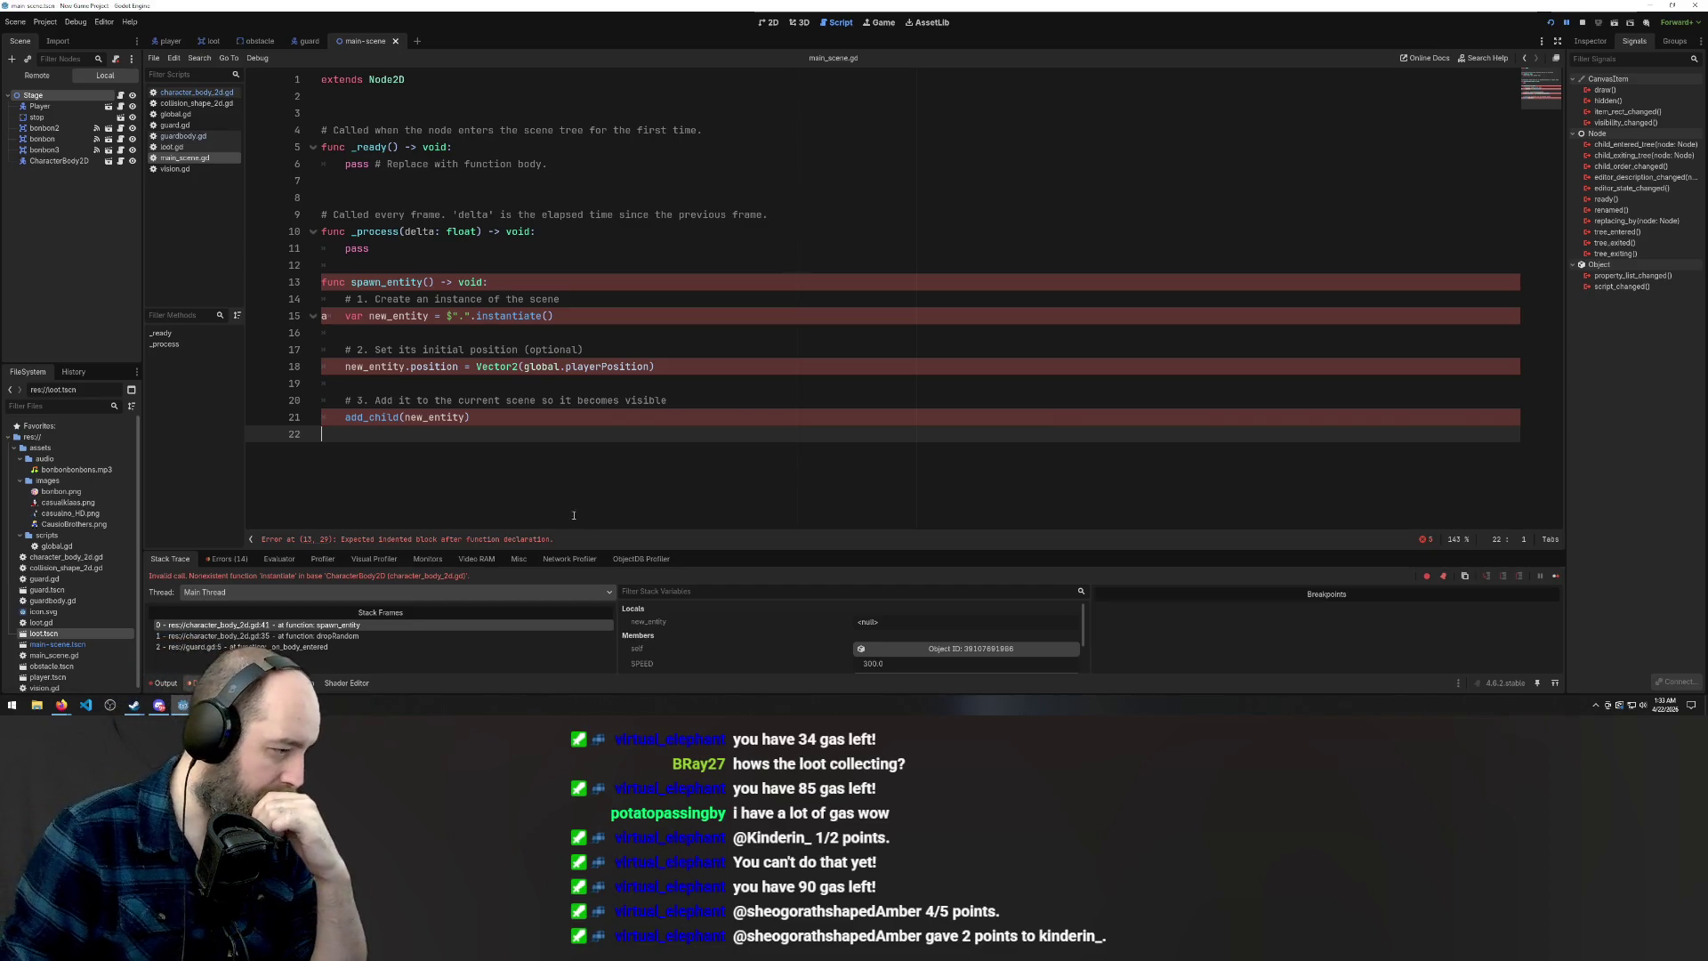
pyautogui.hotkey('ctrl', 'z')
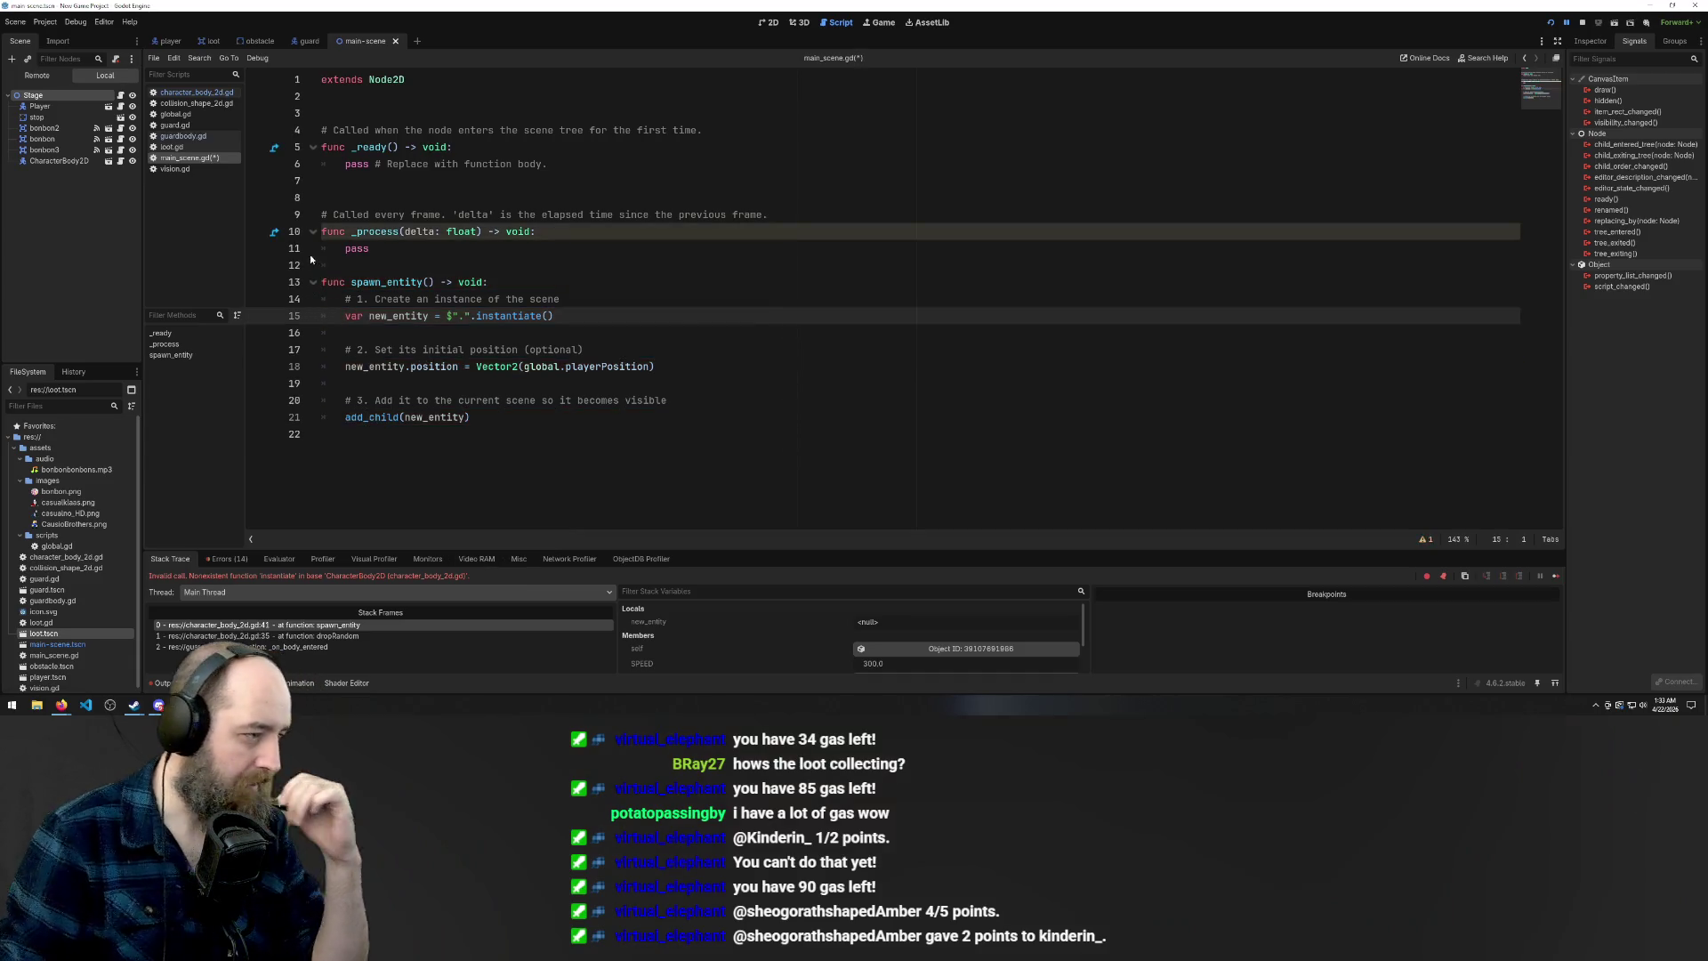
# Save main_scene.gd and insert a blank line before the spawn_entity function
pyautogui.press('Down')
pyautogui.click(625, 162)
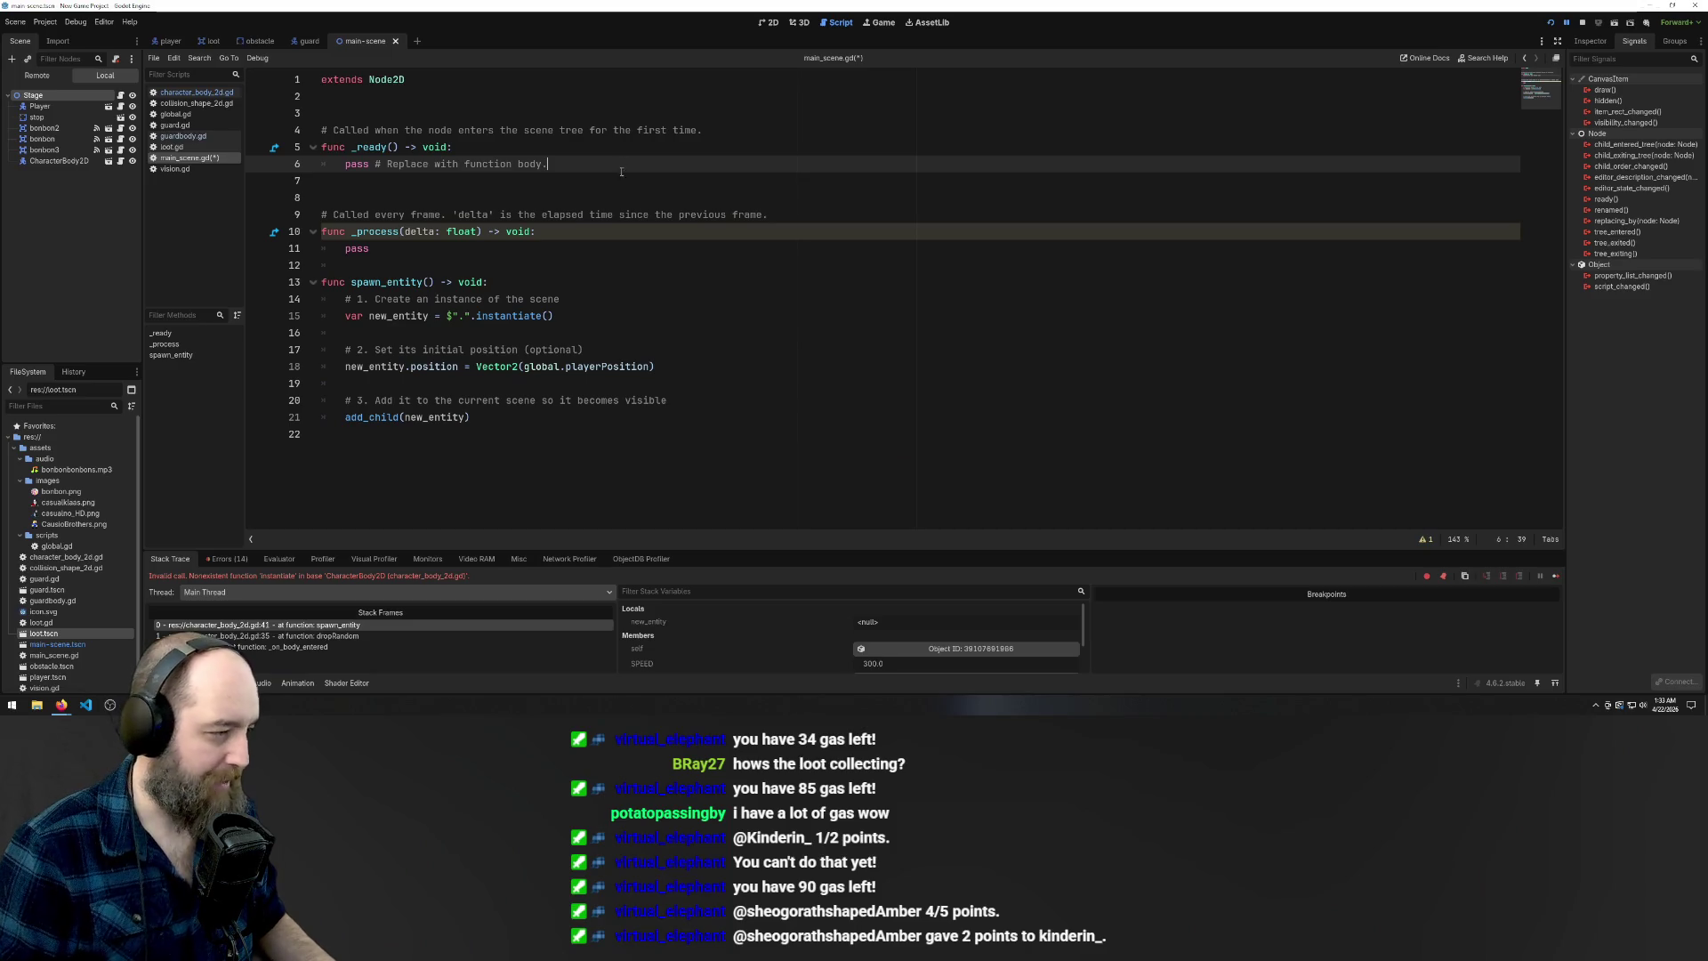
pyautogui.hotkey('ctrl', 's')
pyautogui.click(380, 267)
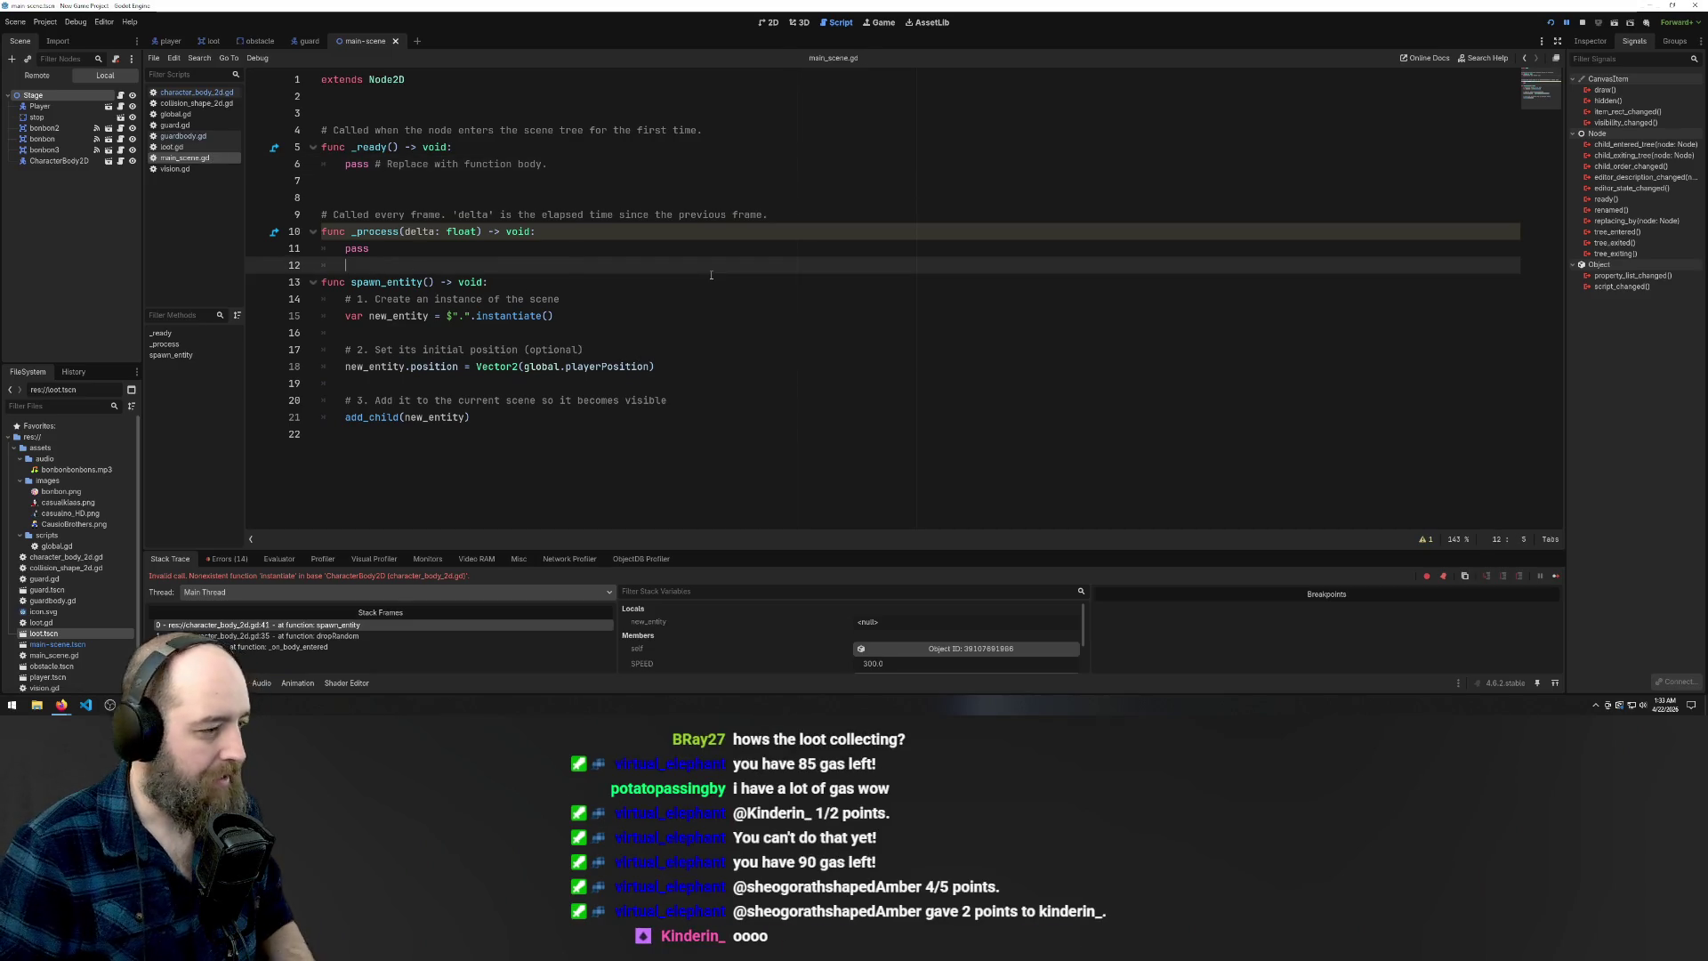
pyautogui.press('Return')
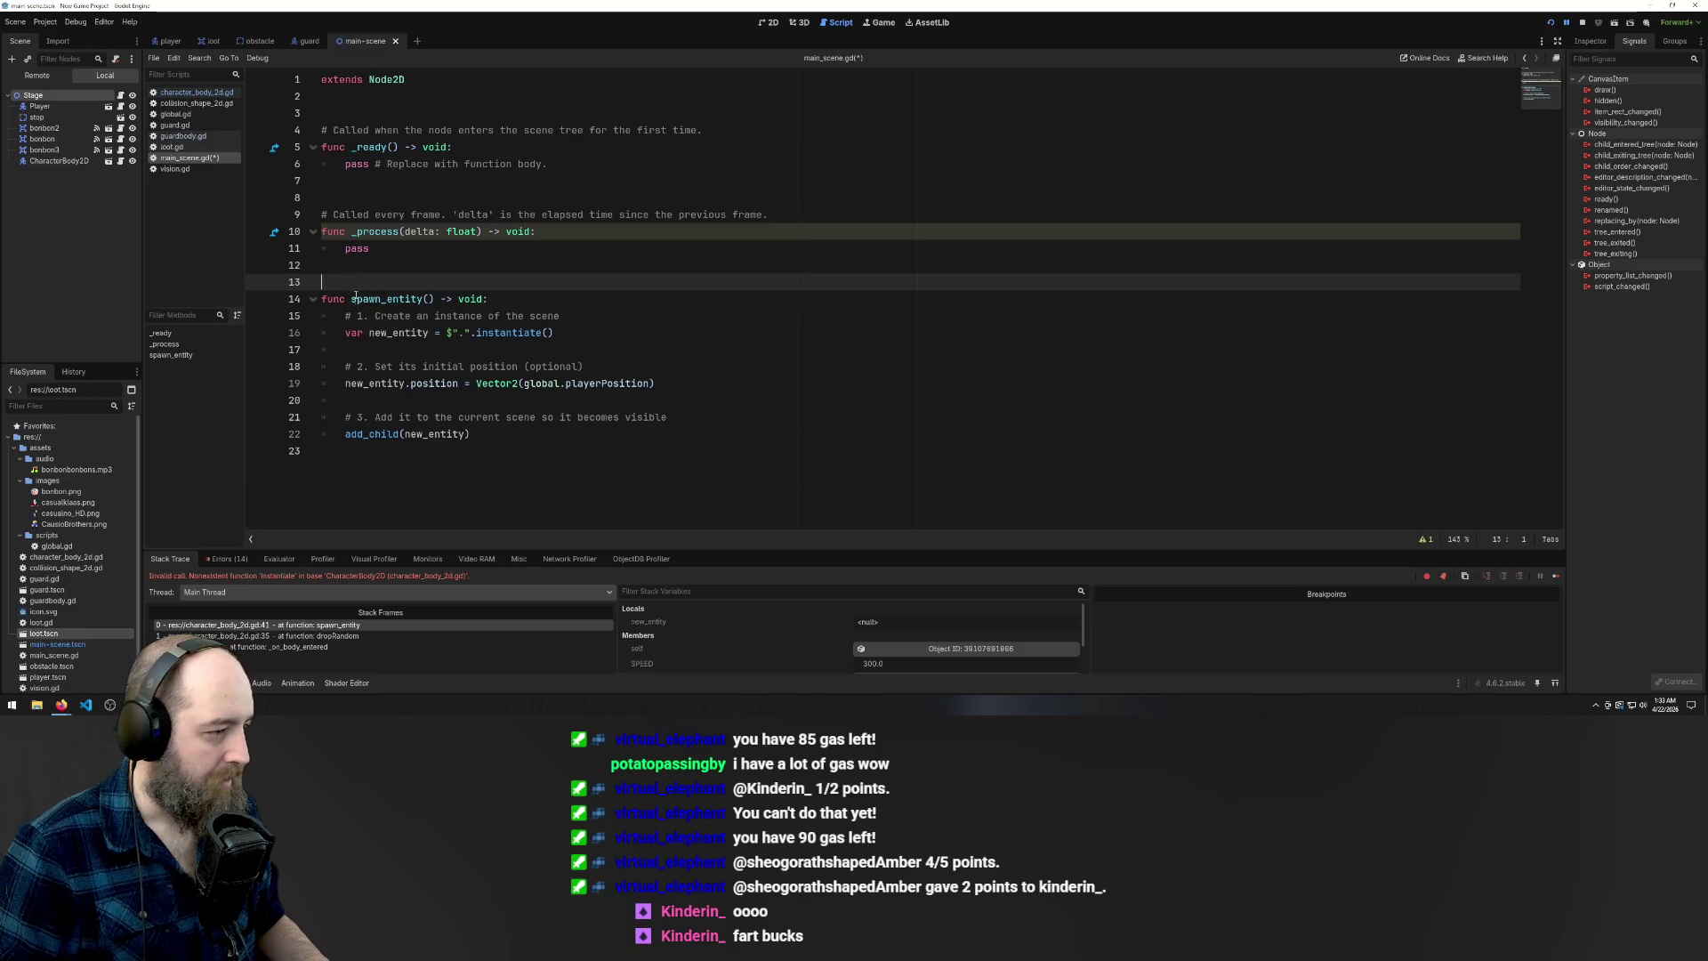
pyautogui.moveTo(351, 301)
pyautogui.mouseDown()
pyautogui.moveTo(488, 300)
pyautogui.moveTo(436, 300)
pyautogui.mouseUp()
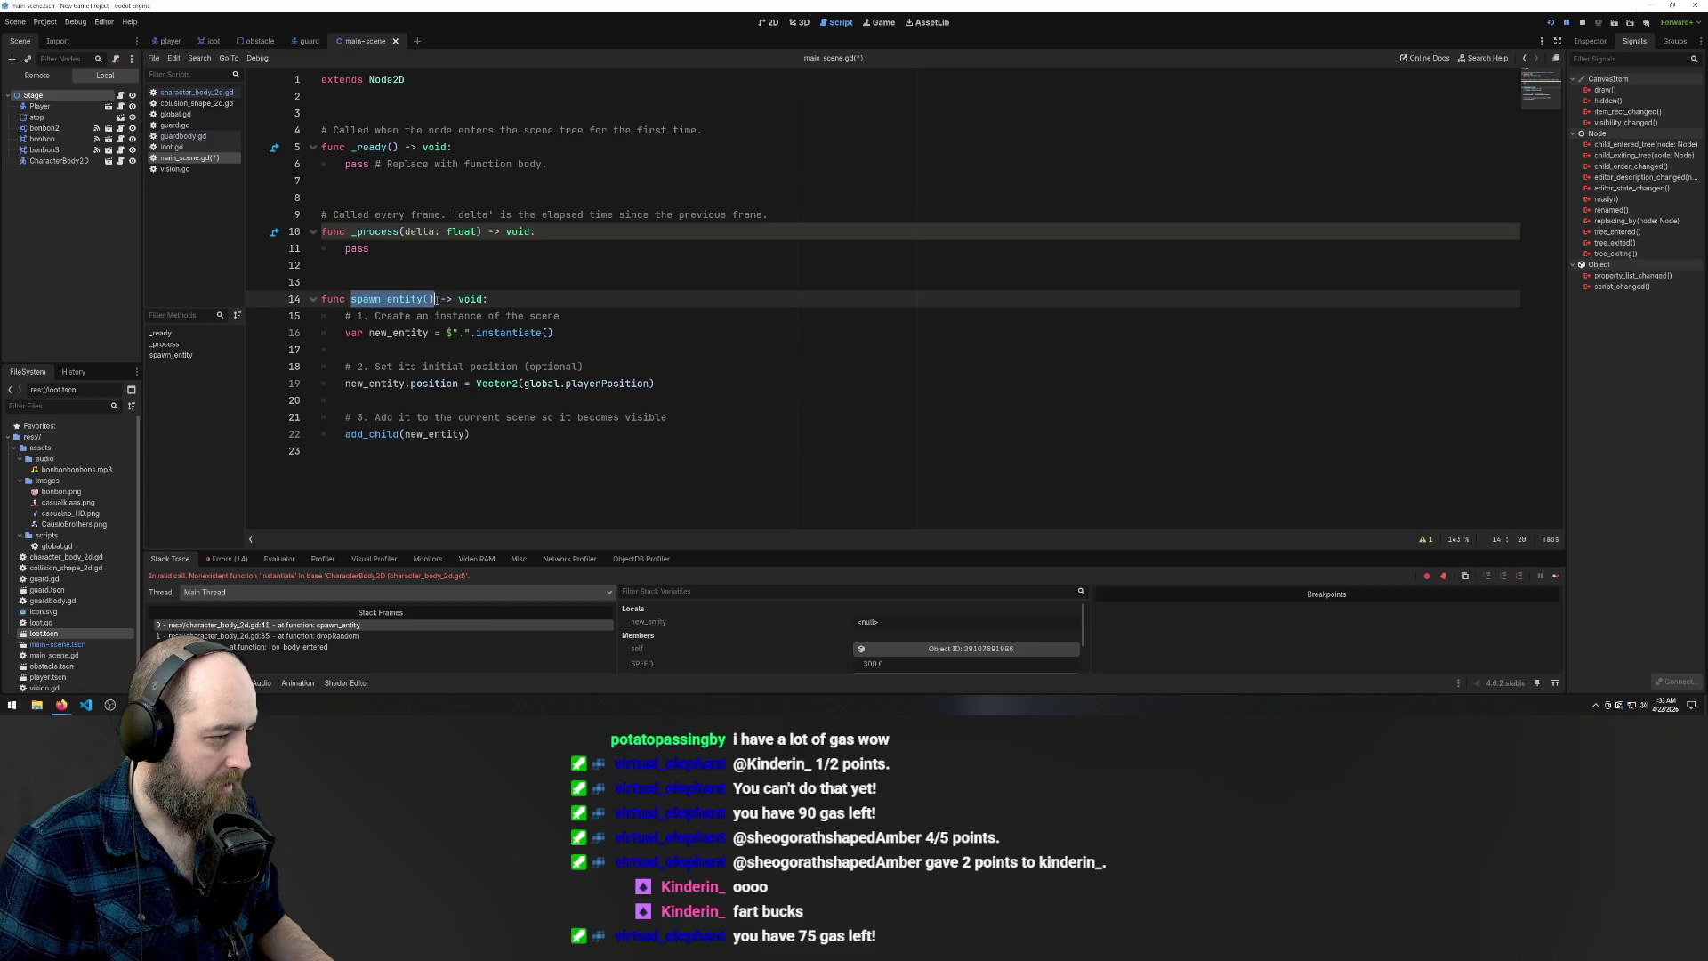
# Add a new indented line in _ready and run the project with F5
pyautogui.click(483, 163)
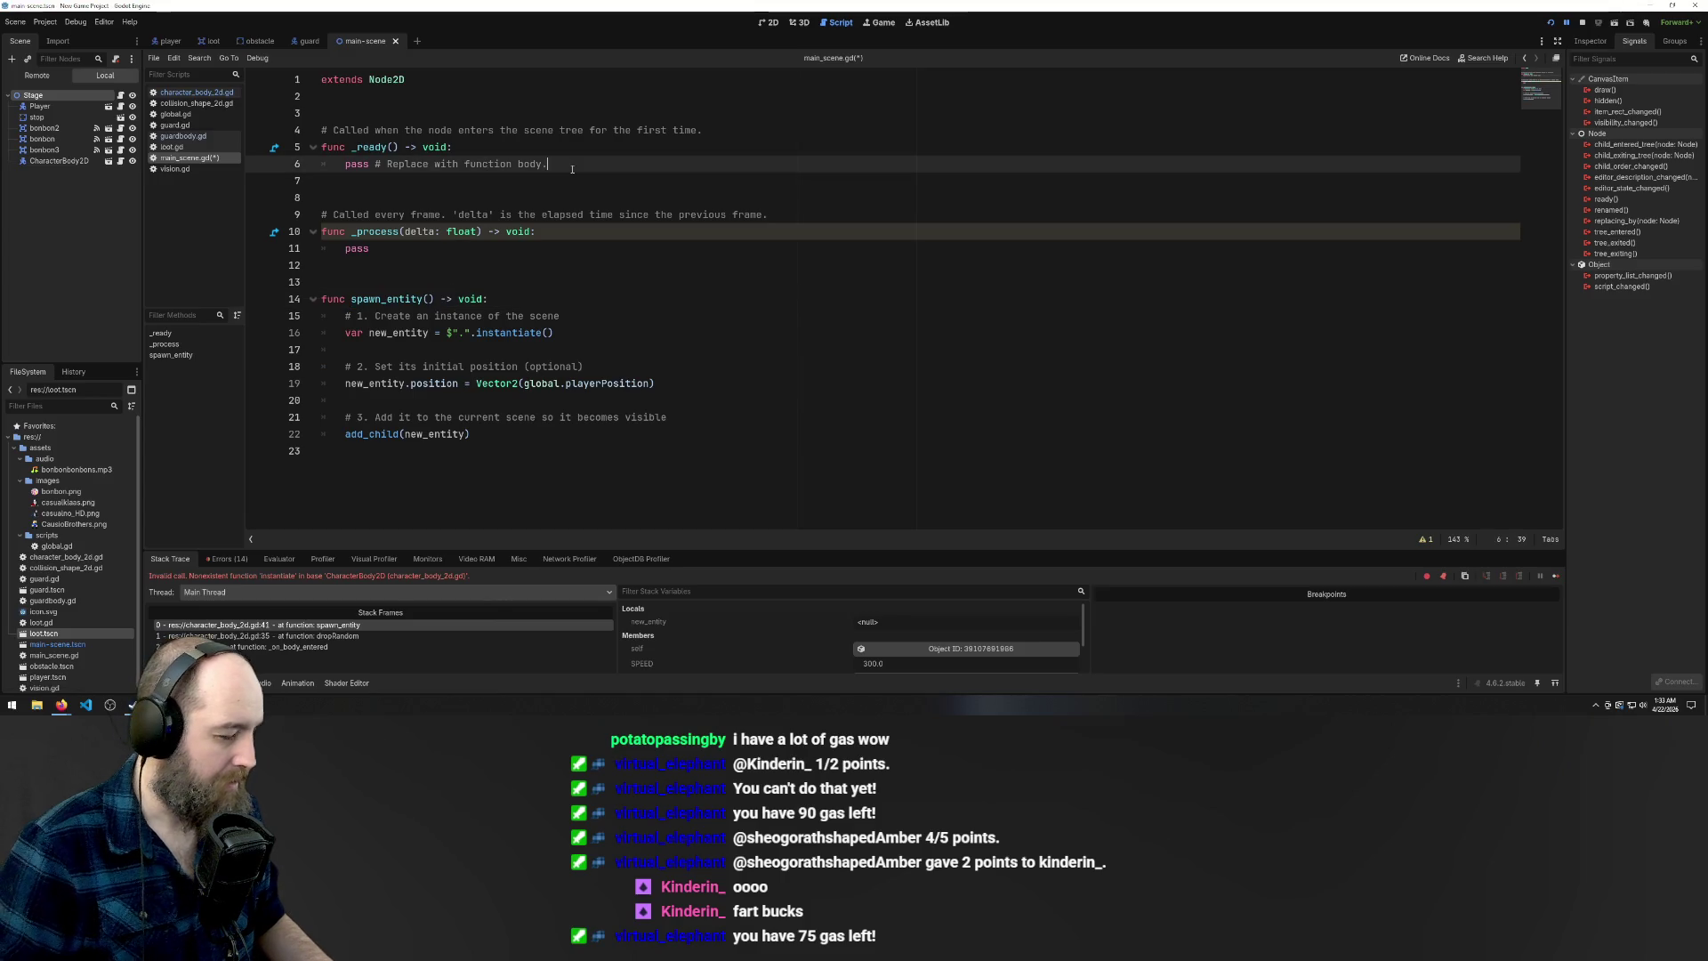
pyautogui.click(498, 149)
pyautogui.press('Return')
pyautogui.press('Tab')
pyautogui.write('\\')
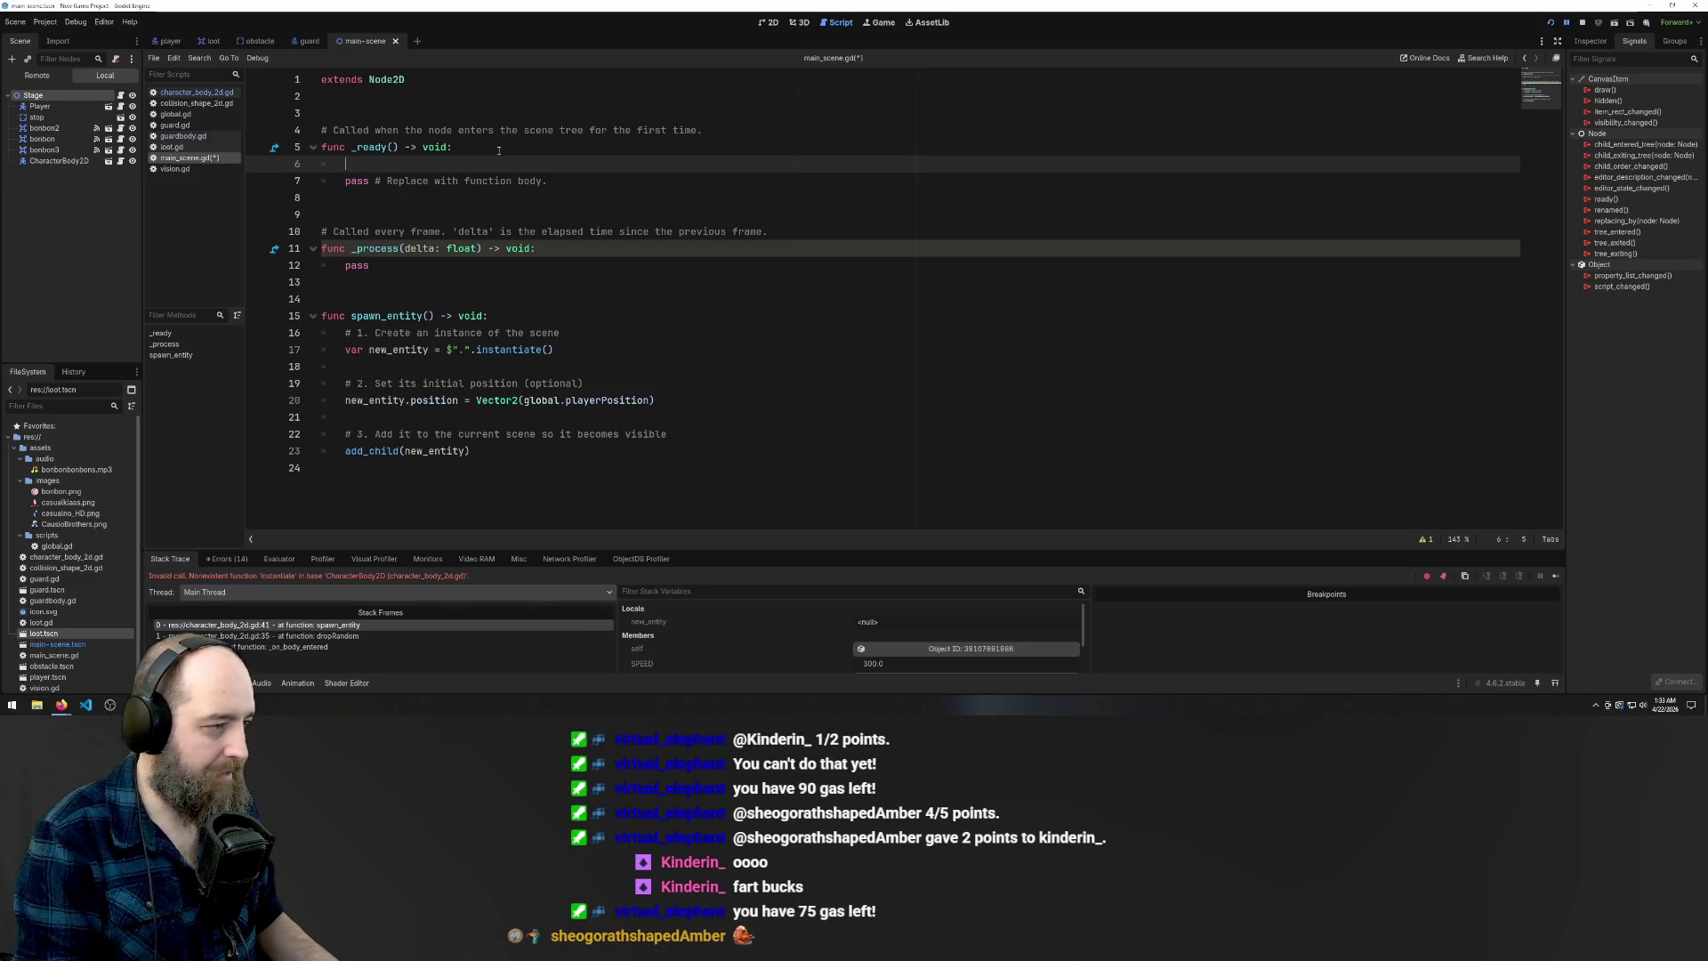
pyautogui.click(932, 230)
pyautogui.press('F5')
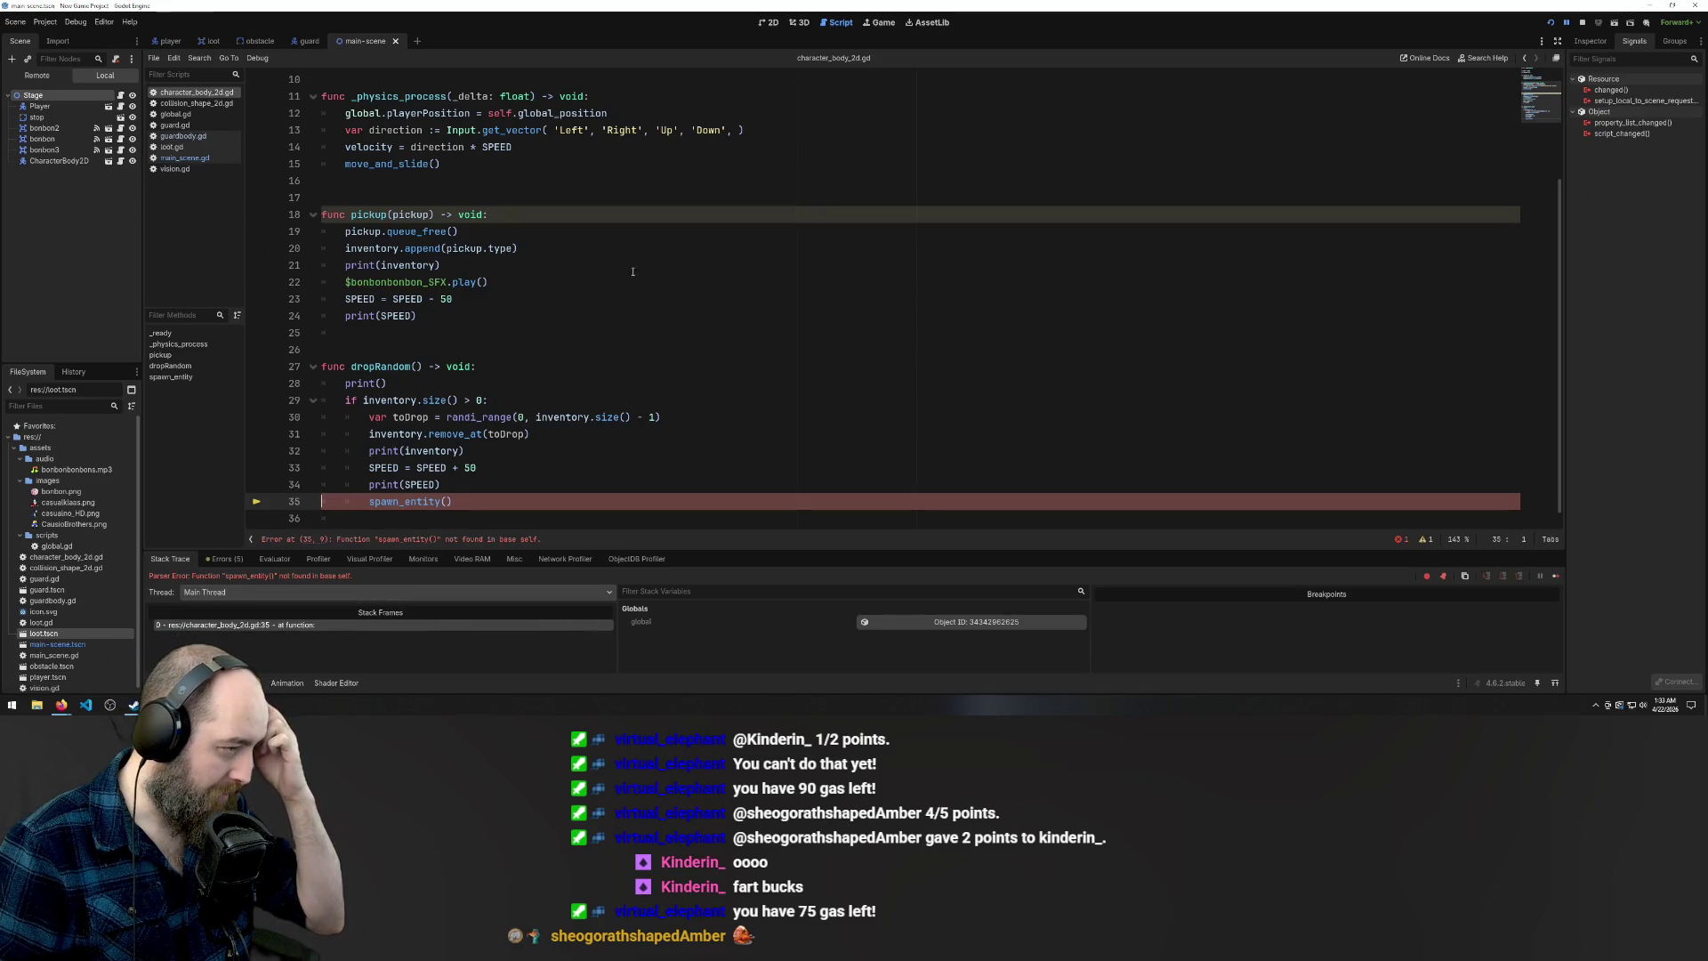
# Return from character_body_2d.gd to main_scene.gd and select the empty node path on line 17
pyautogui.scroll(2, 531, 228)
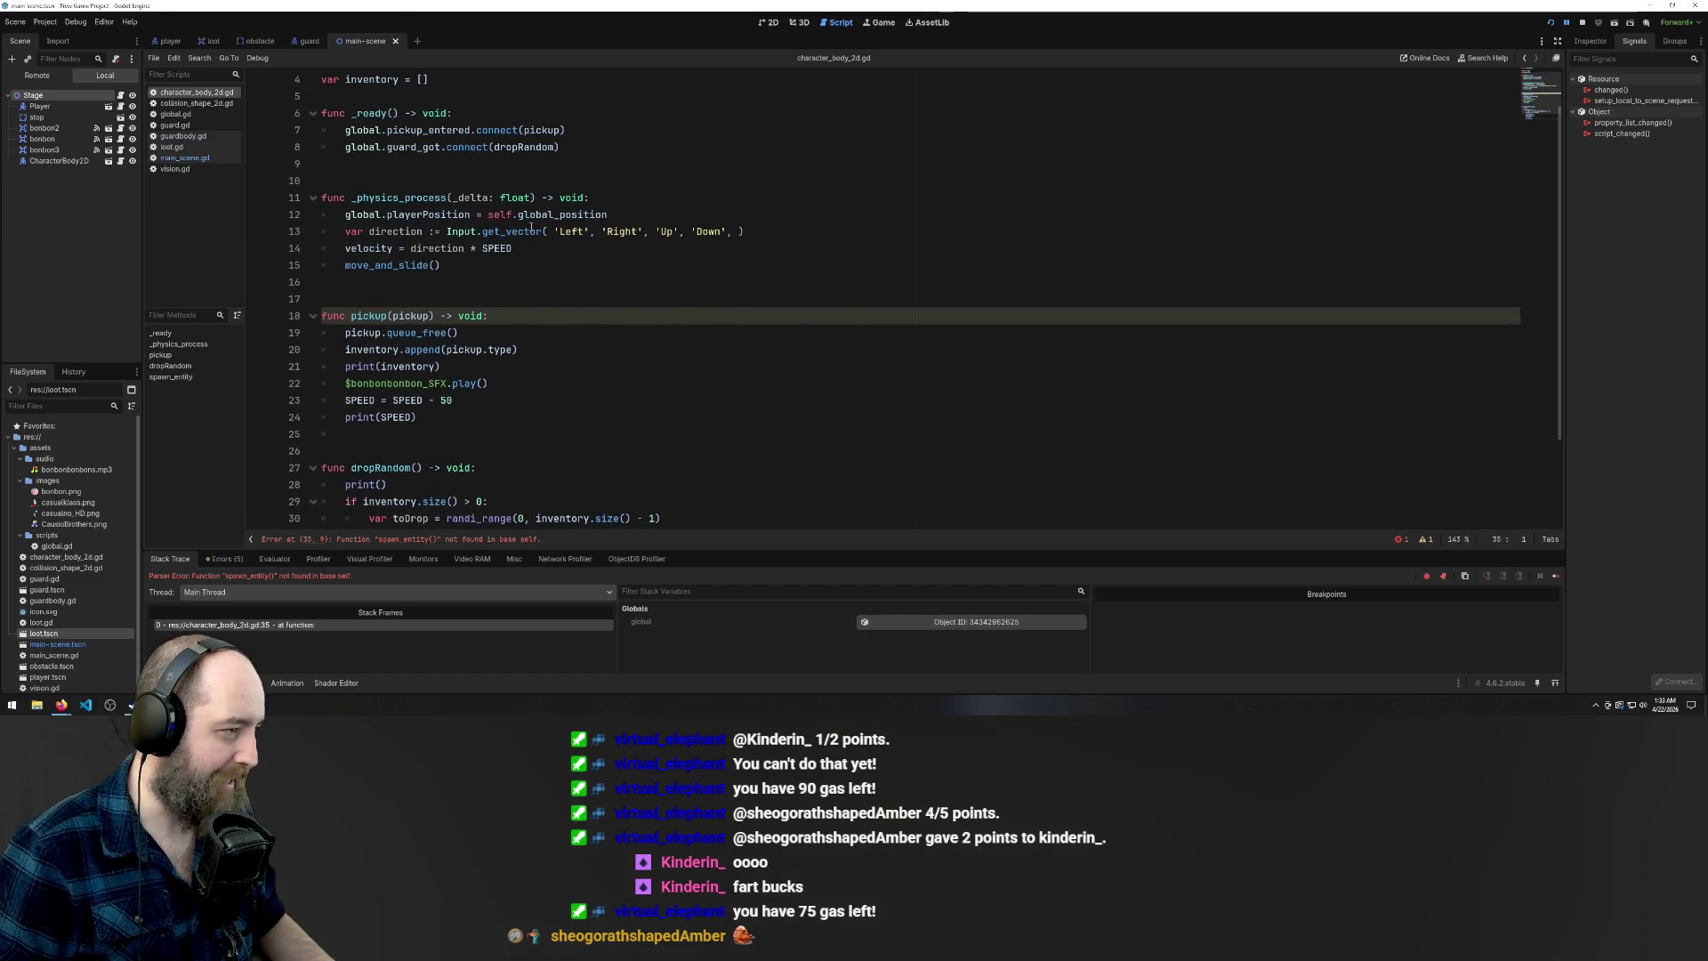
pyautogui.scroll(1, 531, 228)
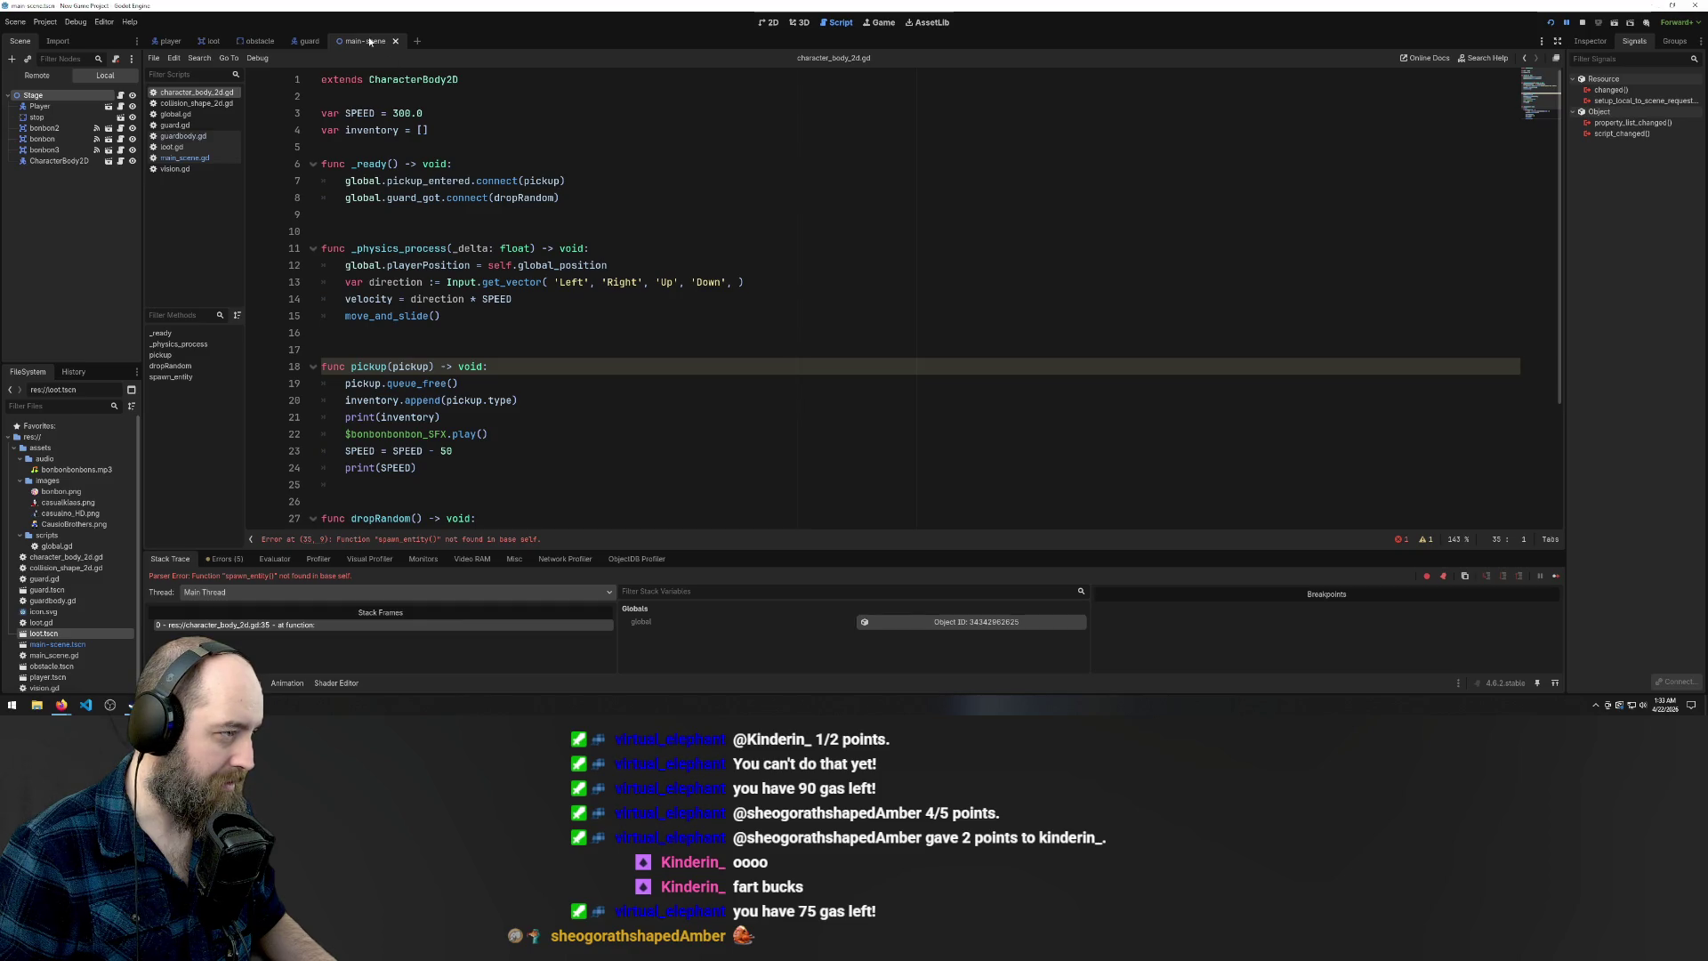
pyautogui.click(190, 159)
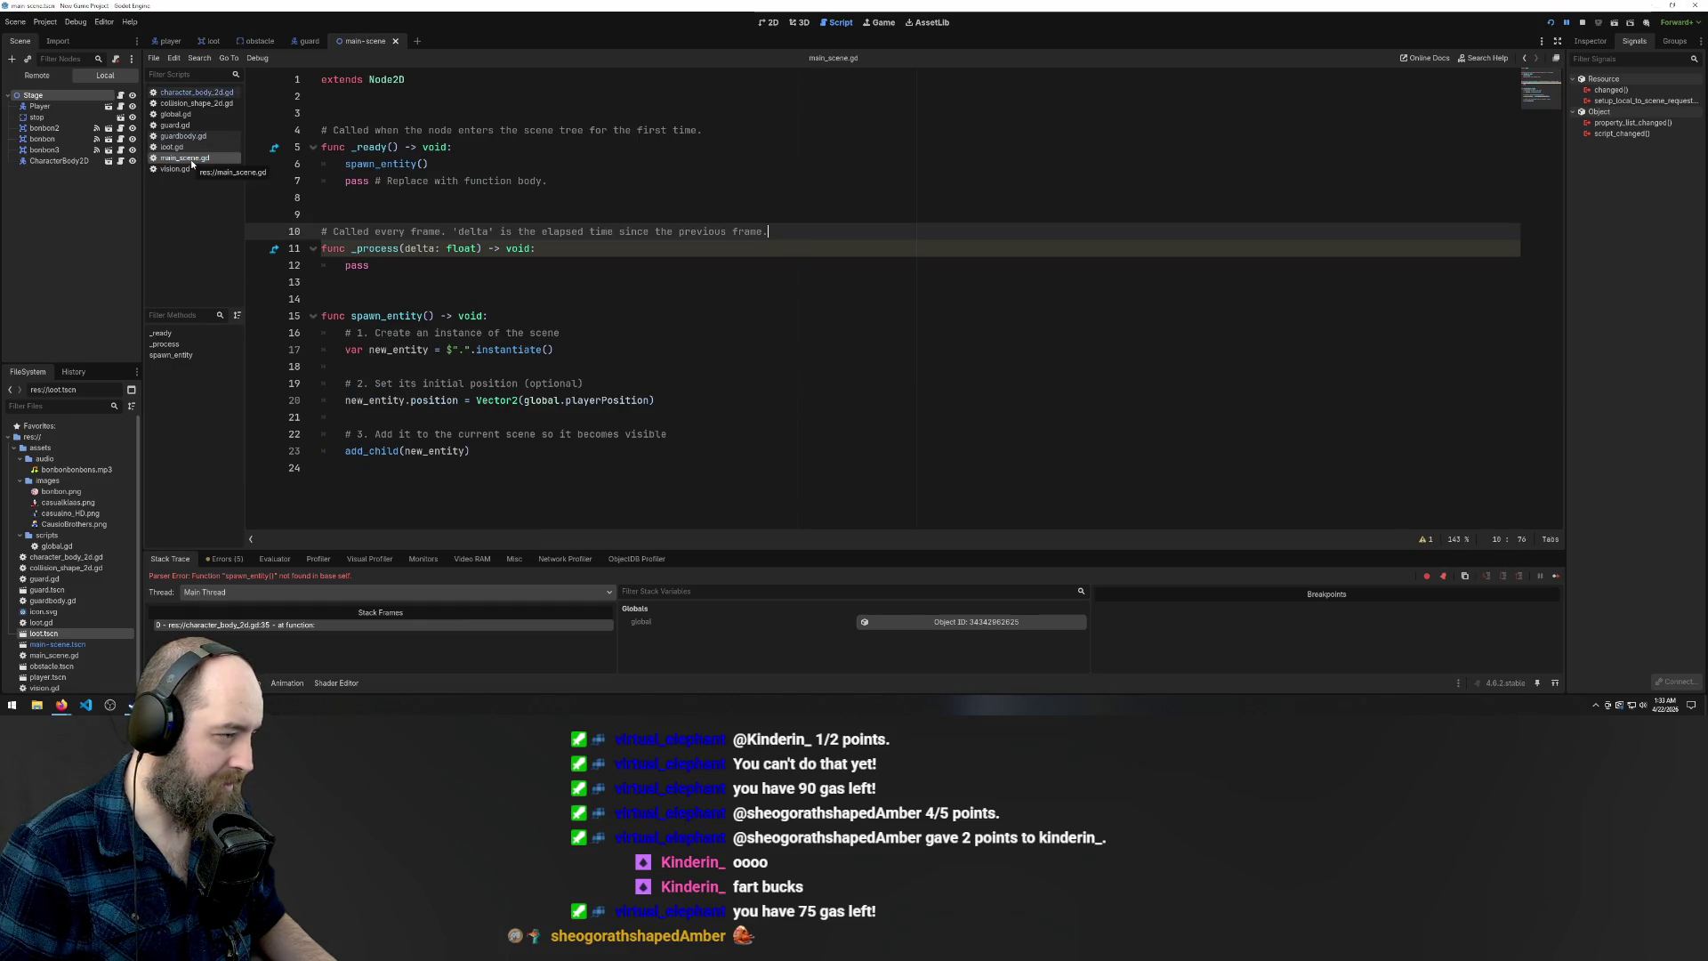
pyautogui.click(396, 300)
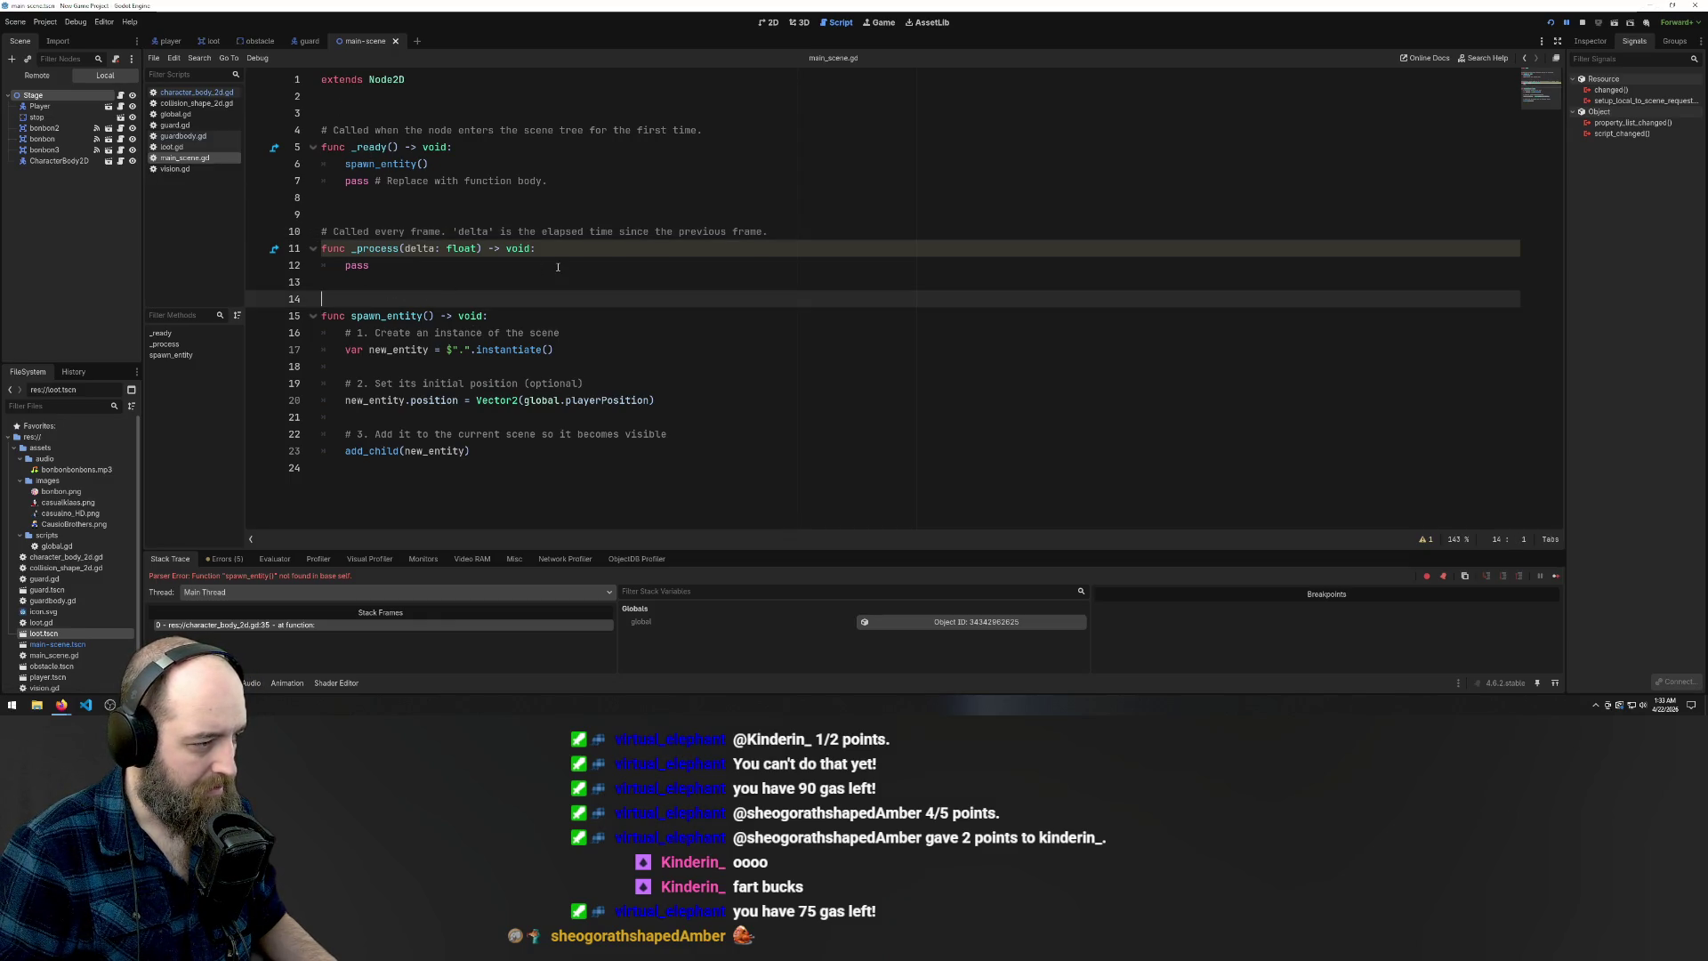
pyautogui.click(467, 350)
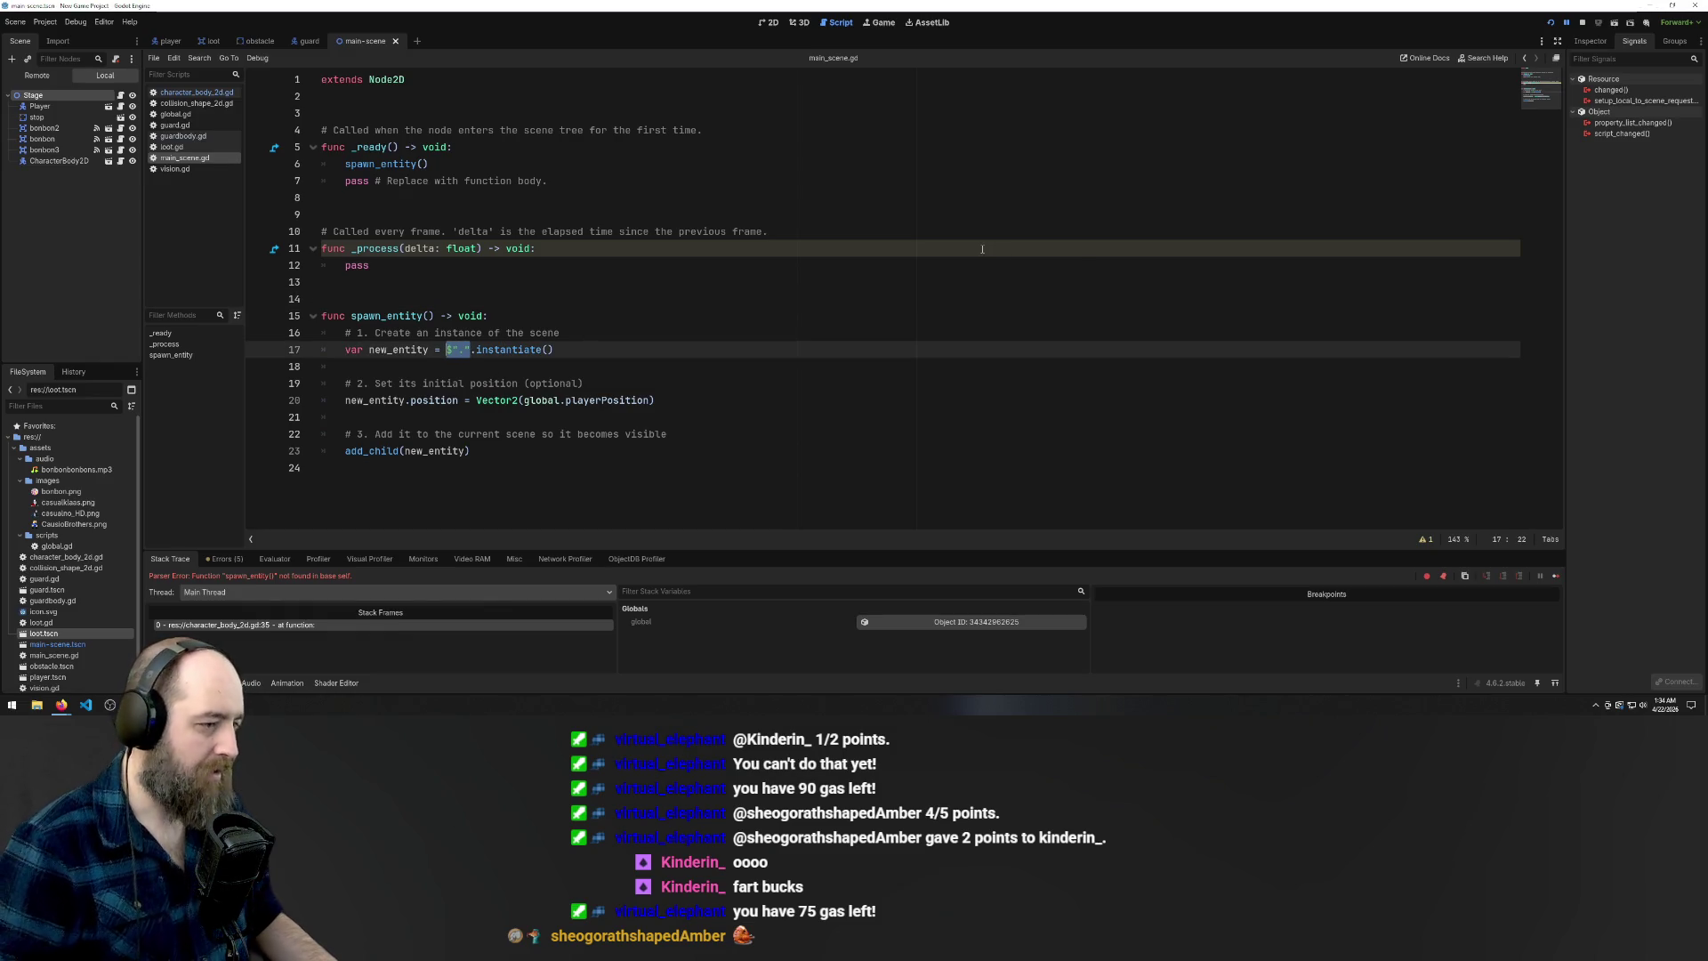
# Change line 17 to instantiate $Loot and save the script
pyautogui.press('BackSpace')
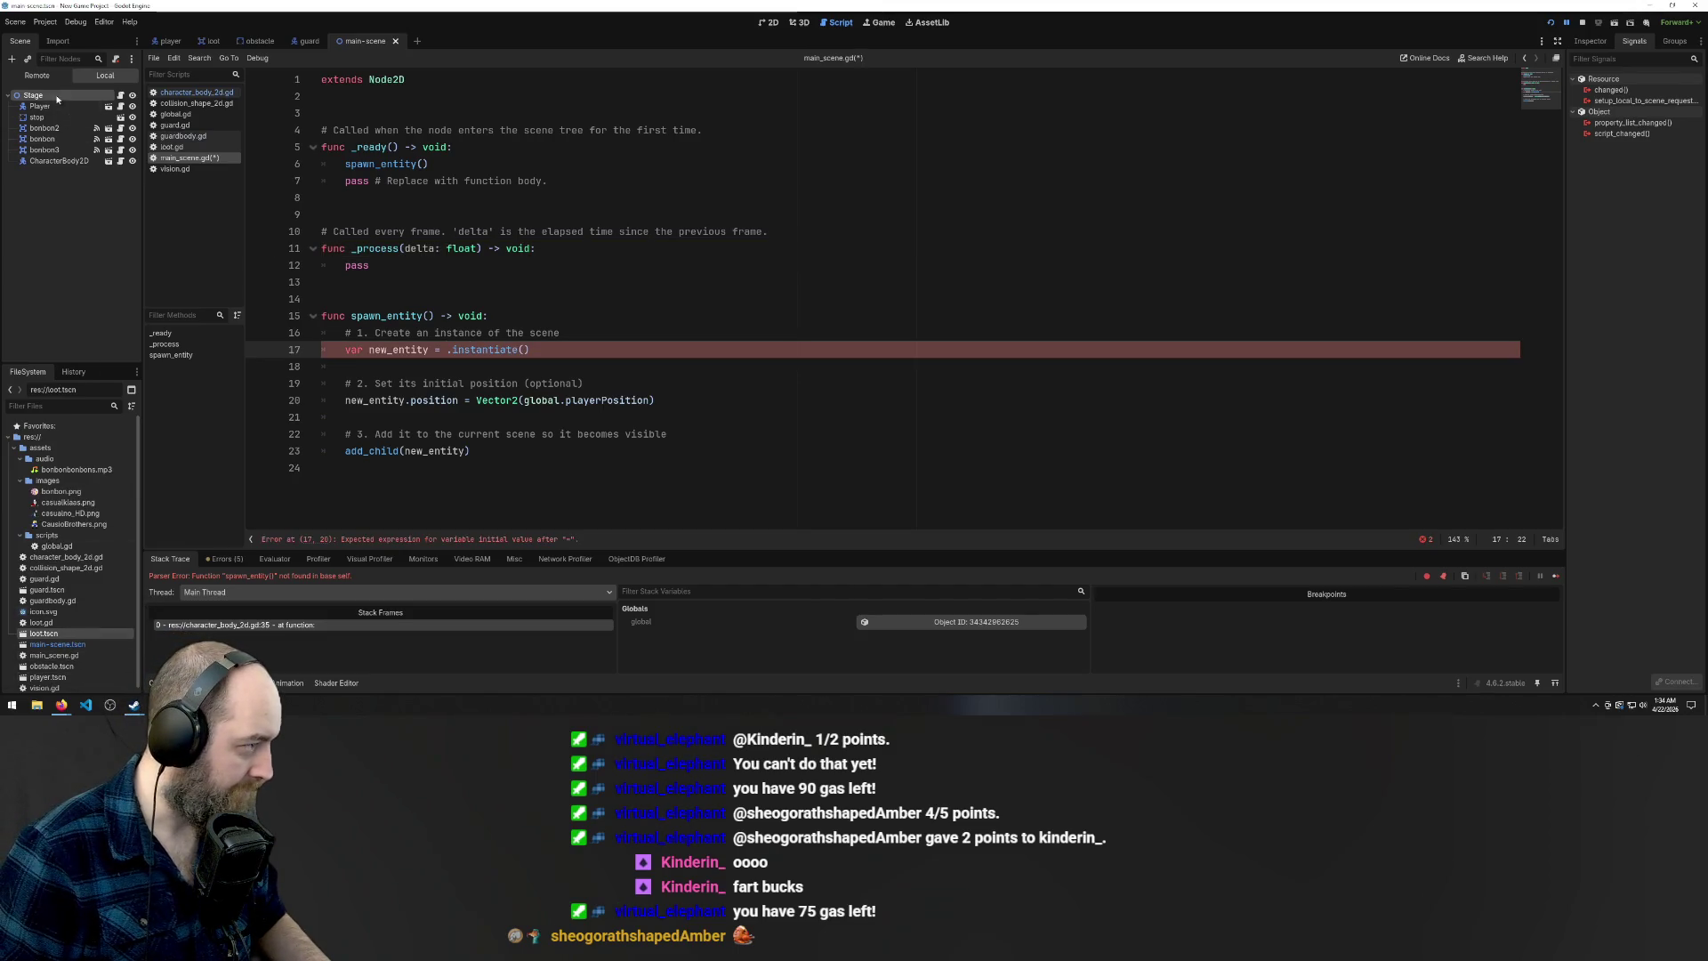
pyautogui.moveTo(50, 98)
pyautogui.mouseDown()
pyautogui.moveTo(418, 359)
pyautogui.moveTo(451, 355)
pyautogui.mouseUp()
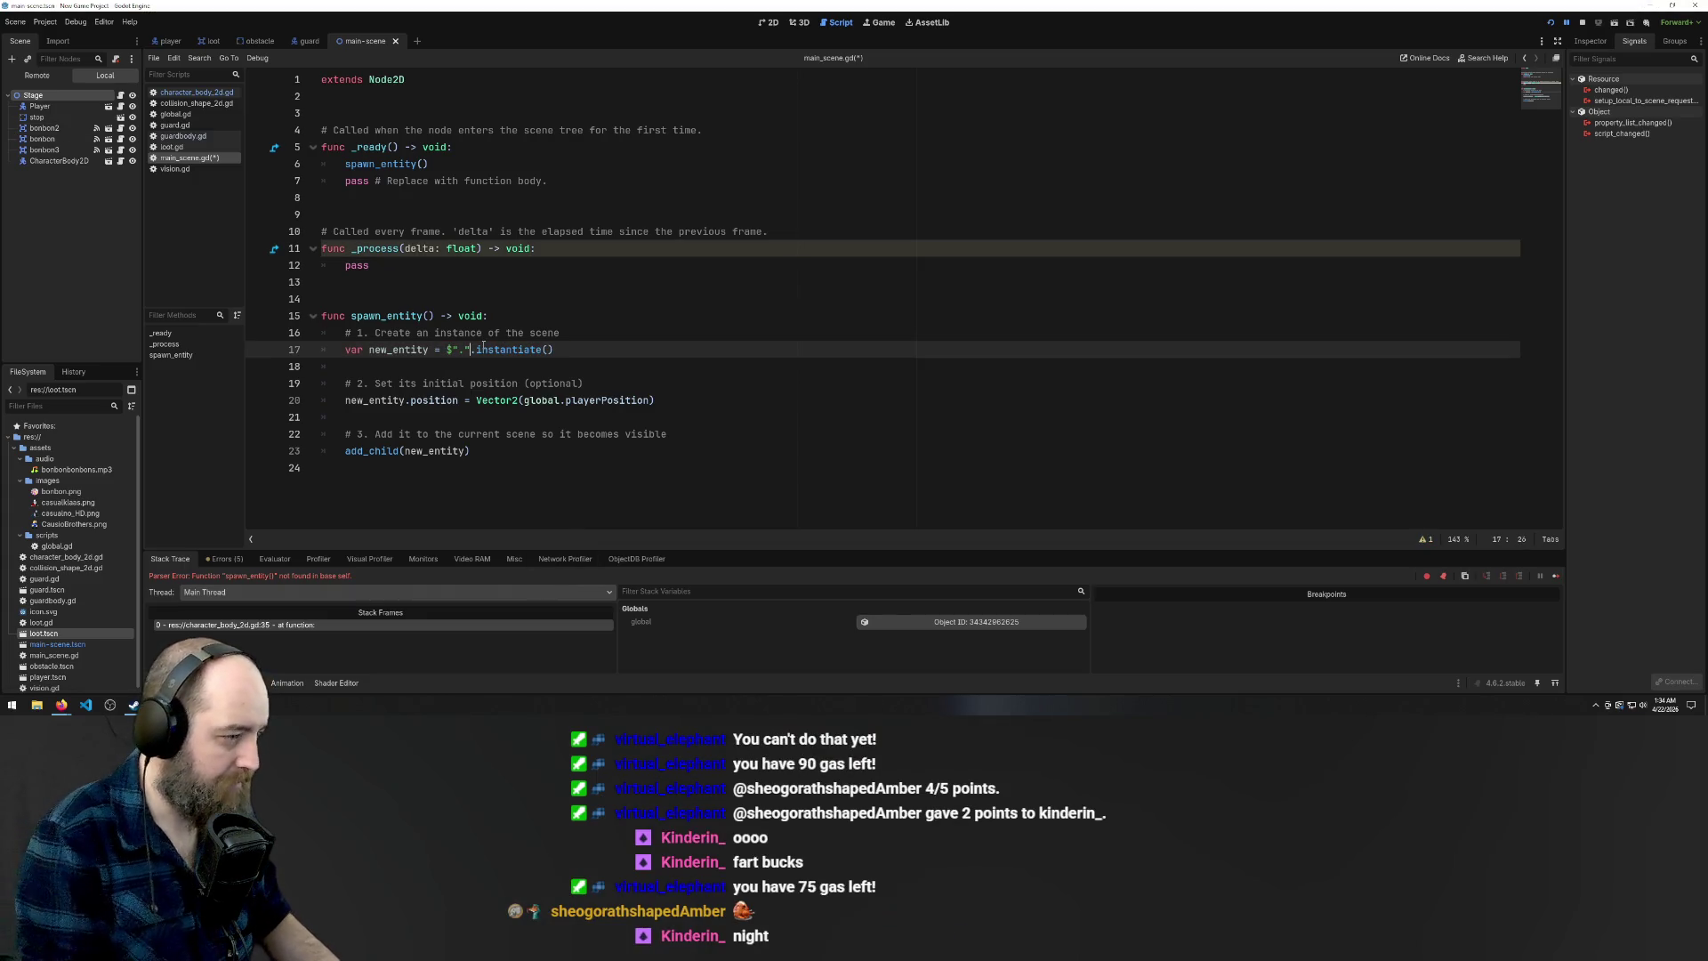
pyautogui.press('BackSpace')
pyautogui.press('BackSpace')
pyautogui.press('BackSpace')
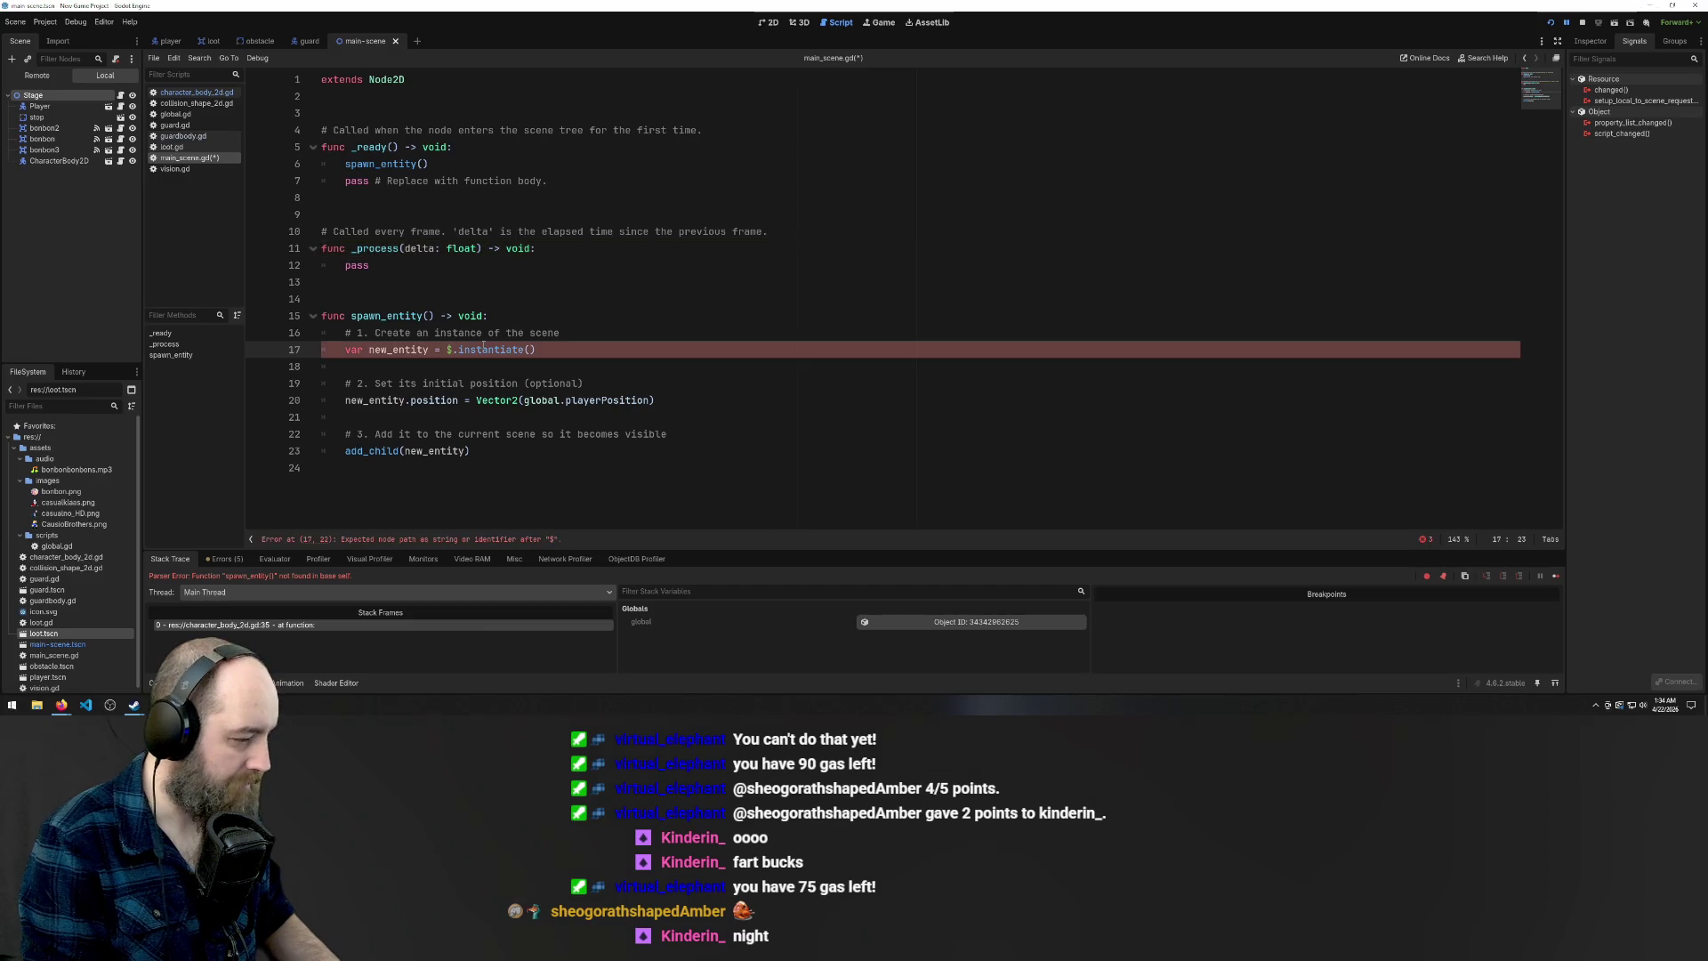
pyautogui.write('Loot')
pyautogui.hotkey('ctrl', 's')
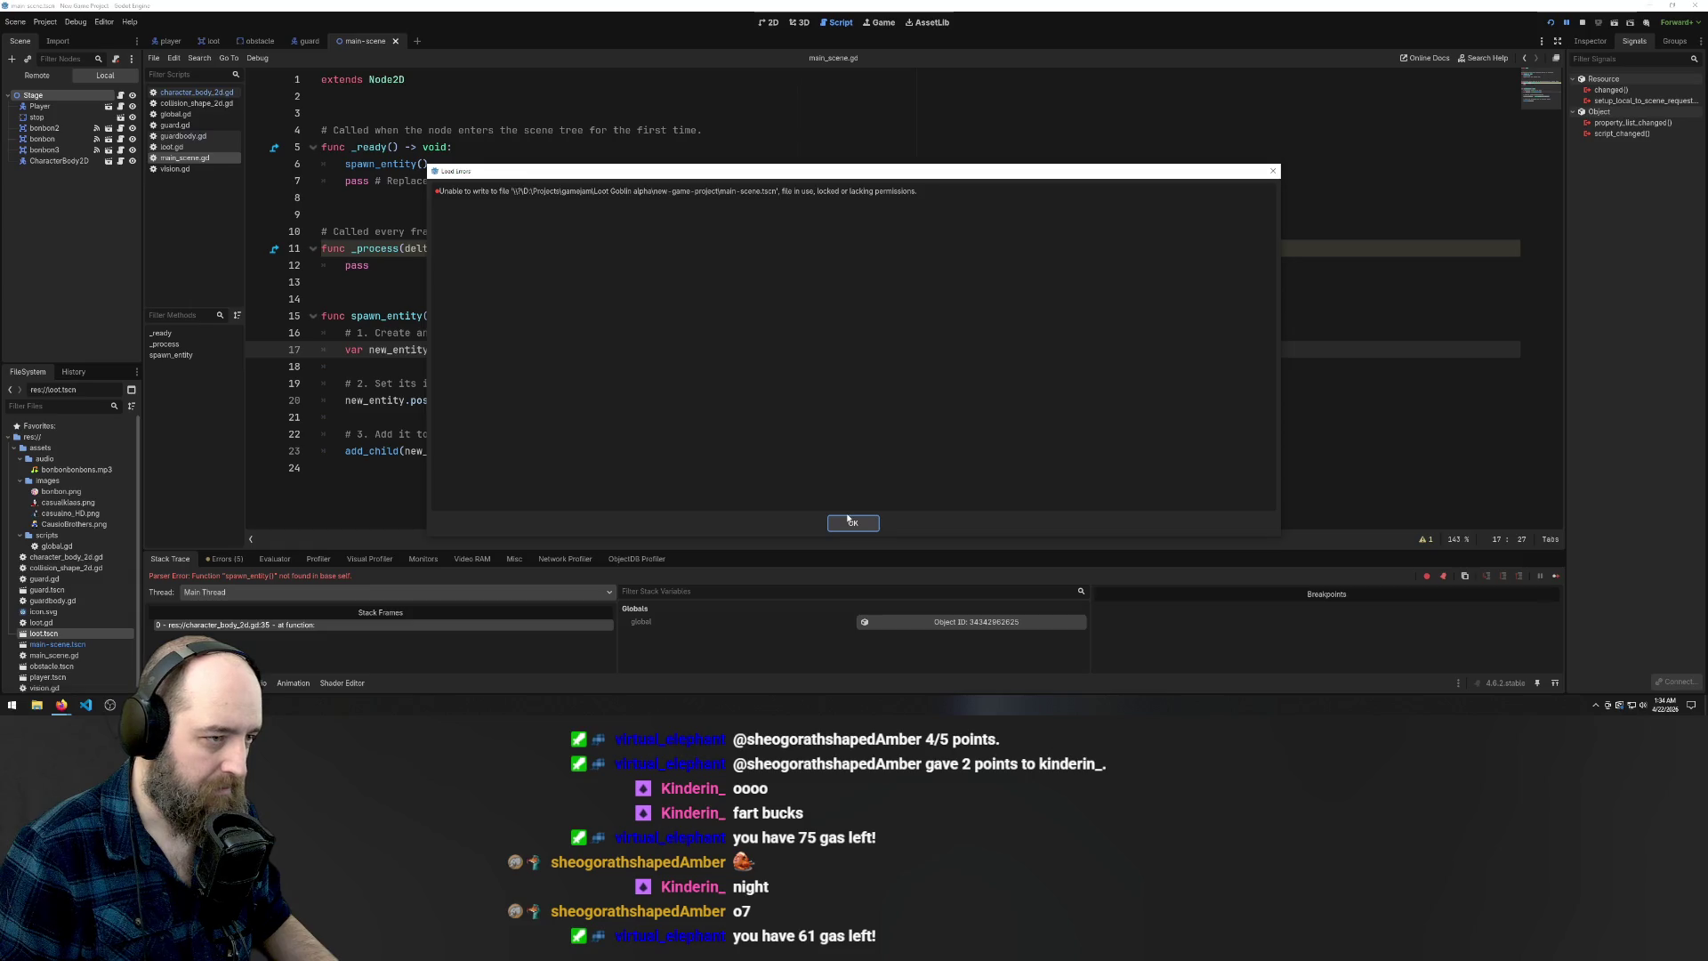
# Dismiss the save error and close the running game window
pyautogui.click(848, 522)
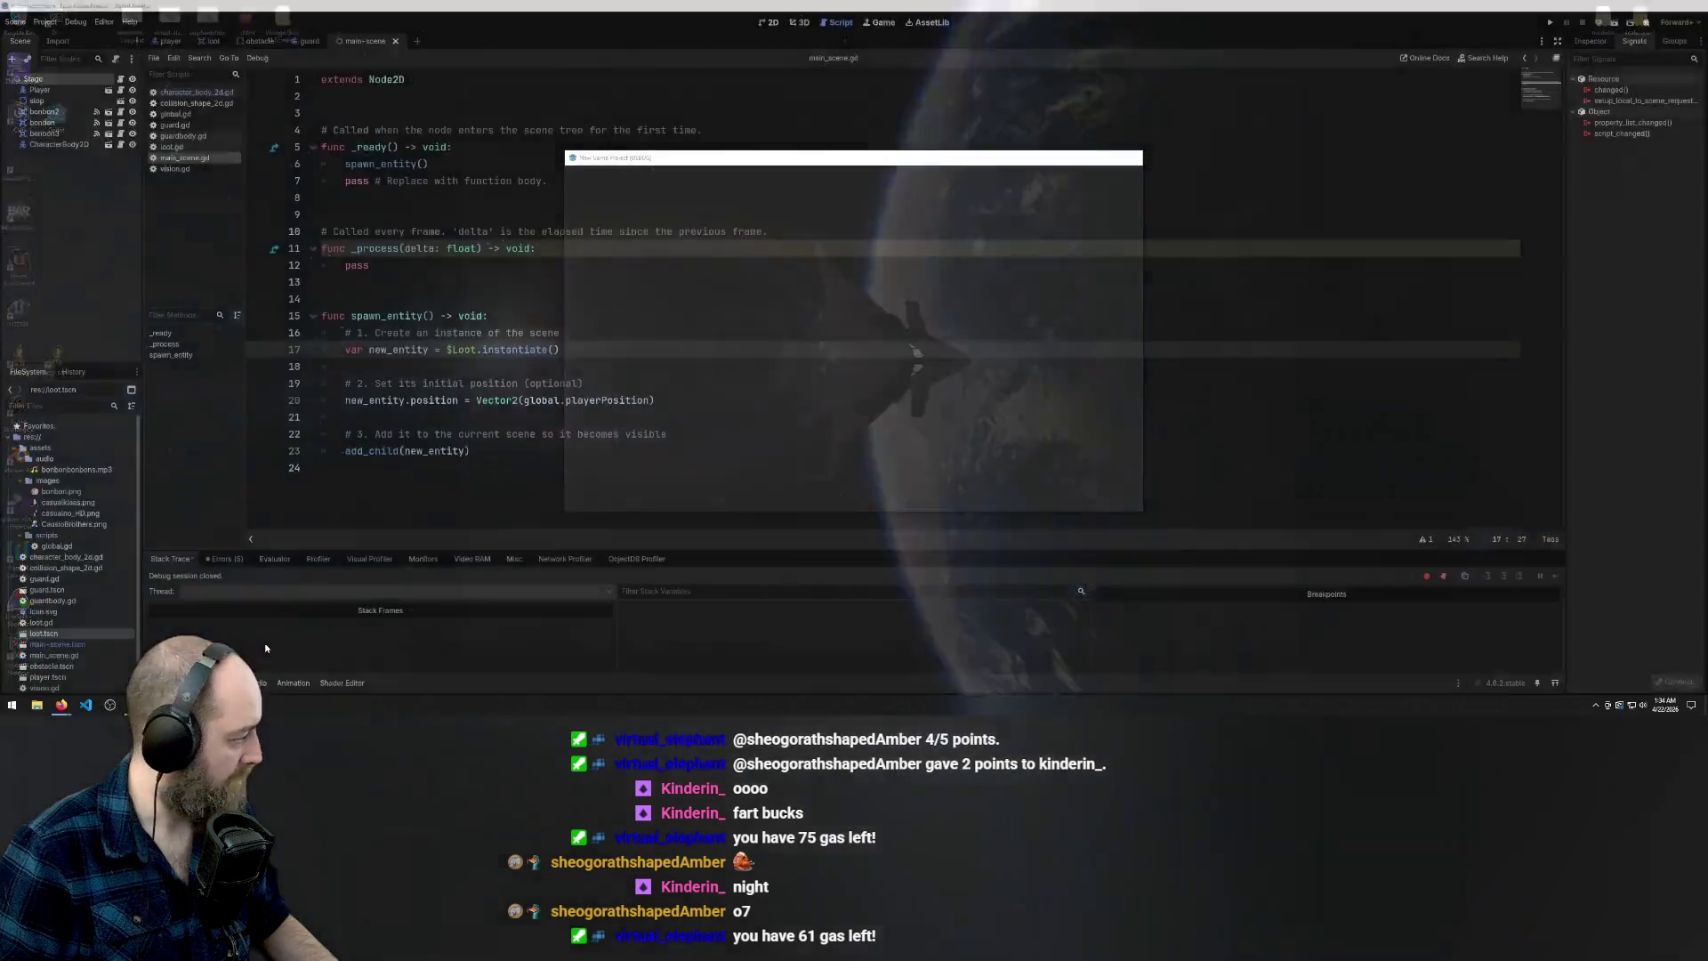
pyautogui.click(265, 645)
pyautogui.click(882, 276)
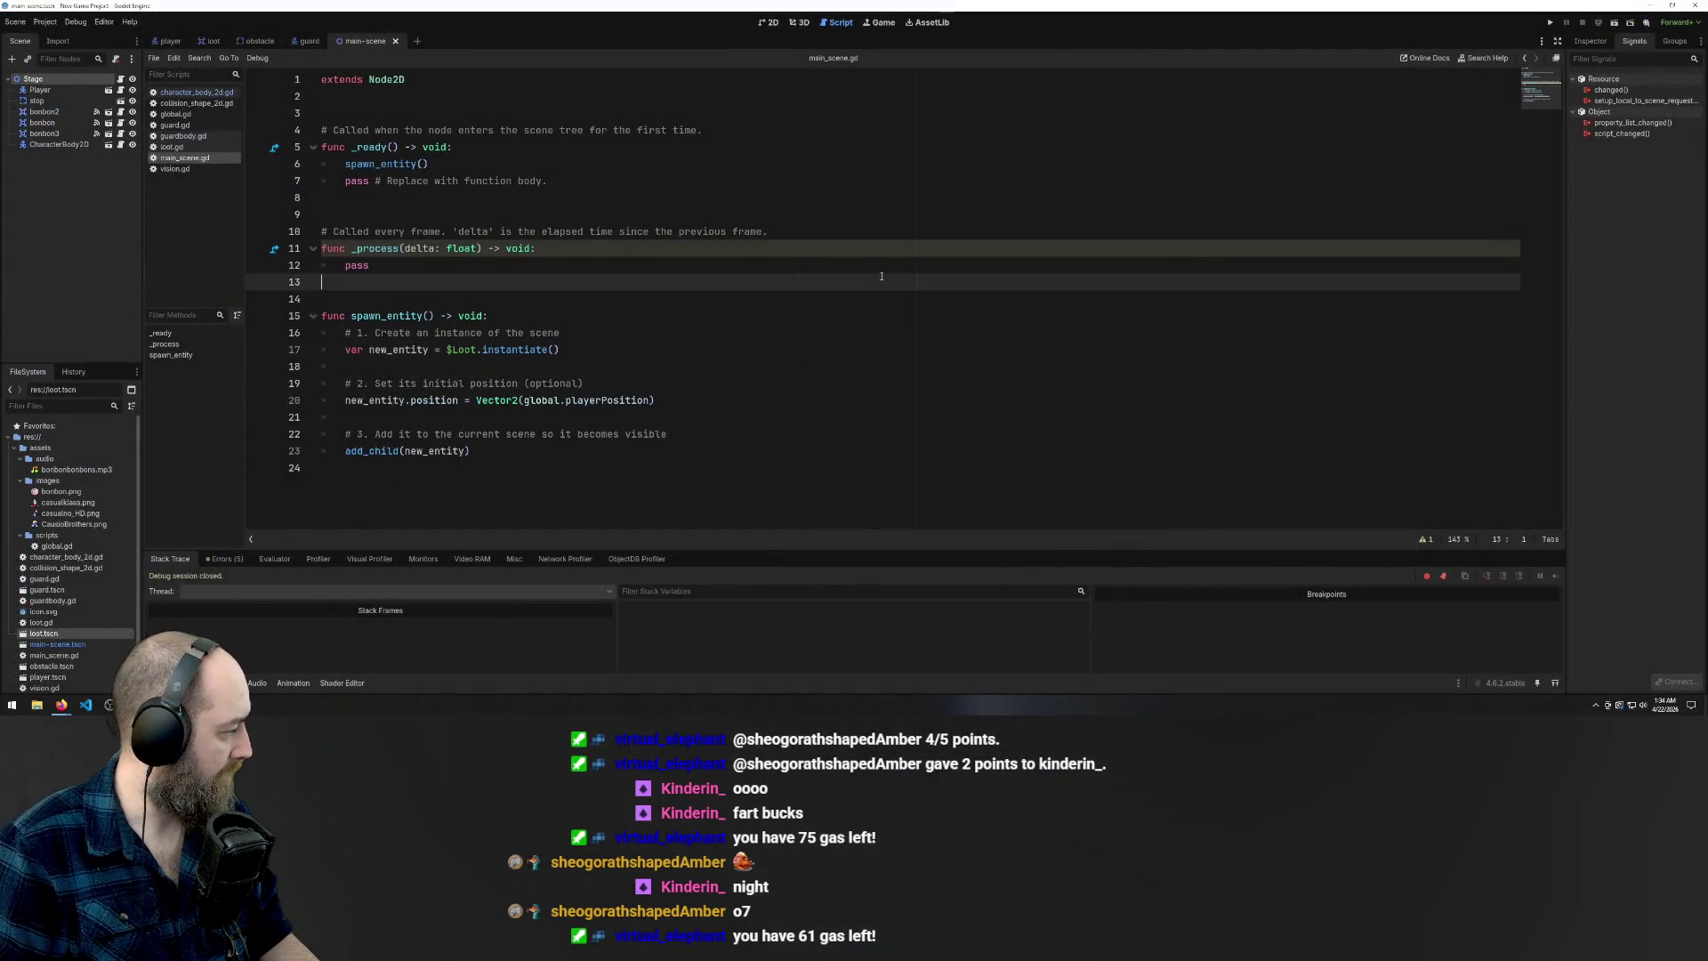
# Run the project, then delete the spawn_entity() call at line 35 of character_body_2d.gd and save
pyautogui.press('F5')
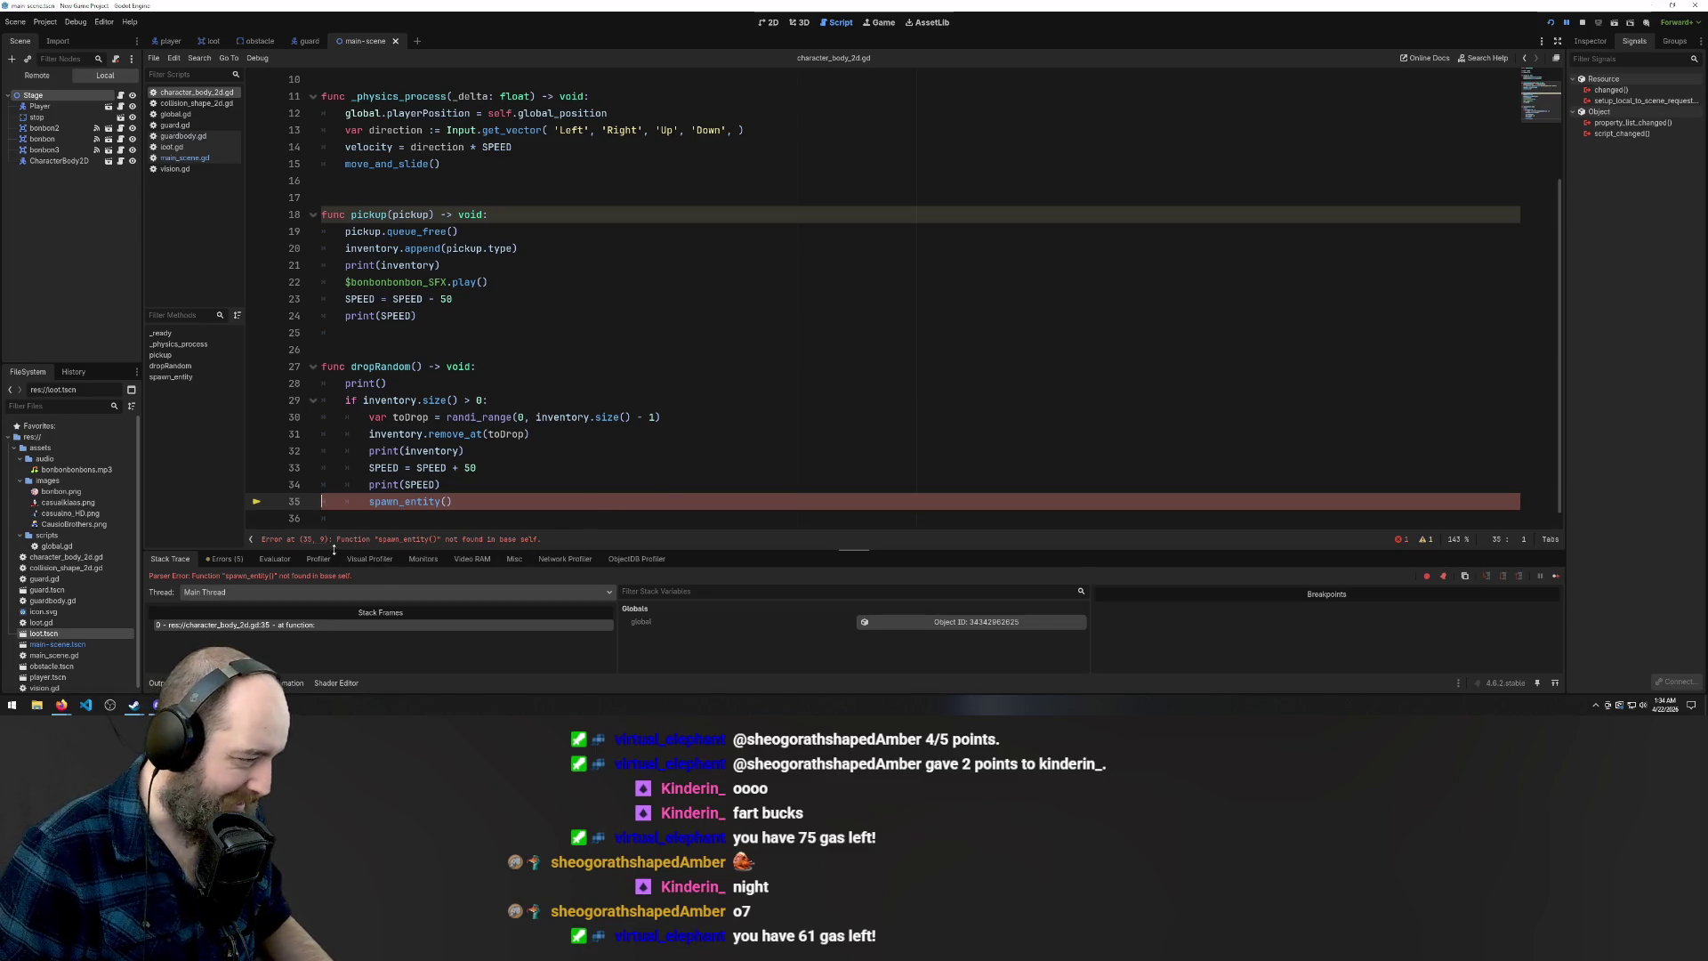
pyautogui.scroll(-1, 500, 397)
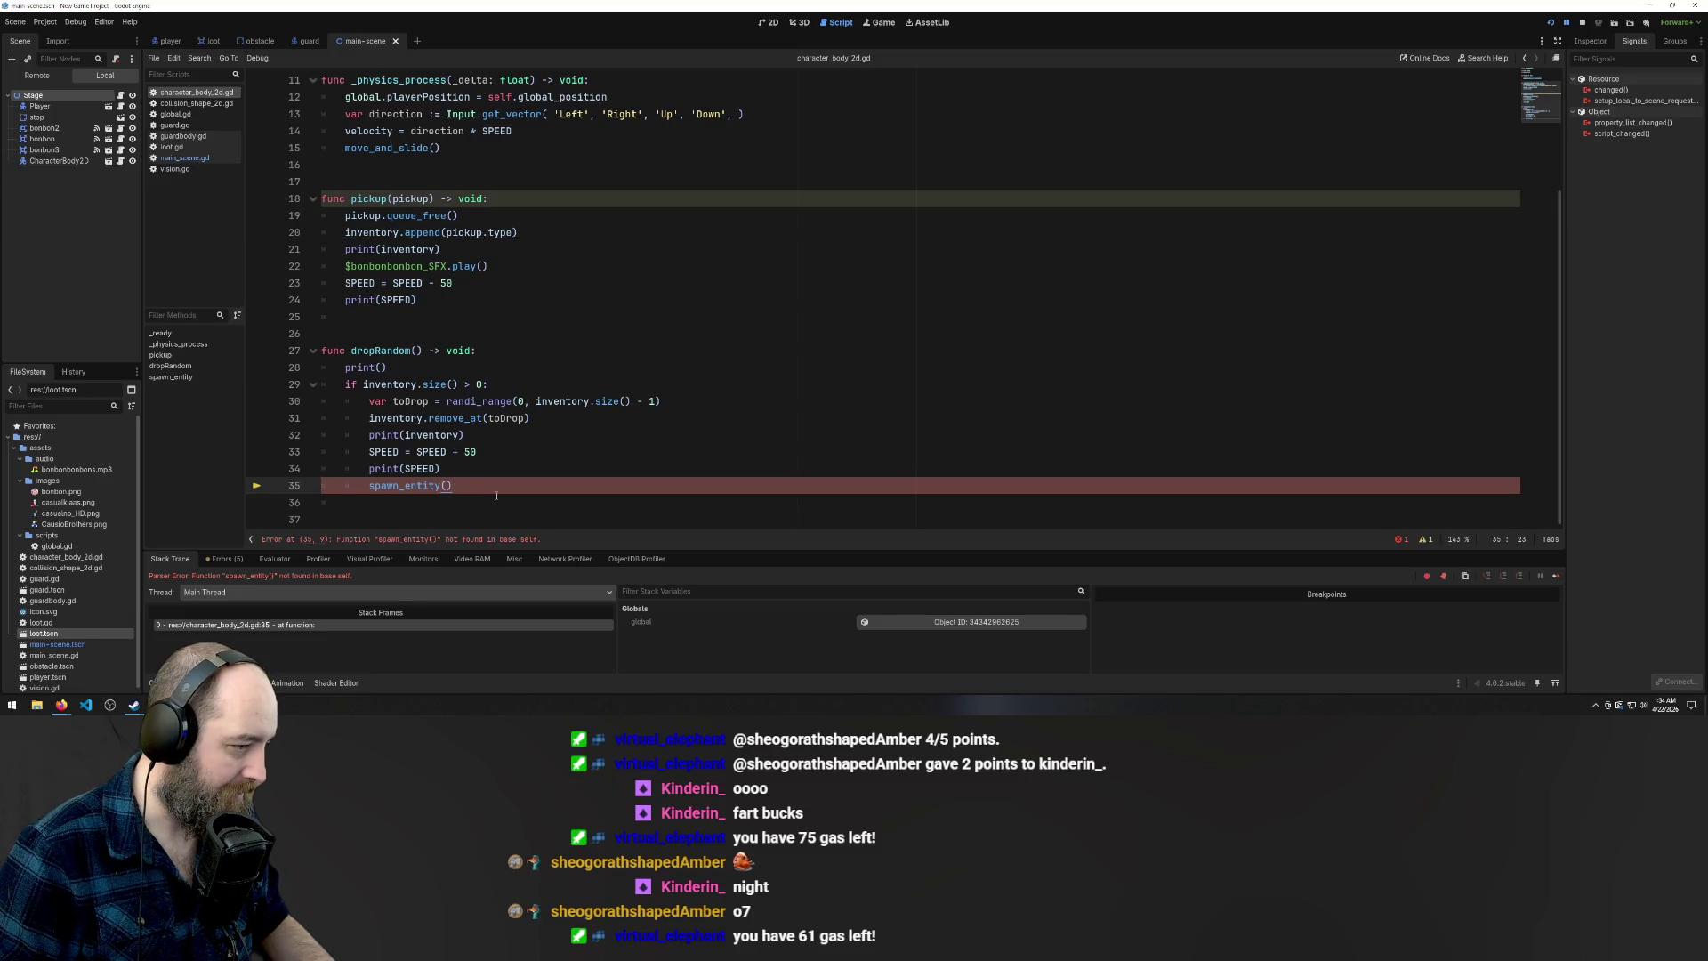
pyautogui.press('Delete')
pyautogui.hotkey('ctrl', 'shift', 'Left')
pyautogui.hotkey('ctrl', 'shift', 'Left')
pyautogui.press('BackSpace')
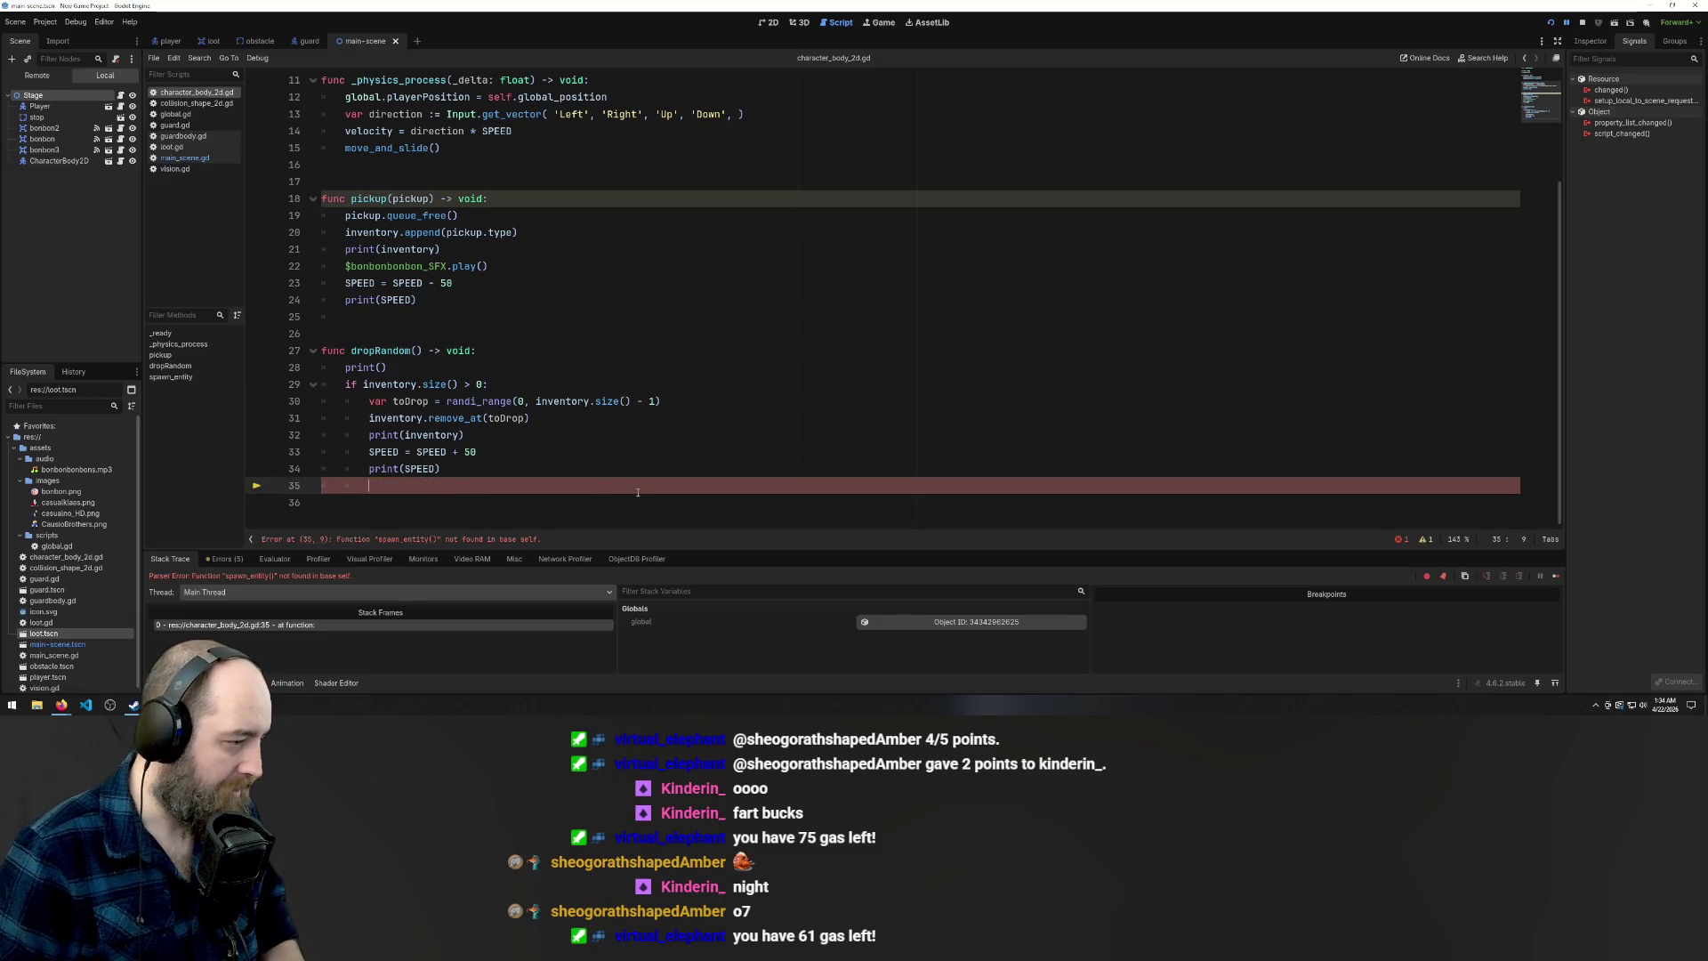
pyautogui.press('BackSpace')
pyautogui.press('BackSpace')
pyautogui.press('BackSpace')
pyautogui.hotkey('ctrl', 's')
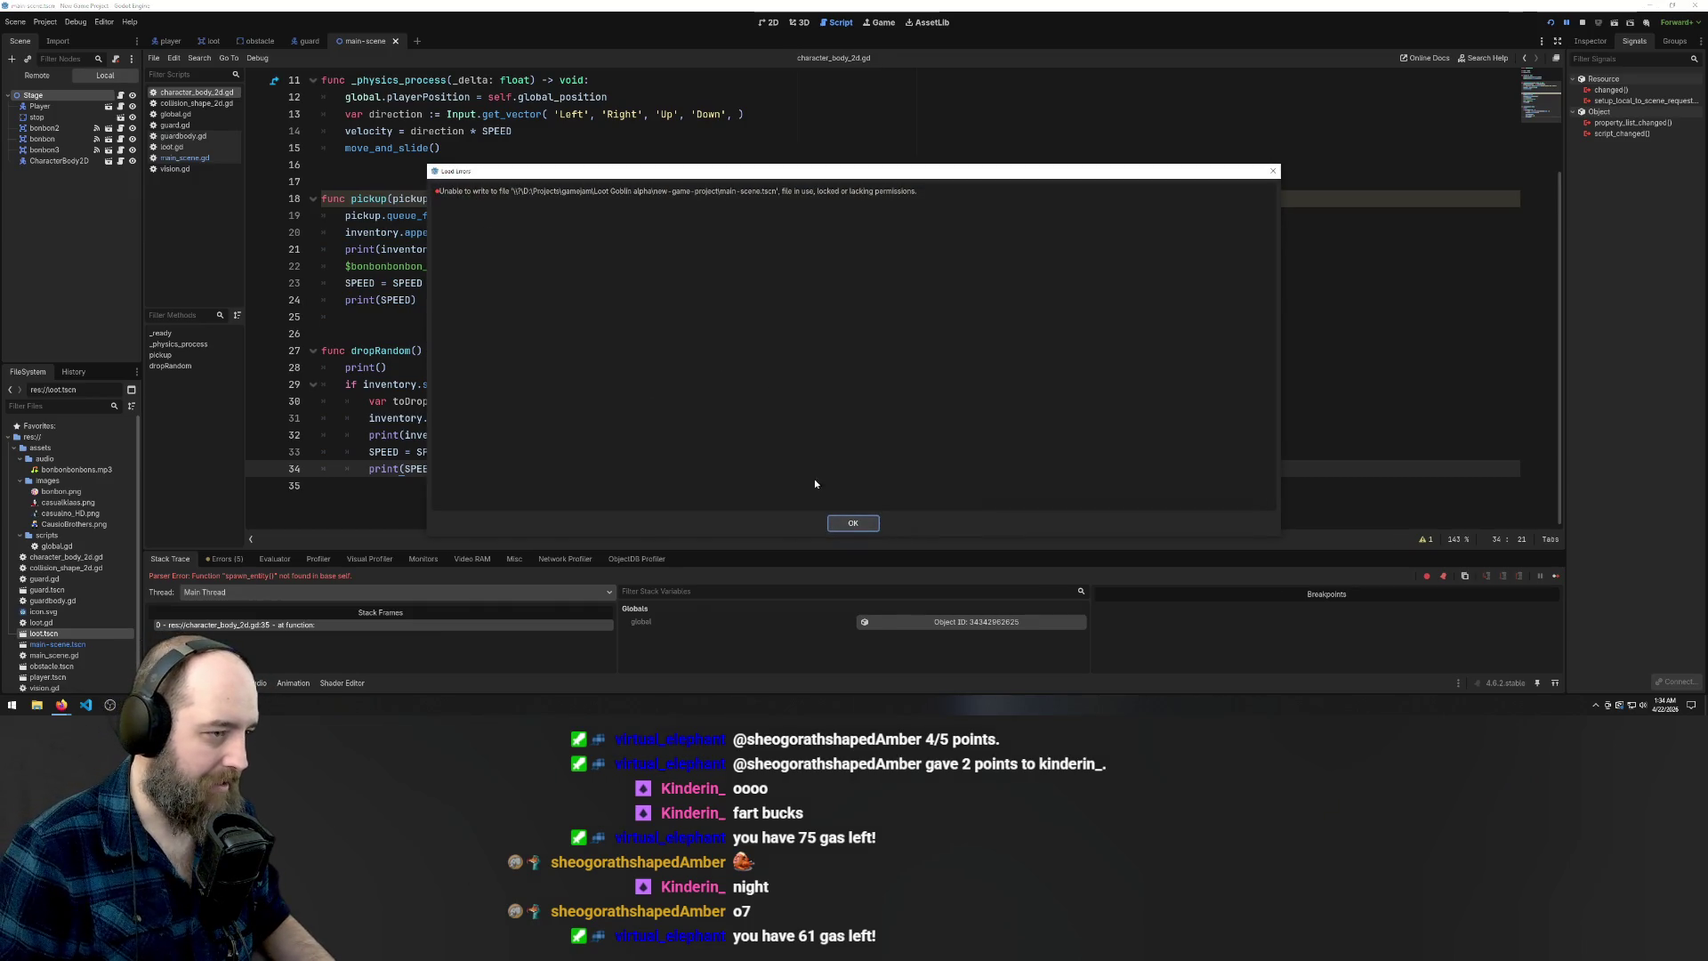
# Dismiss the file write error and return to the editor
pyautogui.click(845, 525)
pyautogui.moveTo(134, 705)
pyautogui.click(236, 663)
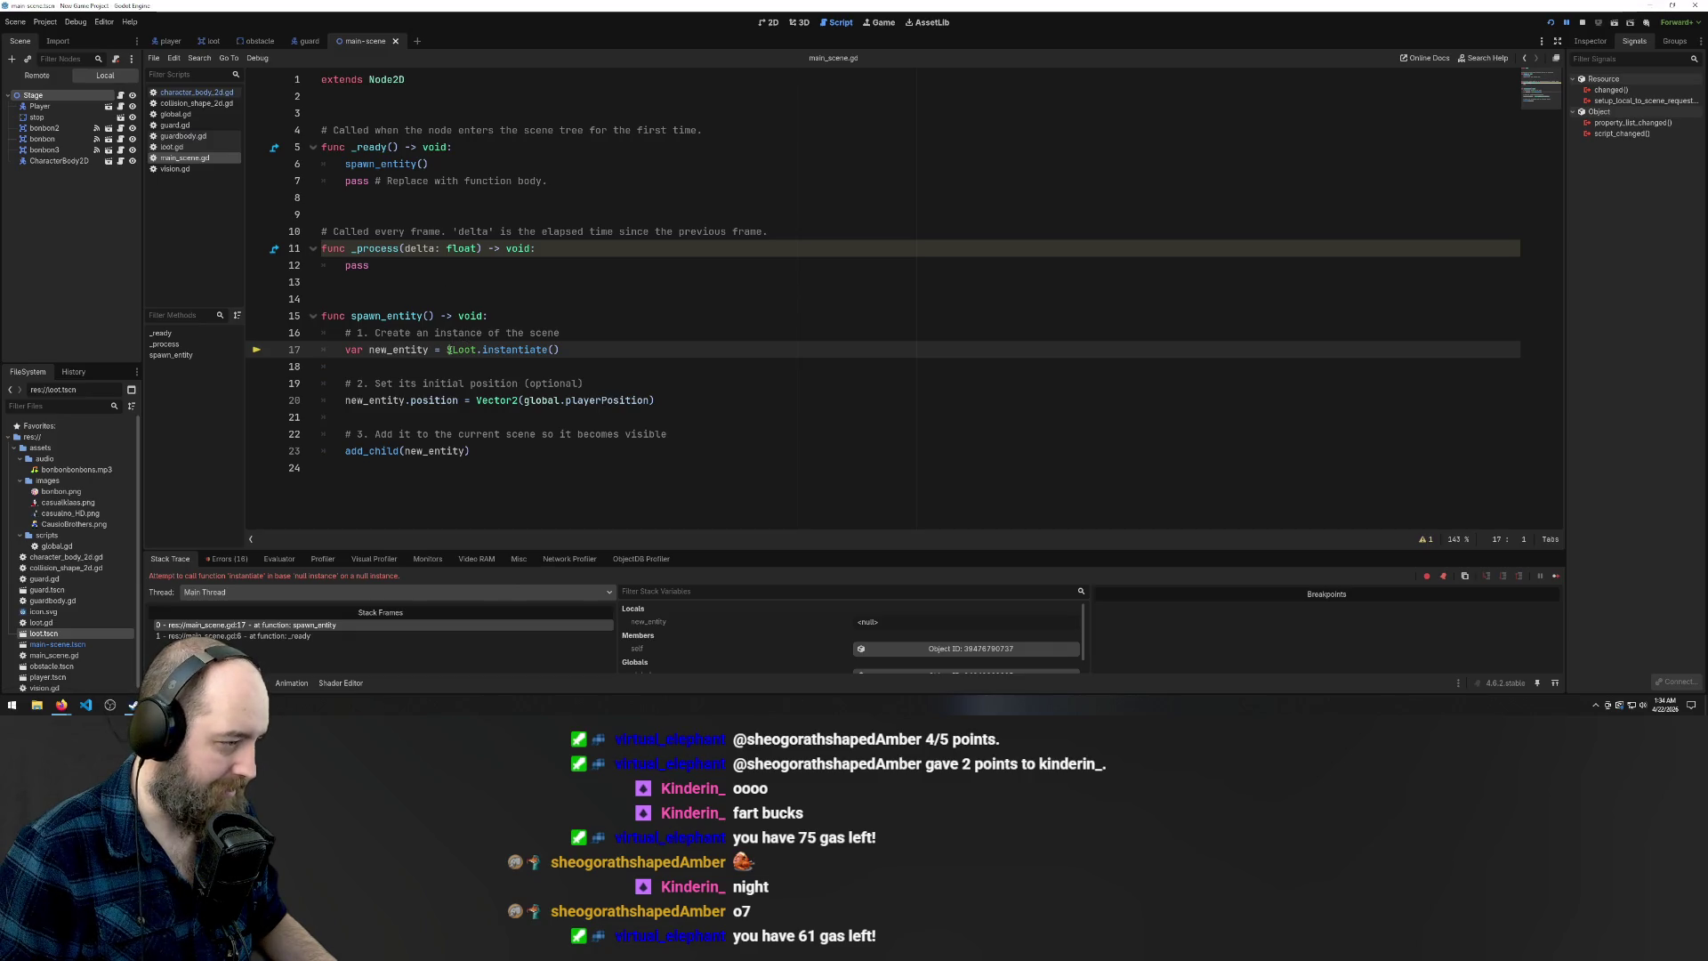
# Delete $Loot from line 17, try inserting res://loot.tscn, save, then undo the inserted path
pyautogui.doubleClick(463, 349)
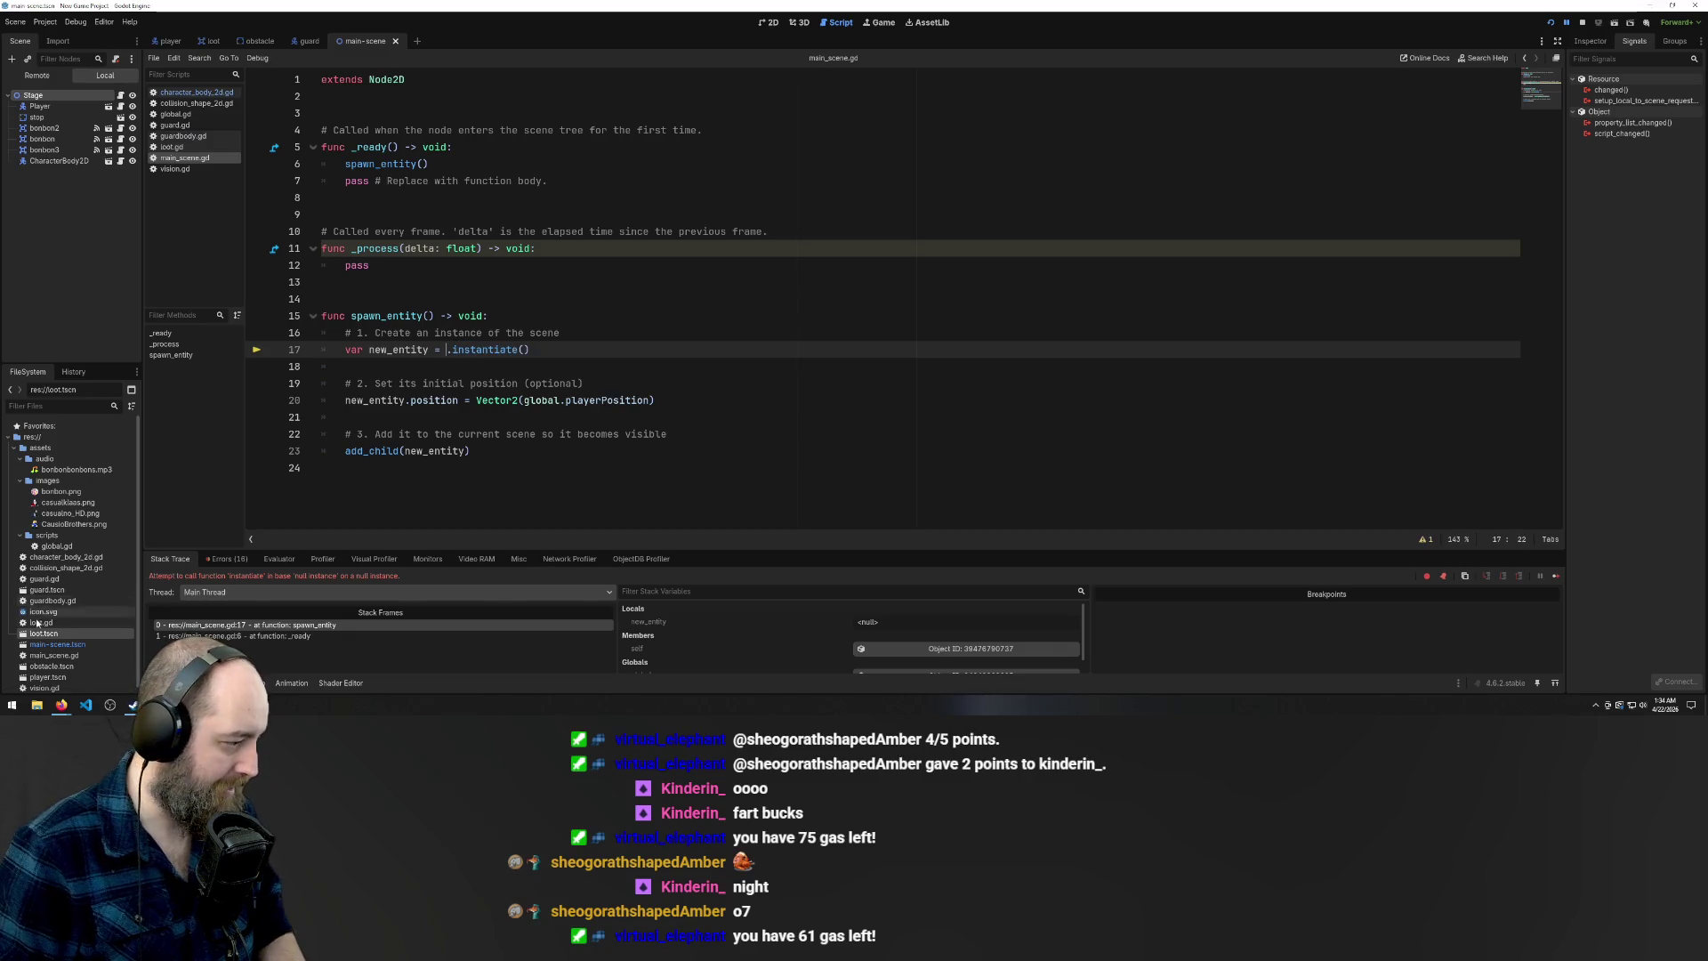
pyautogui.press('BackSpace')
pyautogui.moveTo(43, 633)
pyautogui.mouseDown()
pyautogui.moveTo(178, 565)
pyautogui.moveTo(449, 352)
pyautogui.mouseUp()
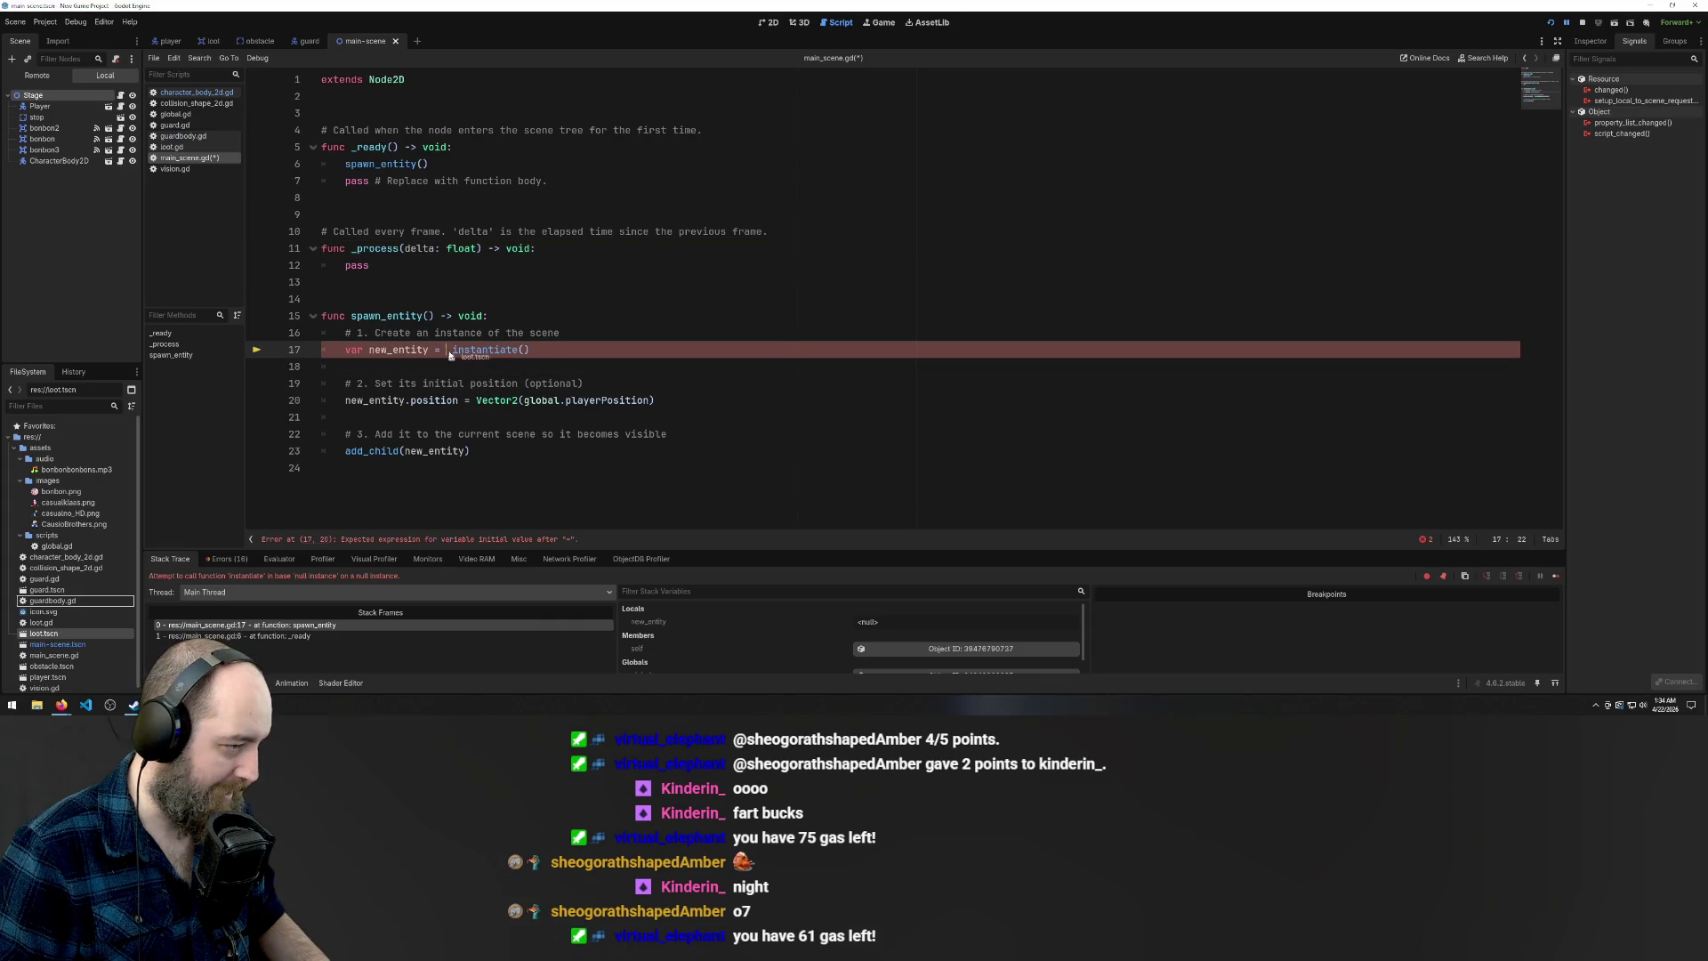
pyautogui.click(718, 478)
pyautogui.hotkey('ctrl', 's')
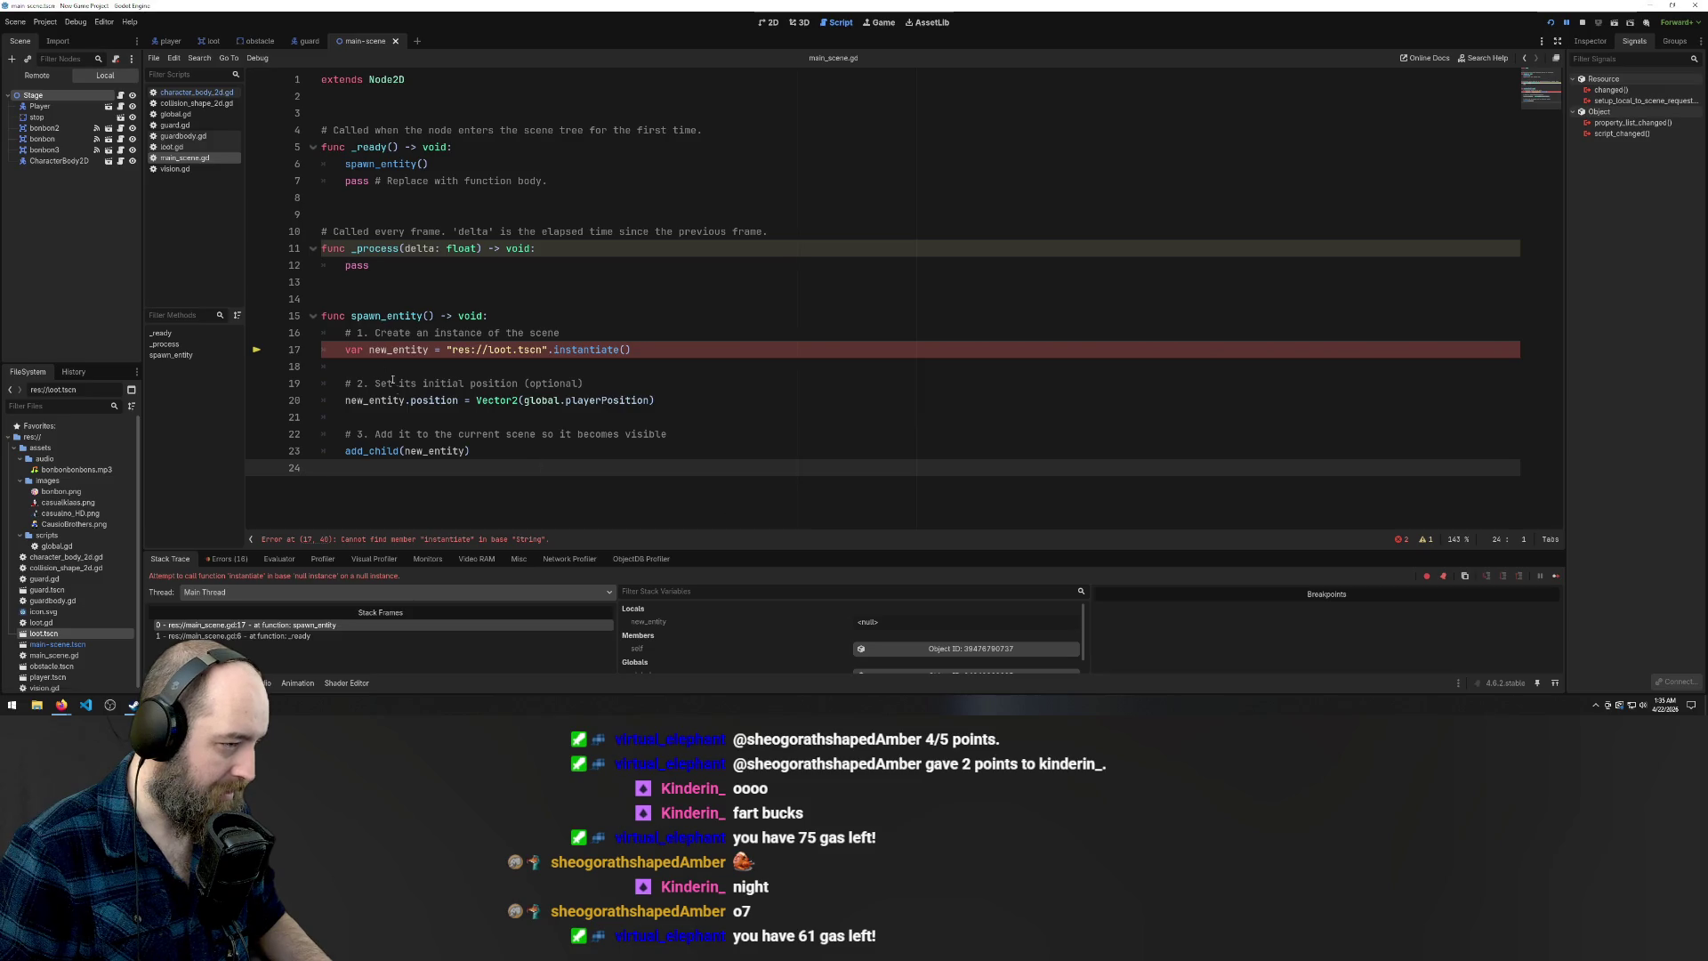
pyautogui.hotkey('ctrl', 'z')
pyautogui.hotkey('ctrl', 'z')
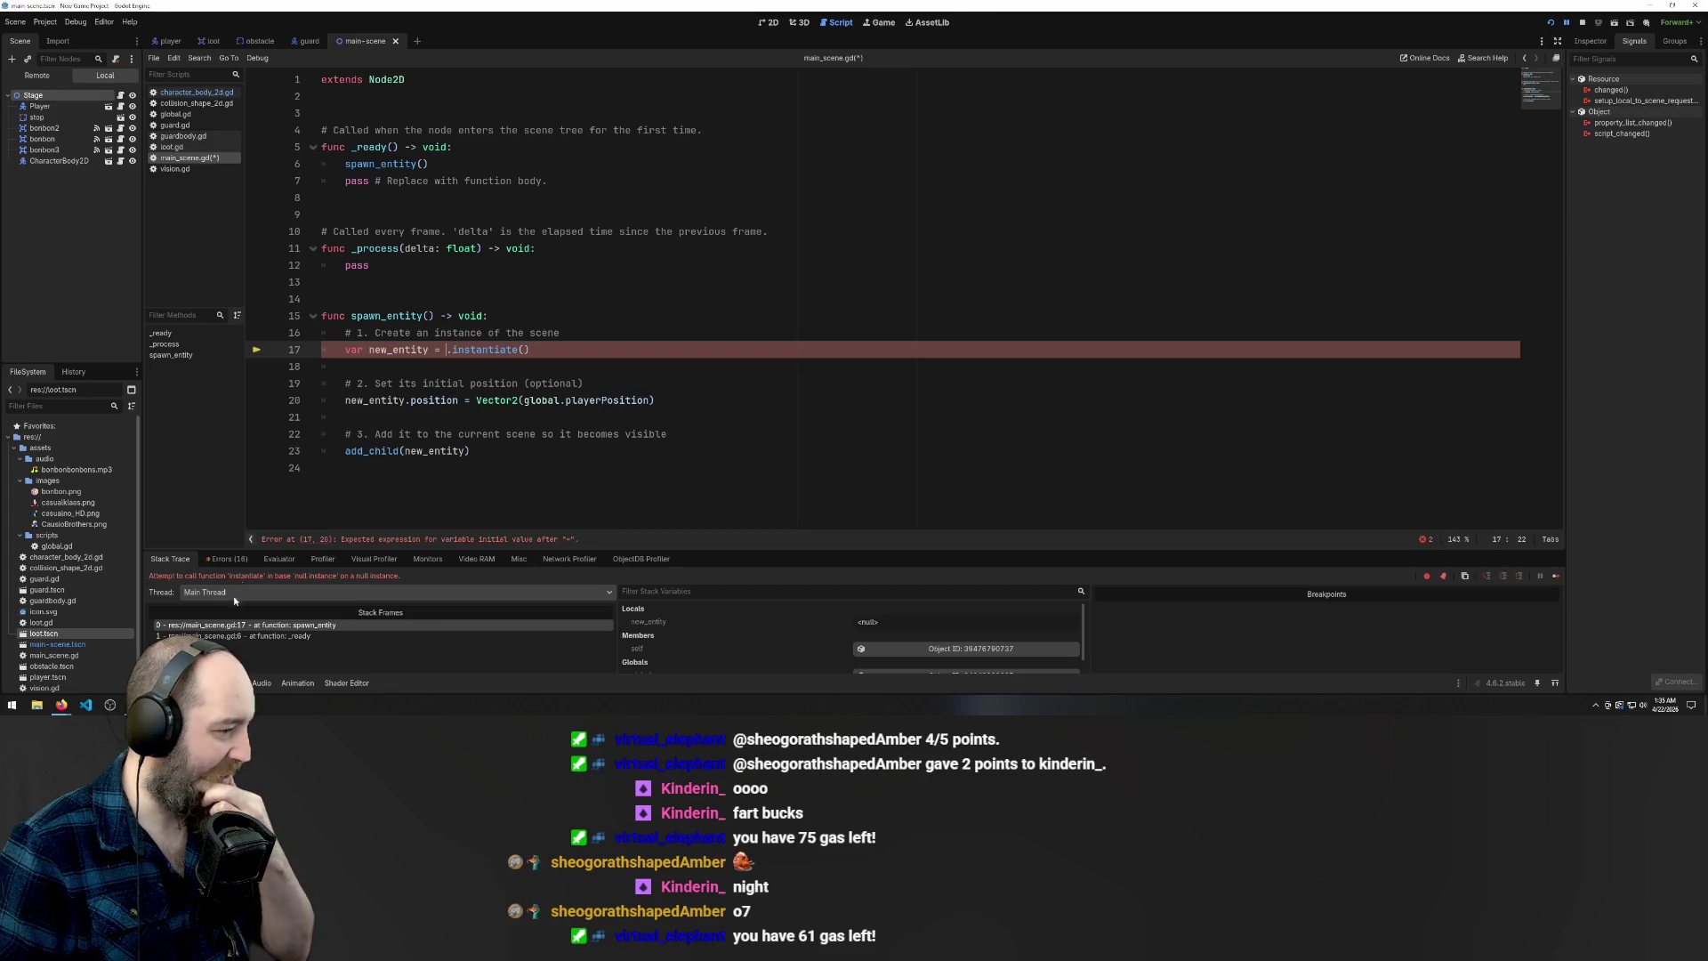
# Glance at the Trello Loot Goblin board, then return to the Godot script editor
pyautogui.moveTo(57, 709)
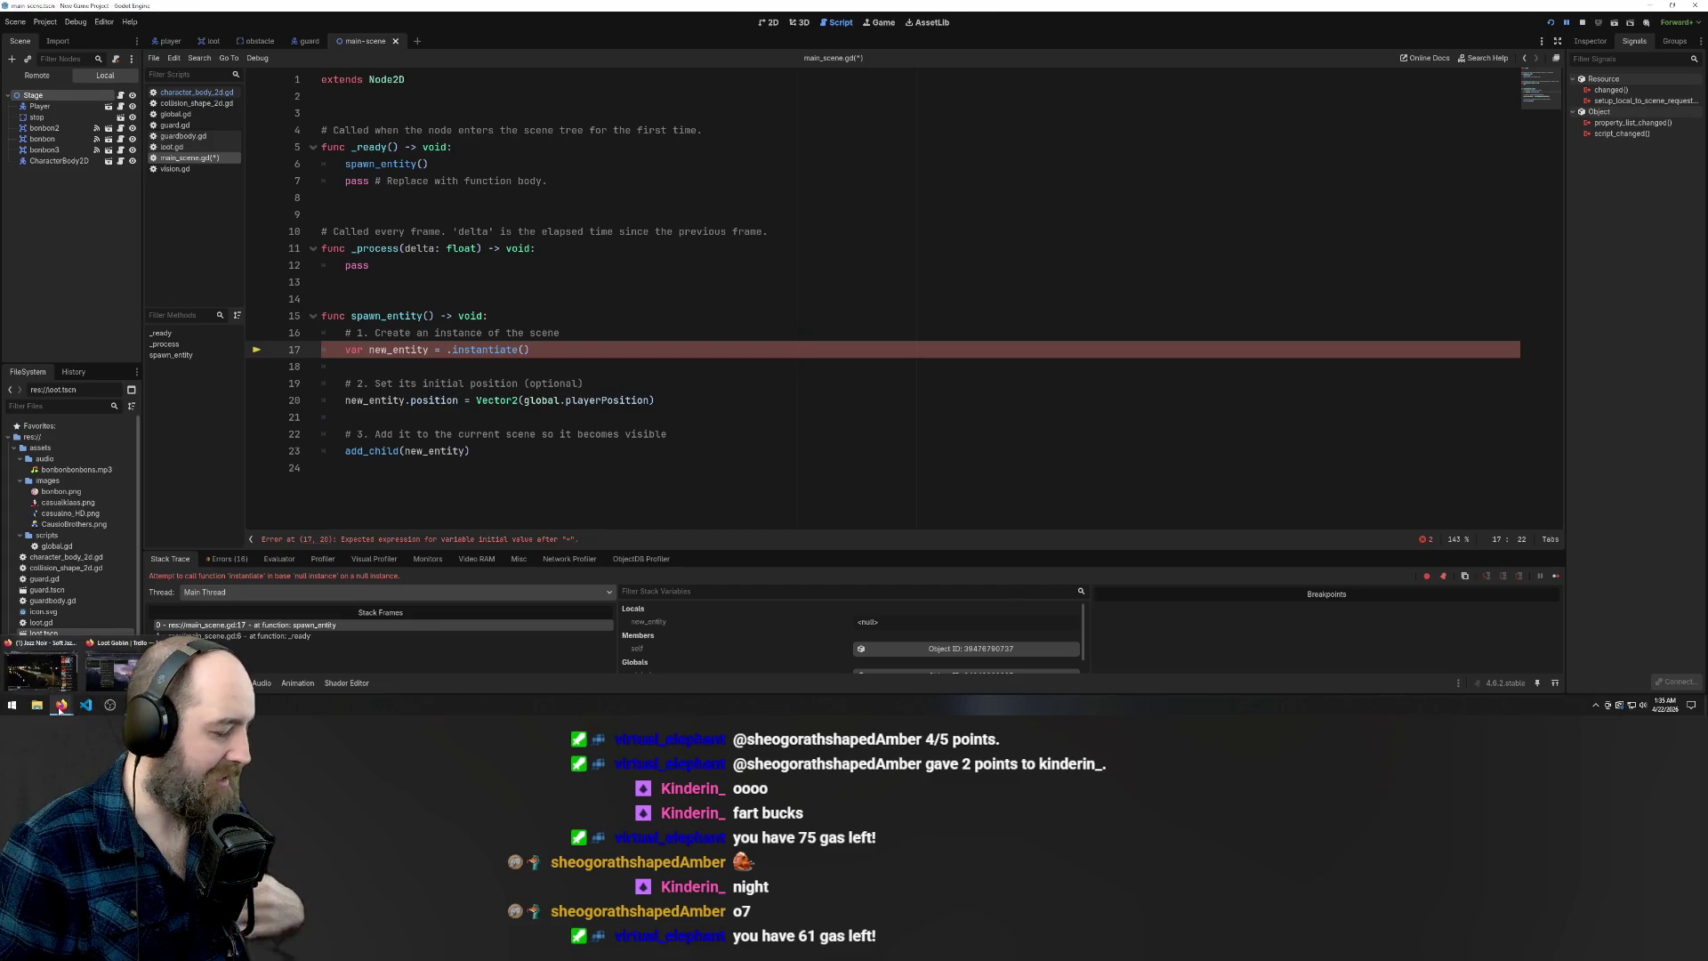
pyautogui.click(108, 676)
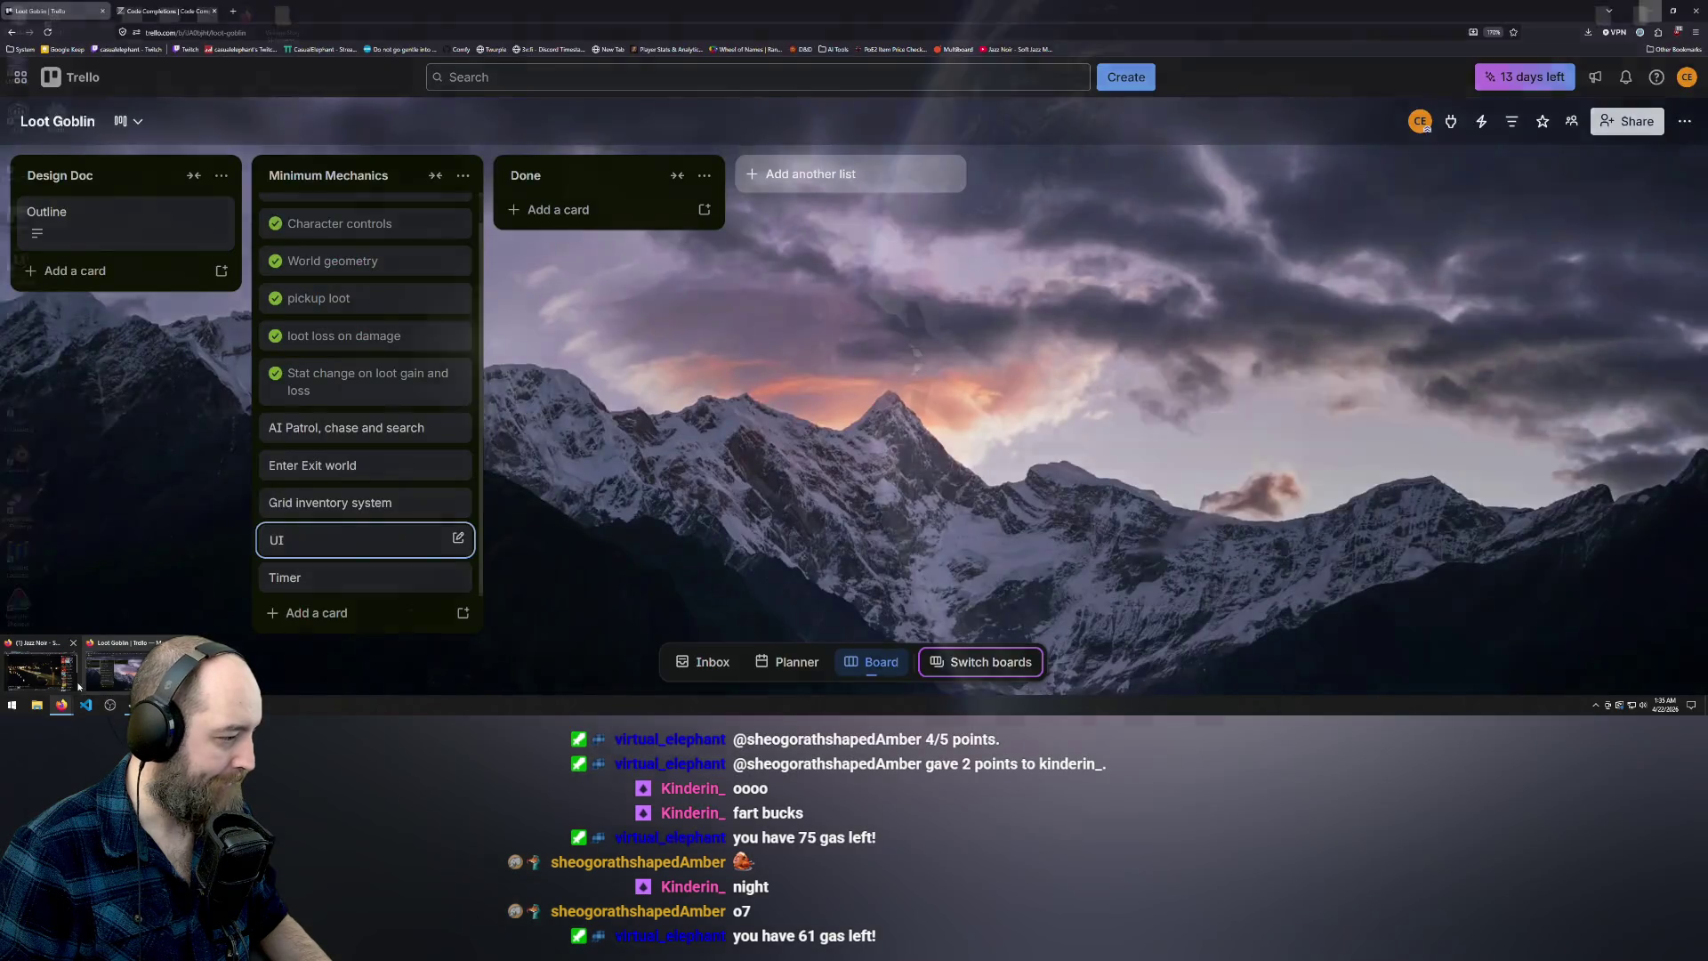
pyautogui.hotkey('alt', 'Tab')
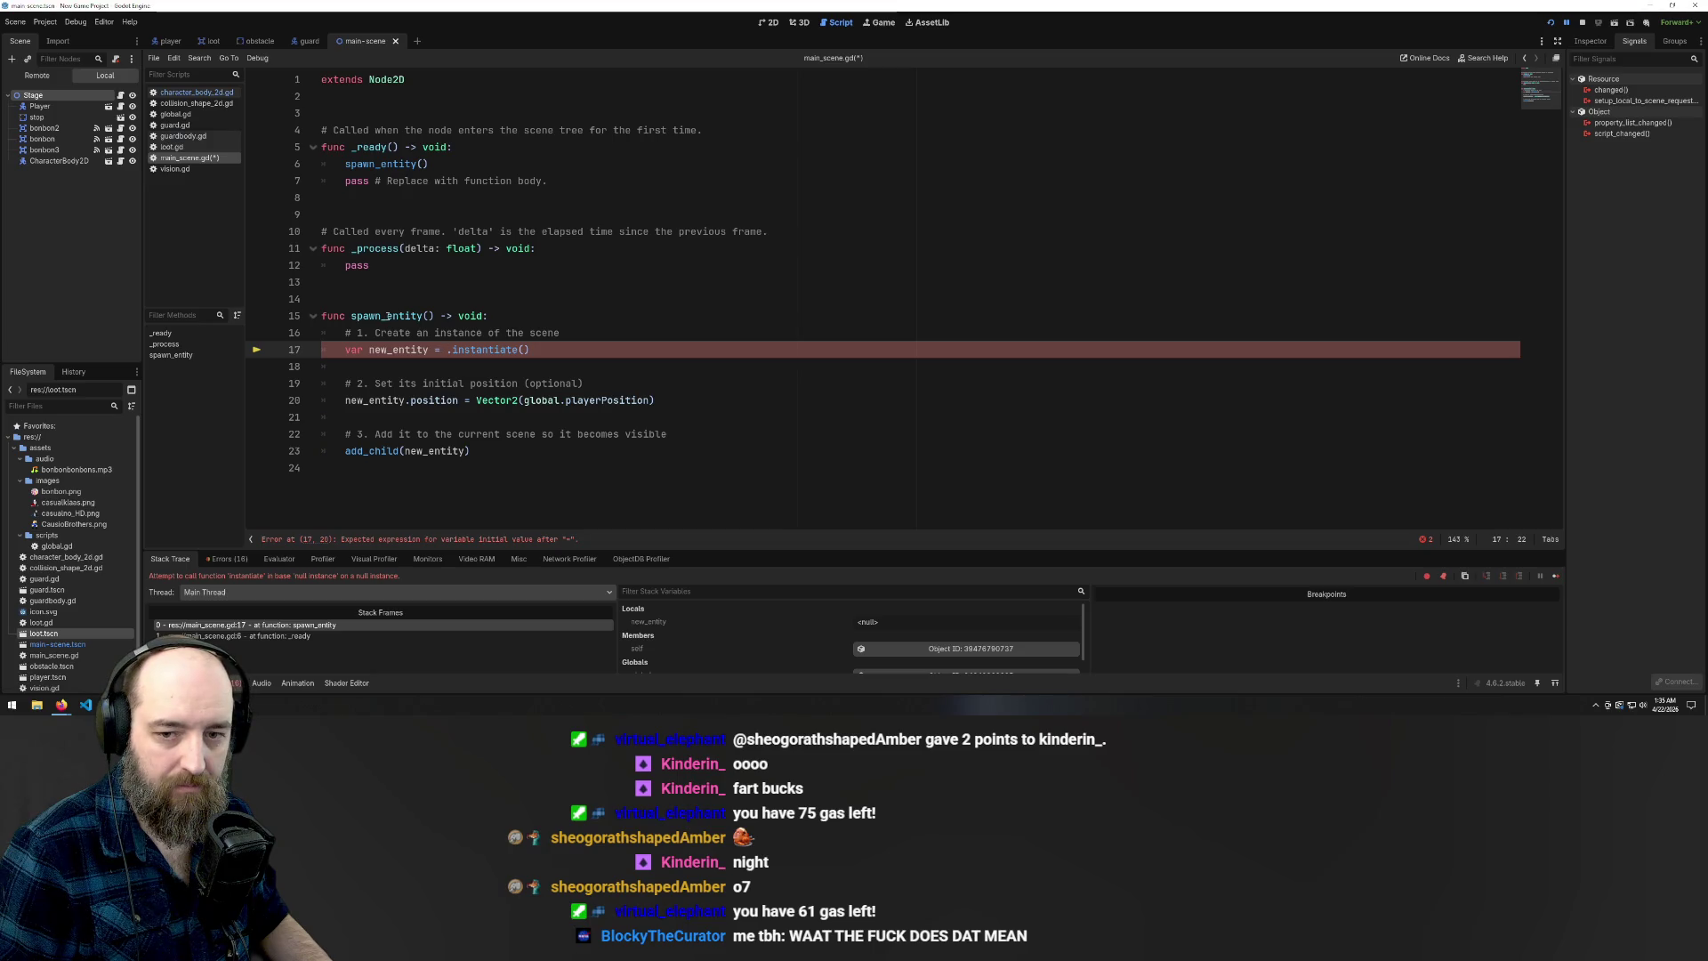
# Search Google for 'reference a scene godot' in a new Firefox tab and expand the AI Overview
pyautogui.moveTo(64, 707)
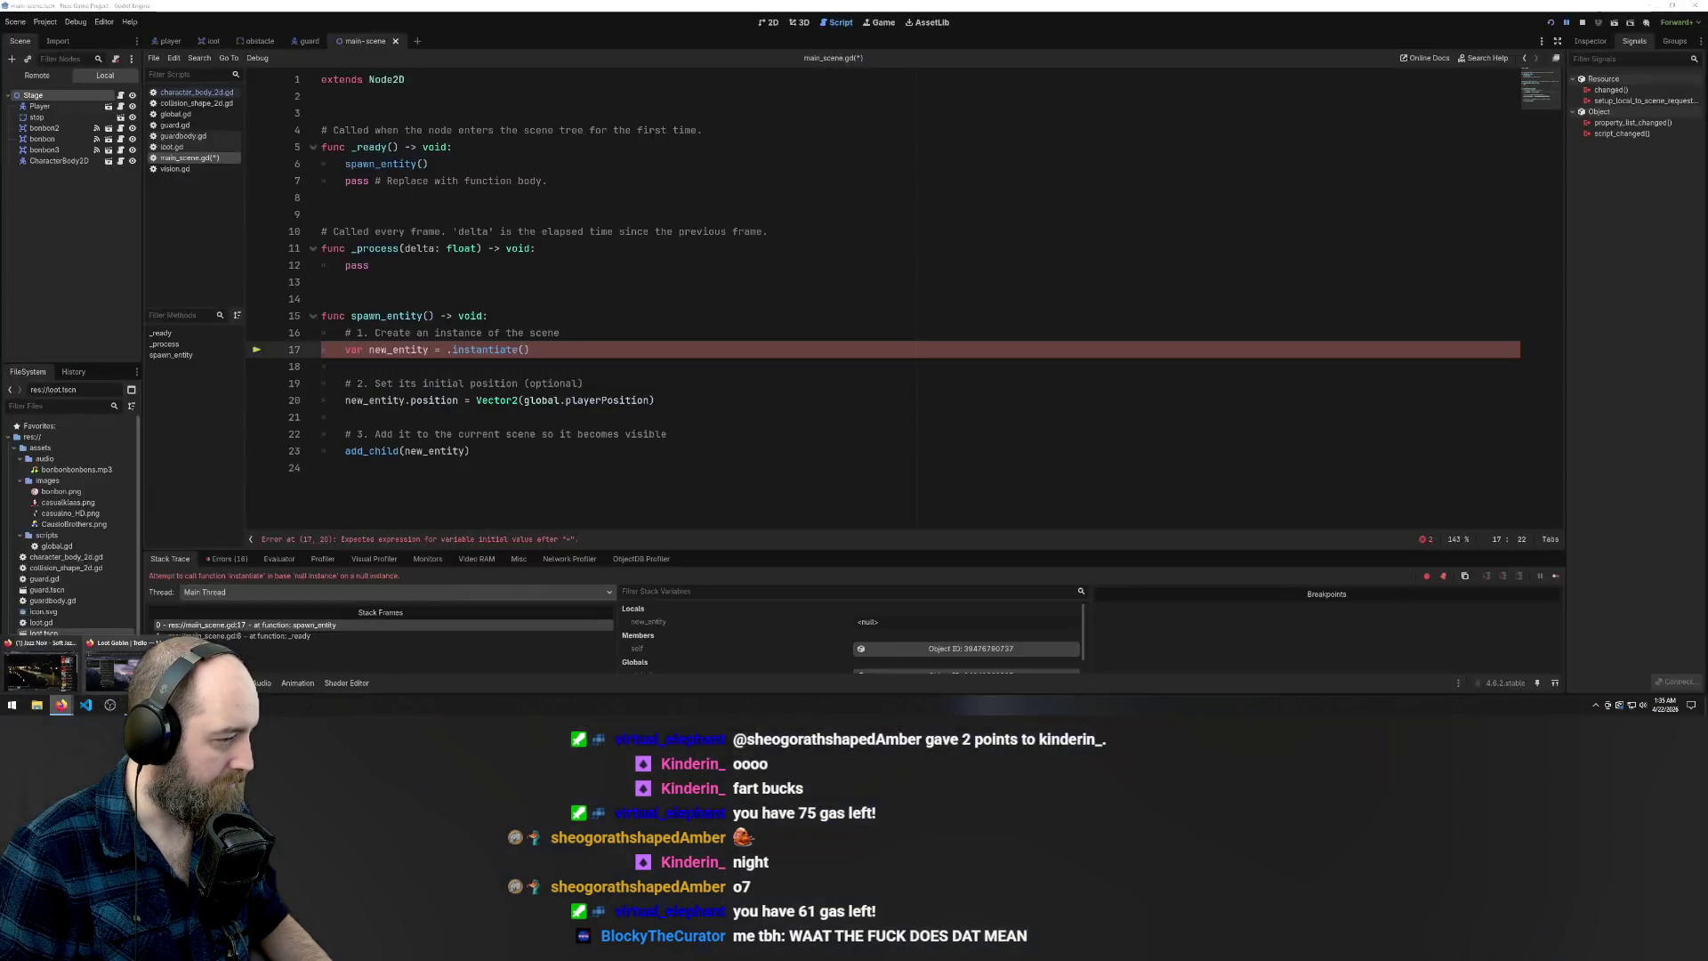
pyautogui.moveTo(74, 671)
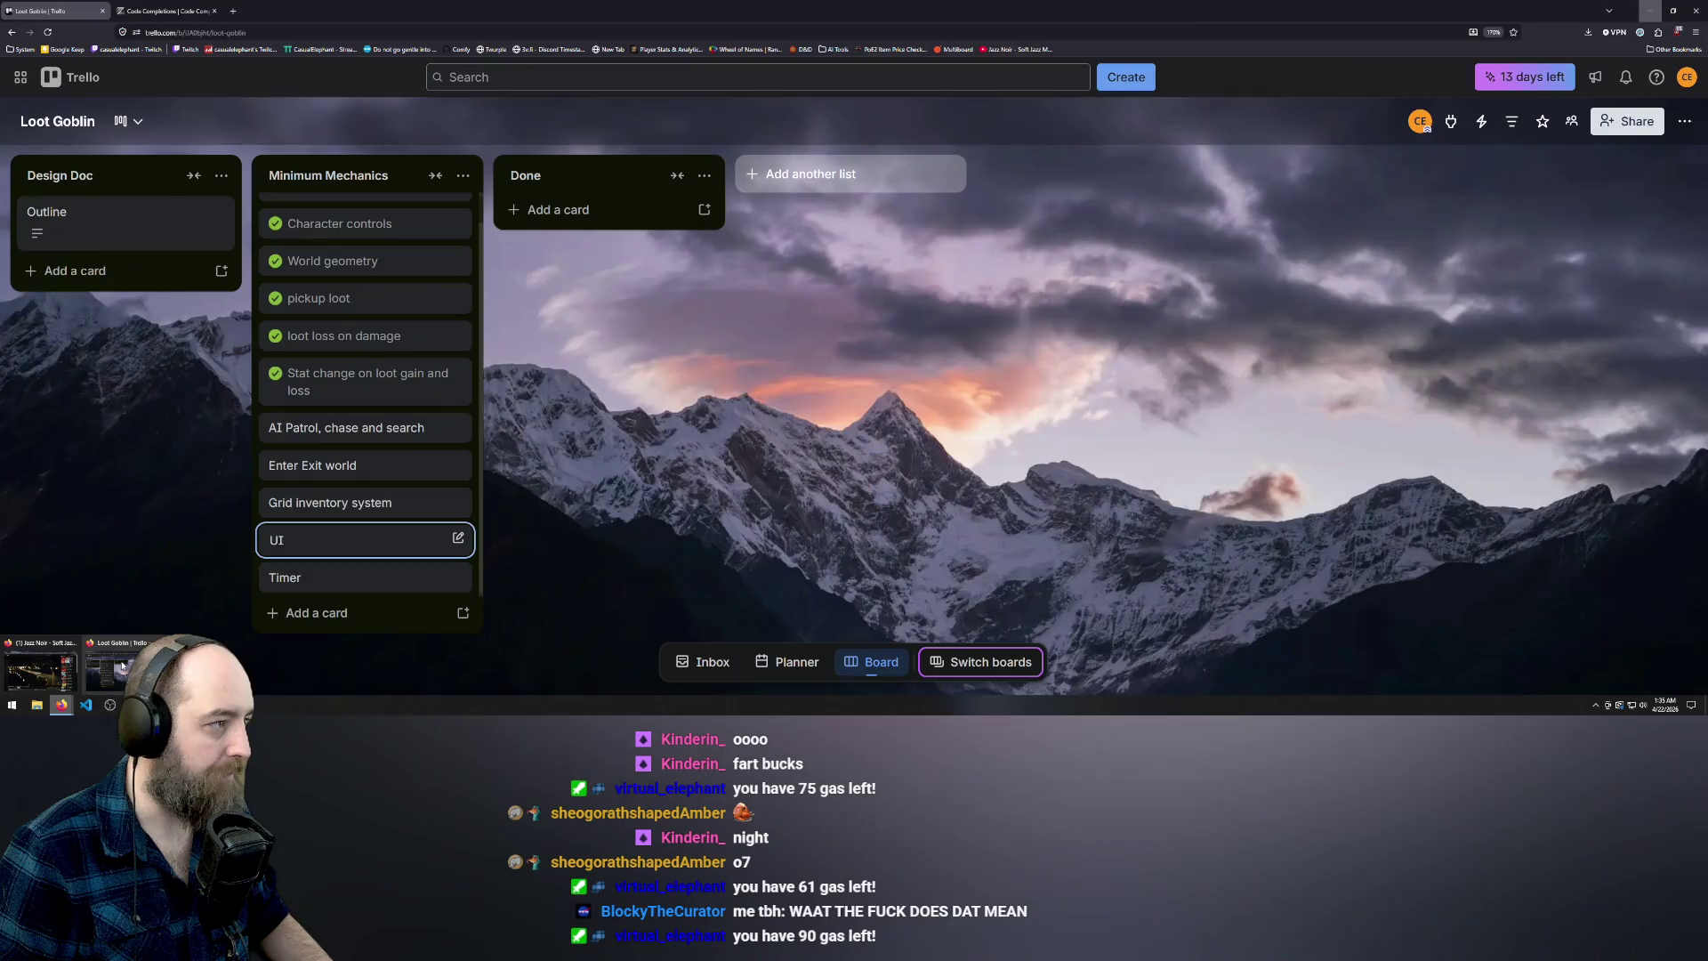
pyautogui.click(121, 666)
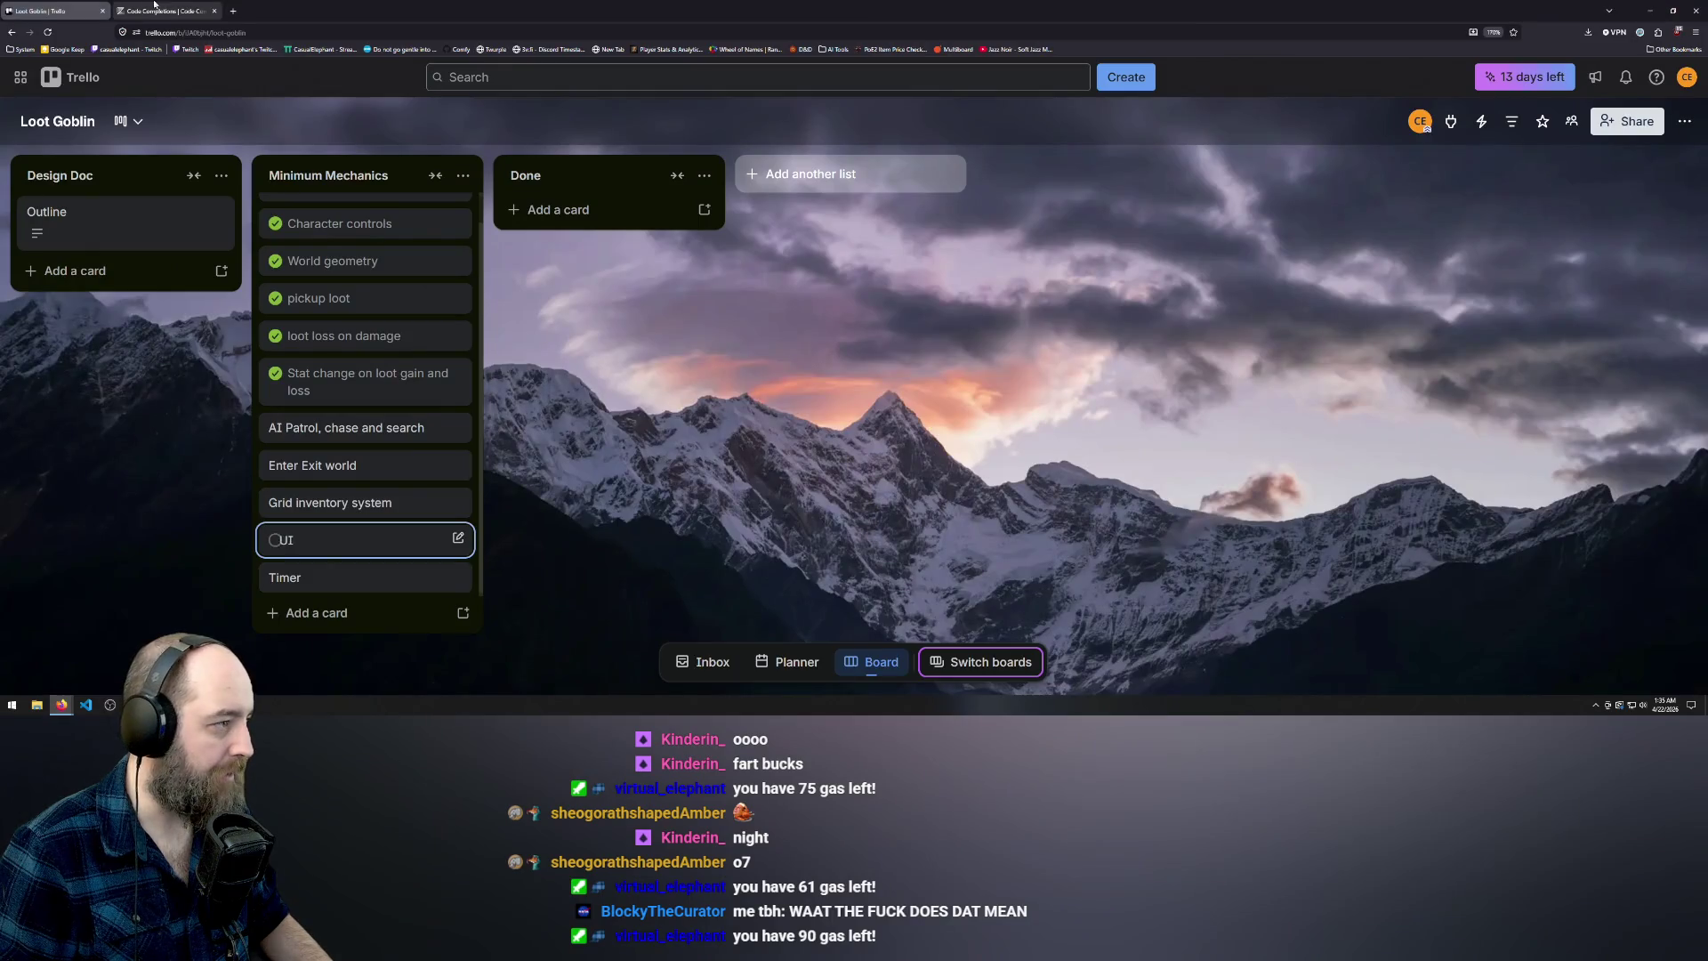
pyautogui.click(234, 10)
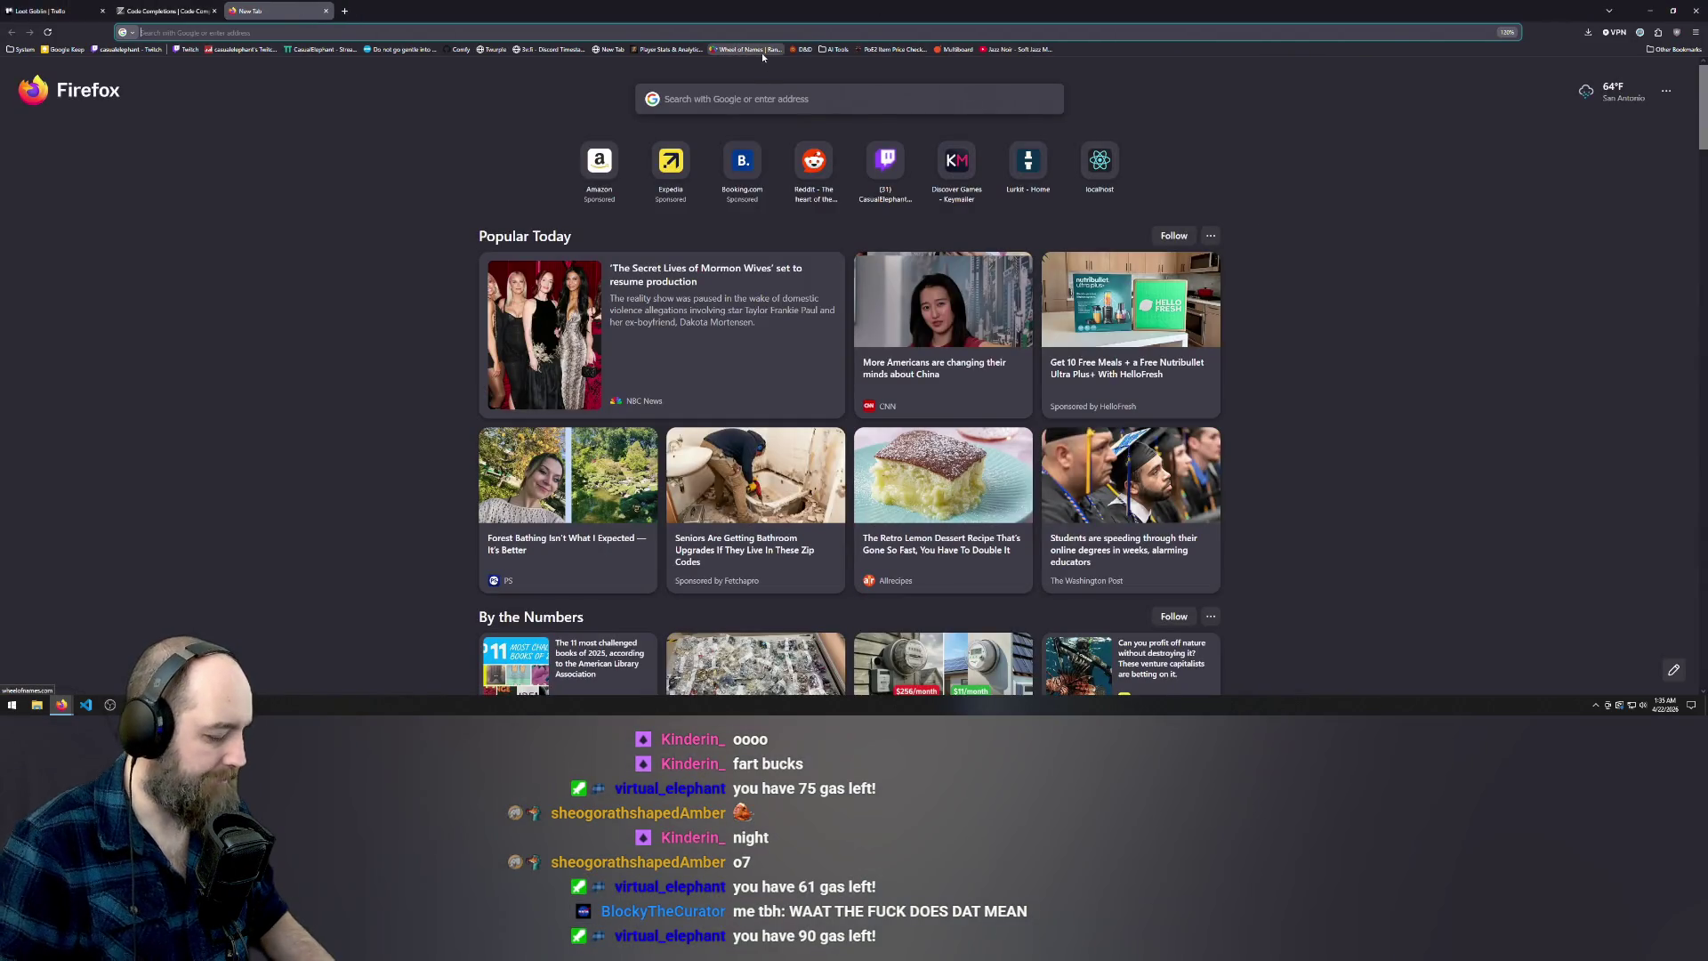
pyautogui.write('spawn ne')
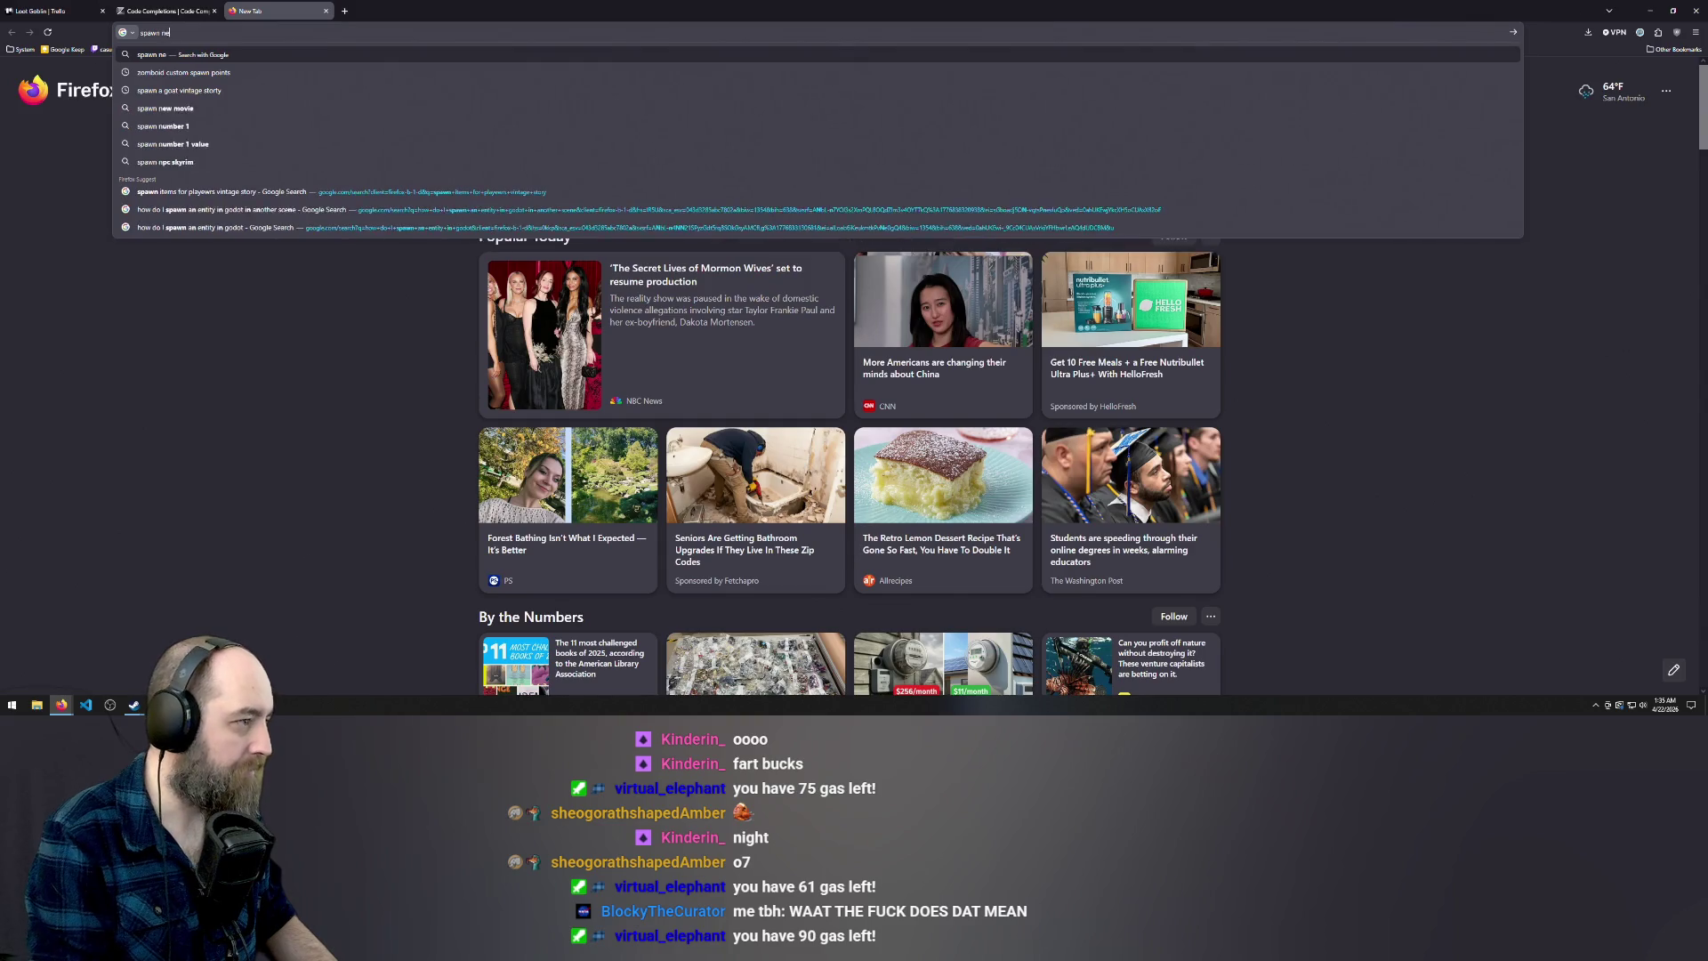
pyautogui.write('wcene insta')
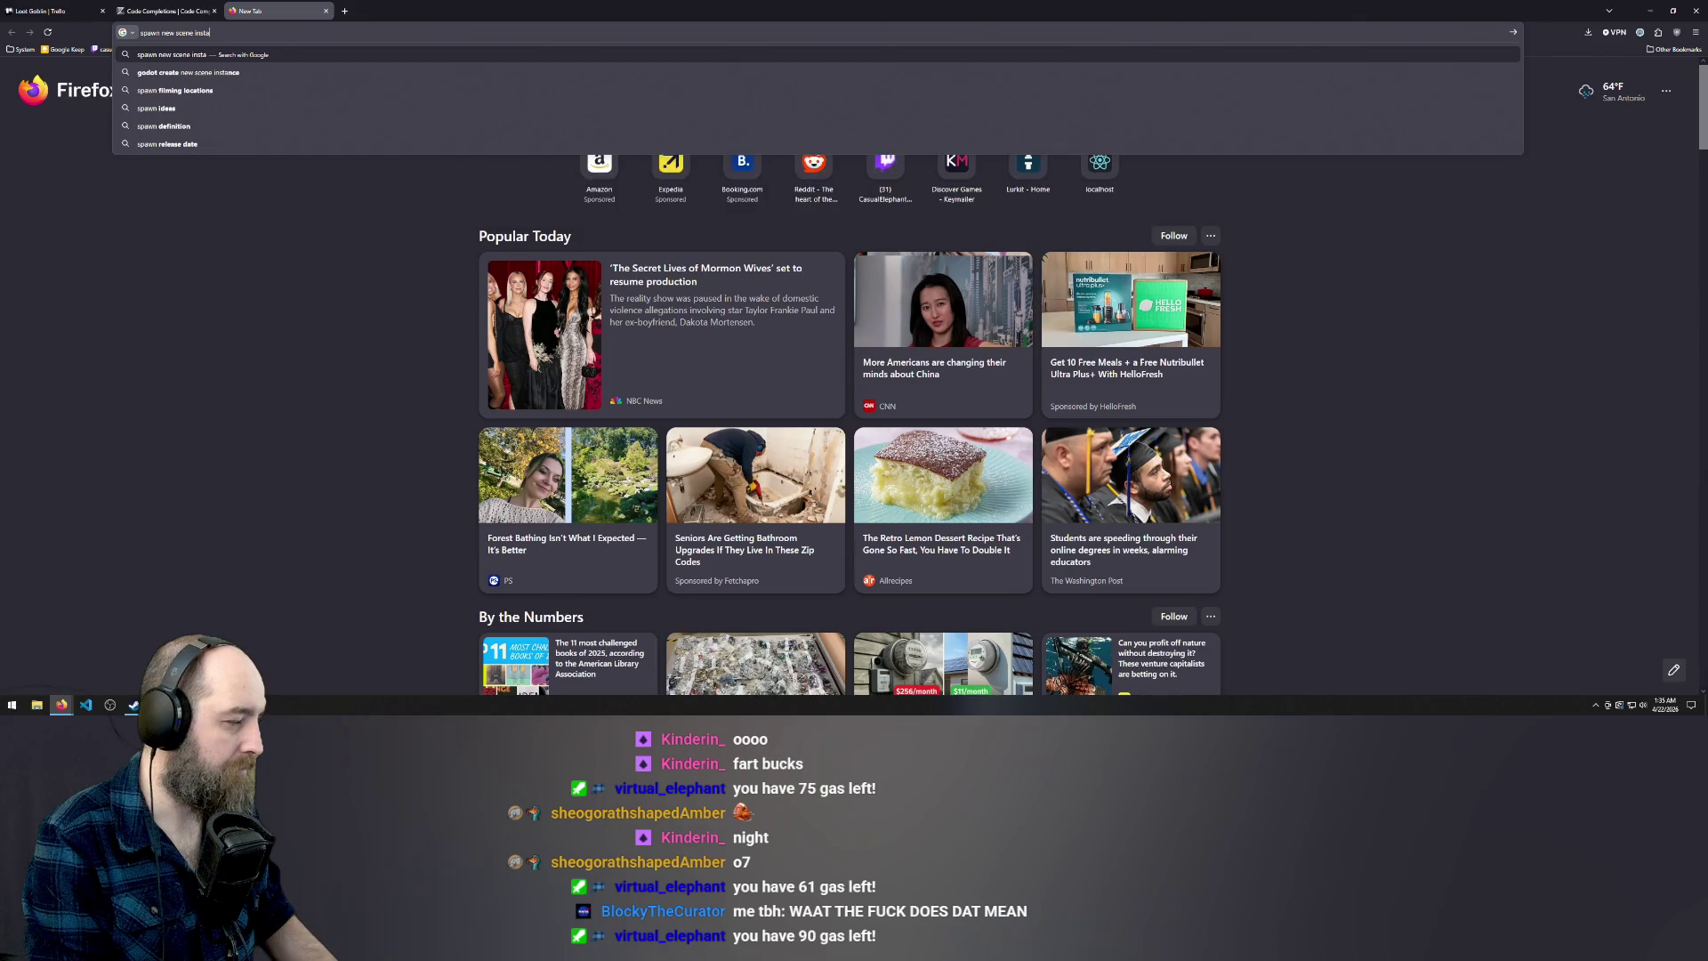
pyautogui.write('reference a')
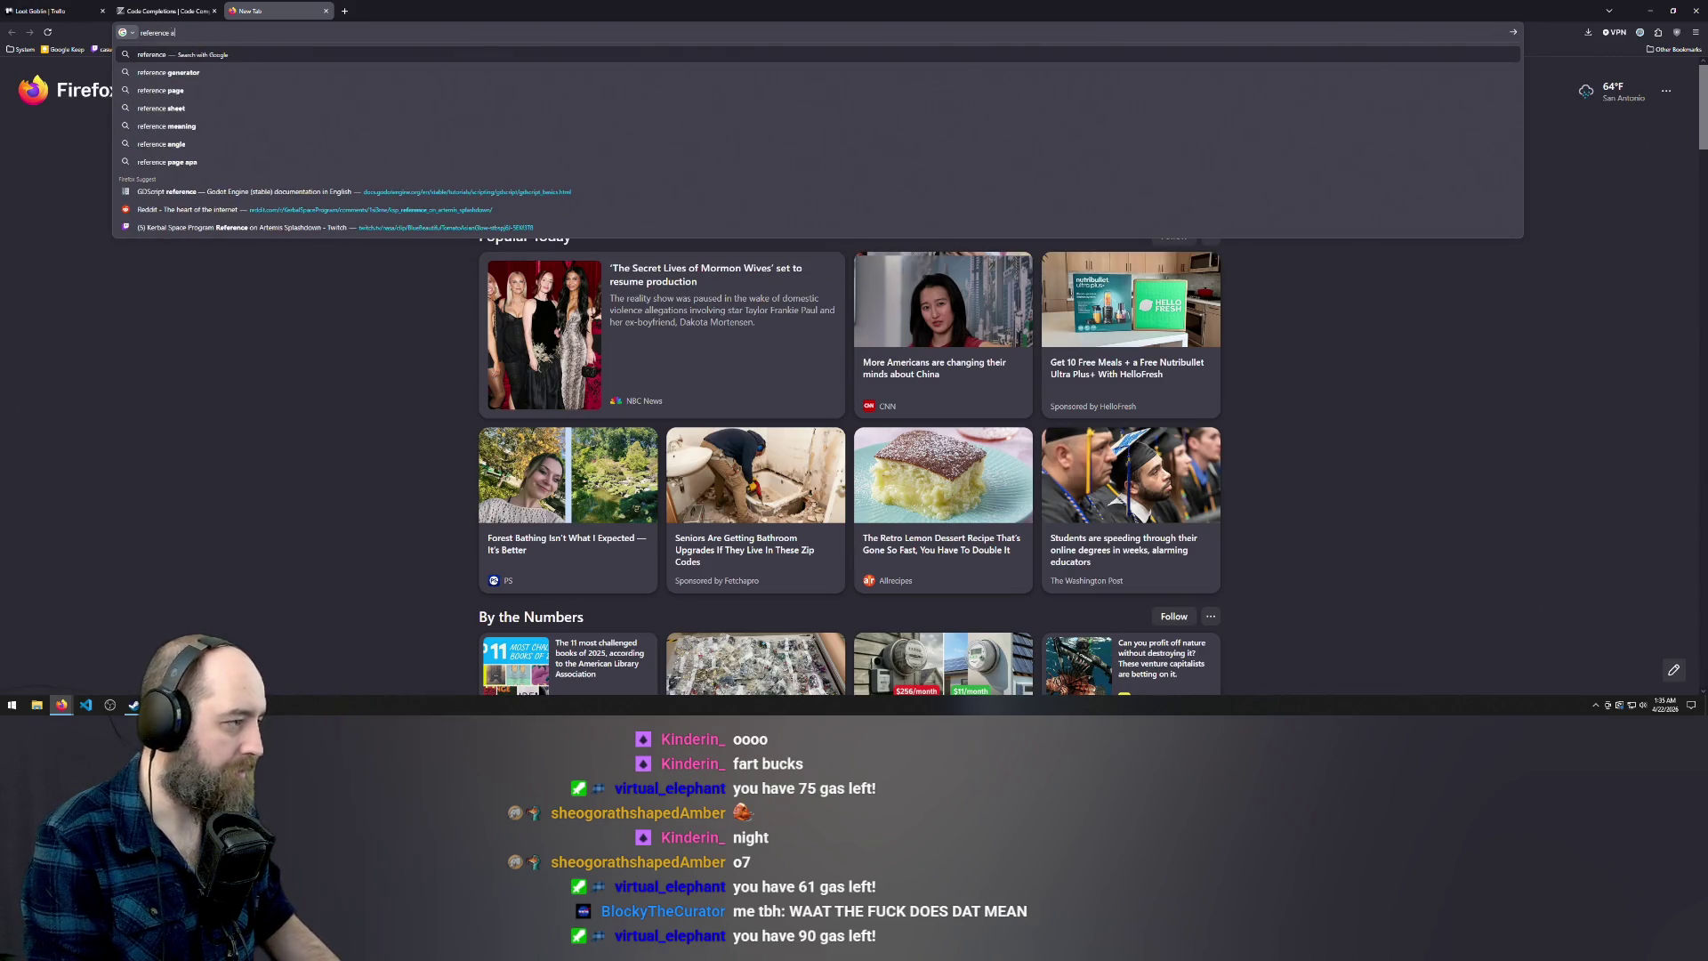
pyautogui.write(' scene godot')
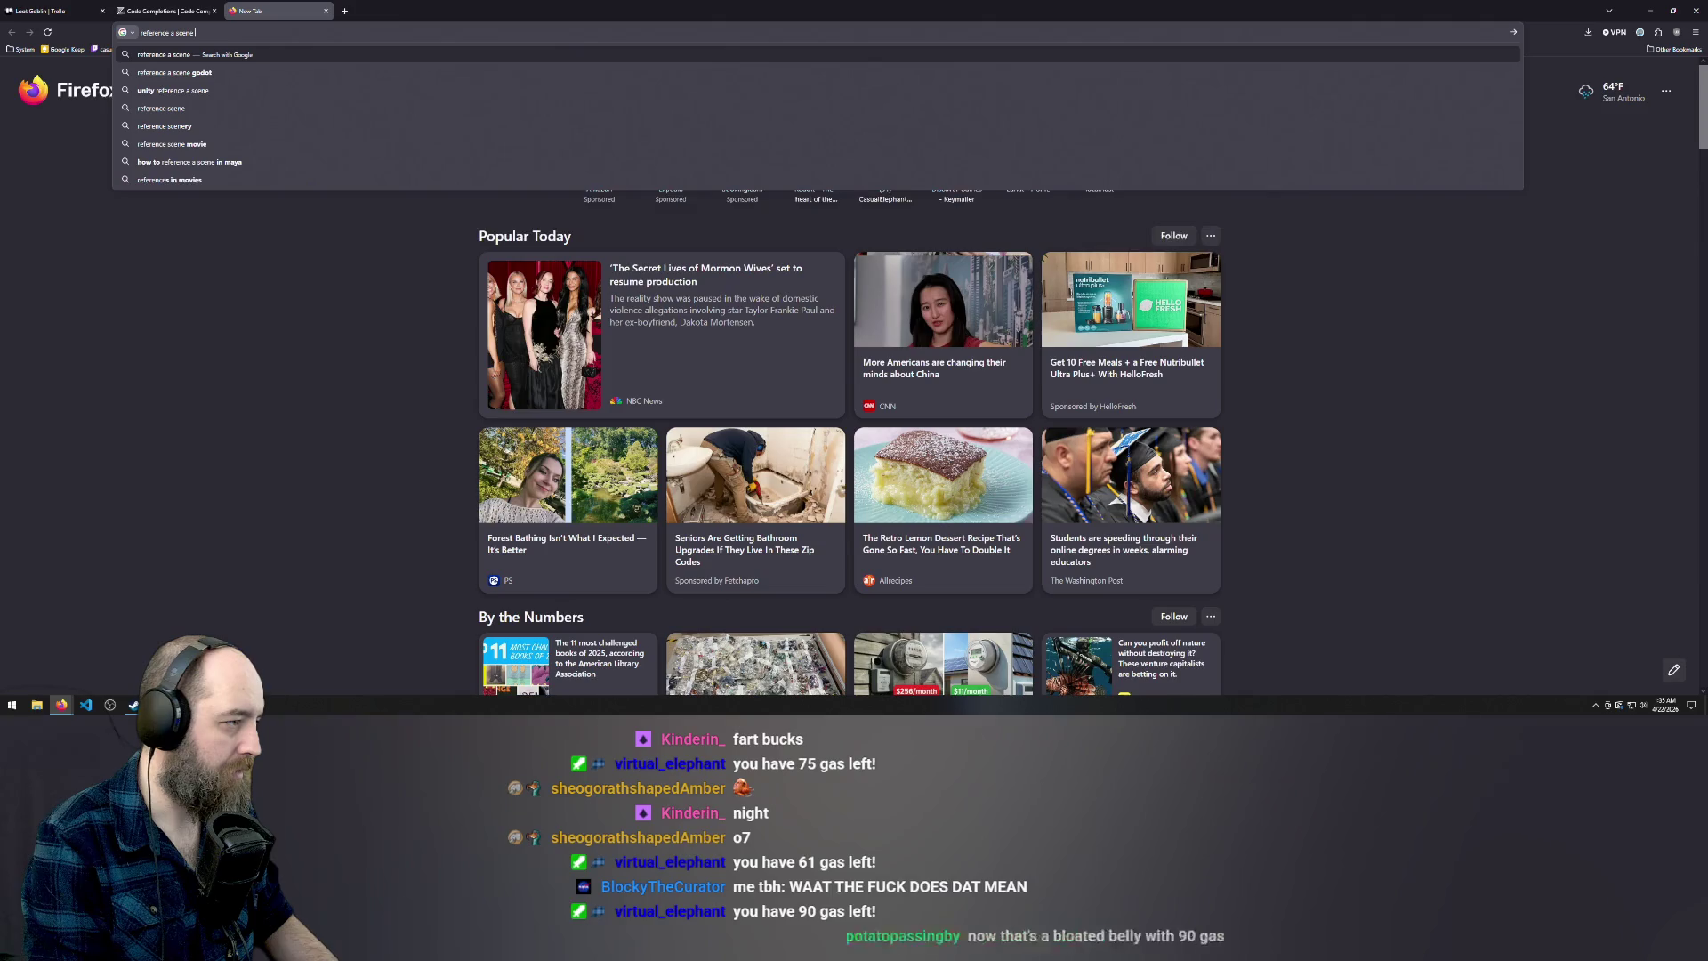
pyautogui.press('Return')
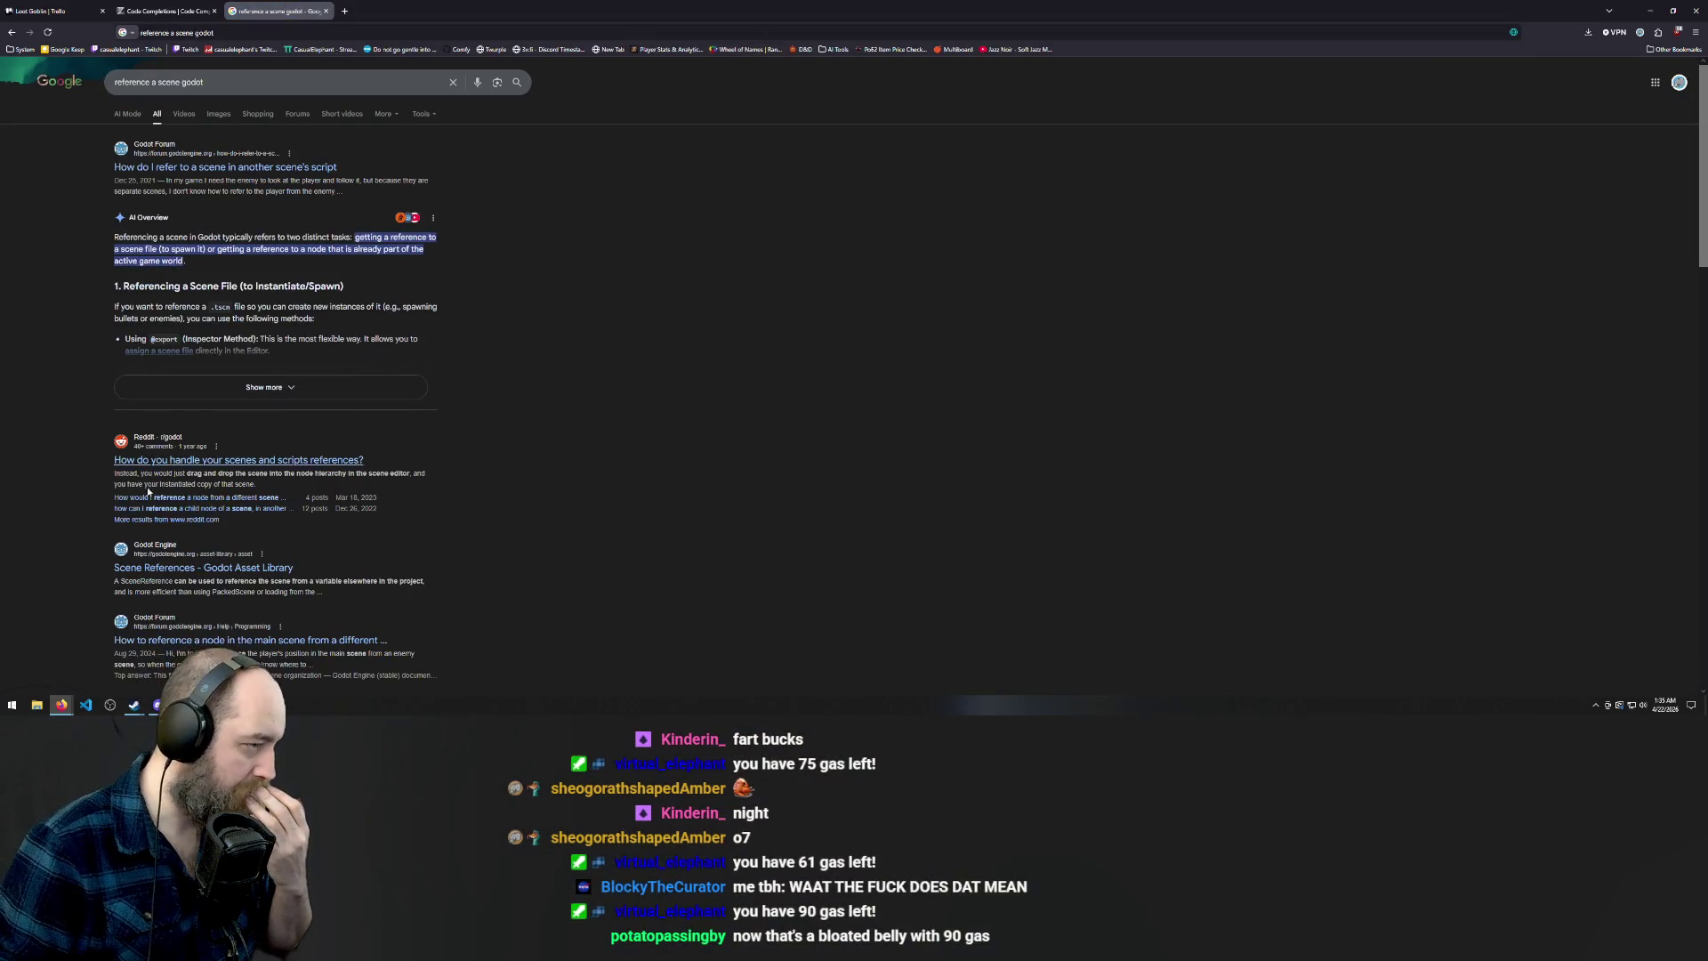
pyautogui.click(242, 378)
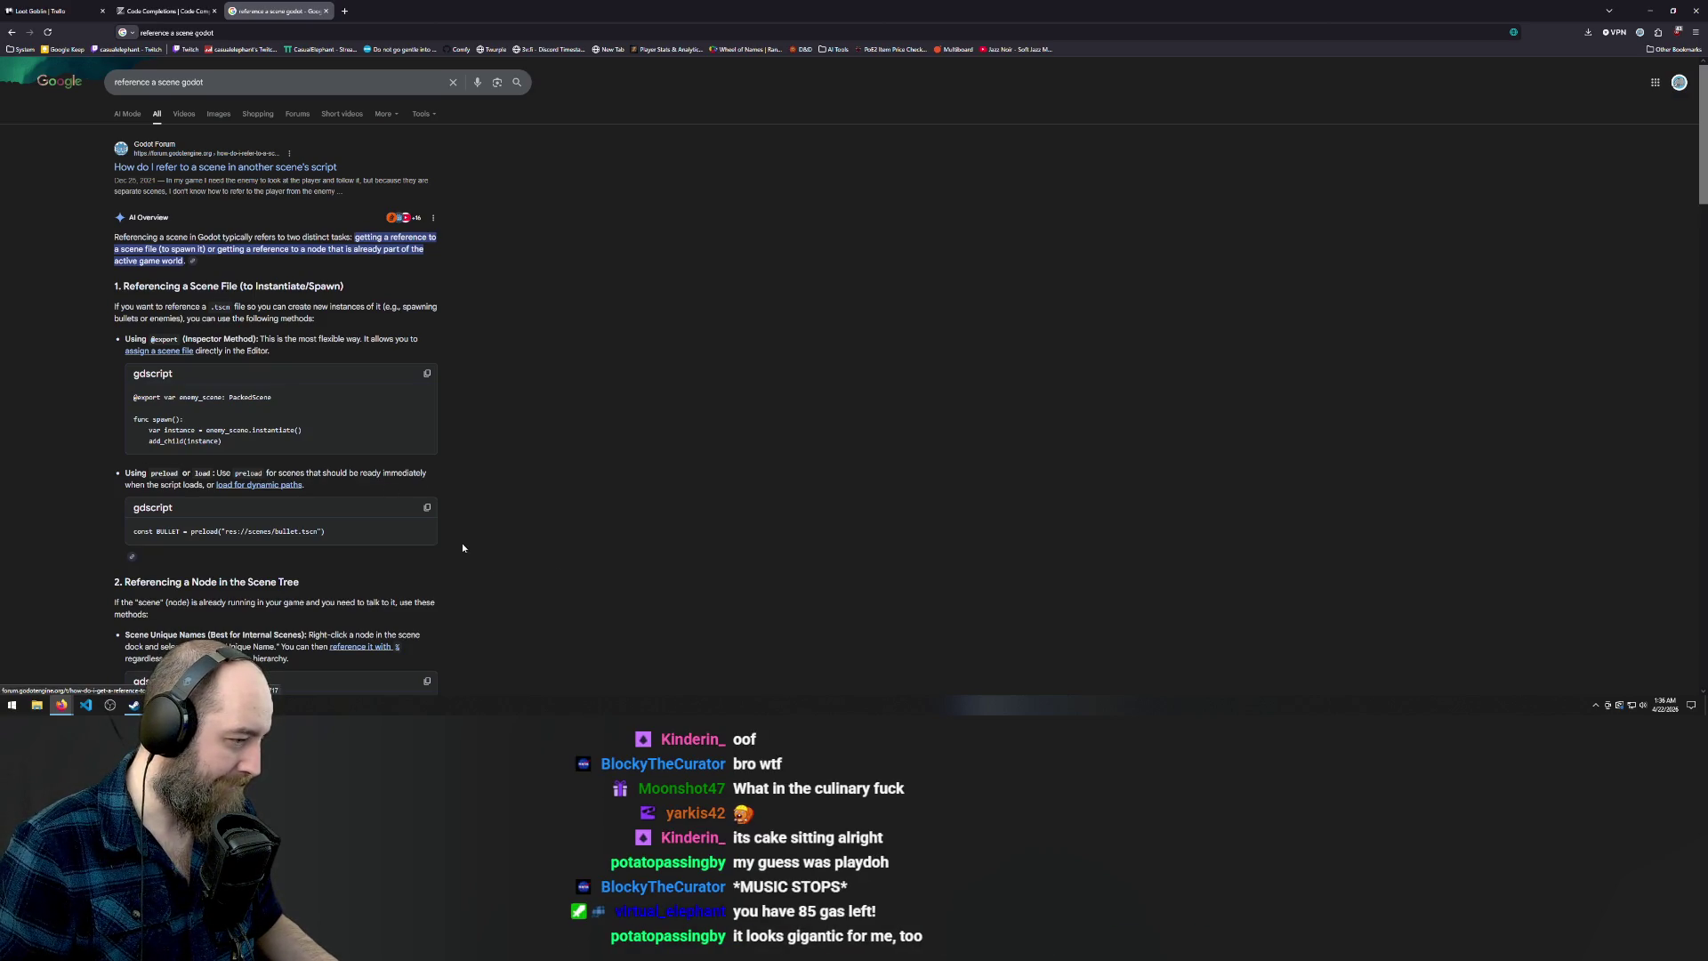
# Scroll down through the expanded AI Overview on referencing scenes
pyautogui.scroll(-2, 189, 507)
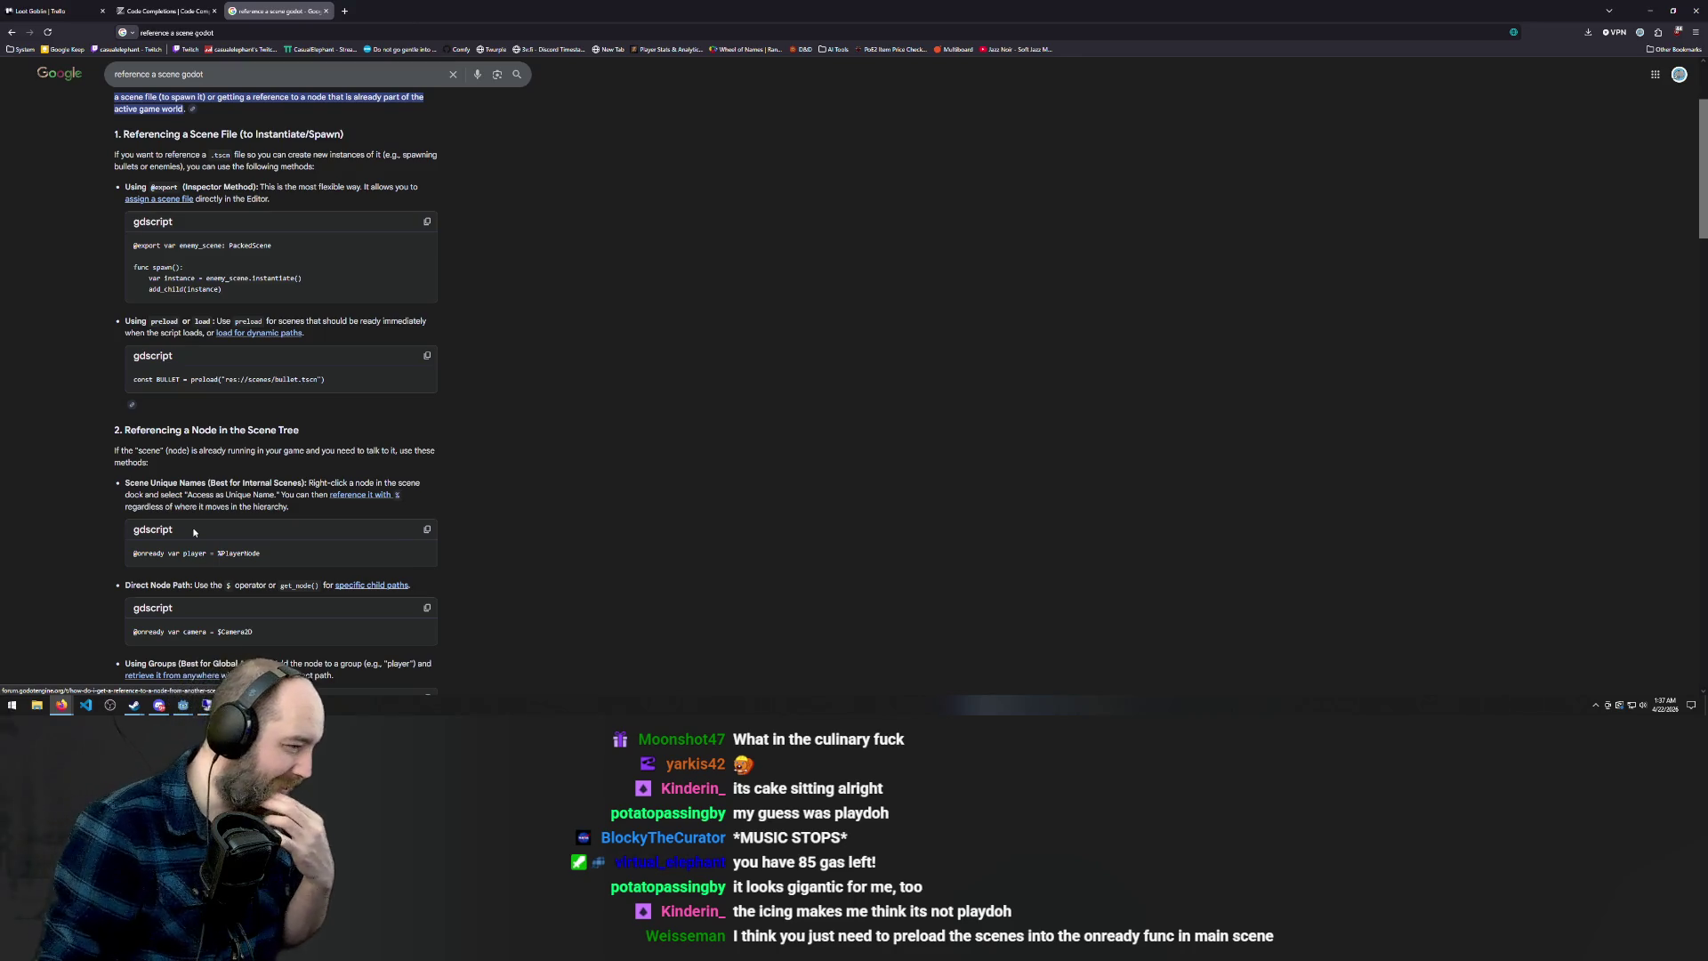
# Review the referencing methods, select the const BULLET = preload("res://scenes/bullet.tscn") line, and return to Godot
pyautogui.scroll(-1, 336, 589)
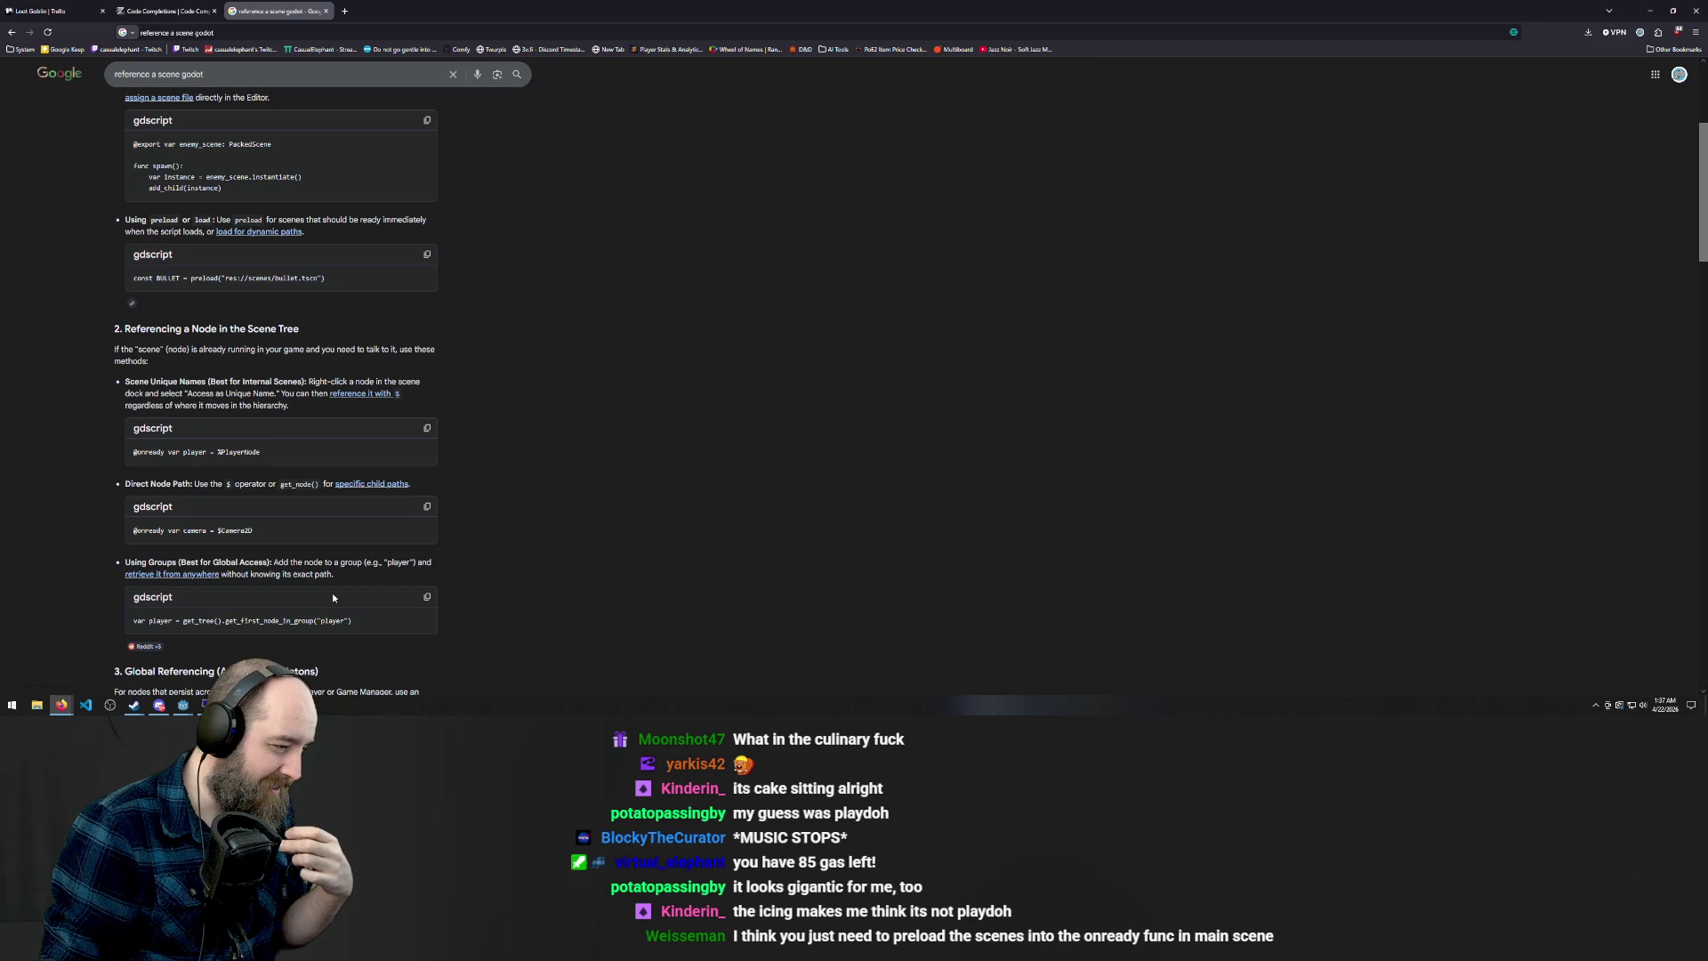
pyautogui.scroll(-2, 382, 596)
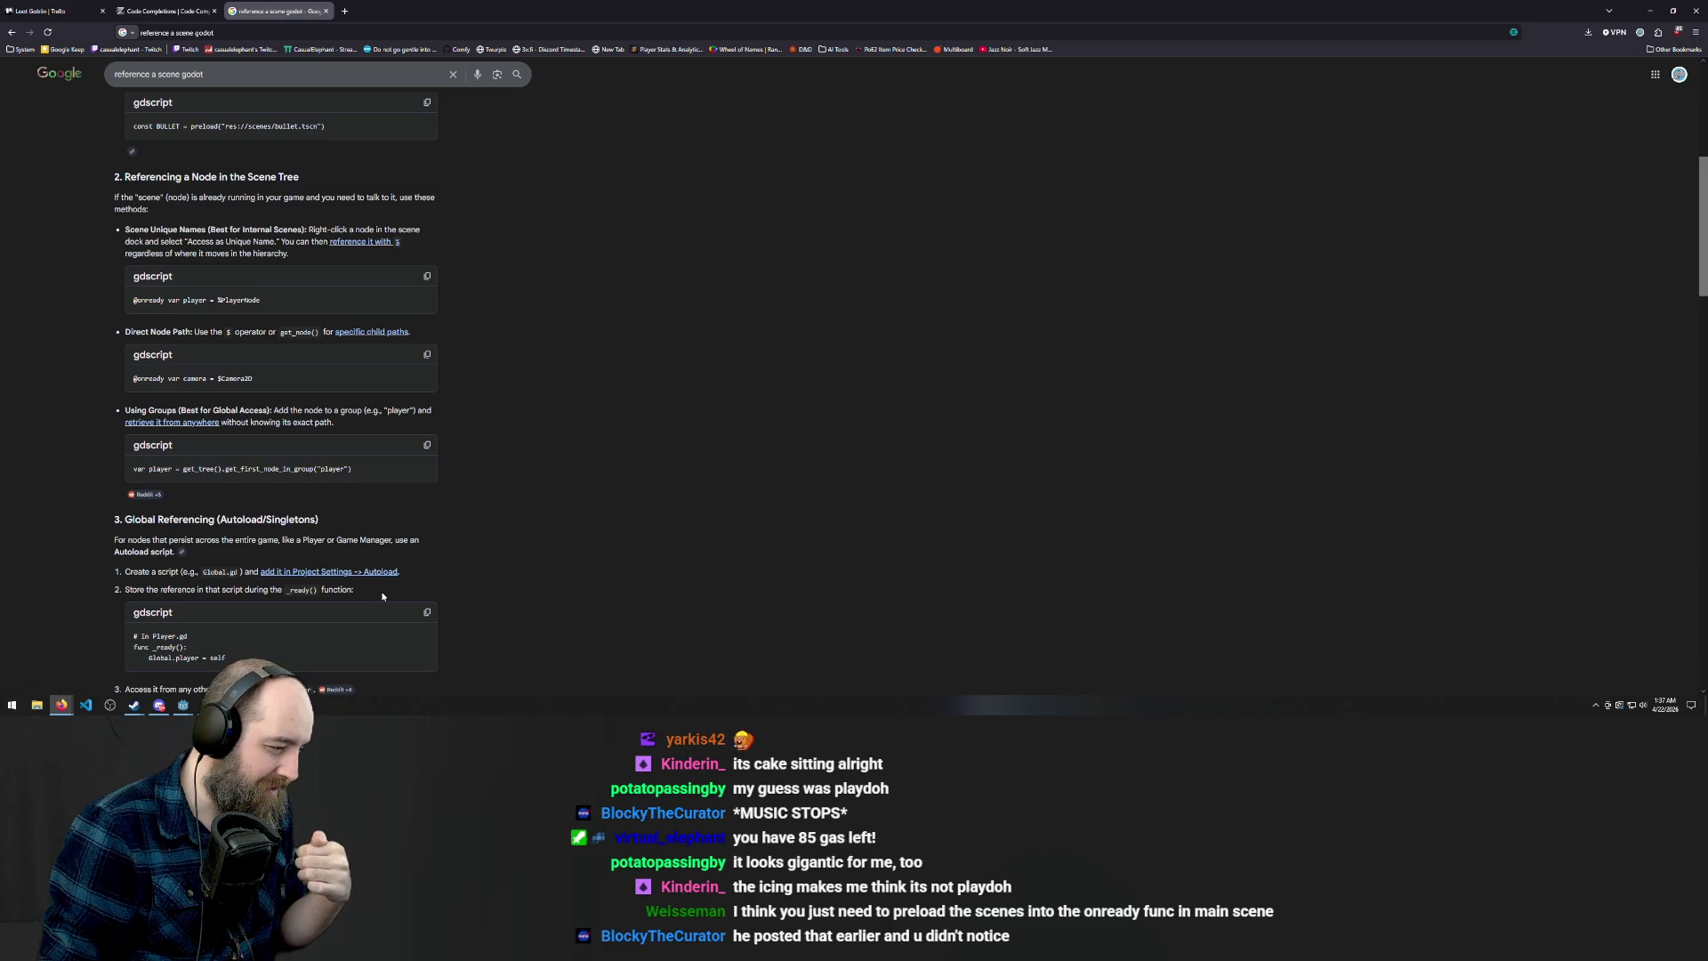
pyautogui.scroll(-3, 245, 531)
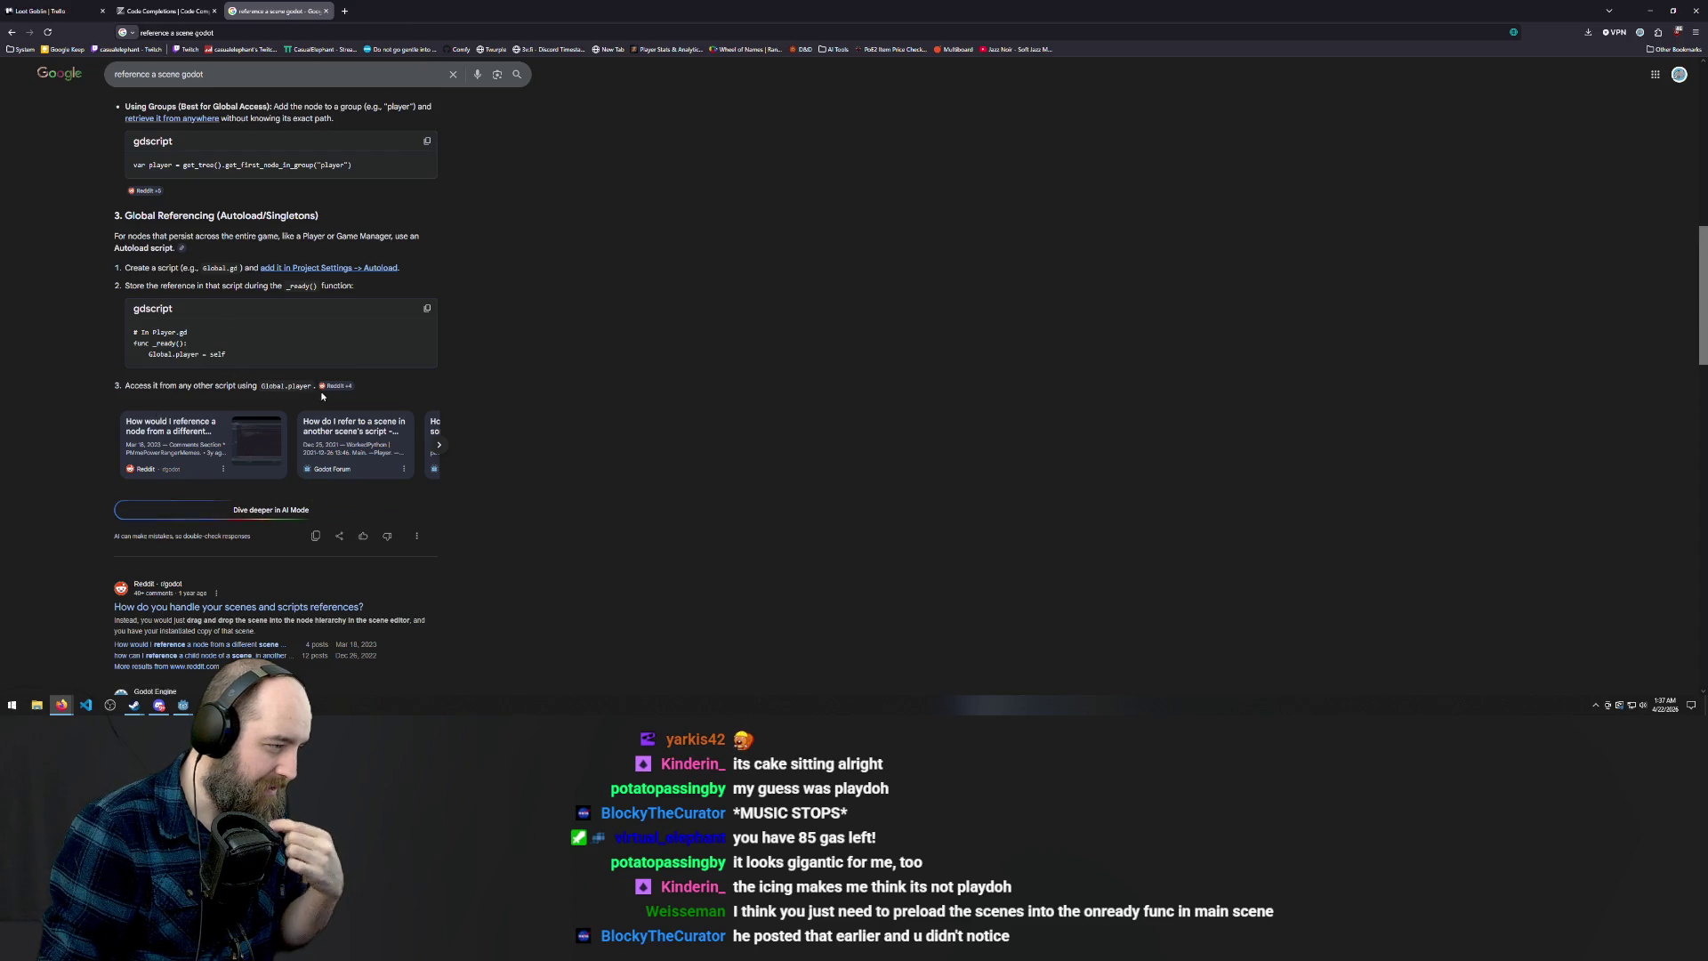
pyautogui.scroll(3, 322, 396)
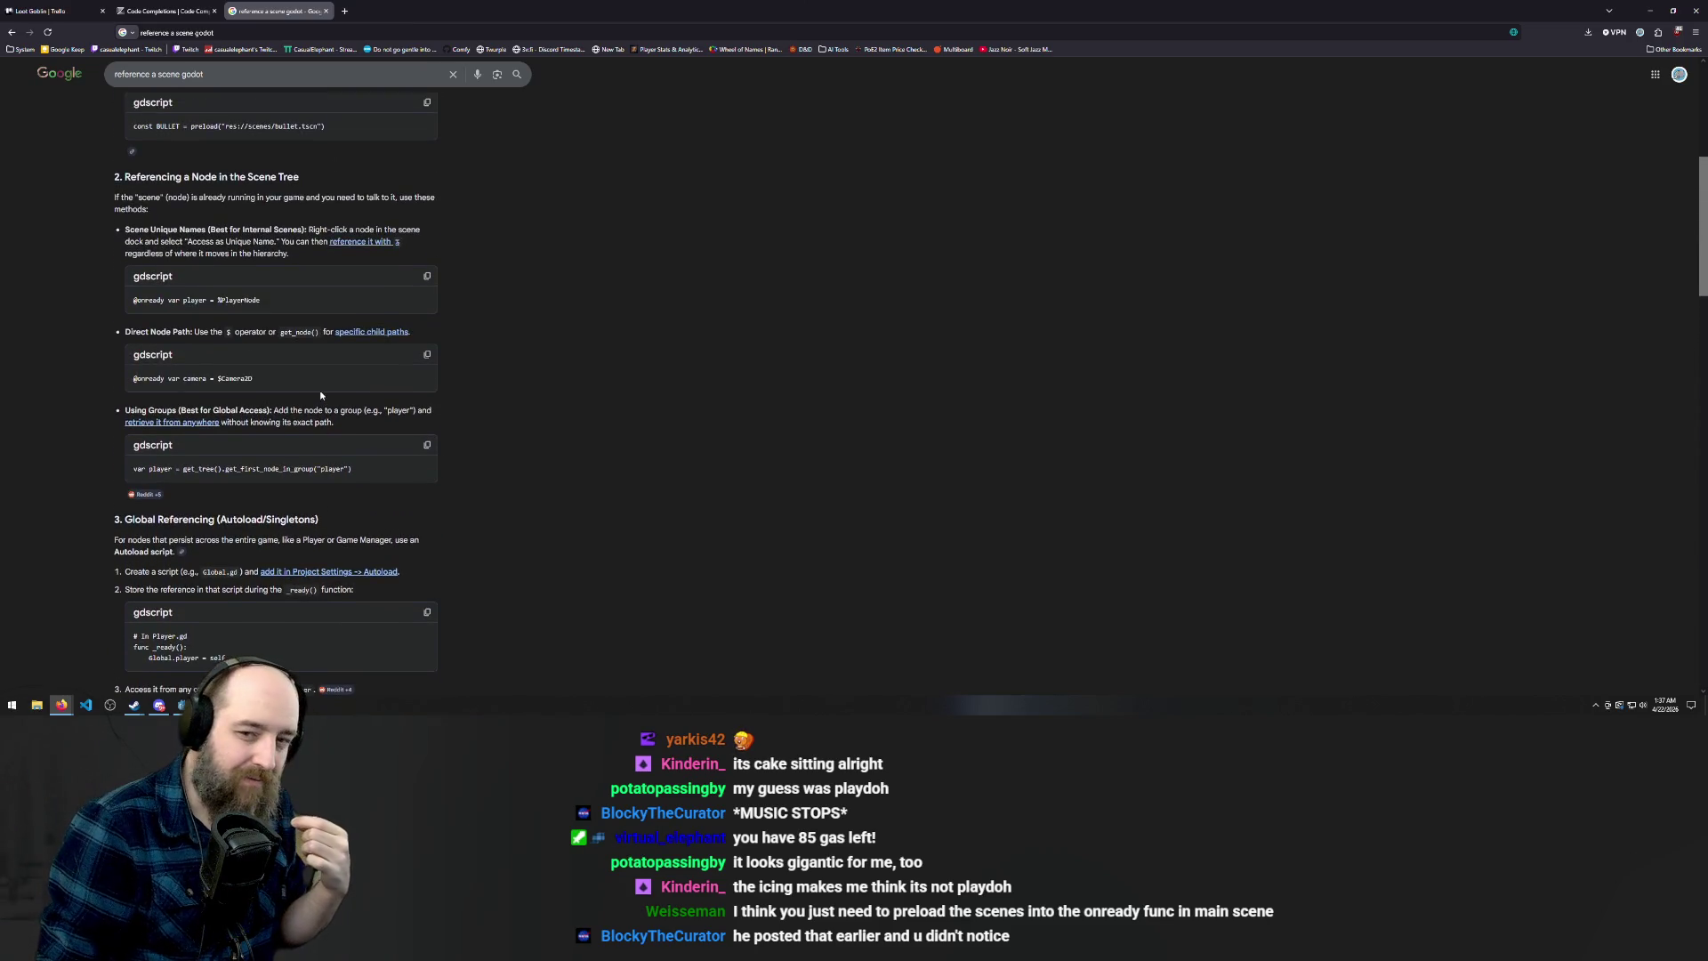
pyautogui.scroll(3, 321, 395)
pyautogui.scroll(3, 321, 396)
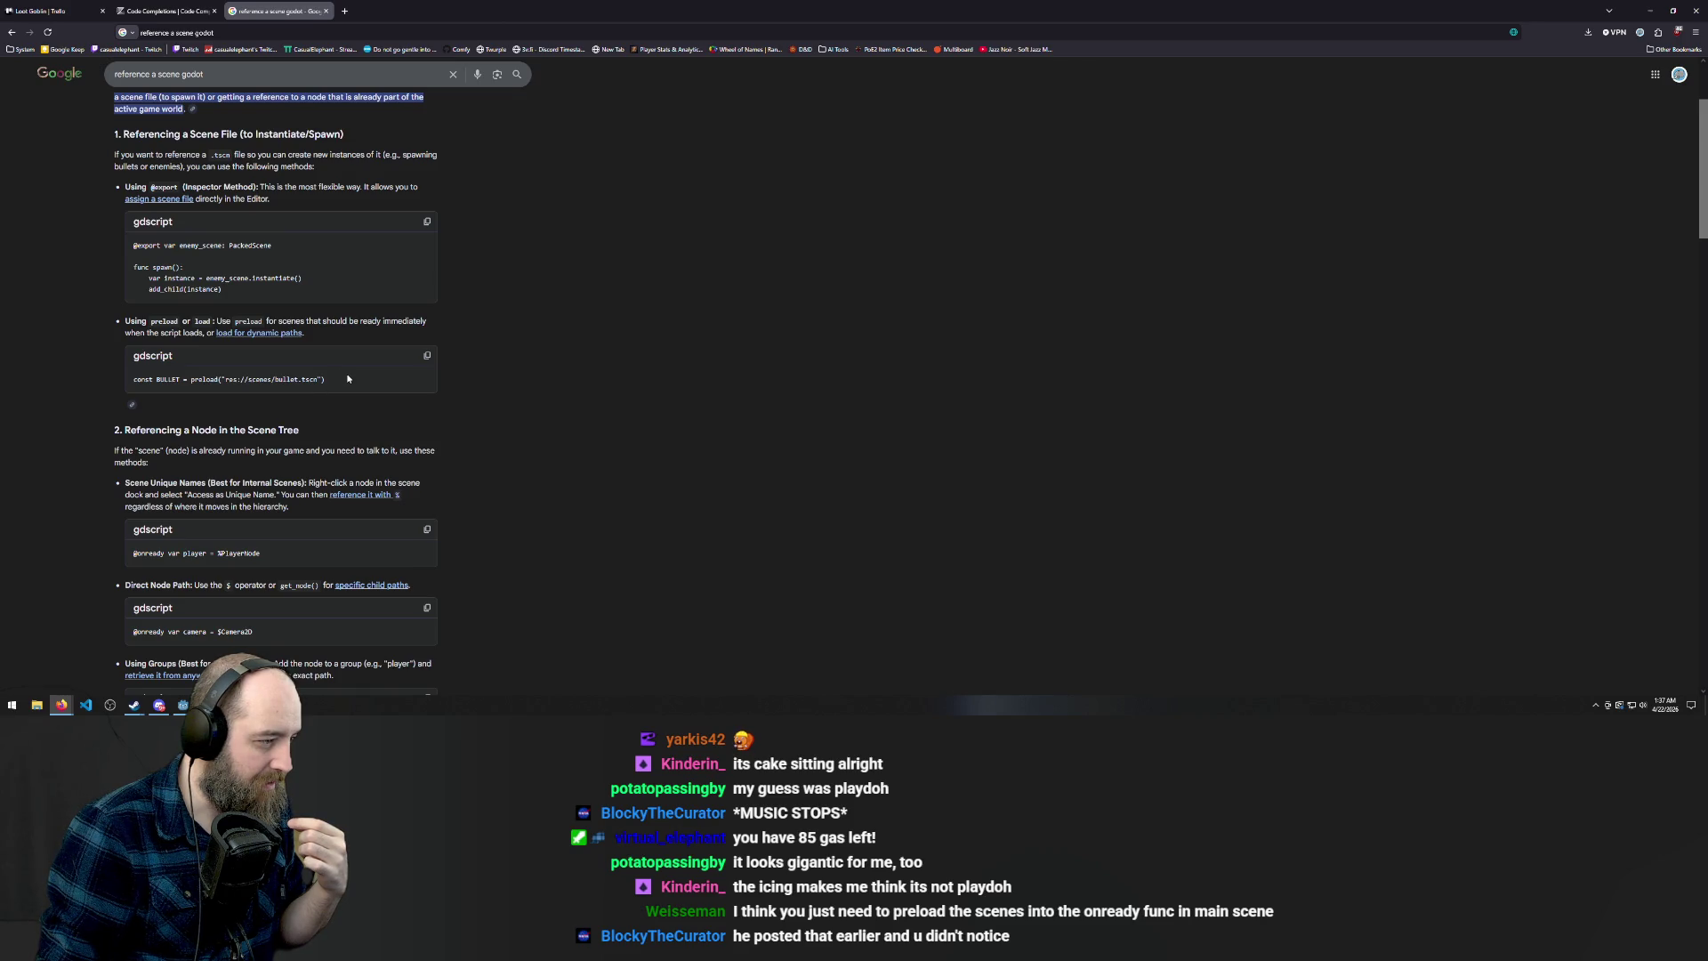
pyautogui.moveTo(334, 377); pyautogui.dragTo(130, 400)
pyautogui.hotkey('ctrl', 'c')
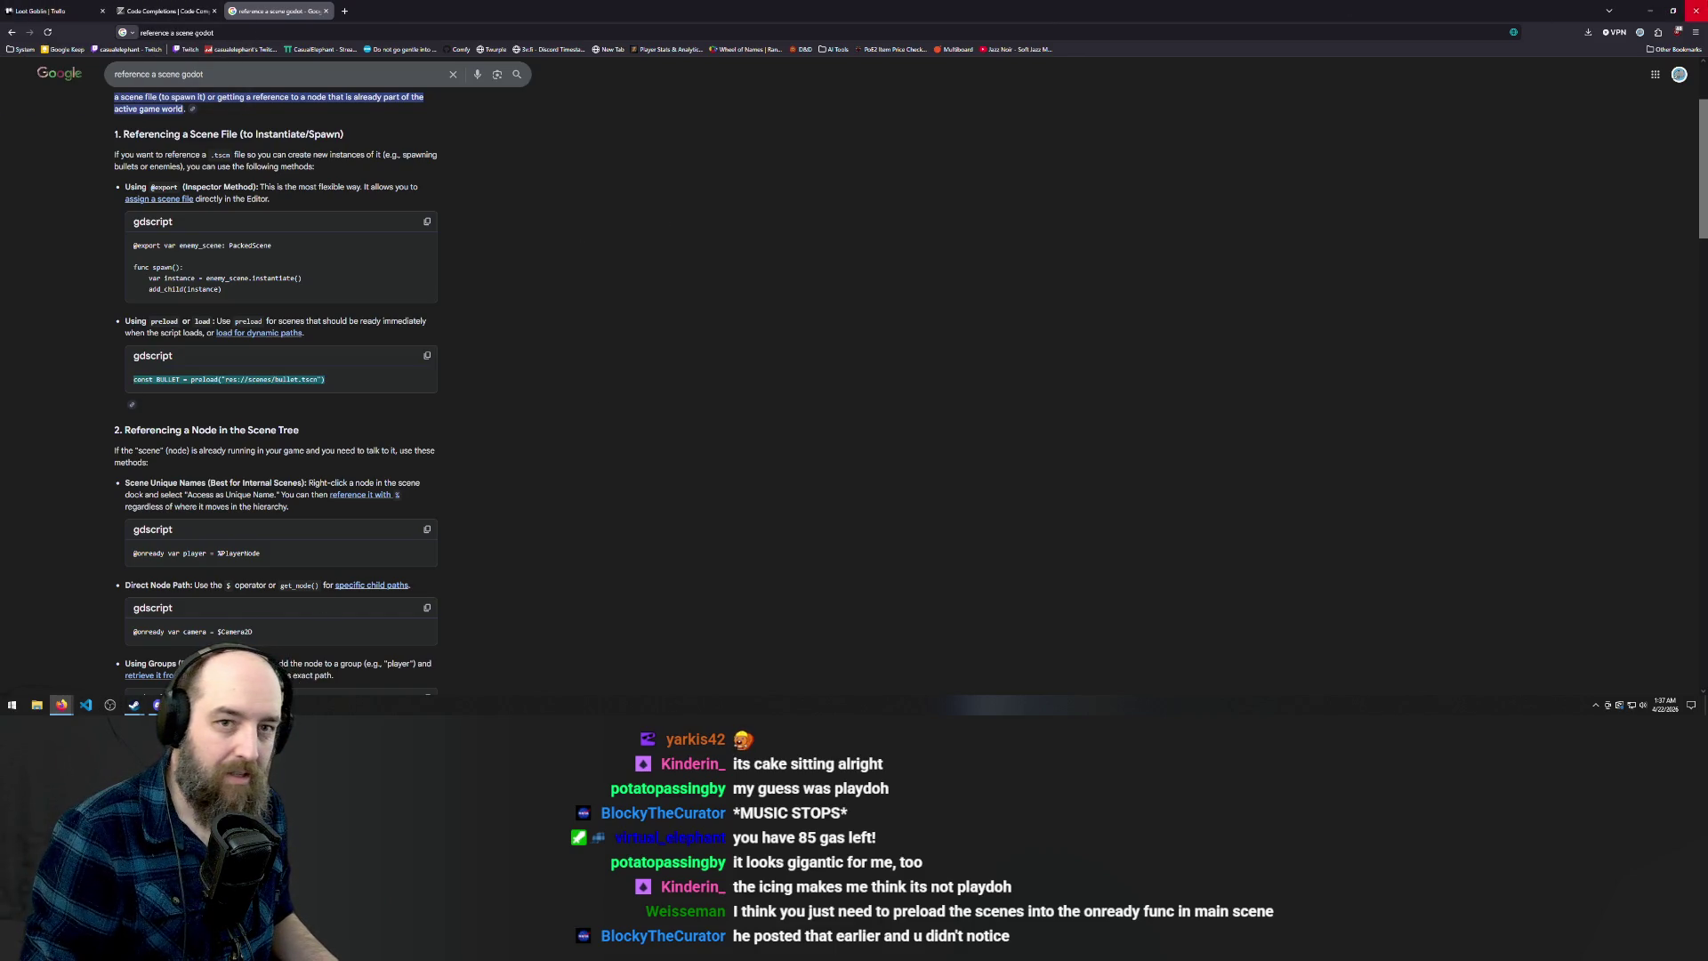
pyautogui.click(1651, 11)
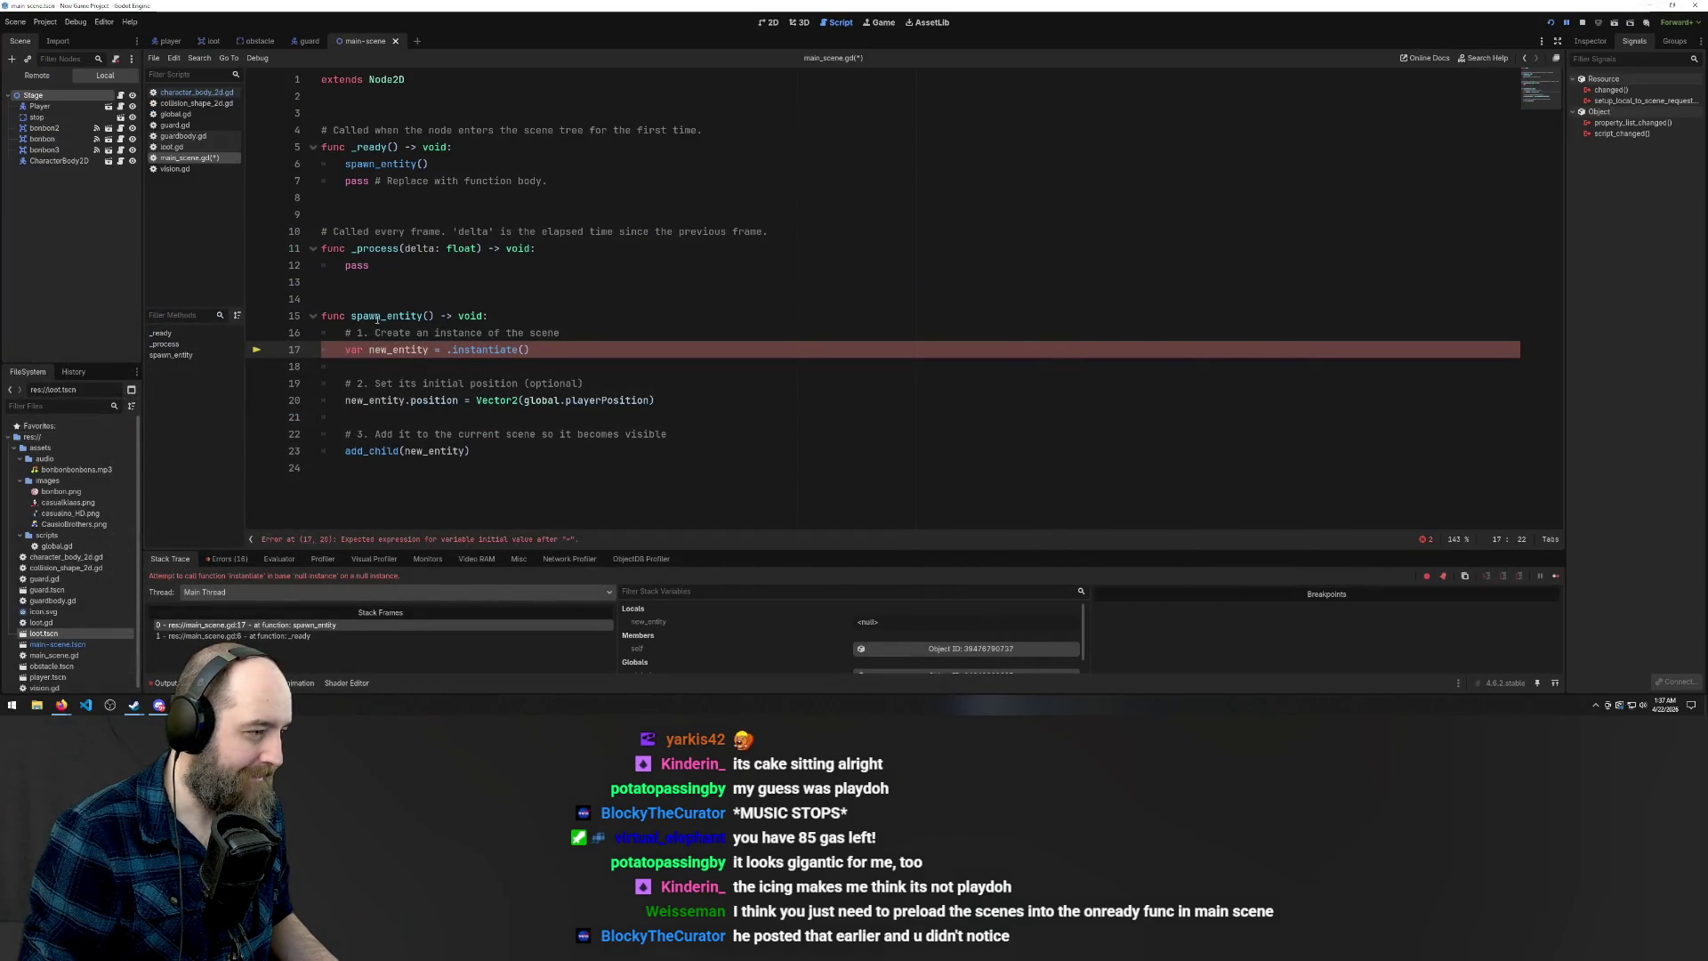
# Declare const BONBON = preload("res://loot.tscn") on line 14 from a pasted bullet preload line
pyautogui.click(359, 298)
pyautogui.hotkey('ctrl', 'v')
pyautogui.doubleClick(383, 299)
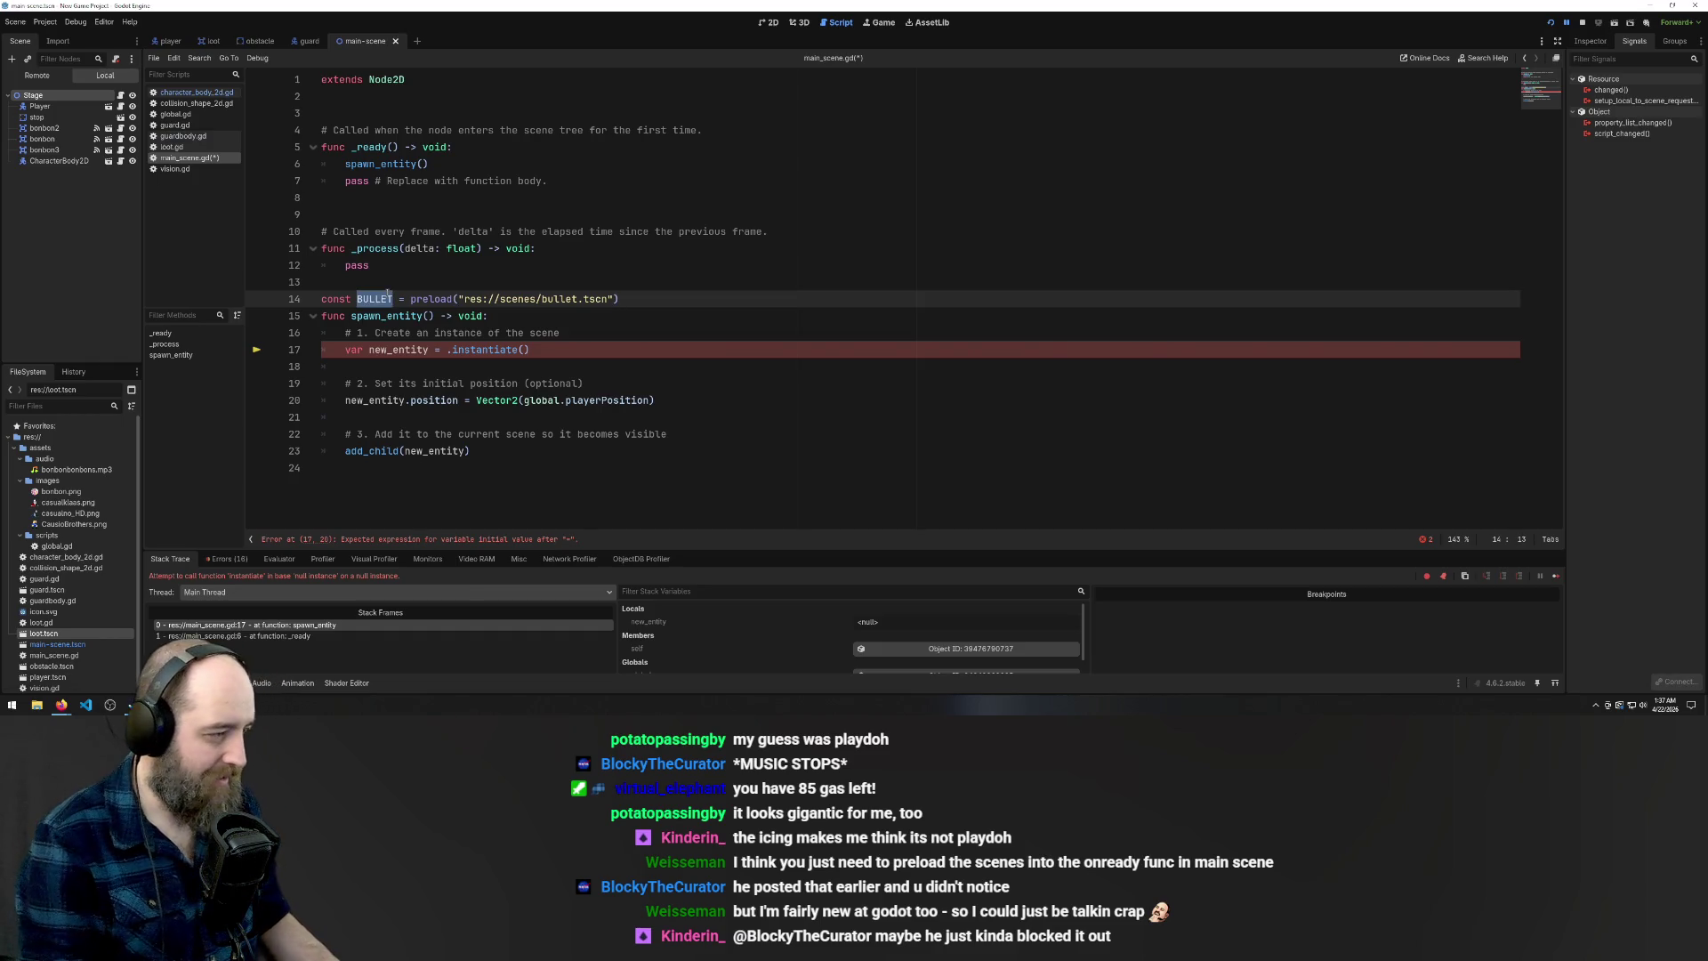
pyautogui.write('BONBON')
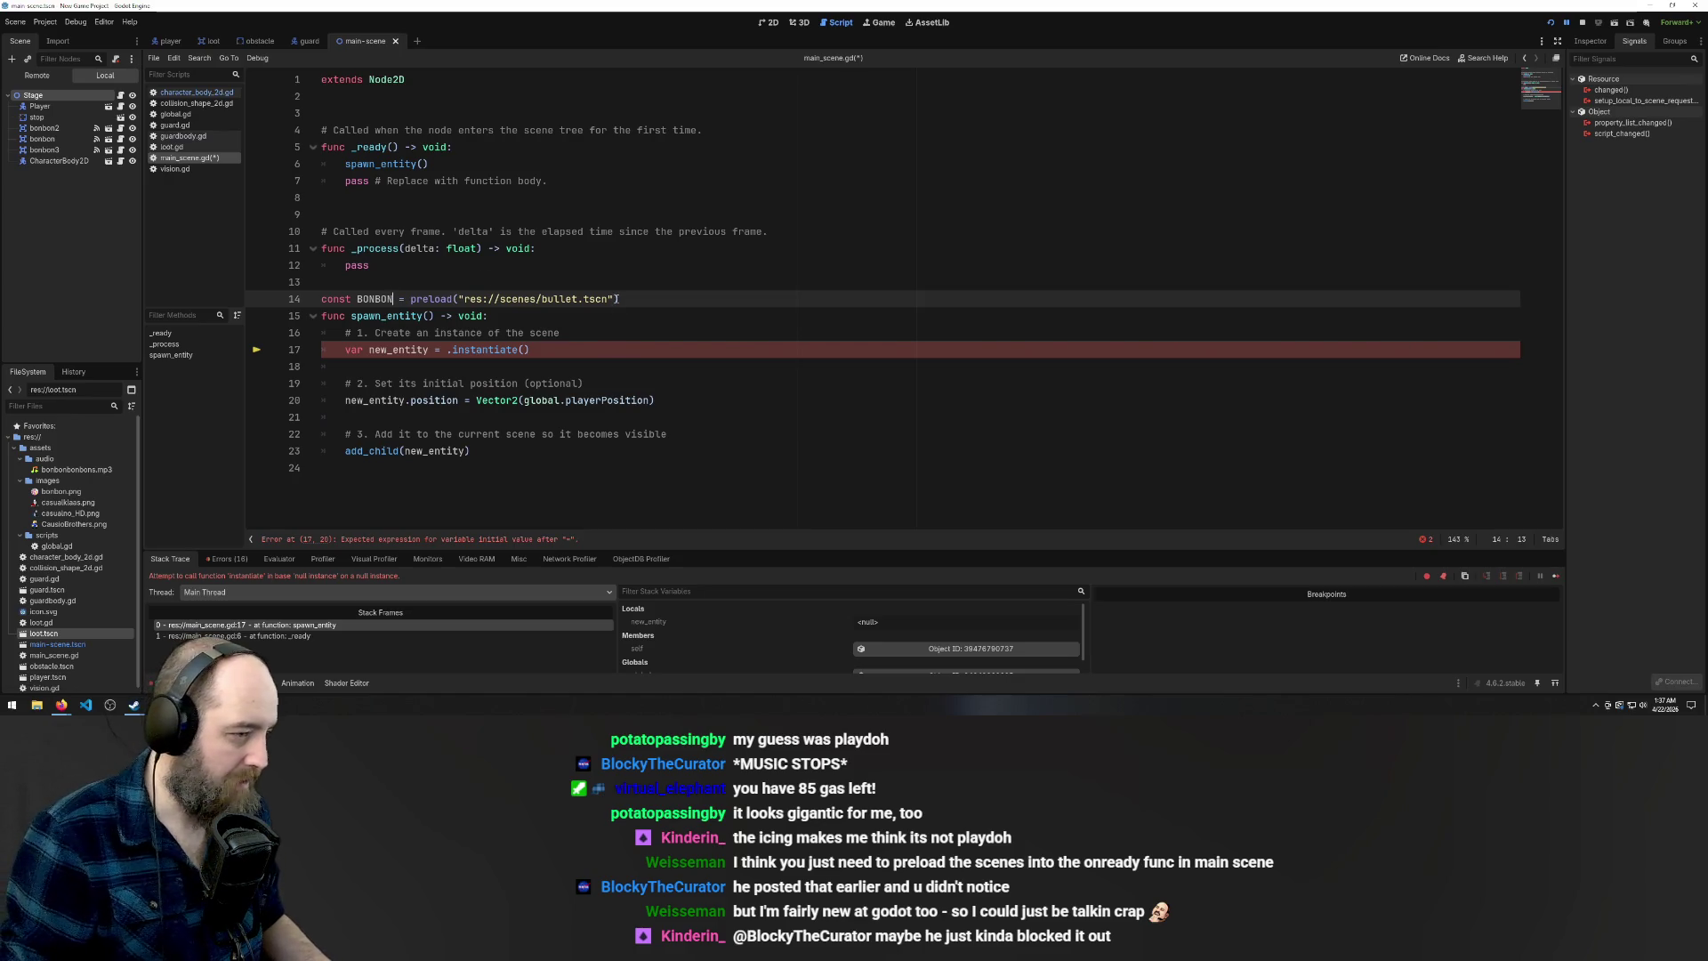
pyautogui.moveTo(614, 299); pyautogui.dragTo(459, 299)
pyautogui.press('BackSpace')
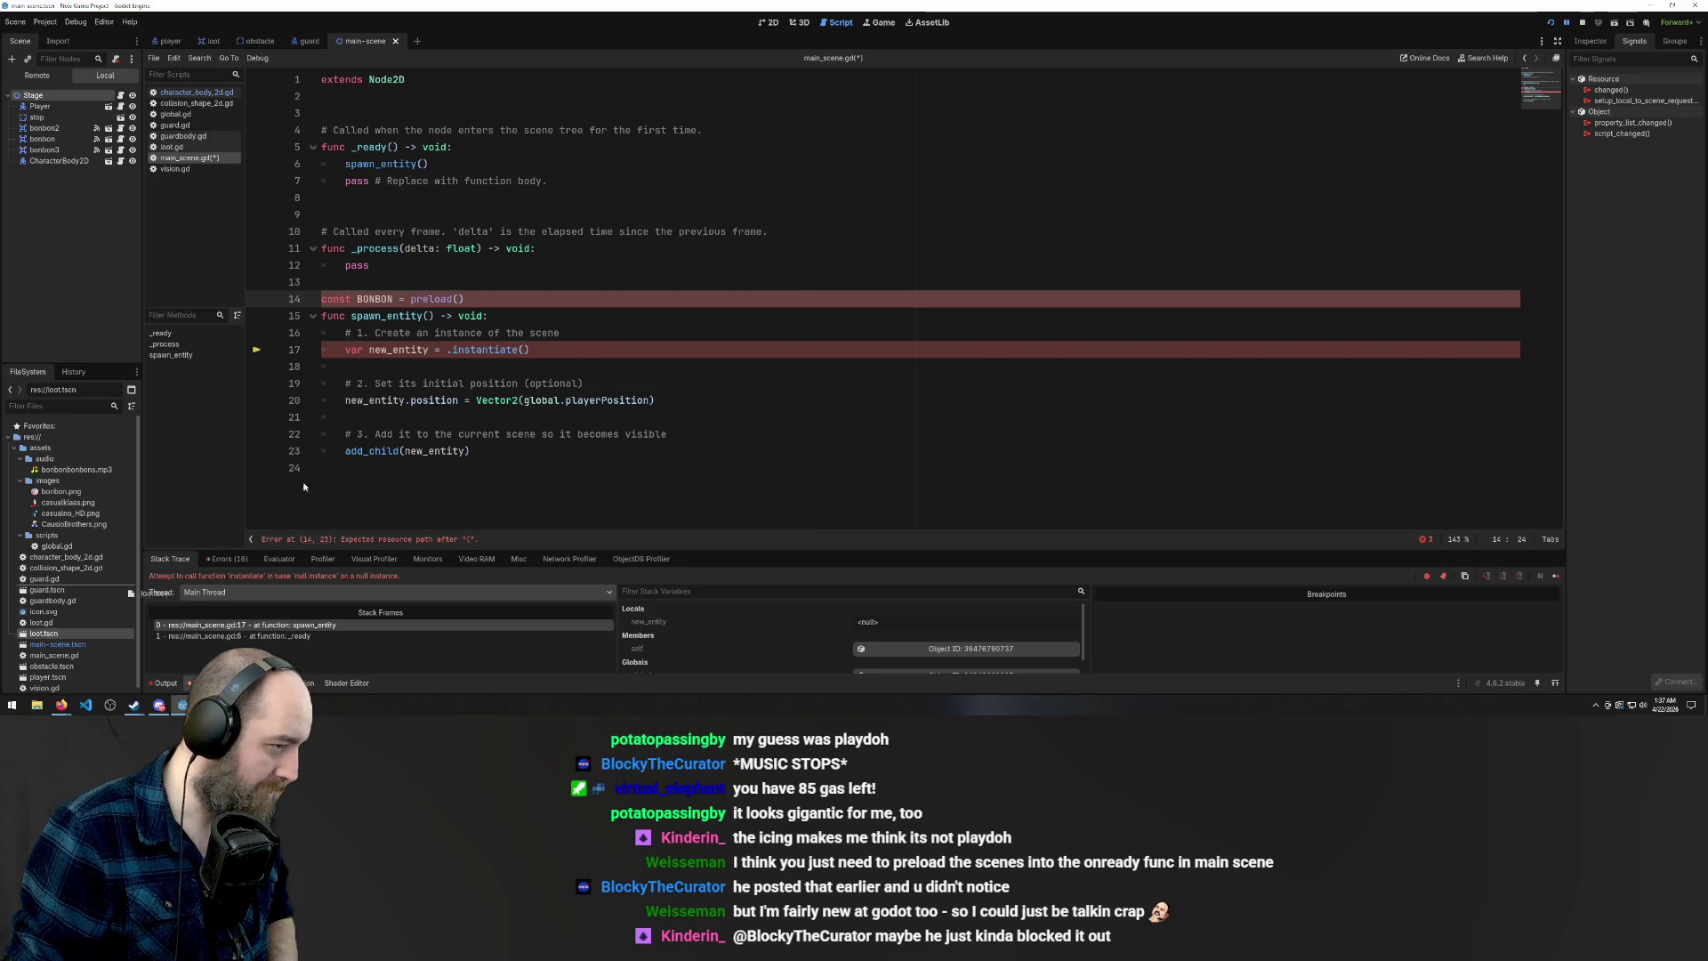
pyautogui.write('"res://loot.tscn')
# Make line 17 instantiate BONBON and save main_scene.gd
pyautogui.click(376, 299)
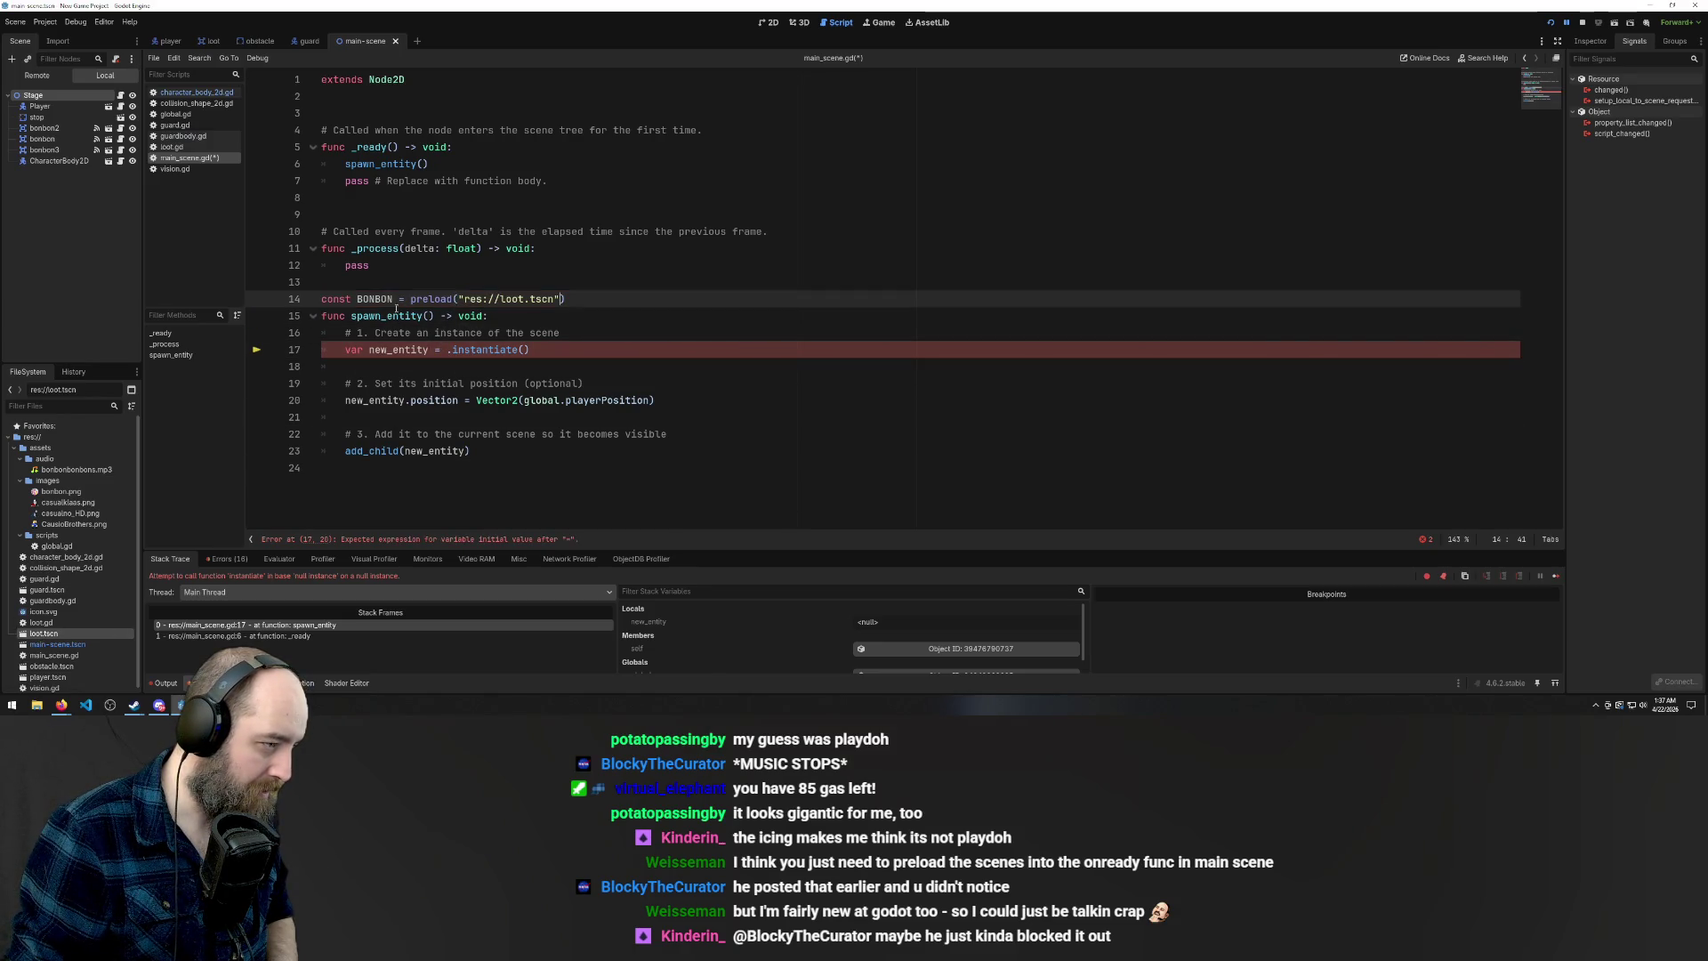
pyautogui.doubleClick(375, 299)
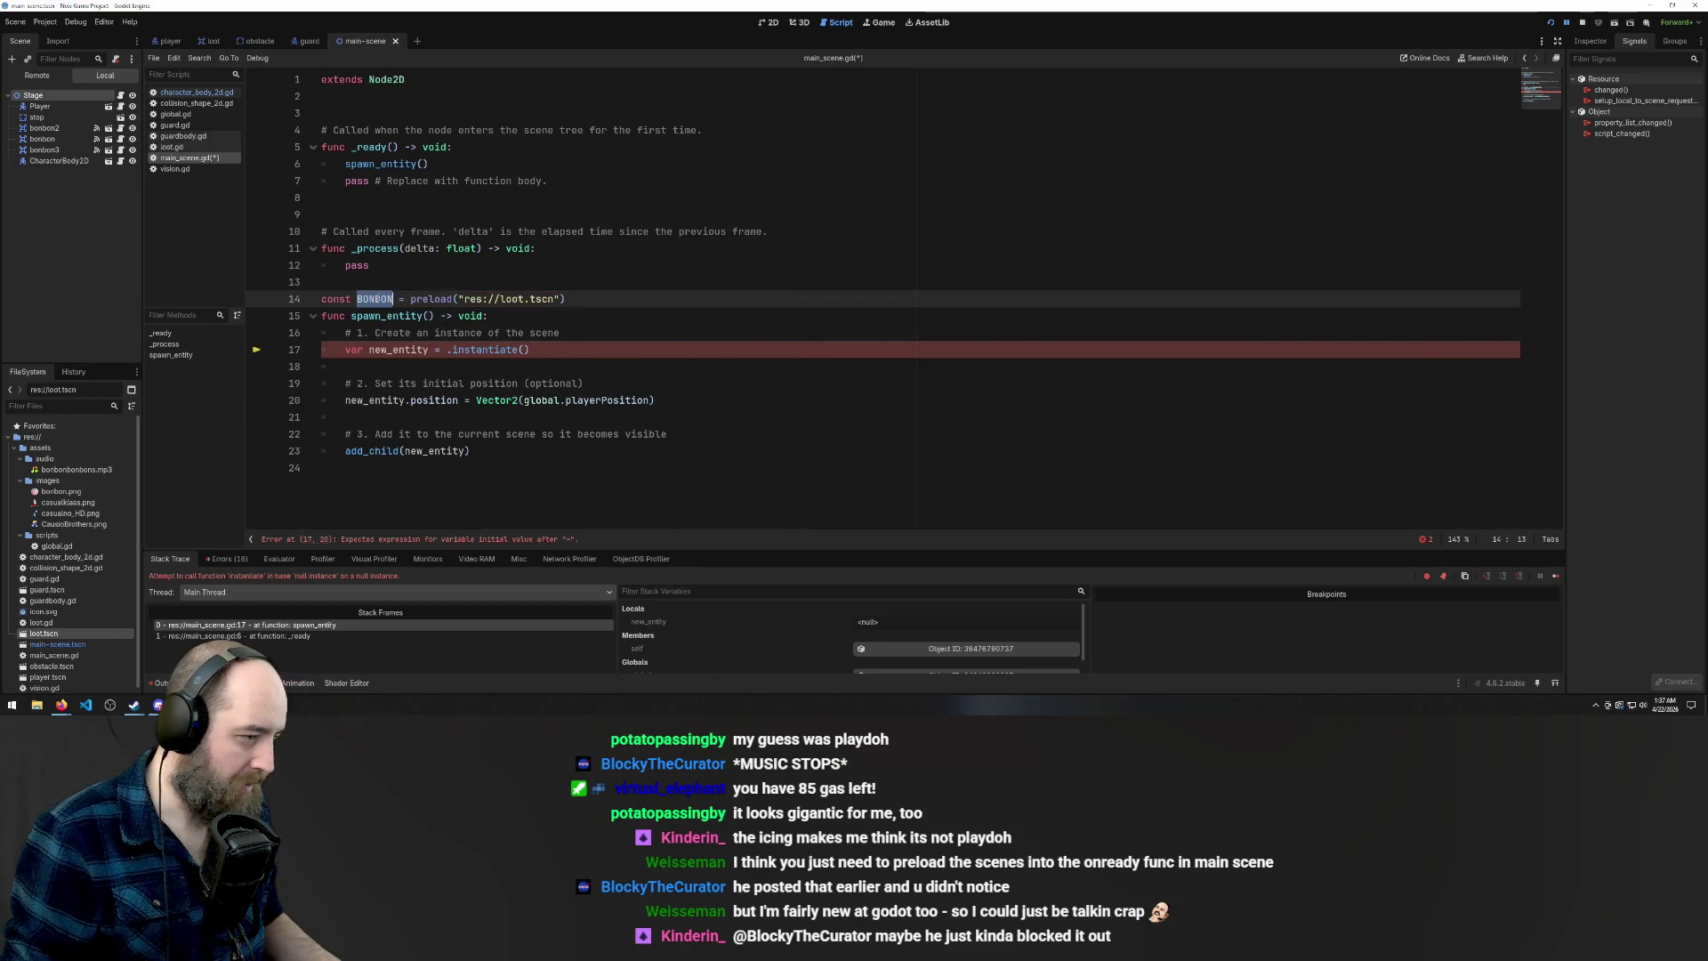
pyautogui.hotkey('ctrl', 'c')
pyautogui.click(447, 350)
pyautogui.hotkey('ctrl', 'v')
pyautogui.hotkey('ctrl', 's')
pyautogui.click(839, 379)
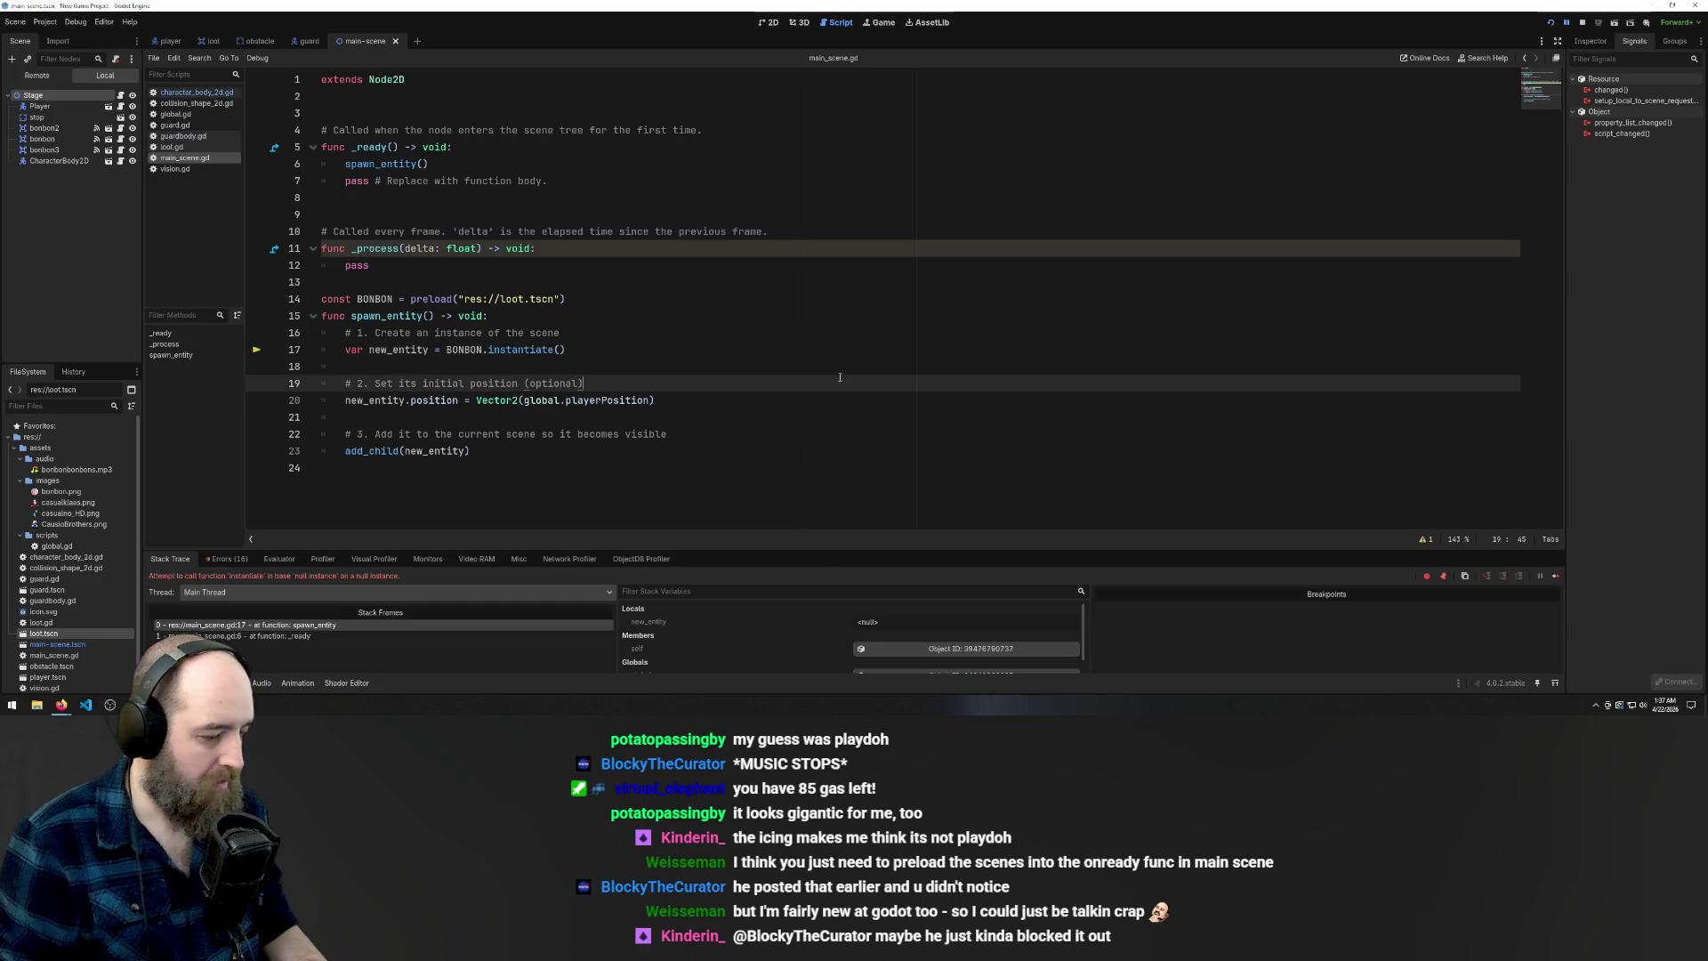
pyautogui.press('F5')
pyautogui.press('Up')
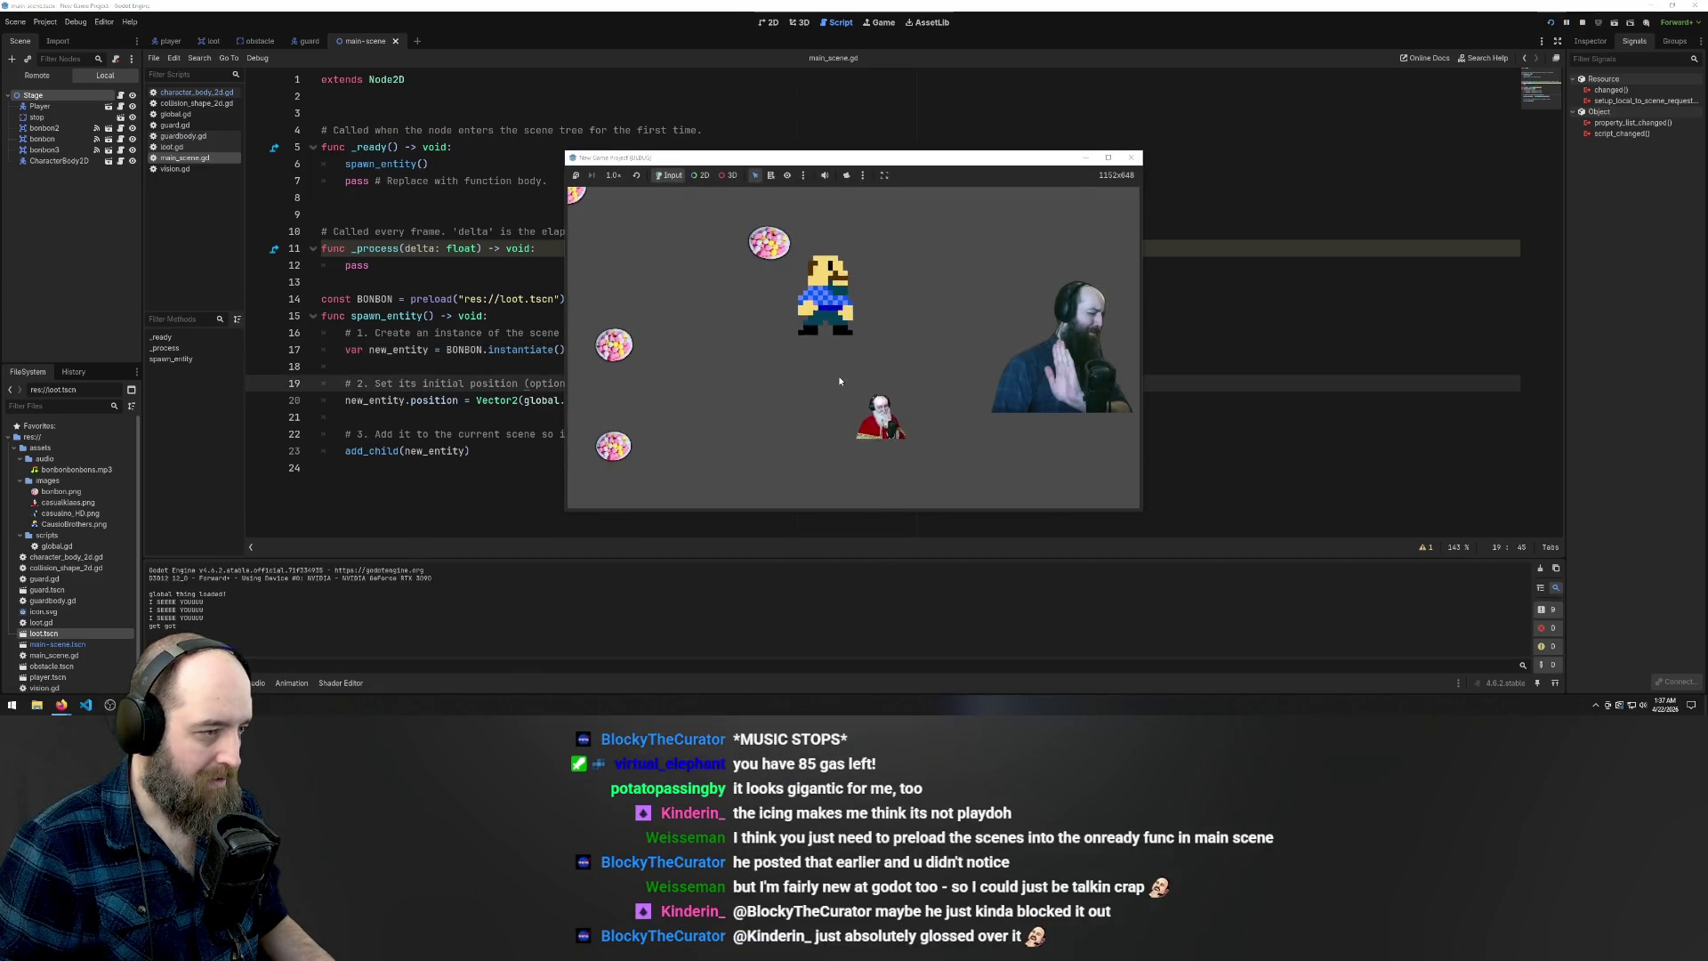
pyautogui.press('Left')
pyautogui.press('Left')
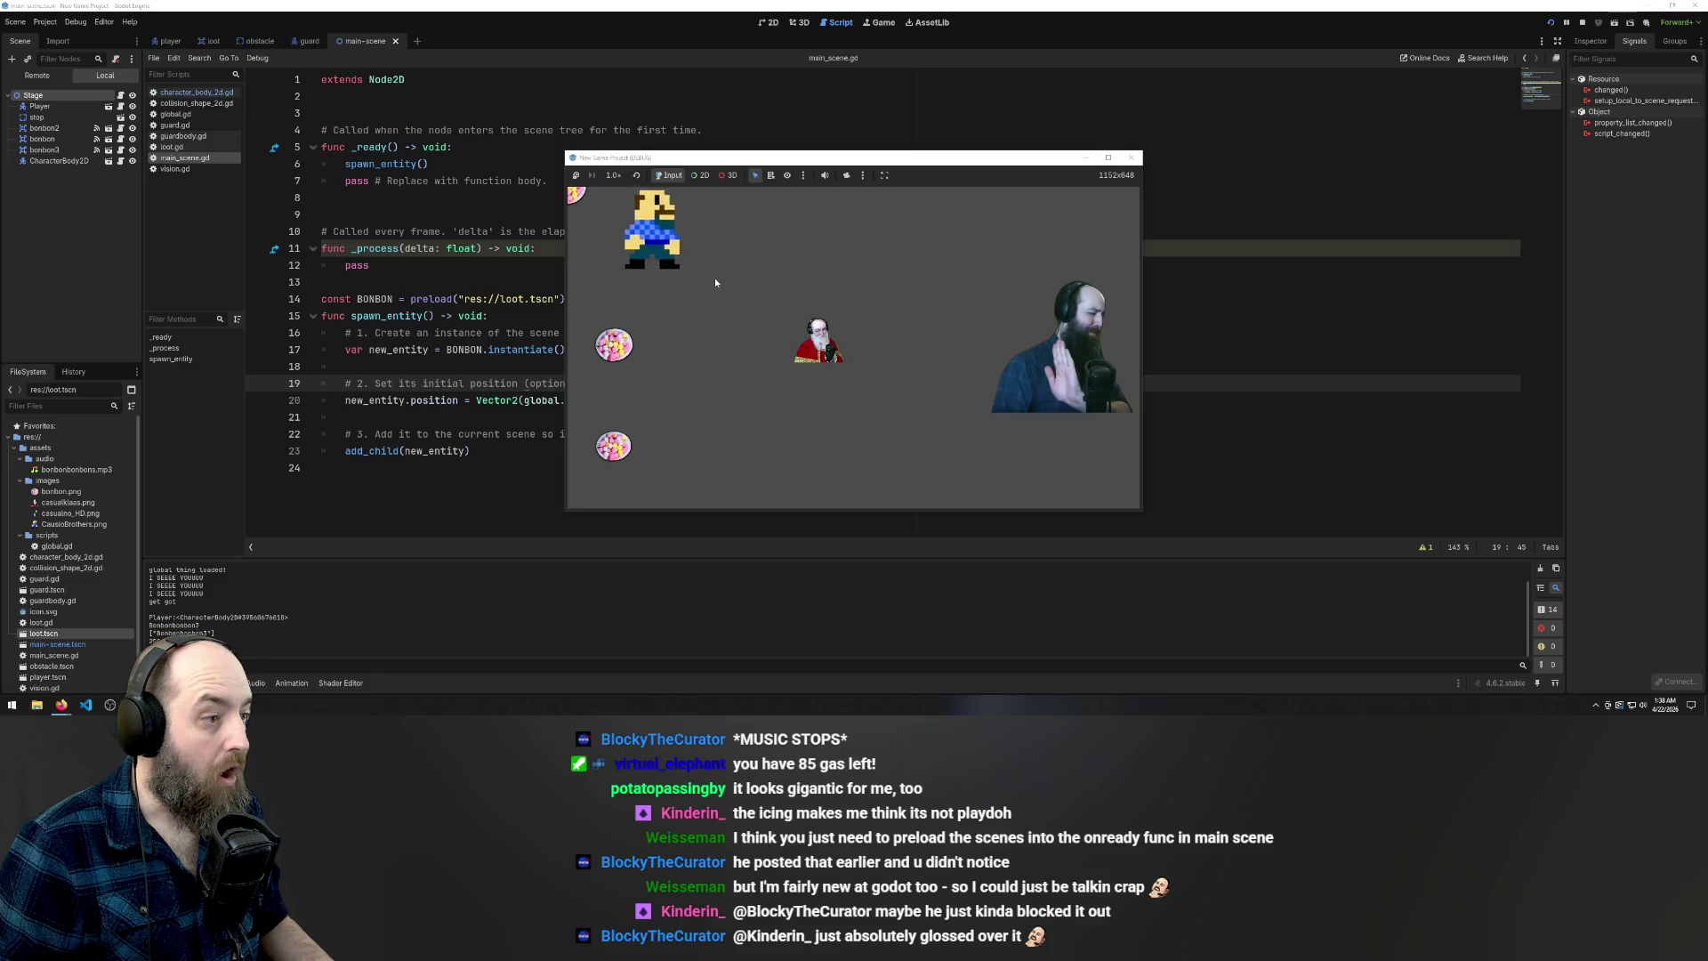
pyautogui.press('Down')
pyautogui.press('Down')
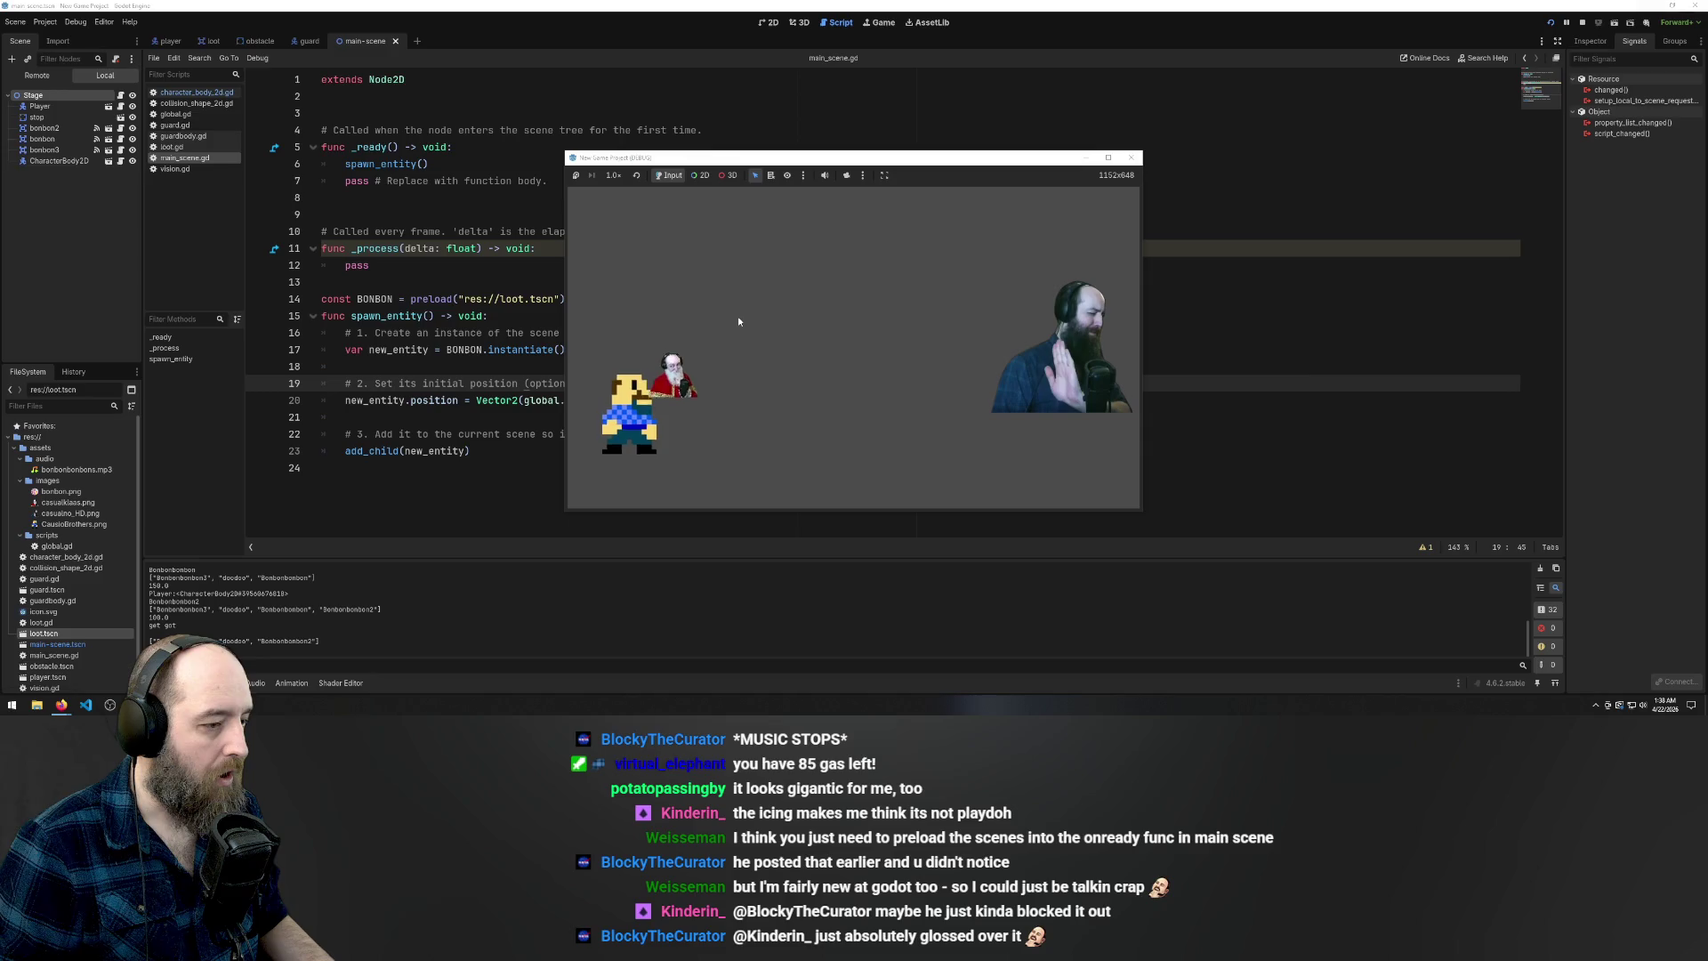
pyautogui.press('Left')
pyautogui.press('Up')
pyautogui.press('Up')
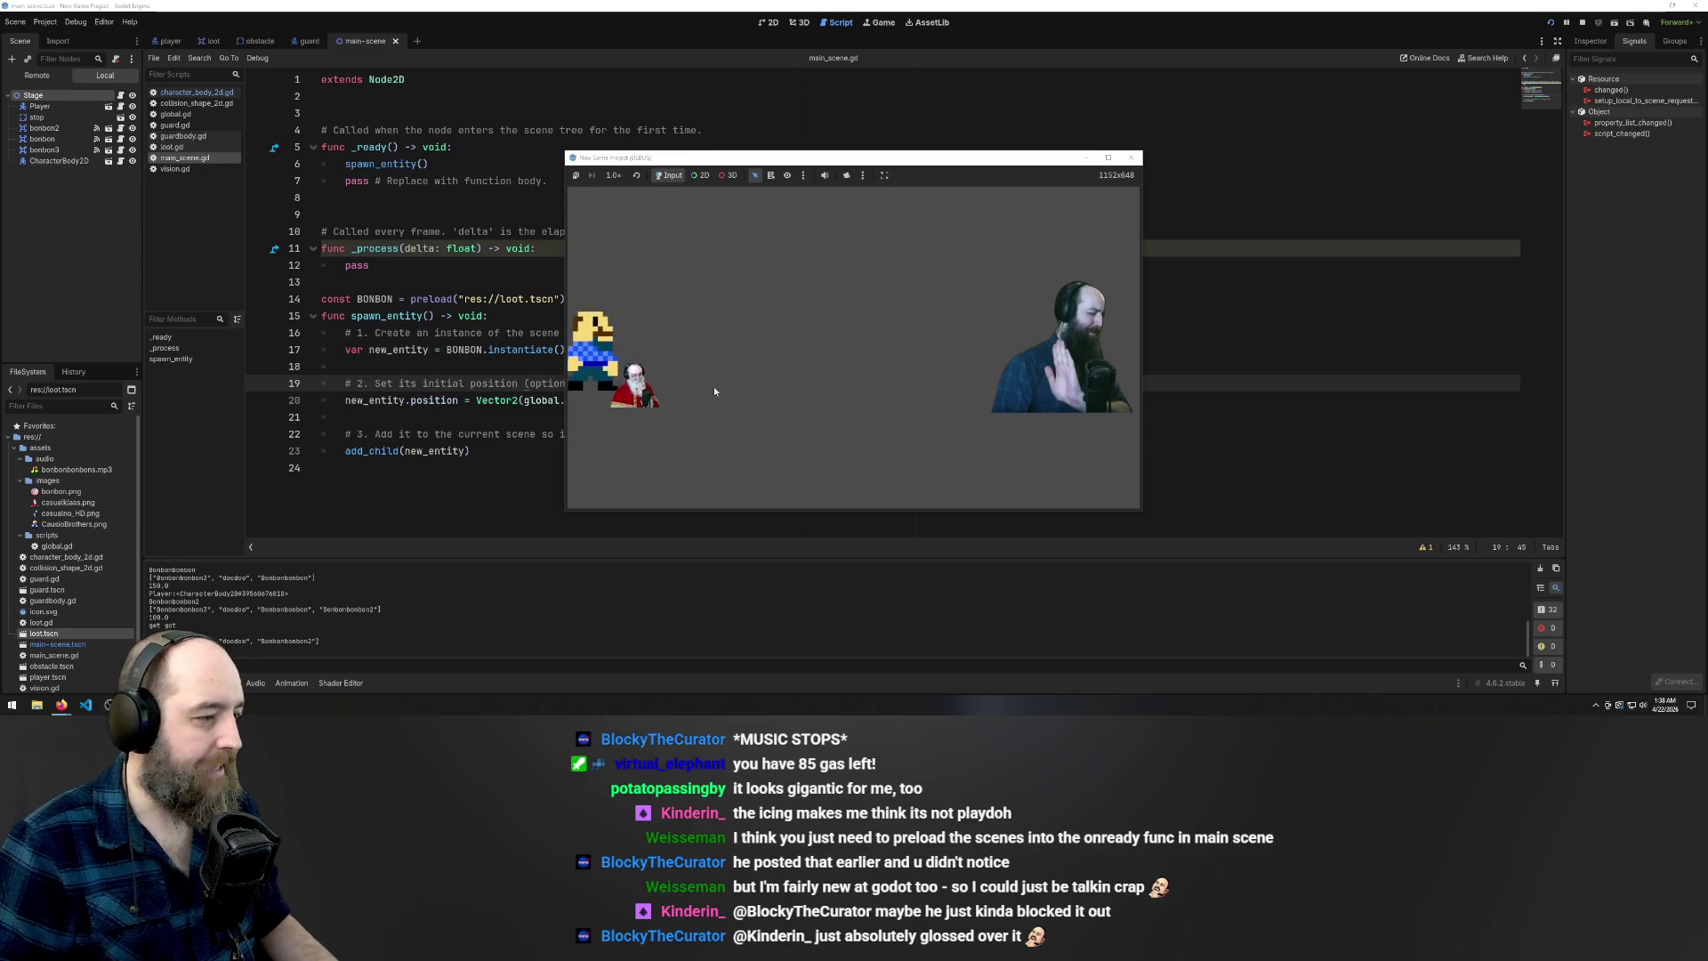
pyautogui.press('Right')
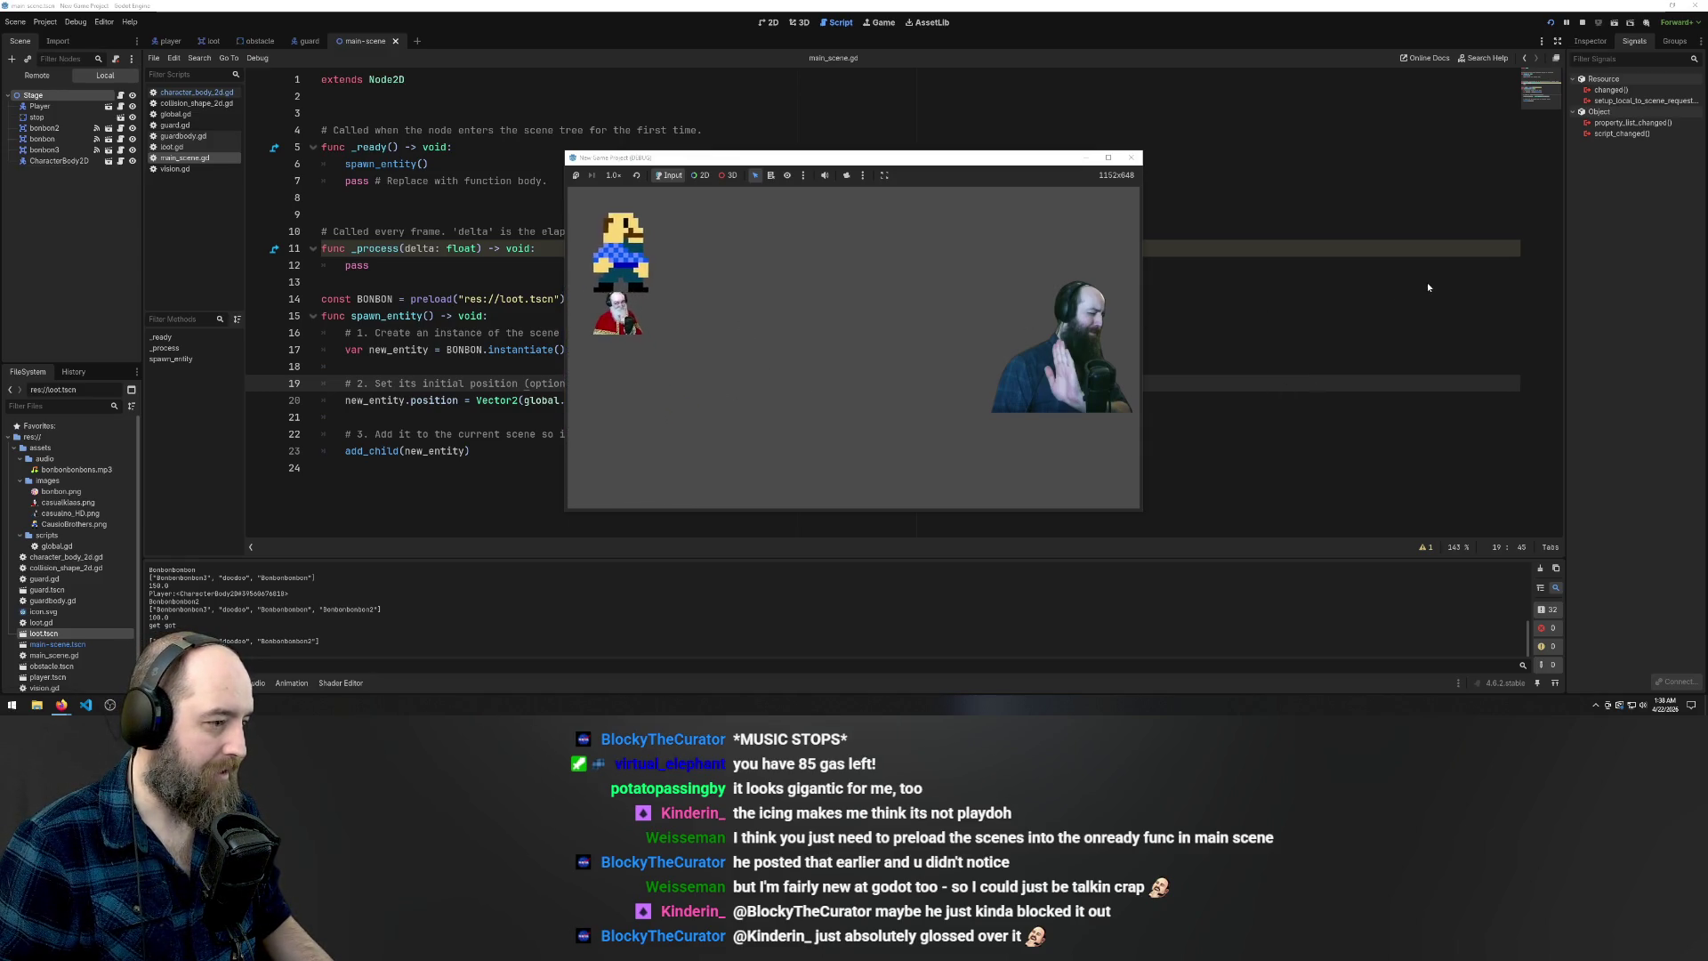
pyautogui.press('Right')
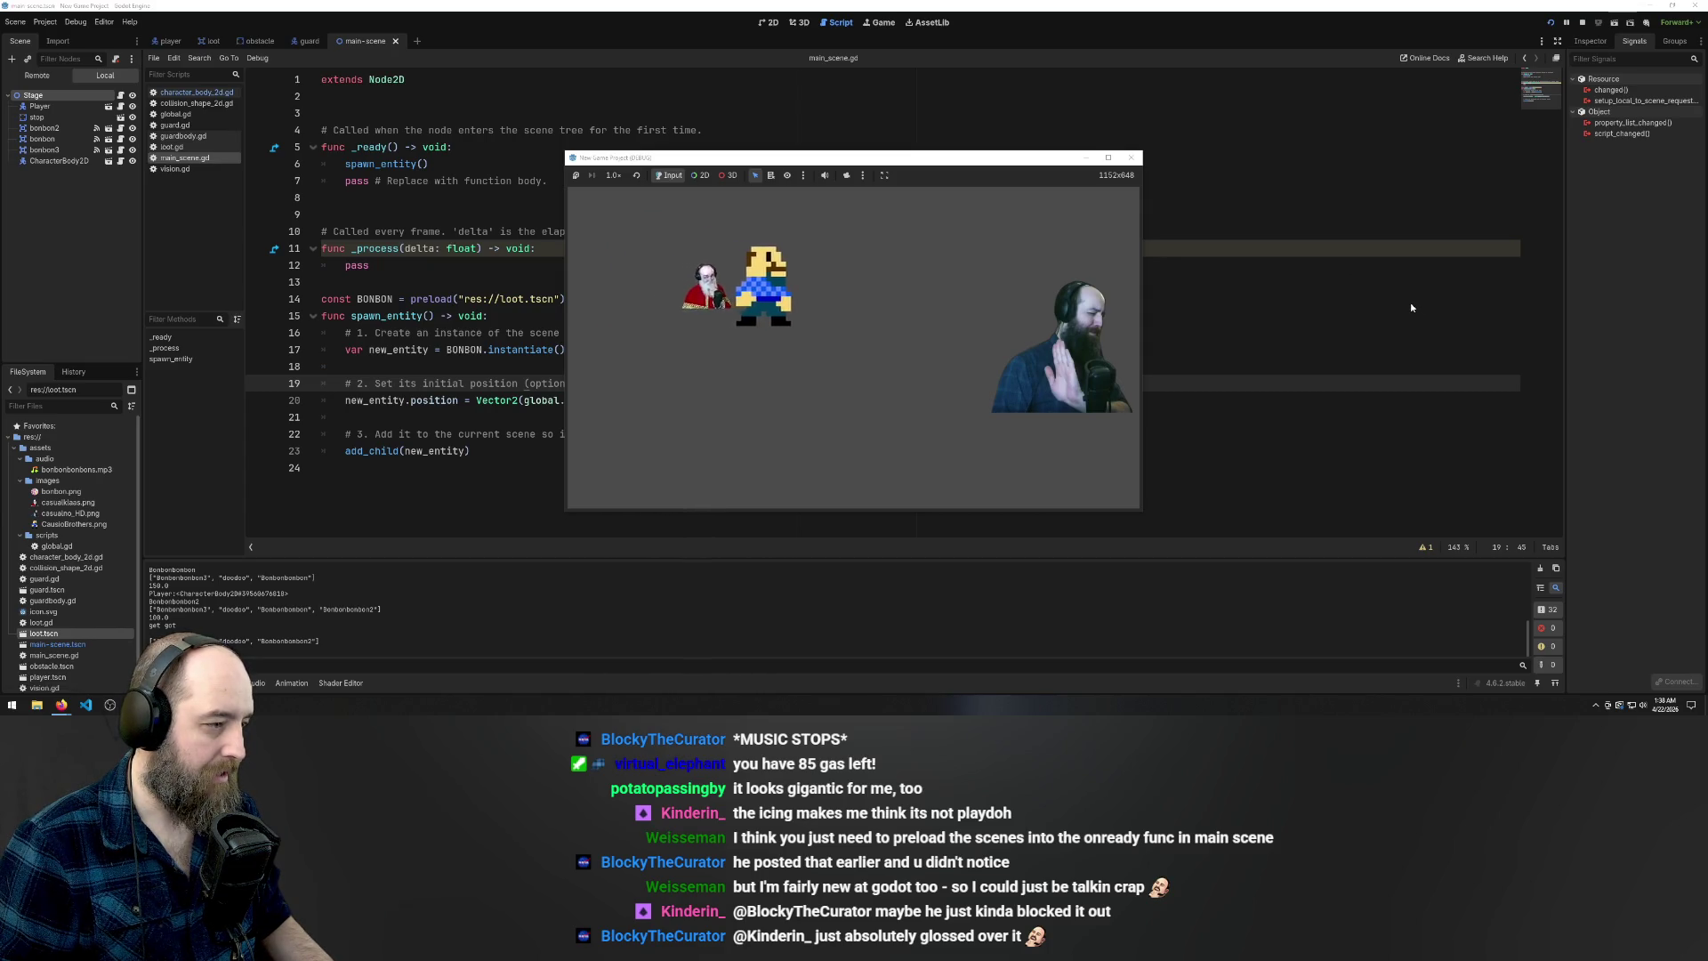
pyautogui.press('Right')
pyautogui.press('Right')
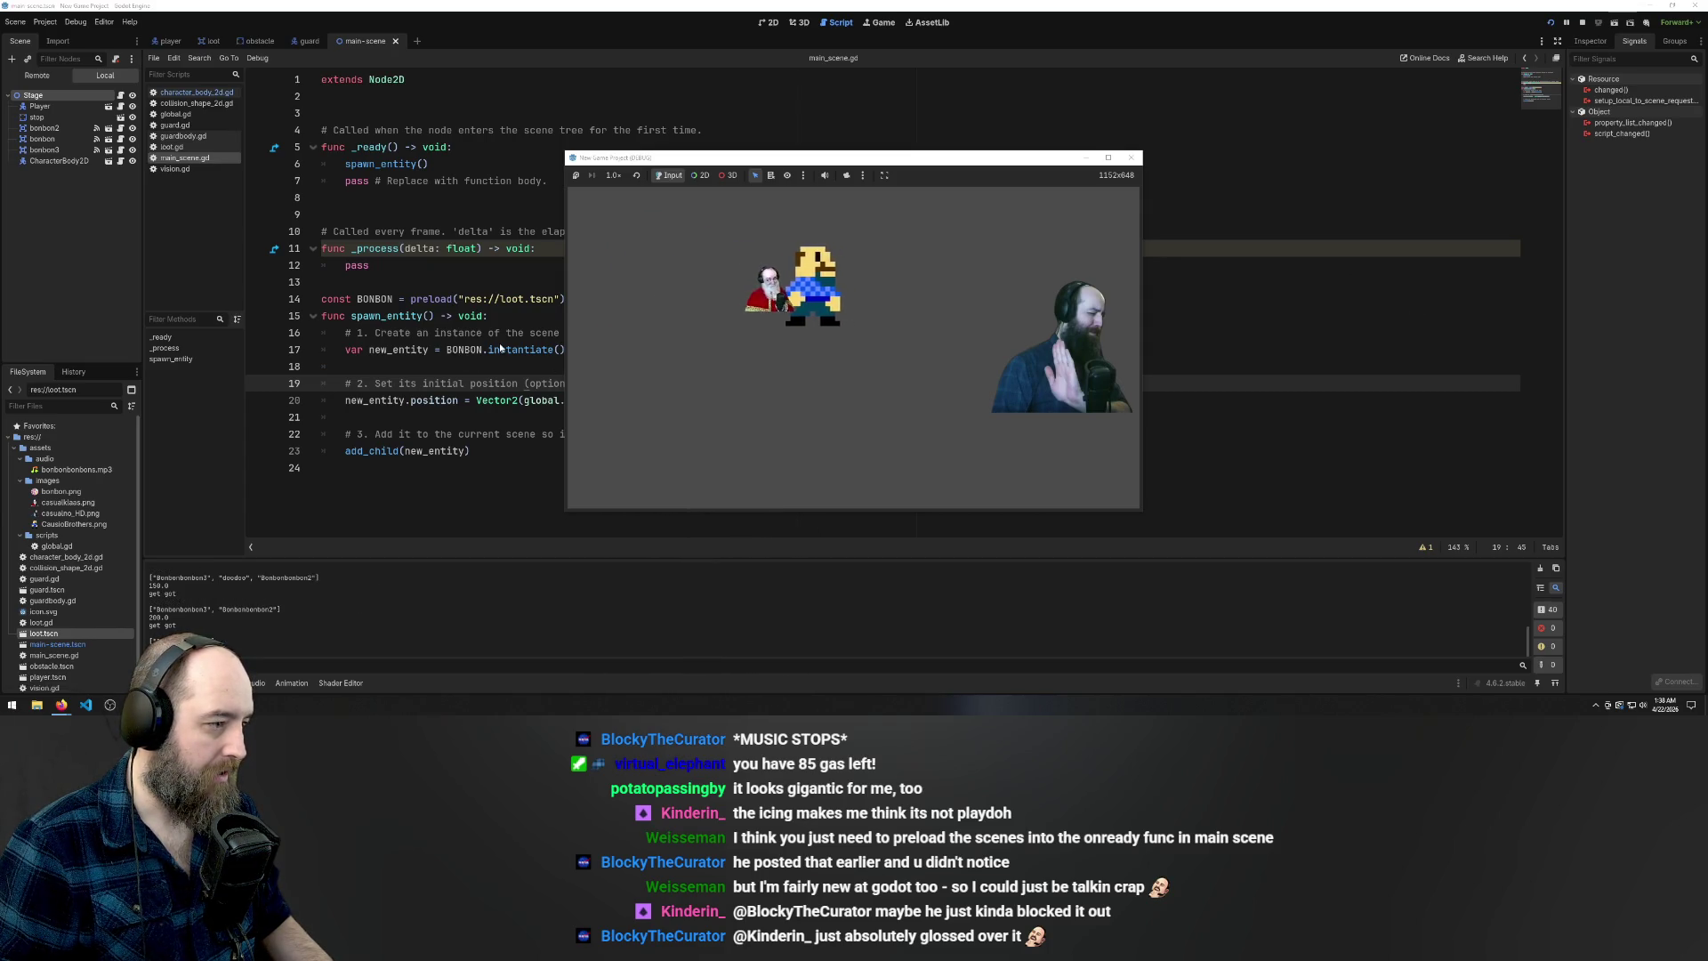
pyautogui.click(1131, 156)
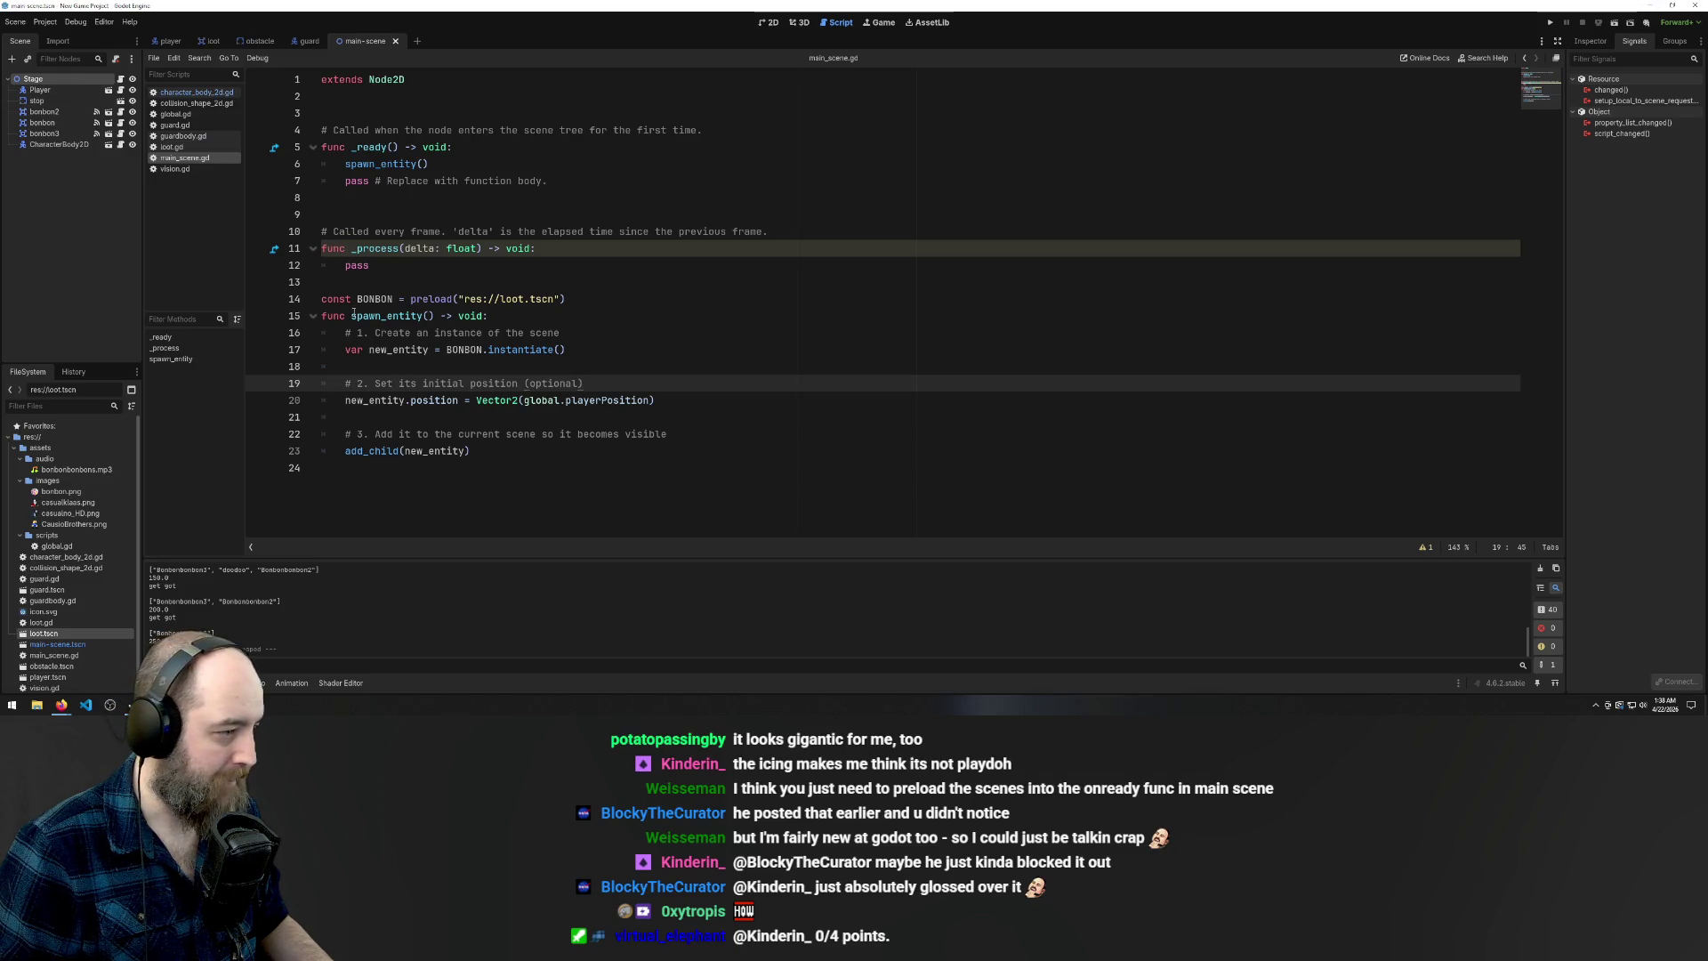
# Search the project for spawn_entity(), finding 2 matches, and jump to the call in _ready
pyautogui.moveTo(351, 316); pyautogui.dragTo(434, 316)
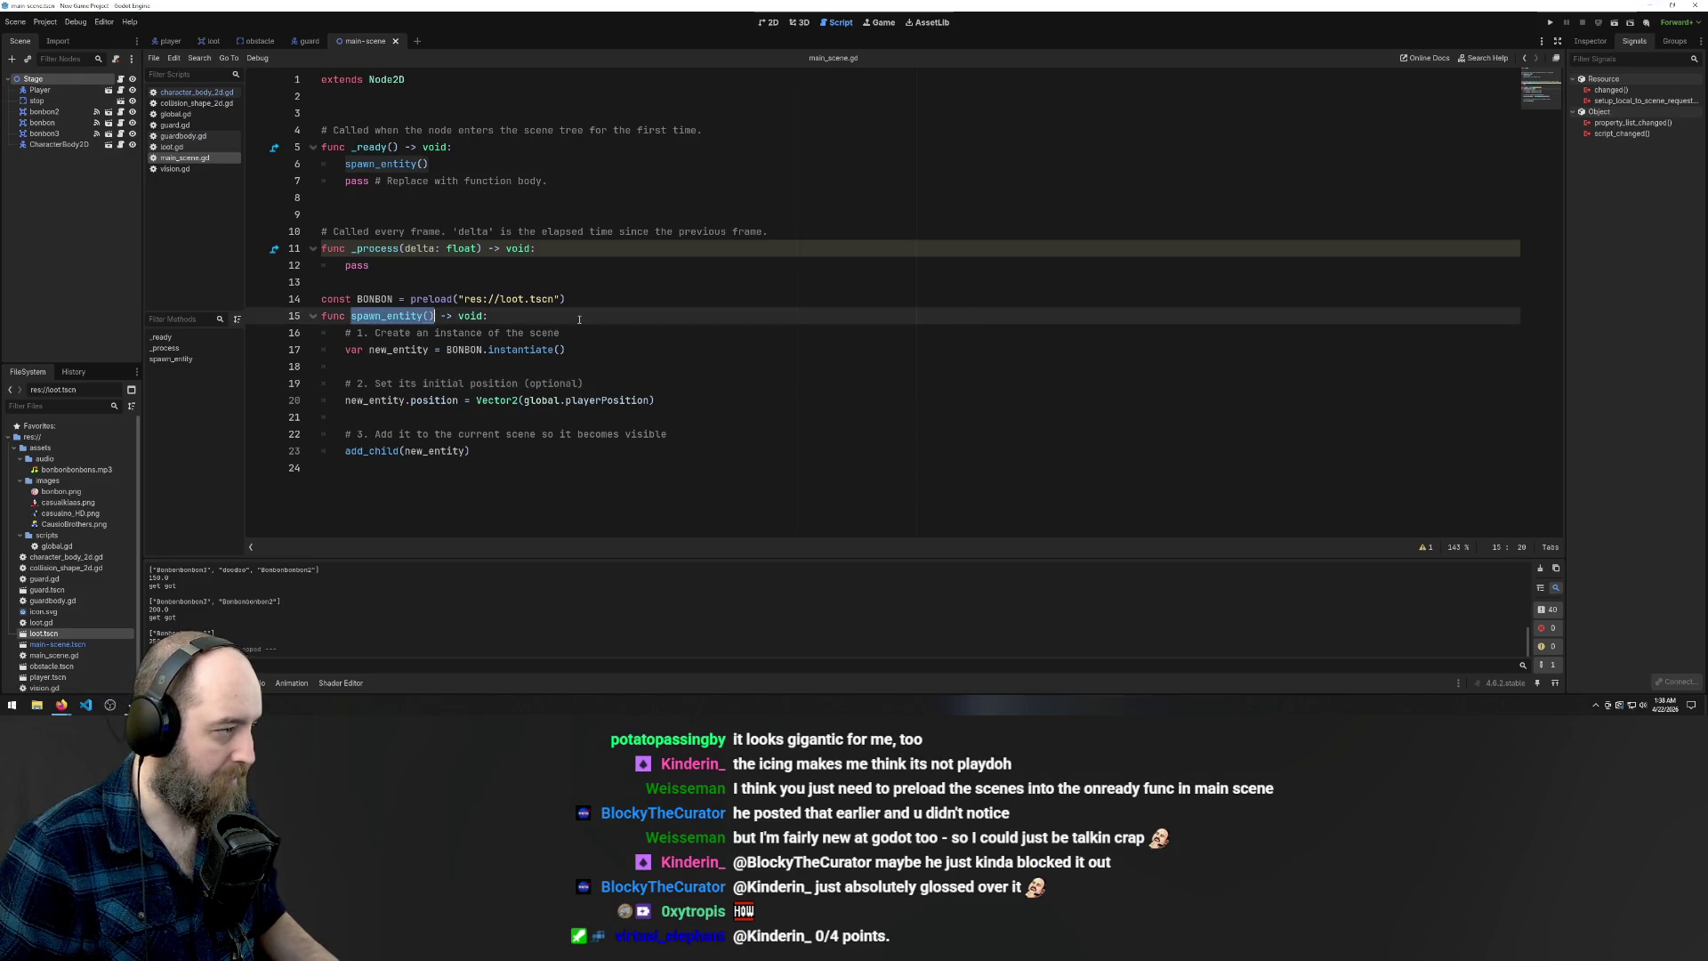
pyautogui.hotkey('ctrl', 'shift', 'f')
pyautogui.click(927, 406)
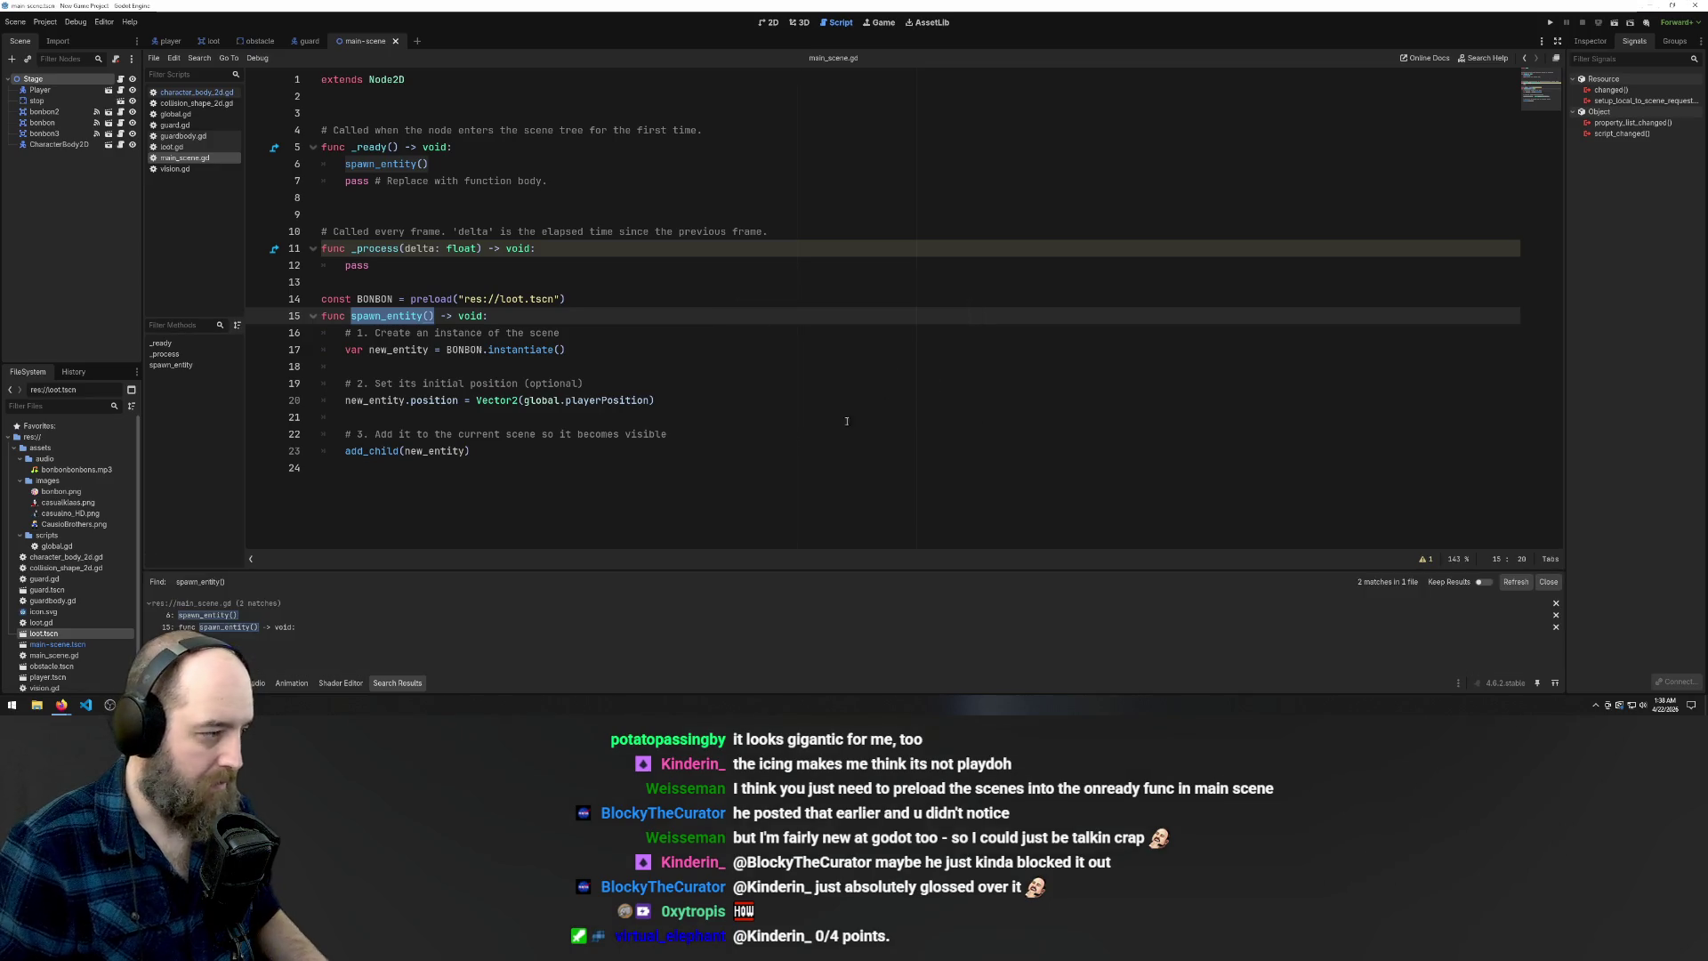
pyautogui.click(187, 616)
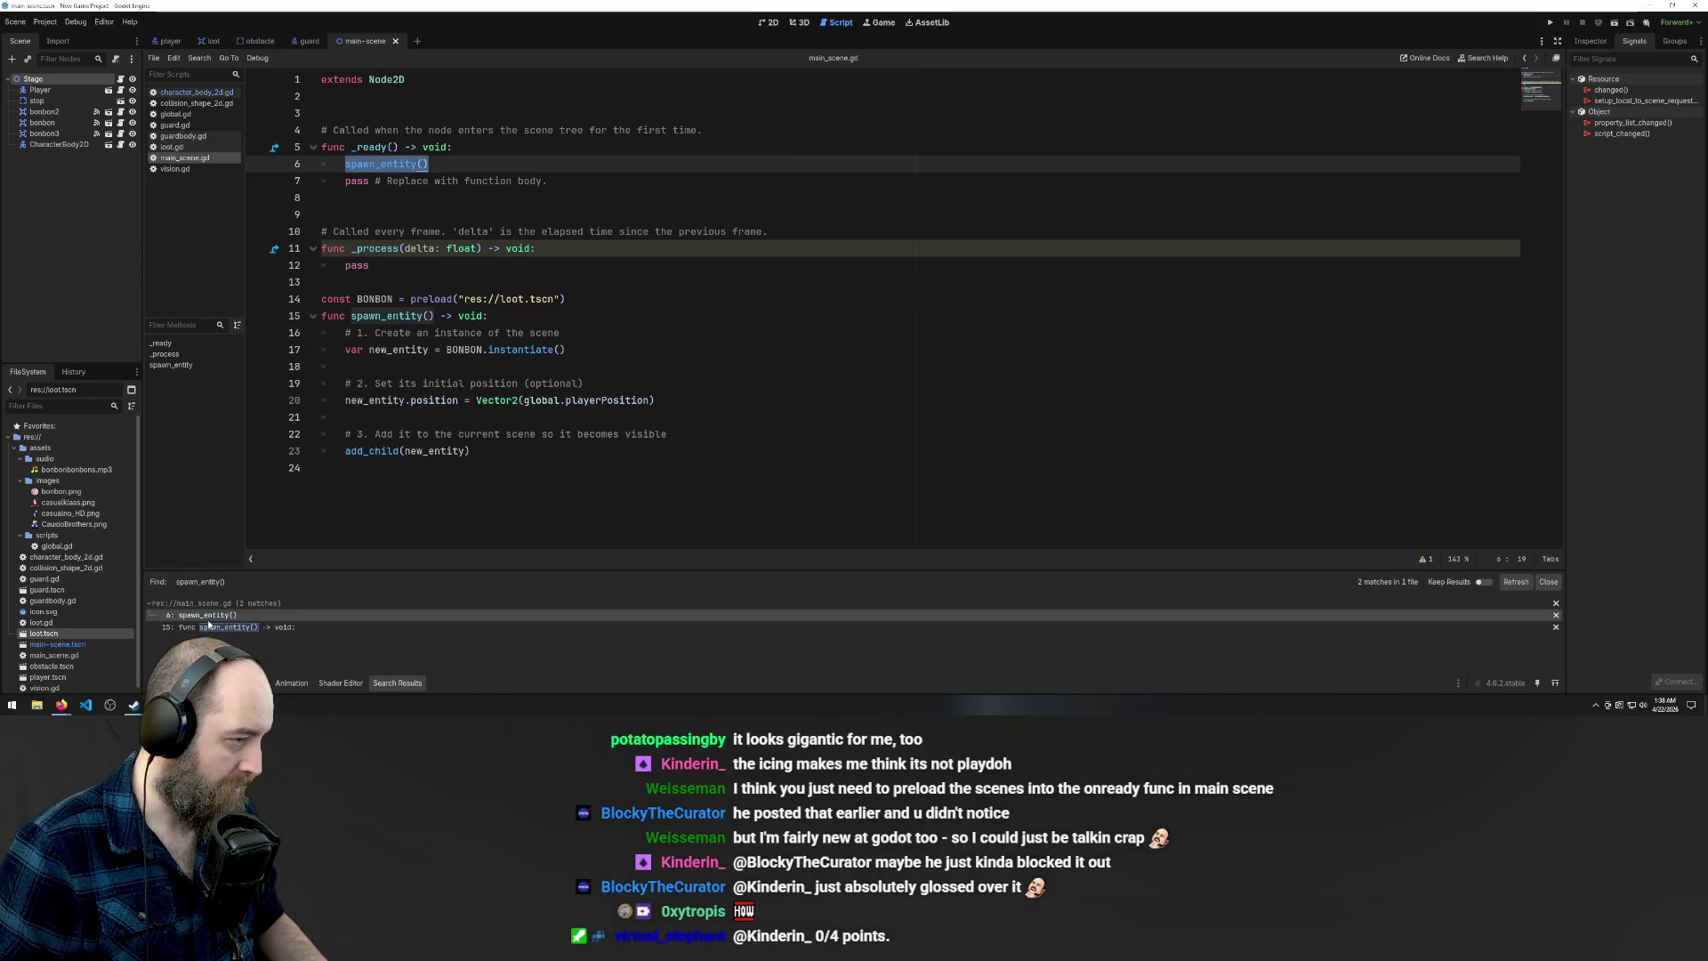
# Delete the spawn_entity() call on line 6 so _ready holds only pass
pyautogui.click(435, 164)
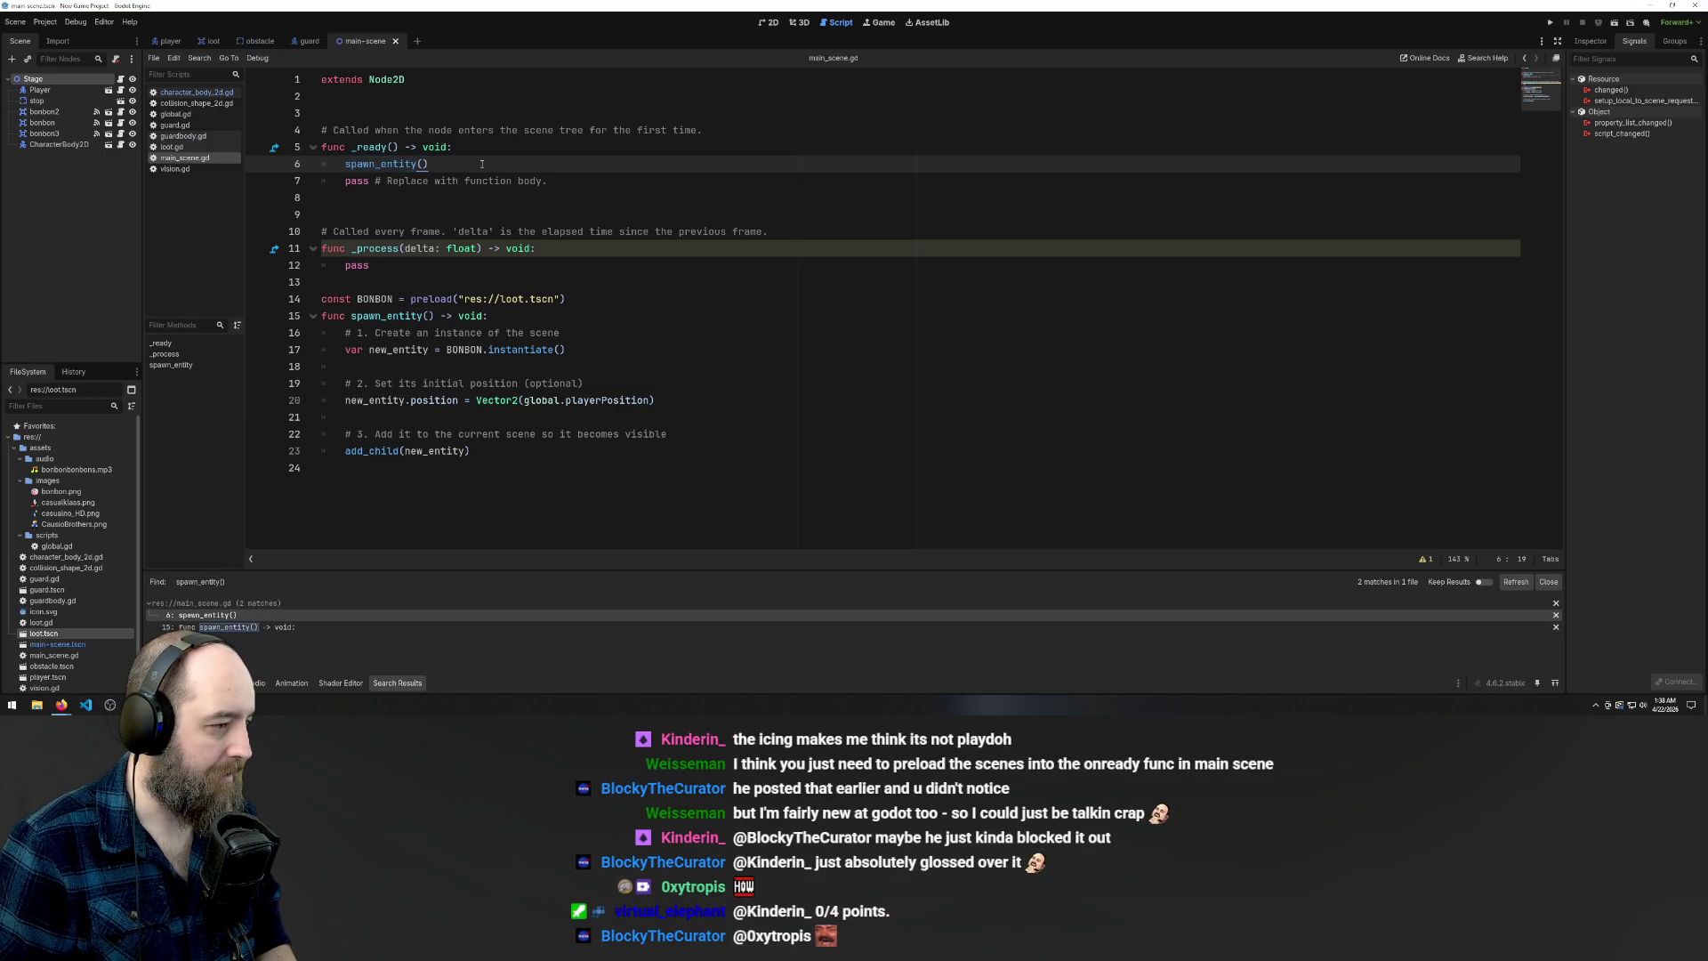
pyautogui.moveTo(435, 164); pyautogui.dragTo(337, 168)
pyautogui.press('BackSpace')
pyautogui.press('BackSpace')
pyautogui.press('BackSpace')
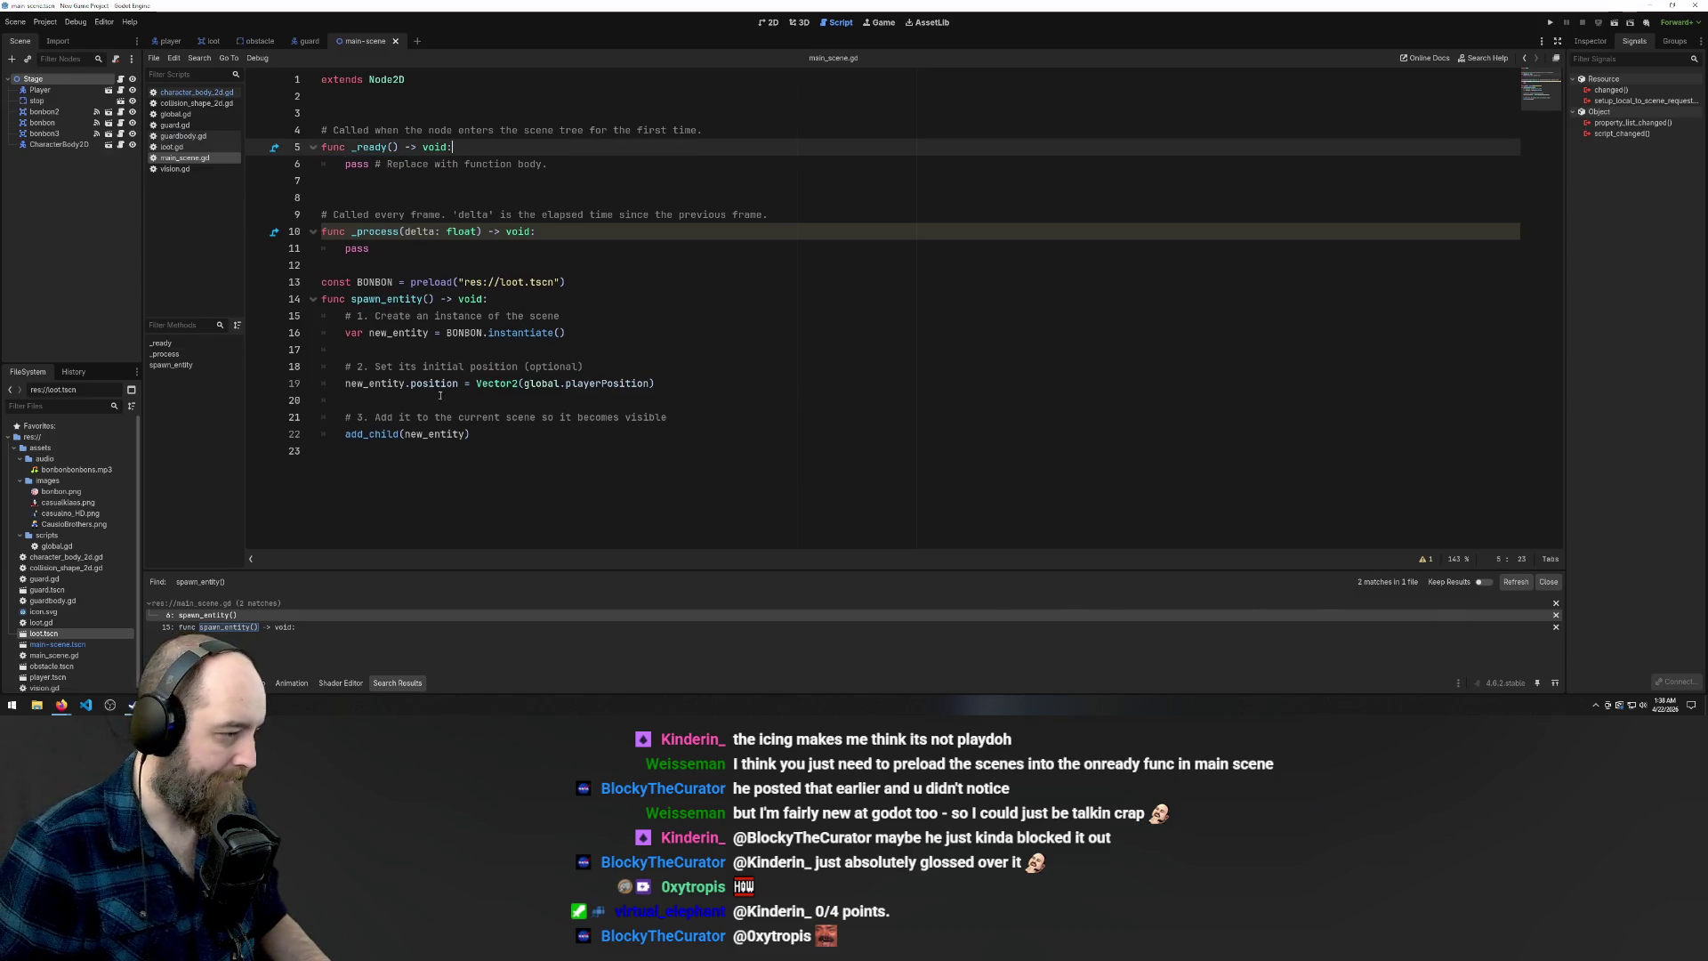
pyautogui.moveTo(477, 383); pyautogui.dragTo(678, 386)
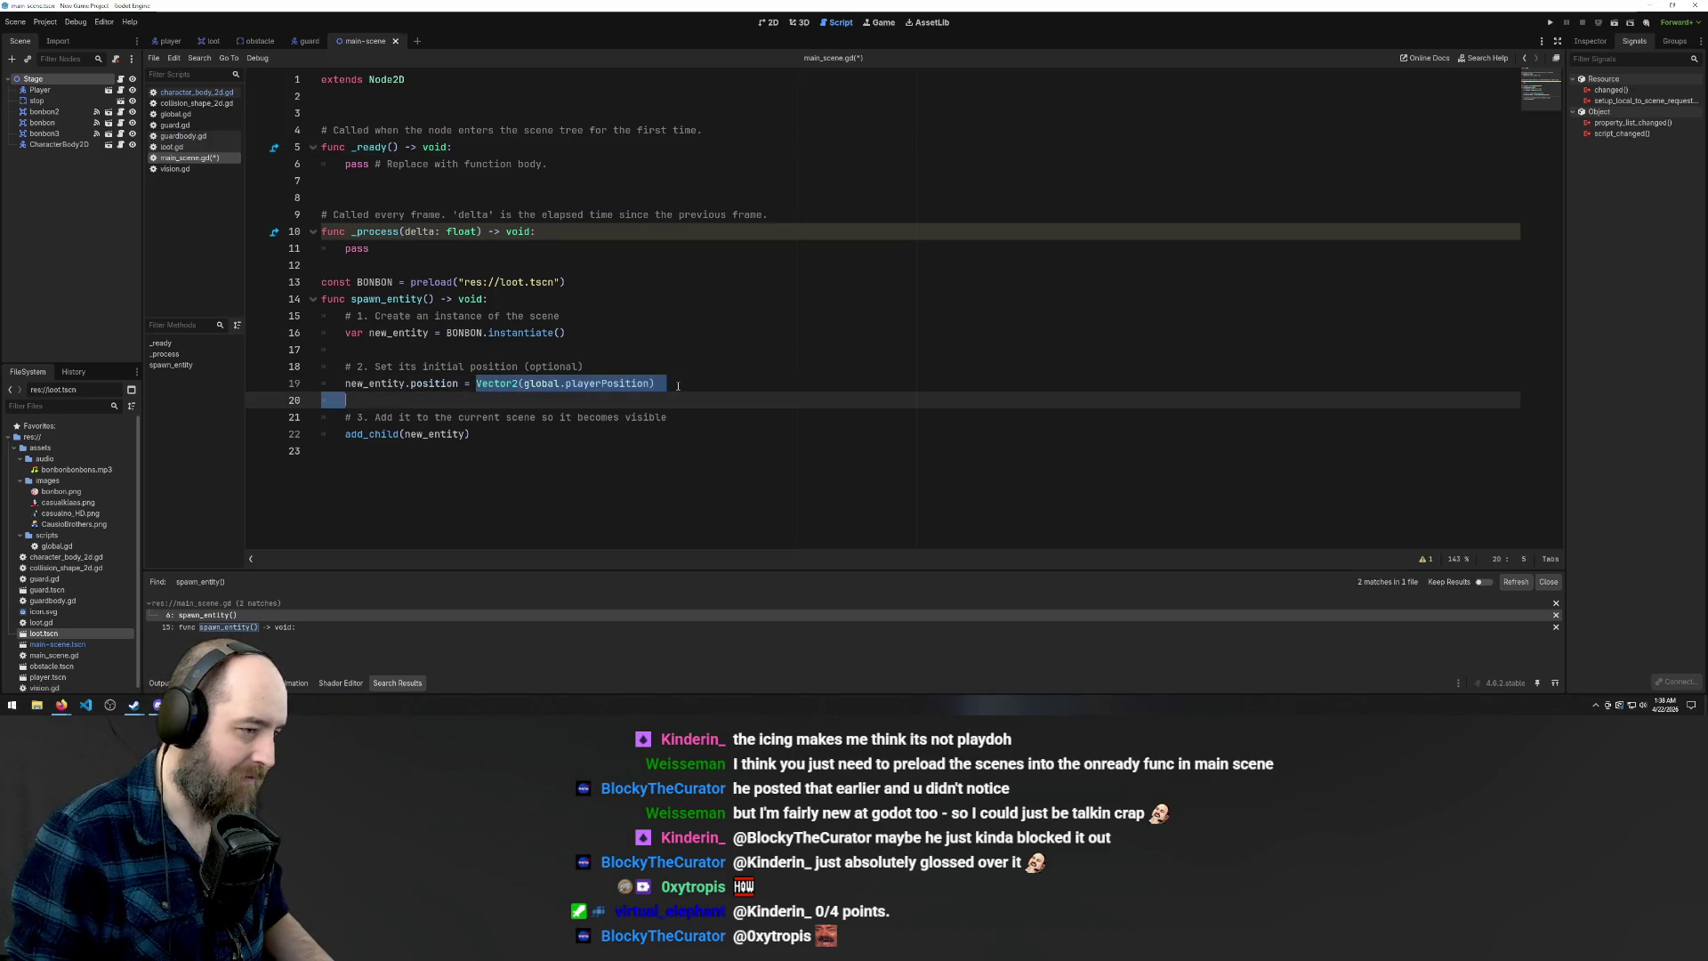
pyautogui.click(632, 362)
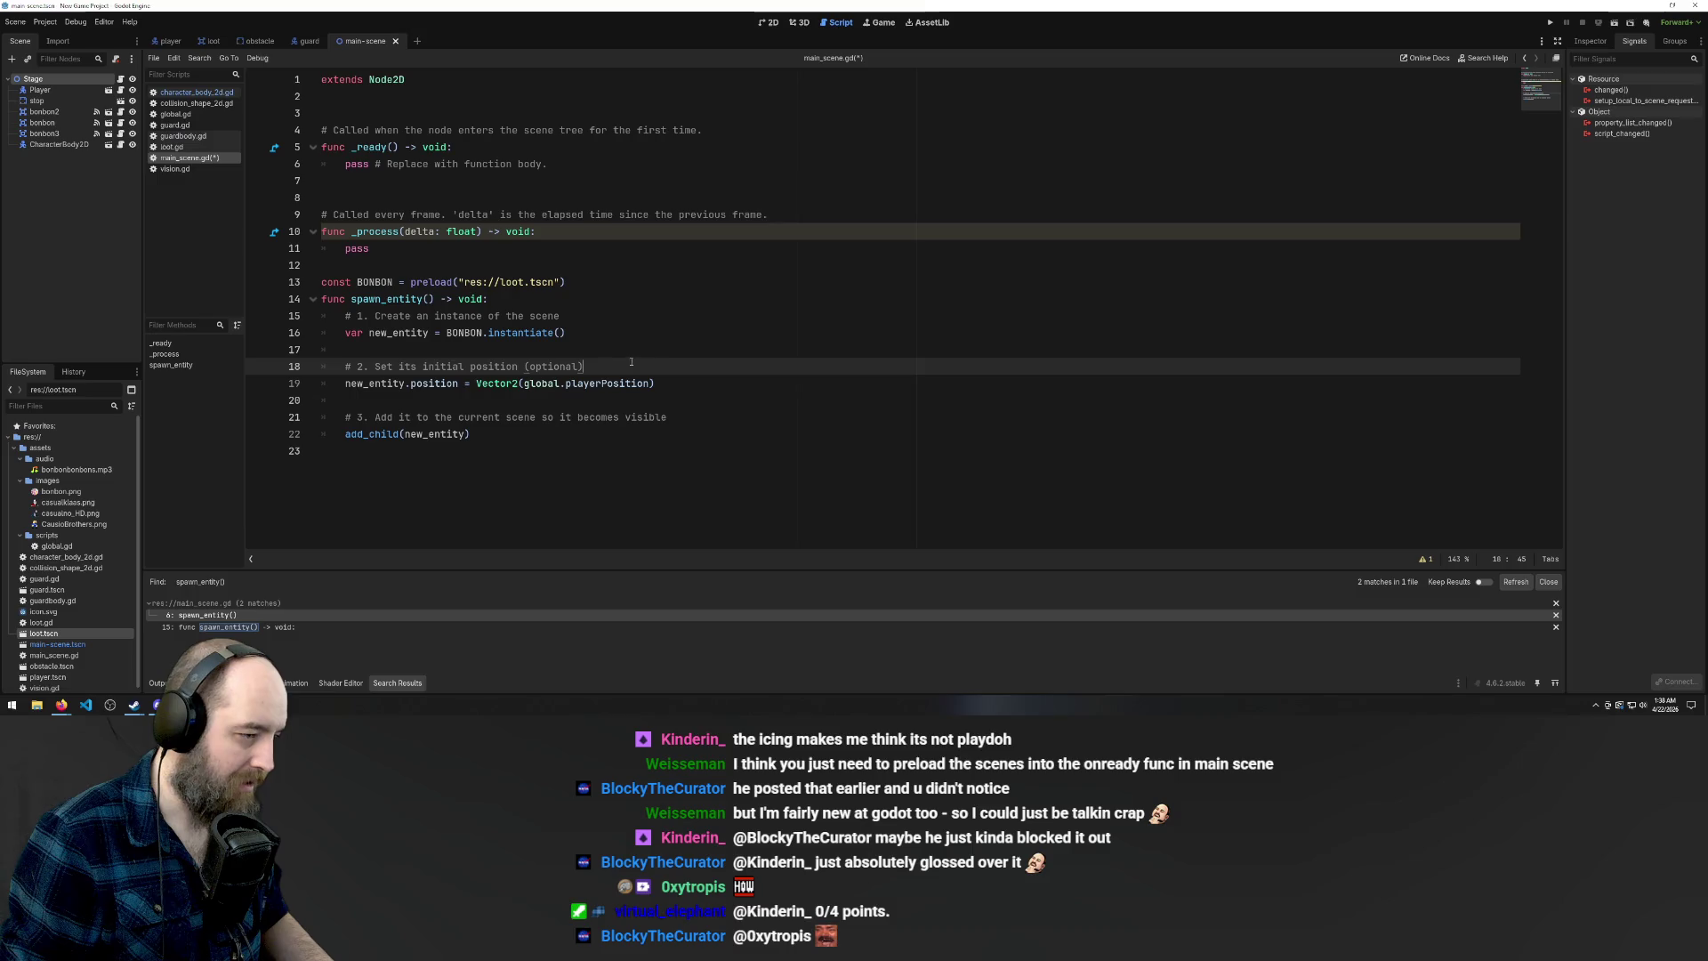
pyautogui.click(674, 388)
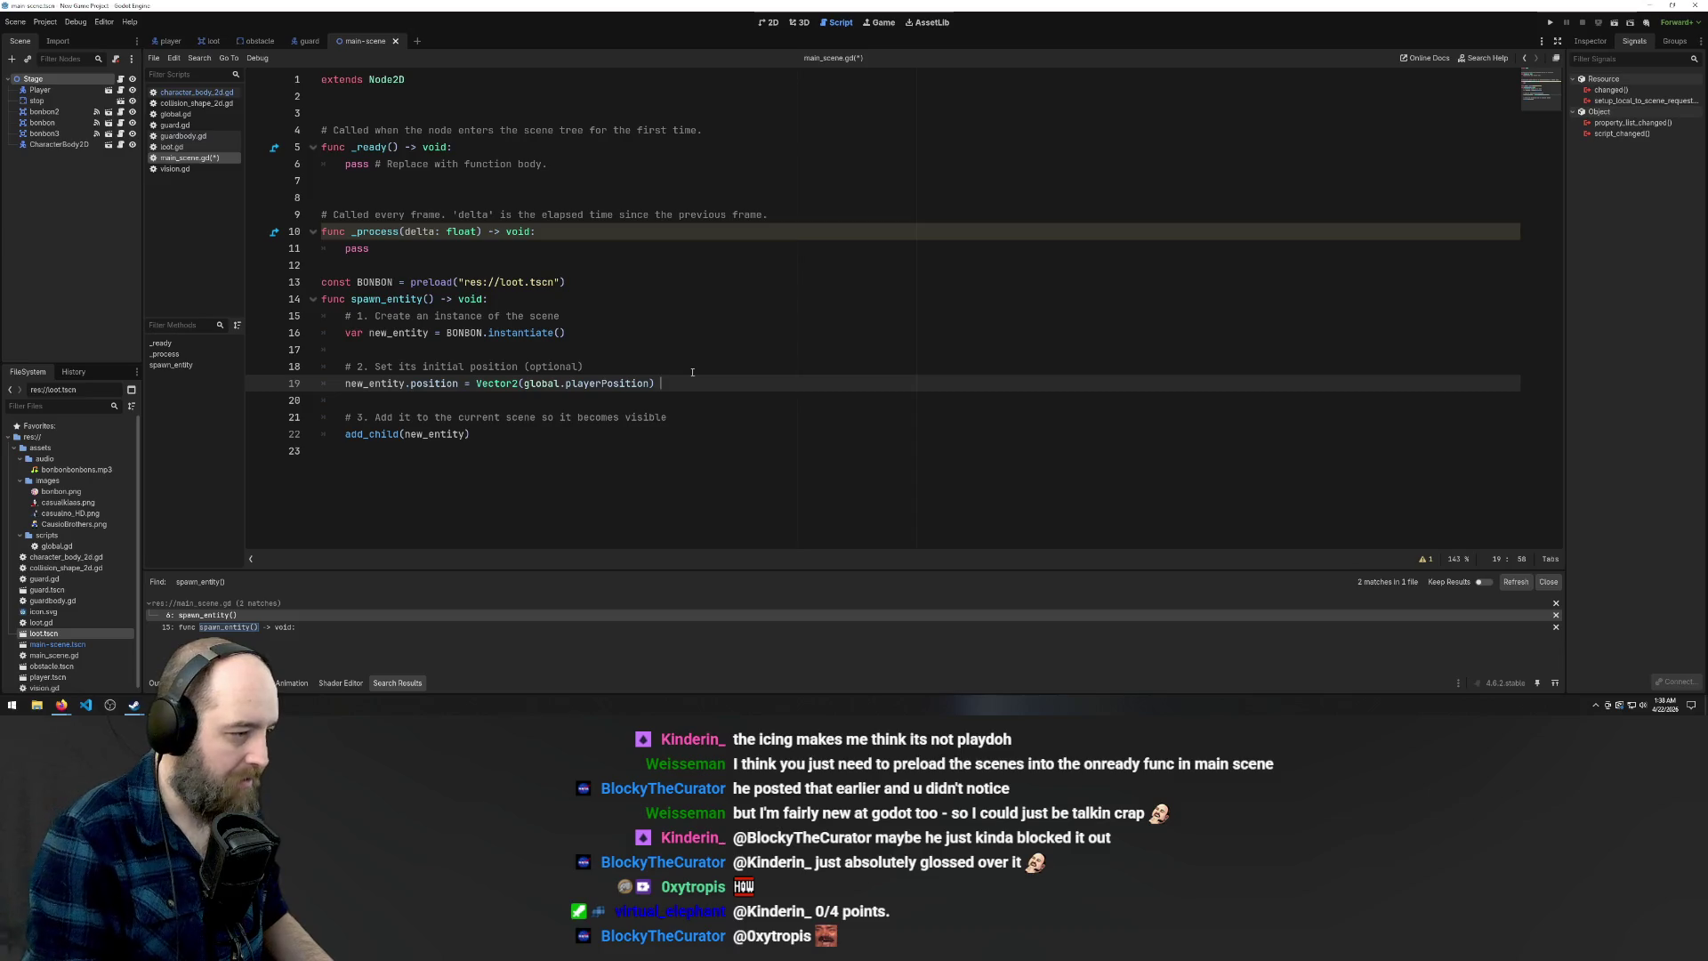
pyautogui.press('Up')
pyautogui.press('Up')
pyautogui.press('Up')
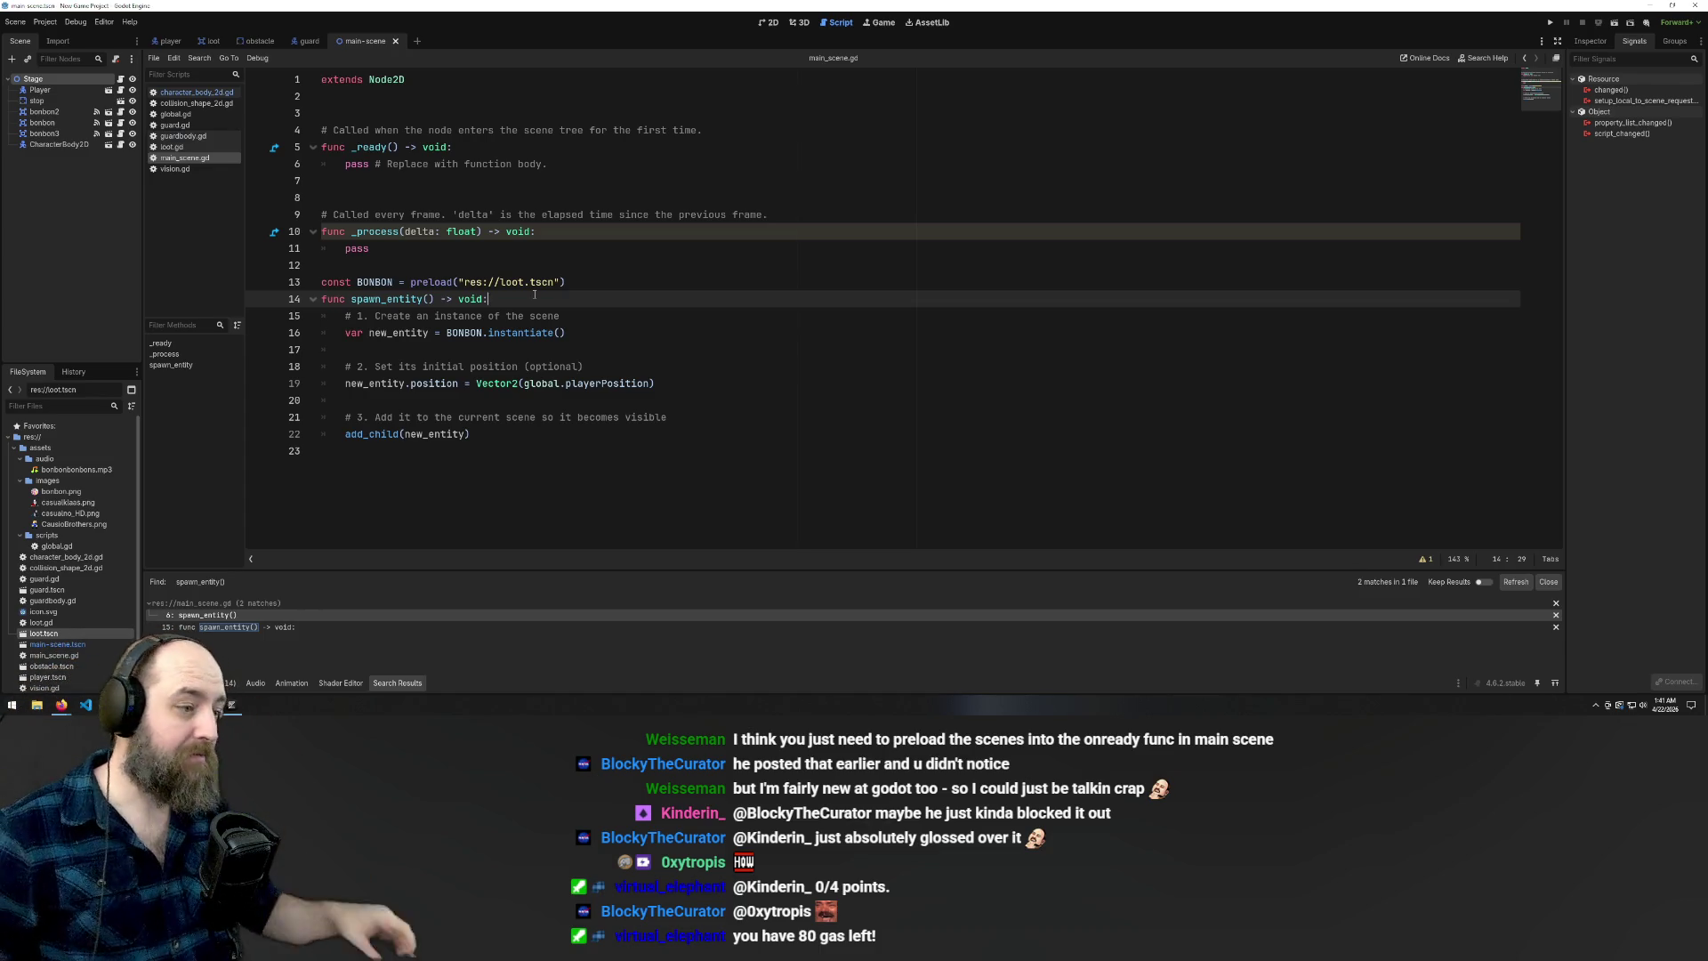
pyautogui.moveTo(384, 434)
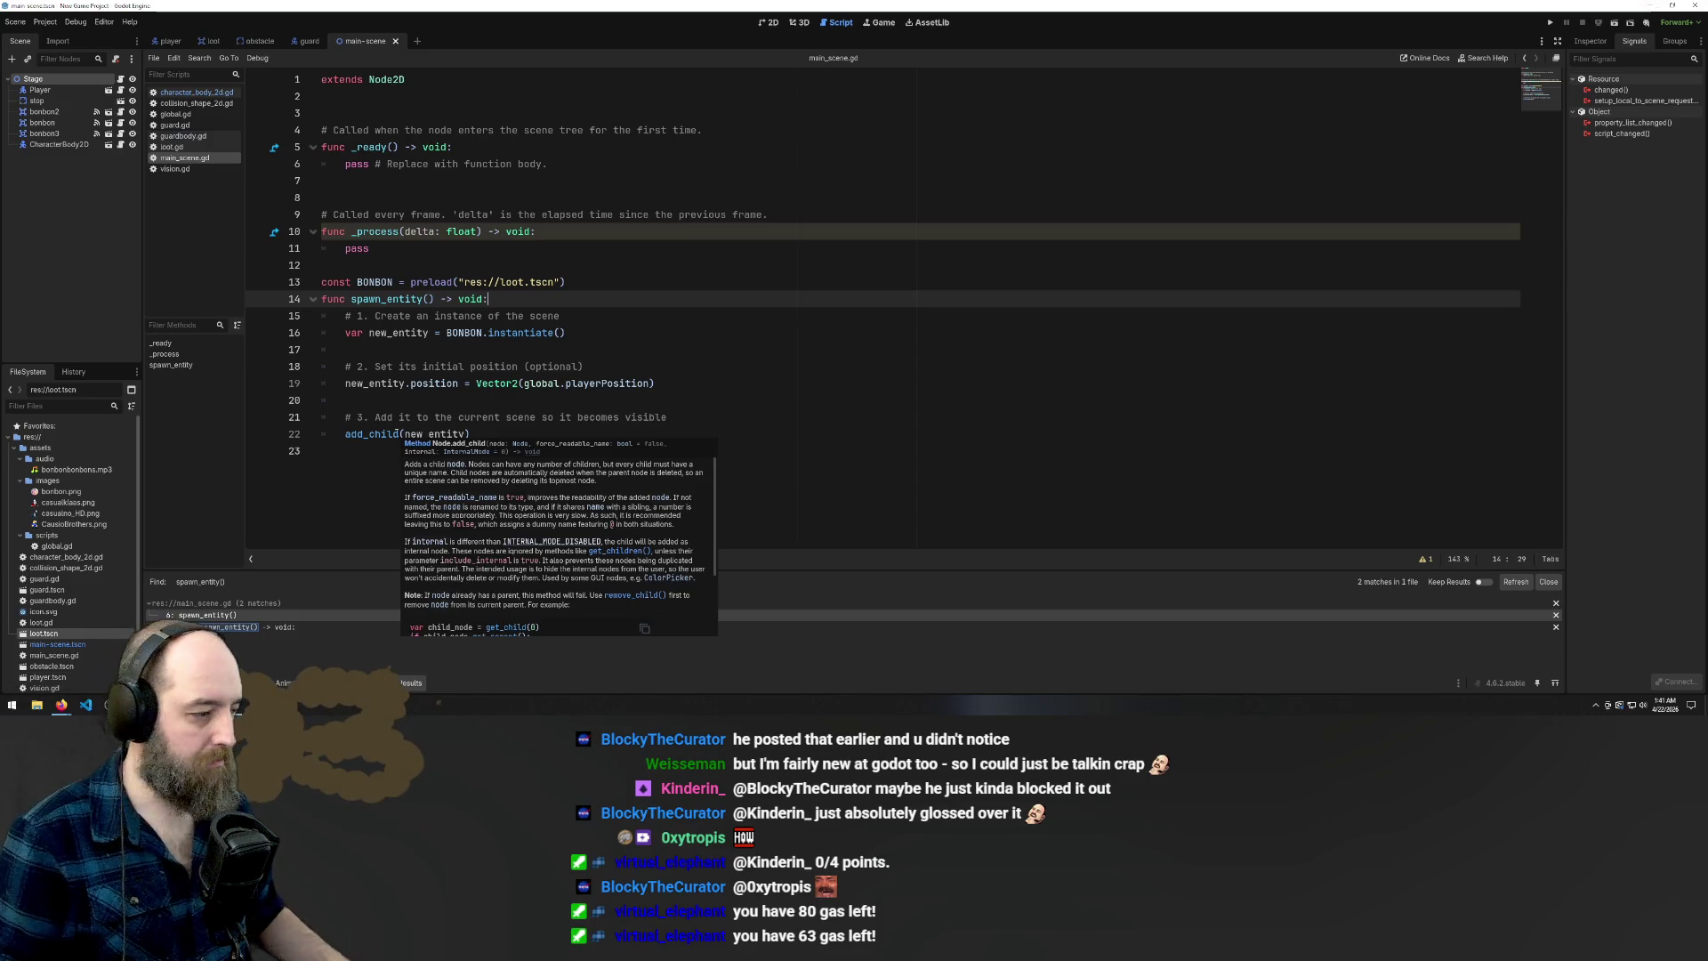
pyautogui.click(568, 401)
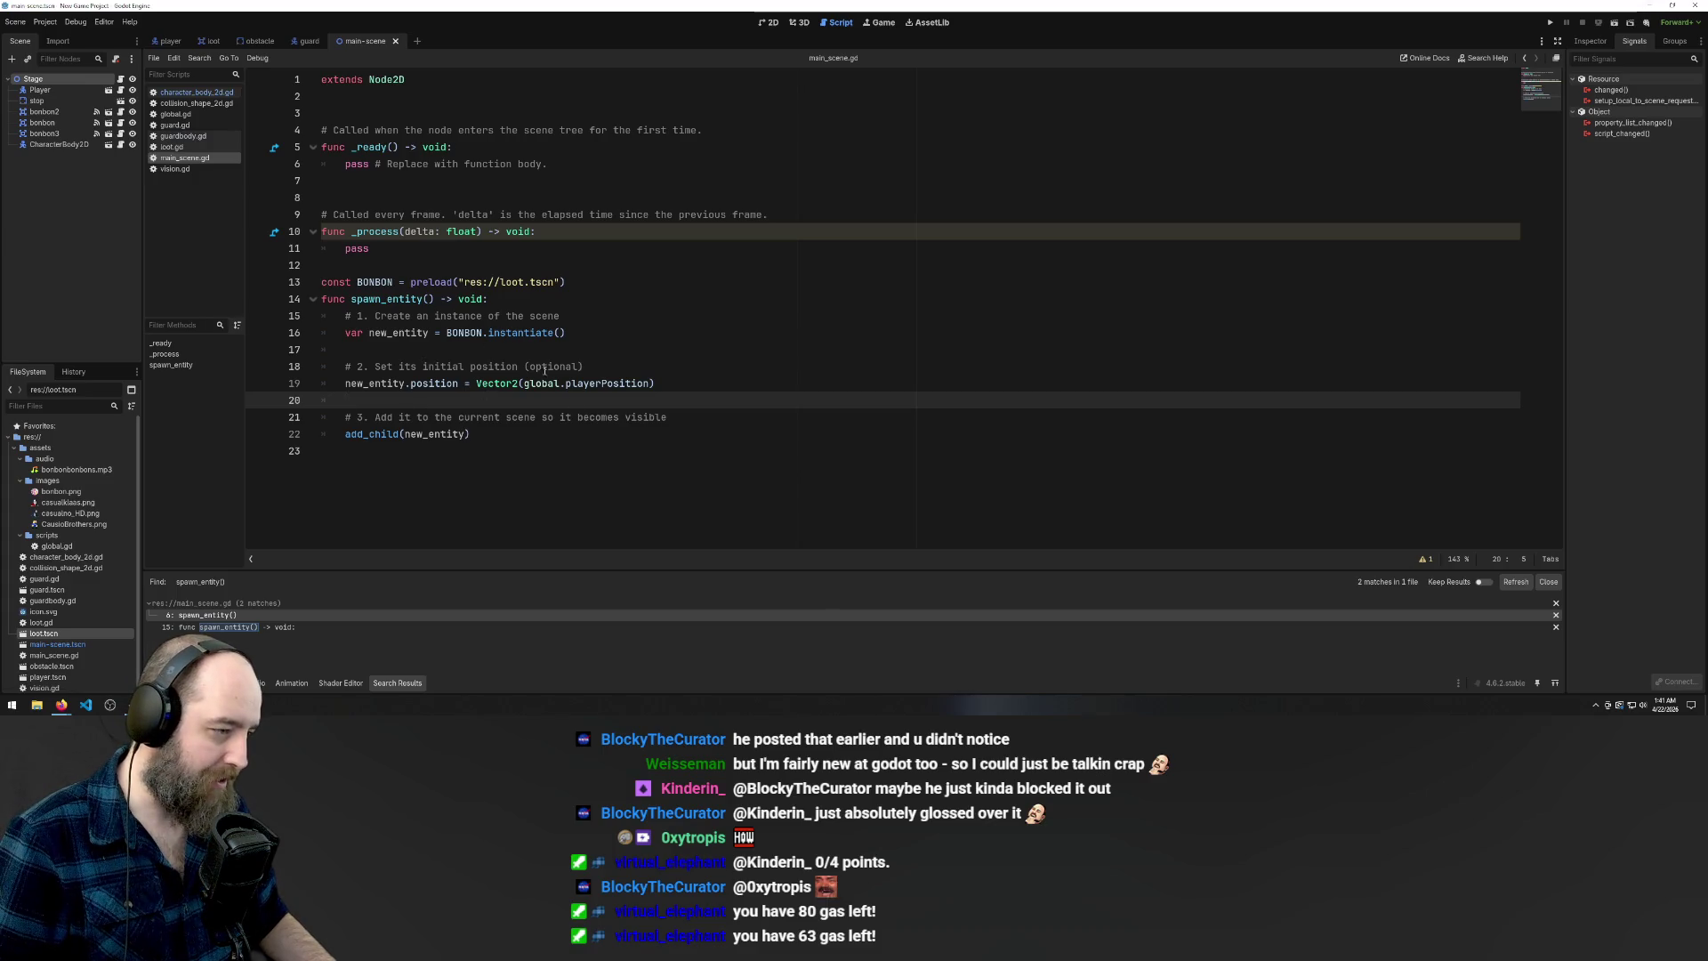
pyautogui.click(539, 383)
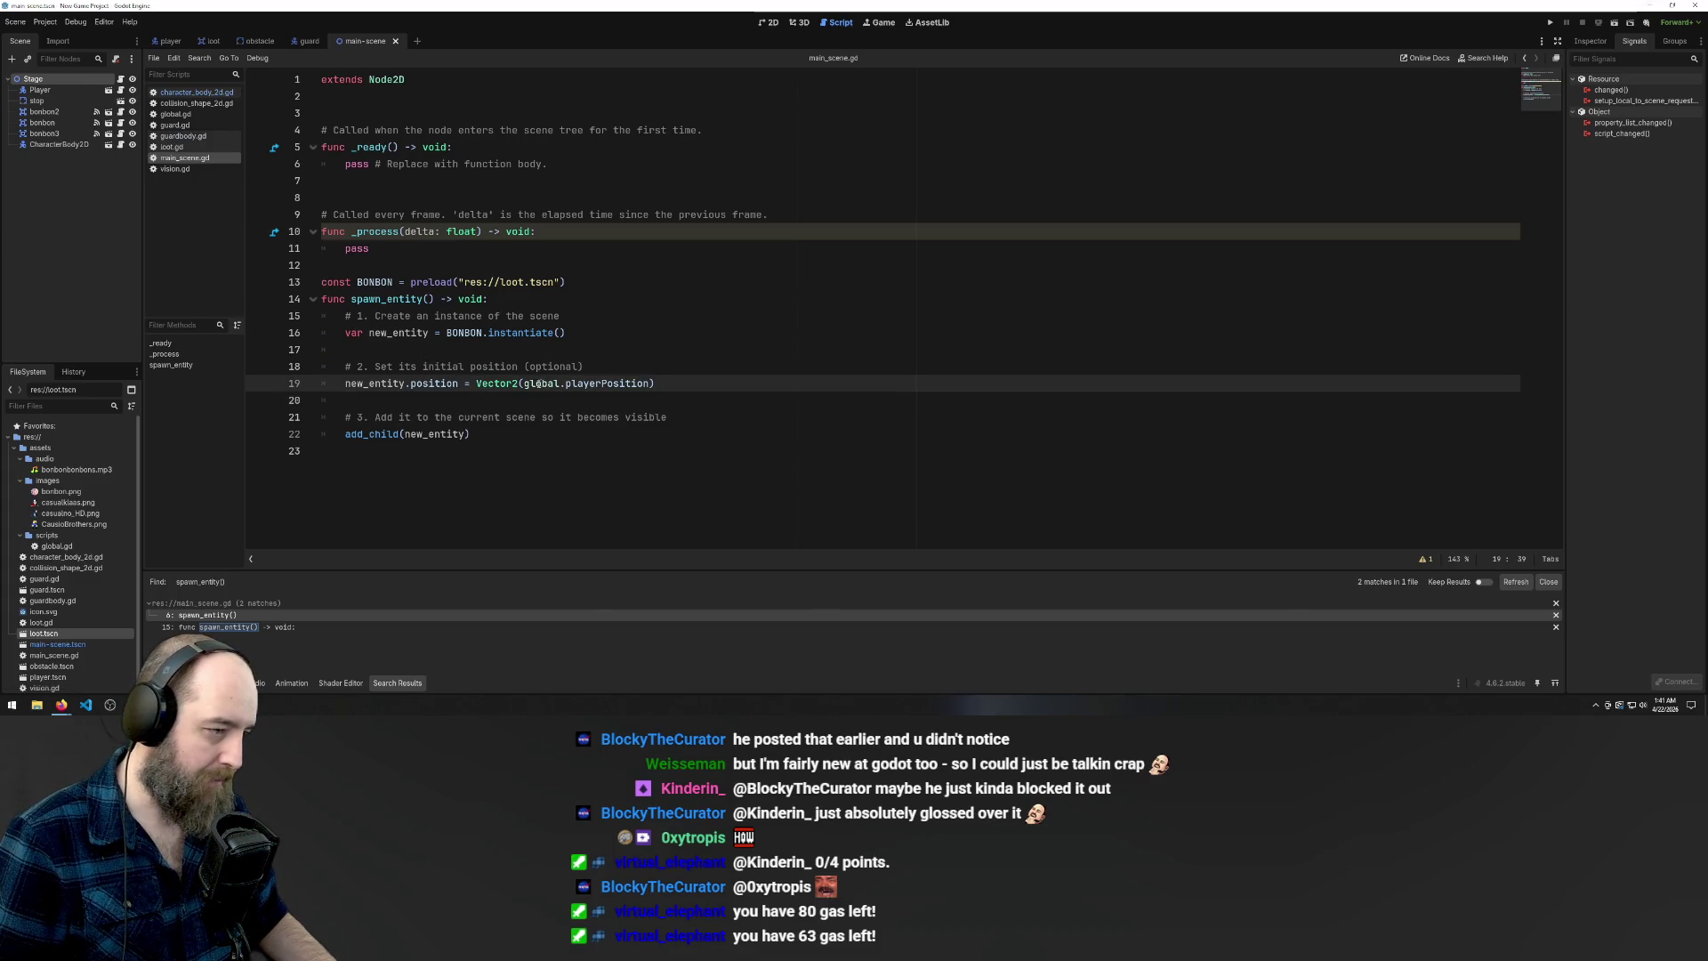
# Add print(Vector2(global.playerPosition)) on a new line 20 below the position assignment
pyautogui.moveTo(476, 383); pyautogui.dragTo(659, 385)
pyautogui.hotkey('ctrl', 'c')
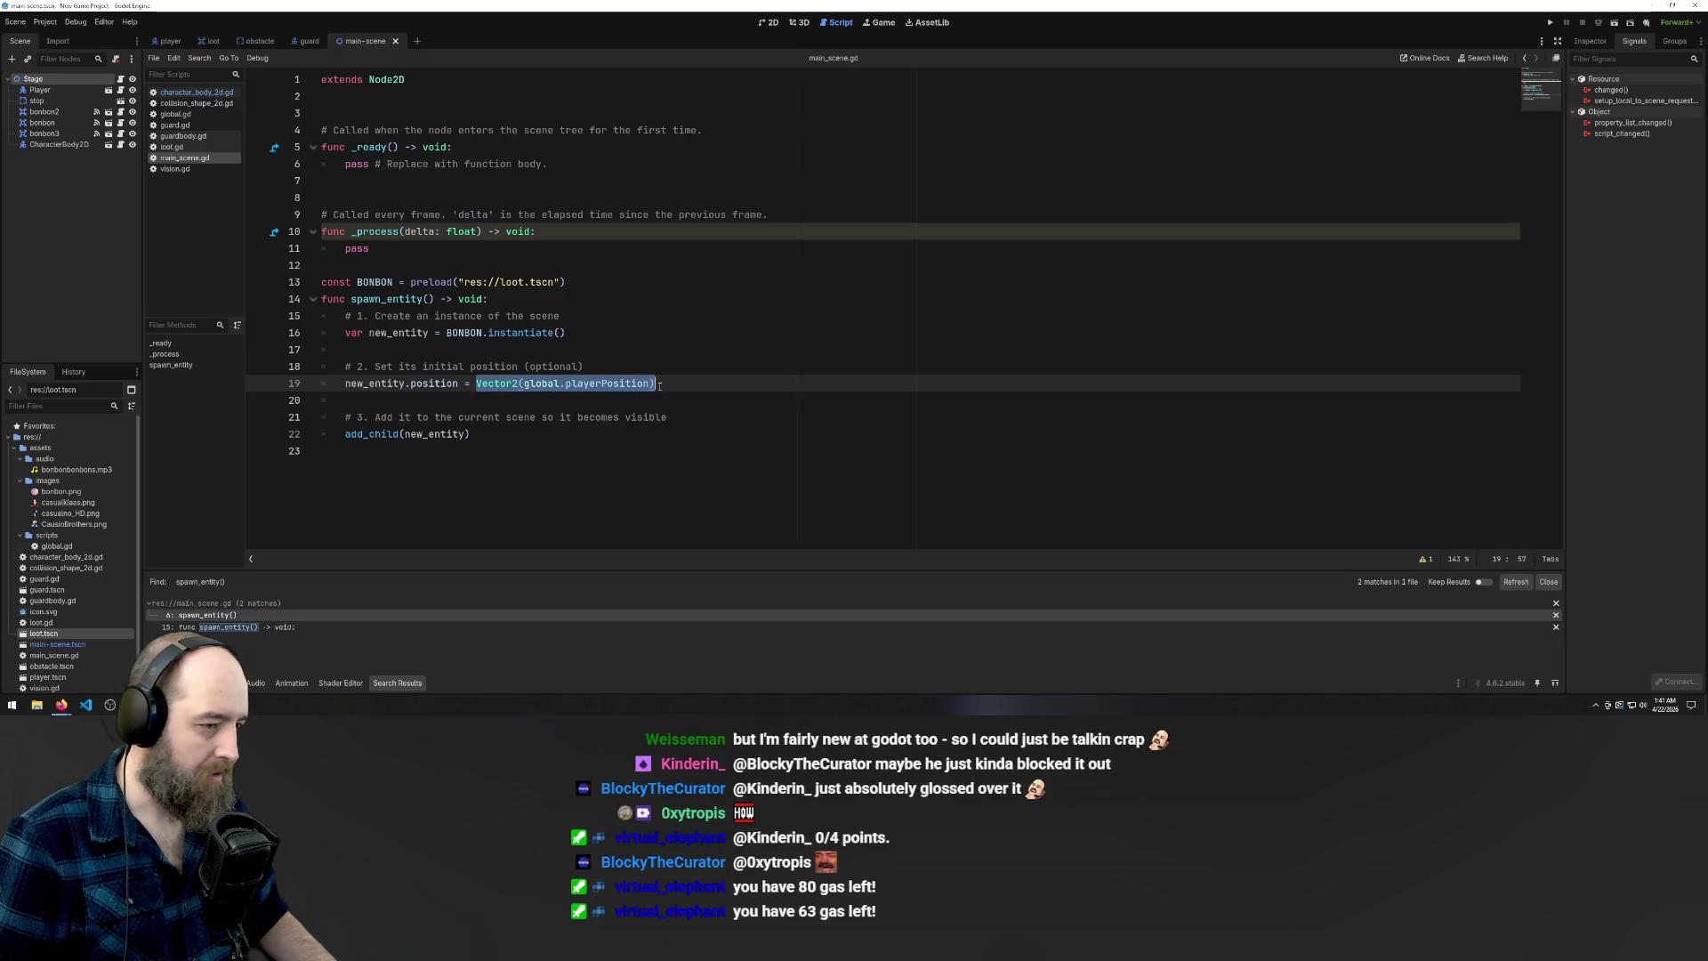
pyautogui.click(667, 385)
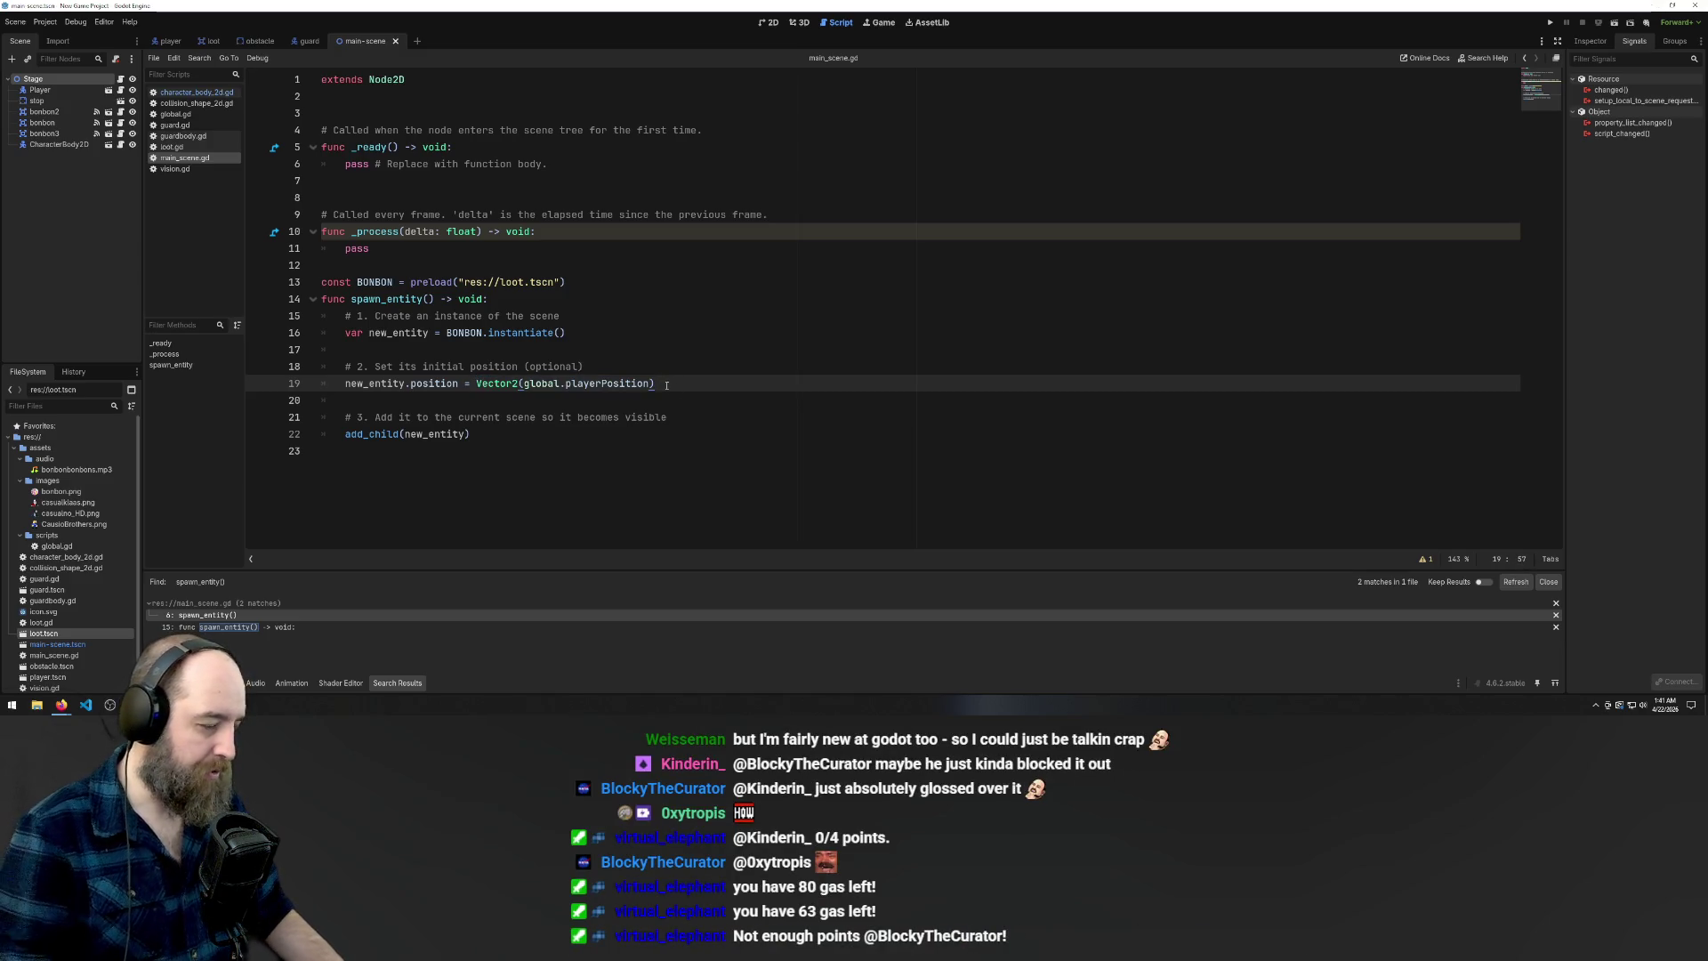
pyautogui.press('Return')
pyautogui.write('print')
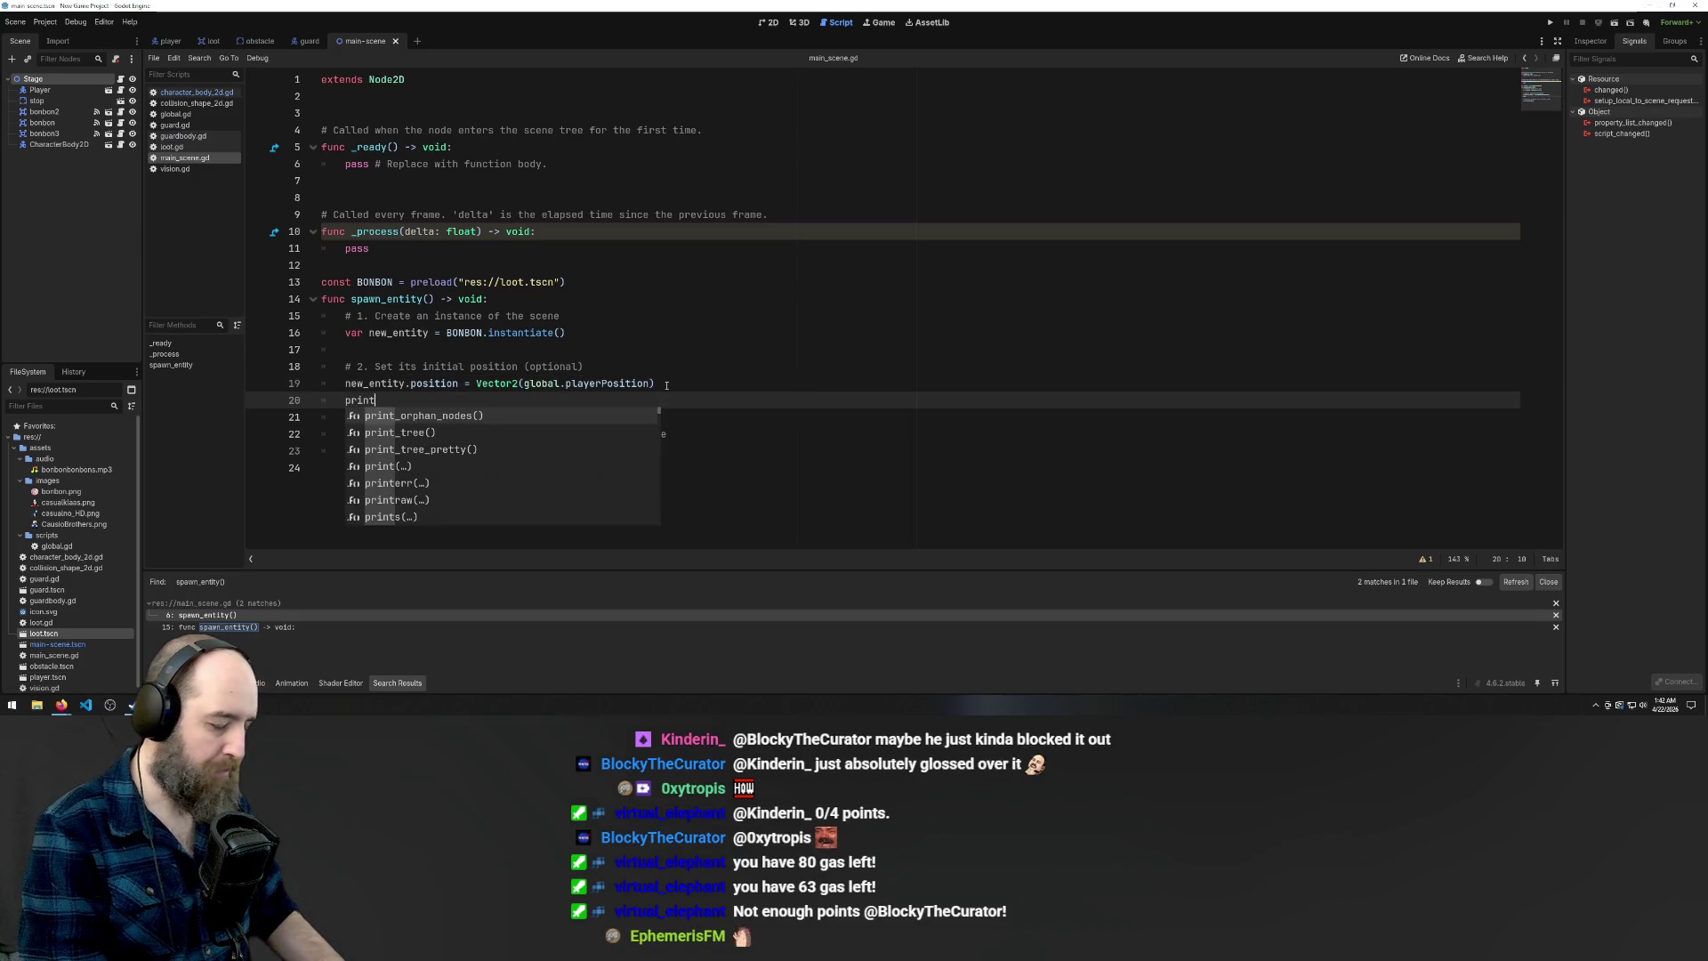
pyautogui.write('(')
pyautogui.hotkey('ctrl', 'v')
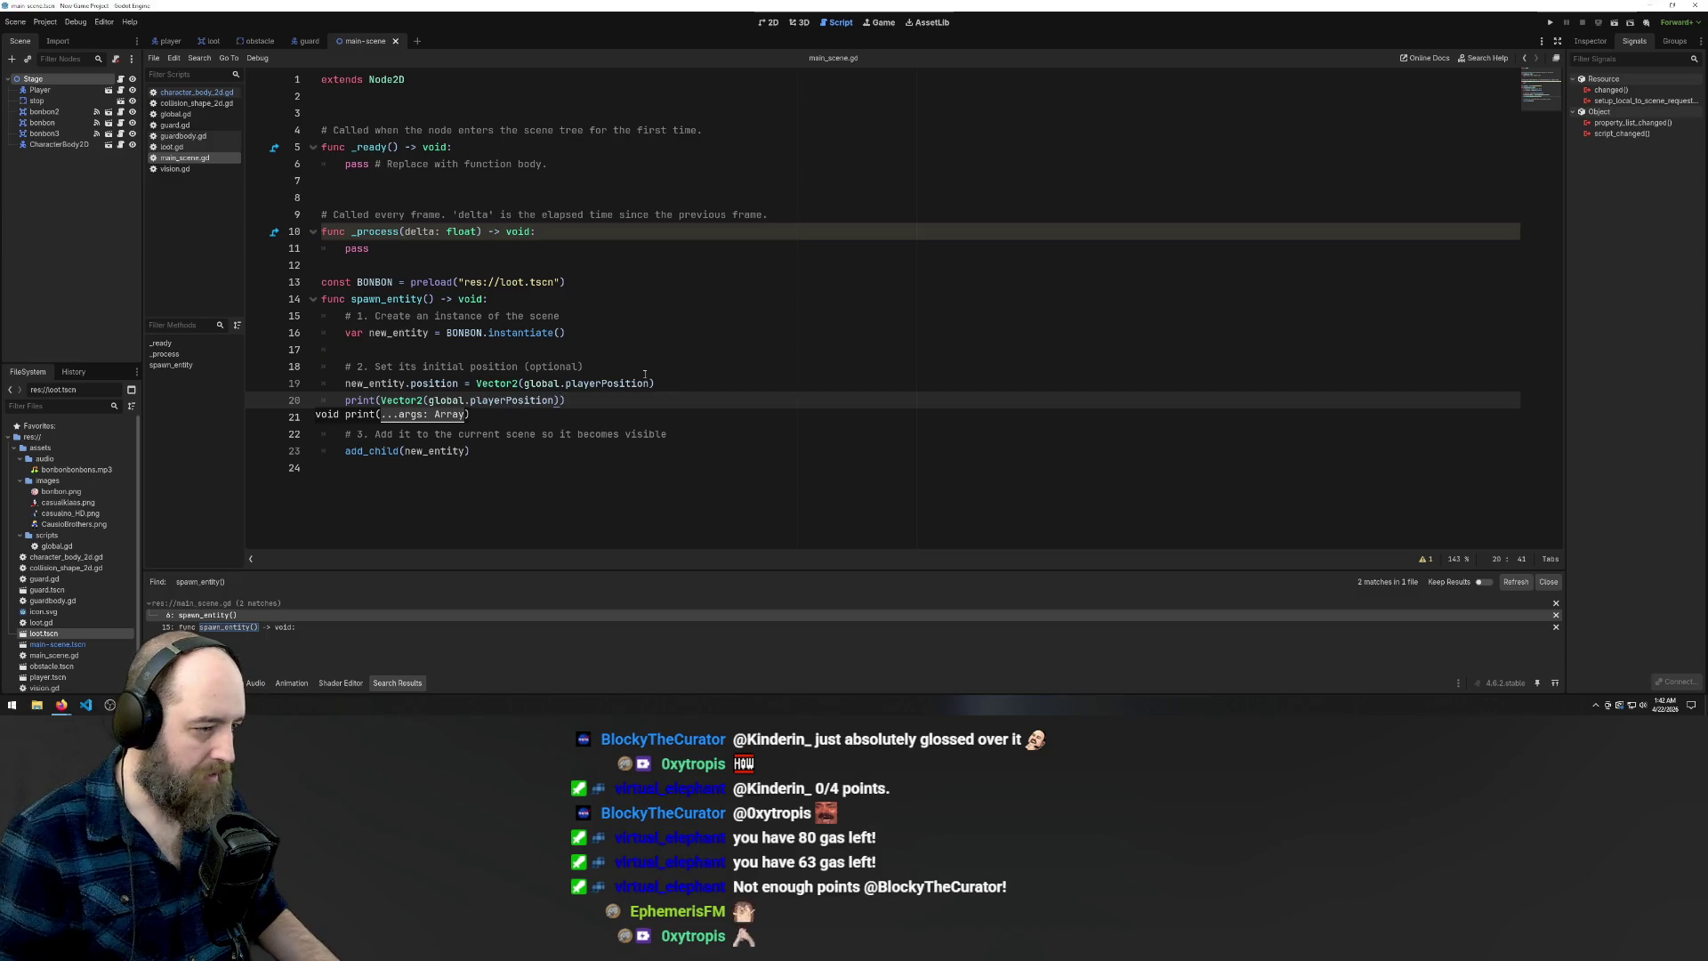
# Test-run the game, steering the player up, down and over to the guard, then stop it
pyautogui.click(705, 513)
pyautogui.press('F5')
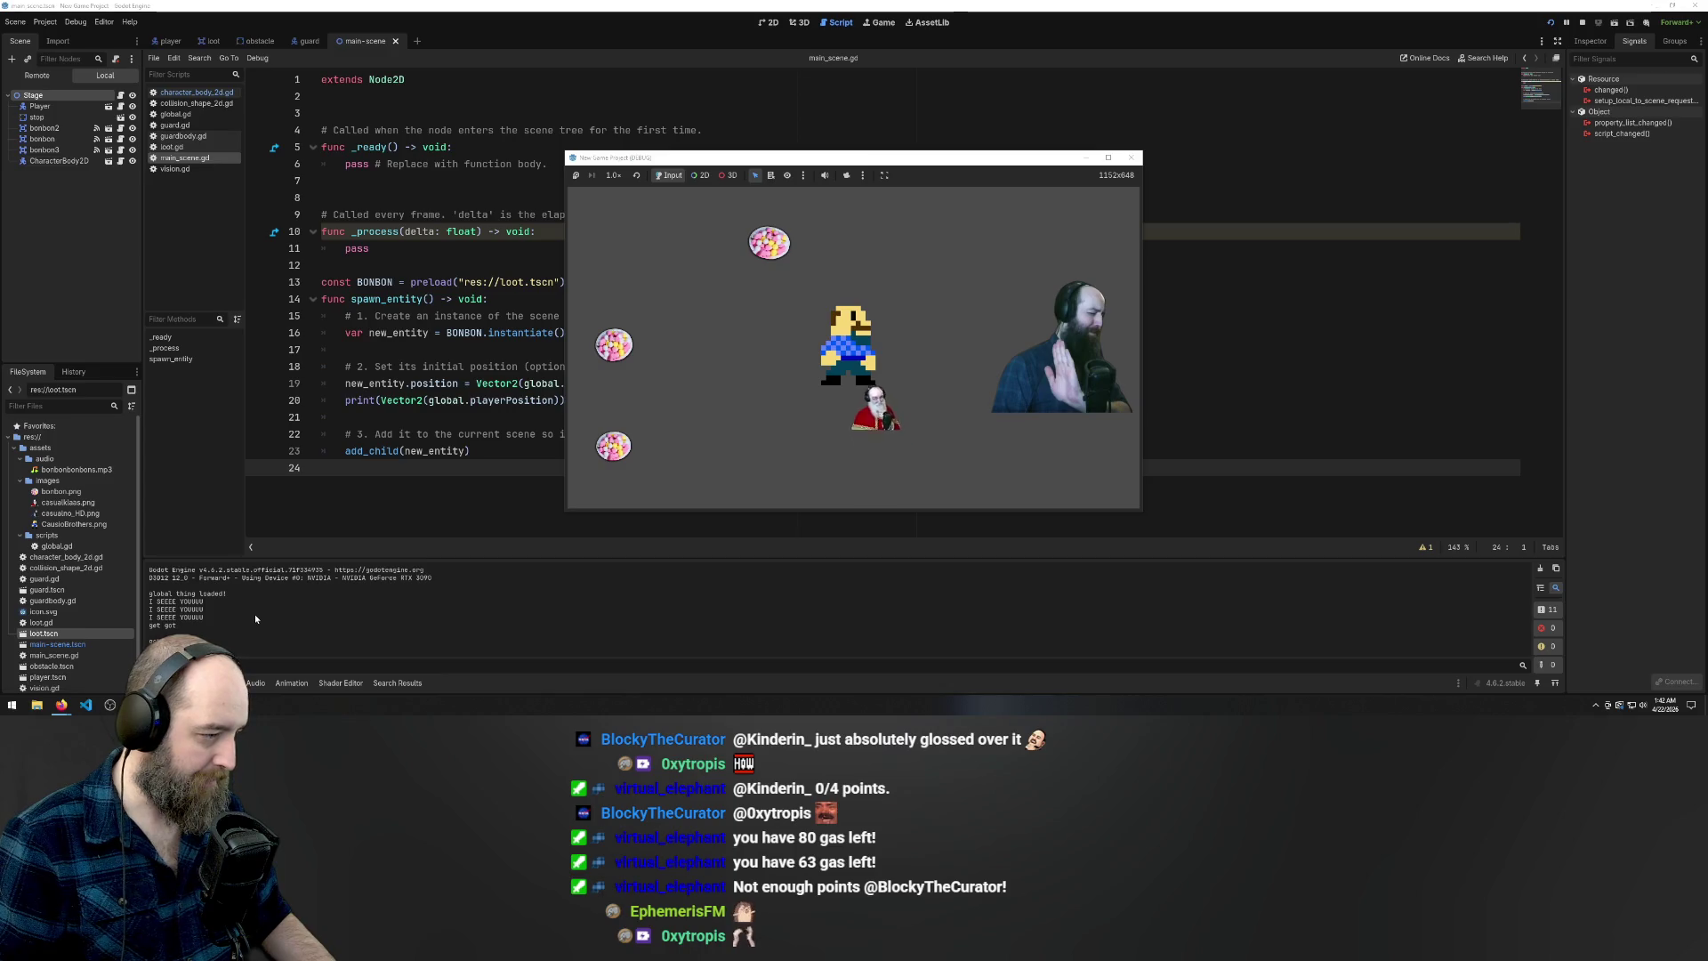
pyautogui.press('Up')
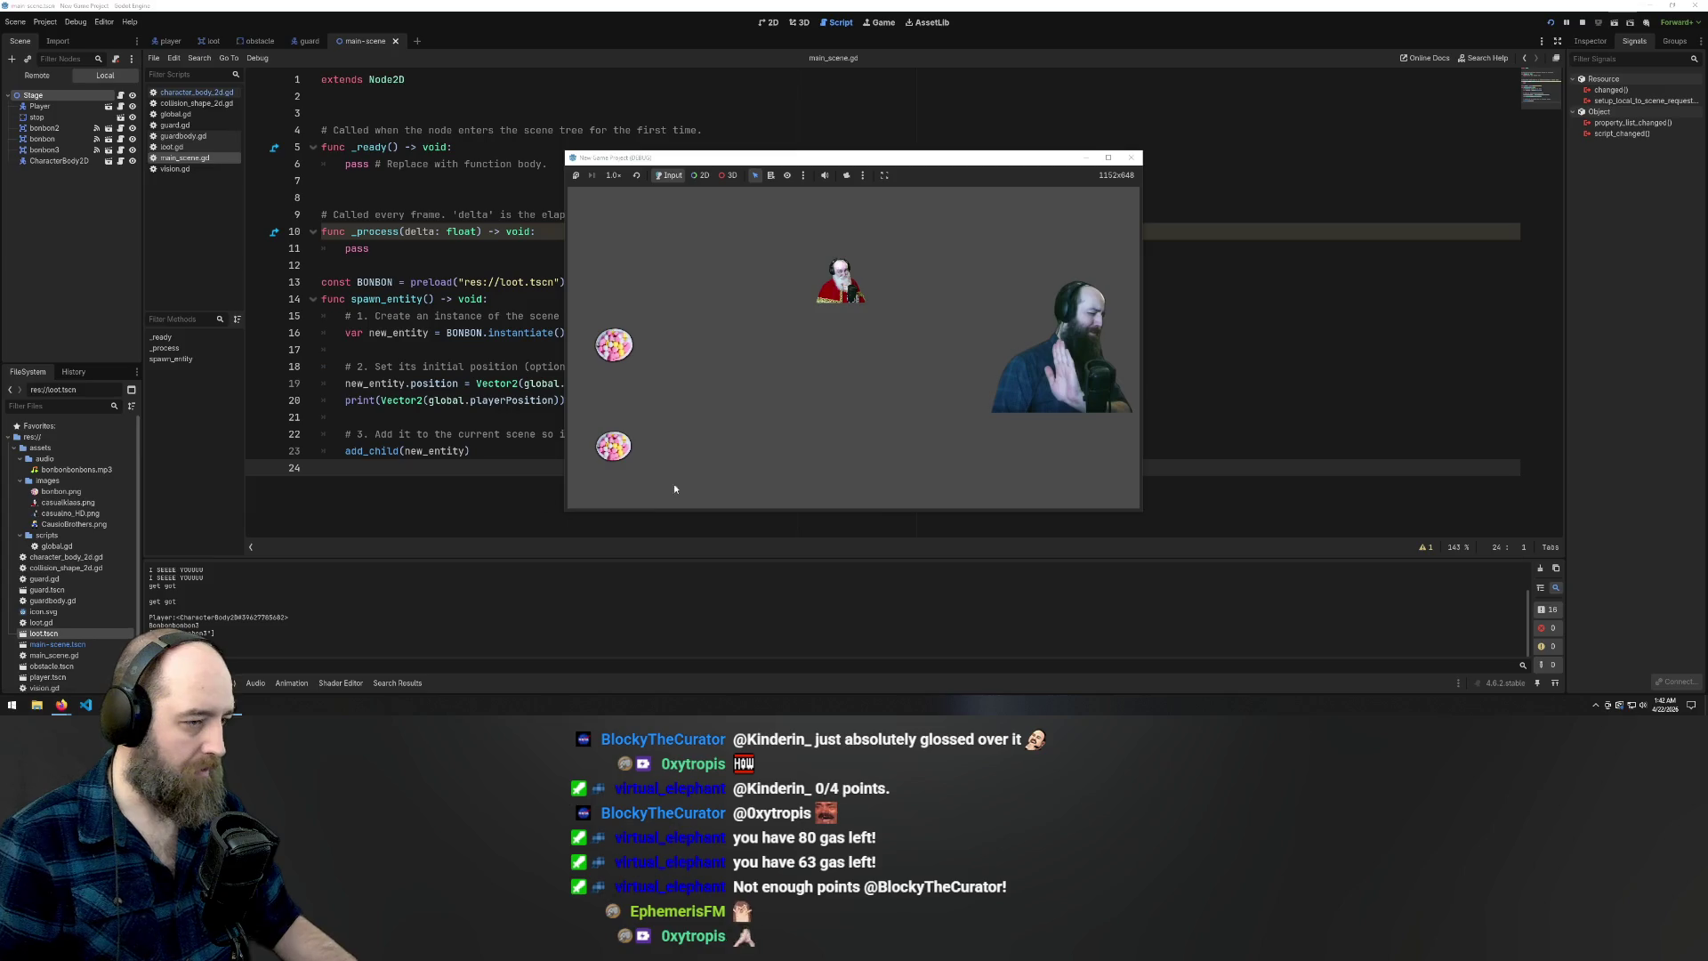
pyautogui.press('Down')
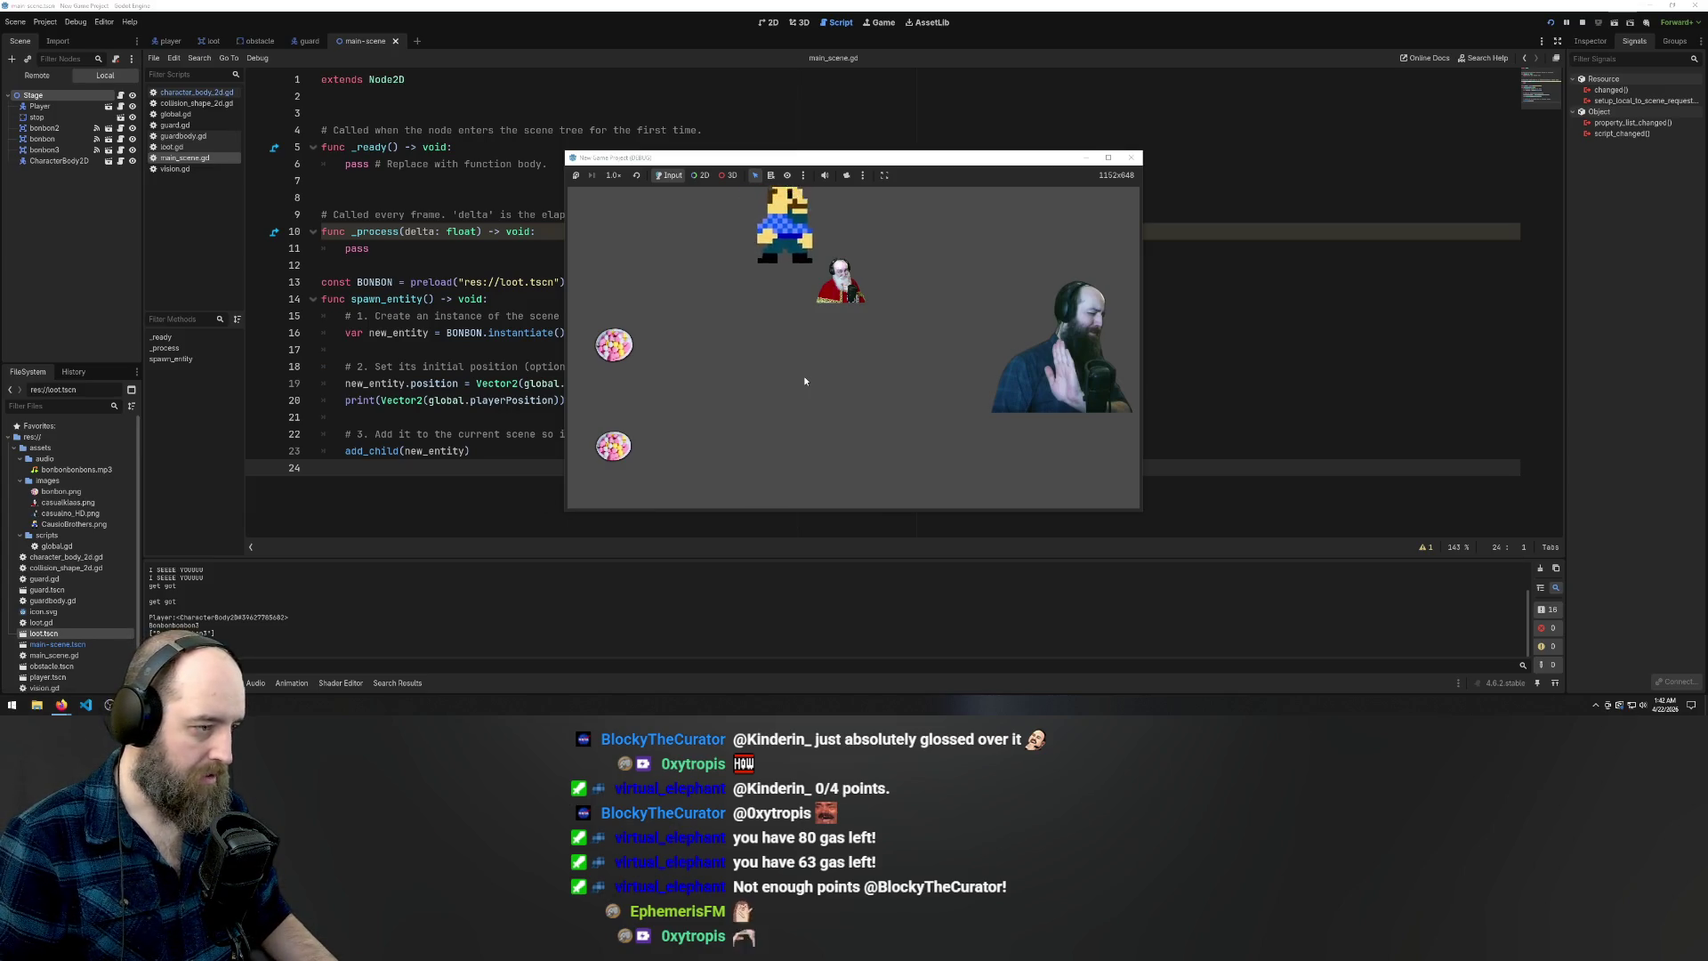
pyautogui.press('Left')
pyautogui.press('Up')
pyautogui.press('Down')
pyautogui.press('Right')
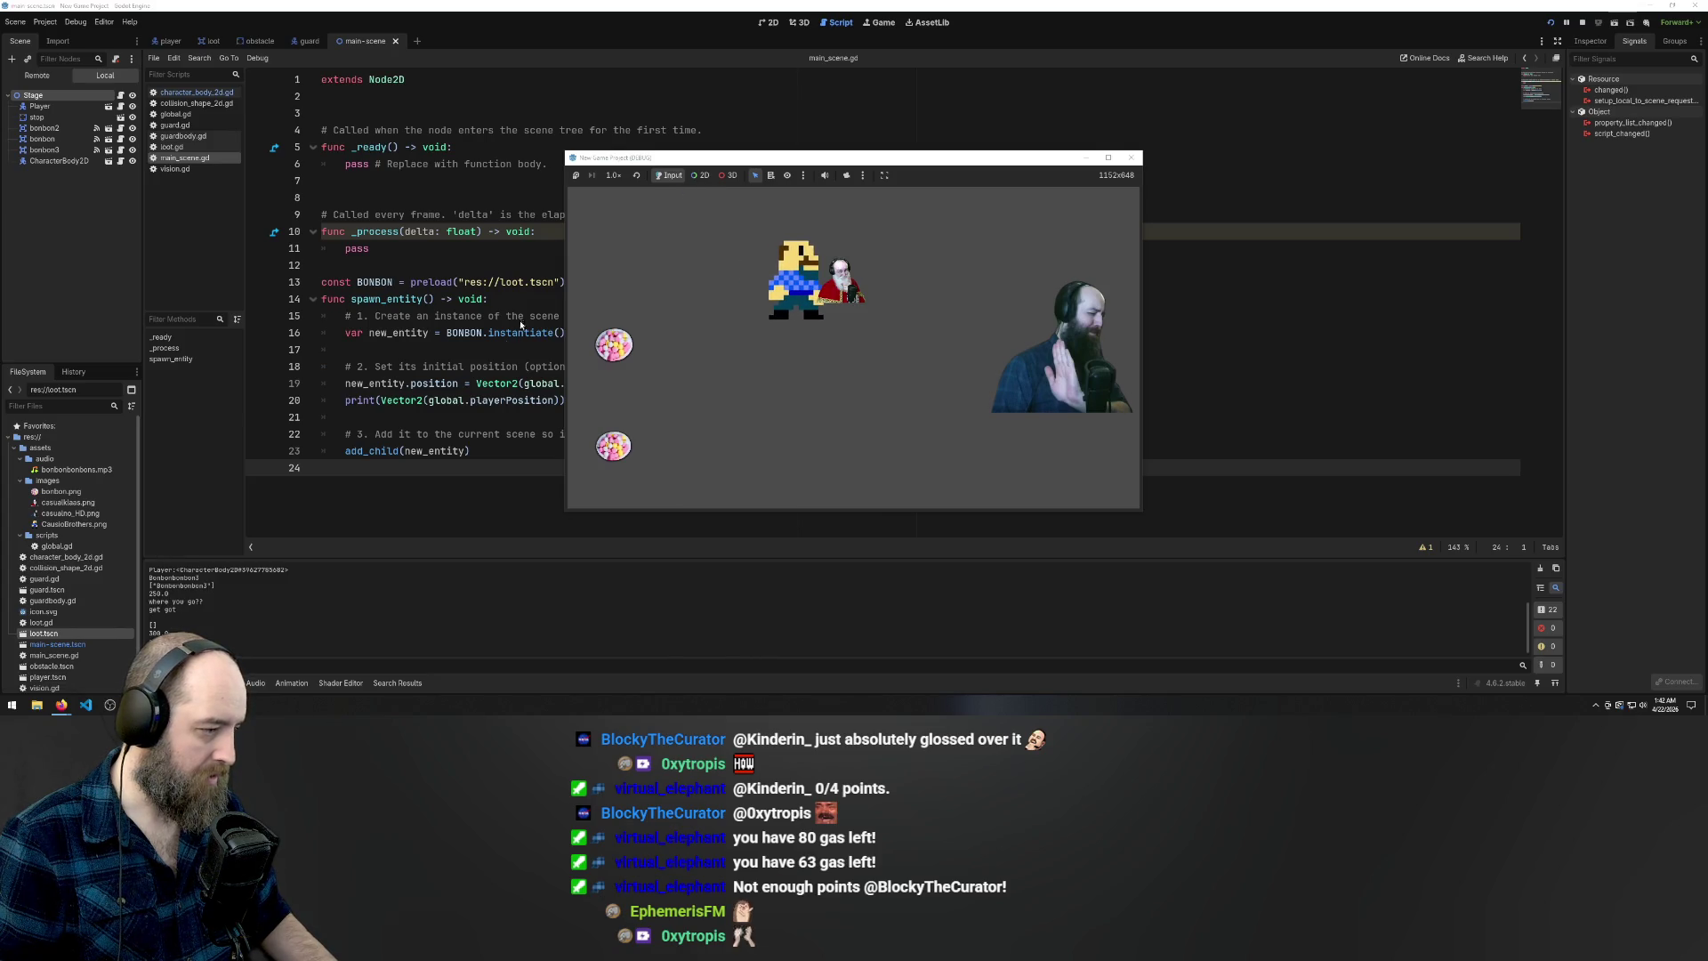
pyautogui.press('F8')
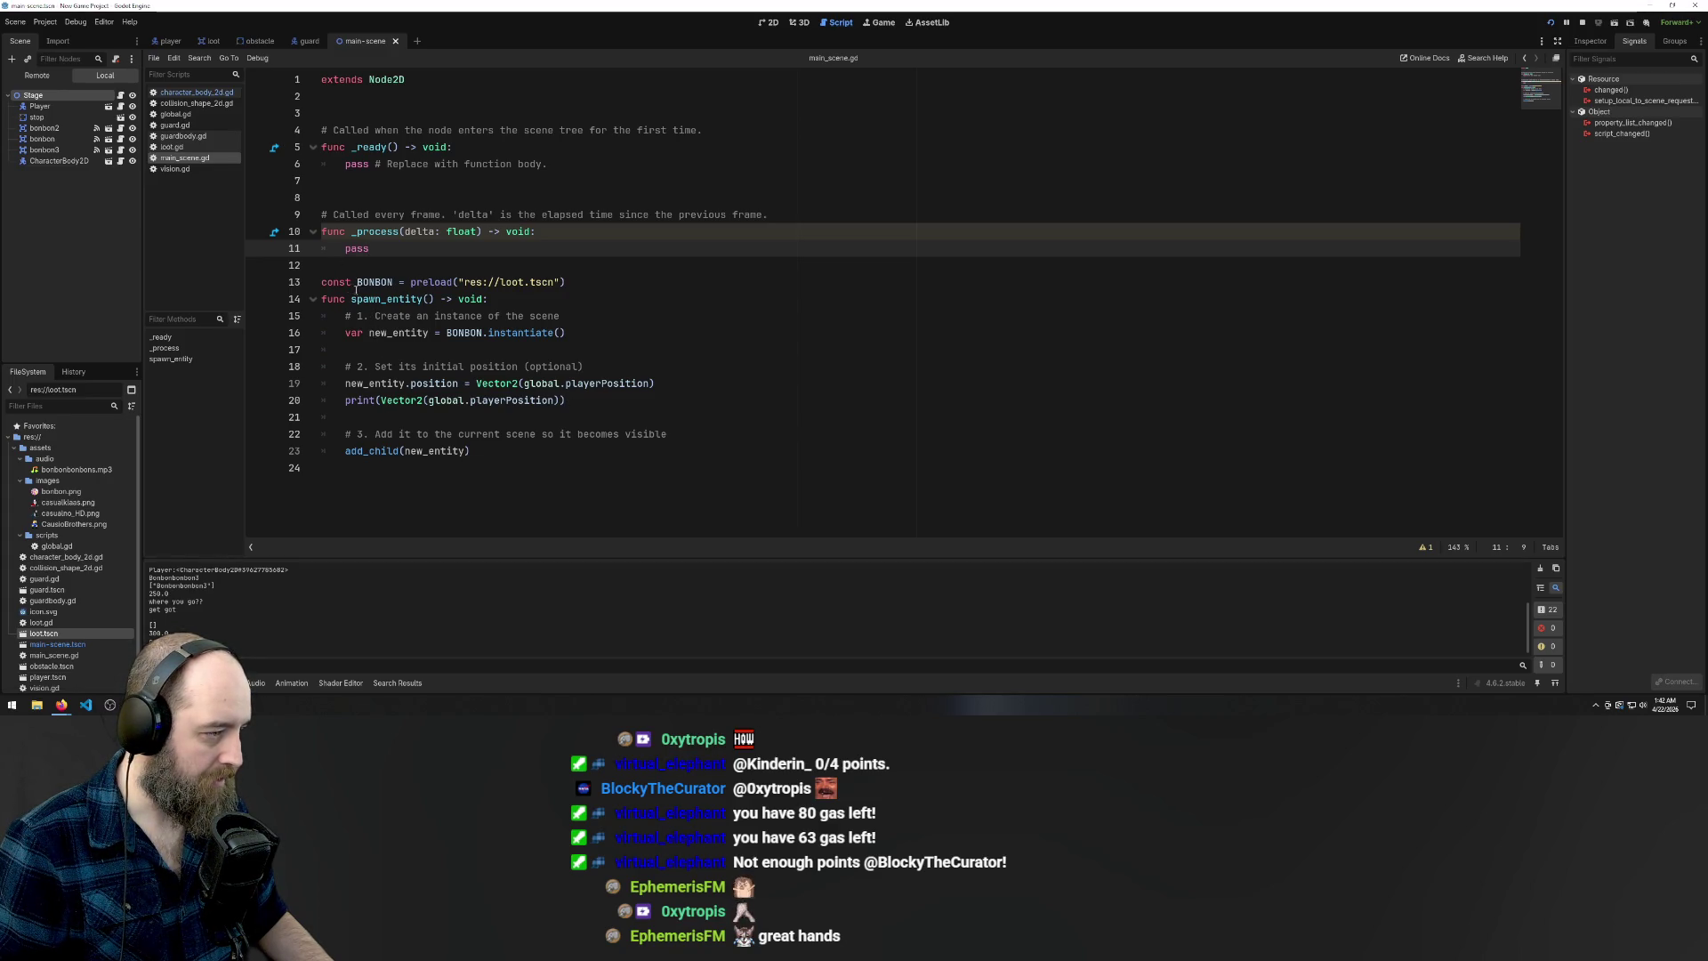
# Paste a spawn_entity() call onto line 7 inside _ready and launch the game
pyautogui.moveTo(351, 299); pyautogui.dragTo(435, 299)
pyautogui.hotkey('ctrl', 'c')
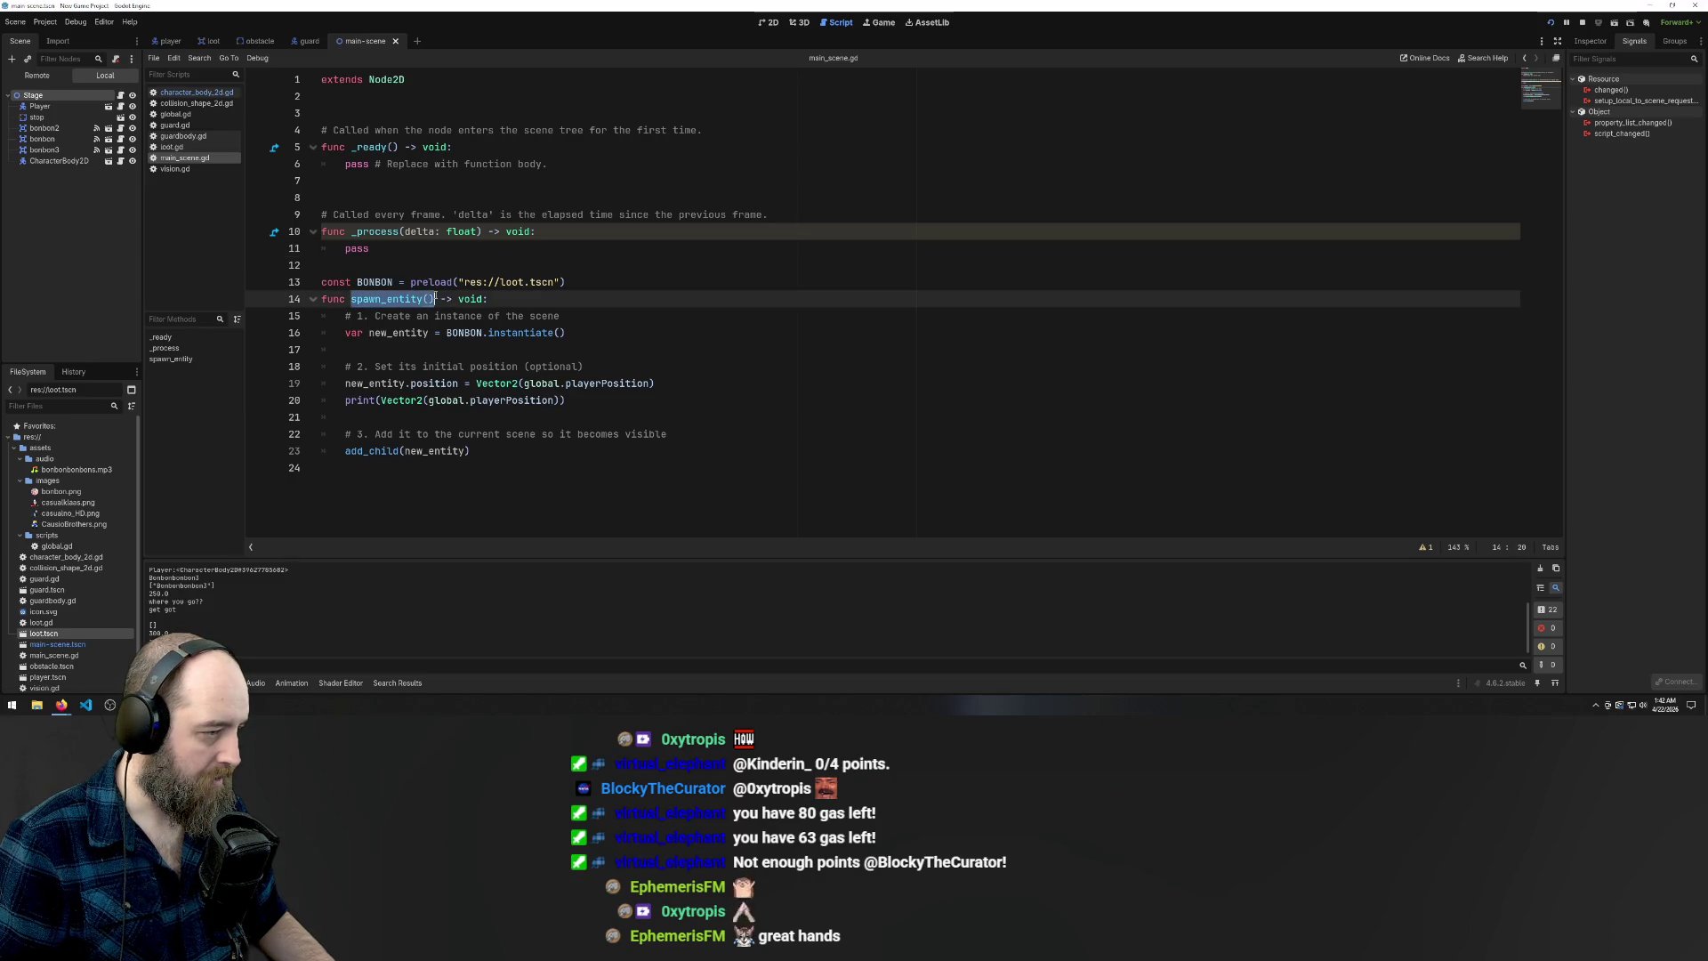
pyautogui.click(558, 179)
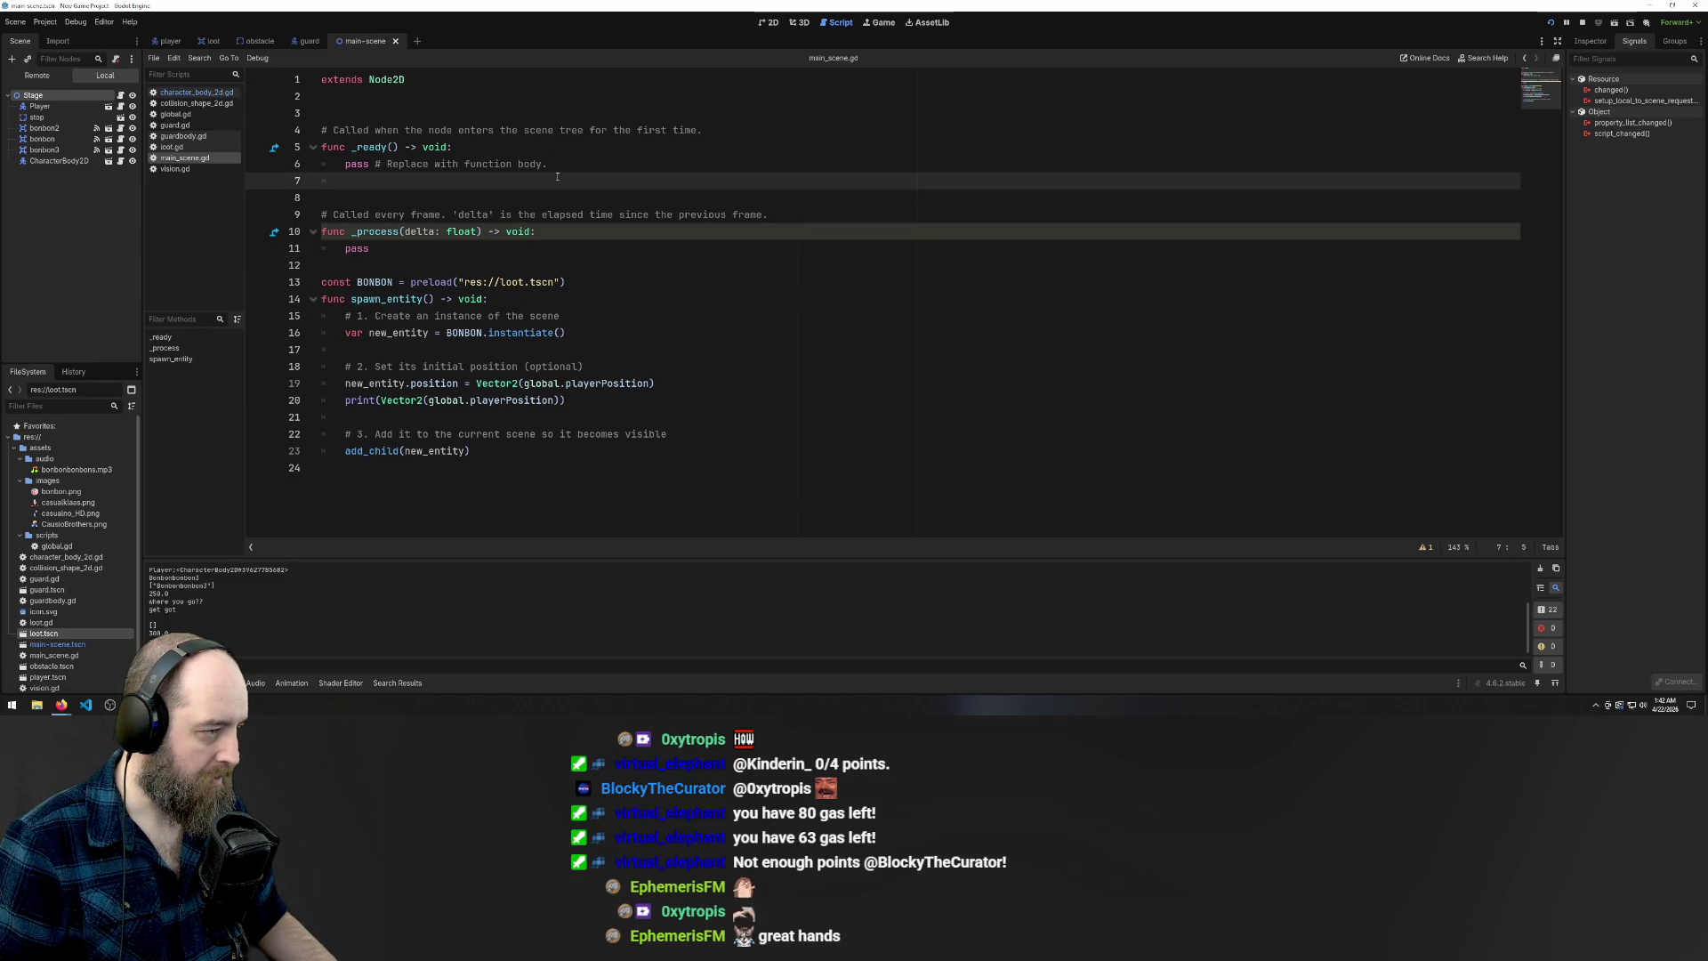
pyautogui.hotkey('ctrl', 'v')
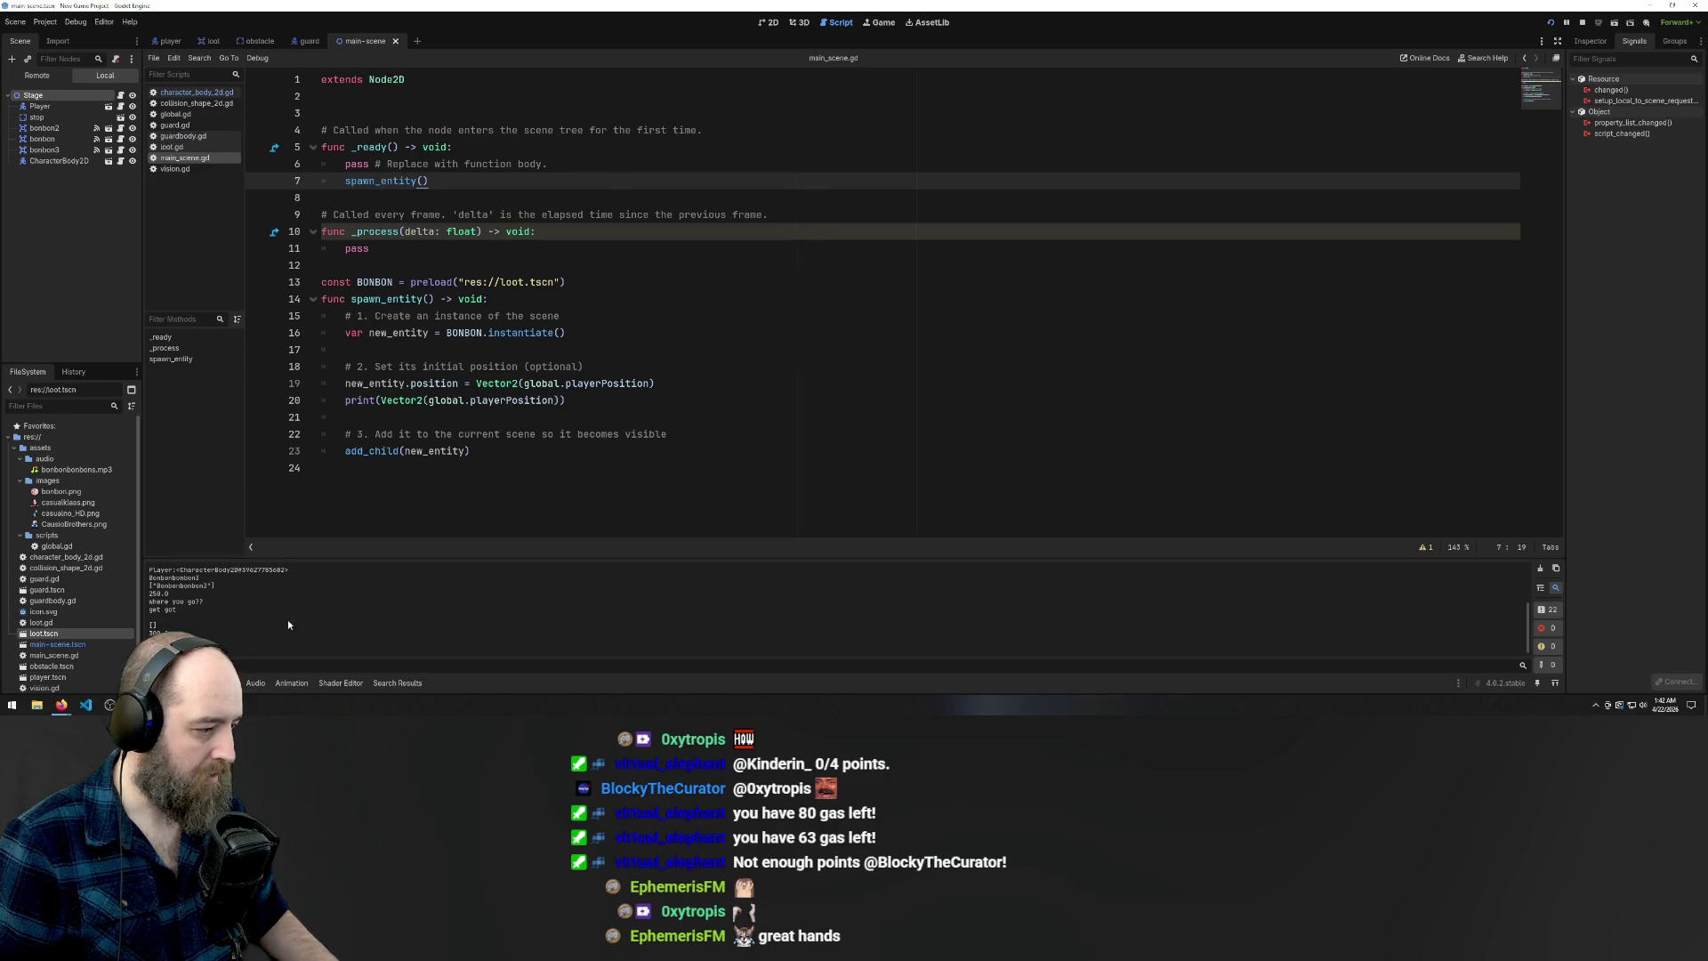
pyautogui.press('F5')
pyautogui.click(858, 295)
pyautogui.press('F5')
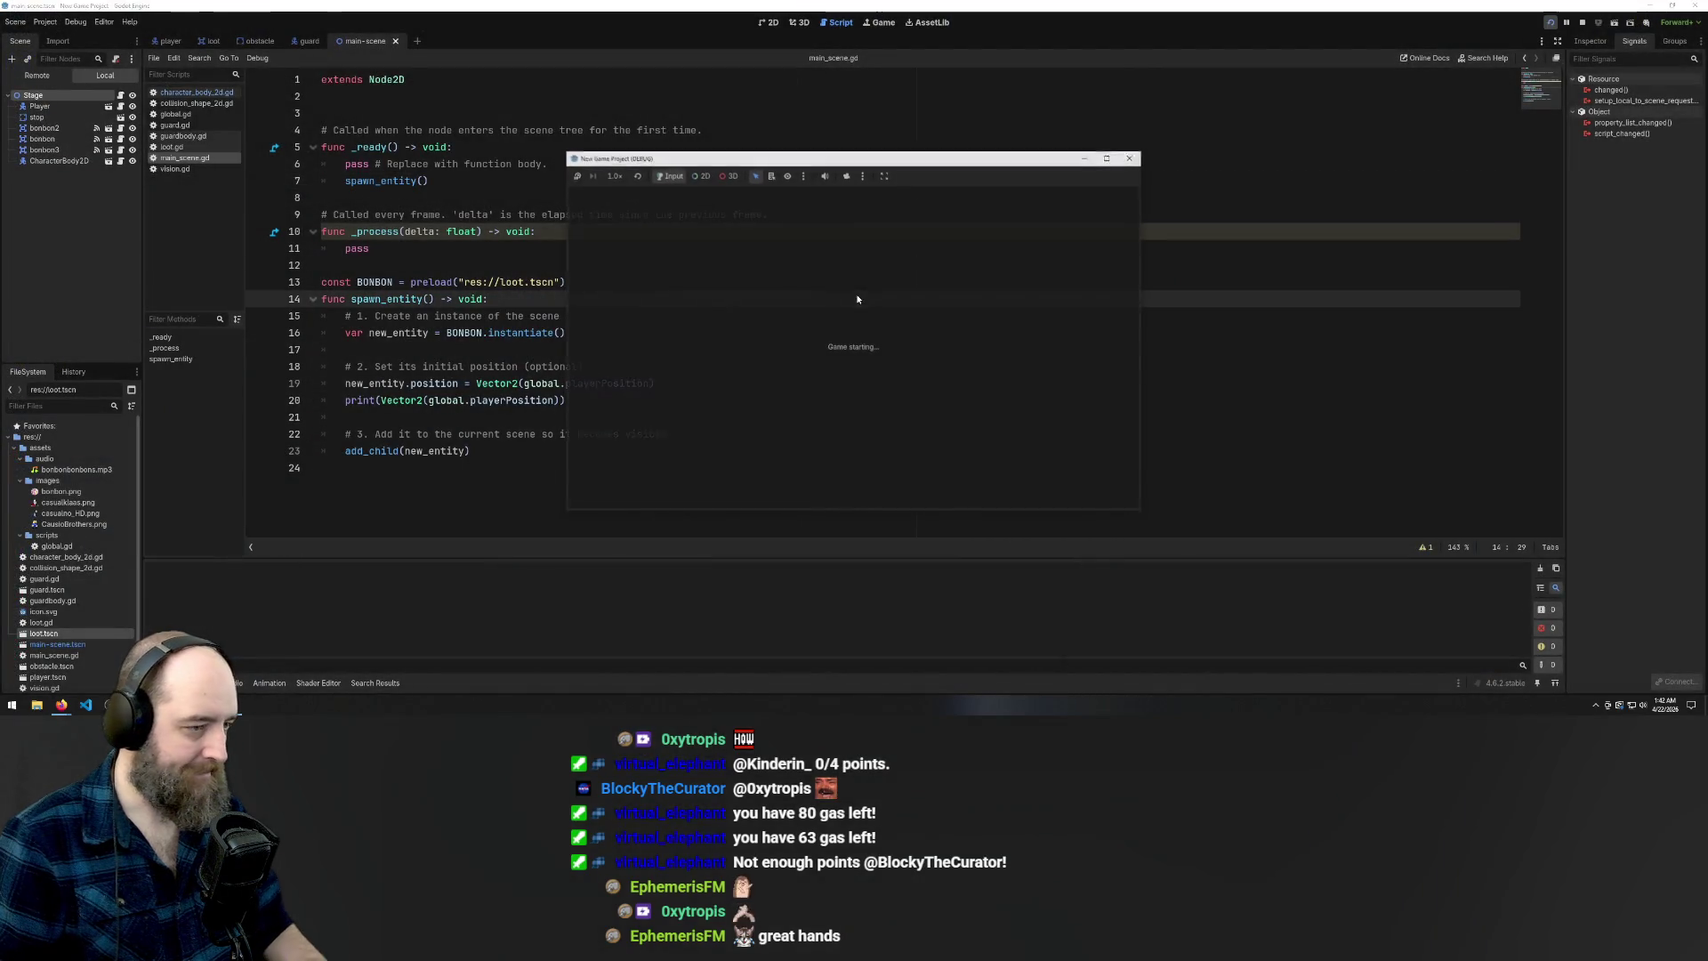
# Move the player up and back down to grab a bonbon, then return to main_scene.gd
pyautogui.press('Up')
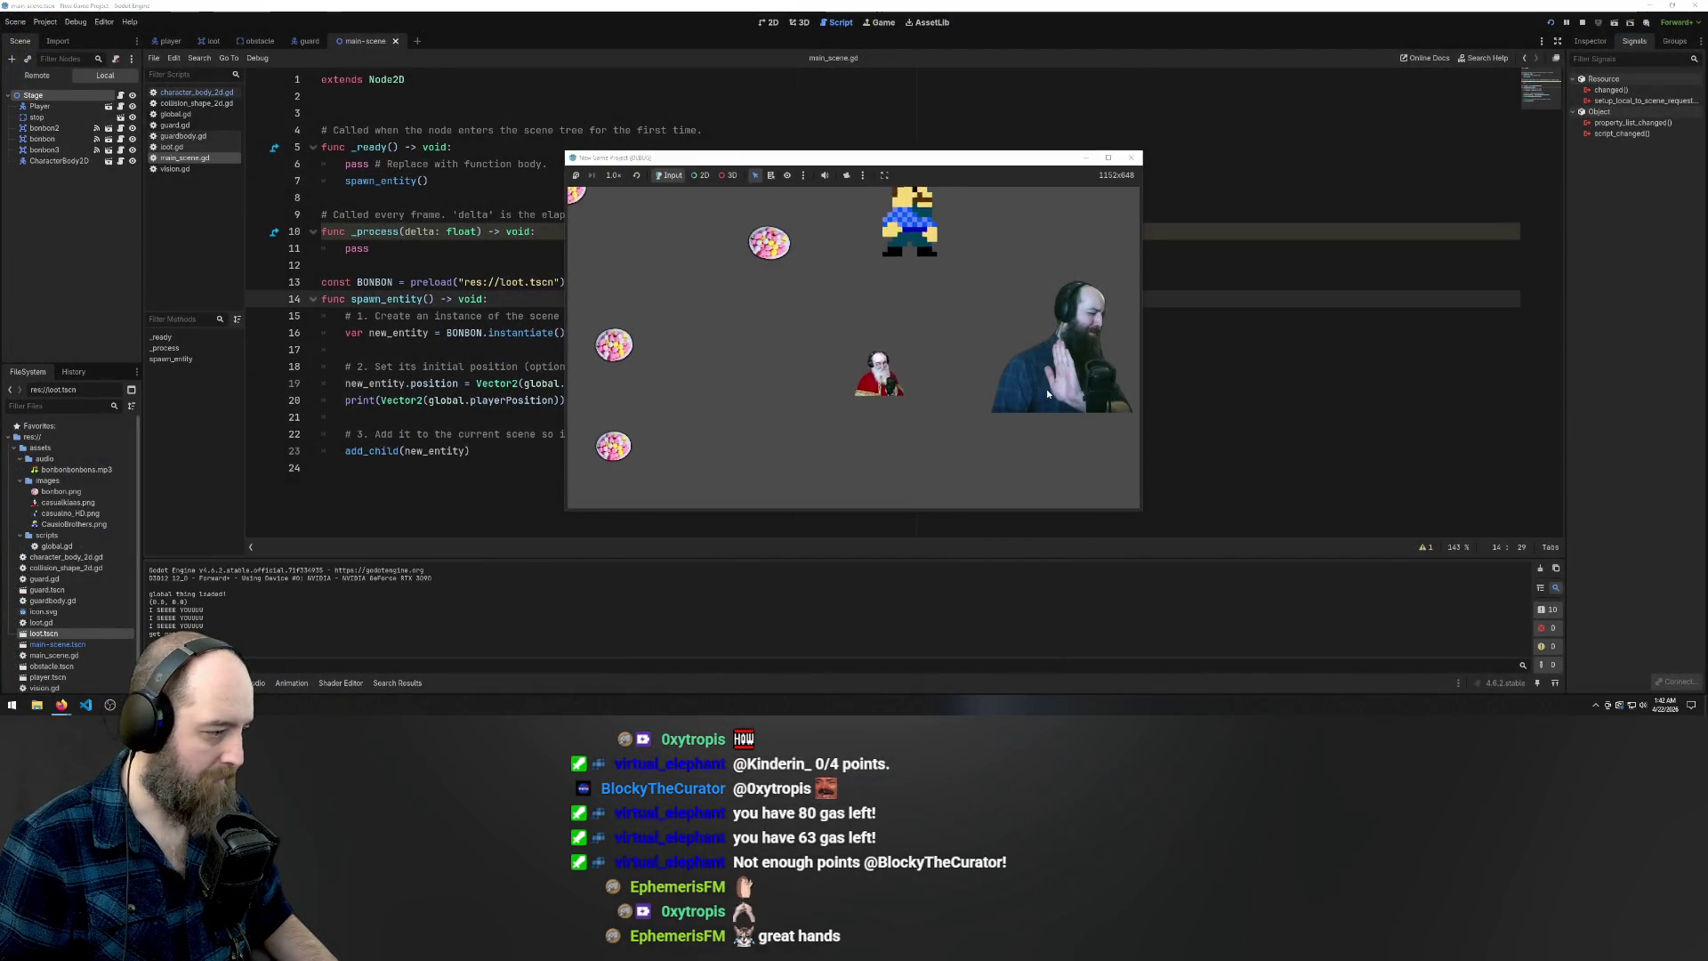
pyautogui.press('Down')
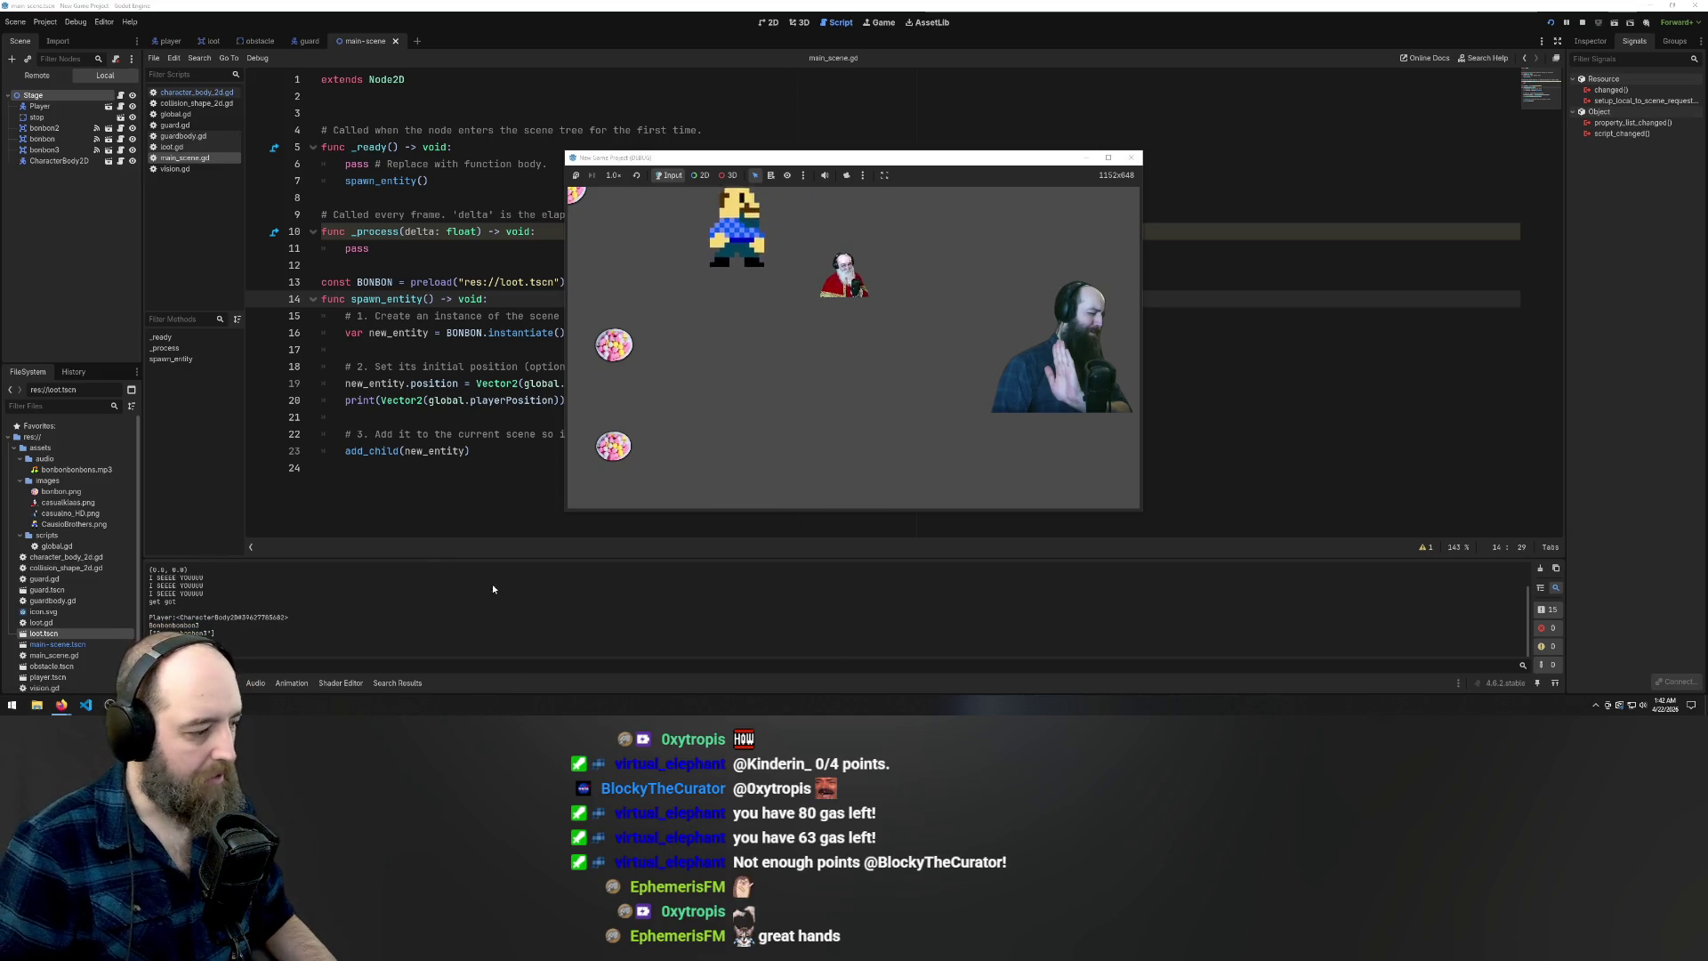
pyautogui.click(548, 384)
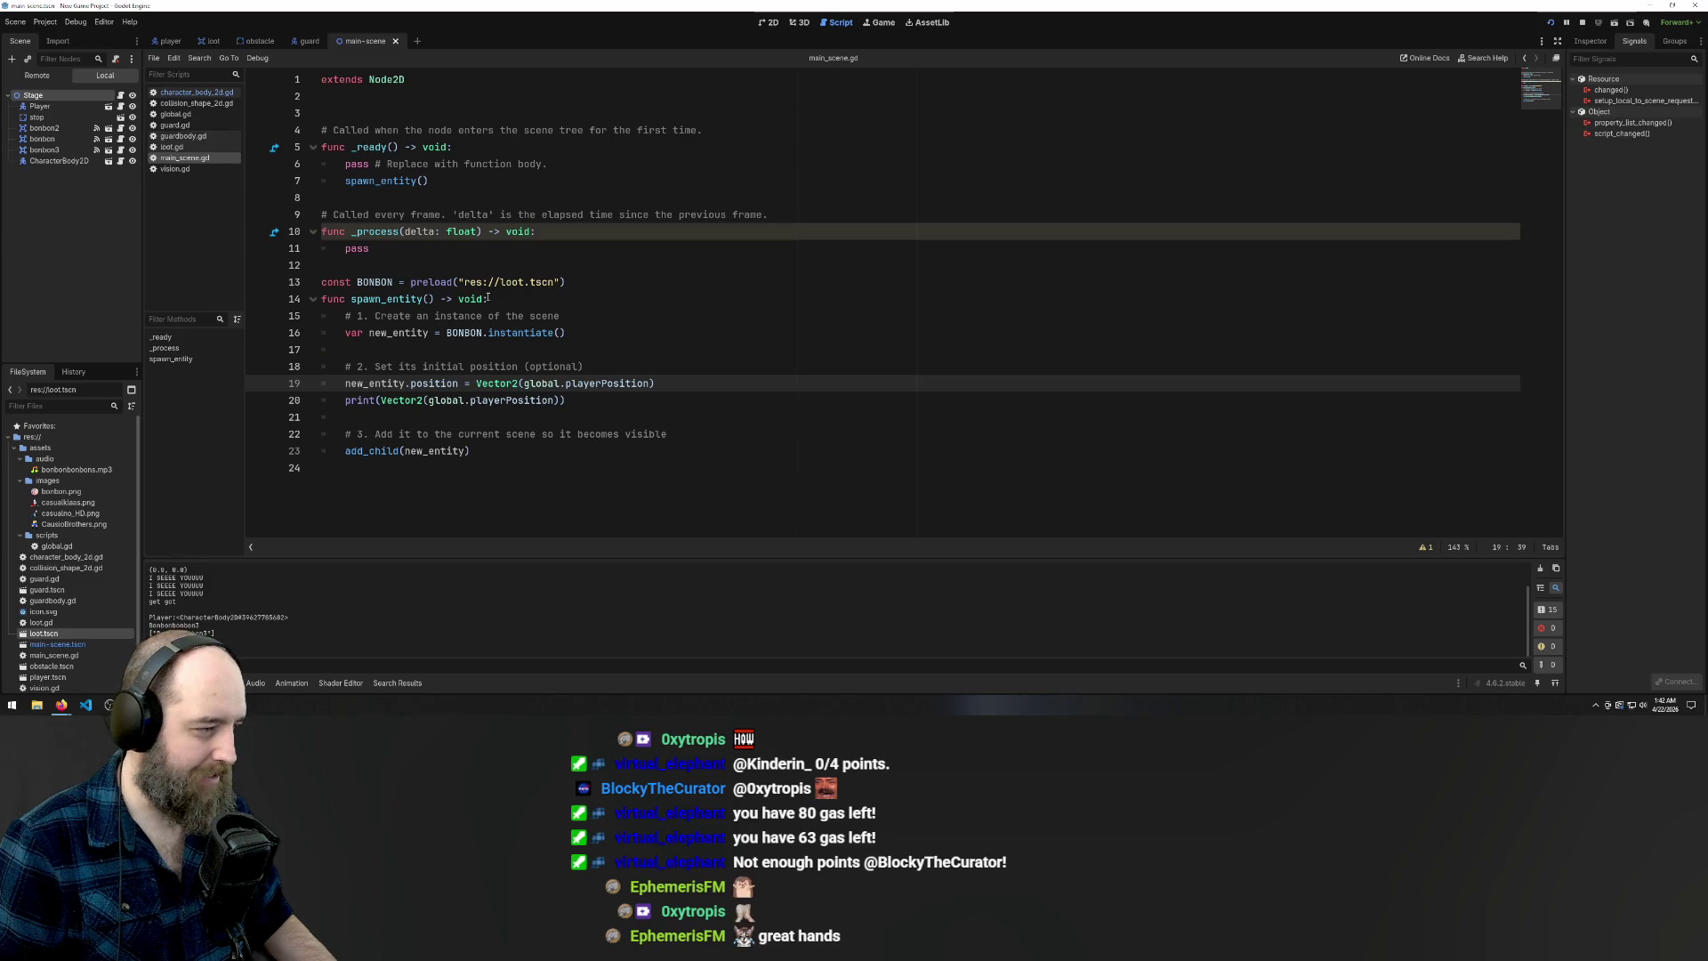
pyautogui.moveTo(430, 181); pyautogui.dragTo(345, 180)
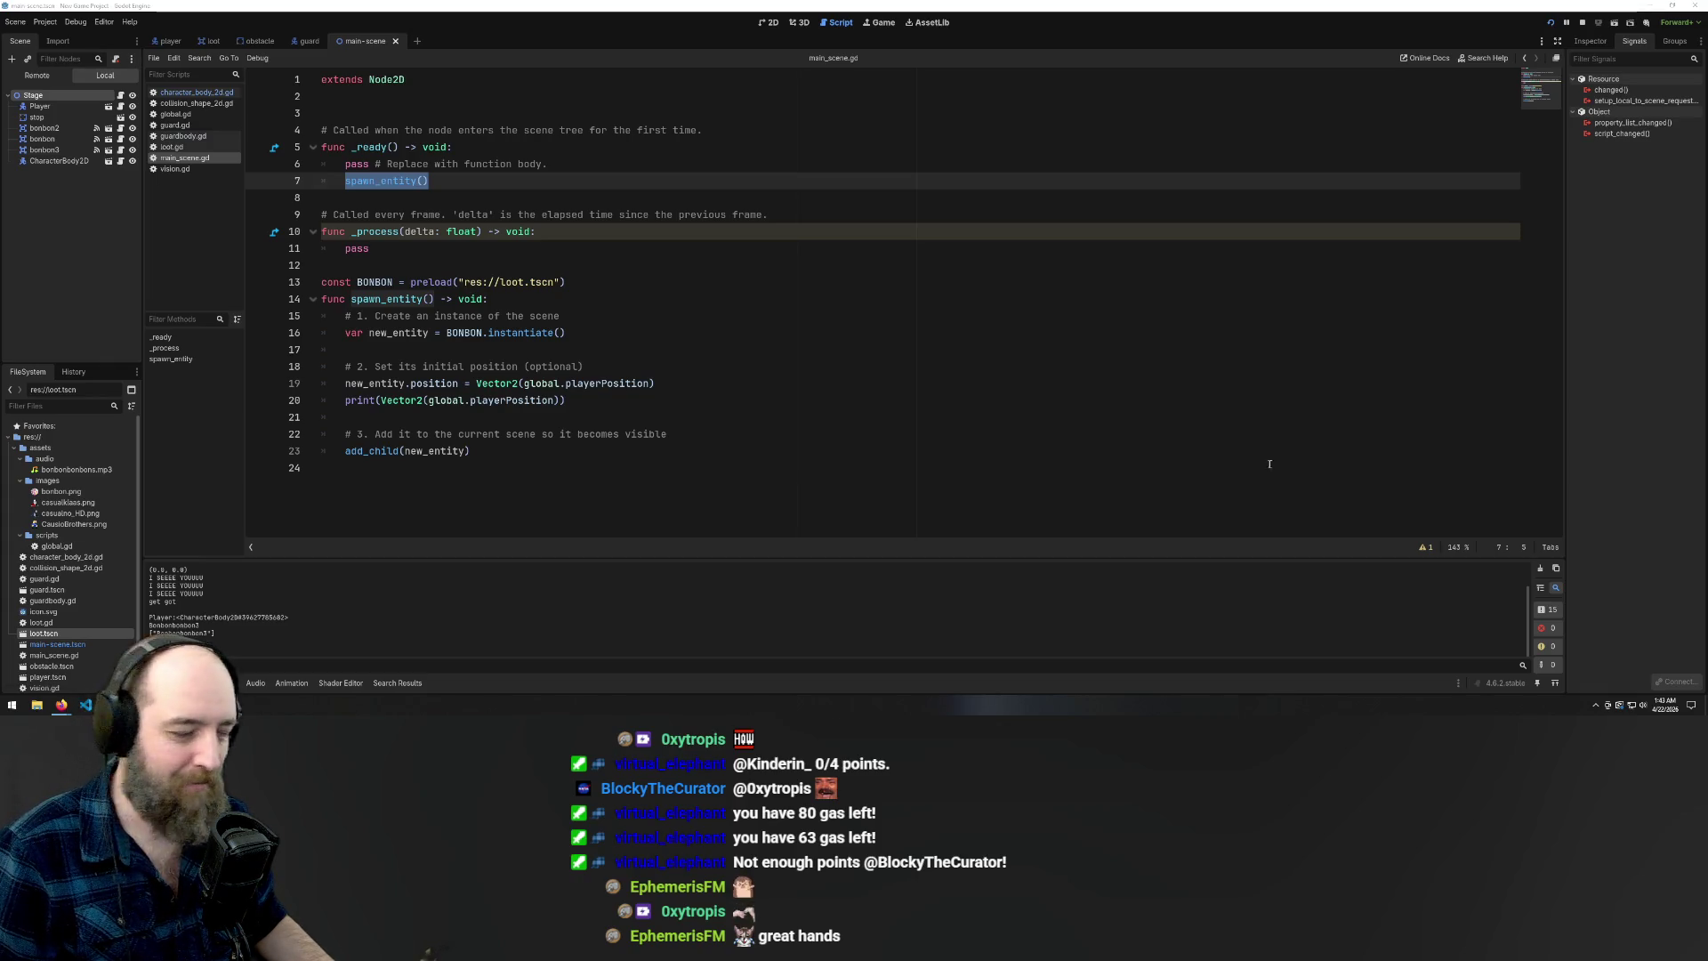
pyautogui.click(730, 434)
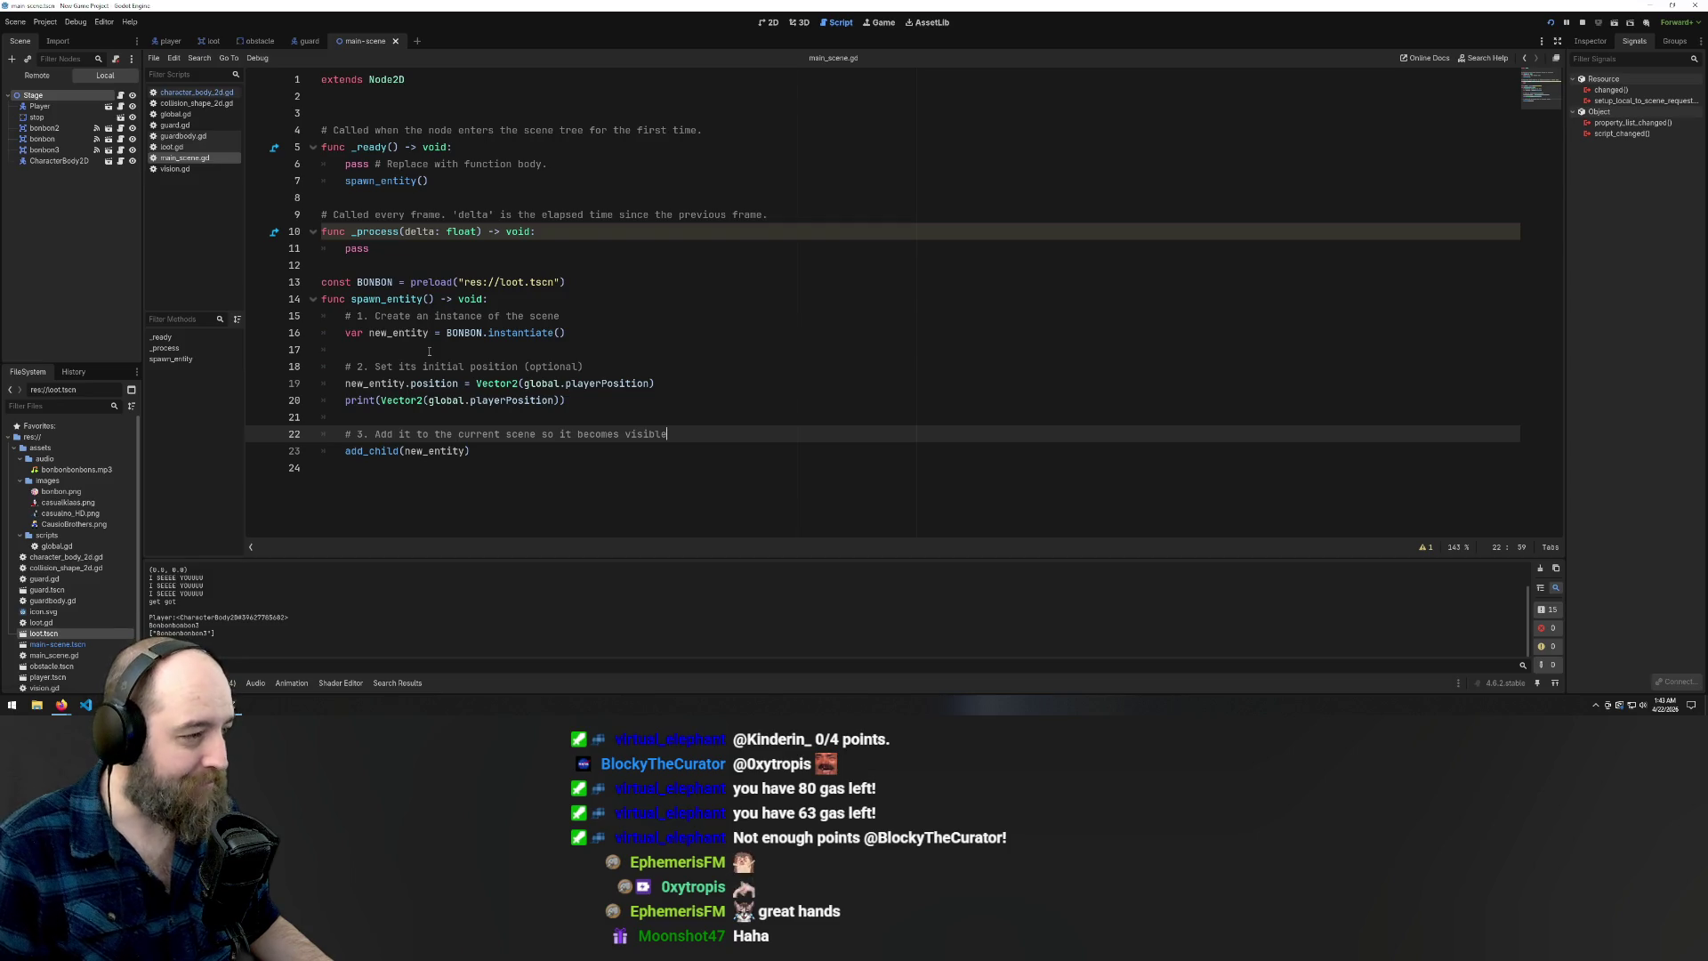
pyautogui.click(442, 181)
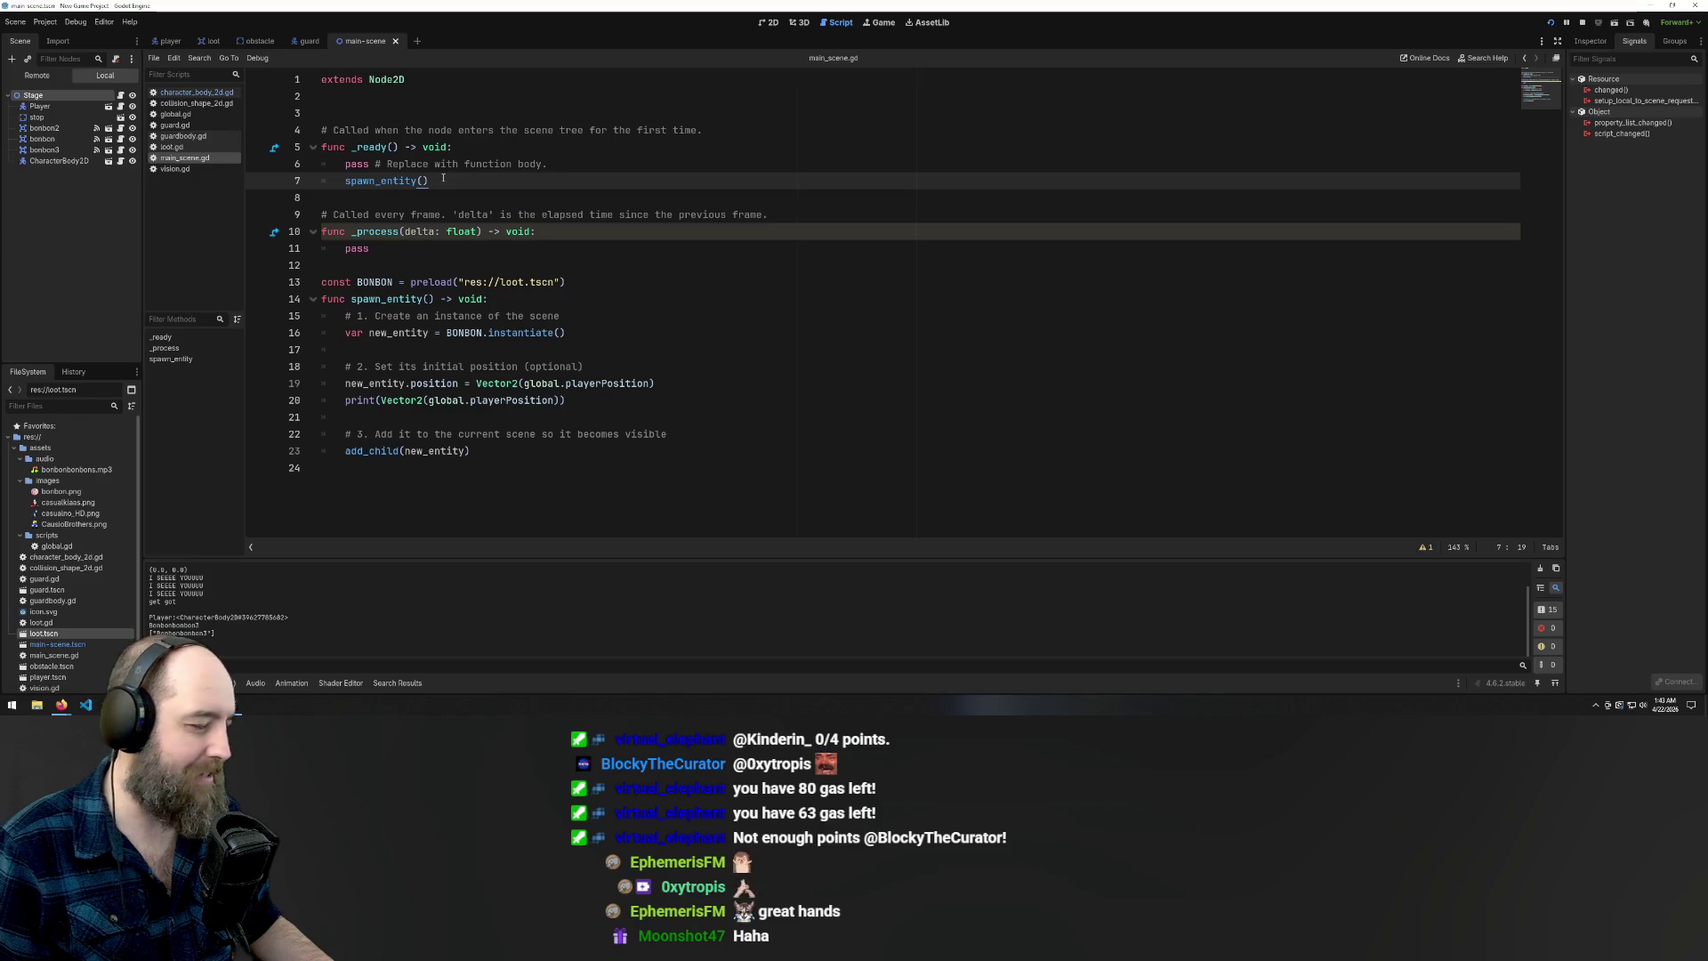
pyautogui.moveTo(438, 182); pyautogui.dragTo(341, 189)
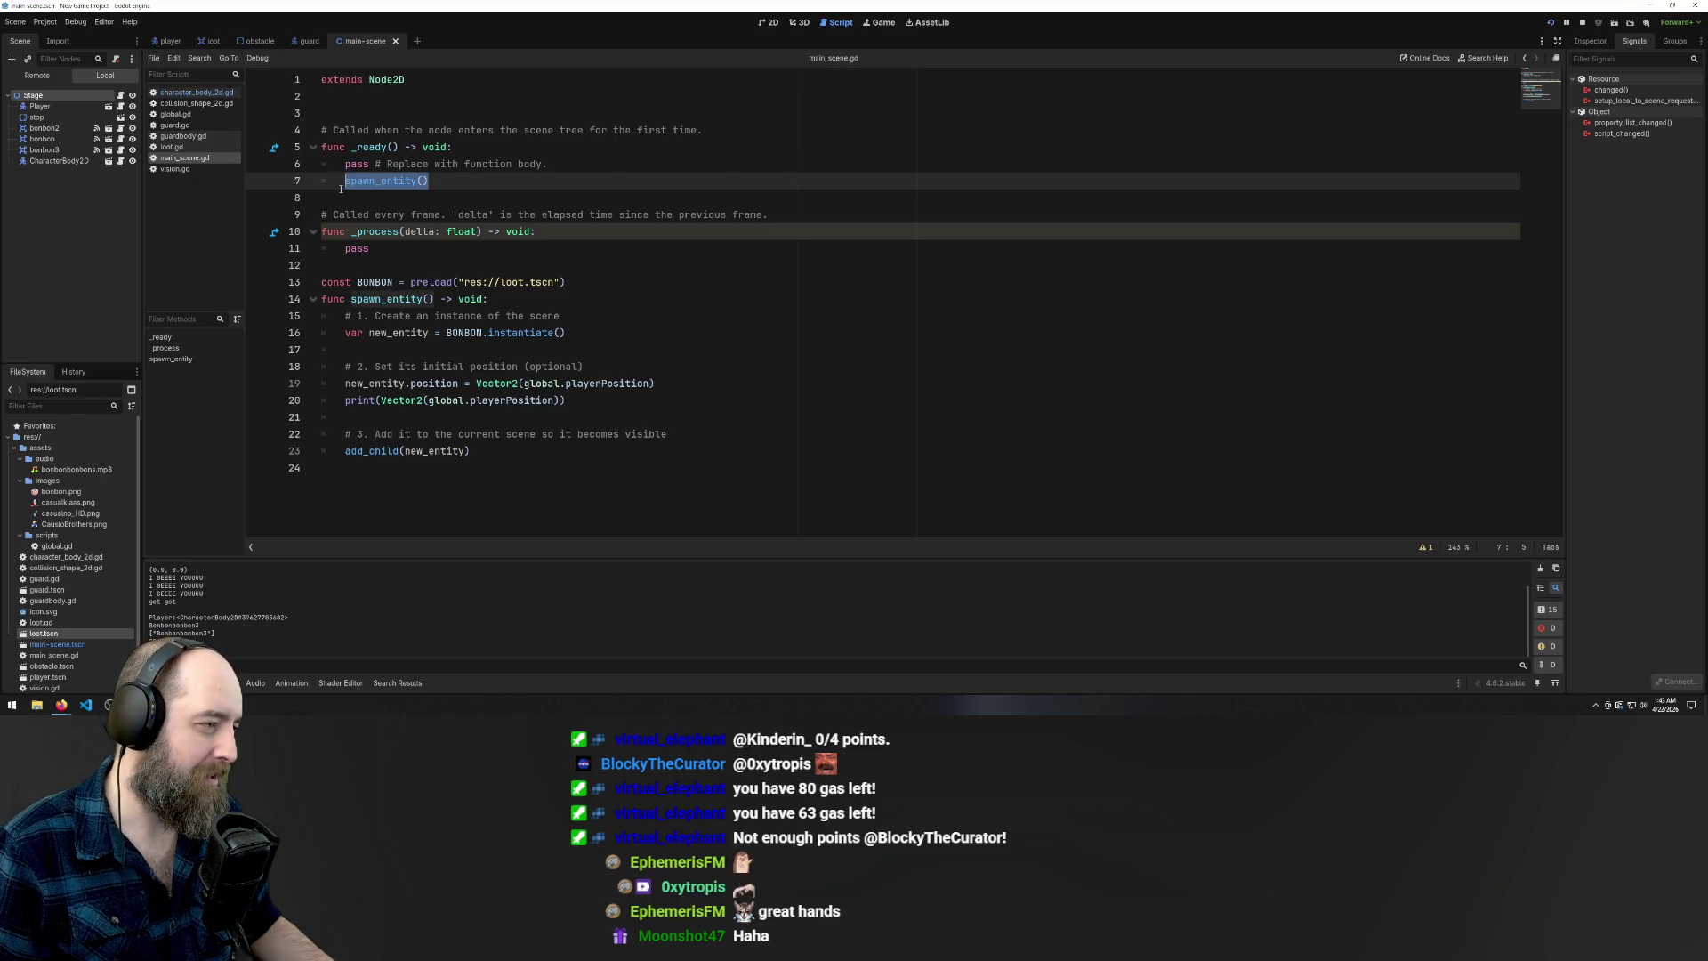
# Replace pass in _process with the spawn_entity() call cut from _ready, then run the game
pyautogui.hotkey('ctrl', 'x')
pyautogui.click(427, 252)
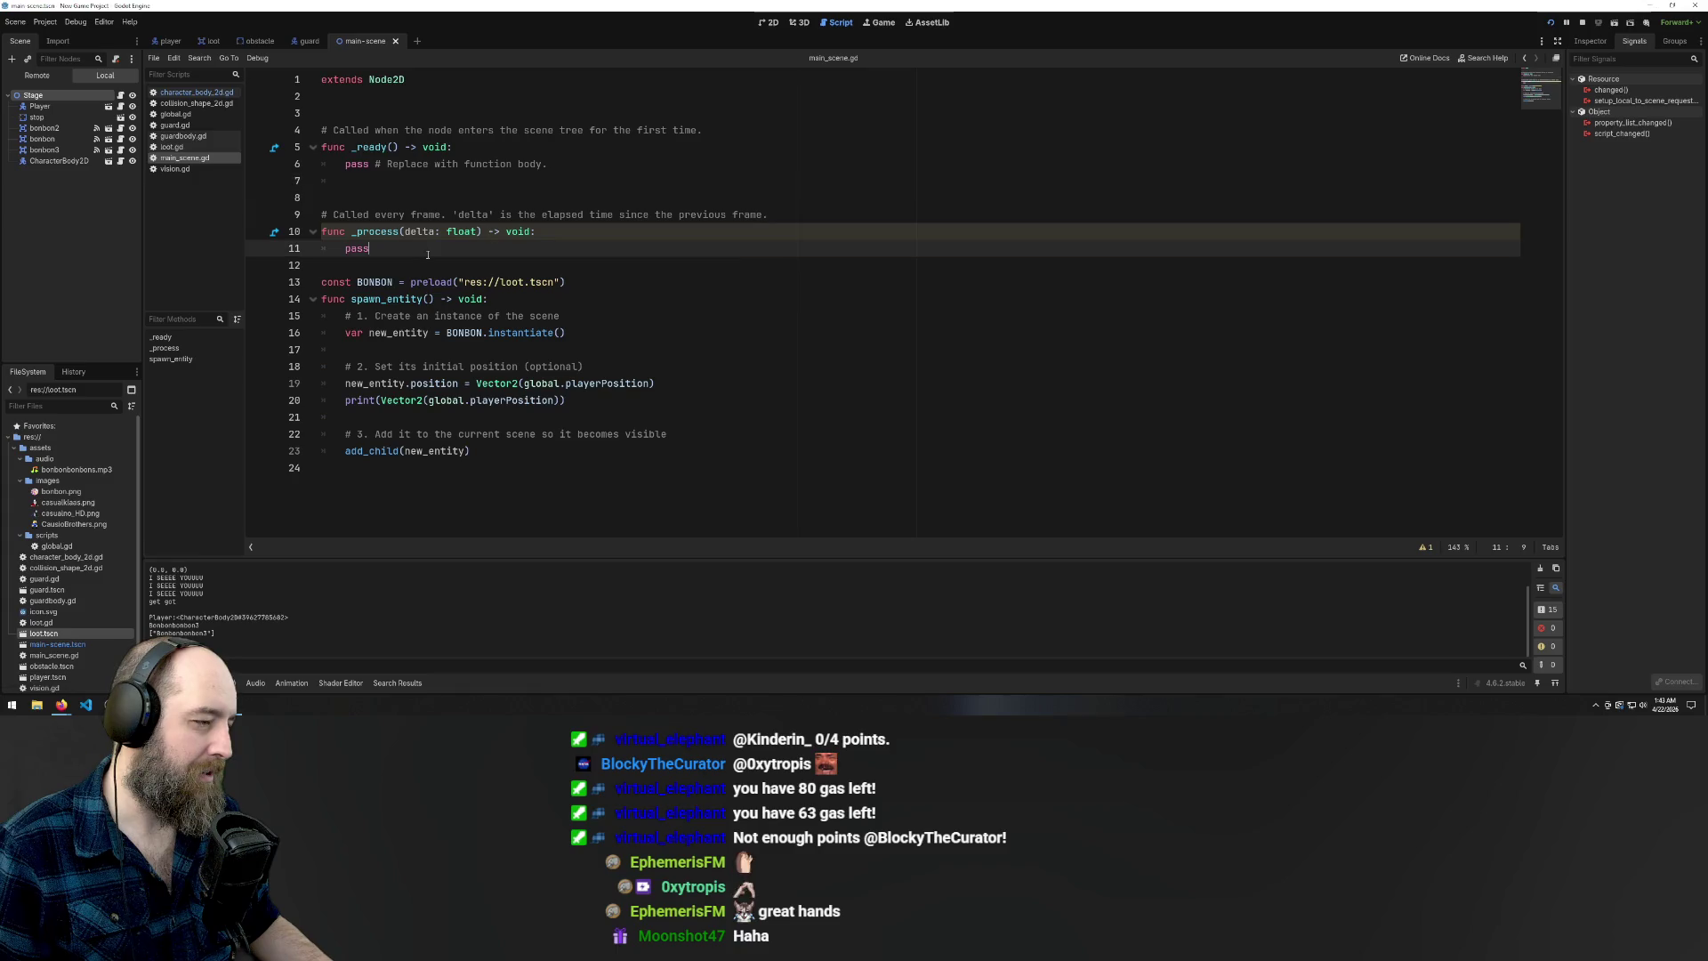
pyautogui.press('BackSpace')
pyautogui.press('BackSpace')
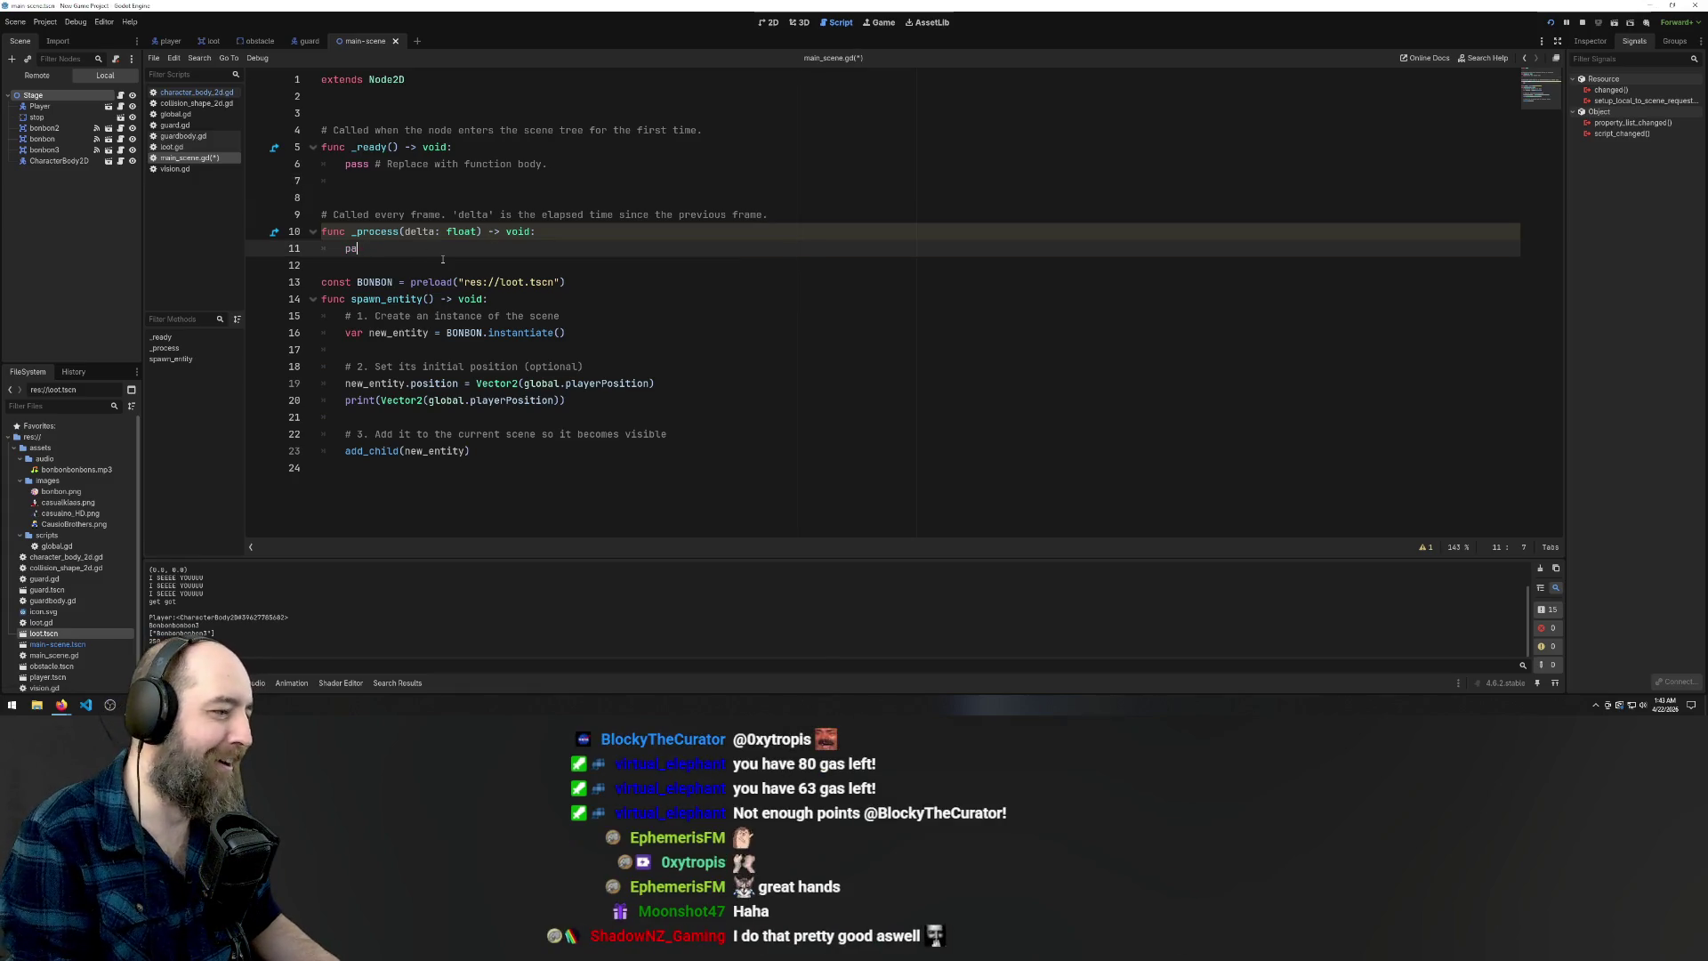
pyautogui.hotkey('ctrl', 'v')
pyautogui.press('F5')
pyautogui.click(847, 318)
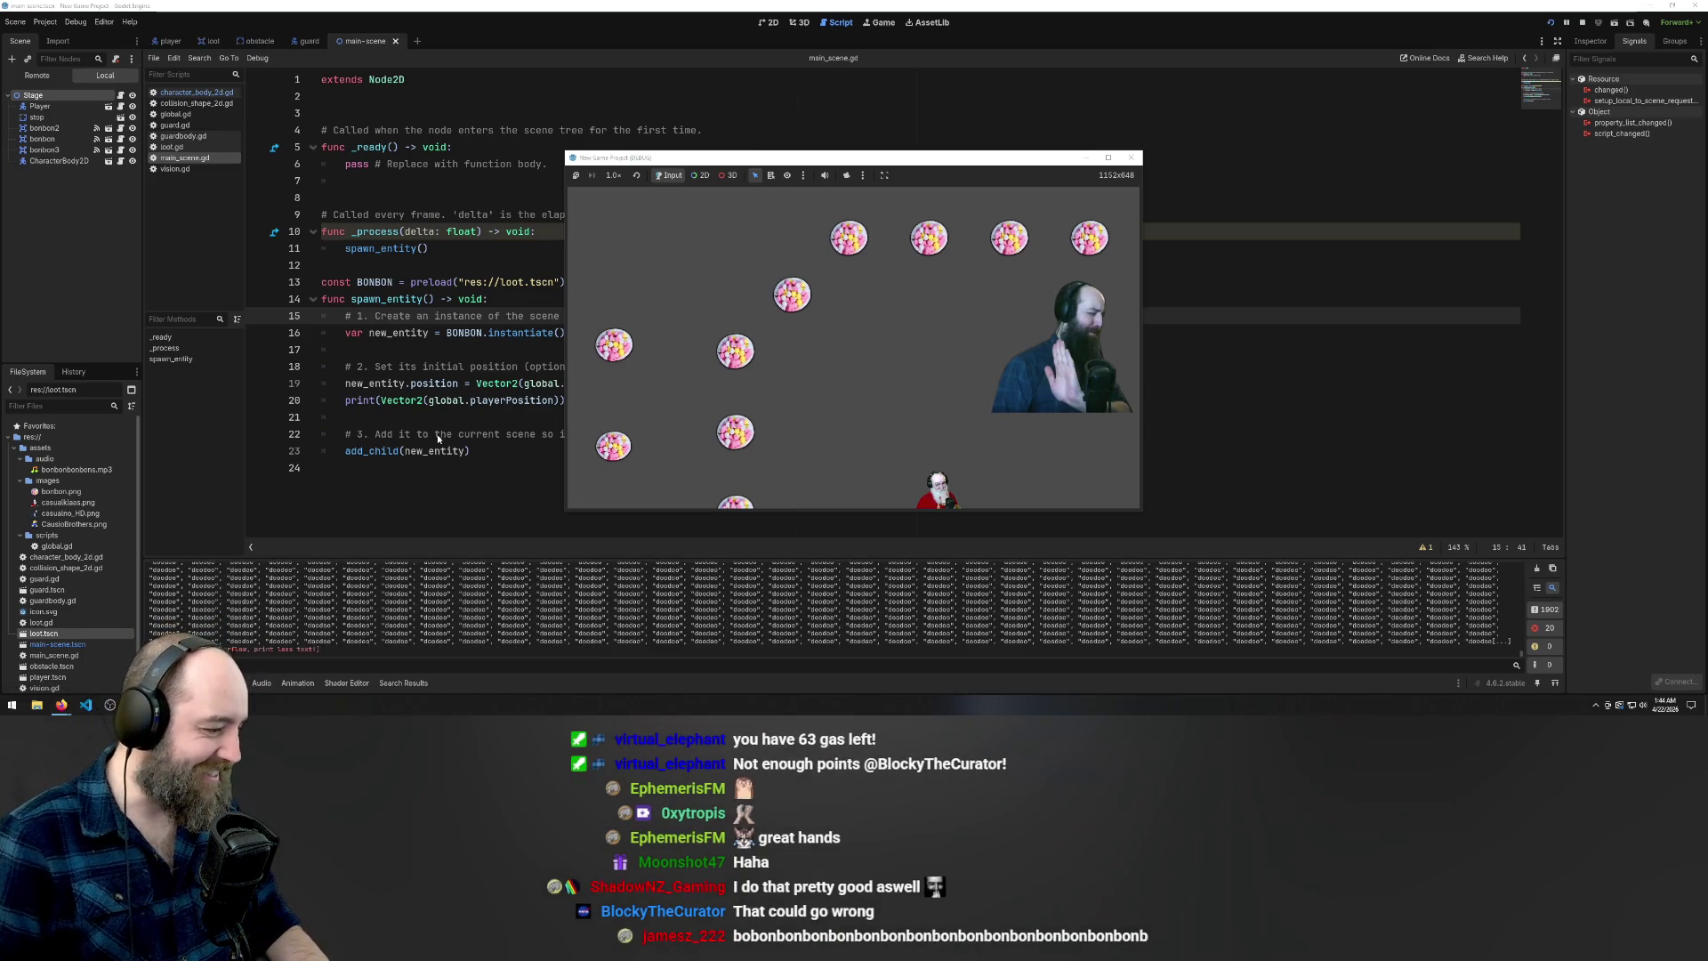
# Restart the game twice, move the player right as bonbons pile up, then stop it
pyautogui.click(438, 348)
pyautogui.press('F5')
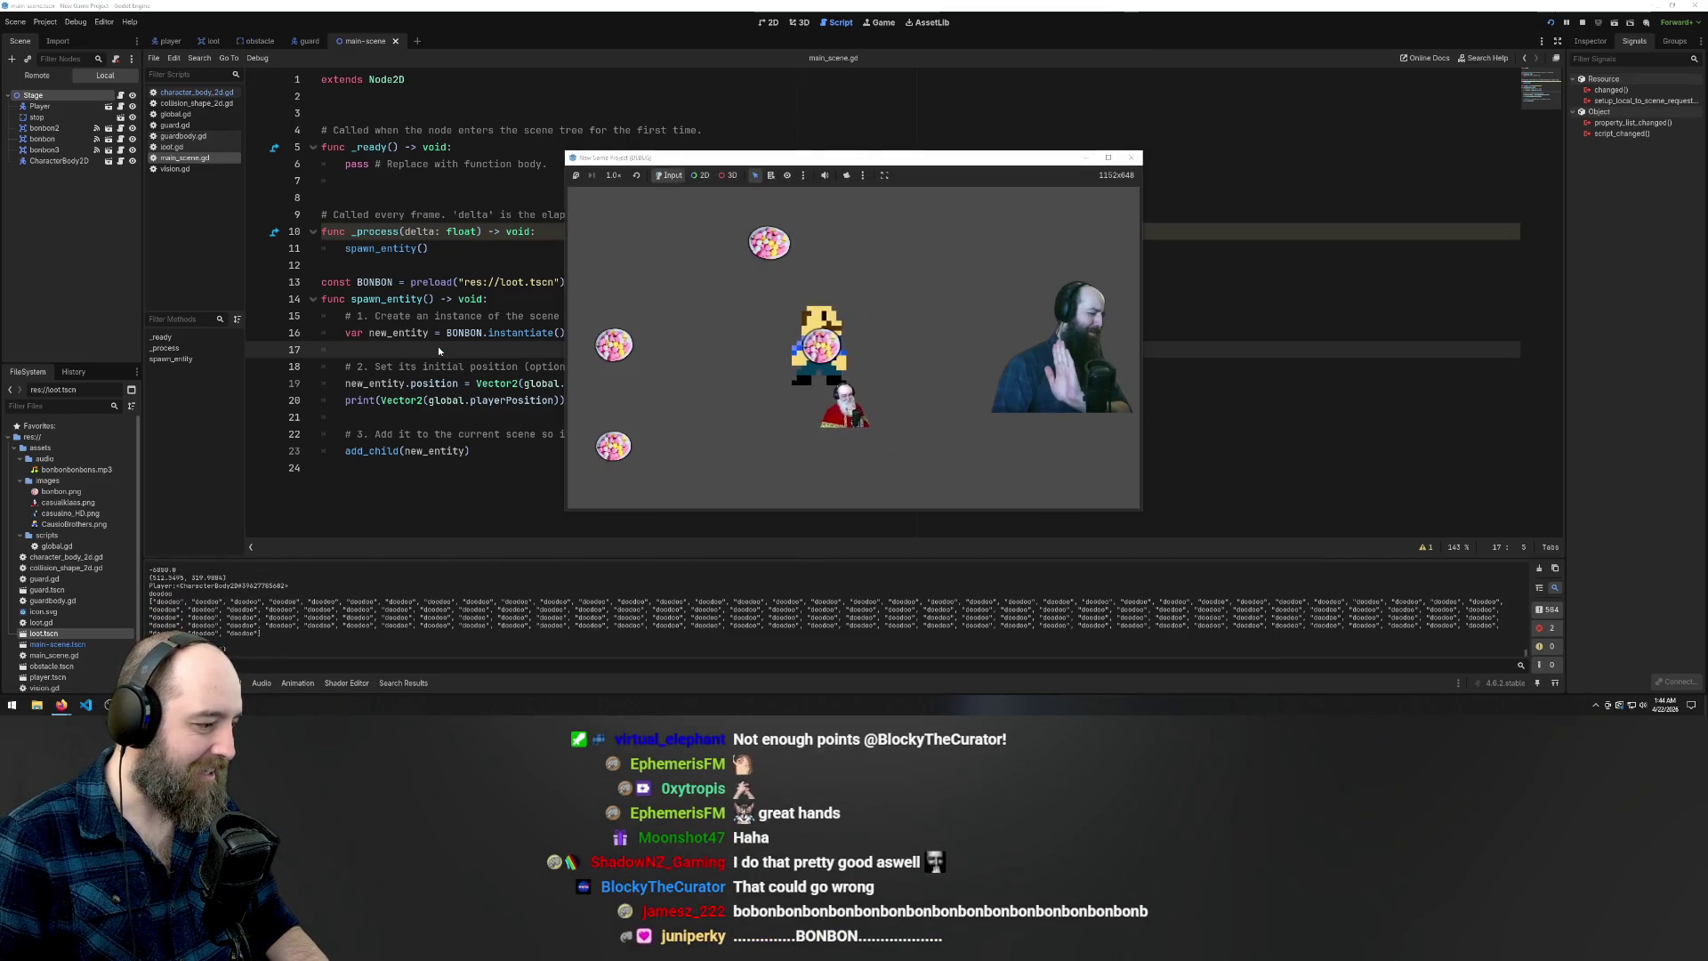
pyautogui.press('F8')
pyautogui.press('F5')
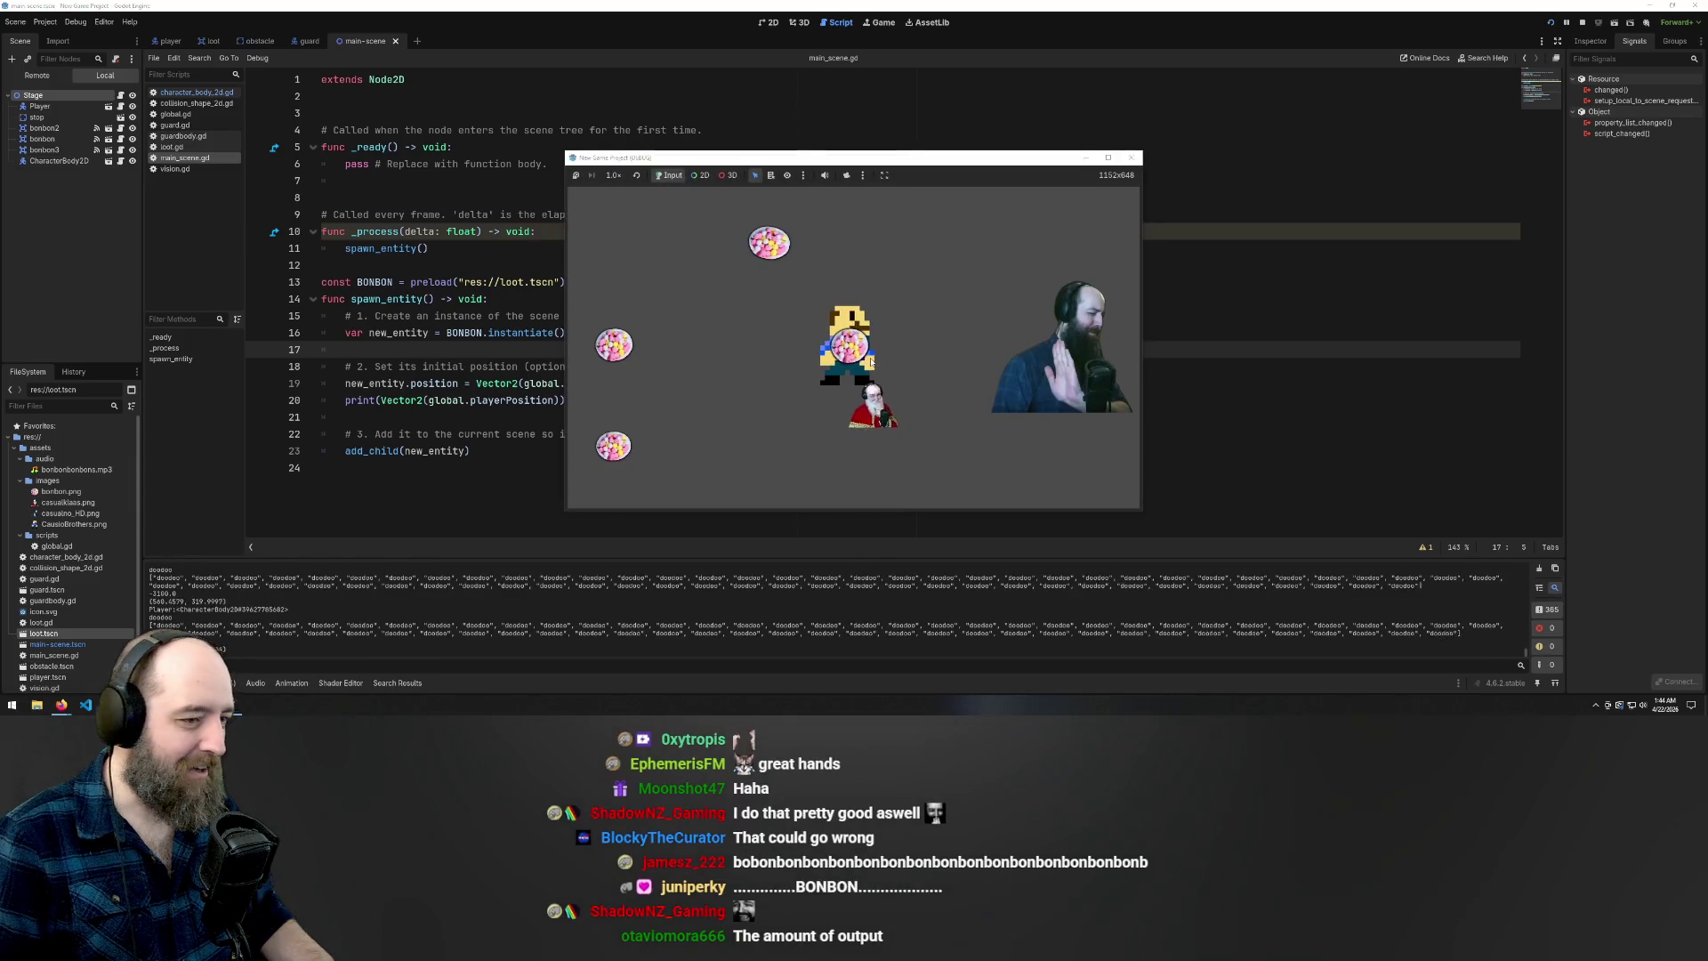
pyautogui.press('Right')
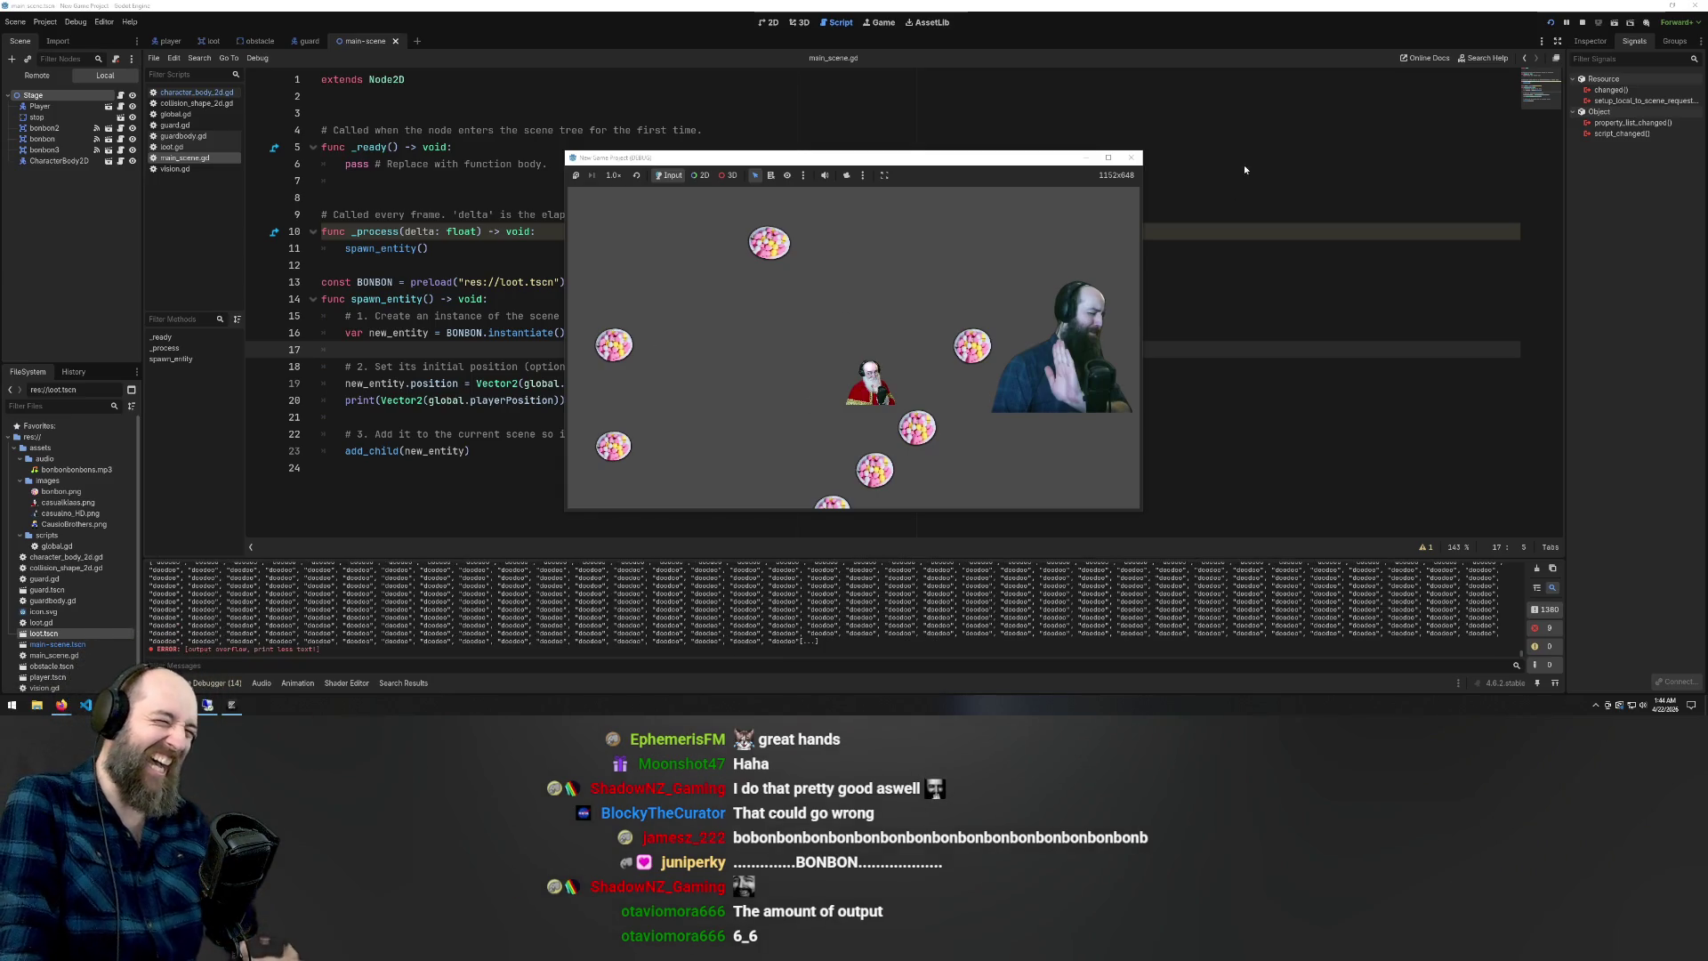
pyautogui.press('F8')
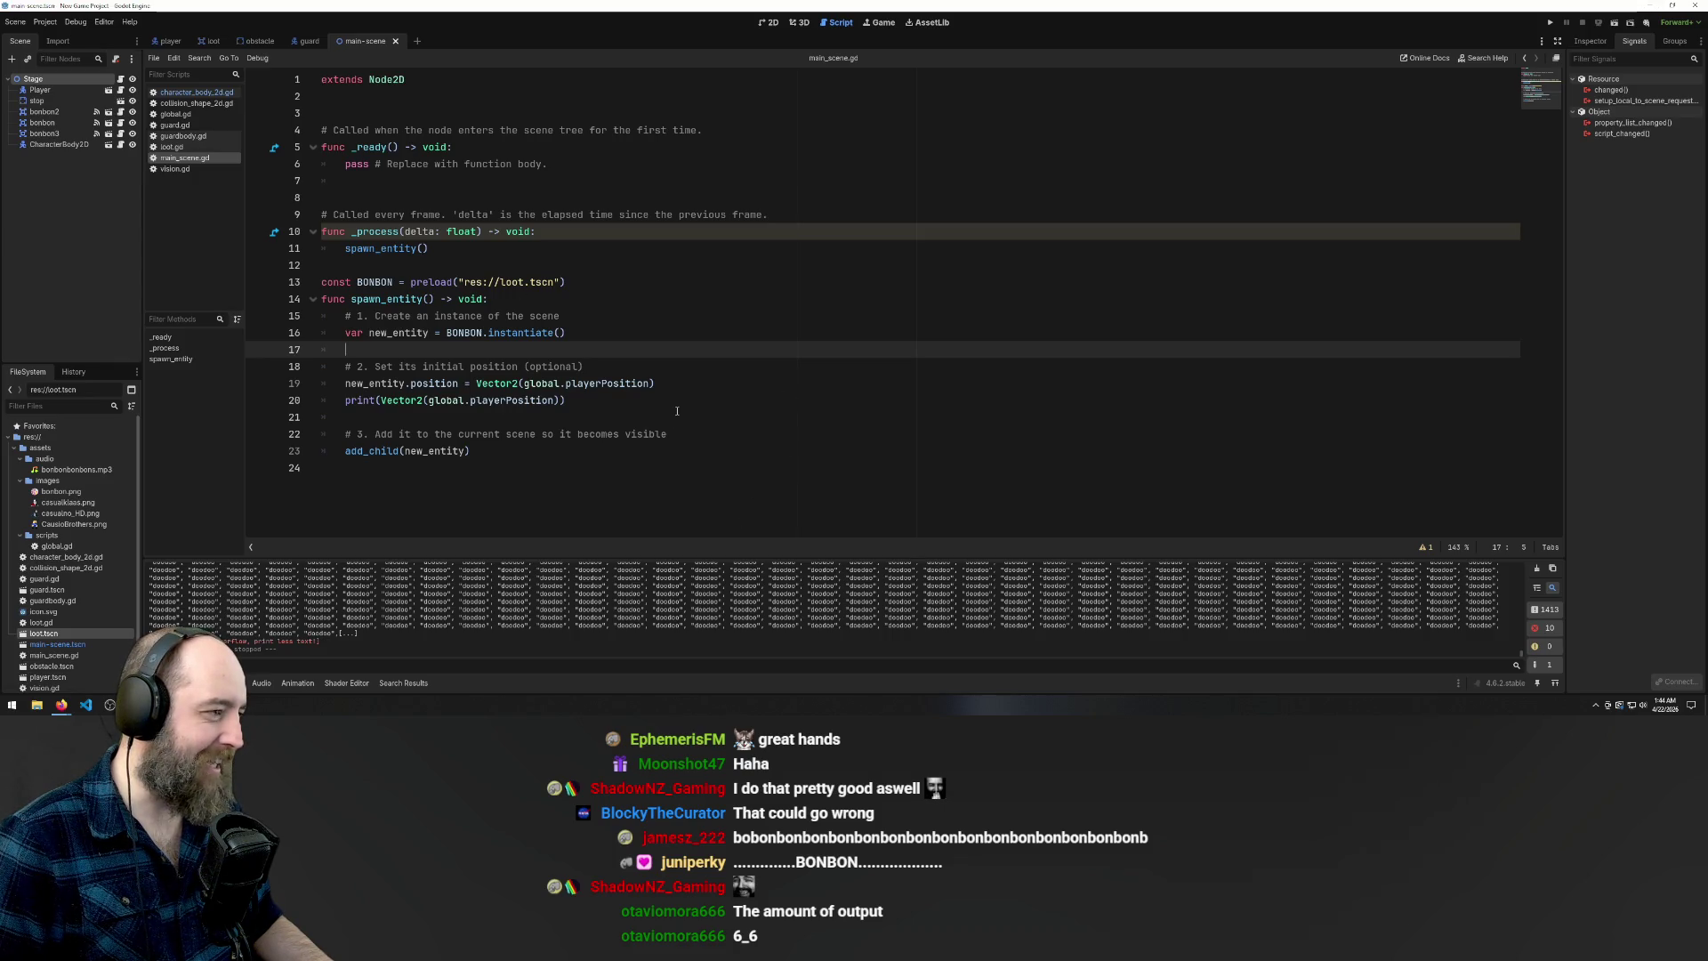
# Look through collision_shape_2d.gd, character_body_2d.gd and global.gd, selecting global.gd's guard_got() signal name
pyautogui.click(686, 369)
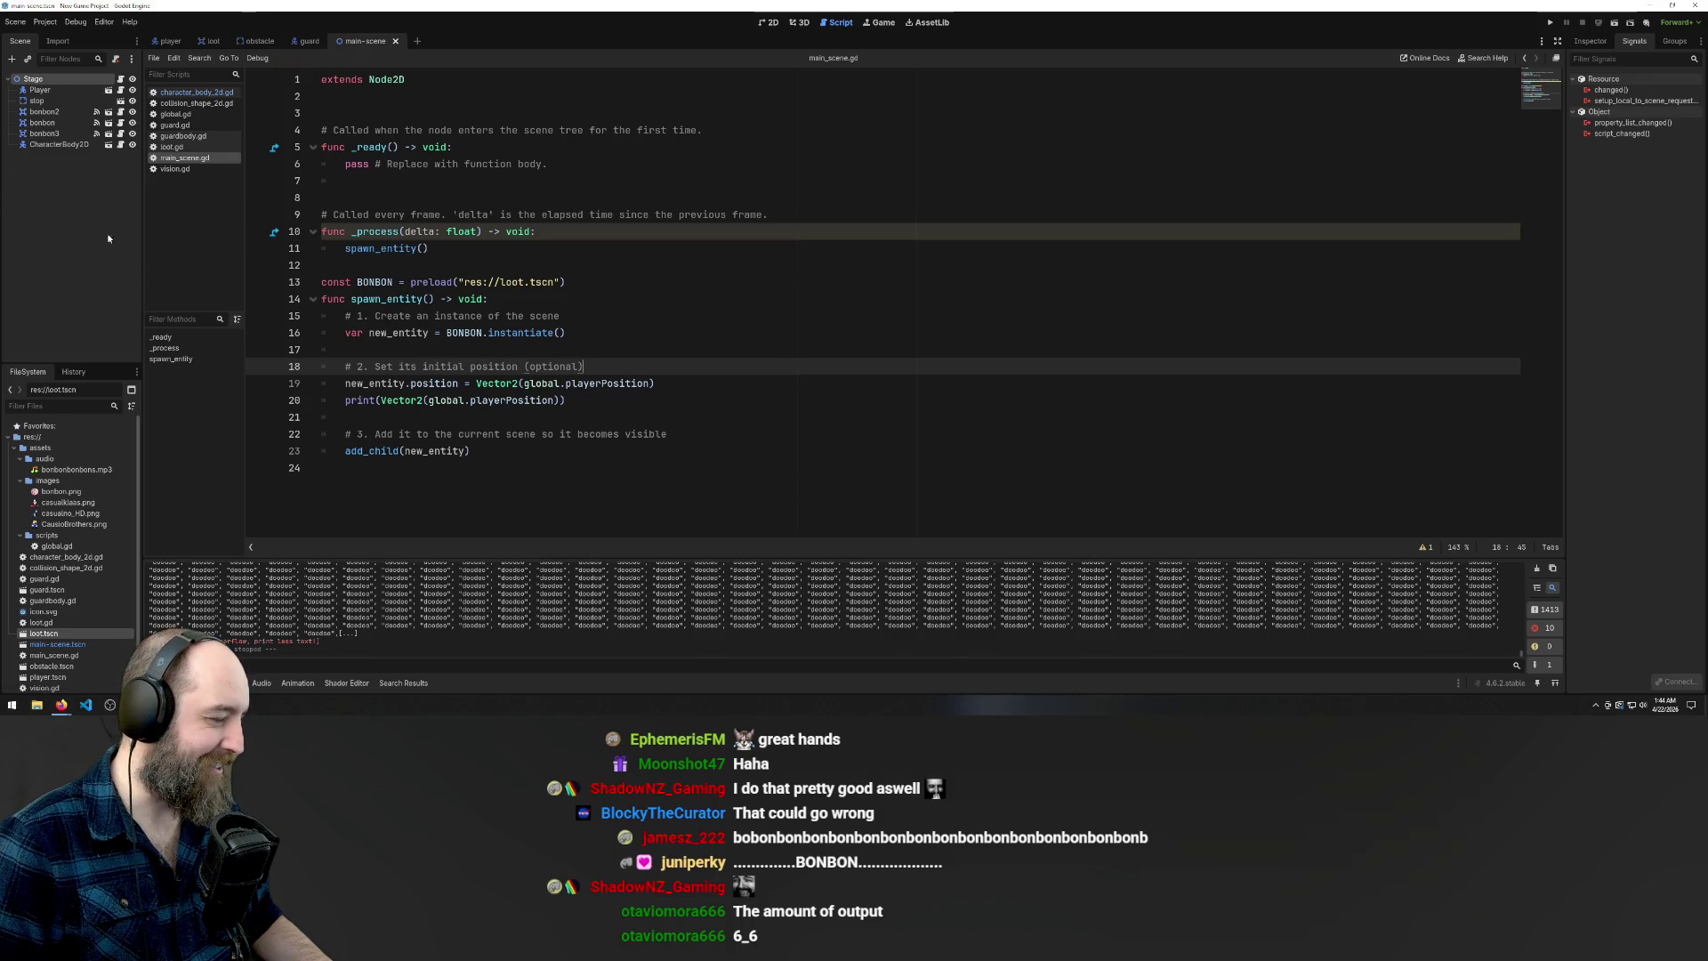
pyautogui.click(189, 104)
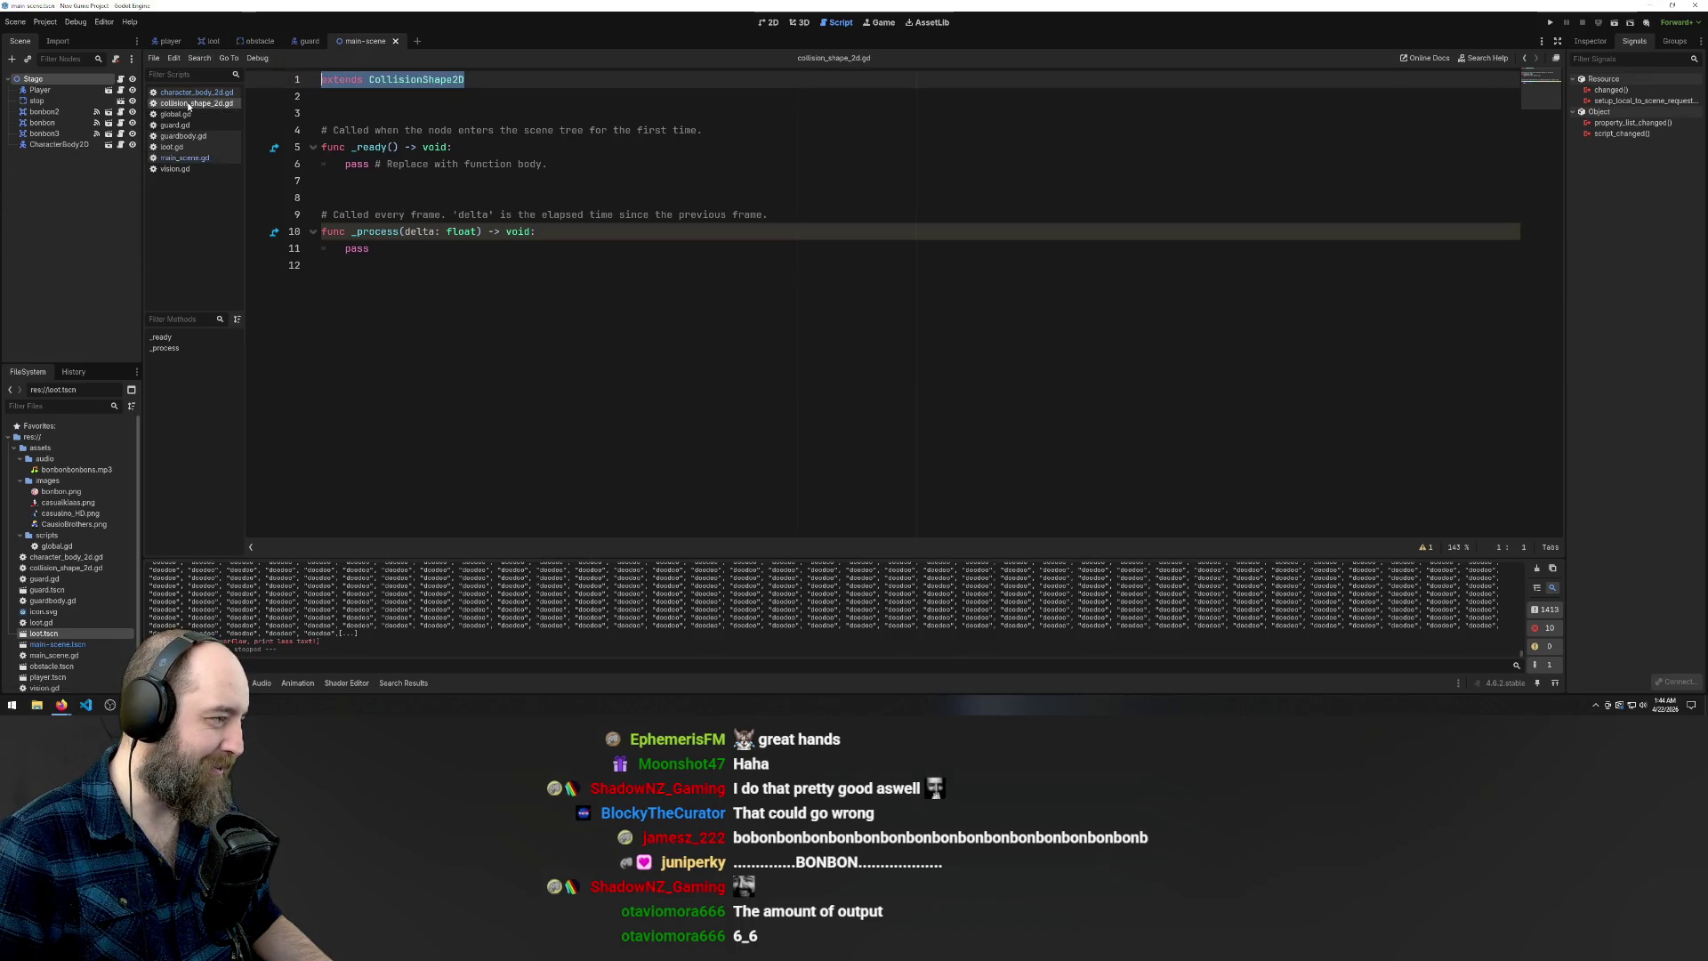
pyautogui.click(195, 93)
pyautogui.scroll(3, 579, 282)
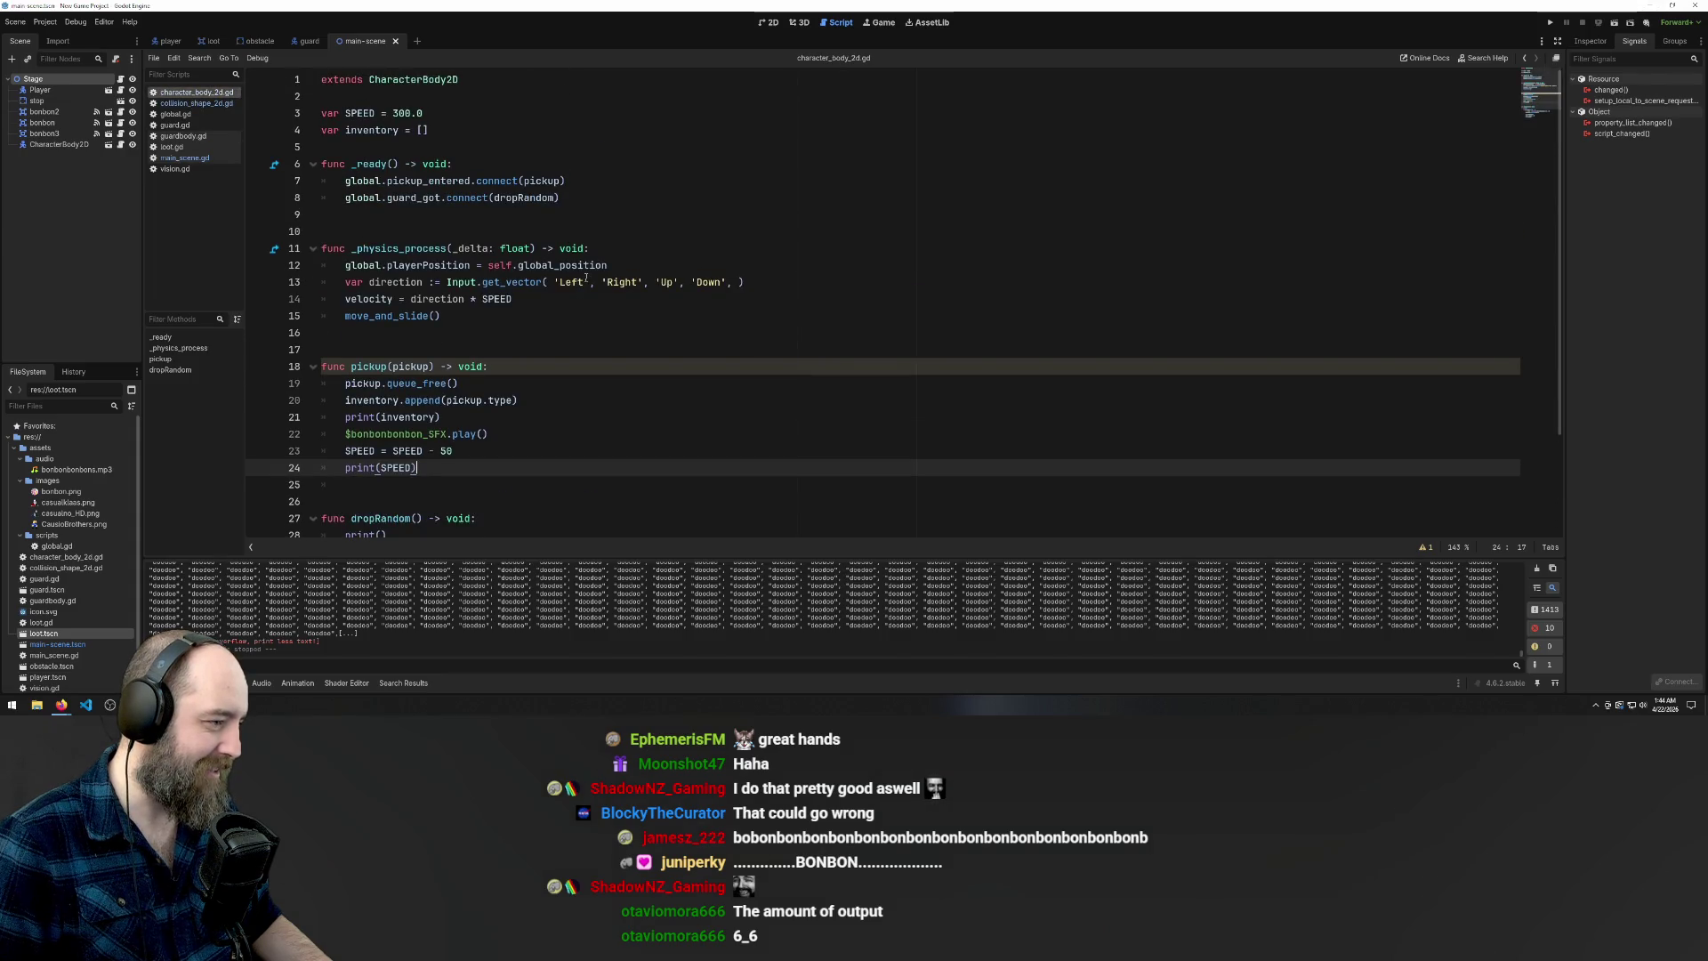
pyautogui.scroll(-3, 757, 325)
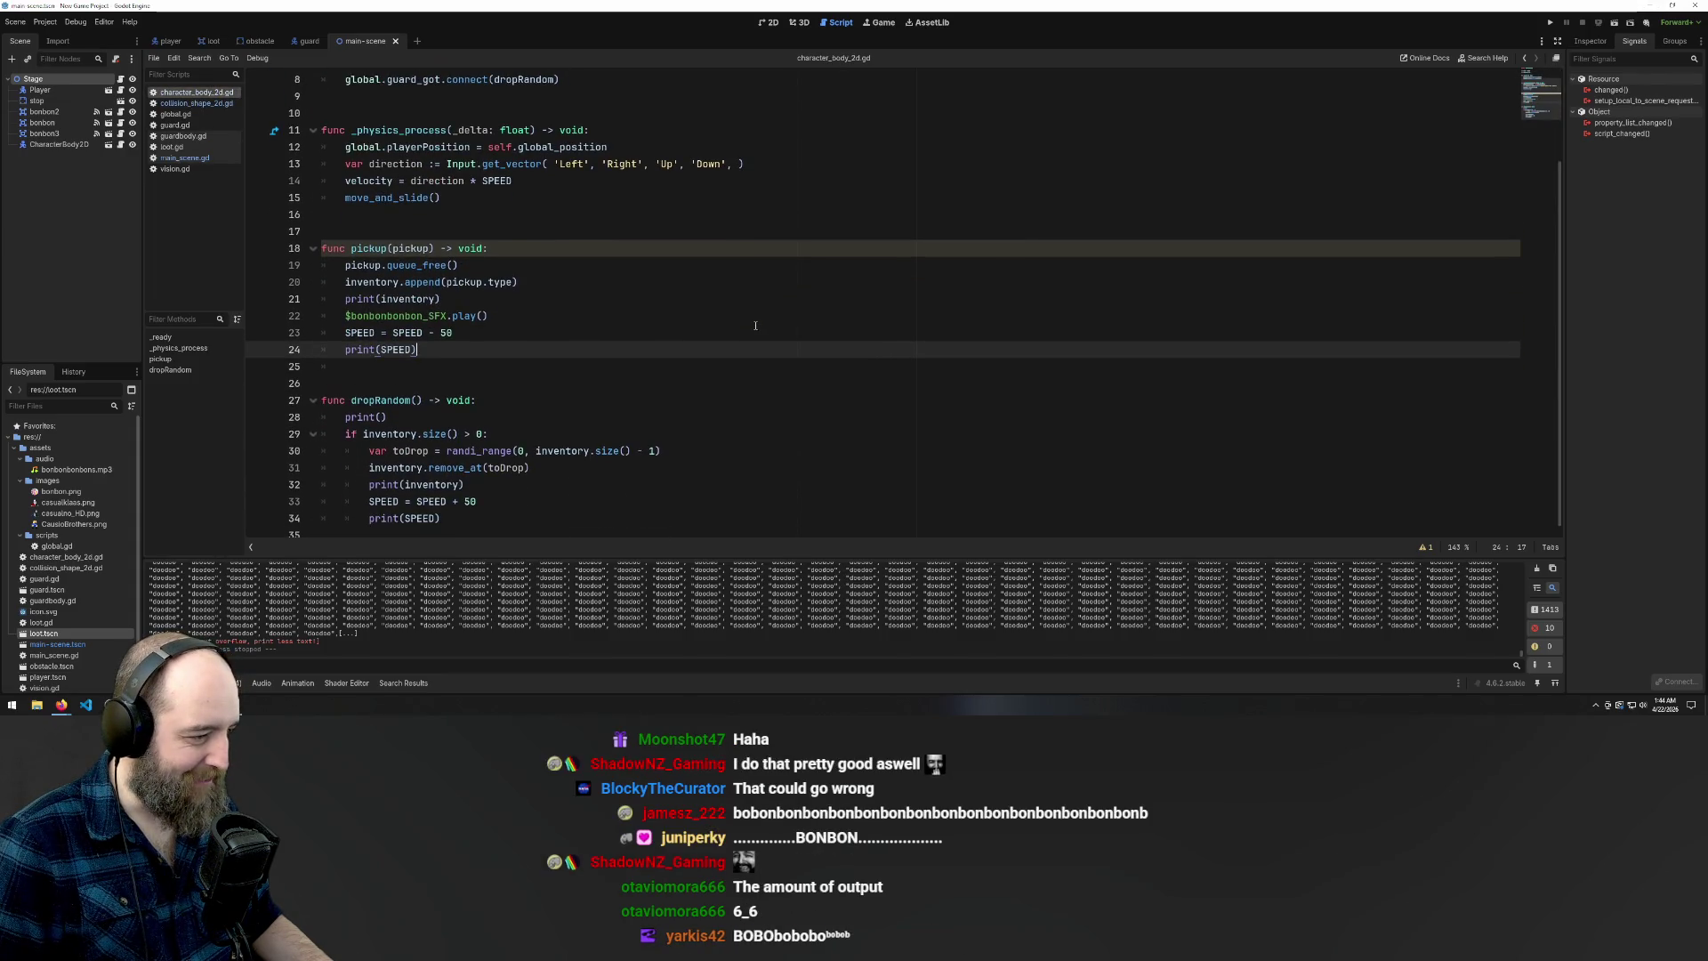
pyautogui.click(177, 114)
pyautogui.click(482, 310)
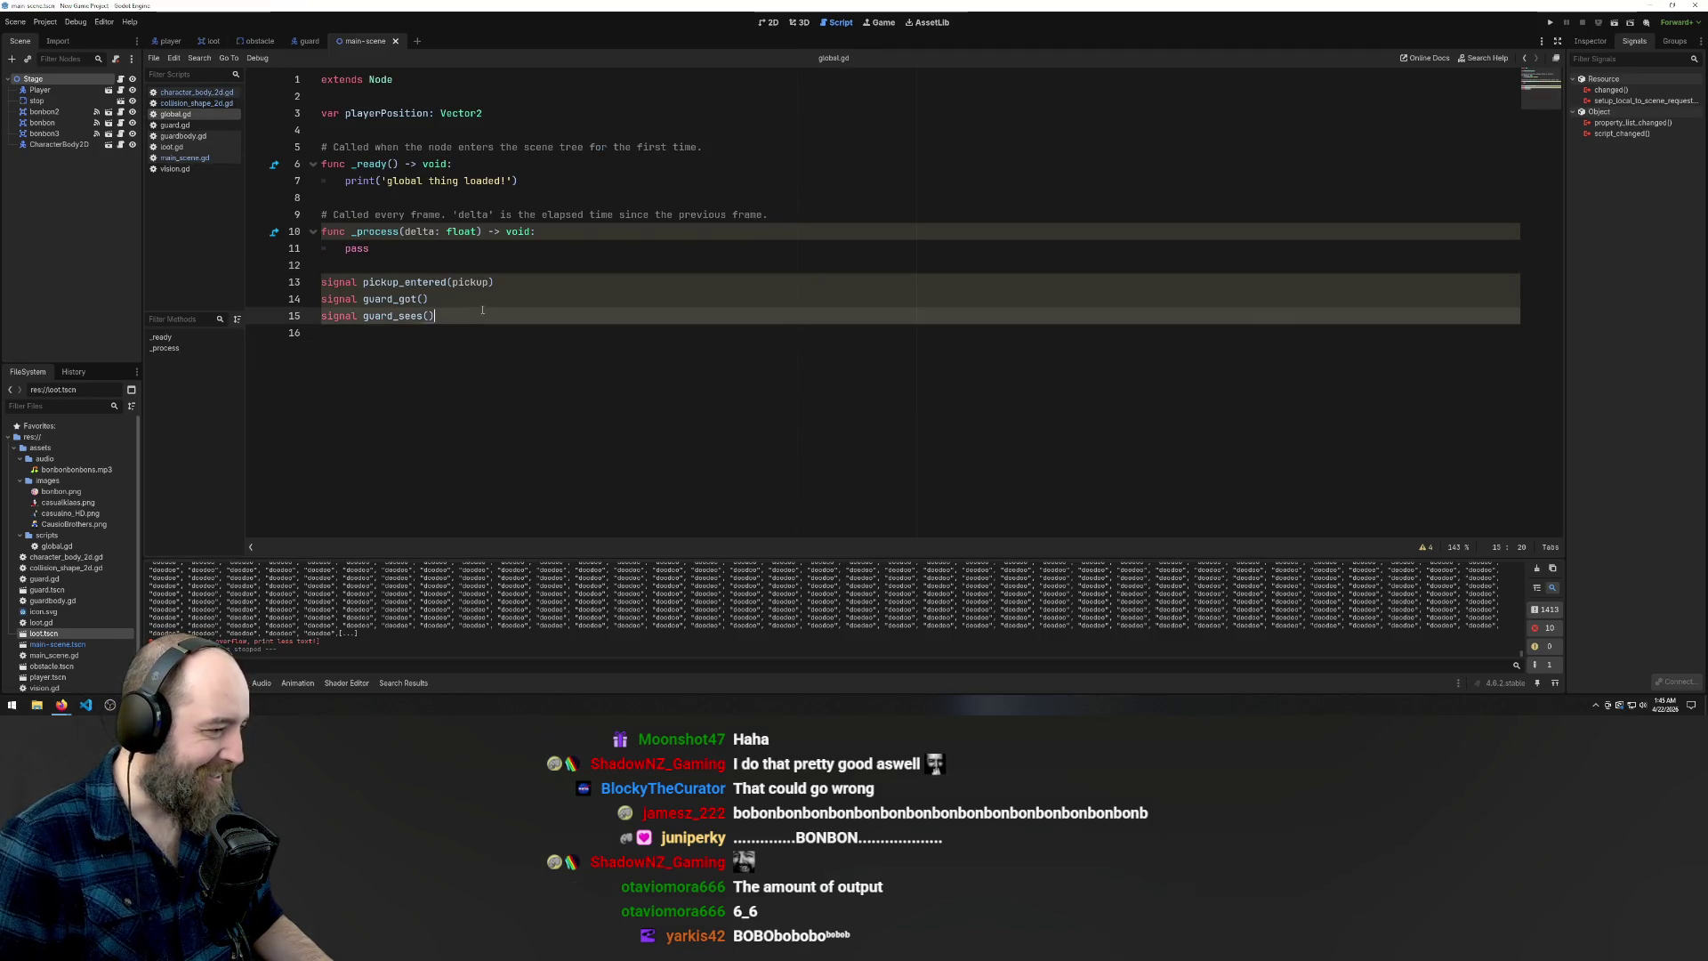
pyautogui.click(438, 298)
pyautogui.moveTo(362, 300); pyautogui.dragTo(441, 301)
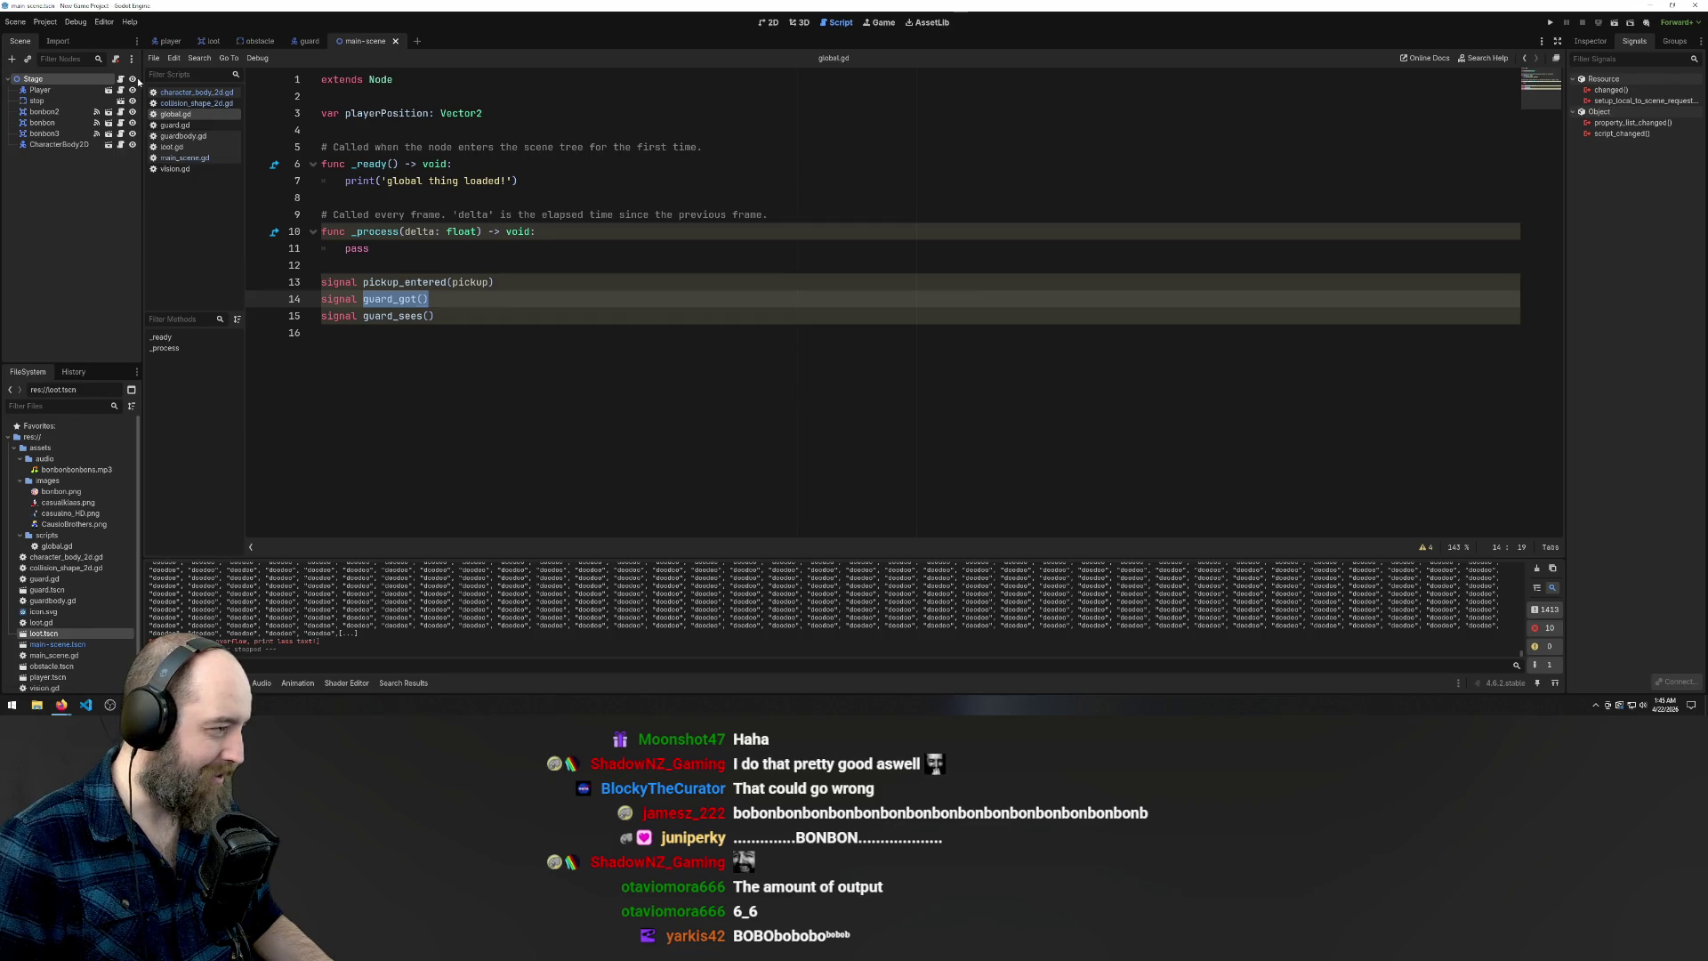
# In character_body_2d.gd, search for 'guardgo' and select the global.guard_got.connect(dropRandom) line
pyautogui.click(202, 105)
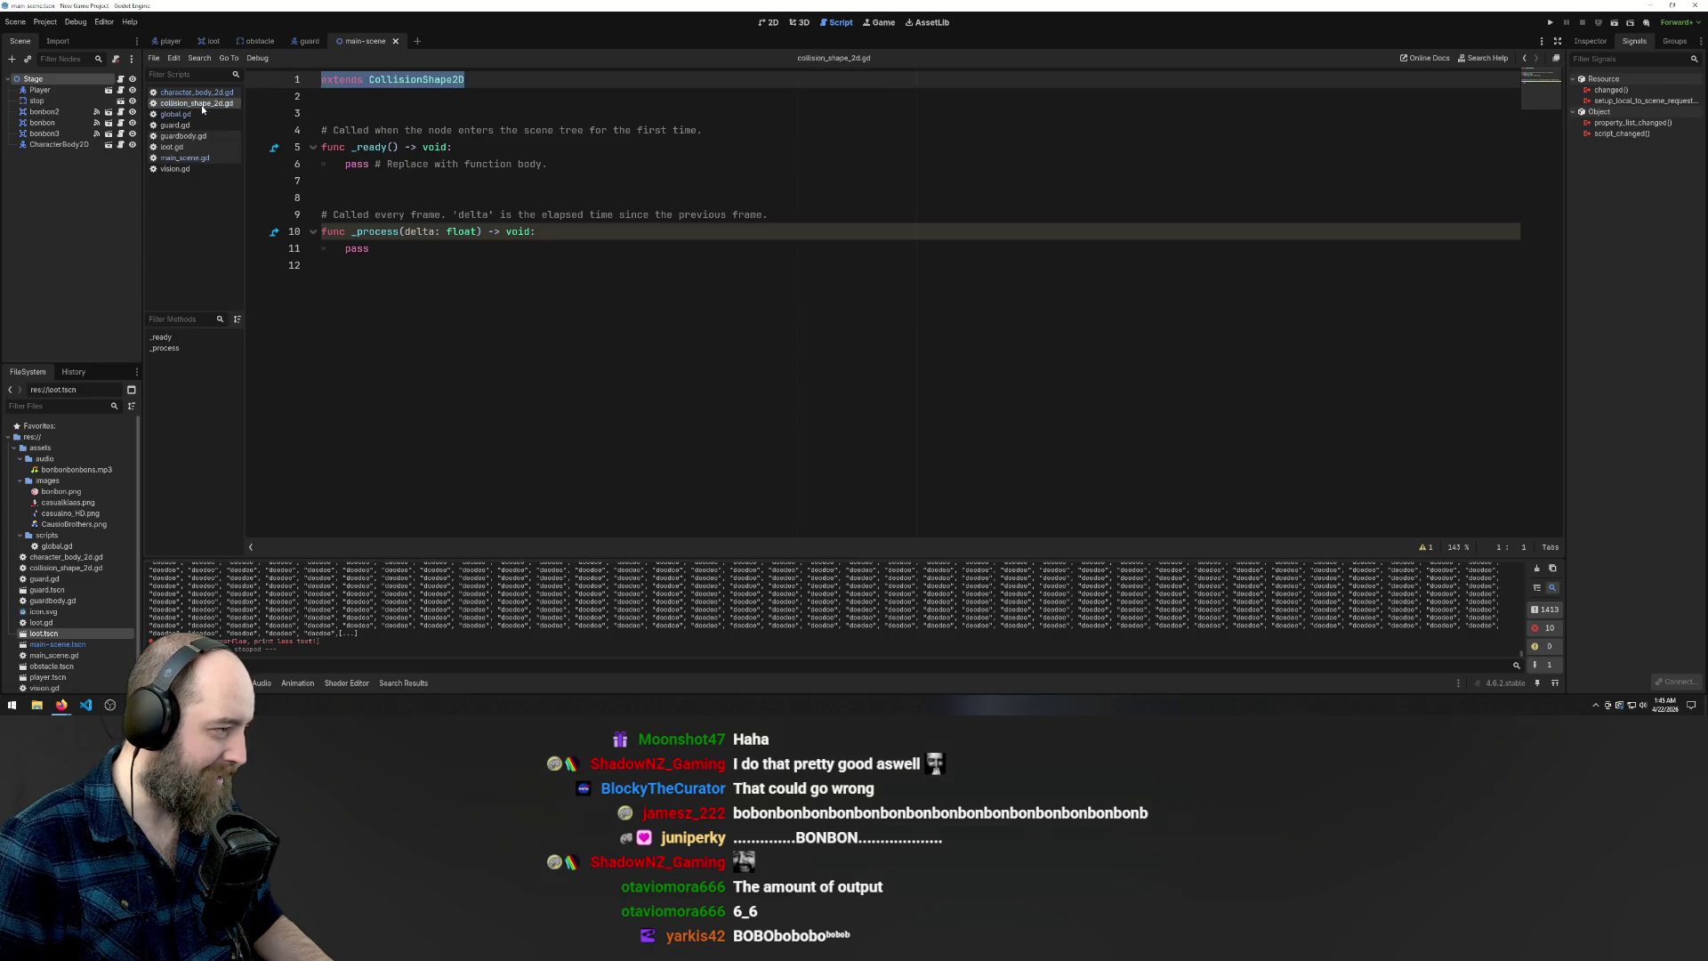
pyautogui.click(196, 92)
pyautogui.scroll(2, 669, 305)
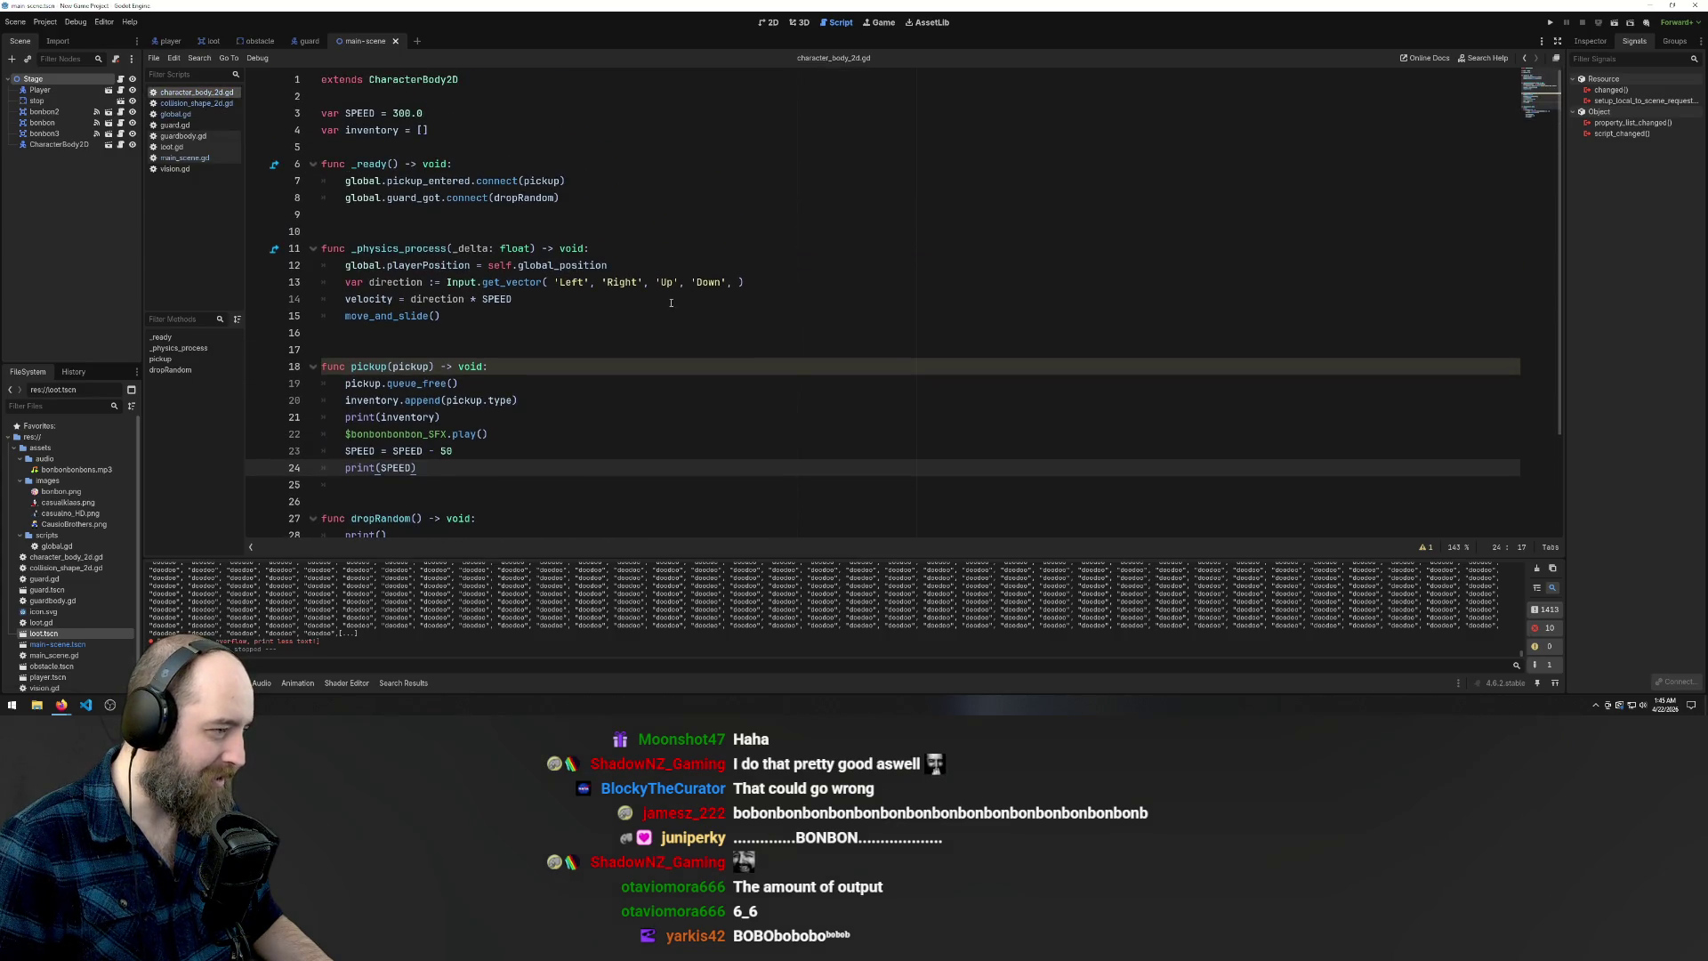
pyautogui.hotkey('ctrl', 'f')
pyautogui.write('guardgo')
pyautogui.moveTo(579, 202); pyautogui.dragTo(345, 197)
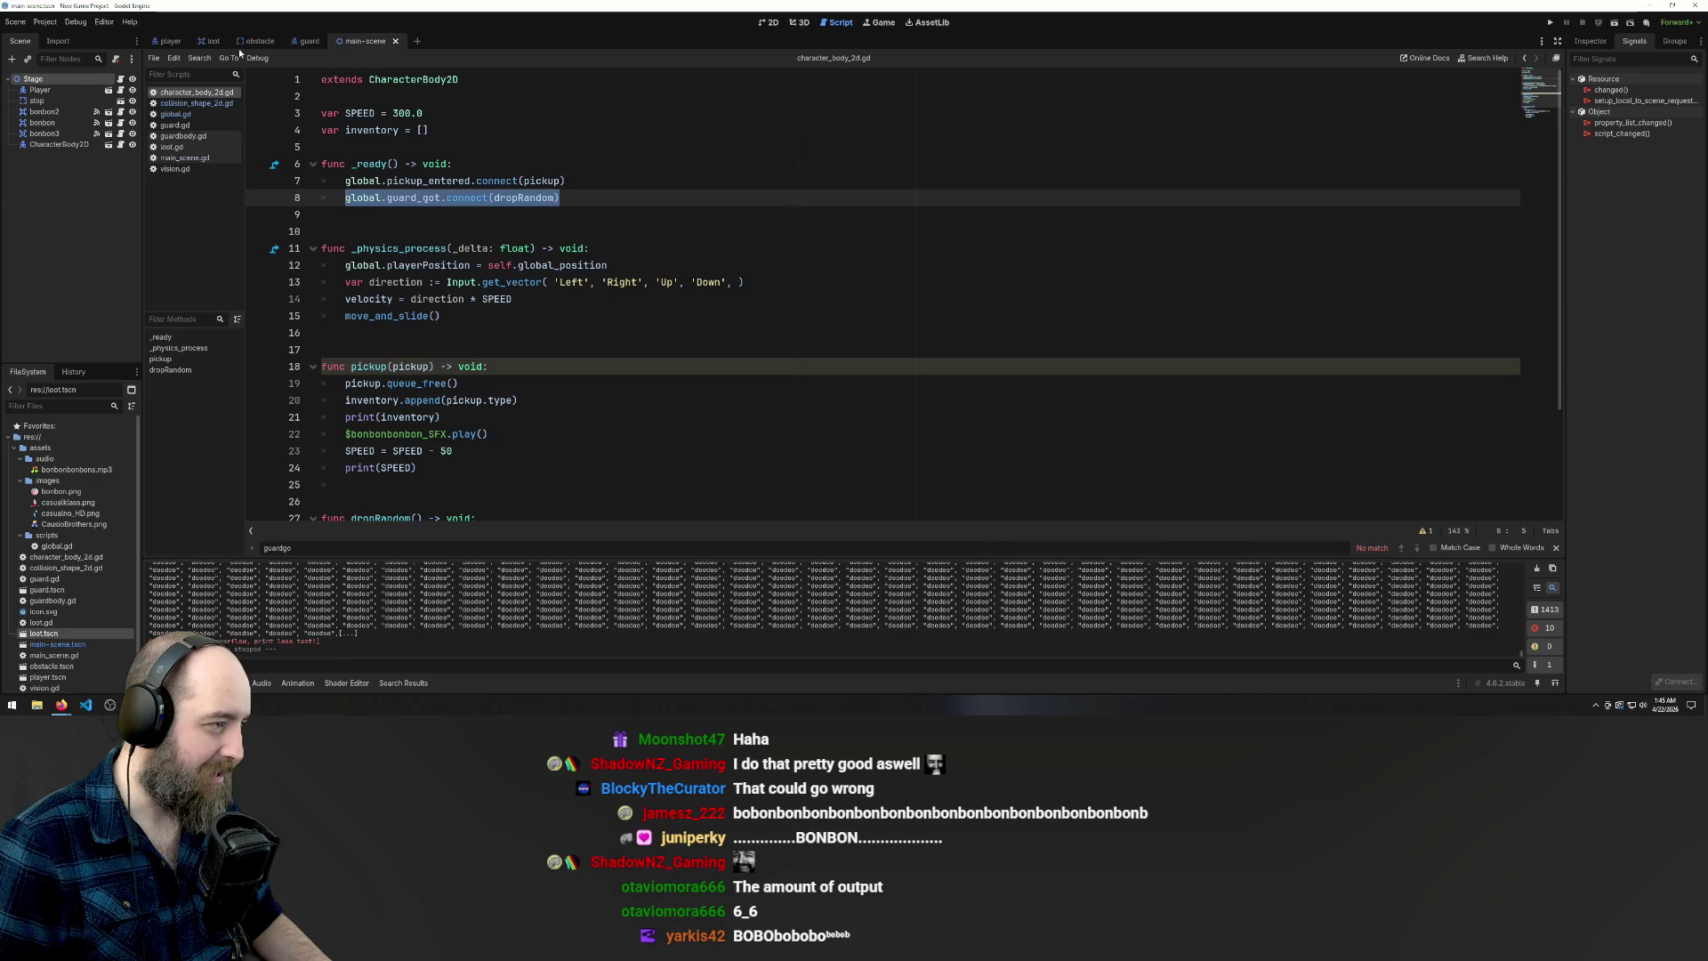
# Switch to the obstacle scene and bring up main_scene.gd, passing through vision.gd
pyautogui.click(256, 41)
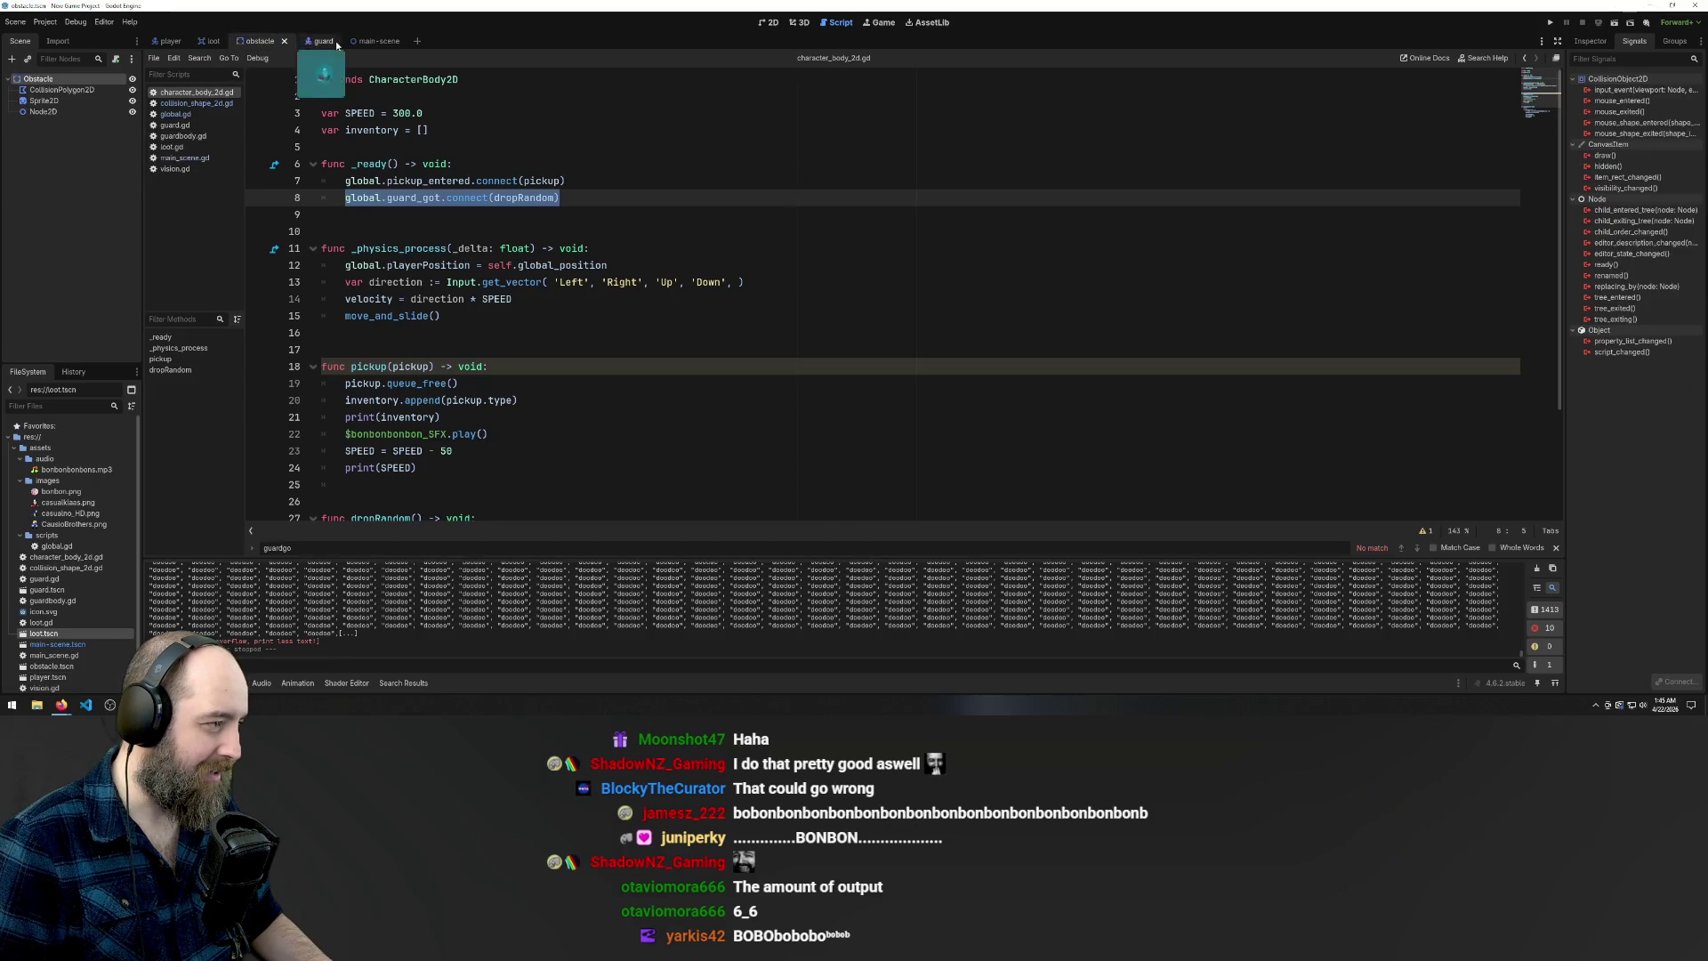
pyautogui.click(169, 168)
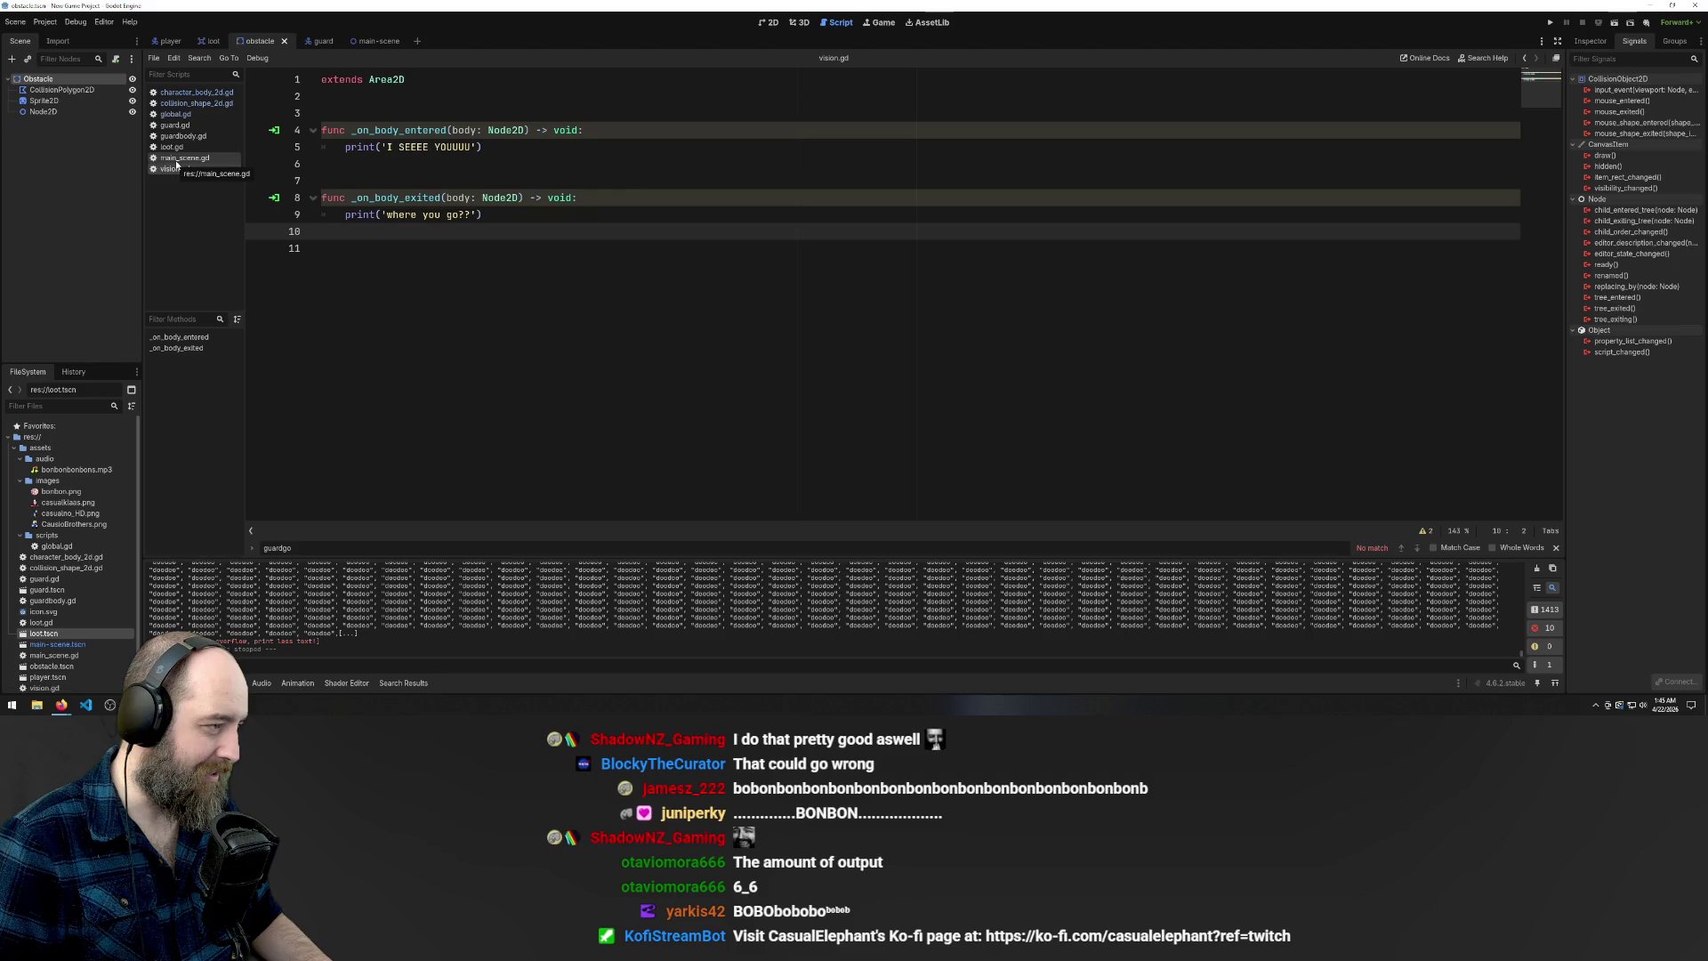
pyautogui.click(178, 158)
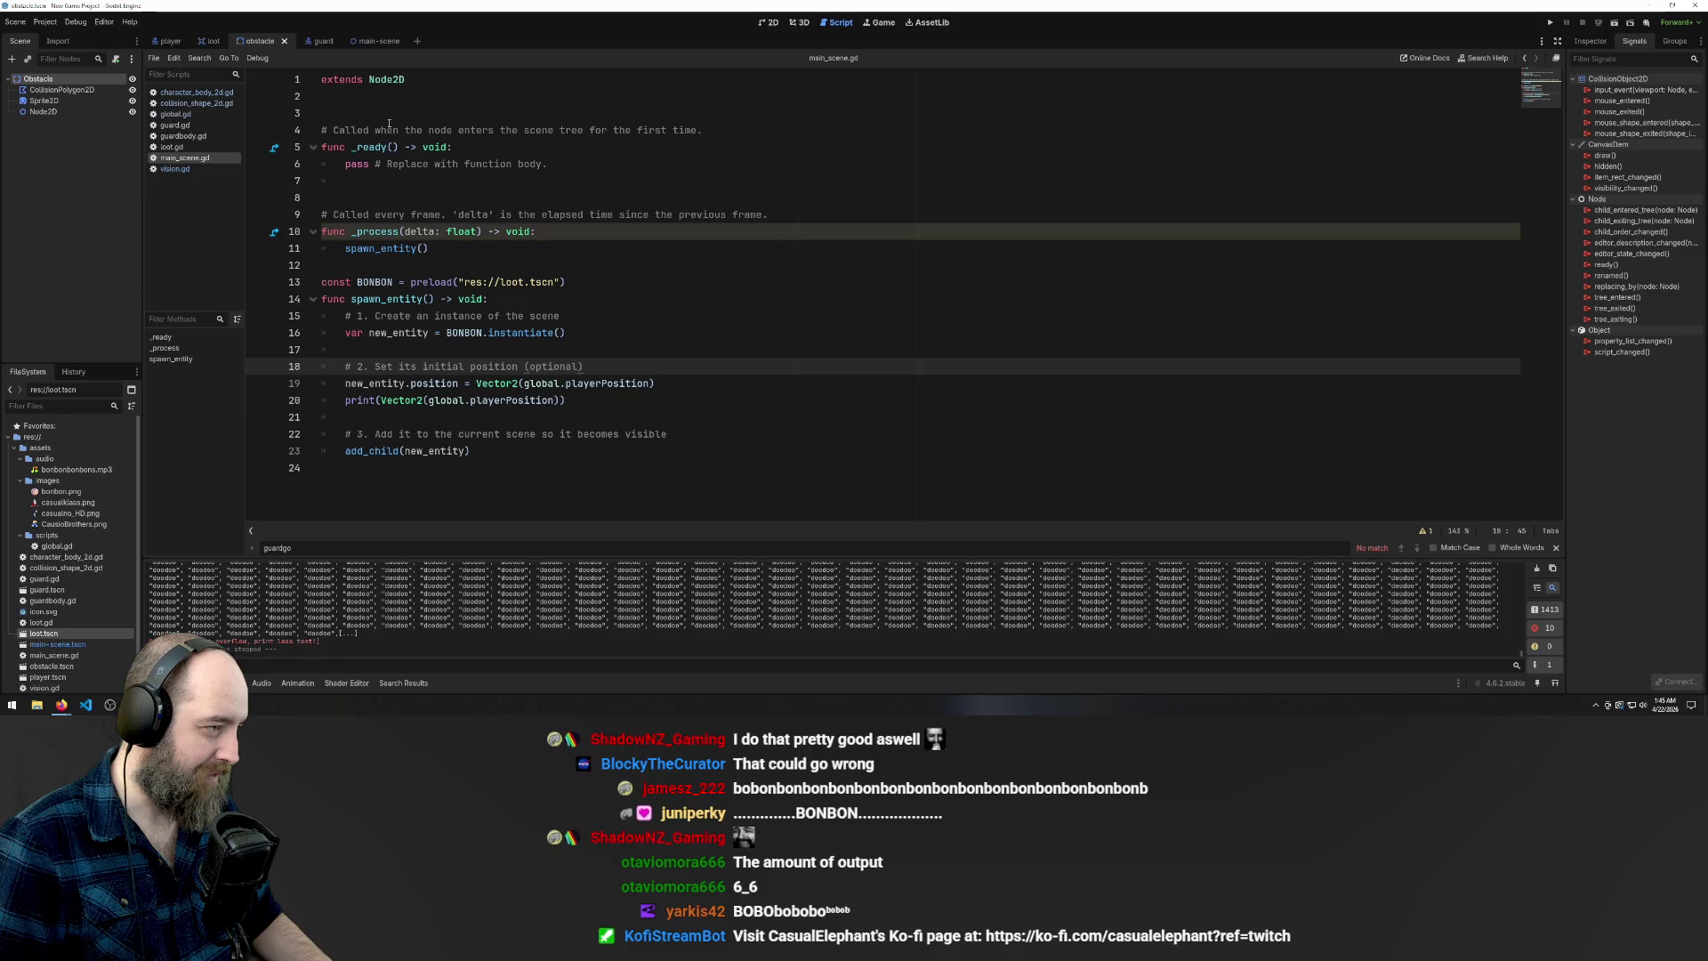
# Paste the guard_got connect line into main_scene.gd, moving it from below _process up to line 2
pyautogui.click(512, 198)
pyautogui.click(505, 252)
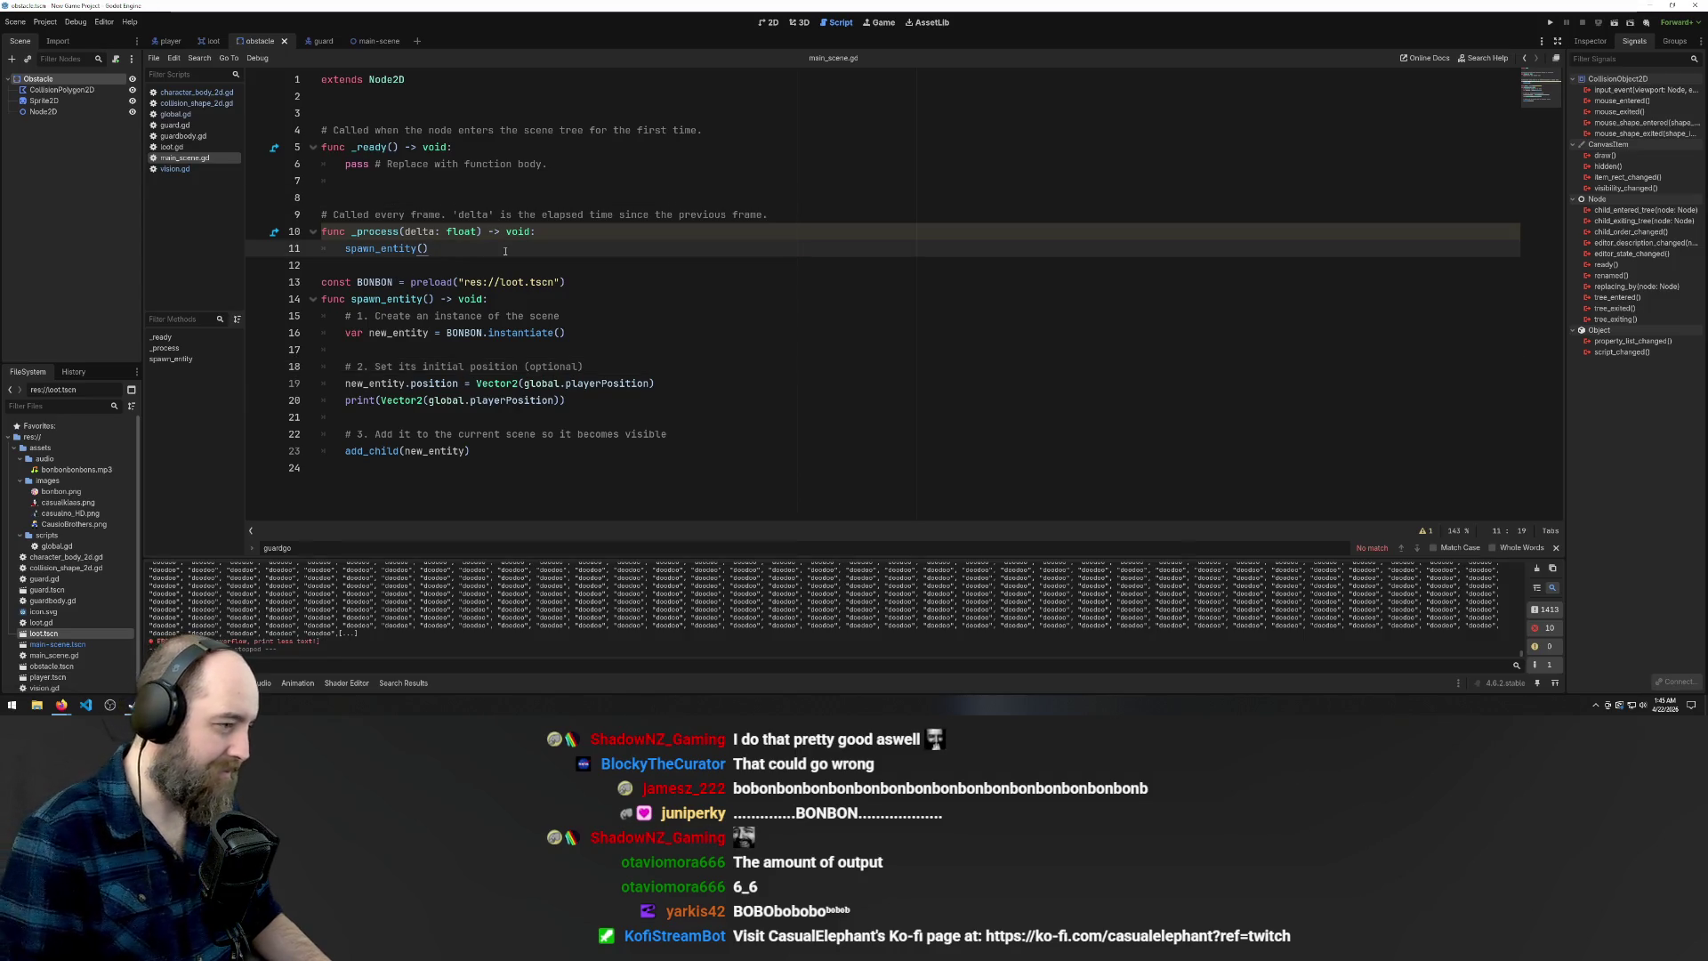
pyautogui.press('Down')
pyautogui.press('Return')
pyautogui.hotkey('ctrl', 'v')
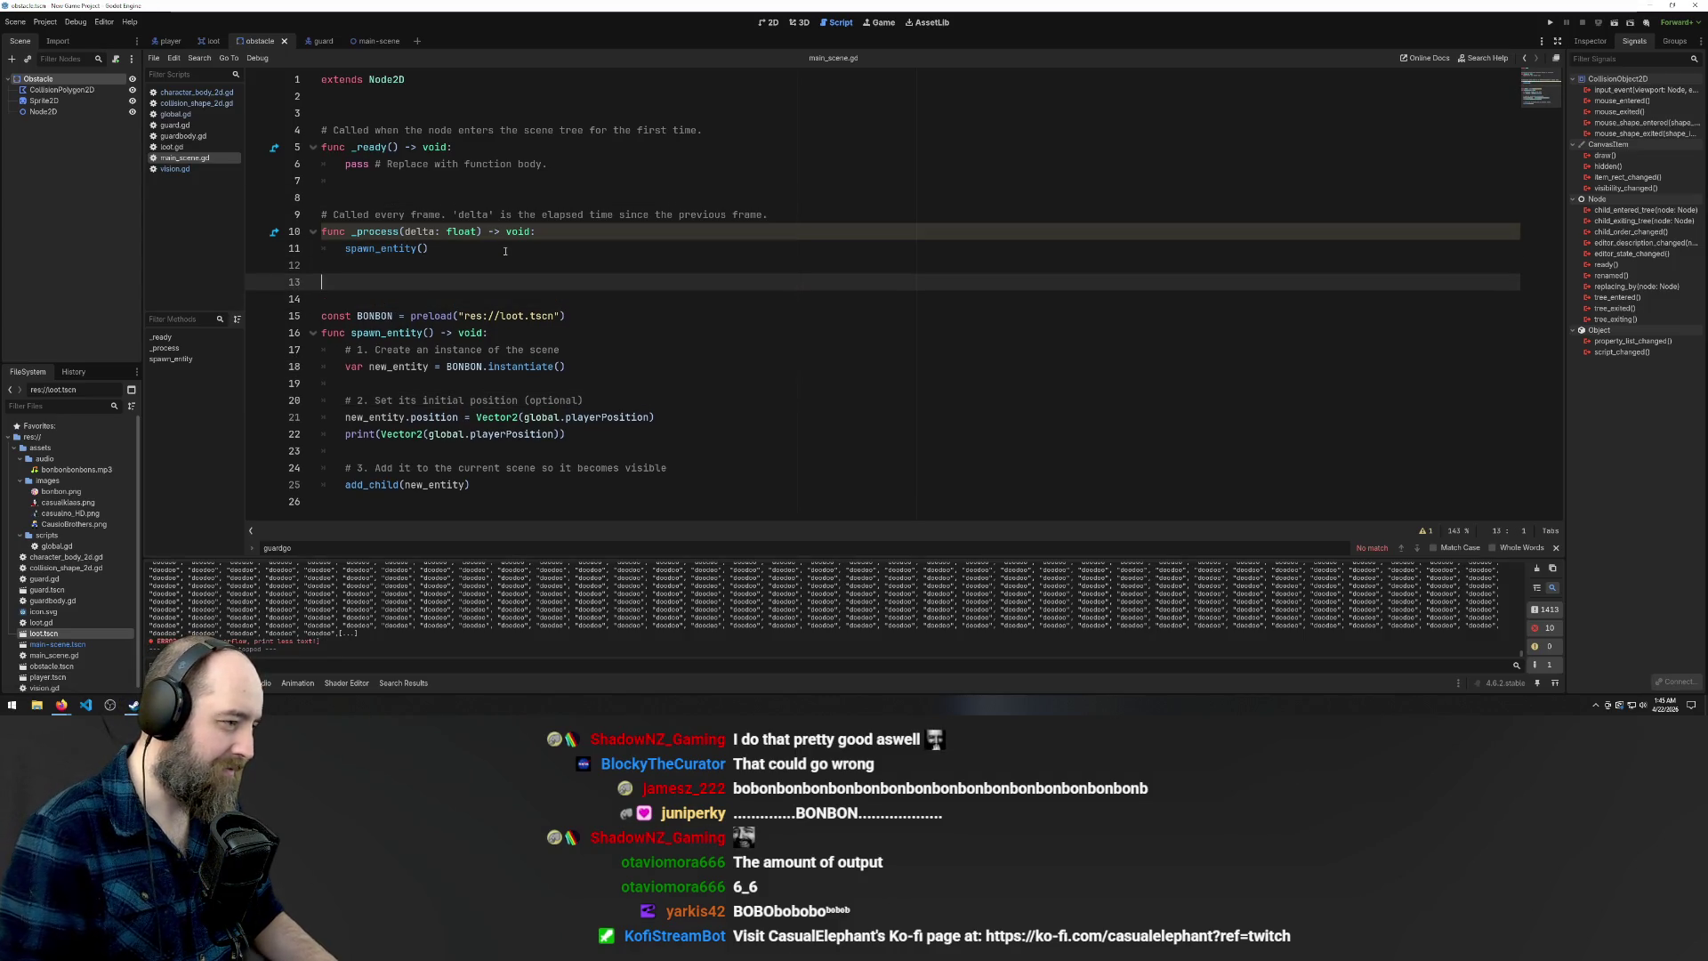
pyautogui.hotkey('ctrl', 'x')
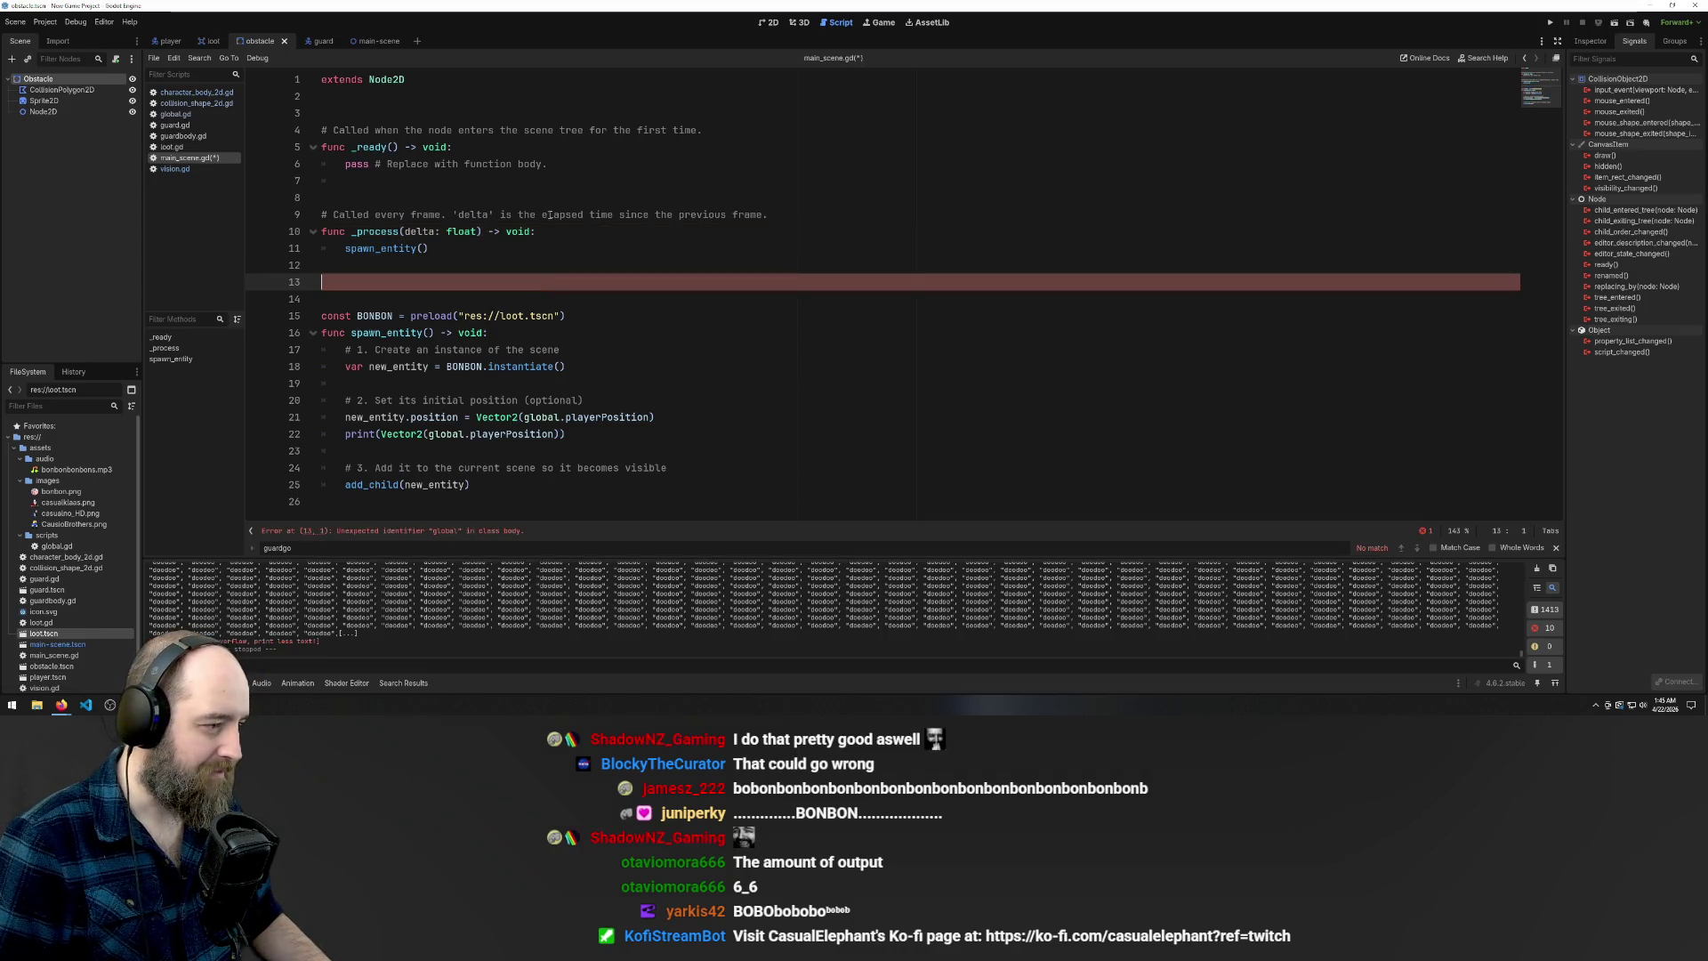
pyautogui.press('BackSpace')
pyautogui.click(569, 97)
pyautogui.hotkey('ctrl', 'v')
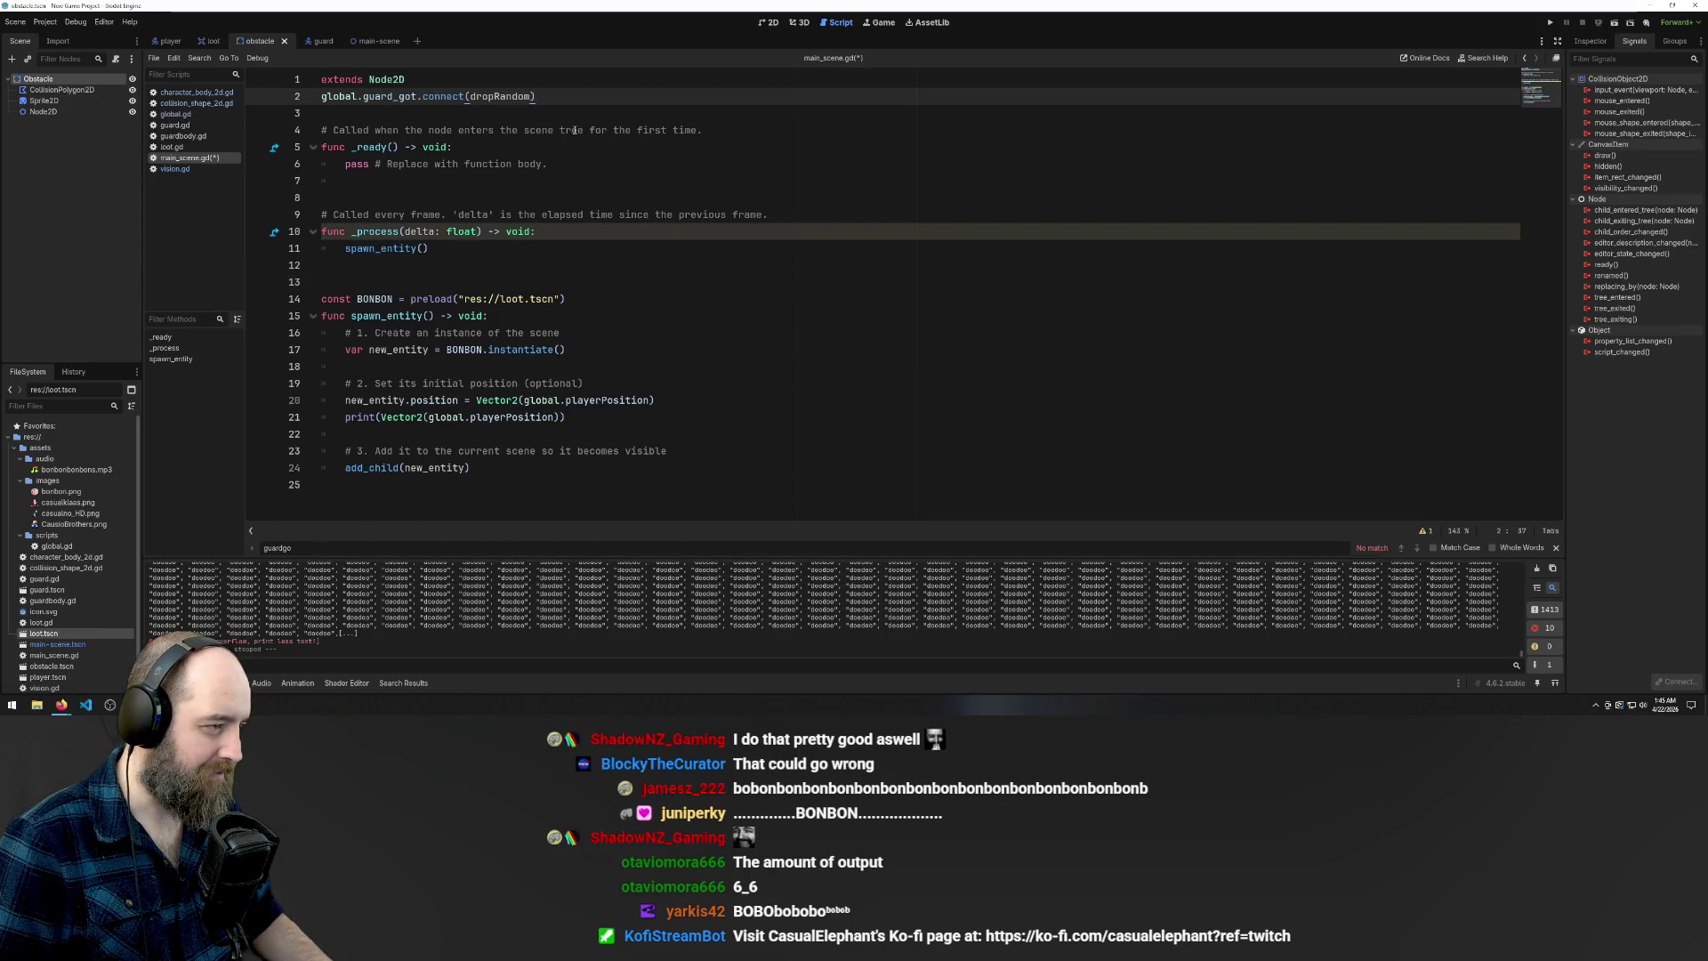
pyautogui.click(731, 185)
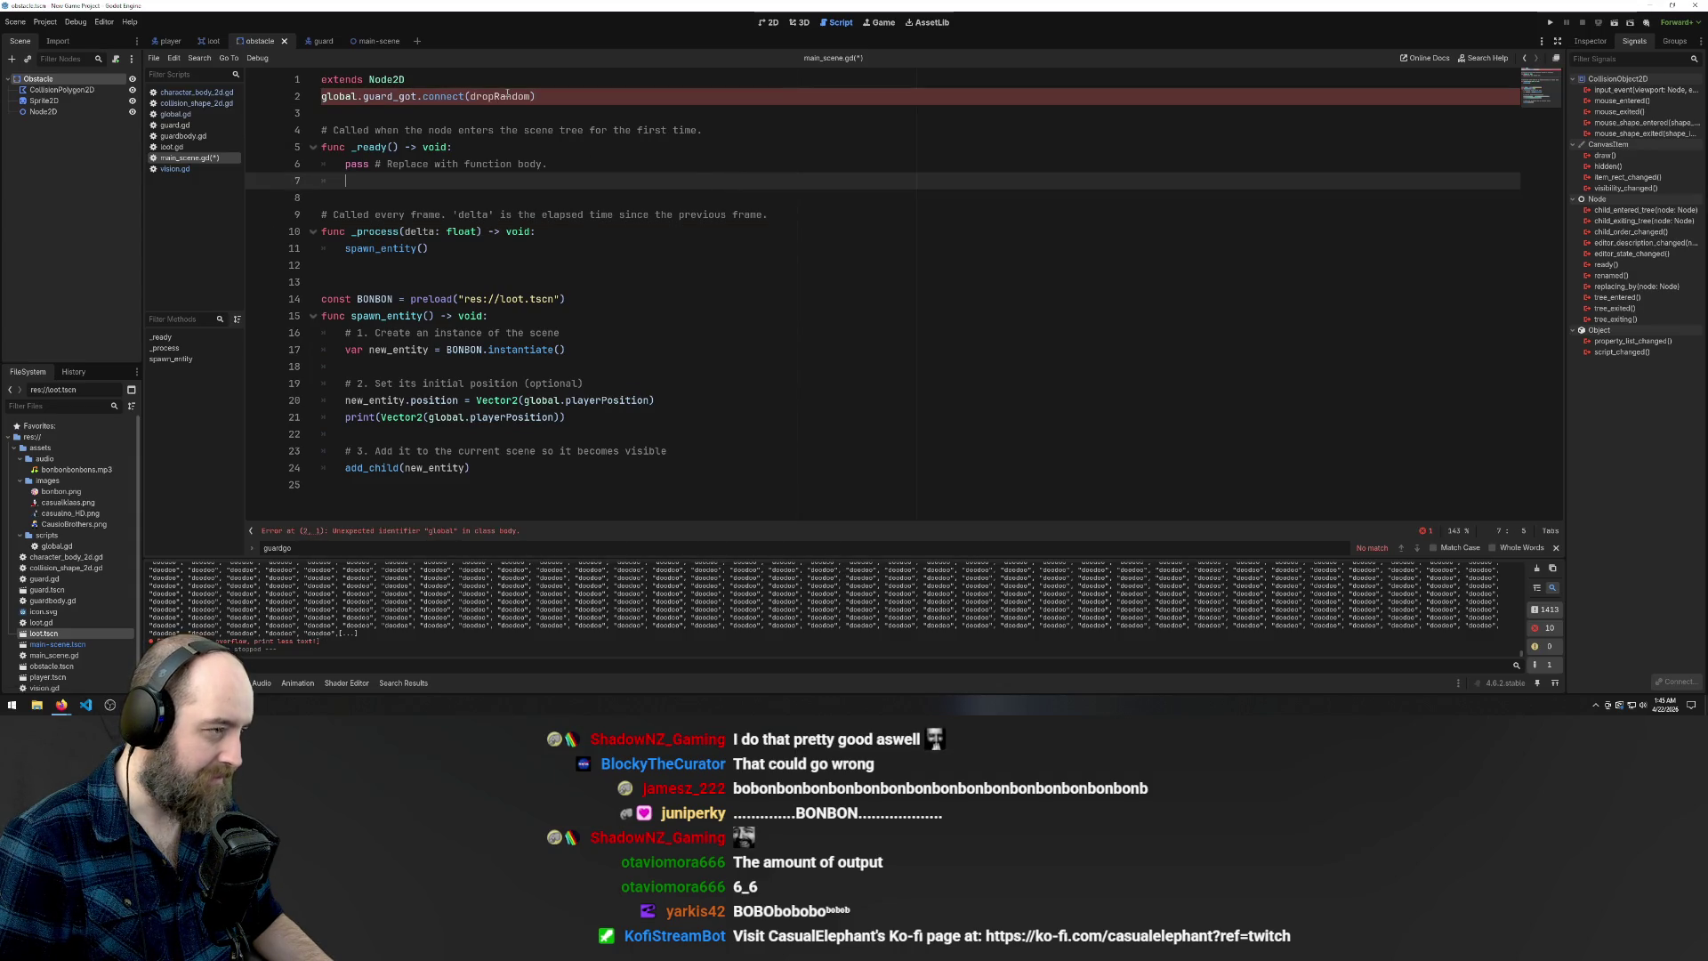
# Move the connect line from line 2 into the _ready body on line 7
pyautogui.click(357, 96)
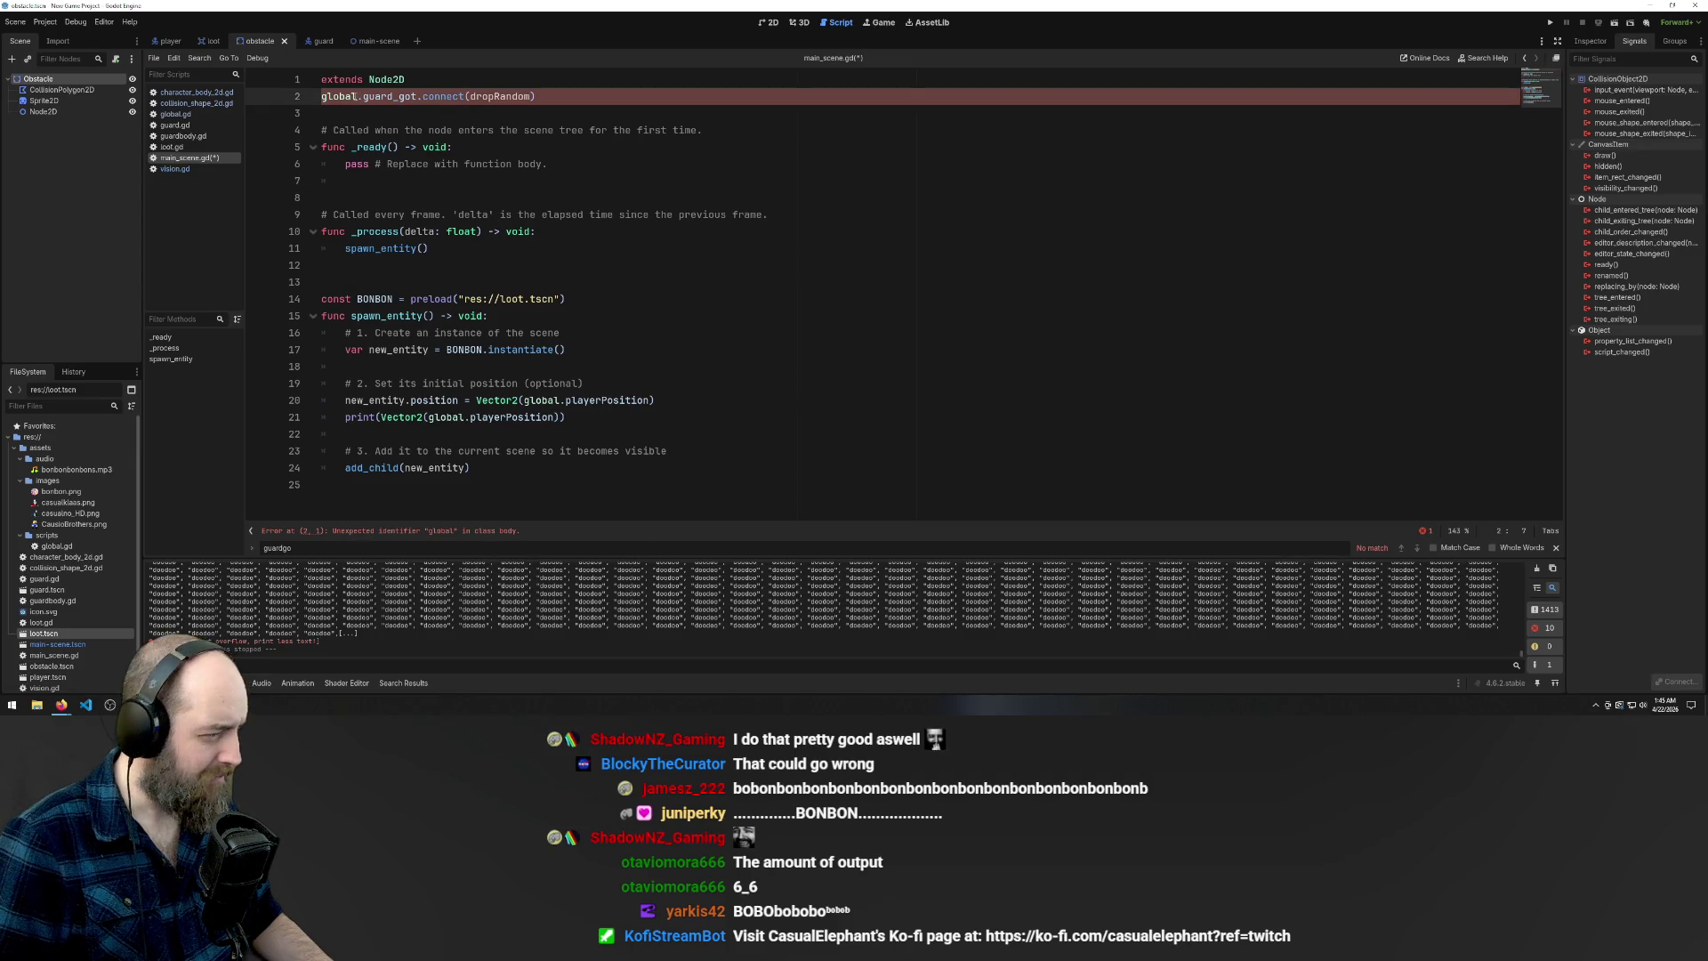
pyautogui.press('End')
pyautogui.hotkey('shift', 'Home')
pyautogui.press('BackSpace')
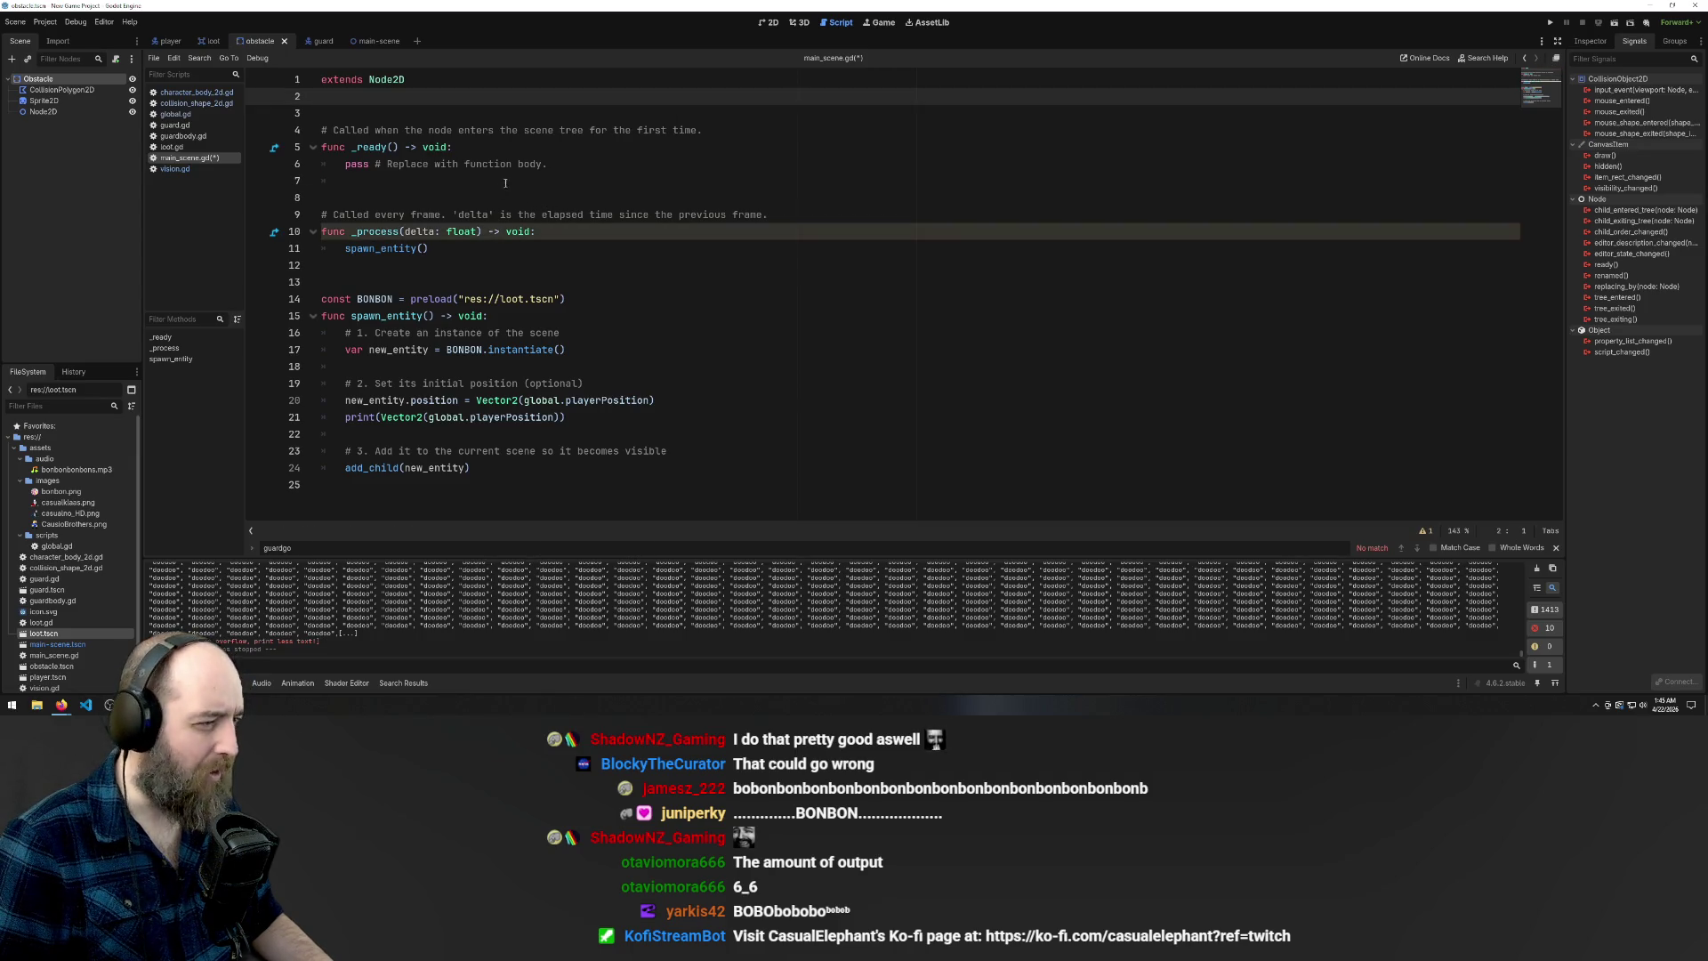
pyautogui.click(583, 166)
pyautogui.press('Return')
pyautogui.hotkey('ctrl', 'v')
pyautogui.press('Up')
pyautogui.press('Up')
pyautogui.press('Up')
# Delete the dropRandom argument so the connect() call is left empty
pyautogui.doubleClick(525, 181)
pyautogui.press('BackSpace')
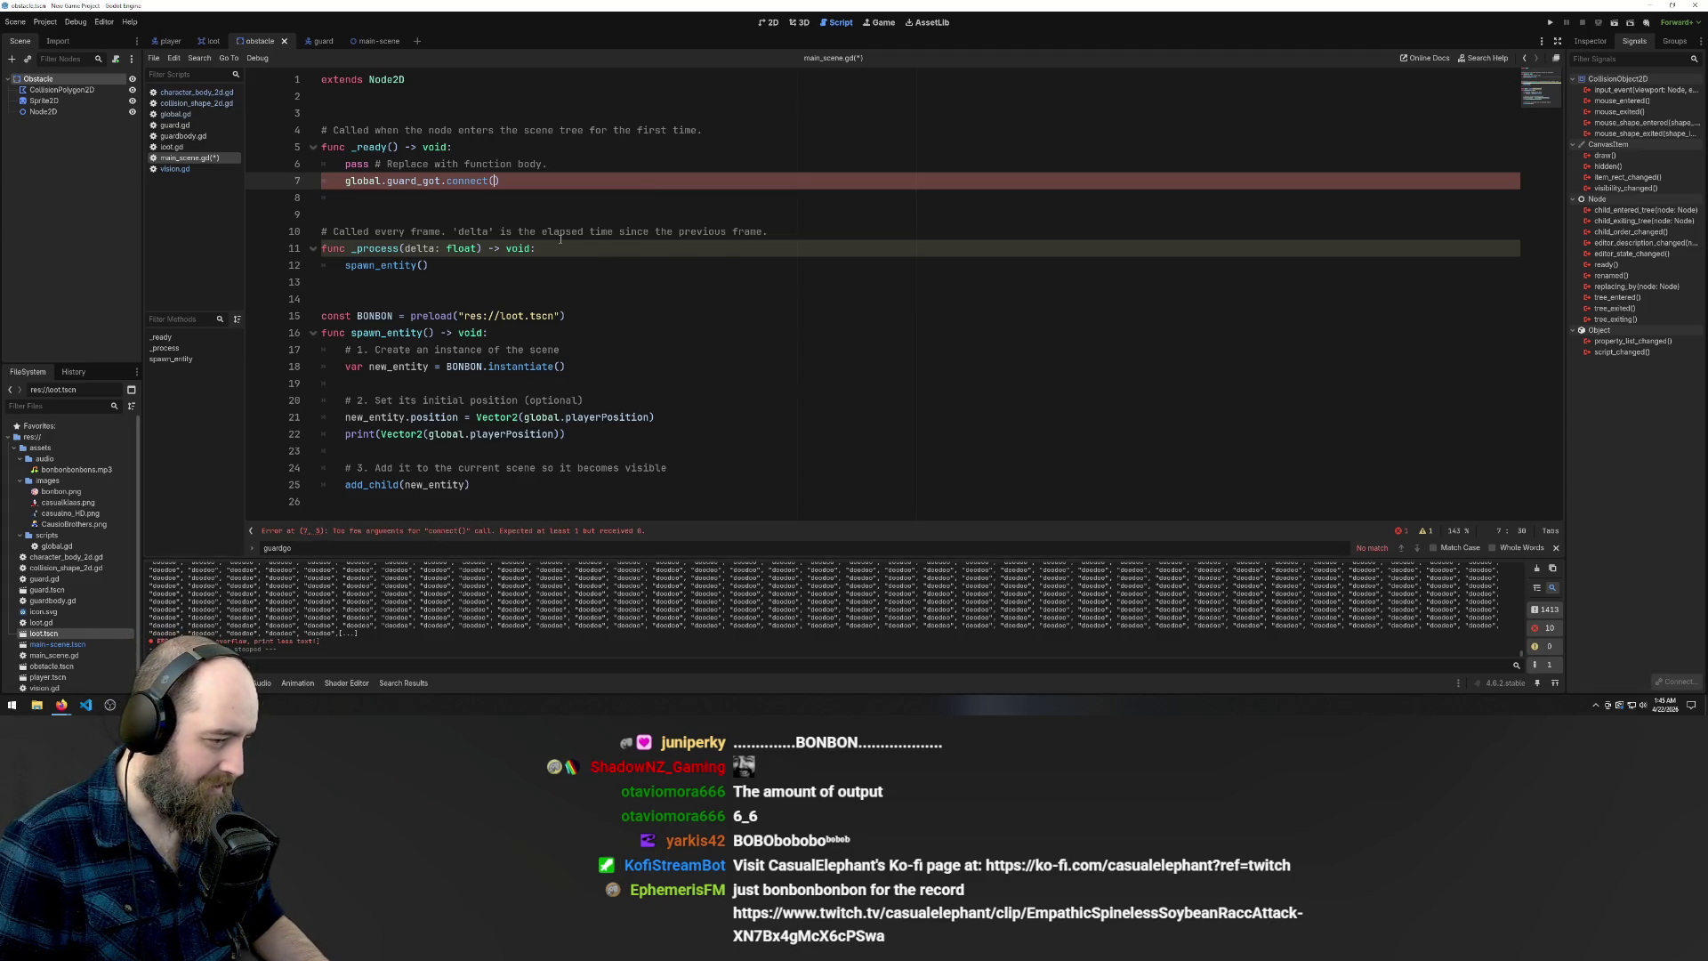
pyautogui.write('dropRandom')
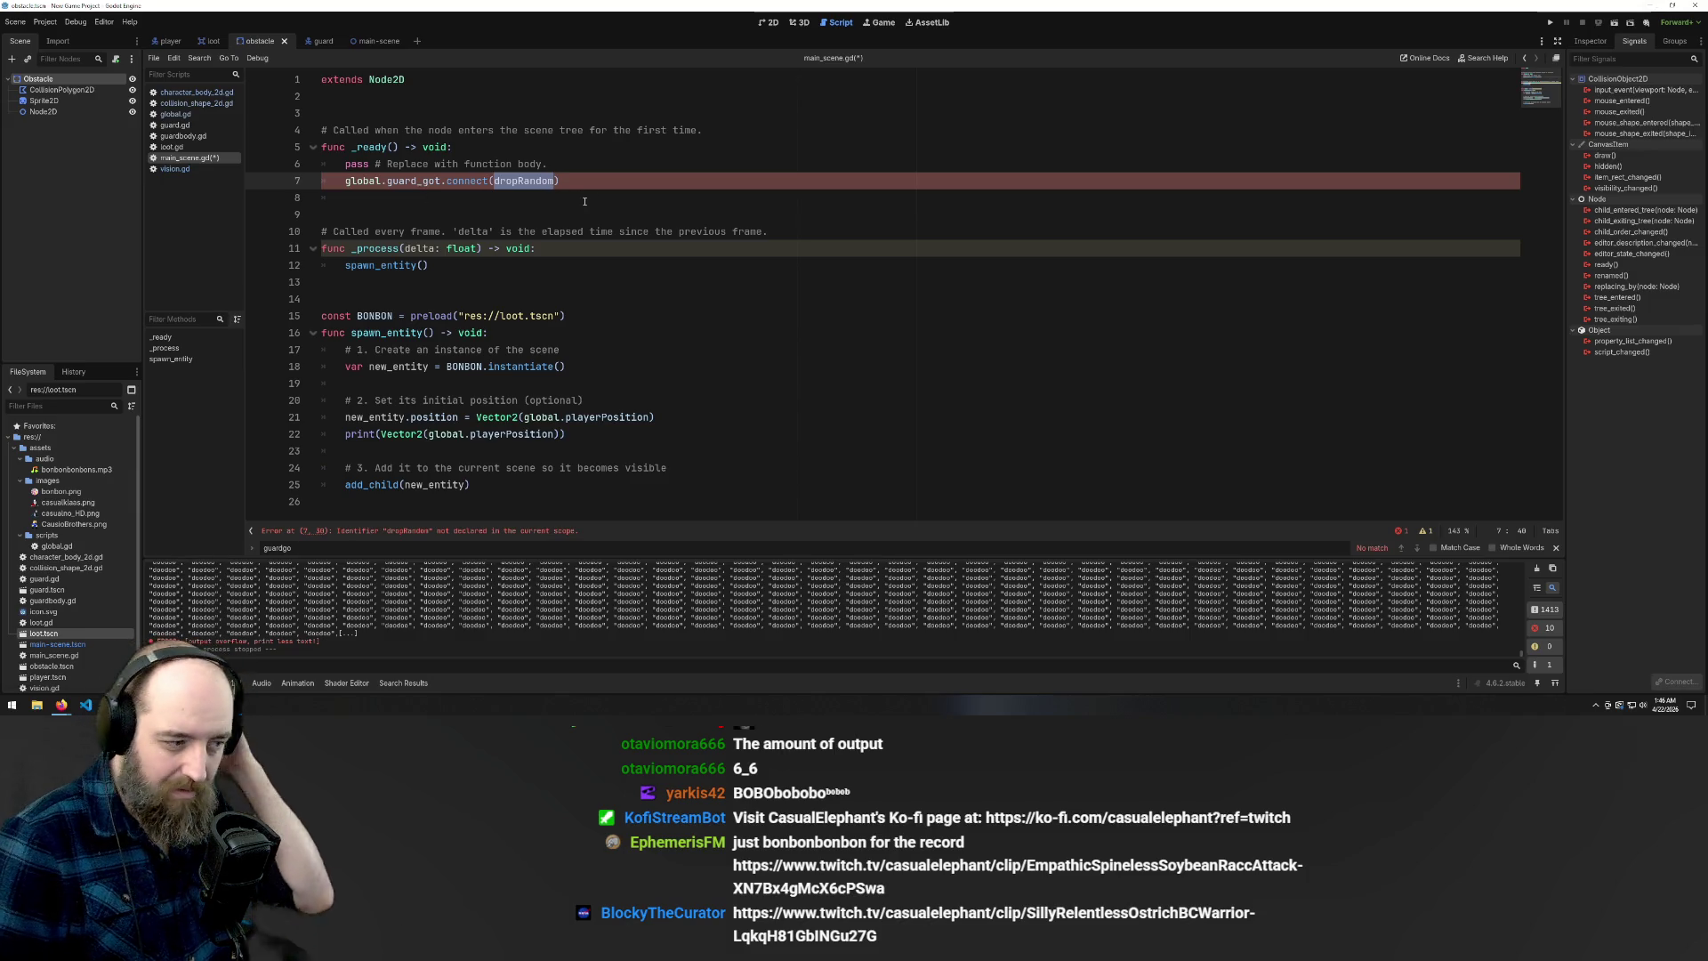
pyautogui.press('BackSpace')
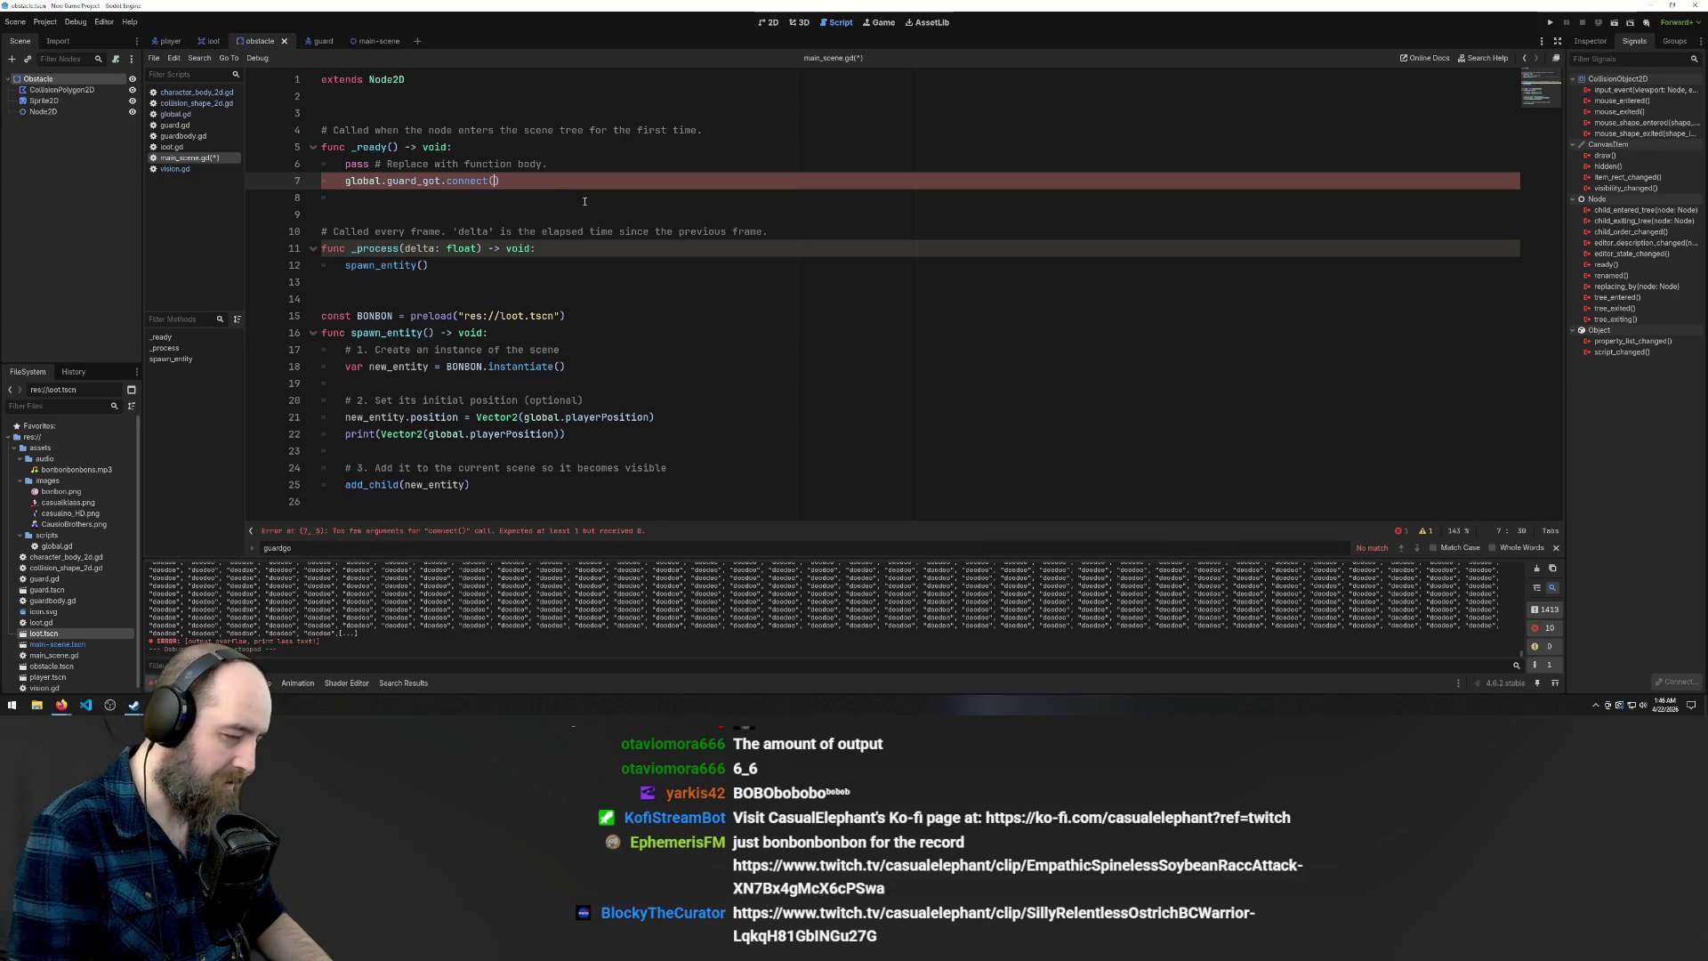
pyautogui.hotkey('ctrl', 'z')
pyautogui.press('Left')
pyautogui.write('_')
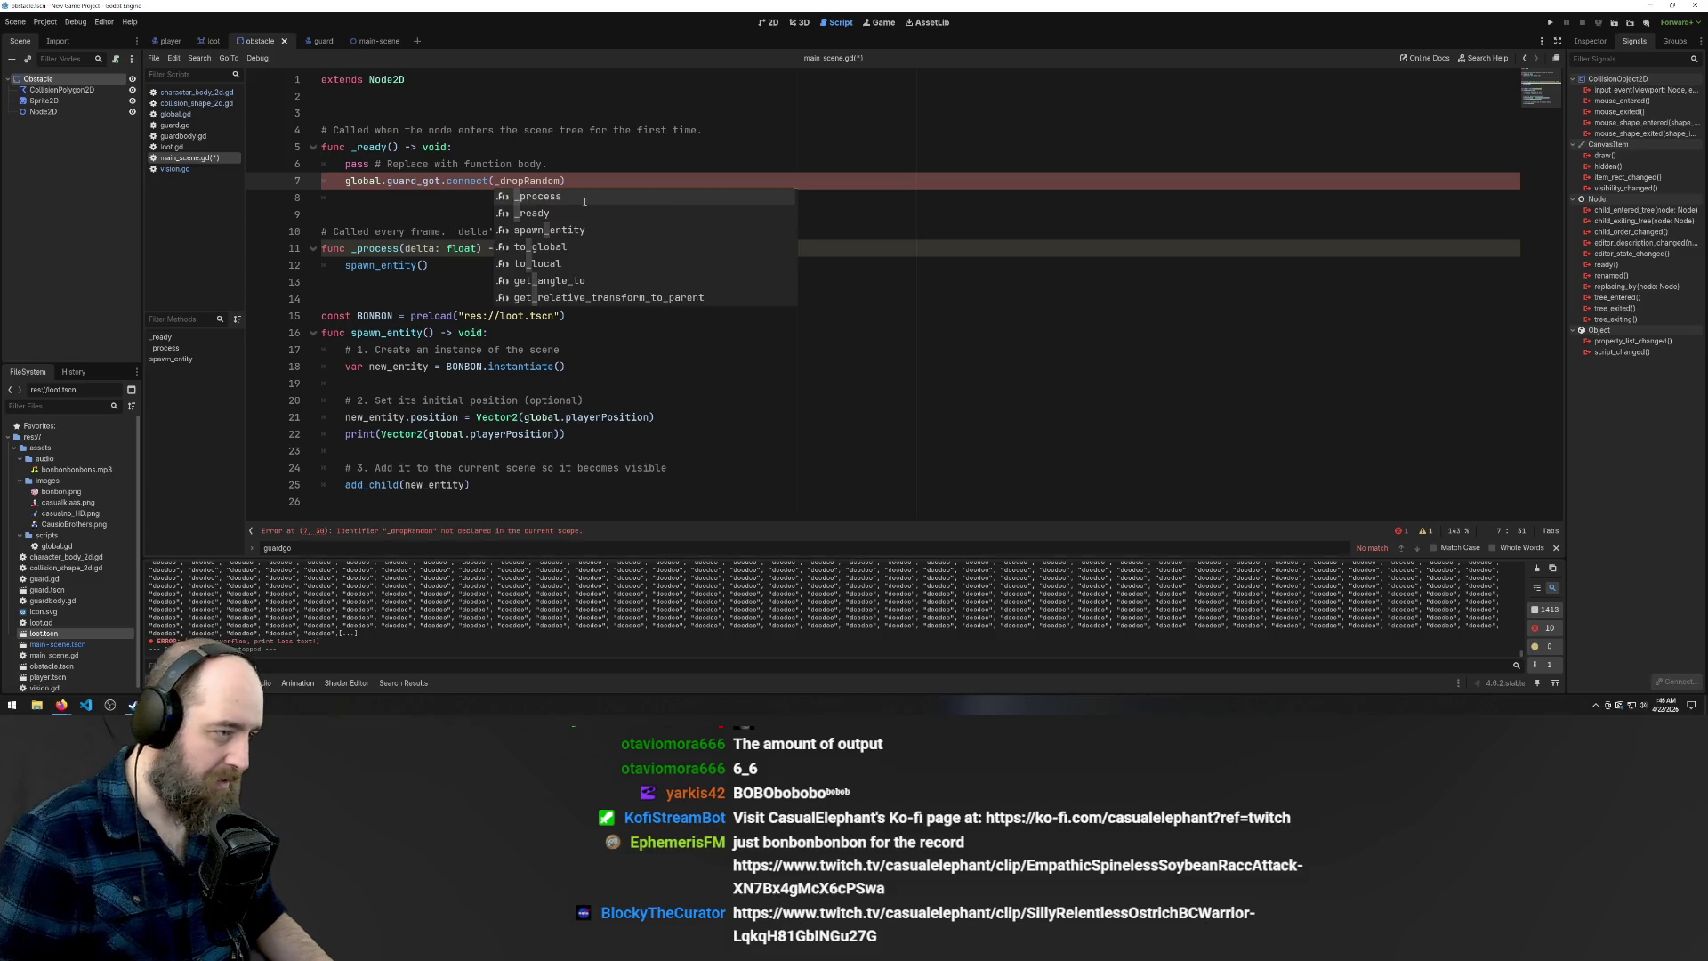
pyautogui.click(667, 113)
pyautogui.click(677, 261)
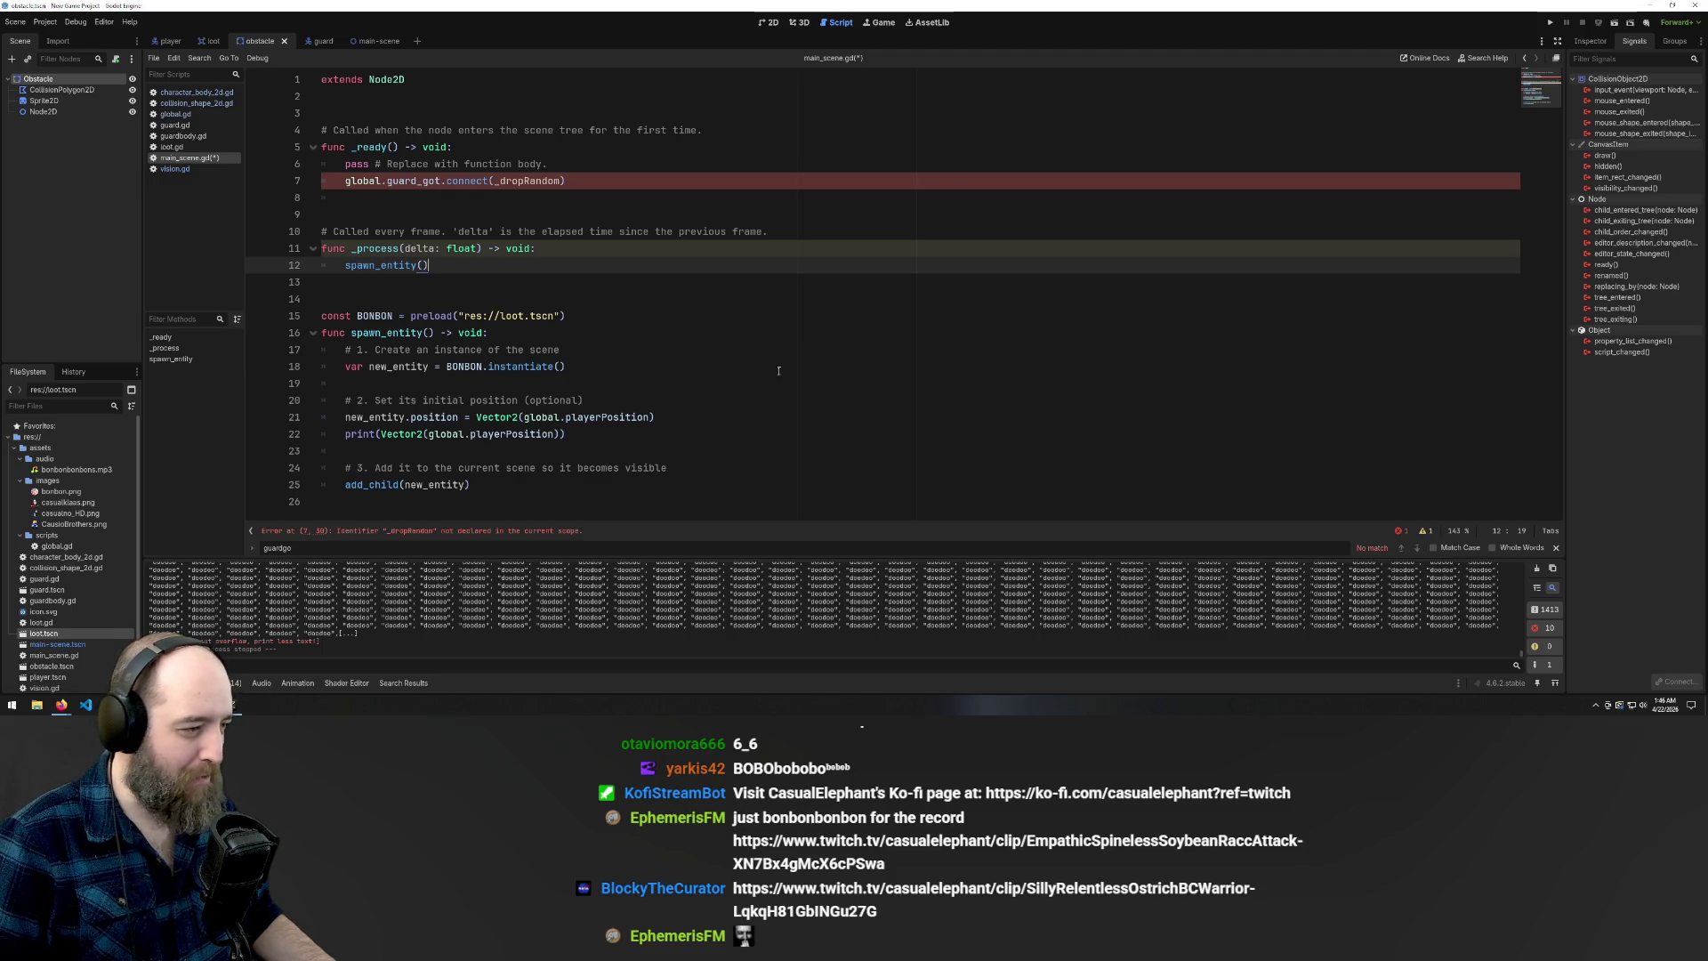
pyautogui.doubleClick(529, 181)
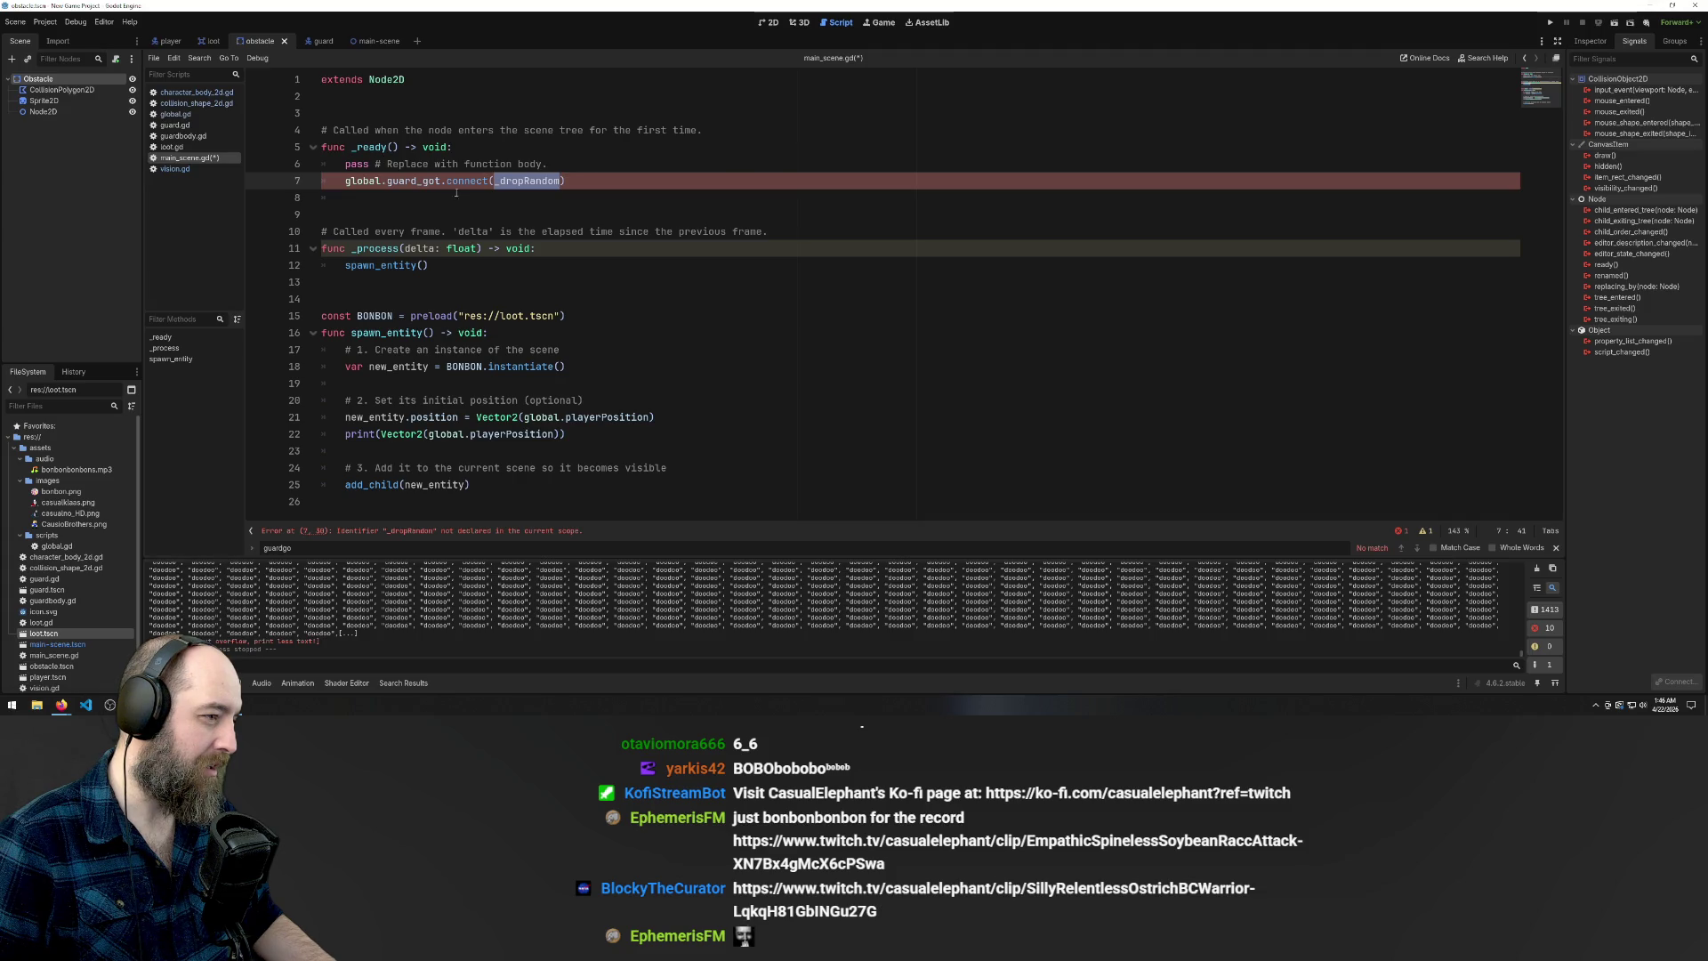
pyautogui.press('BackSpace')
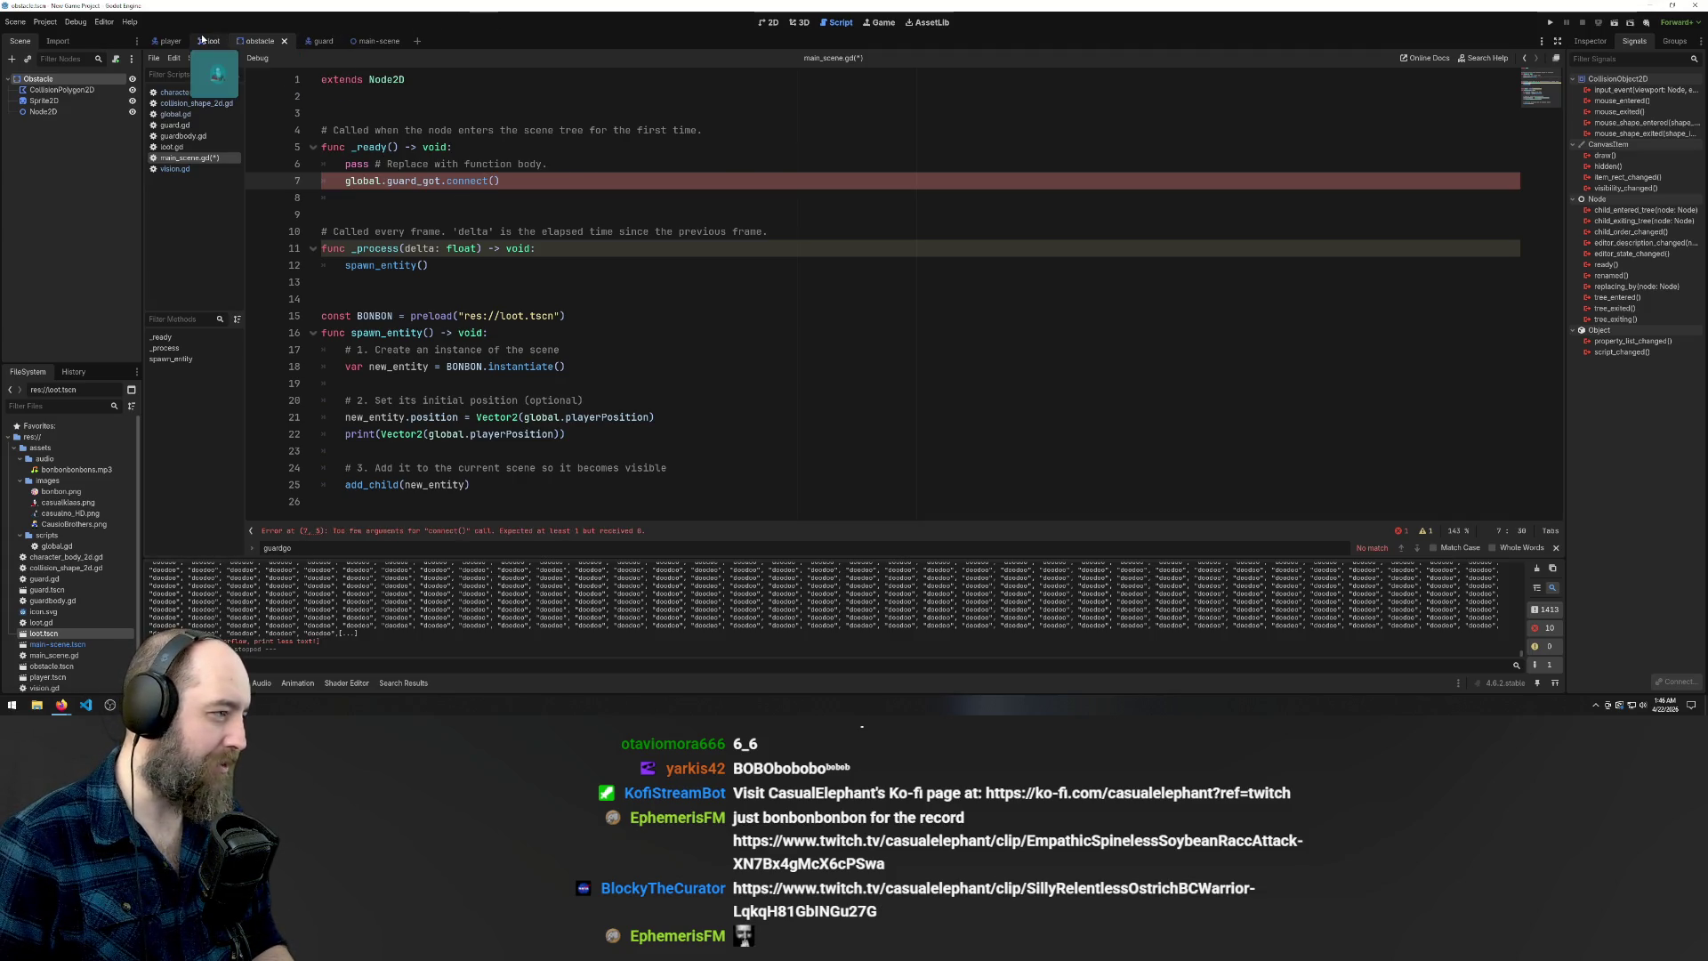
# Switch to the loot scene, back to the obstacle scene, and open character_body_2d.gd
pyautogui.click(212, 42)
pyautogui.click(267, 41)
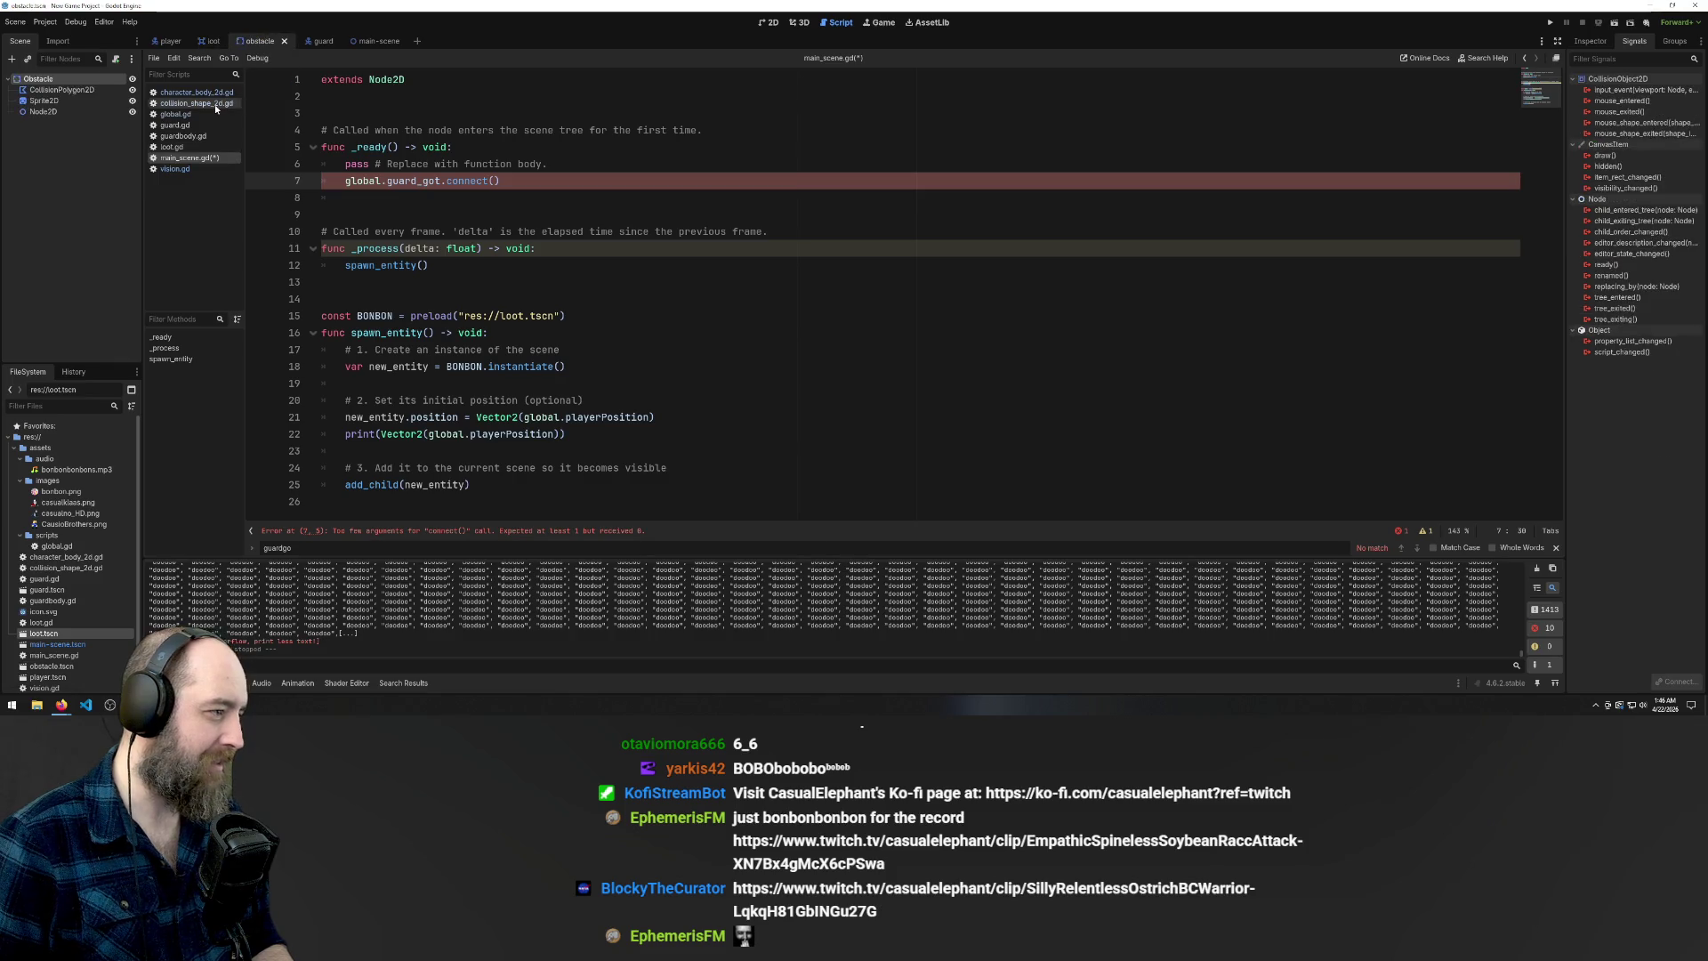
pyautogui.click(196, 91)
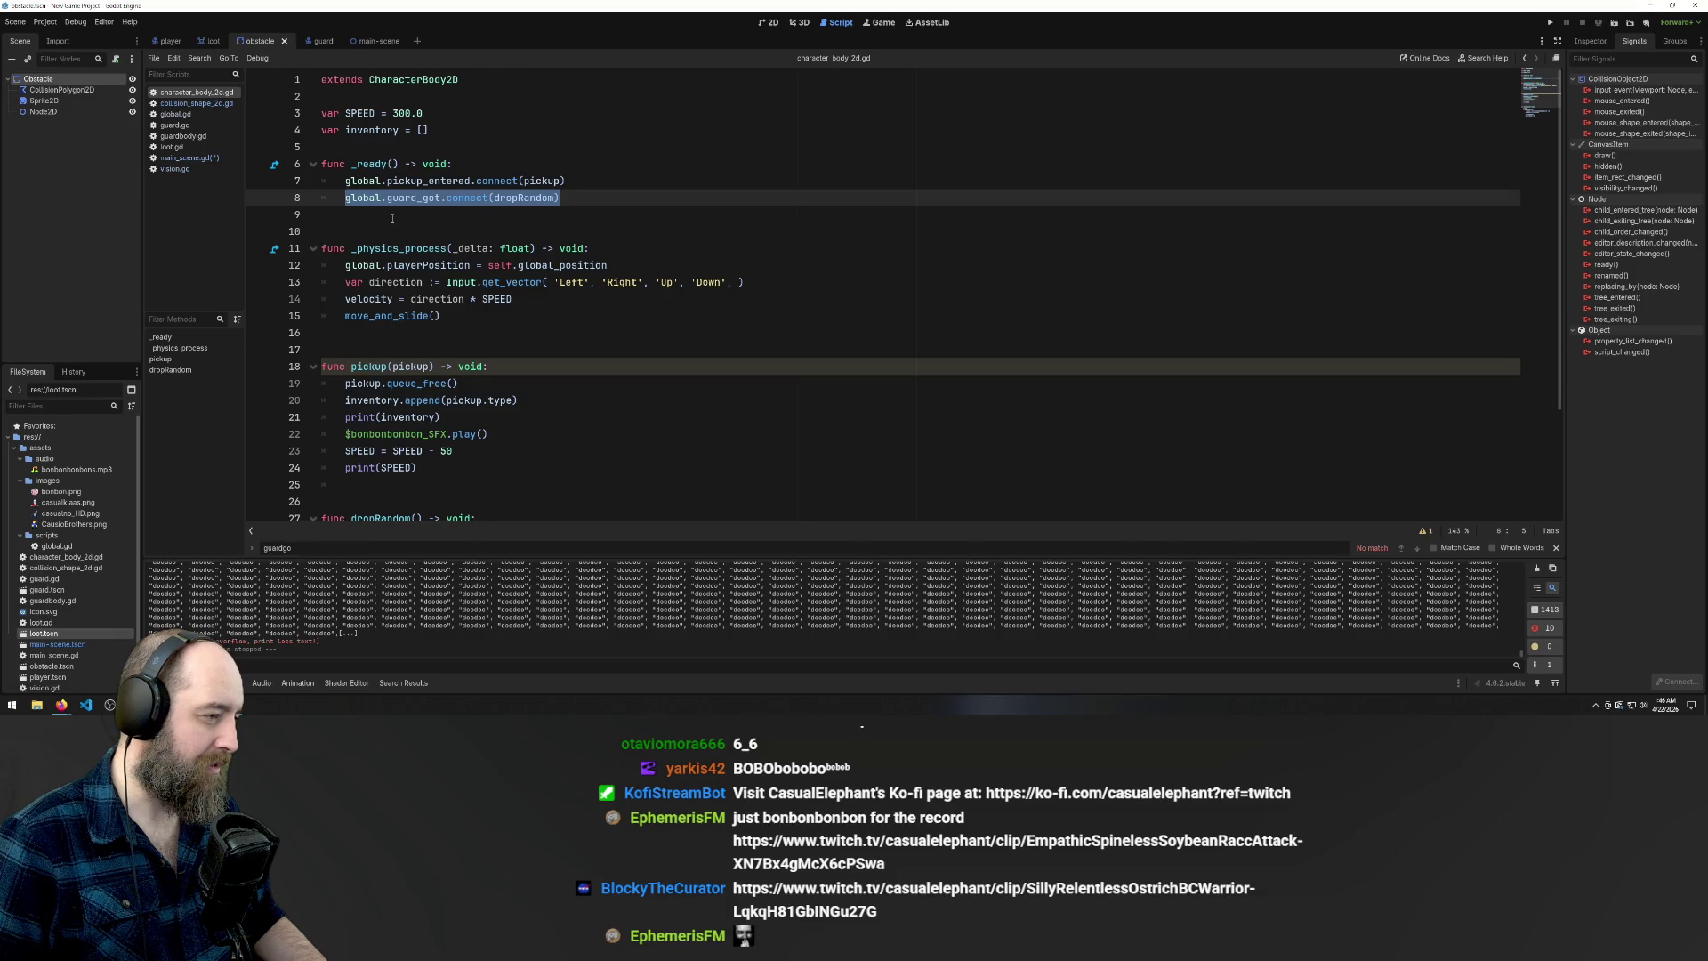
# Inspect the guard_got connect on line 8 and the dropRandom function on line 27
pyautogui.click(425, 197)
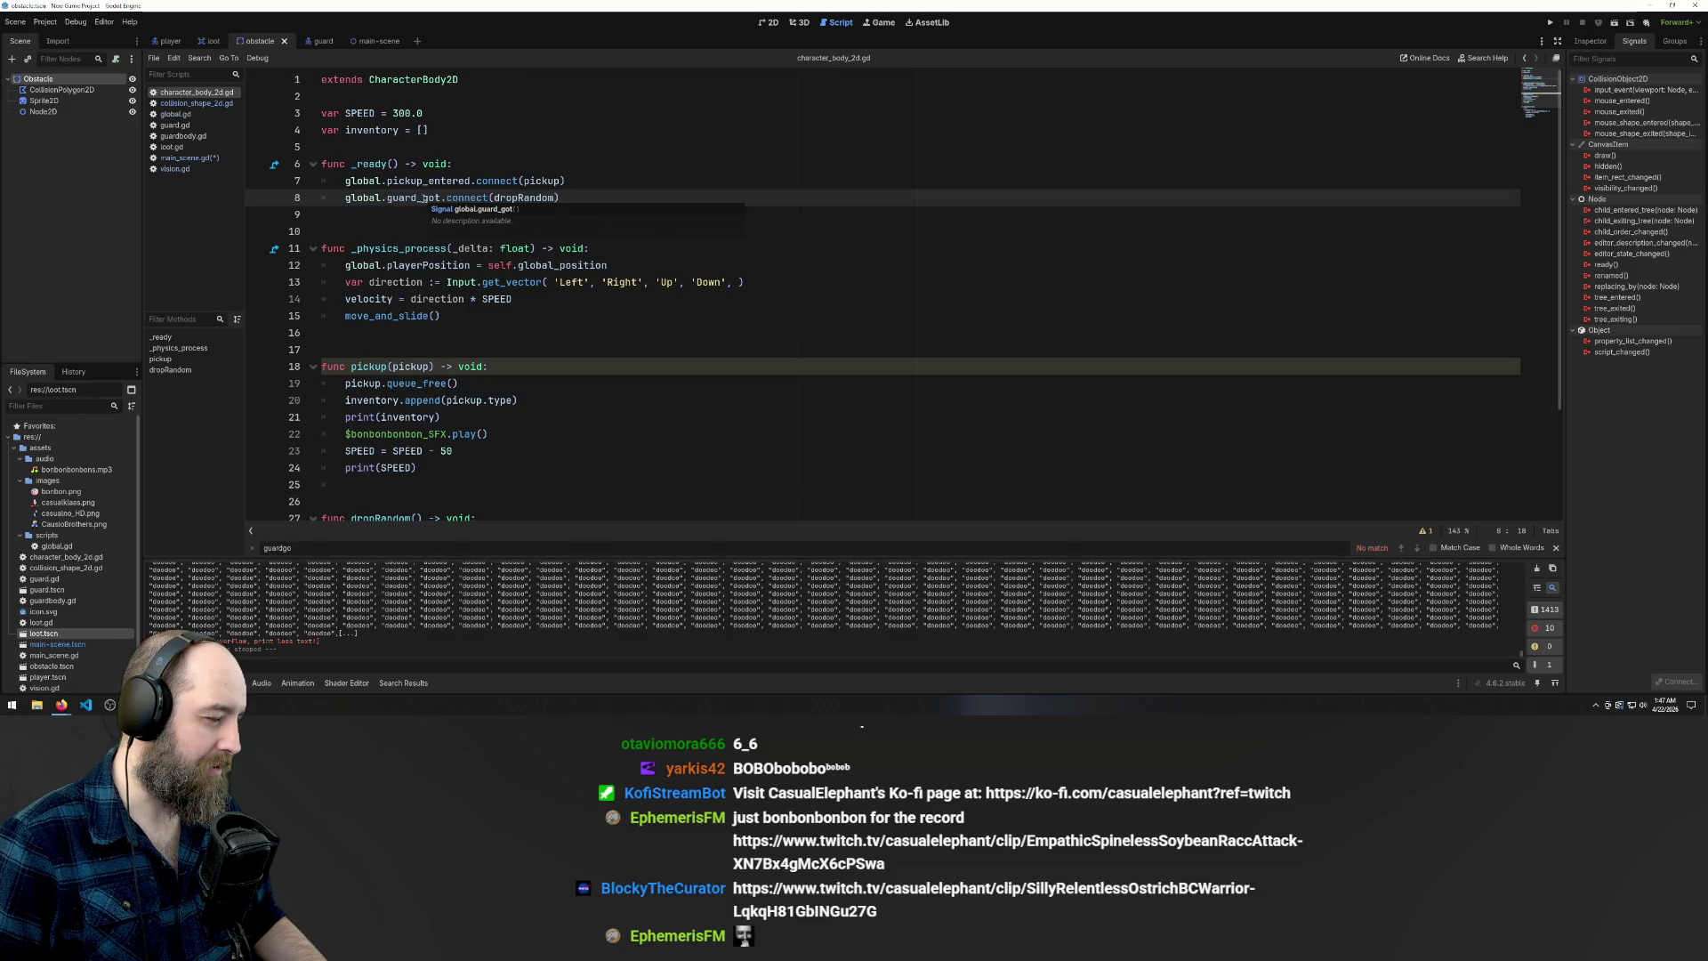
pyautogui.click(445, 130)
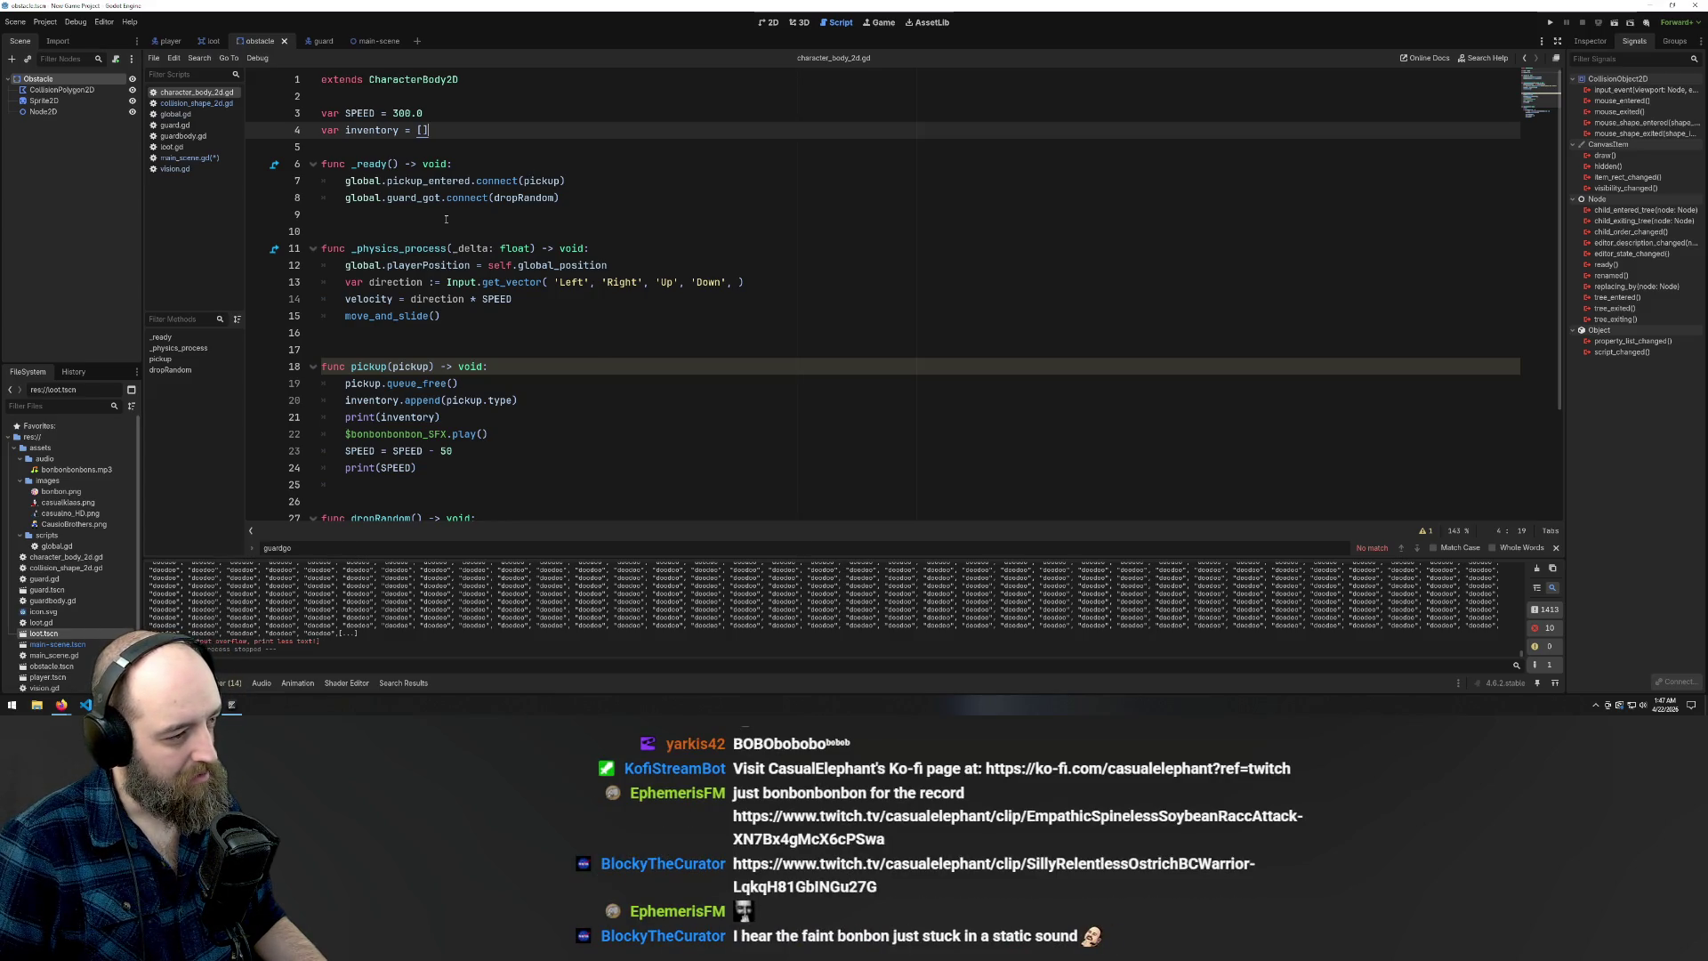
pyautogui.click(520, 198)
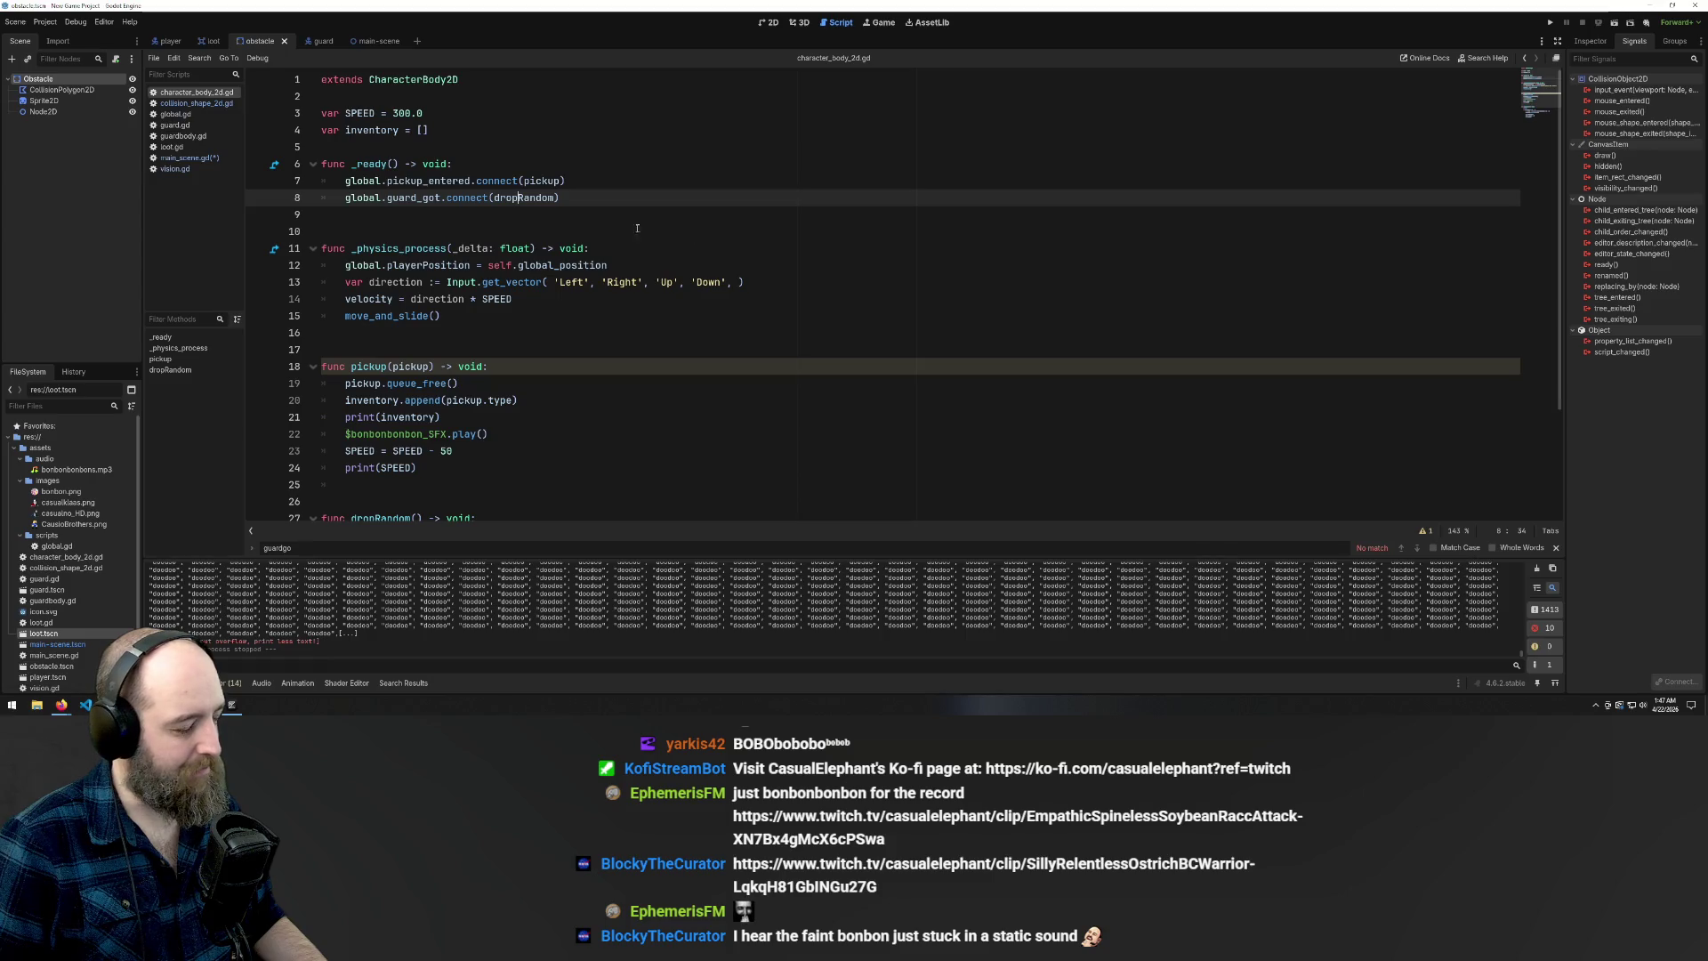
pyautogui.scroll(-3, 484, 308)
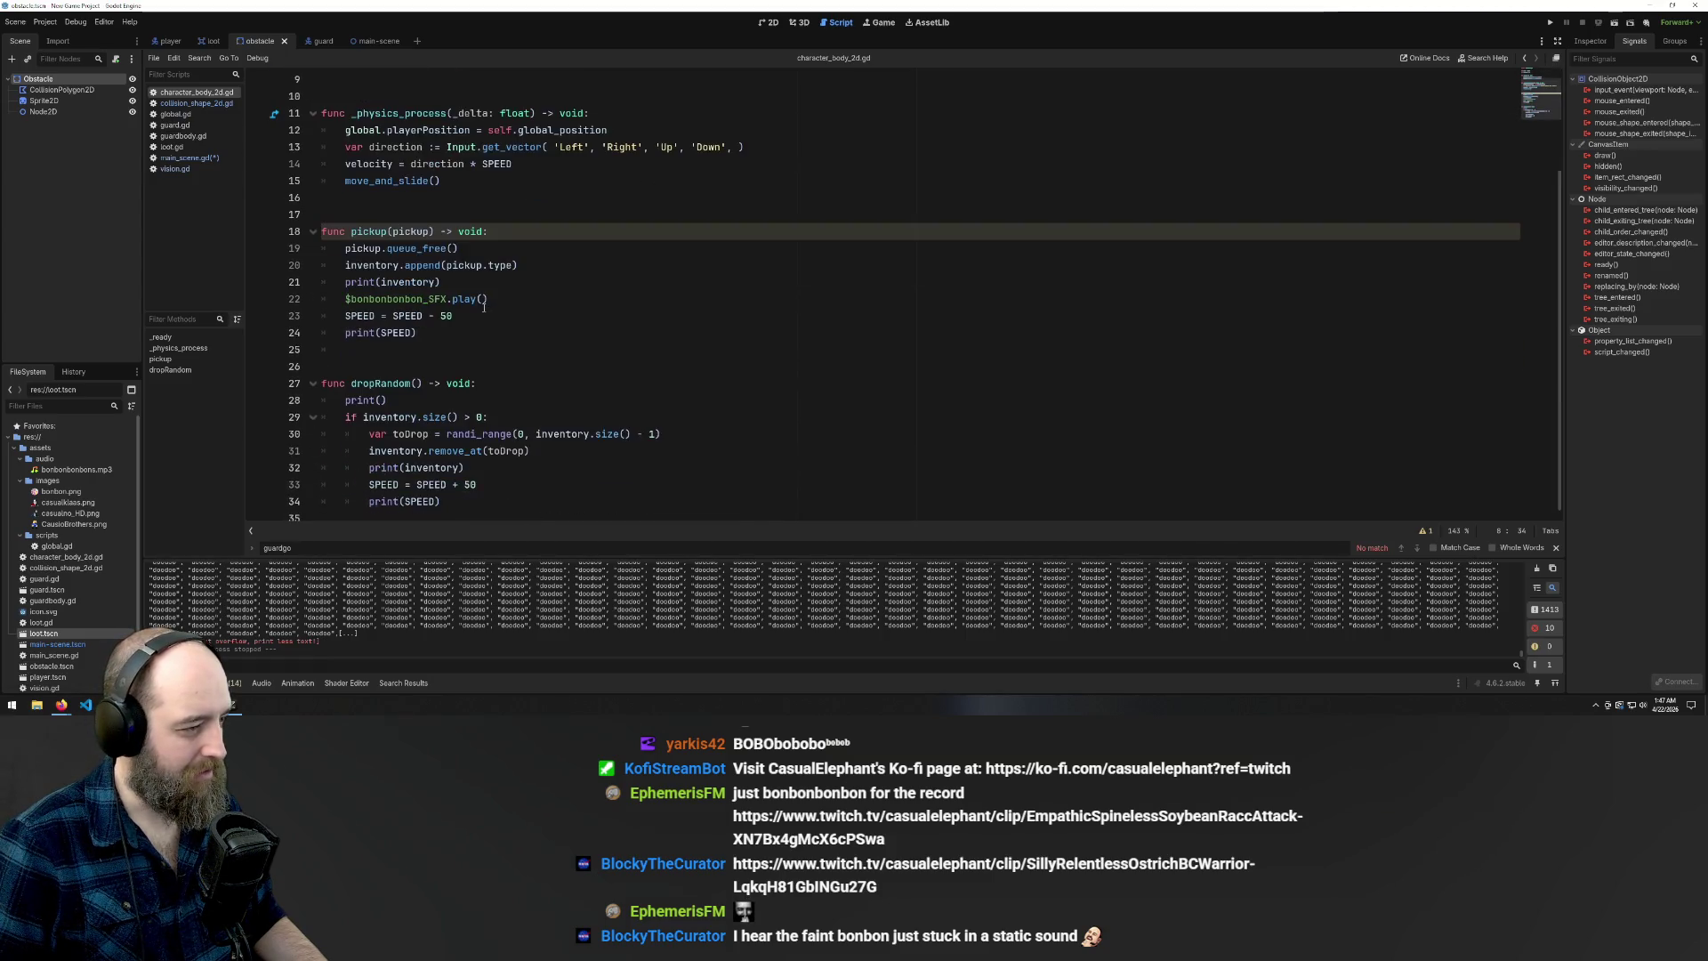
pyautogui.doubleClick(381, 383)
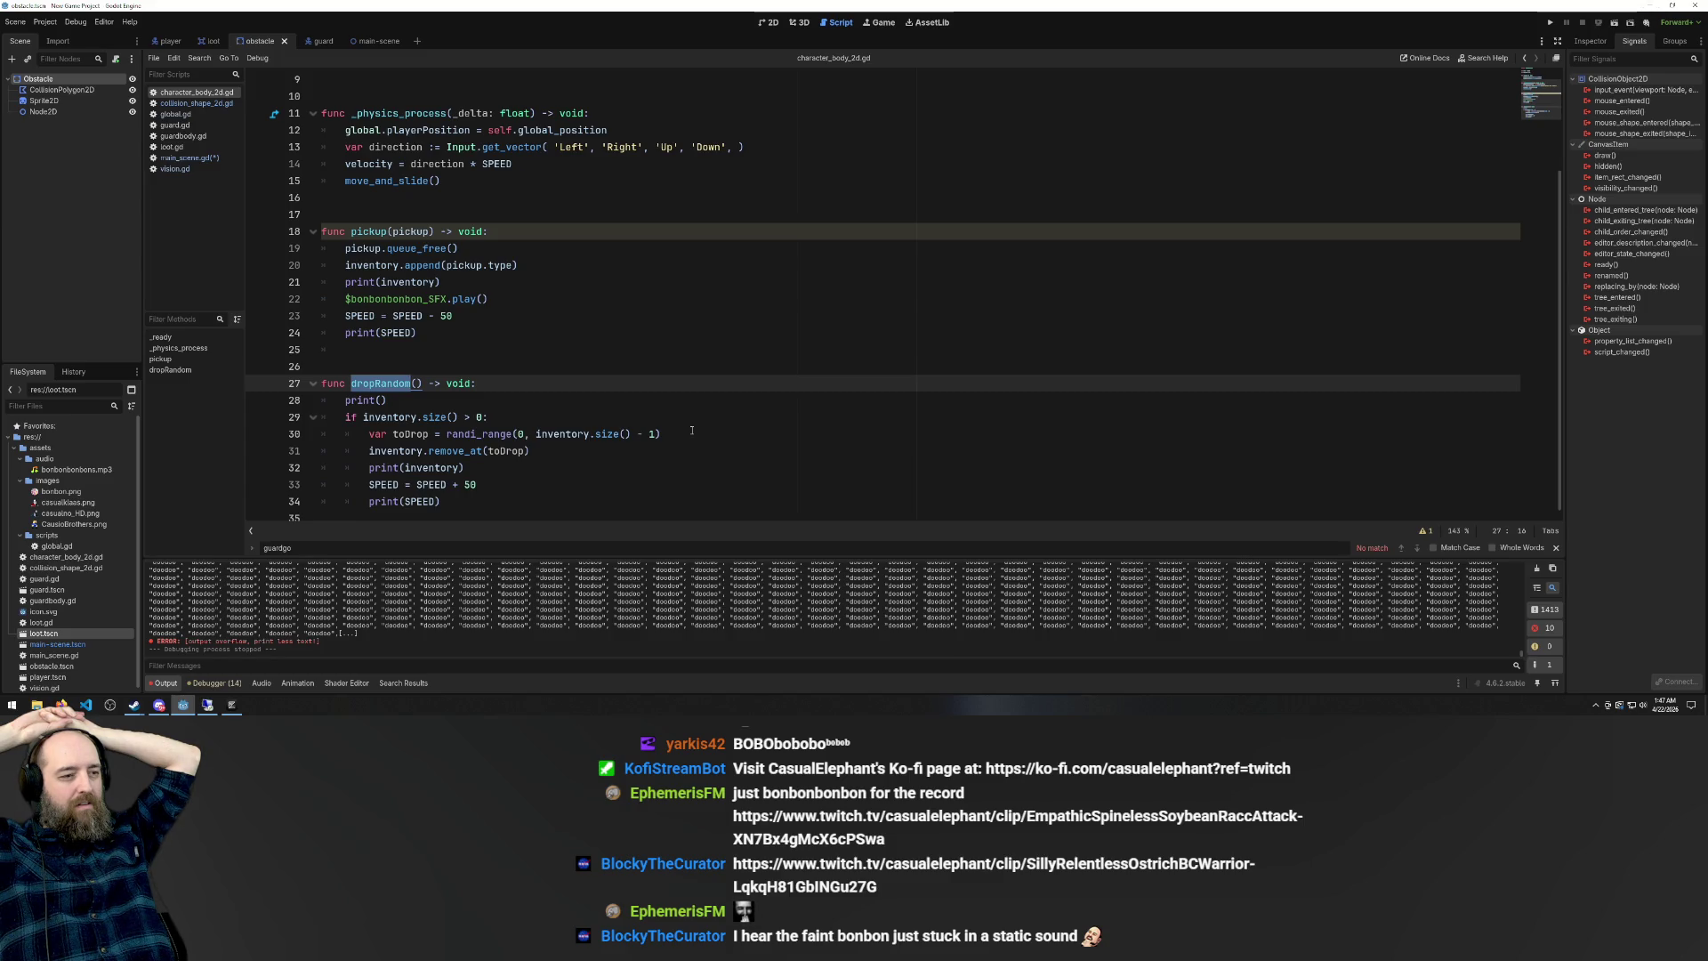
pyautogui.scroll(1, 802, 468)
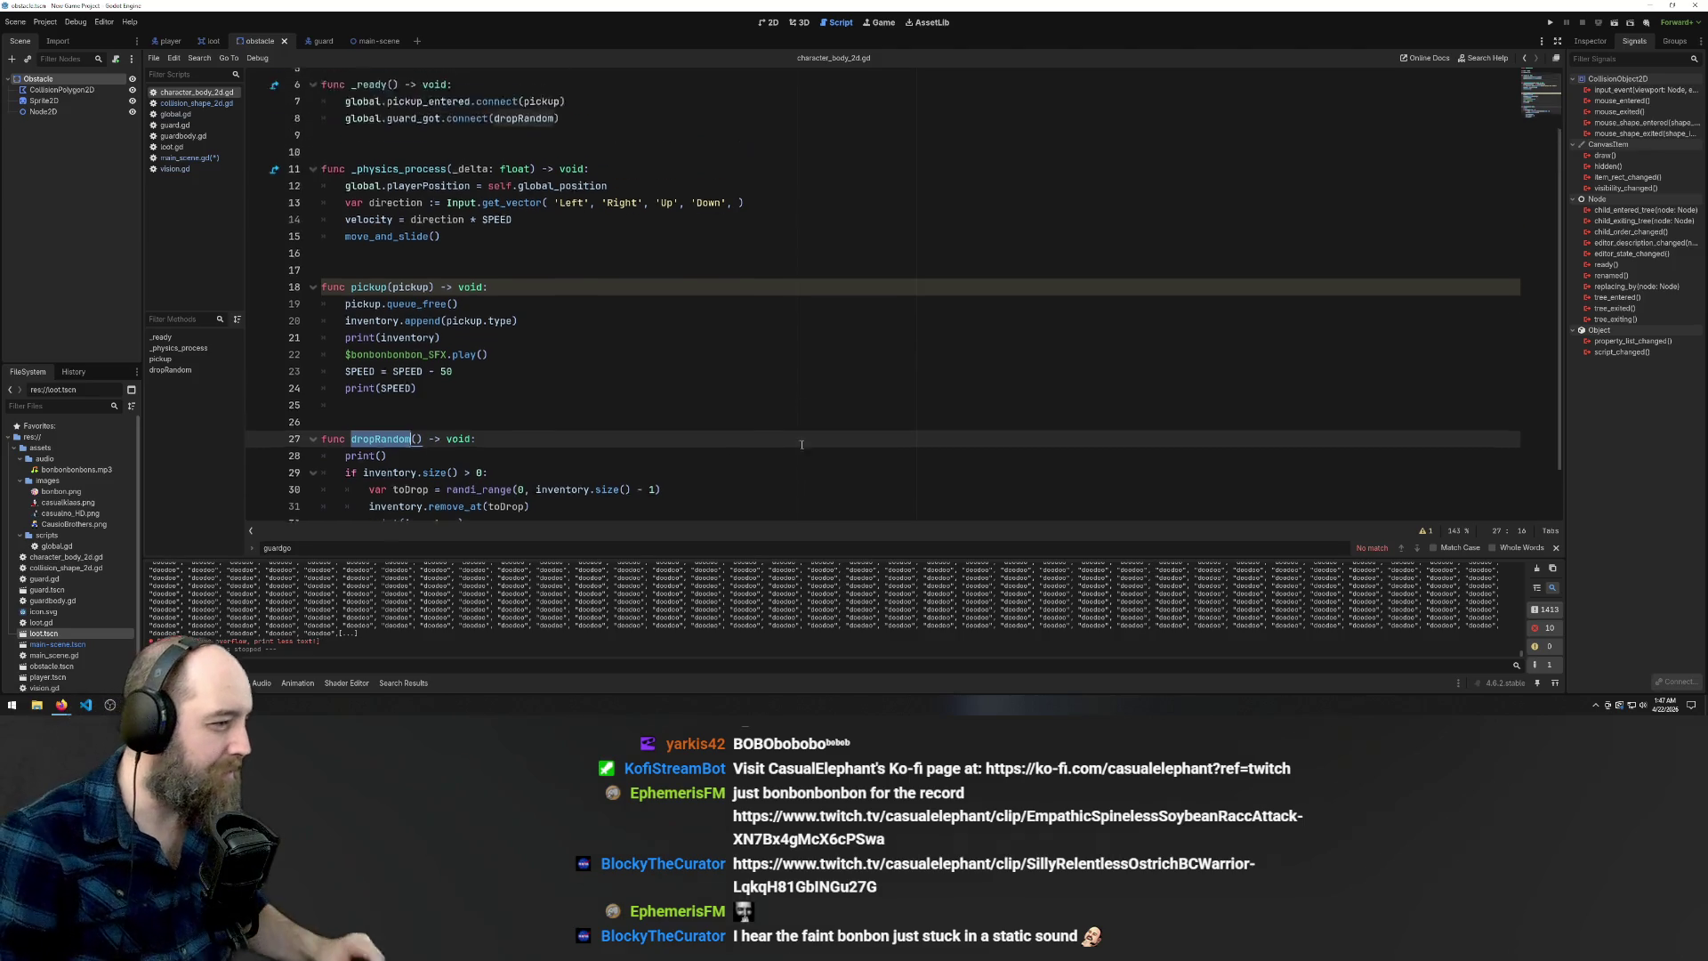
pyautogui.scroll(2, 802, 468)
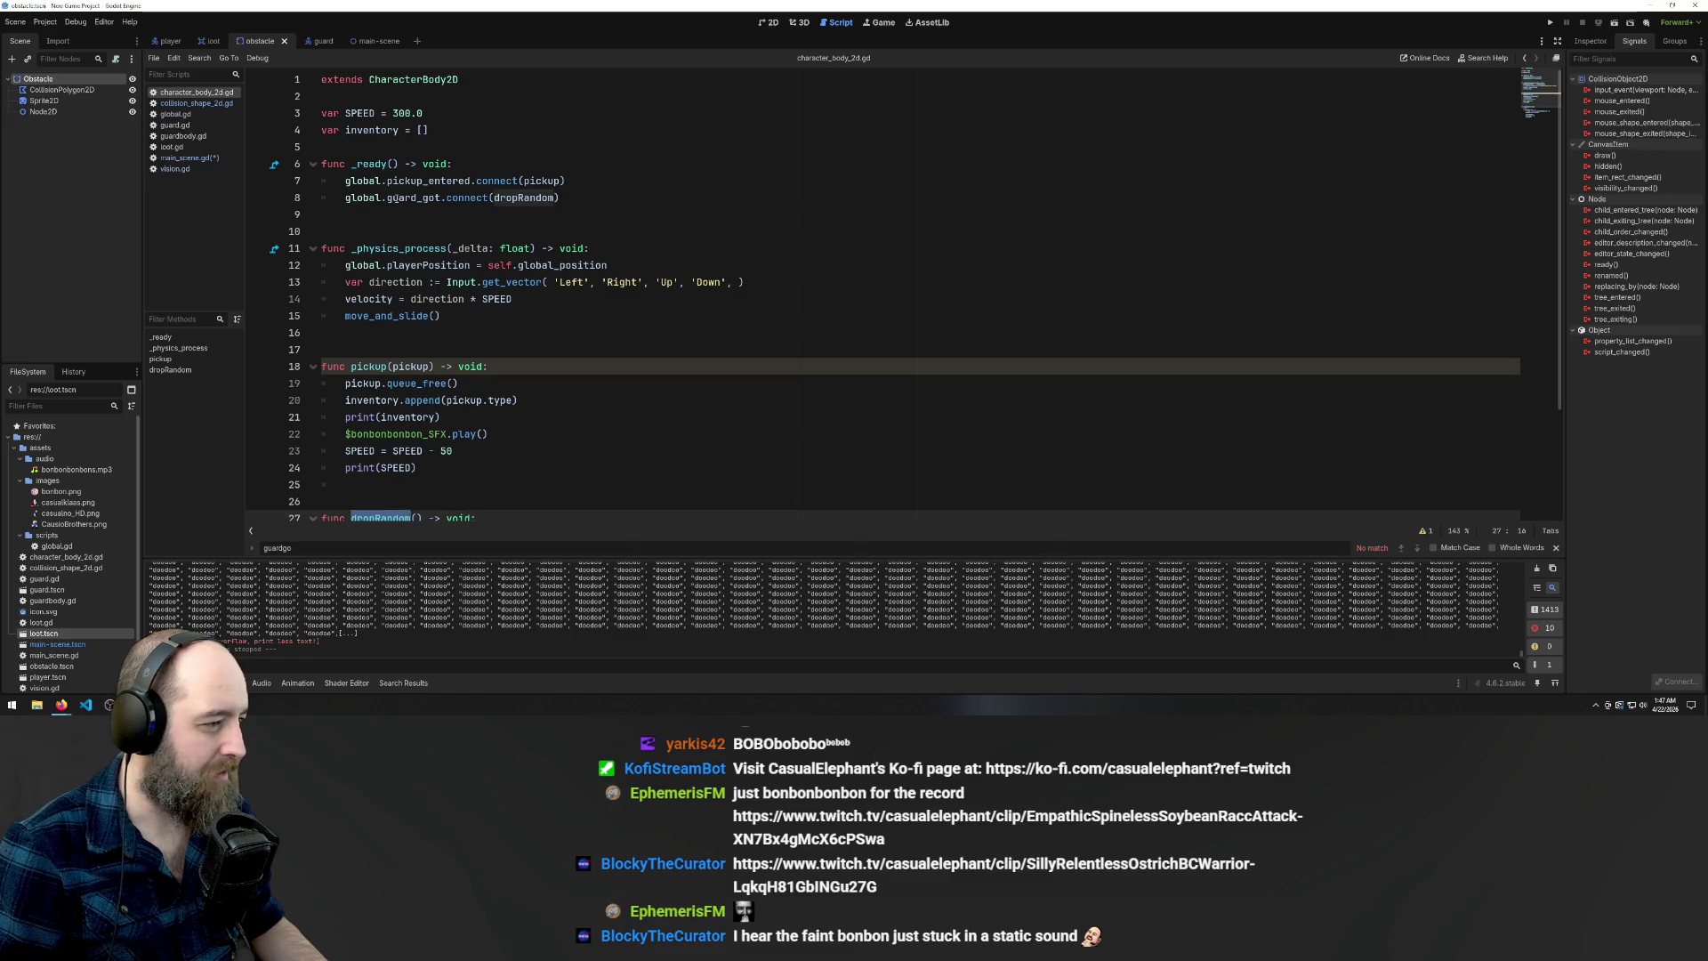
pyautogui.doubleClick(396, 197)
pyautogui.click(692, 234)
# Search all files for guard_got and view its matches in global.gd, guard.gd and character_body_2d.gd
pyautogui.hotkey('ctrl', 'f')
pyautogui.write('guard_got')
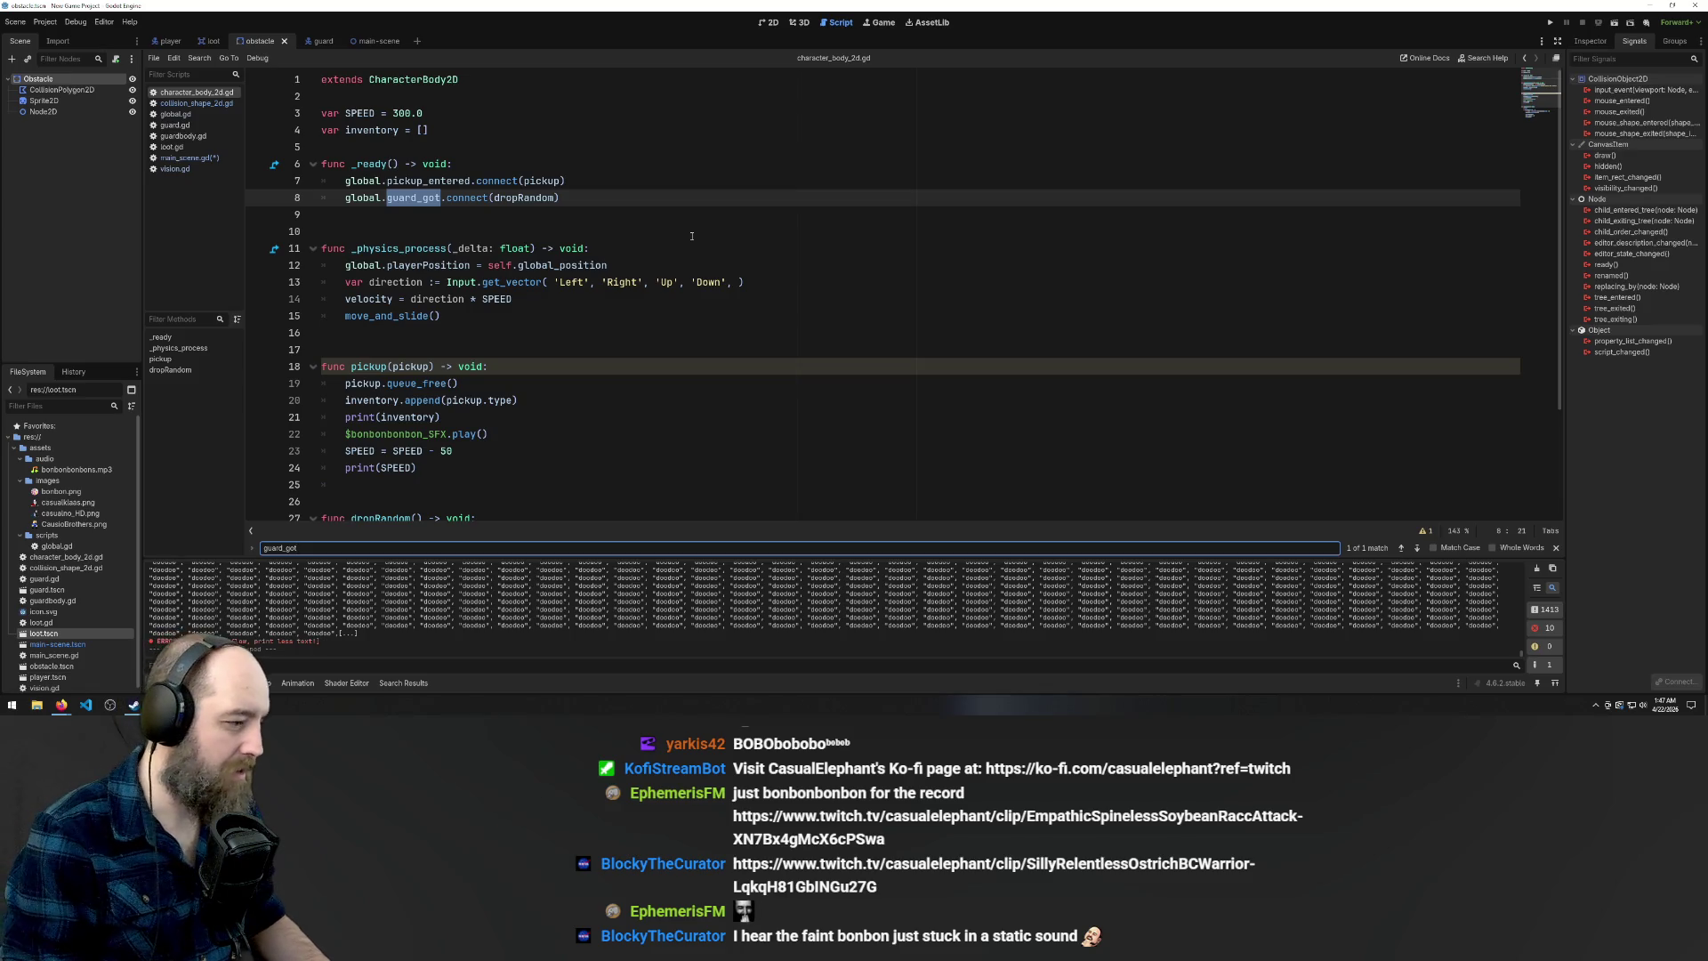
pyautogui.hotkey('ctrl', 'shift', 'f')
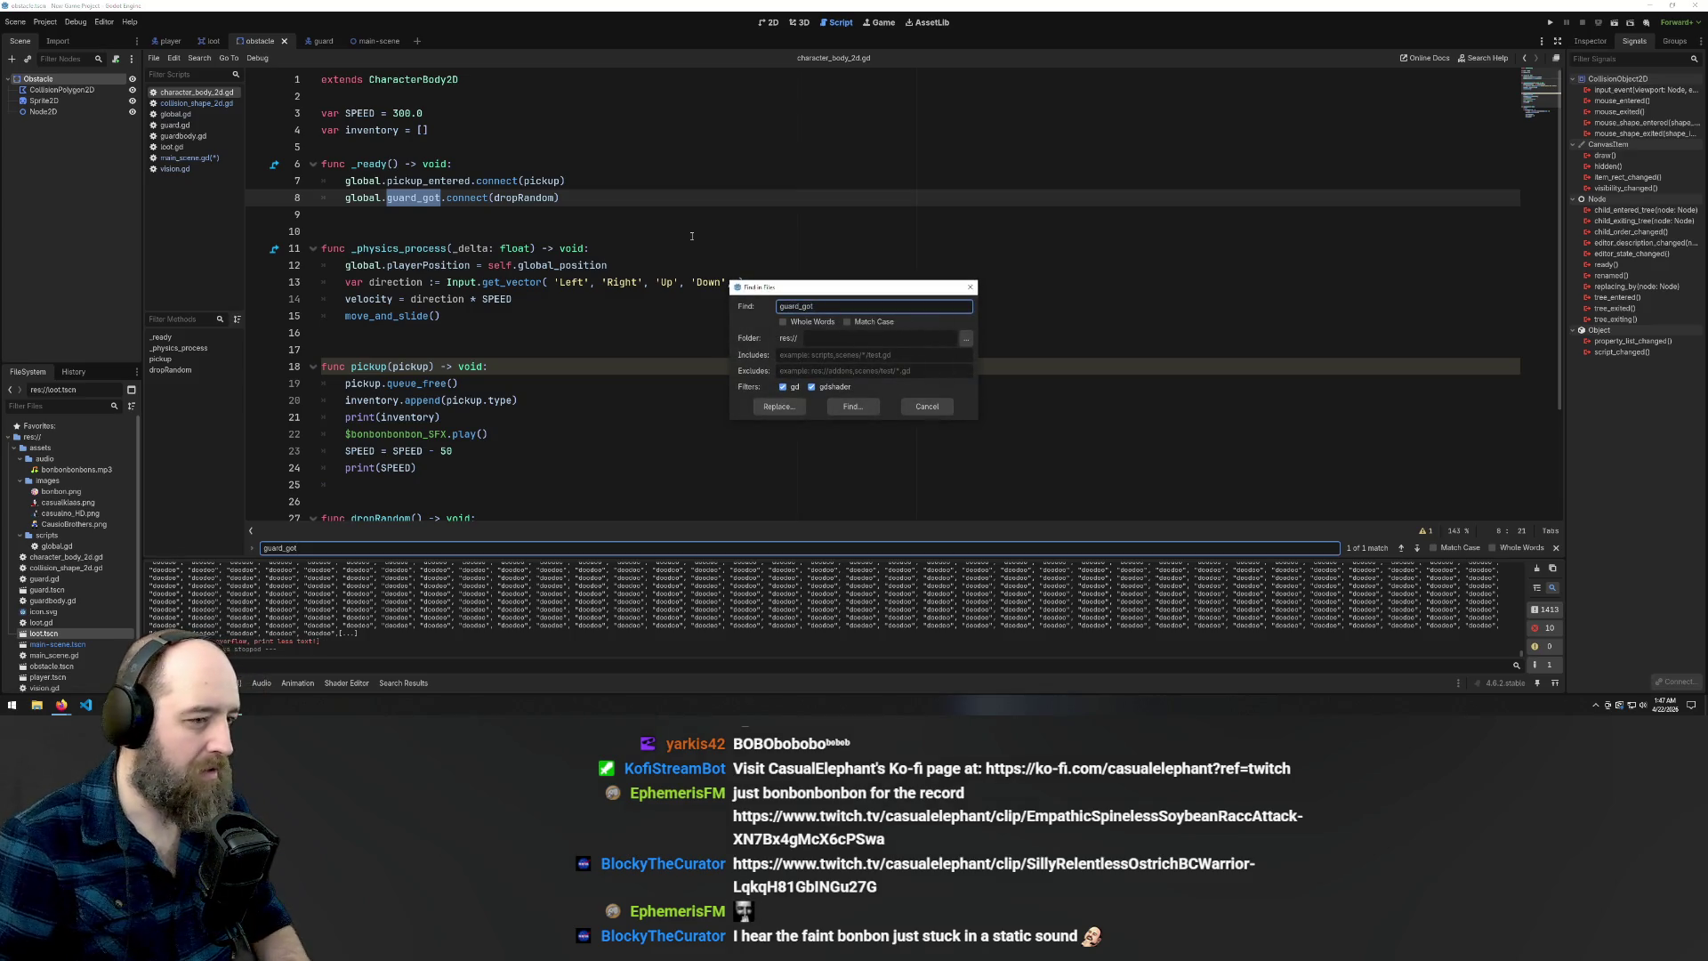
pyautogui.press('Return')
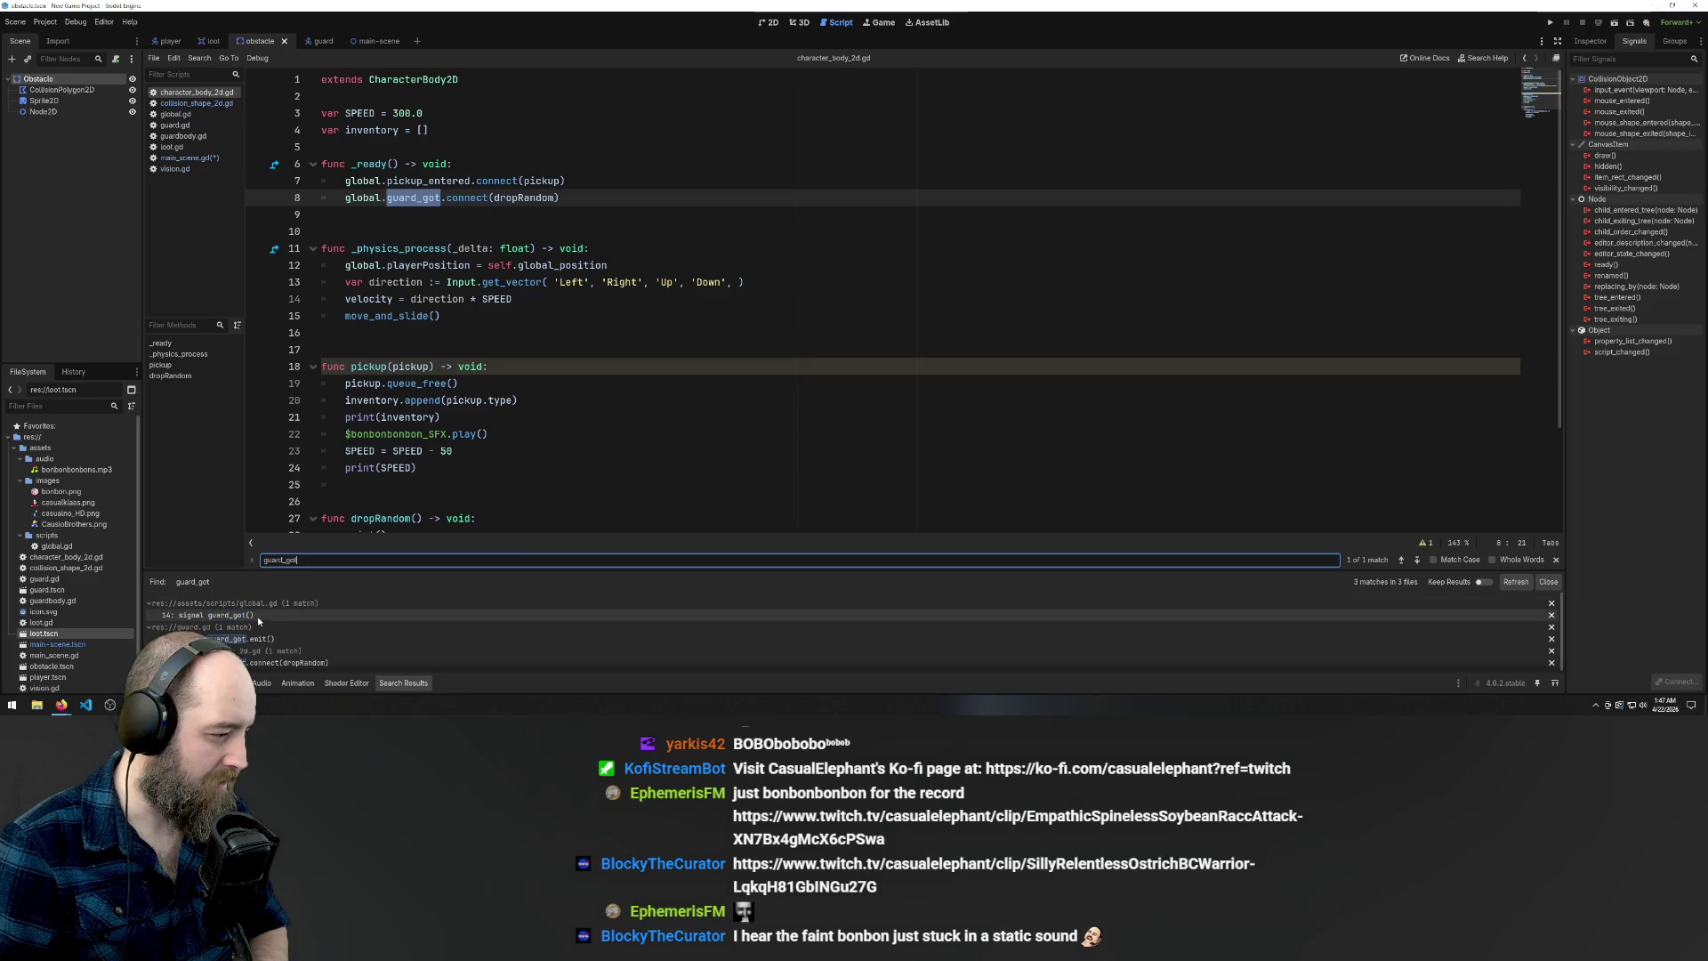
pyautogui.click(256, 616)
pyautogui.click(228, 639)
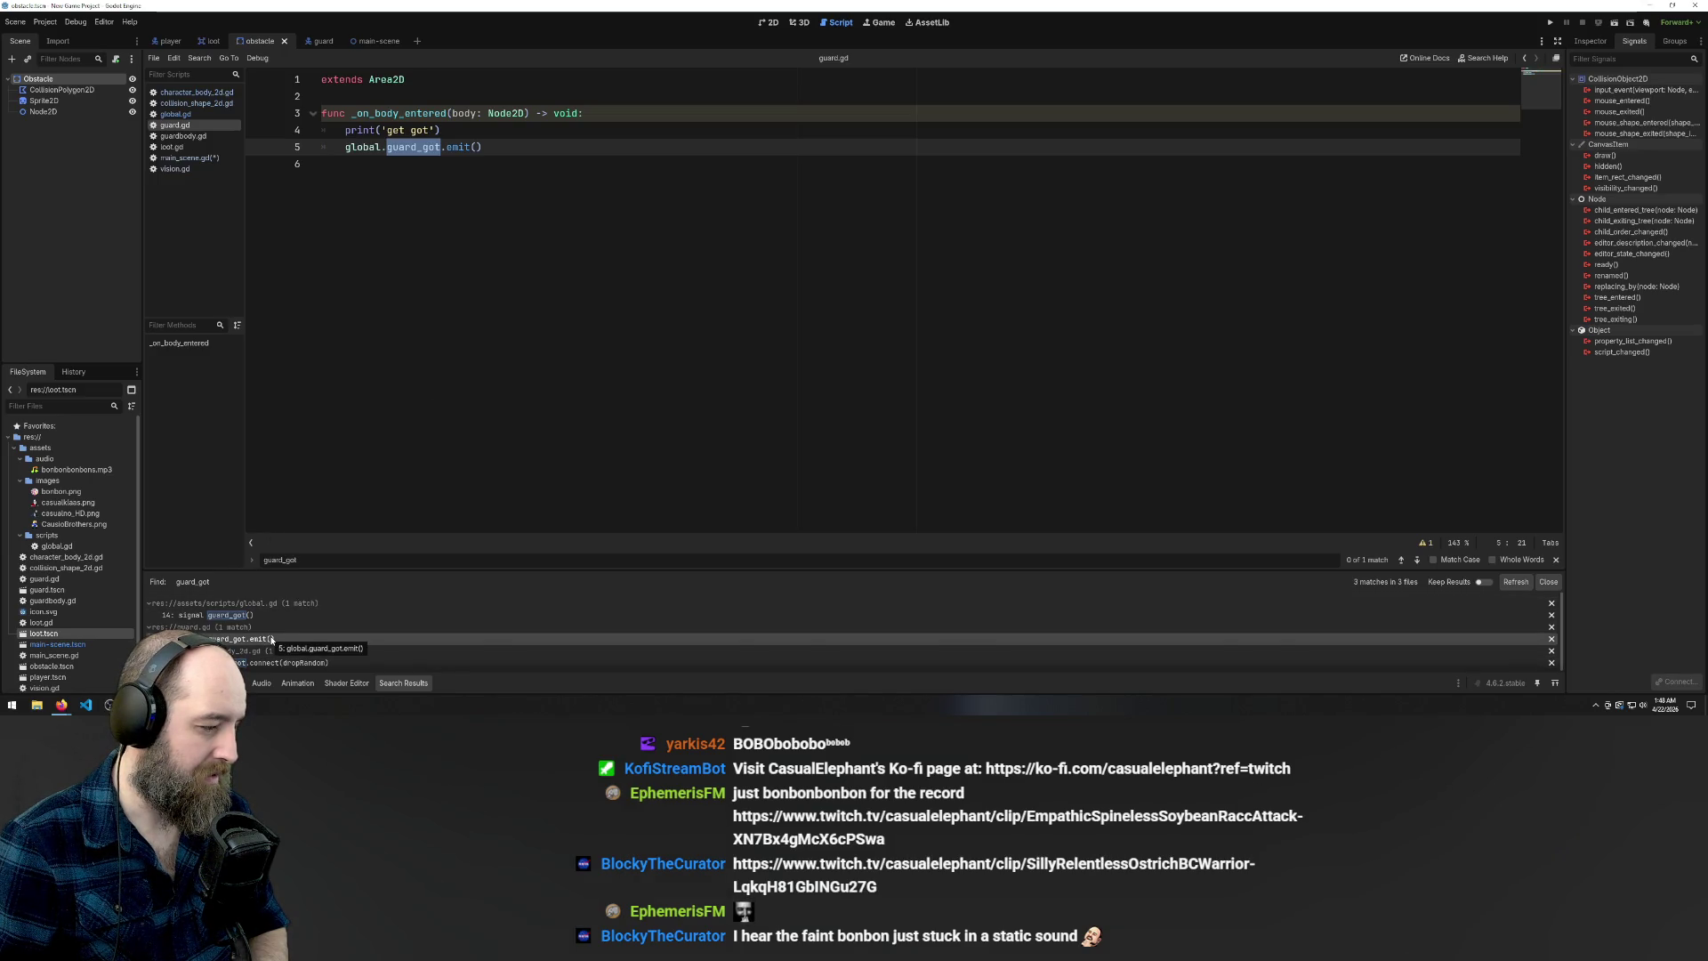
pyautogui.click(255, 664)
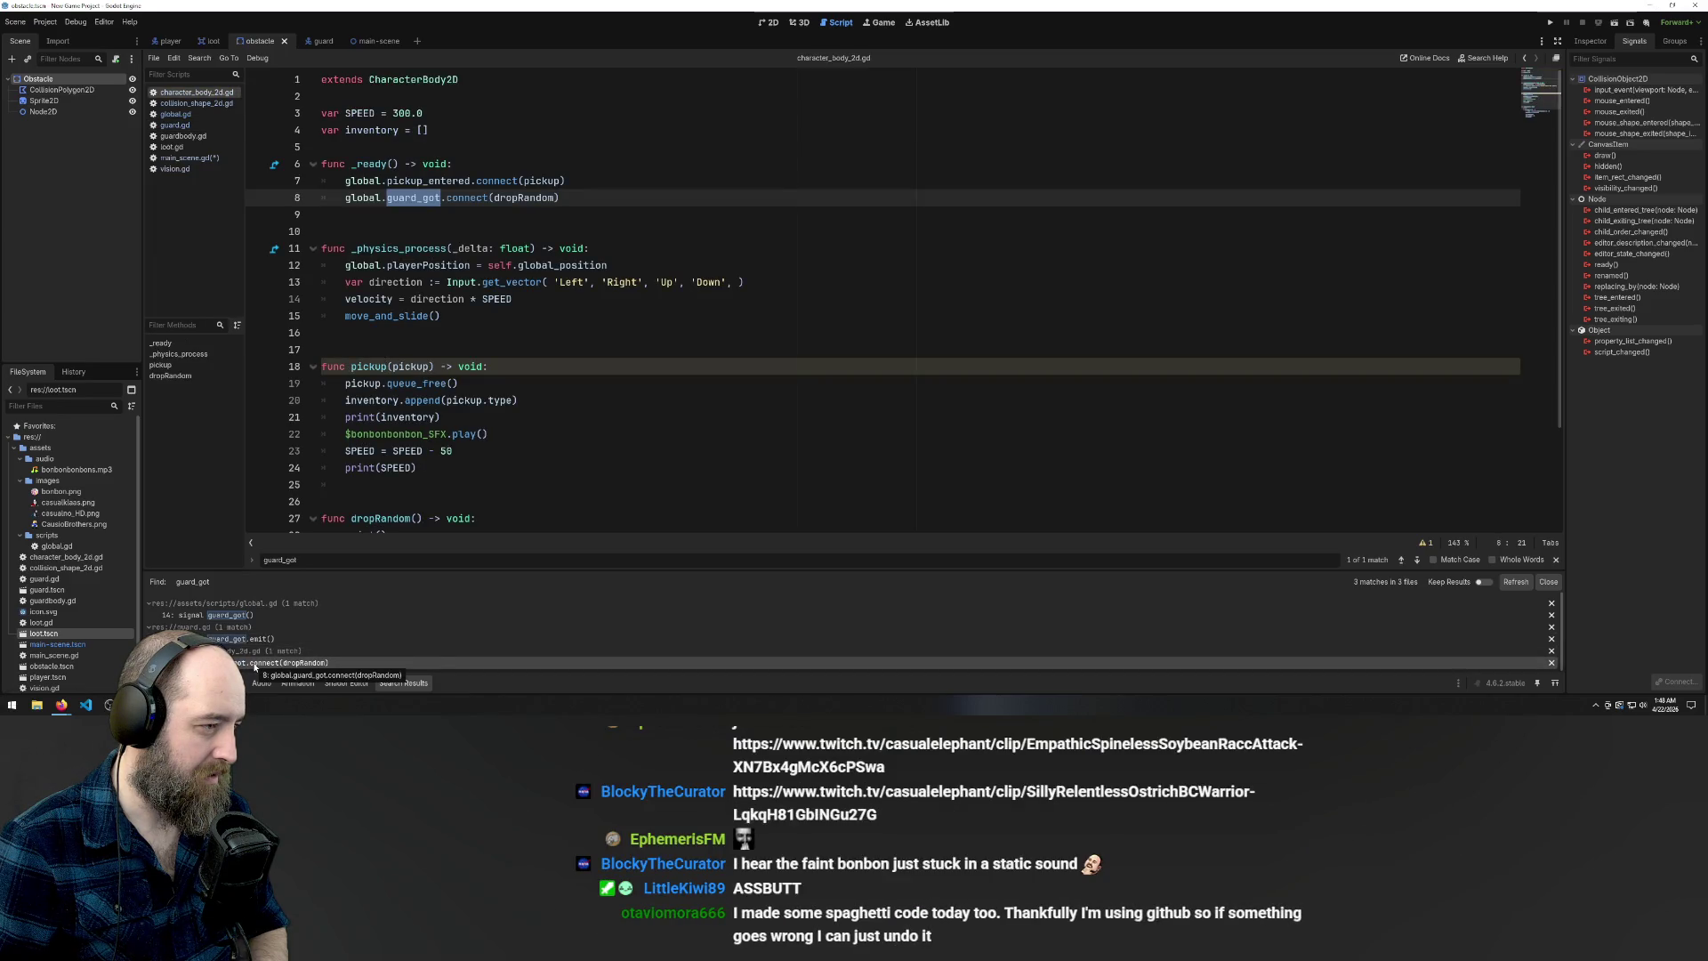
pyautogui.doubleClick(522, 199)
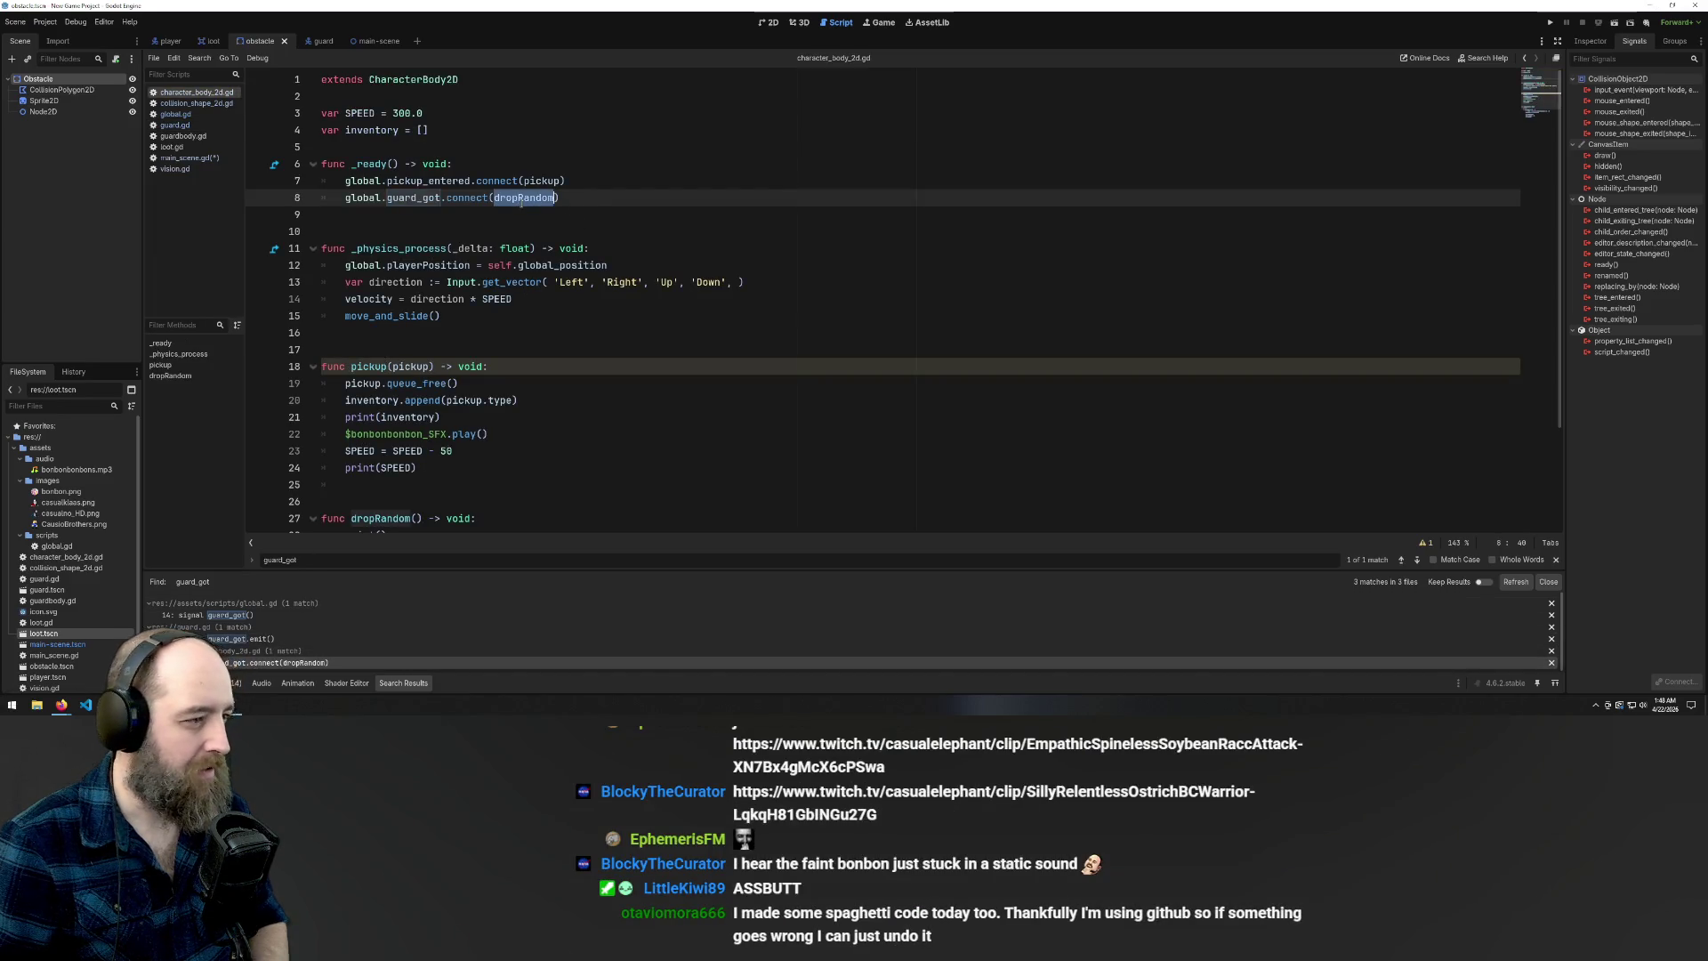
pyautogui.write('=')
pyautogui.press('BackSpace')
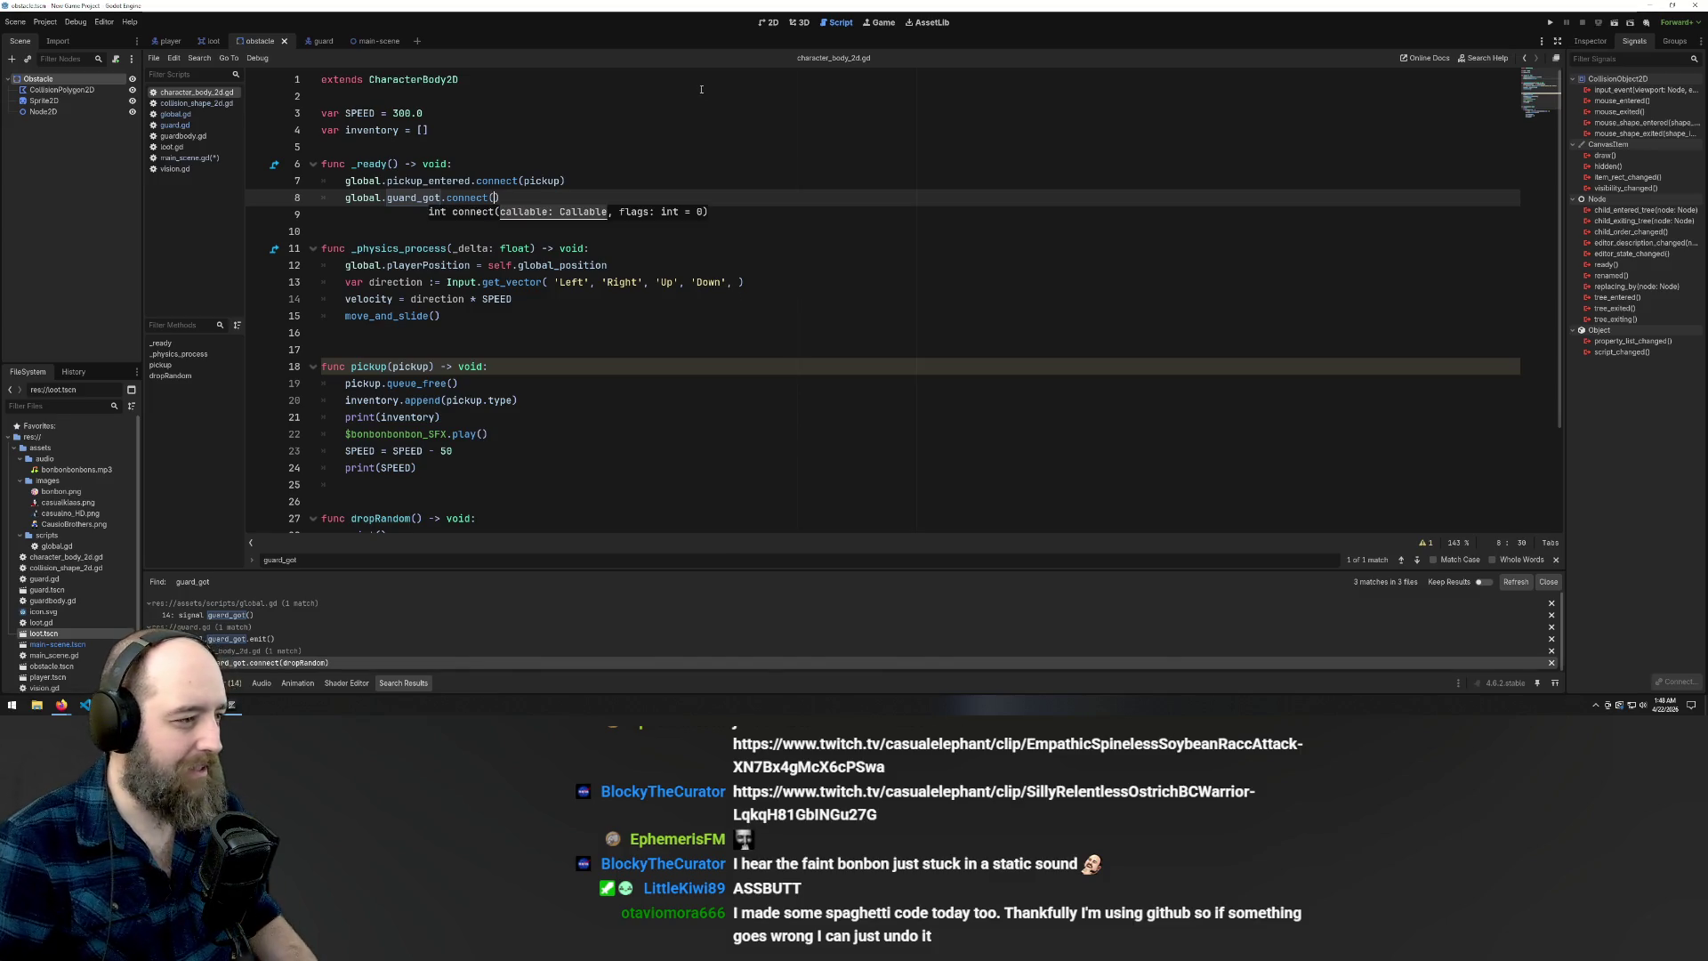
pyautogui.press('Up')
pyautogui.press('Up')
pyautogui.press('Up')
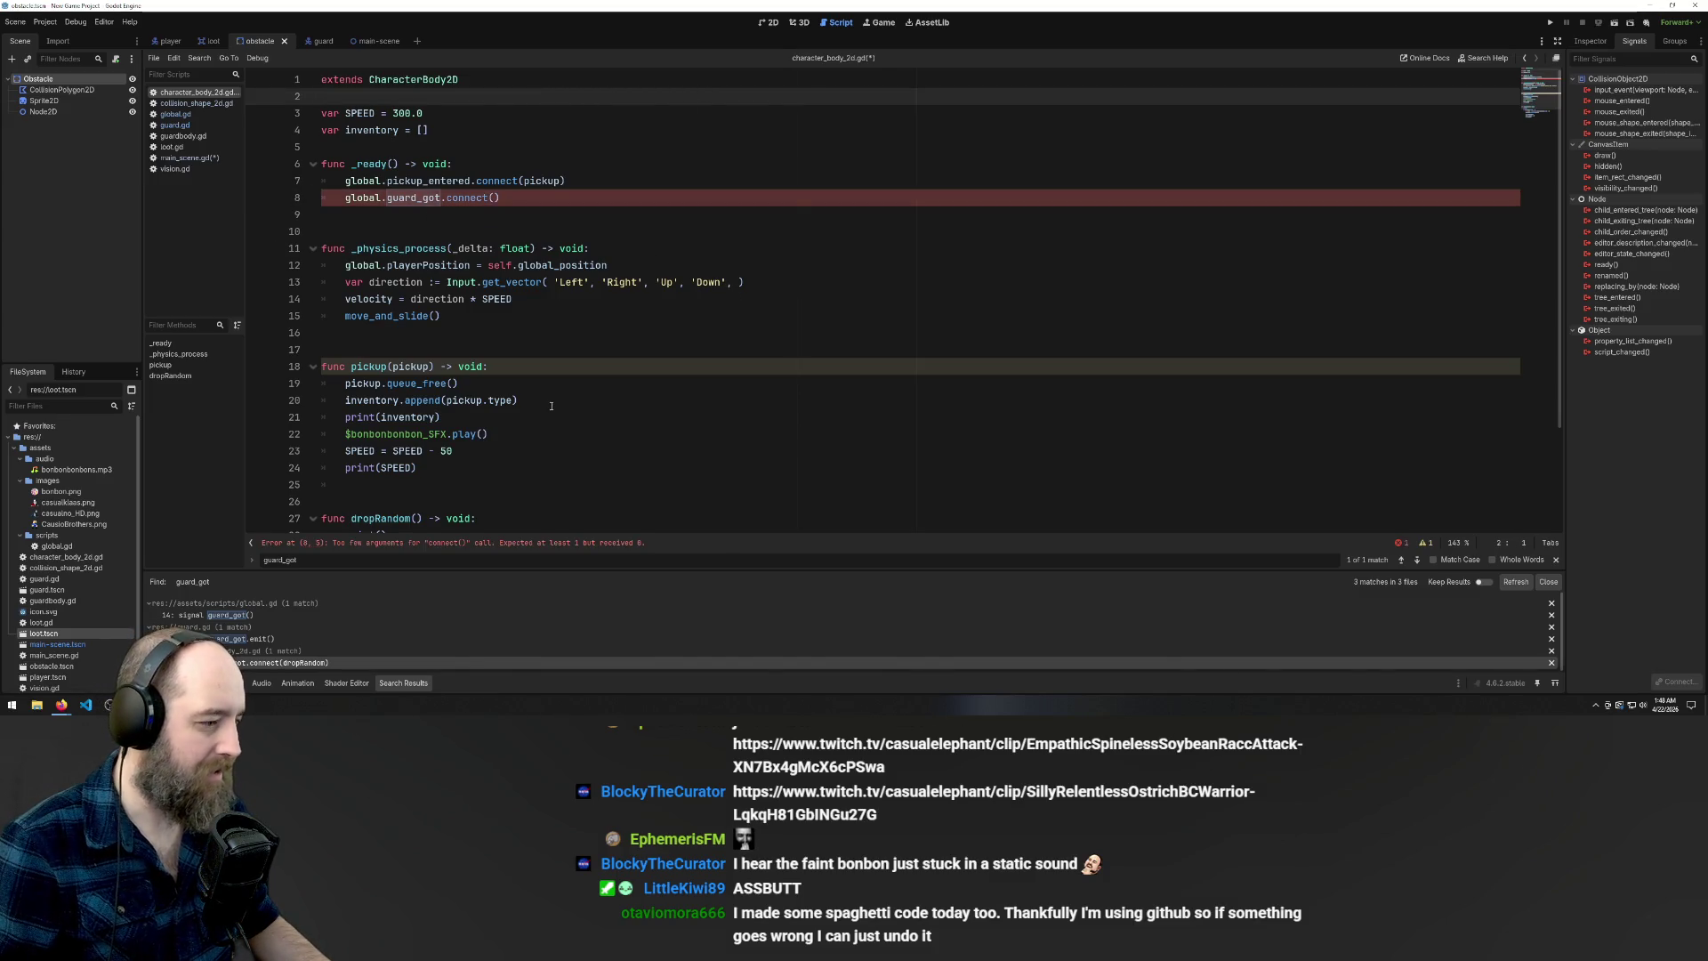
pyautogui.hotkey('ctrl', 'z')
pyautogui.hotkey('ctrl', 'z')
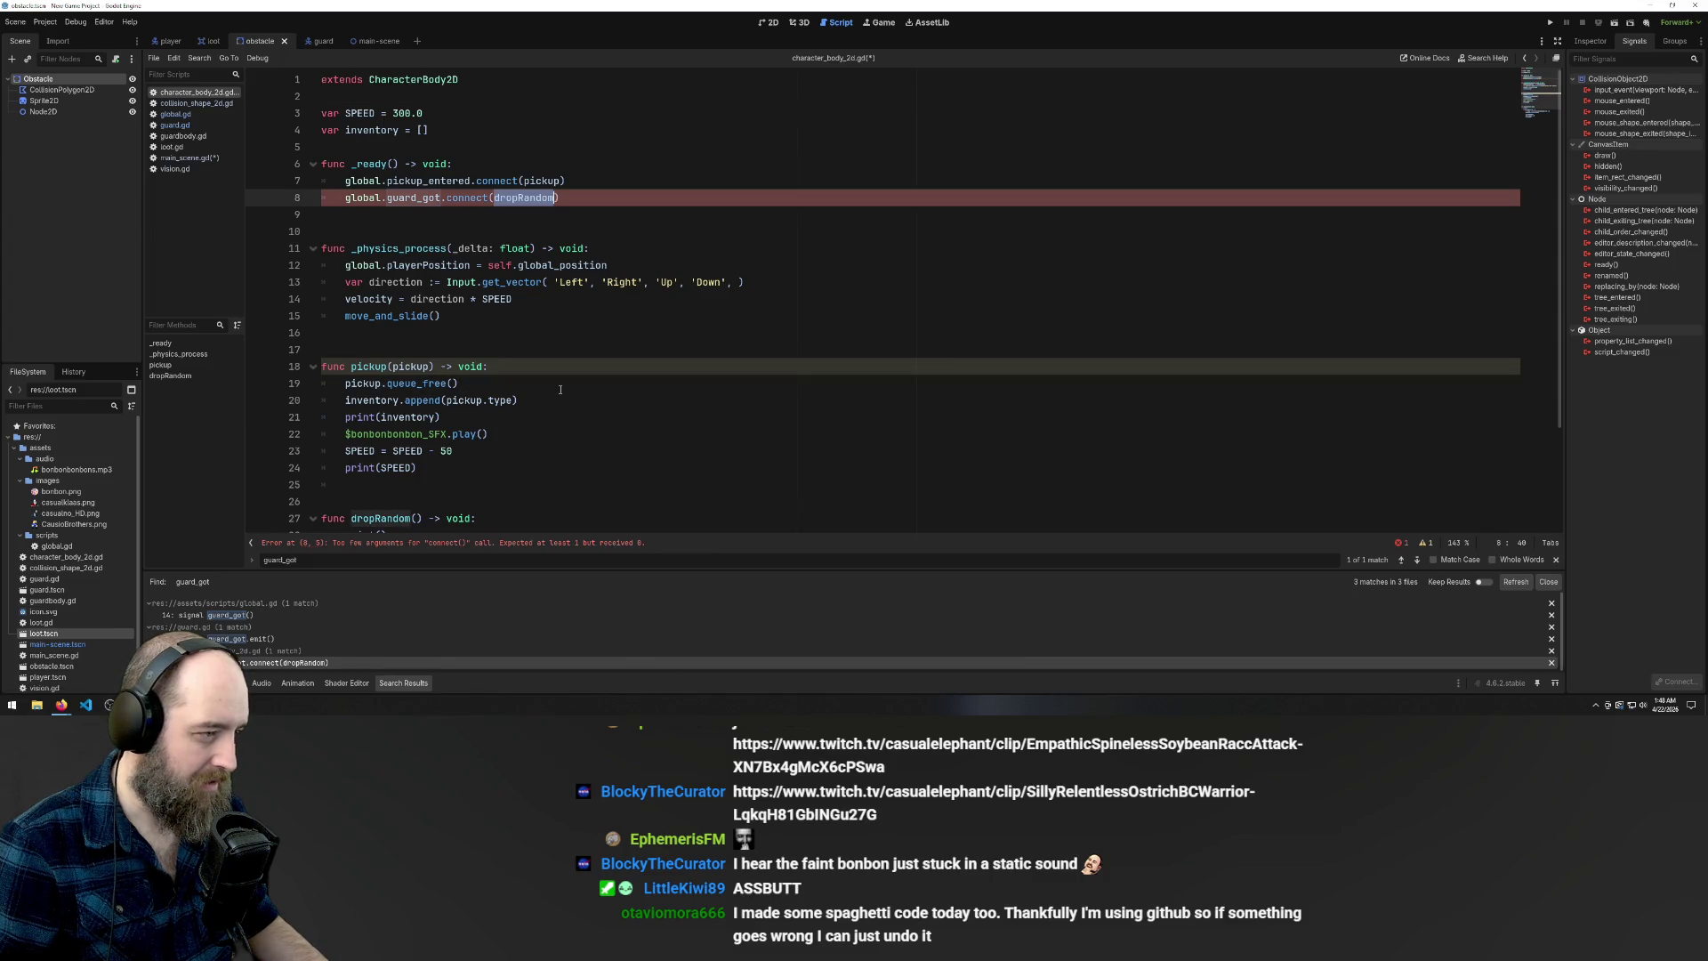
pyautogui.click(678, 214)
pyautogui.click(481, 146)
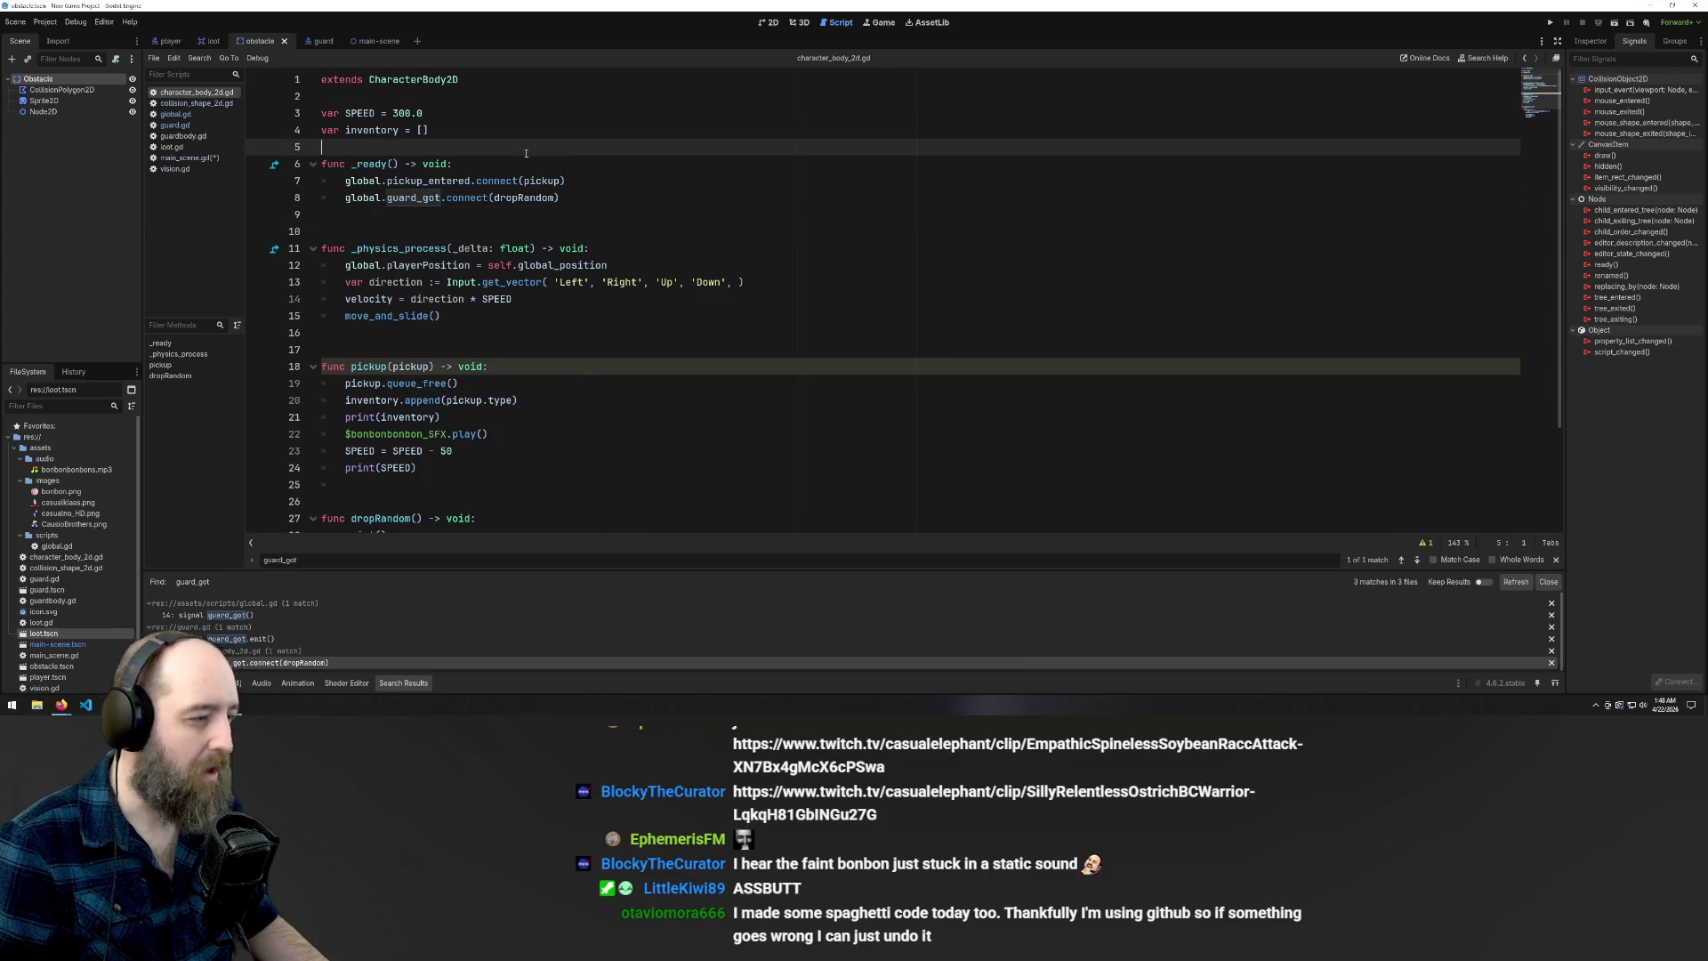
pyautogui.click(525, 198)
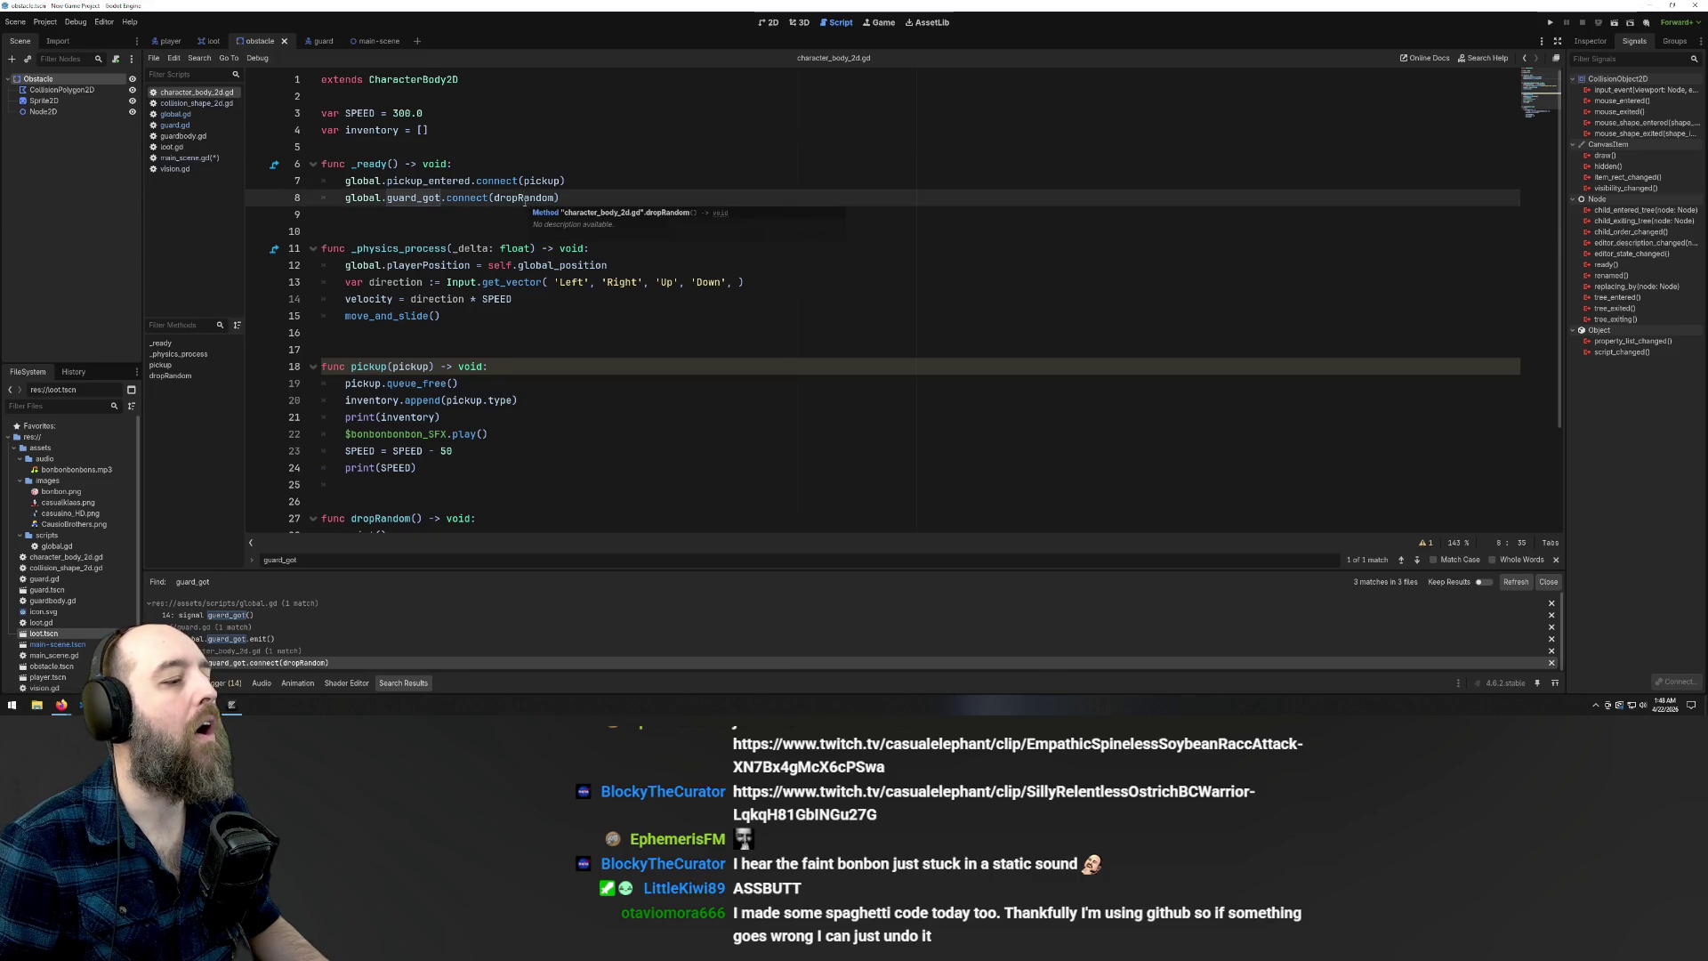
pyautogui.click(532, 249)
pyautogui.press('Up')
pyautogui.press('Up')
pyautogui.press('Up')
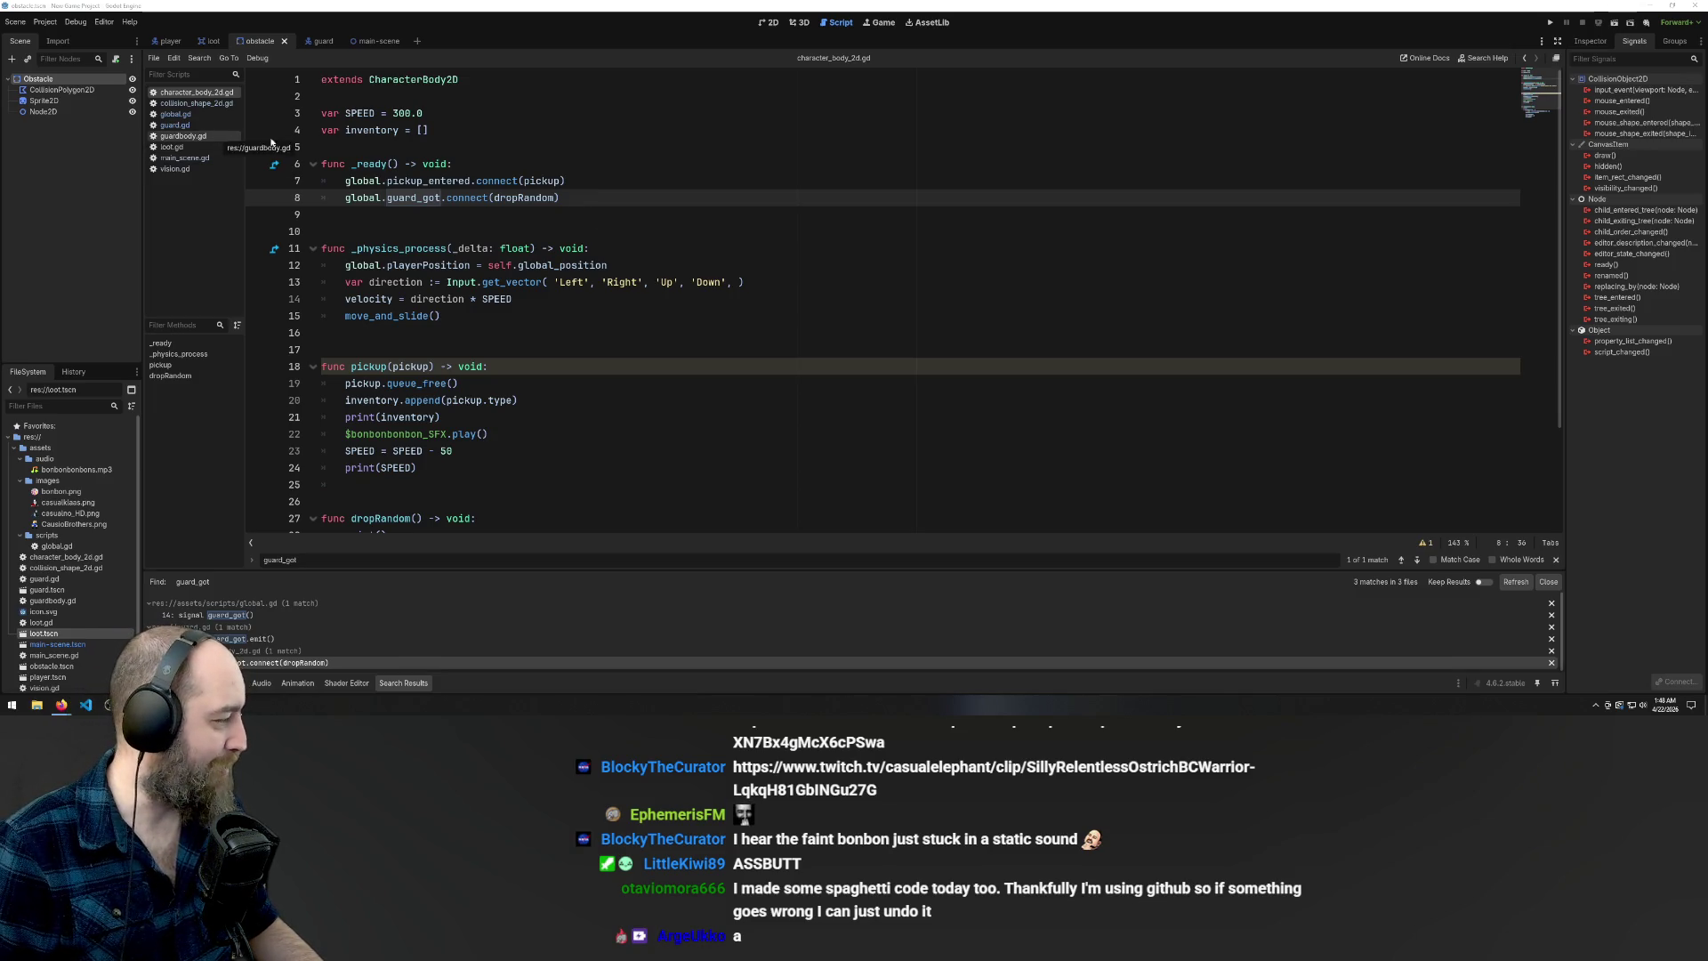
# Look at the guard and main scene tabs, scrolling the script, then return to the guard scene
pyautogui.scroll(-3, 403, 331)
pyautogui.scroll(3, 307, 85)
pyautogui.click(309, 40)
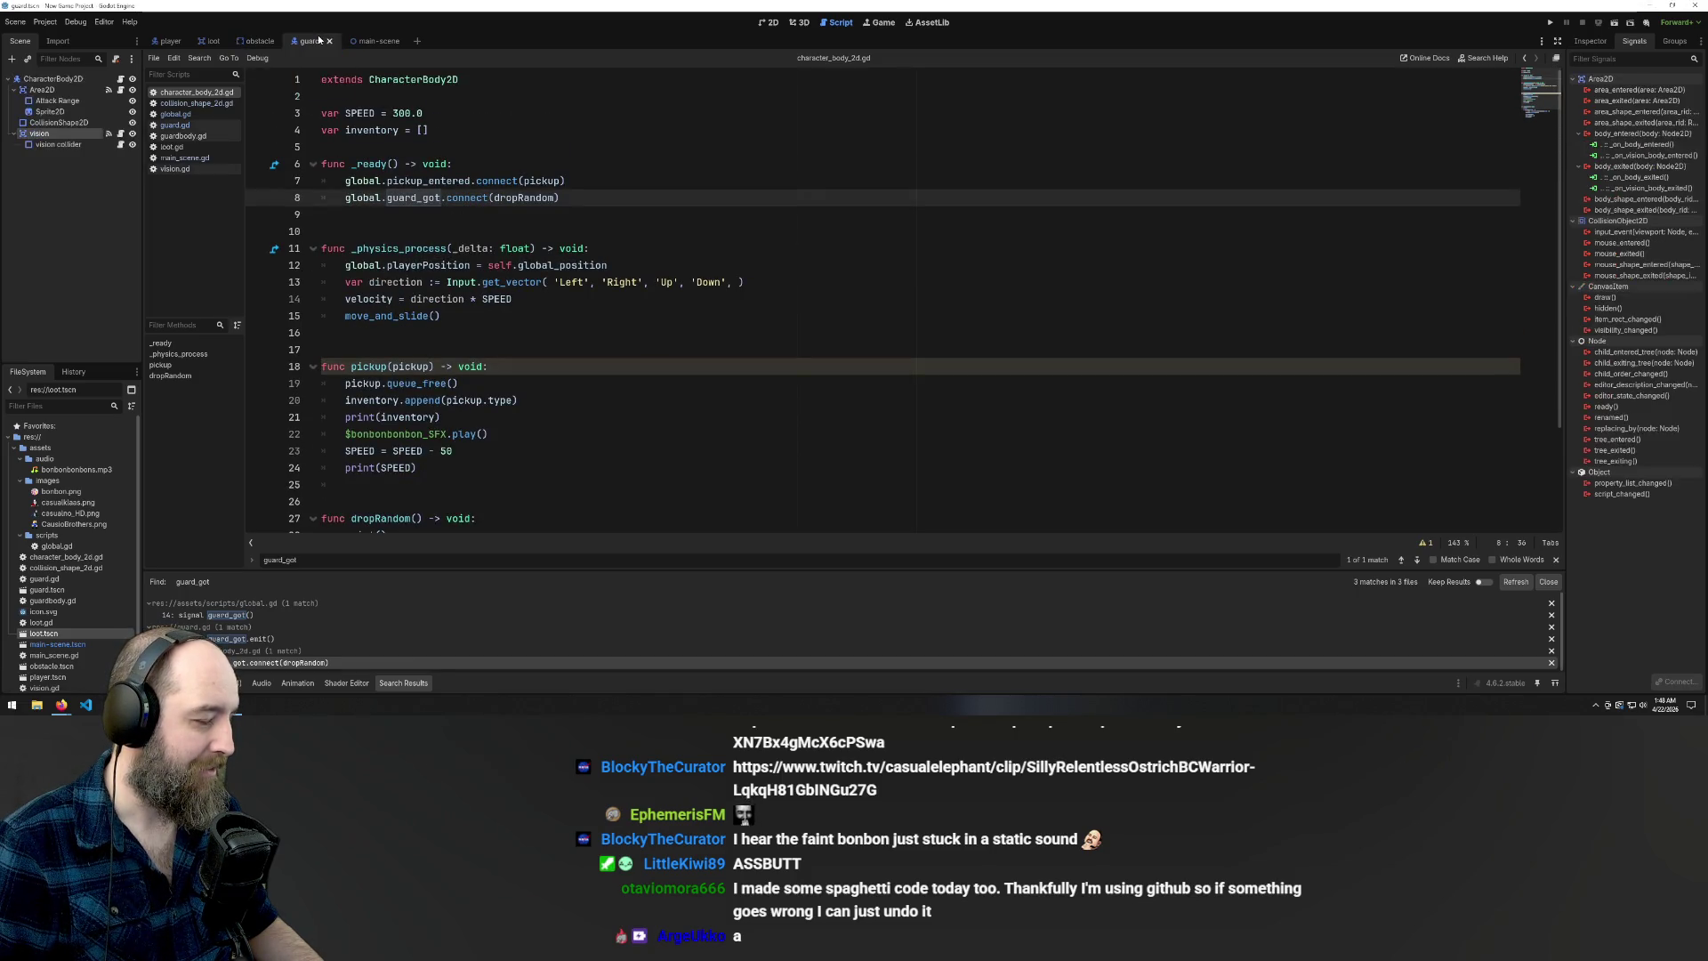
pyautogui.click(378, 41)
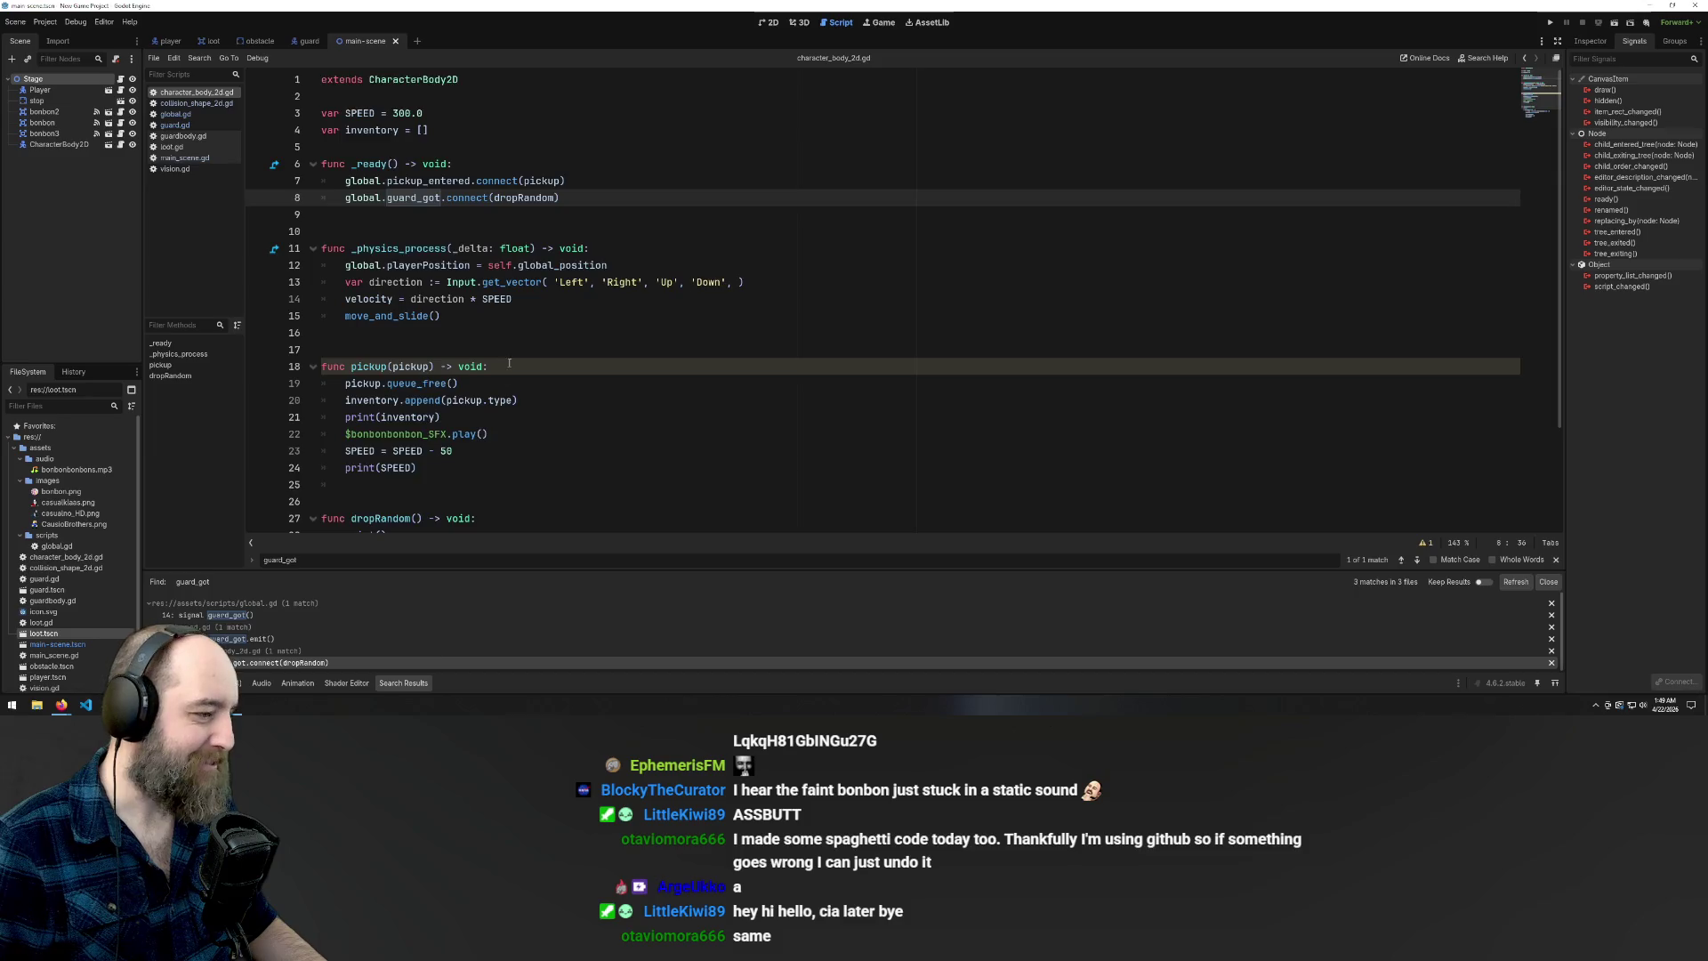
pyautogui.scroll(-3, 517, 354)
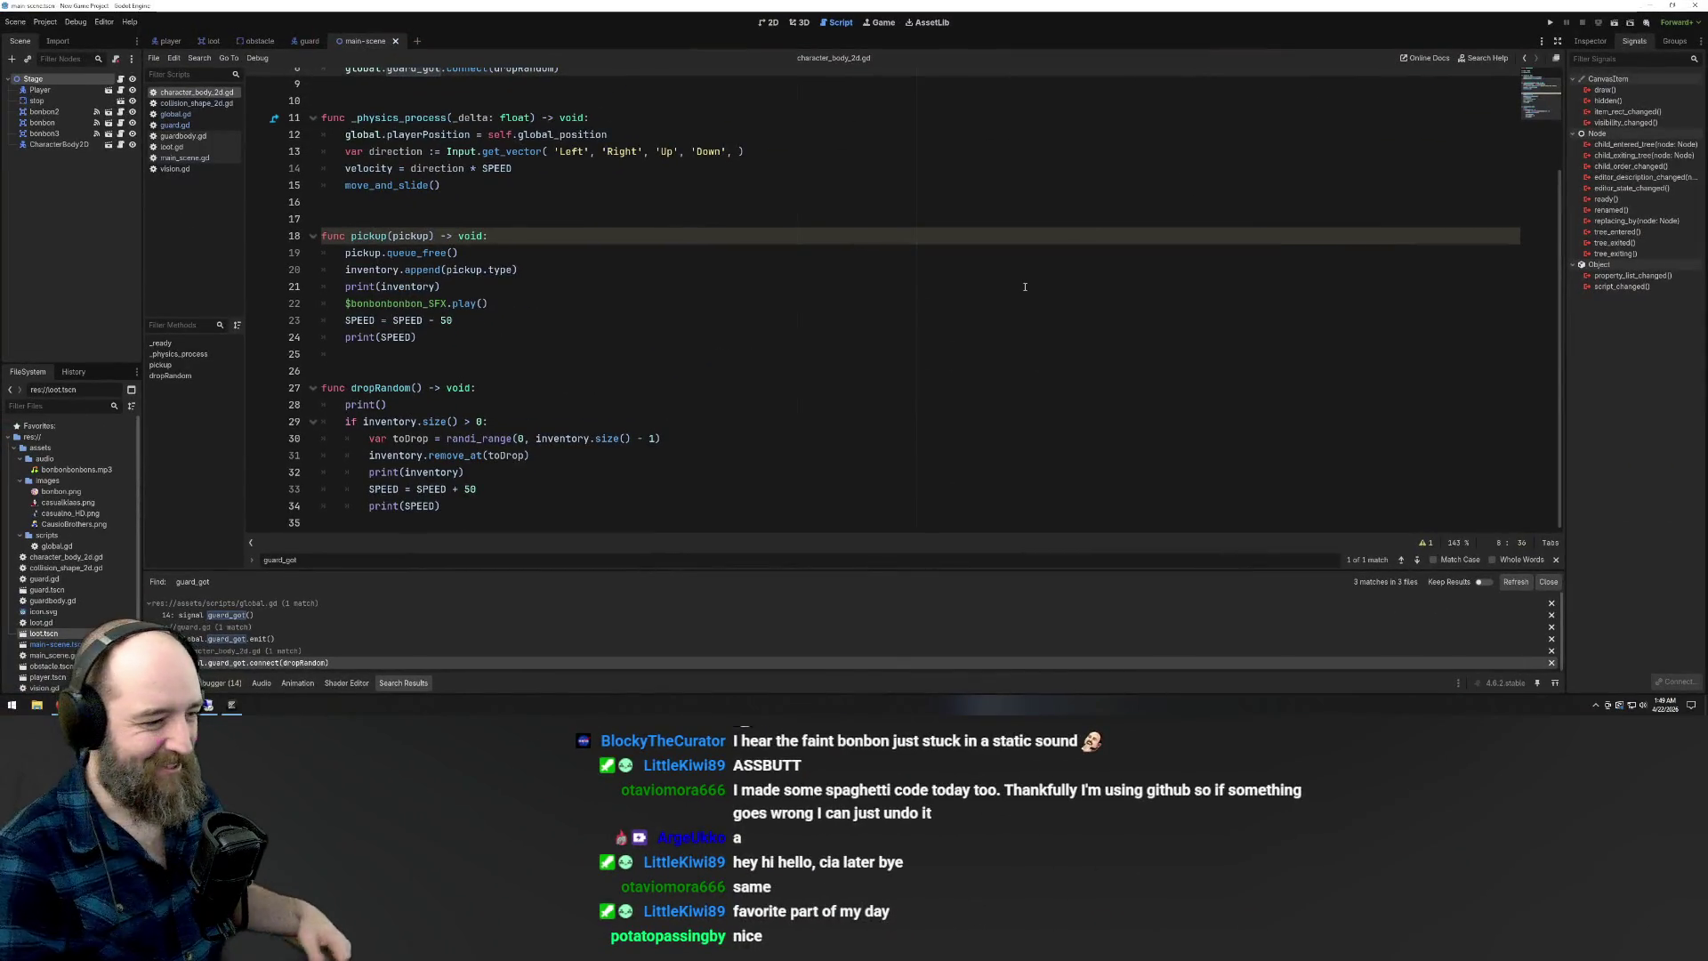
pyautogui.scroll(3, 561, 198)
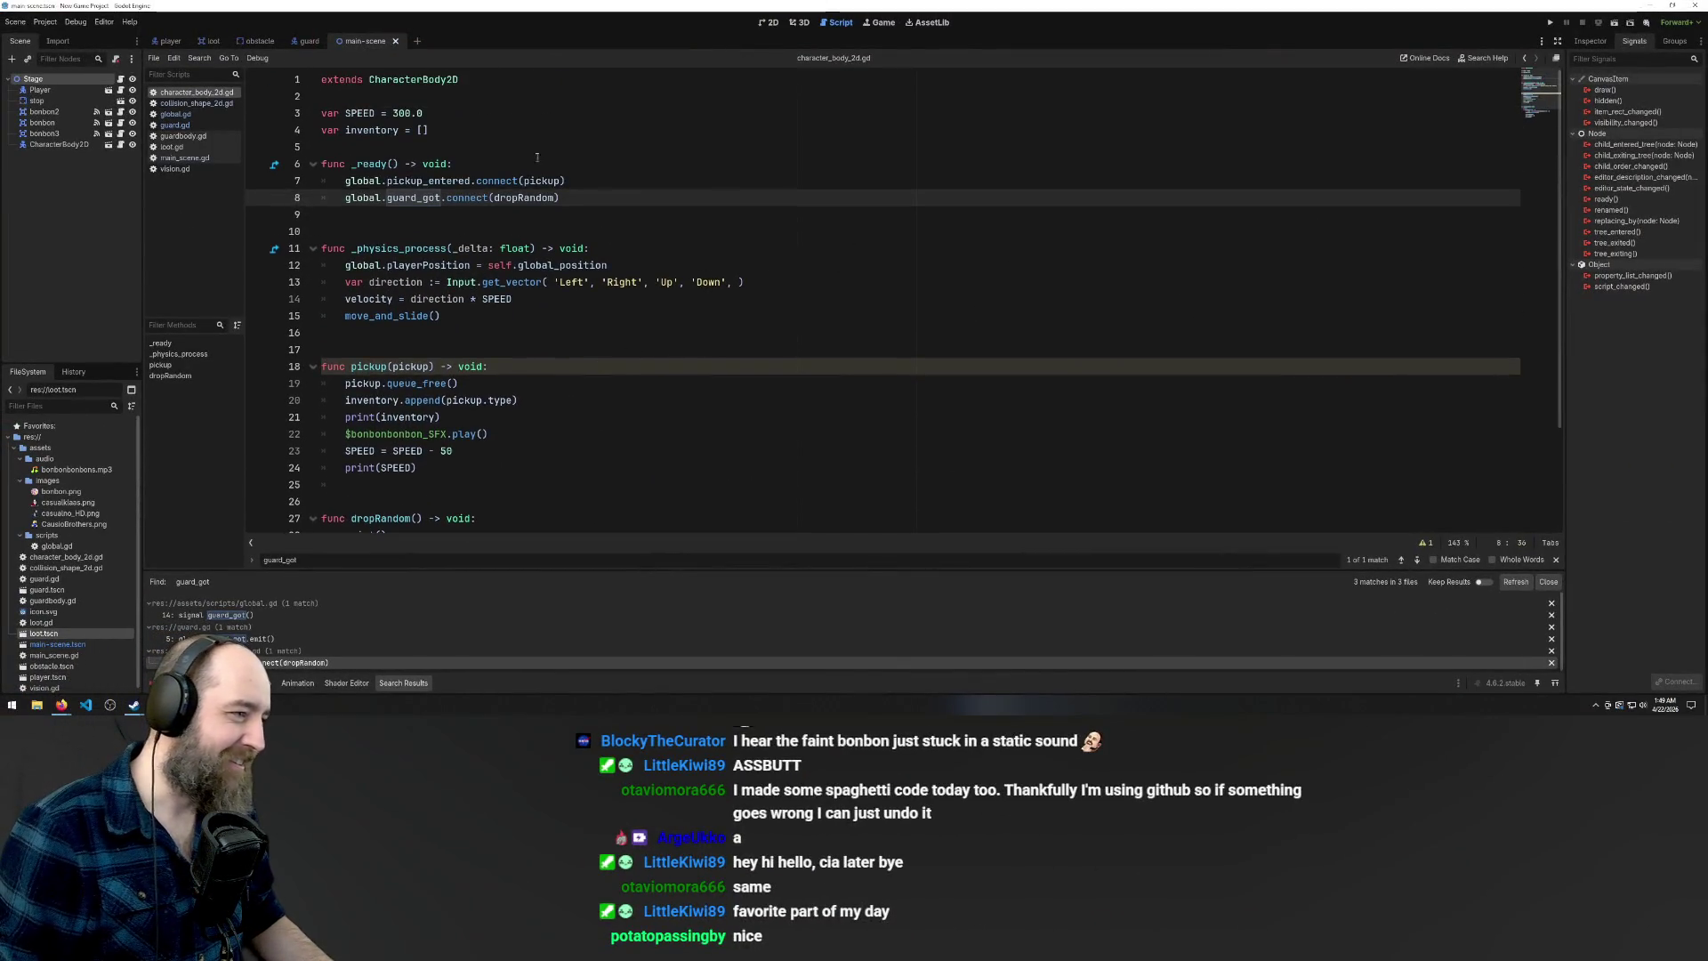
pyautogui.click(307, 42)
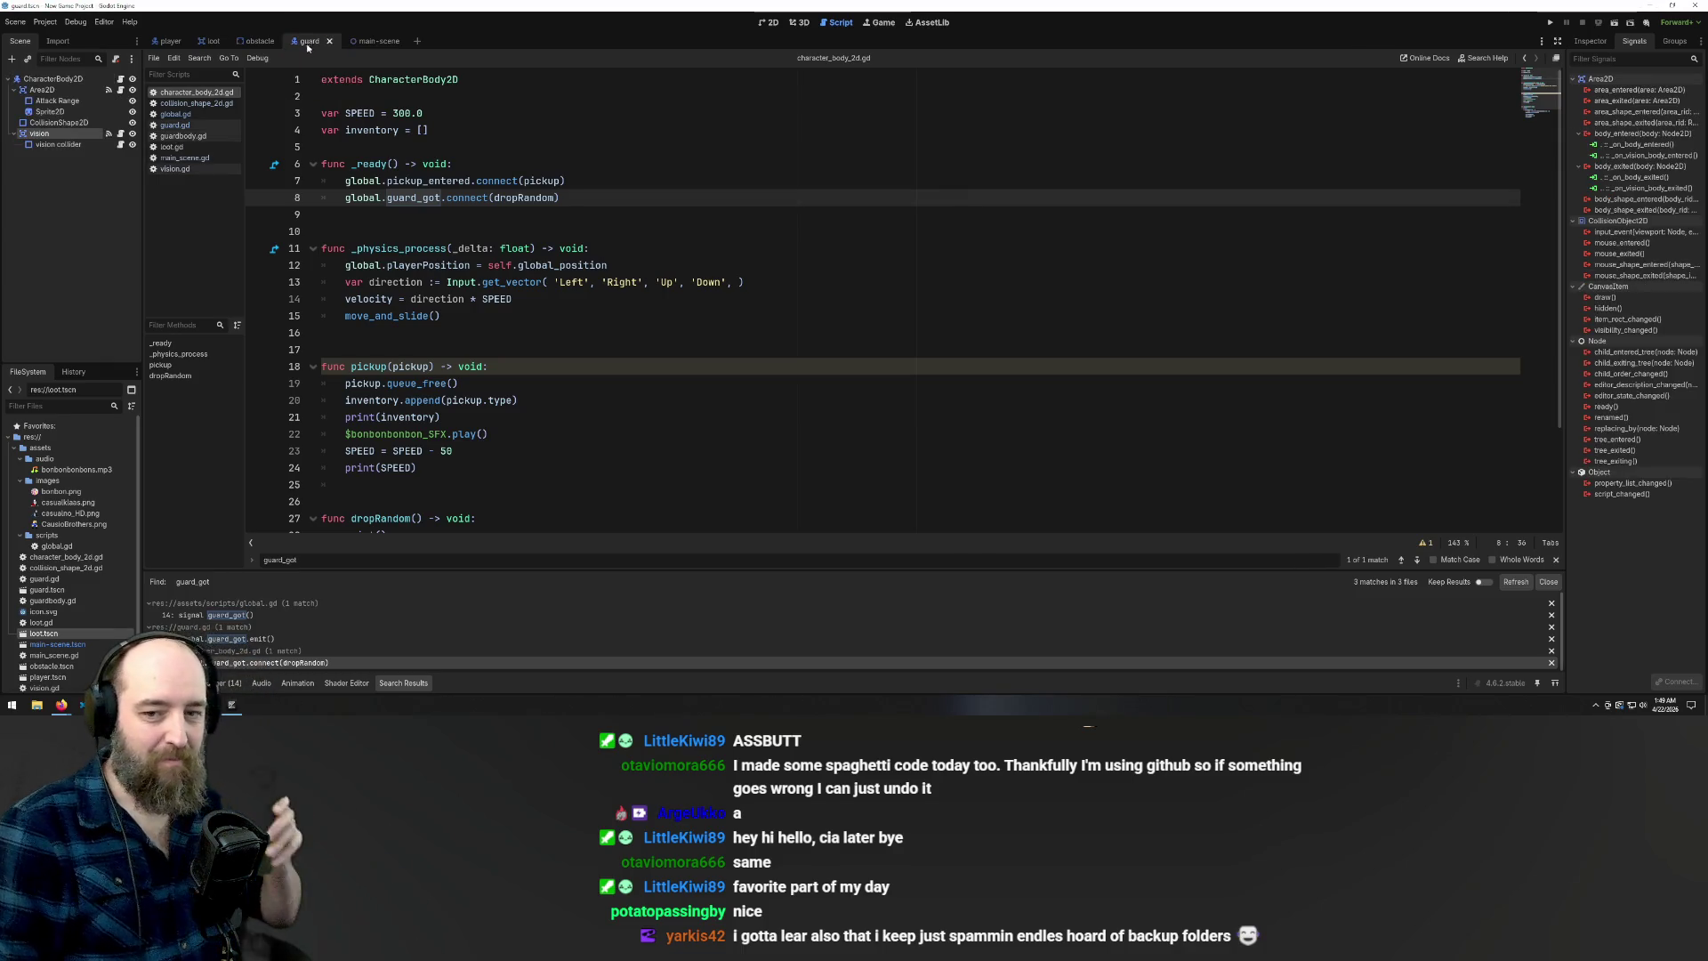
# Switch from the guard scene to the main scene and open main_scene.gd at its _ready function
pyautogui.moveTo(121, 494)
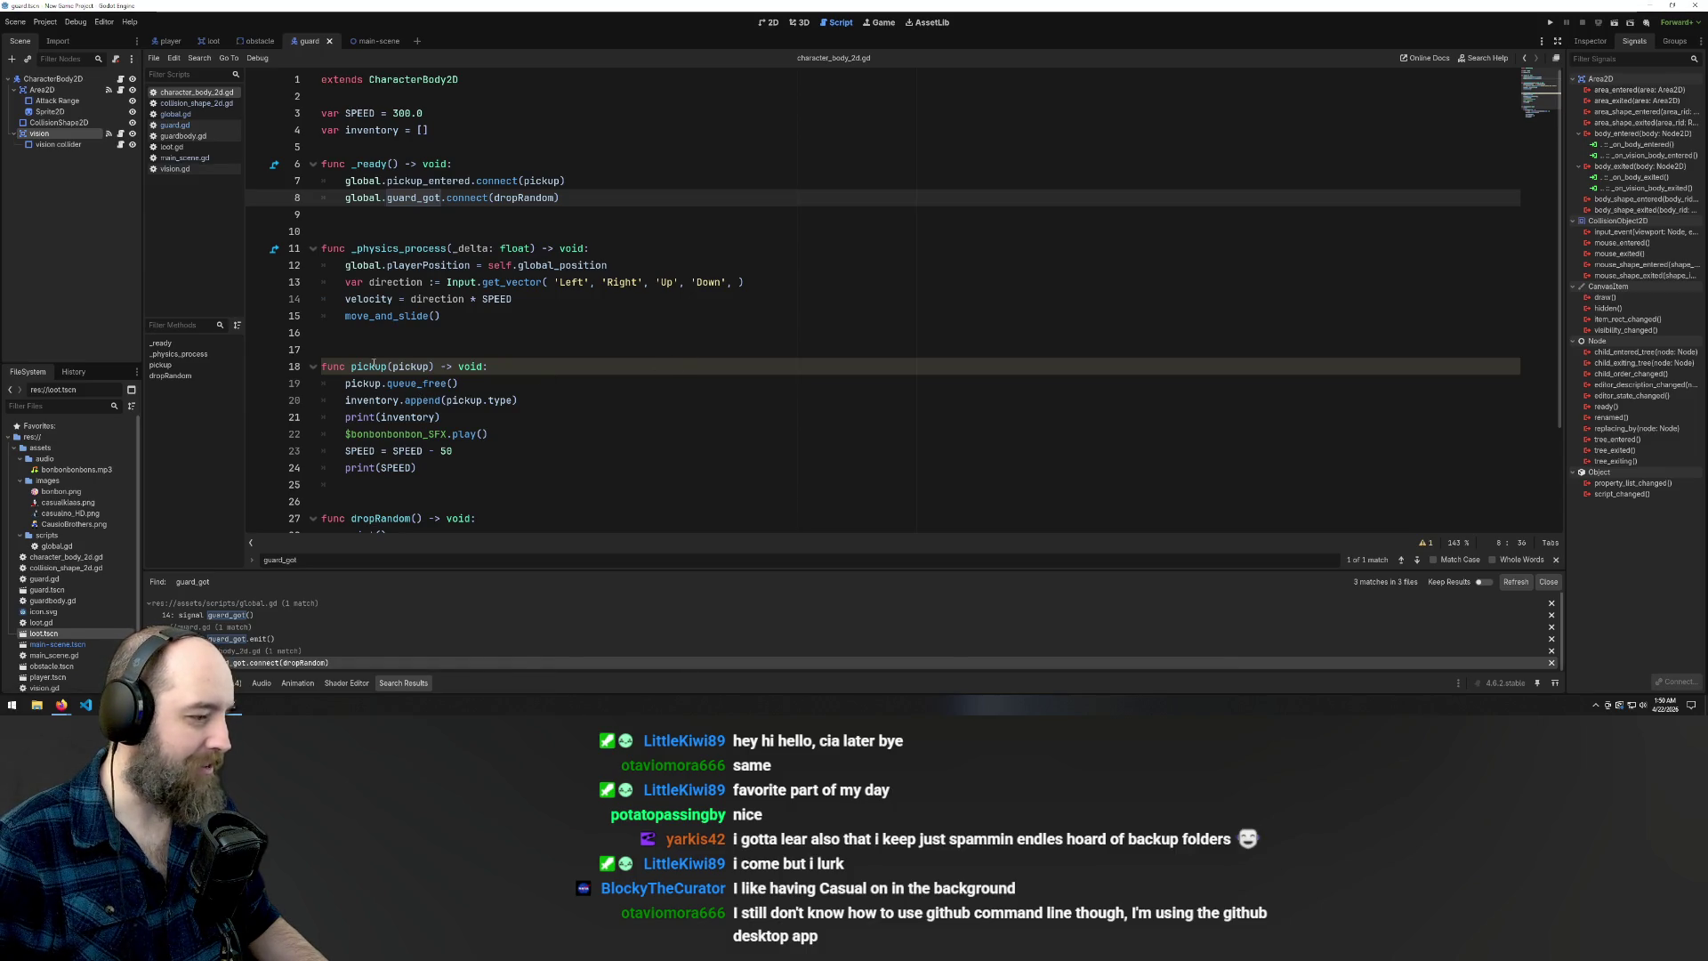
pyautogui.scroll(-3, 267, 365)
pyautogui.scroll(3, 267, 312)
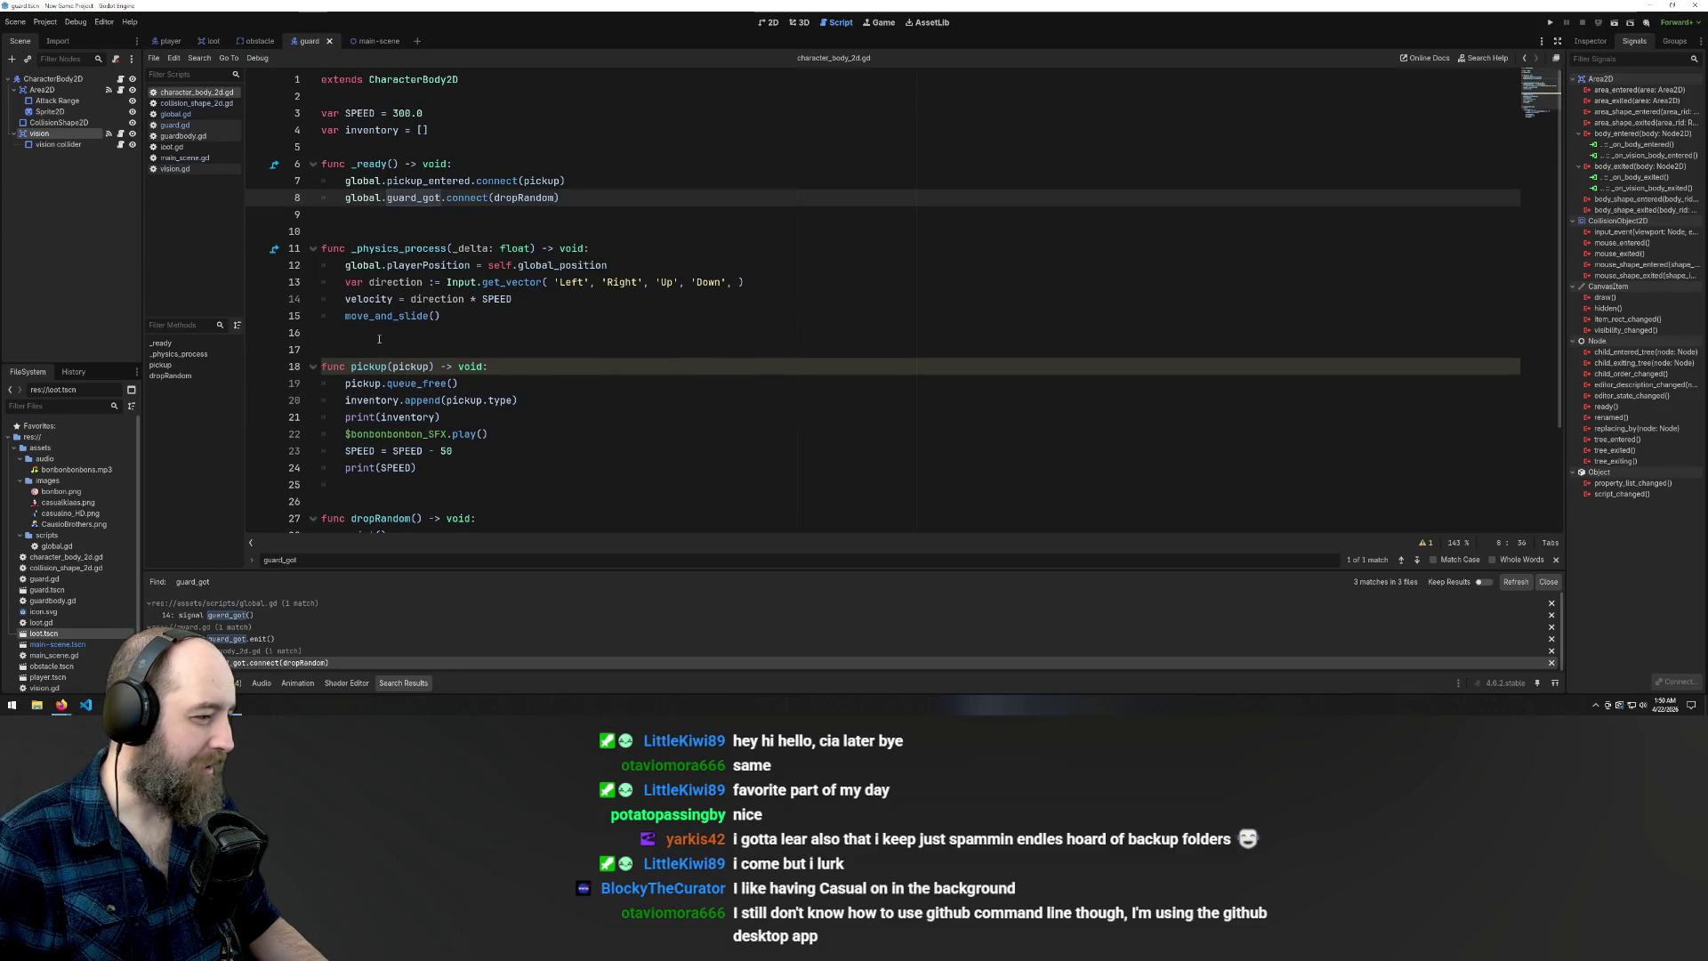
pyautogui.scroll(-3, 445, 345)
pyautogui.scroll(3, 470, 344)
pyautogui.scroll(-3, 469, 351)
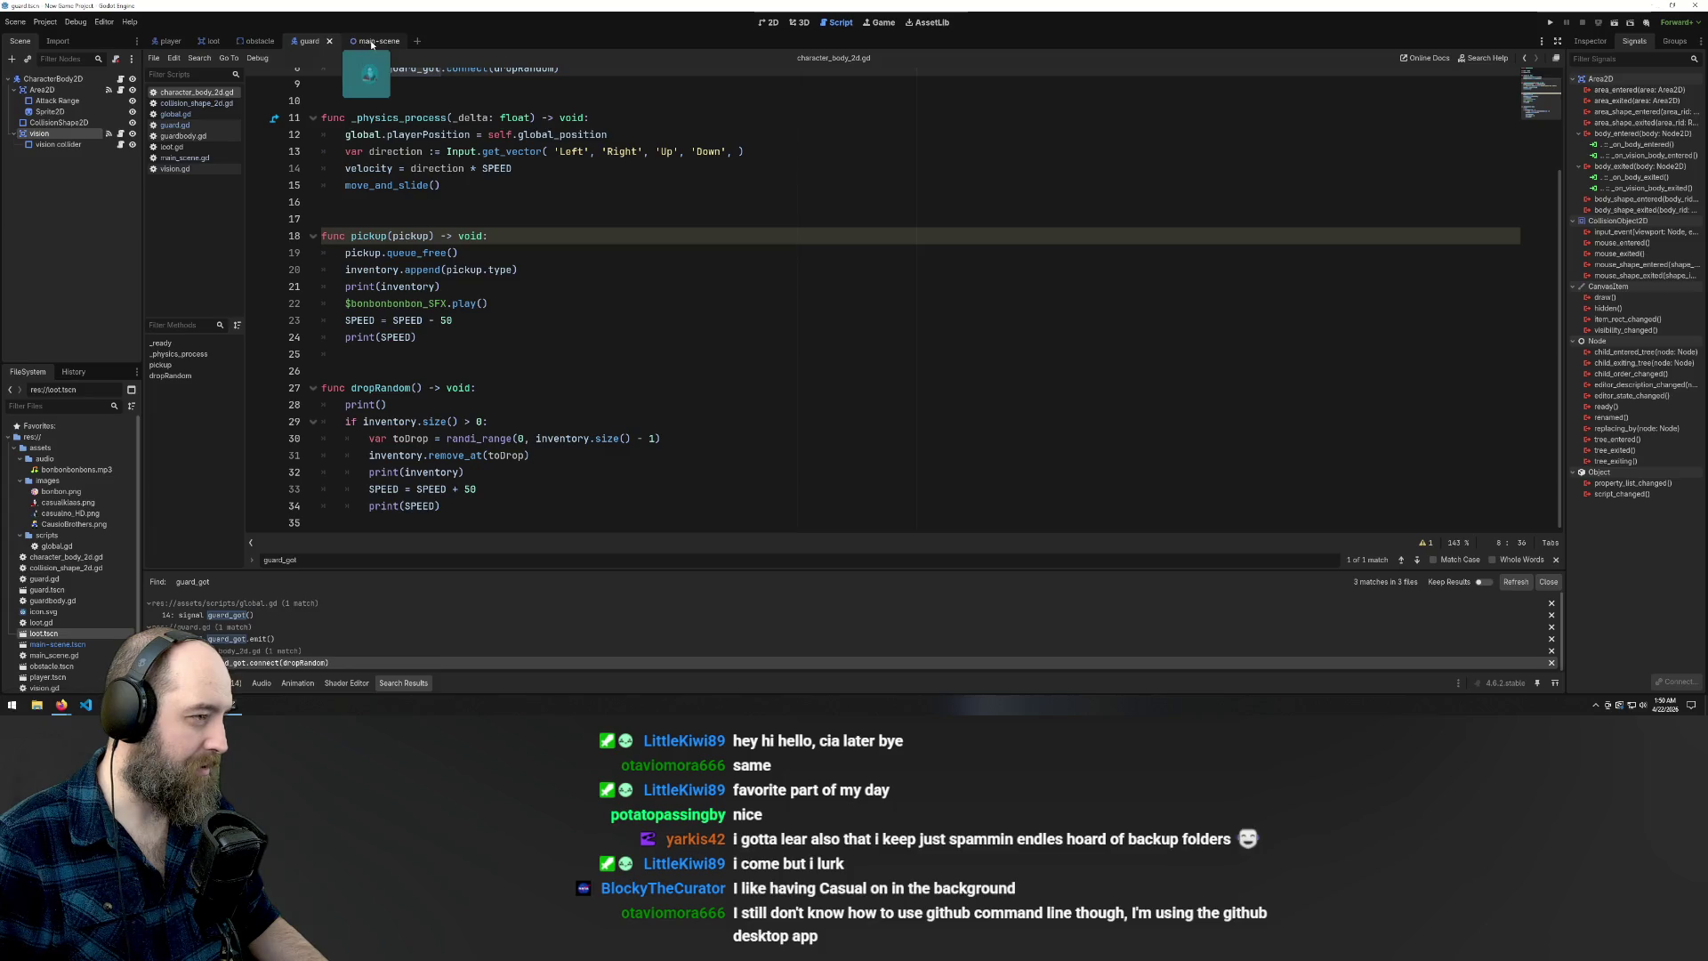
pyautogui.scroll(3, 372, 148)
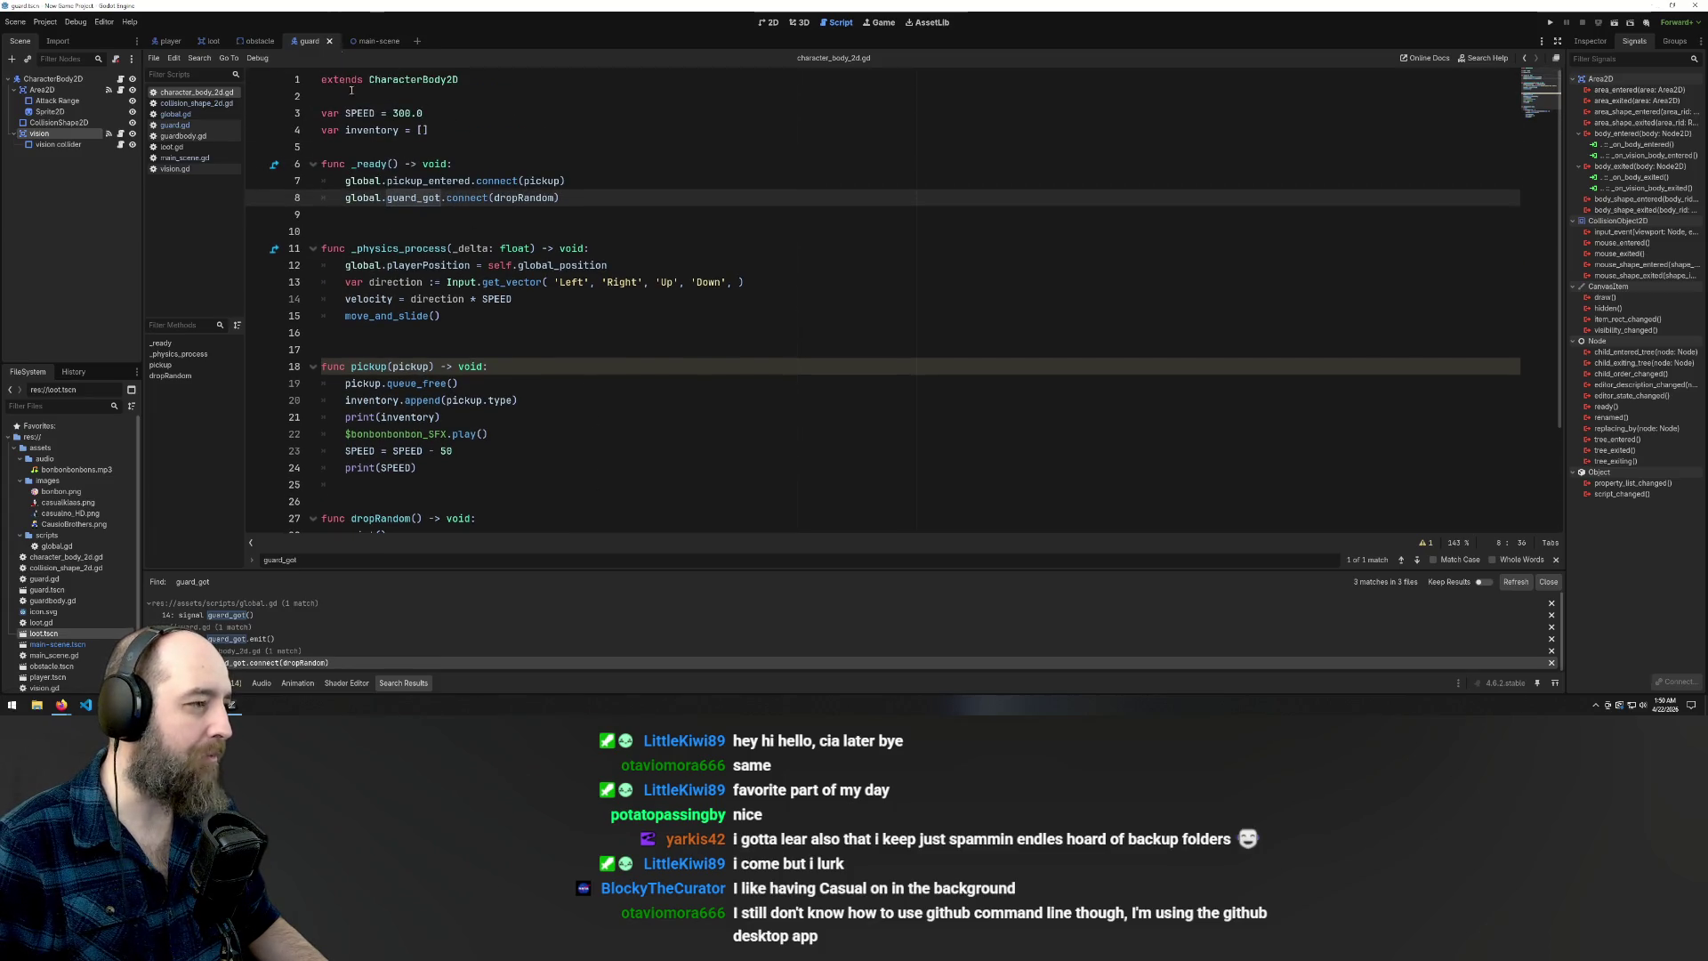
pyautogui.click(369, 41)
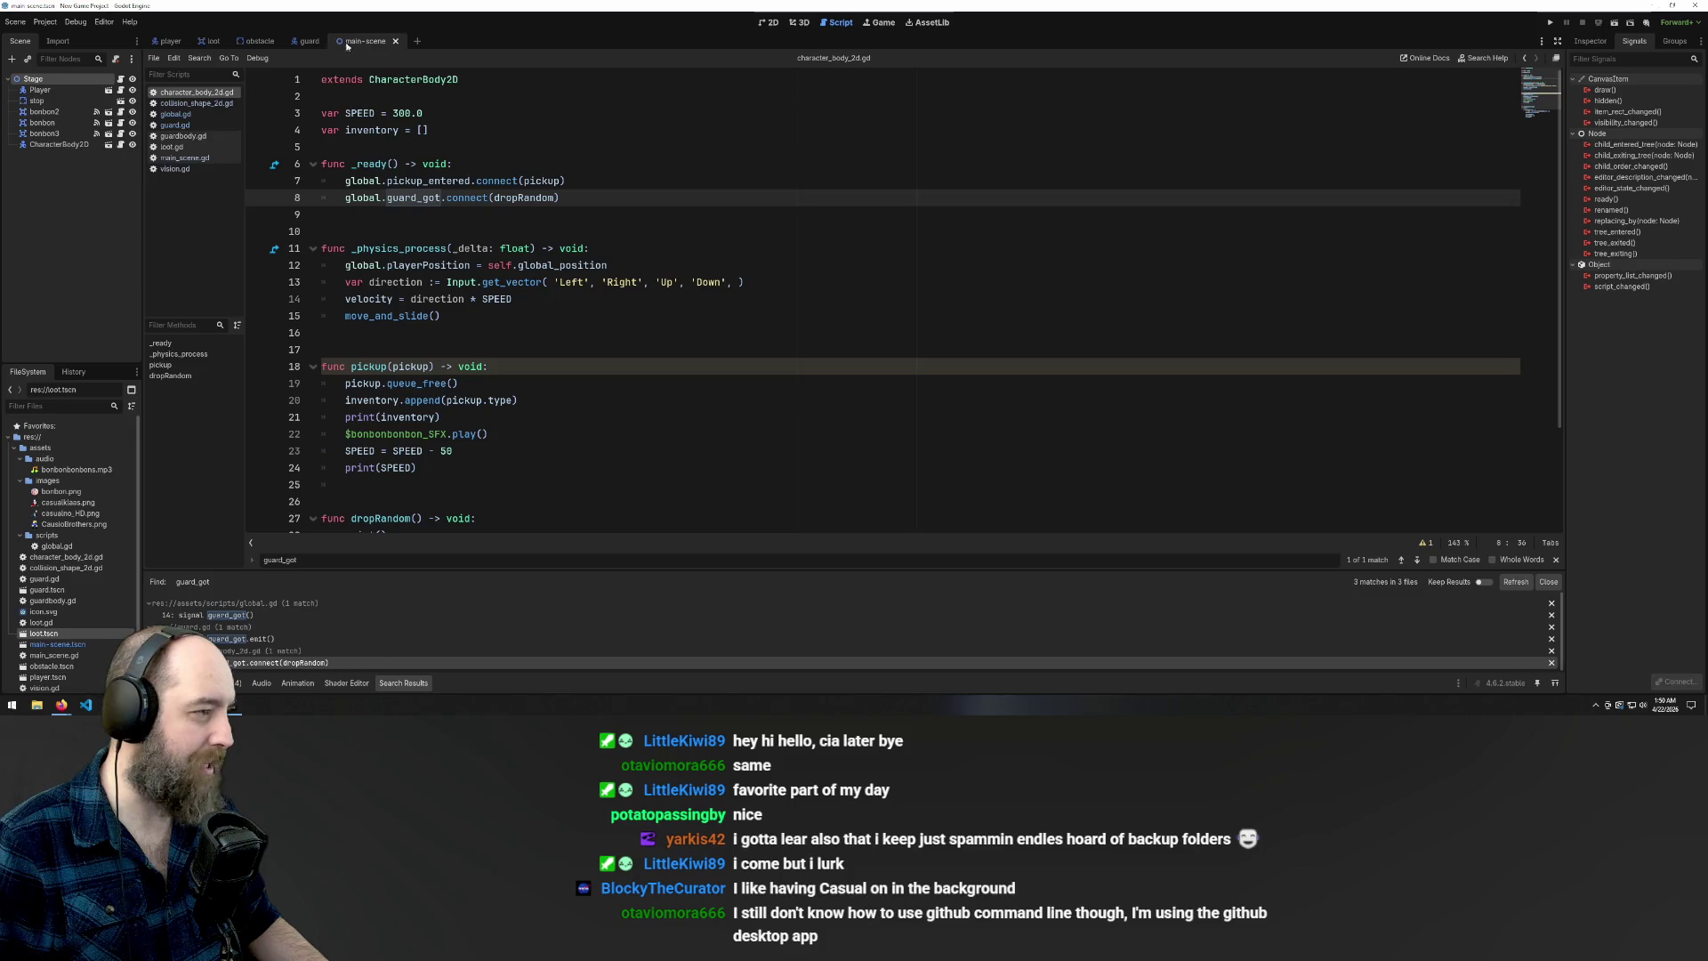
pyautogui.click(193, 158)
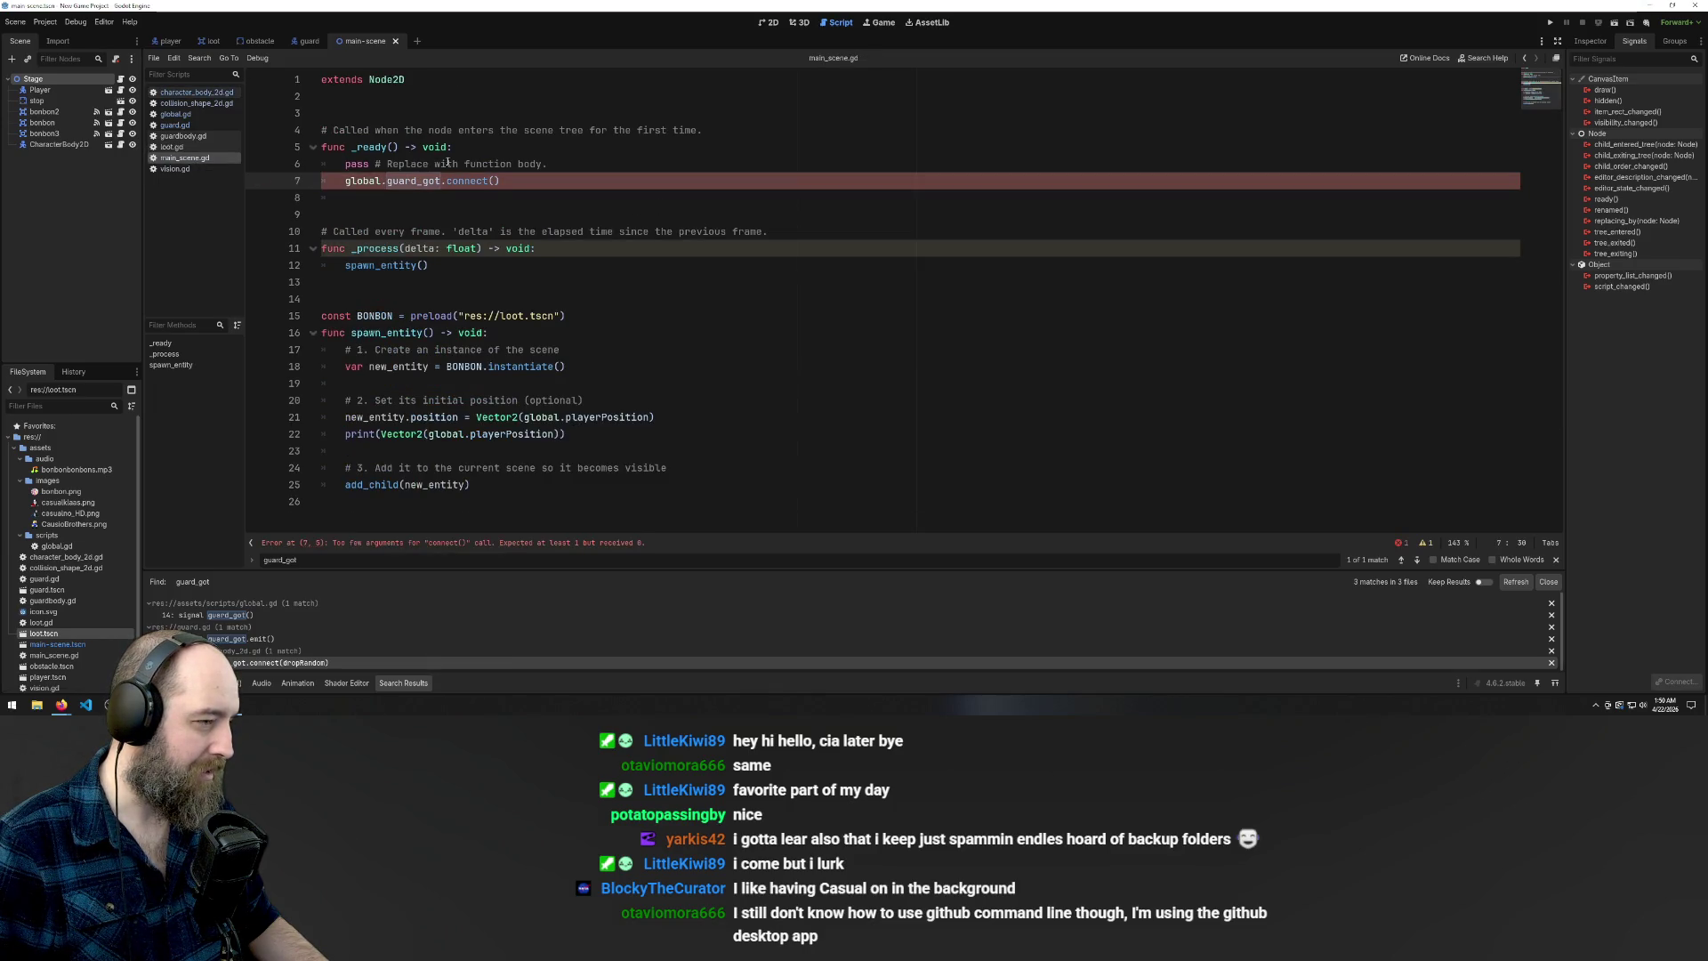
pyautogui.click(384, 147)
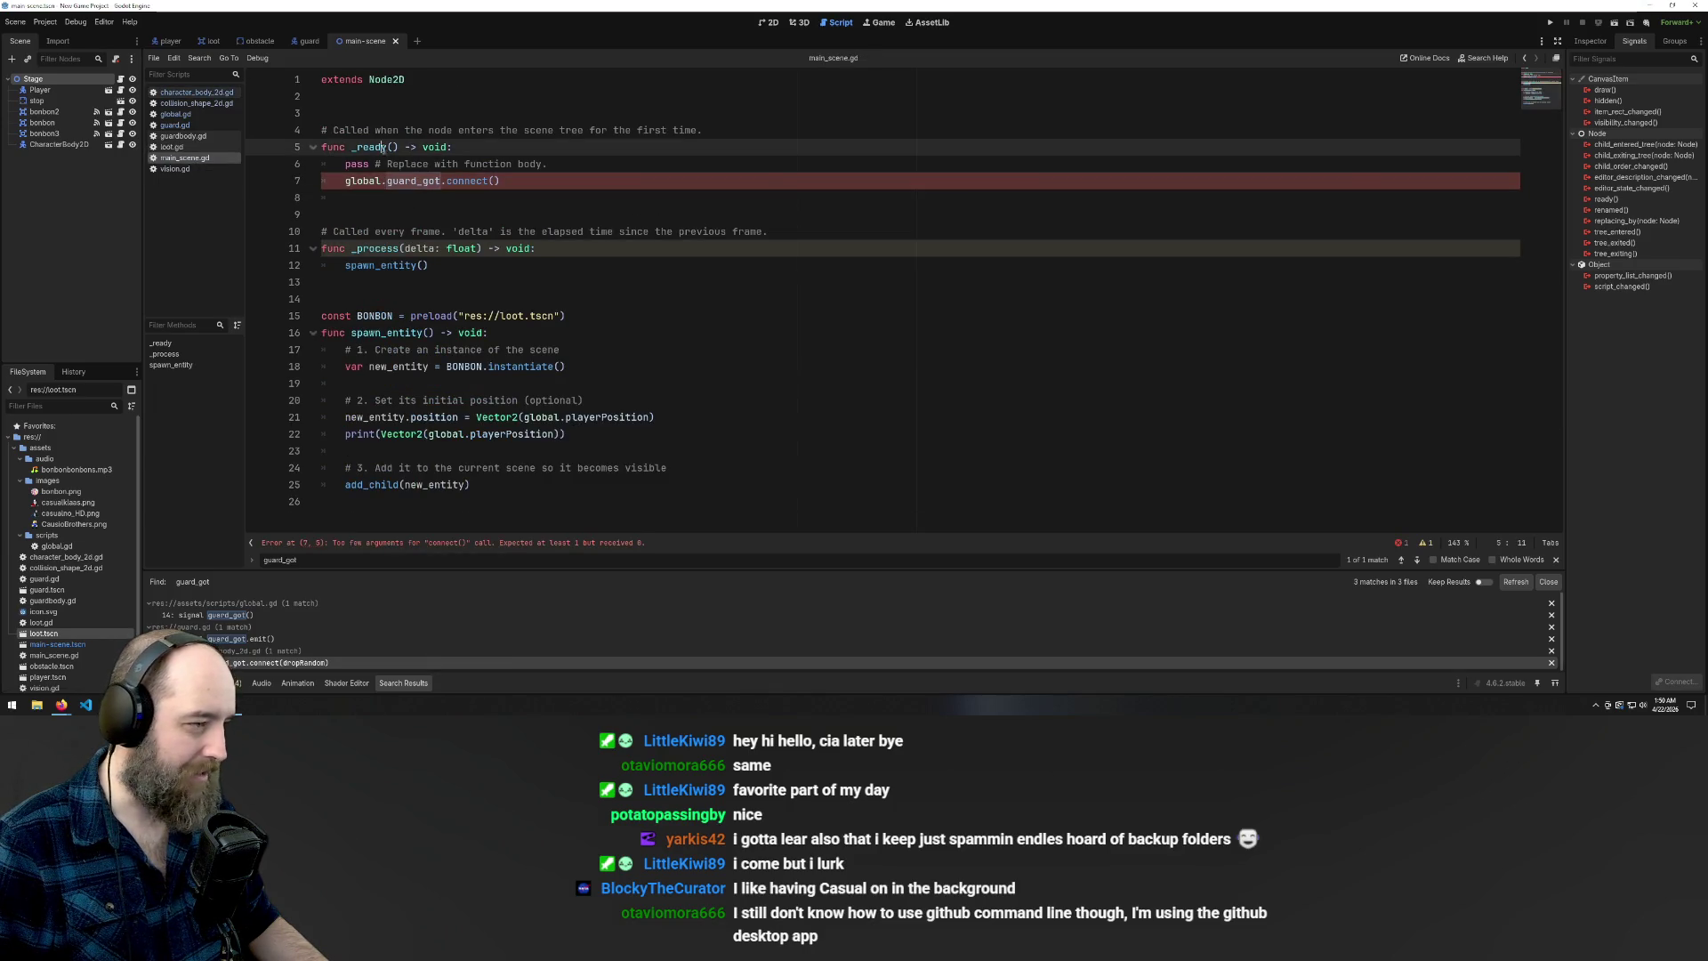
# Copy spawn_entity() from line 16 into the empty guard_got.connect() call on line 7
pyautogui.click(499, 181)
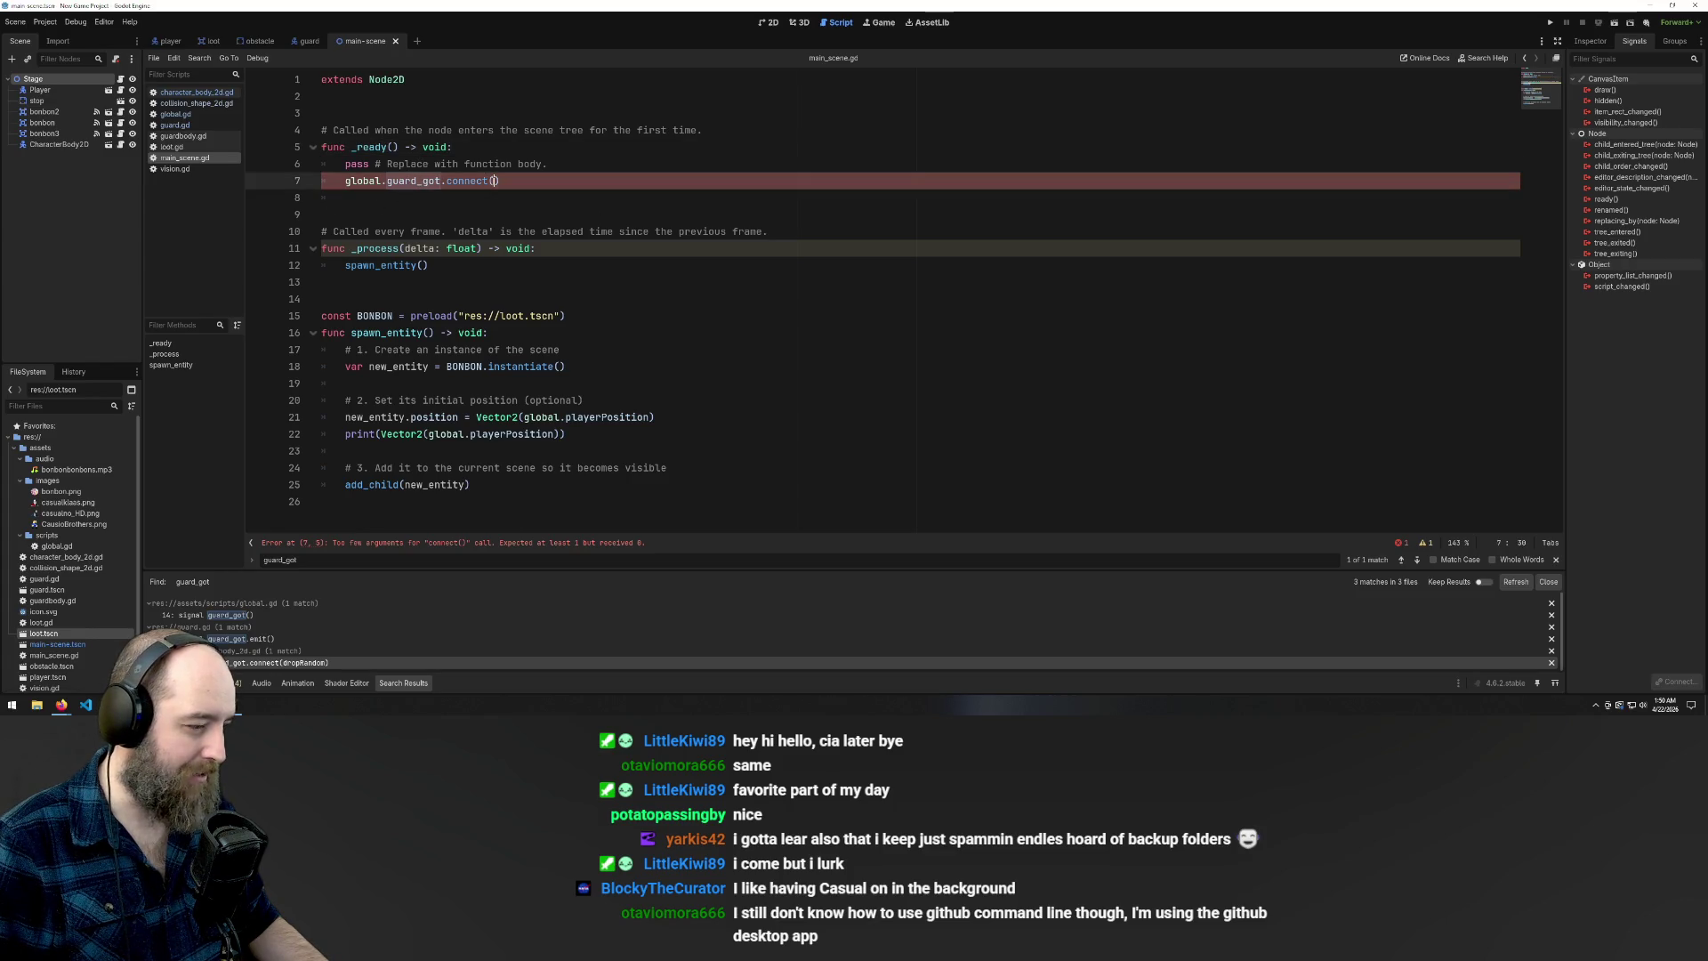
pyautogui.moveTo(351, 333); pyautogui.dragTo(435, 332)
pyautogui.hotkey('ctrl', 'c')
pyautogui.click(495, 180)
pyautogui.hotkey('ctrl', 'v')
# Run the game with F5 to test the change
pyautogui.click(803, 366)
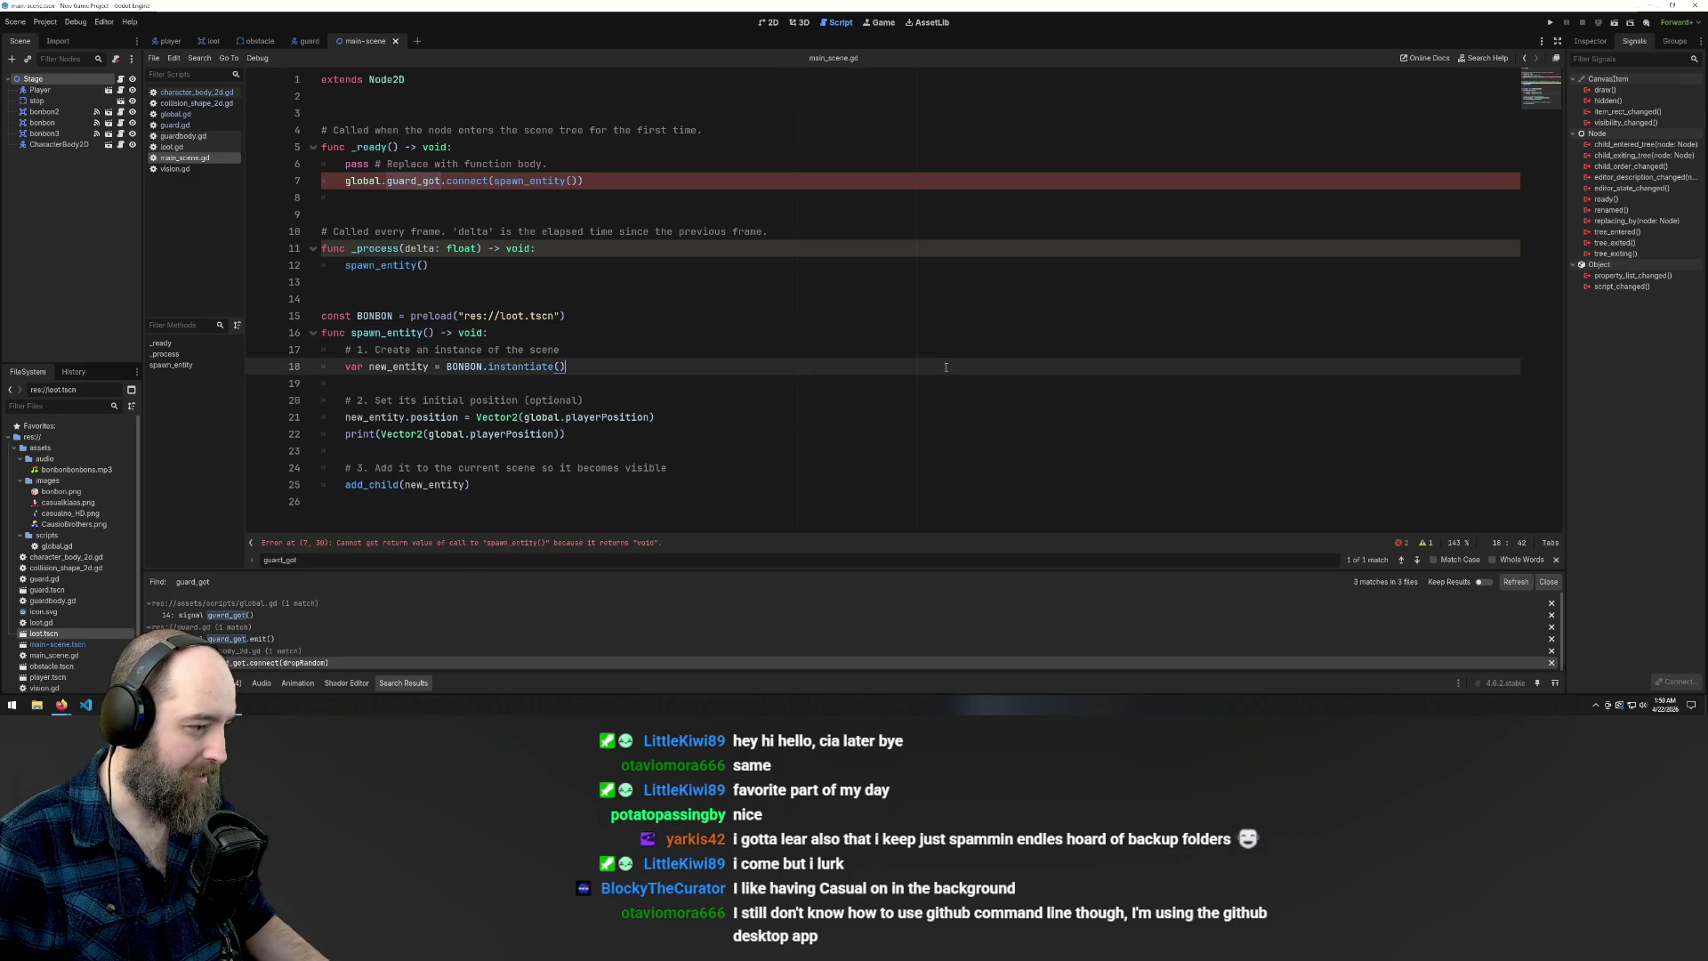
pyautogui.click(973, 423)
pyautogui.press('F5')
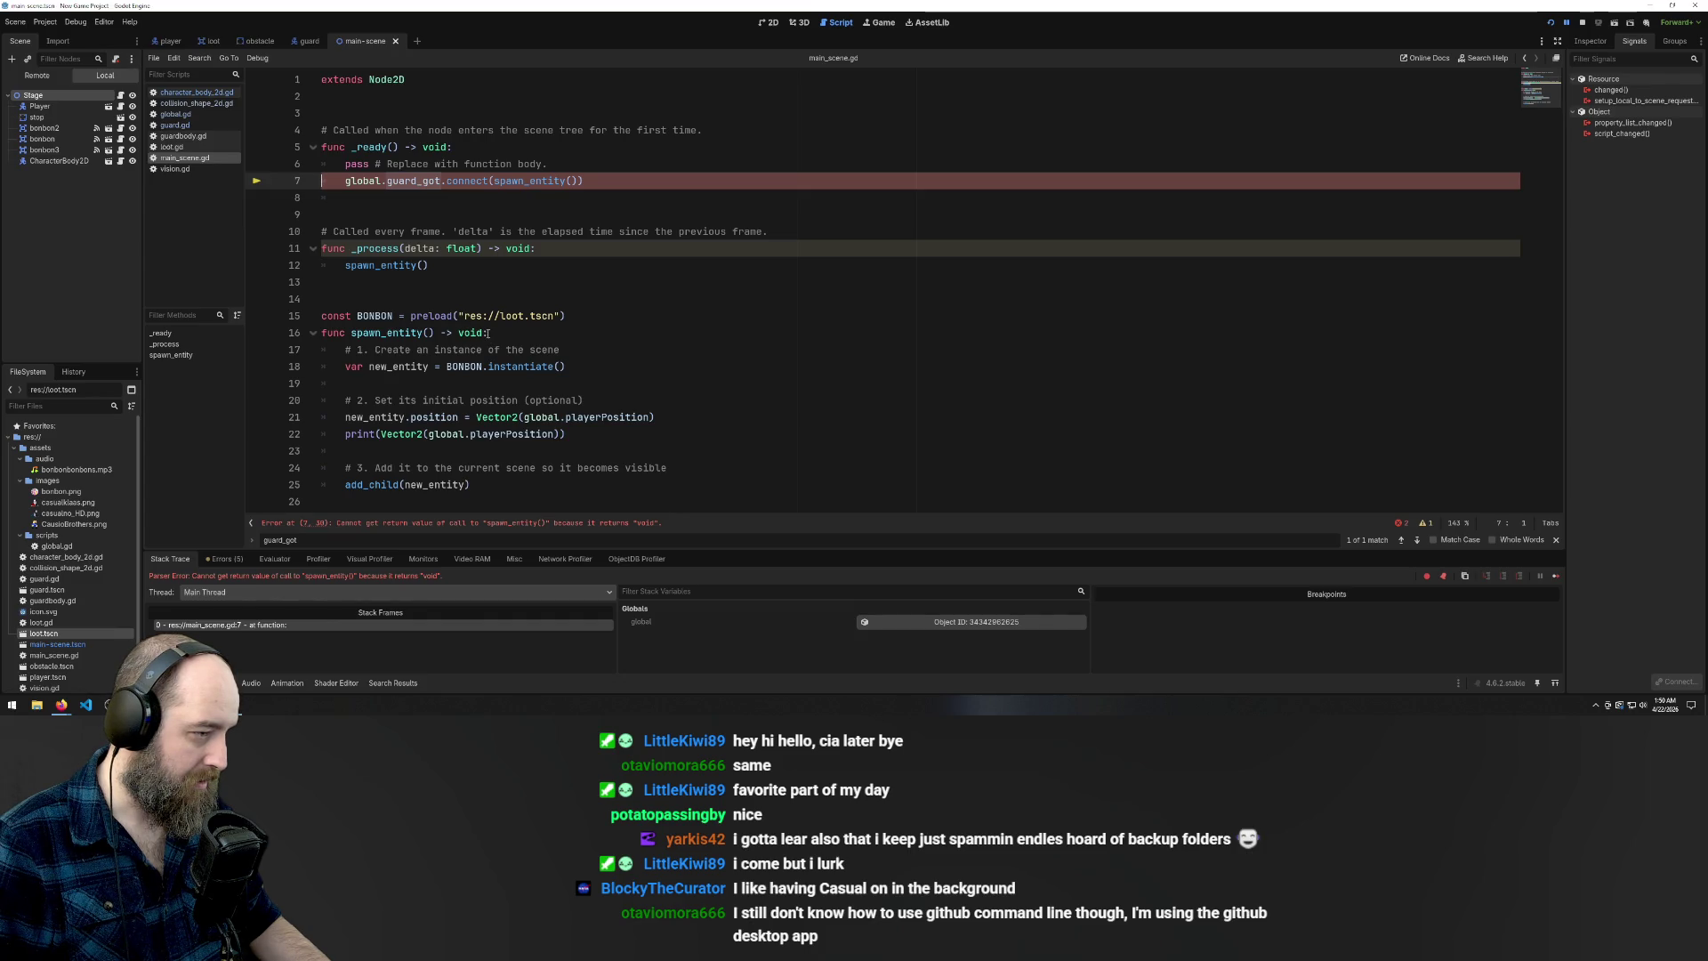
# Try removing spawn_entity's void return type, then restore it and review its add_child lines
pyautogui.click(489, 333)
pyautogui.press('BackSpace')
pyautogui.press('BackSpace')
pyautogui.press('BackSpace')
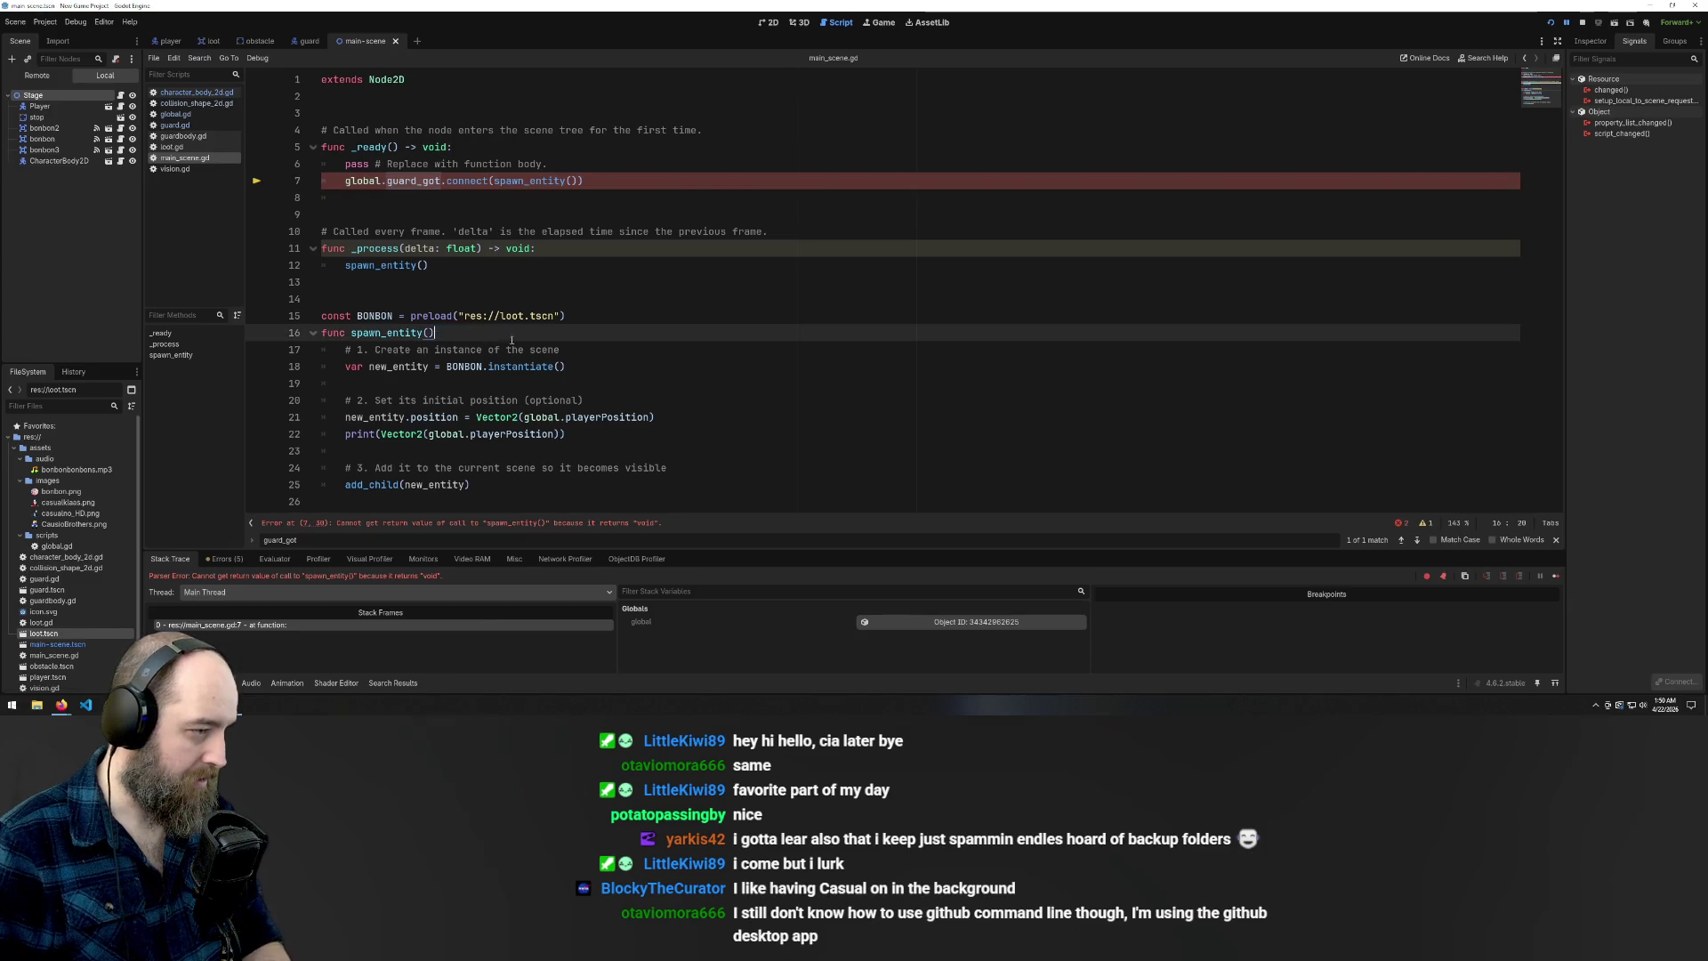
pyautogui.click(682, 273)
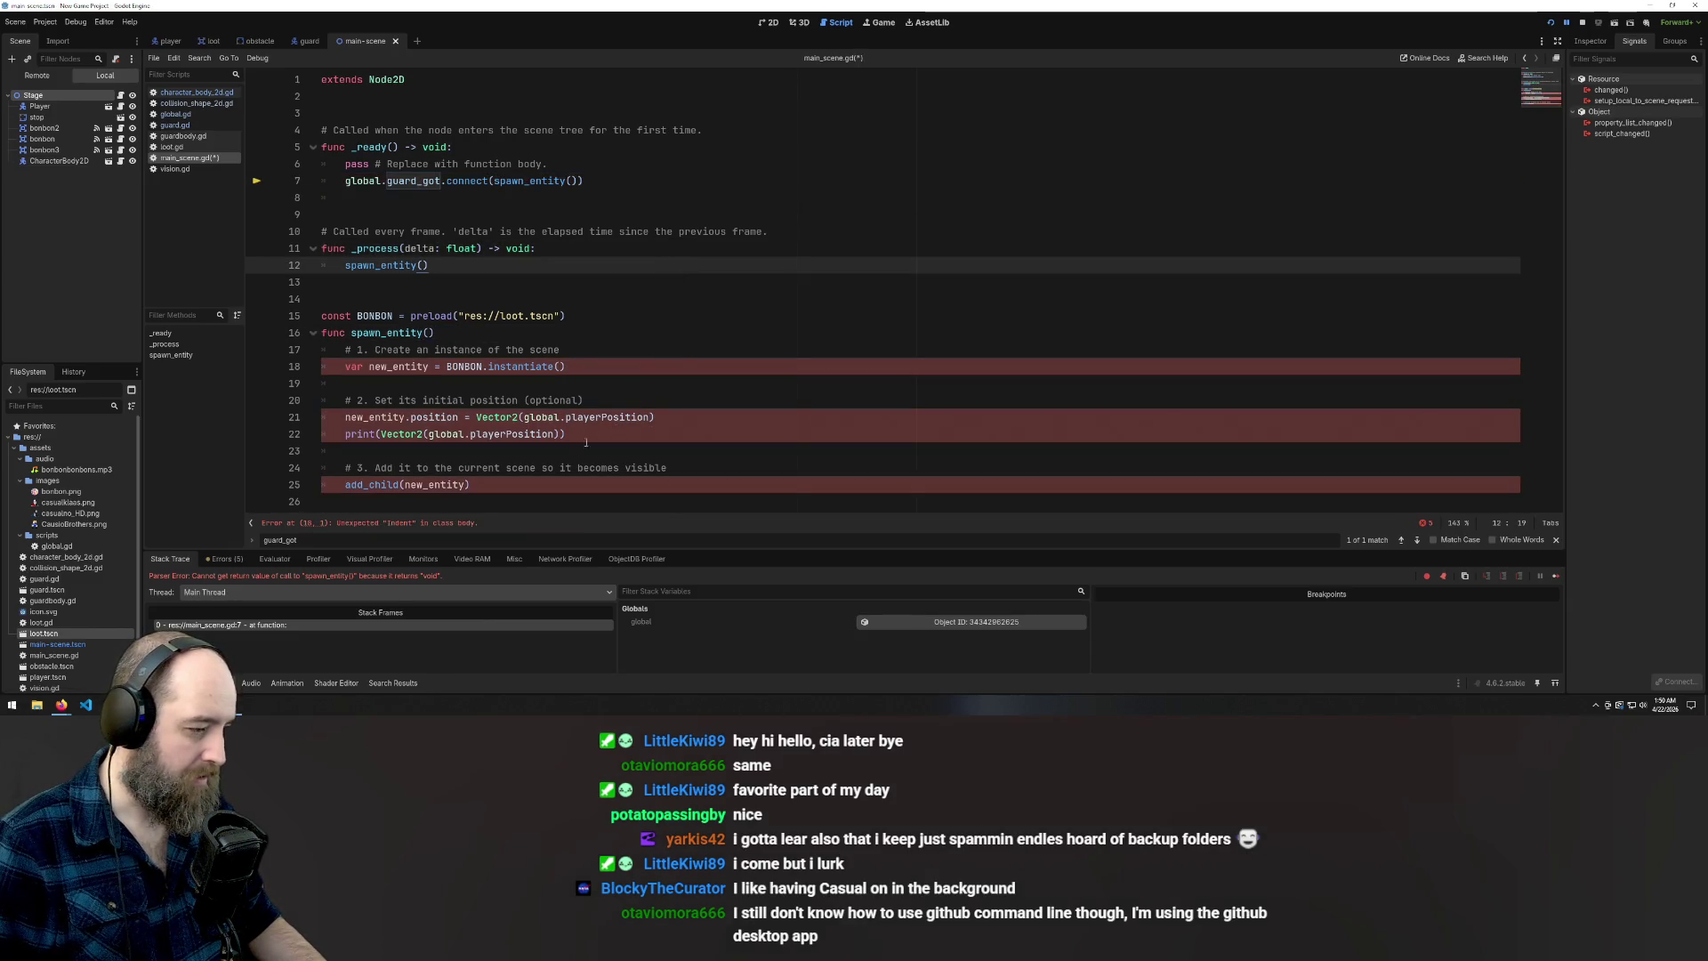
pyautogui.click(520, 418)
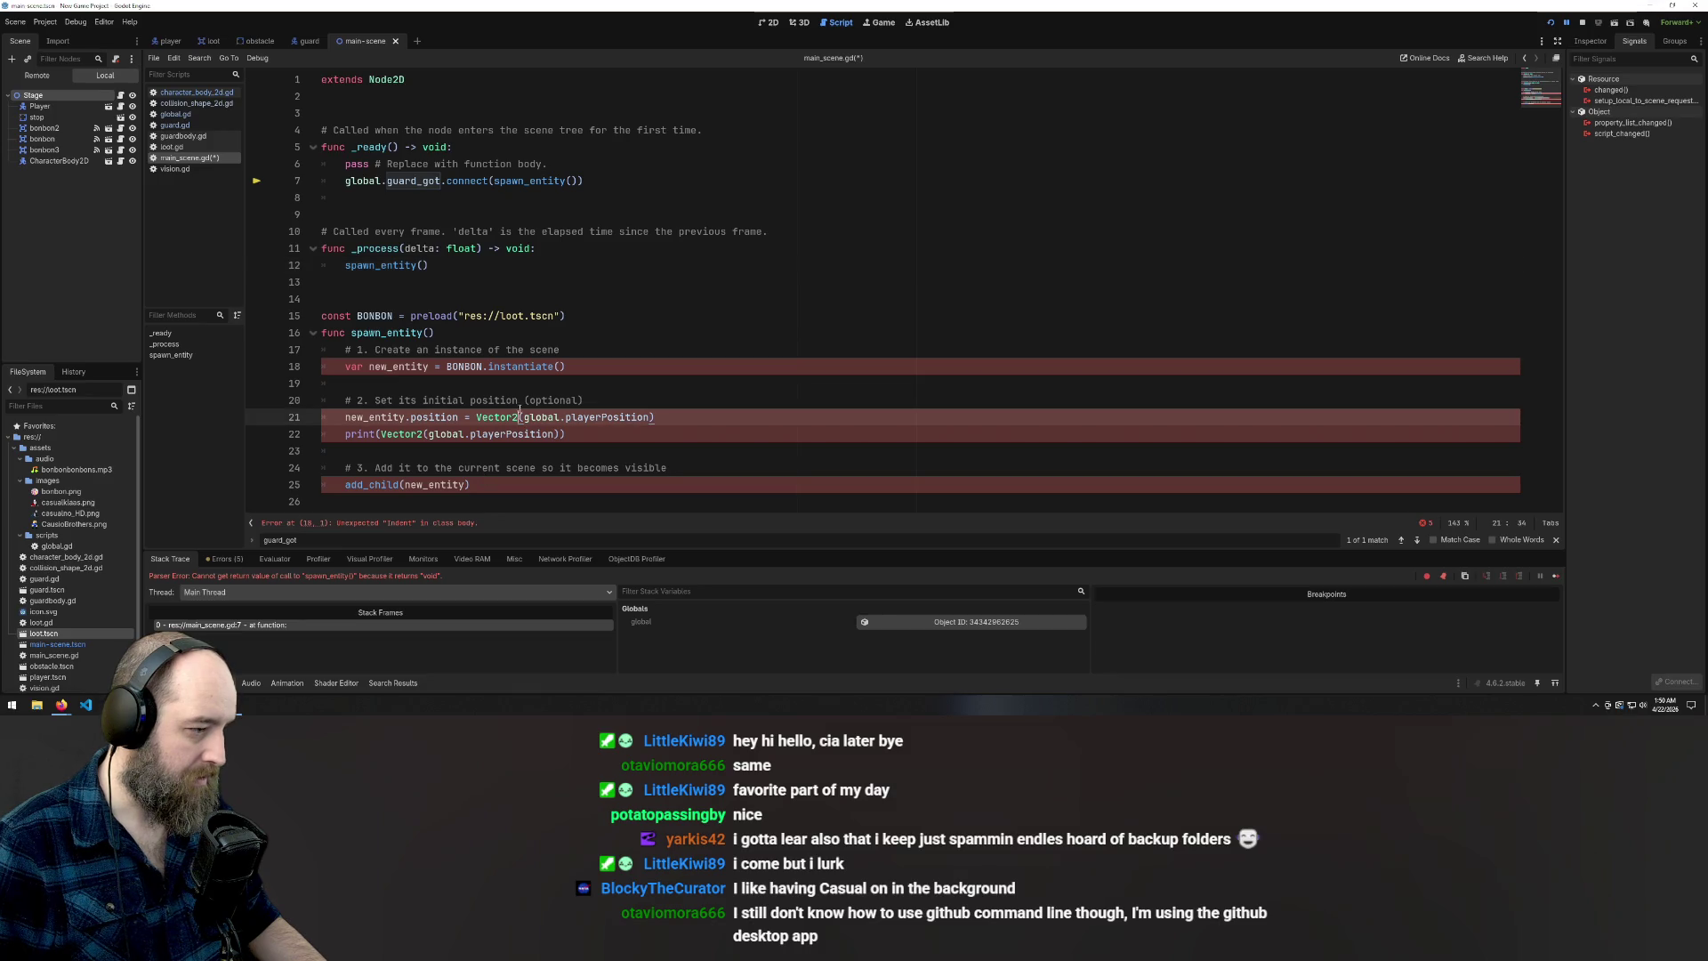
pyautogui.hotkey('ctrl', 'z')
pyautogui.moveTo(477, 482)
pyautogui.mouseDown()
pyautogui.moveTo(322, 484)
pyautogui.moveTo(322, 468)
pyautogui.mouseUp()
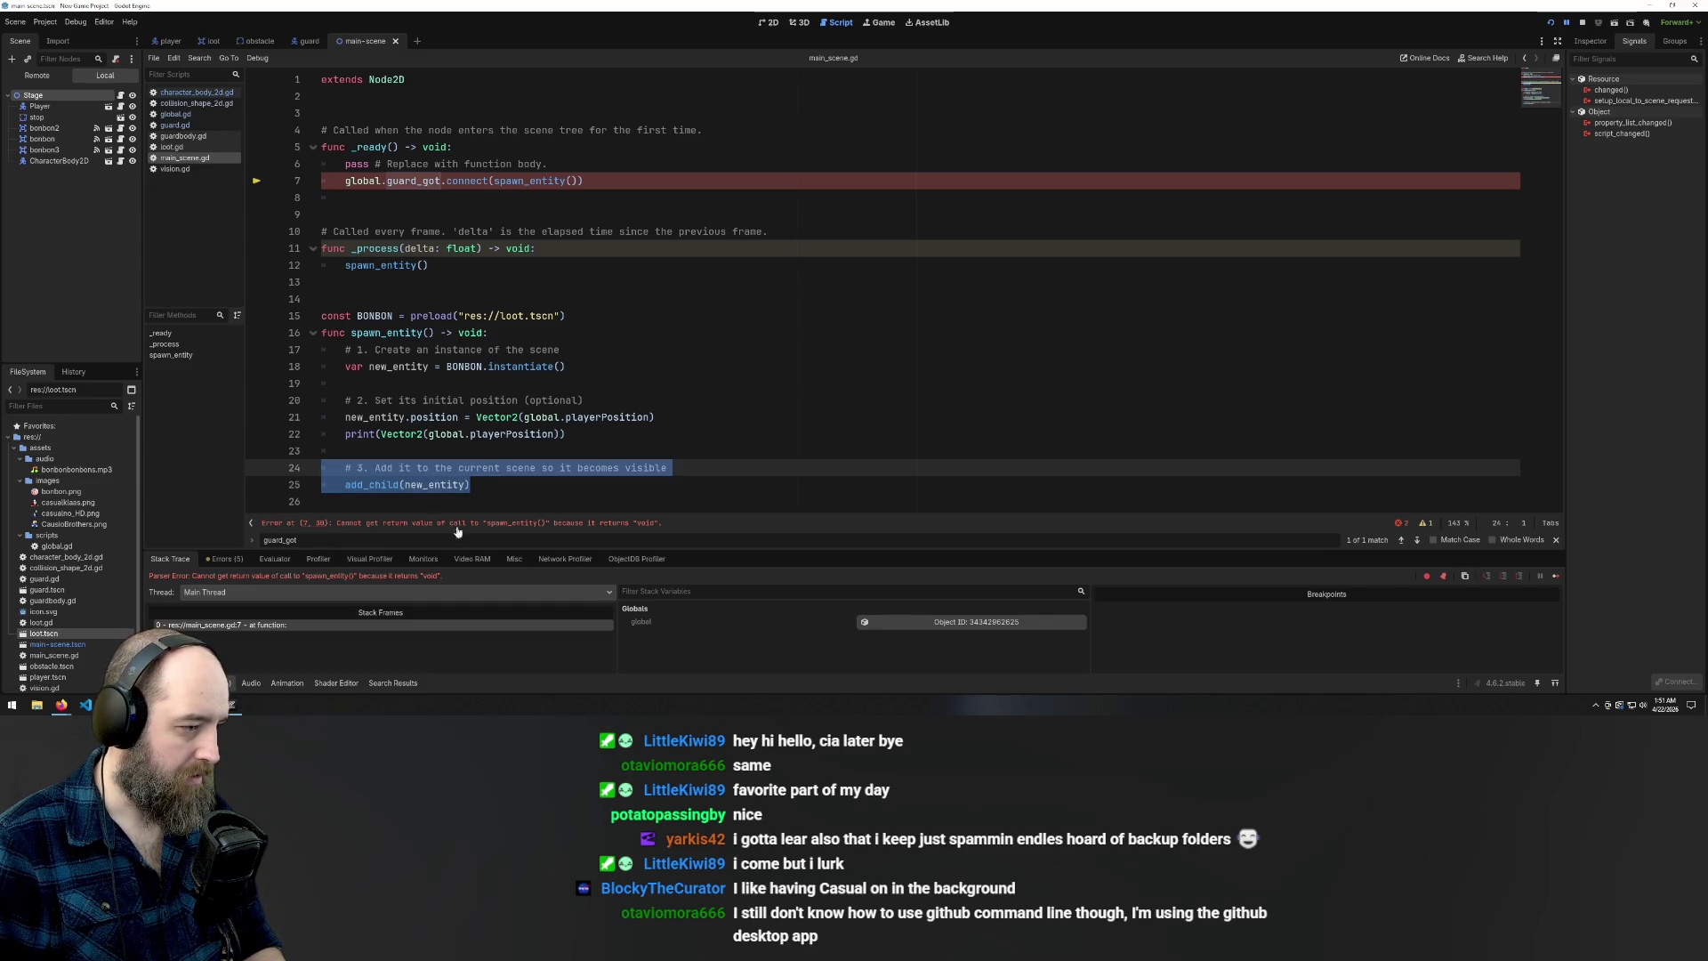
pyautogui.click(430, 467)
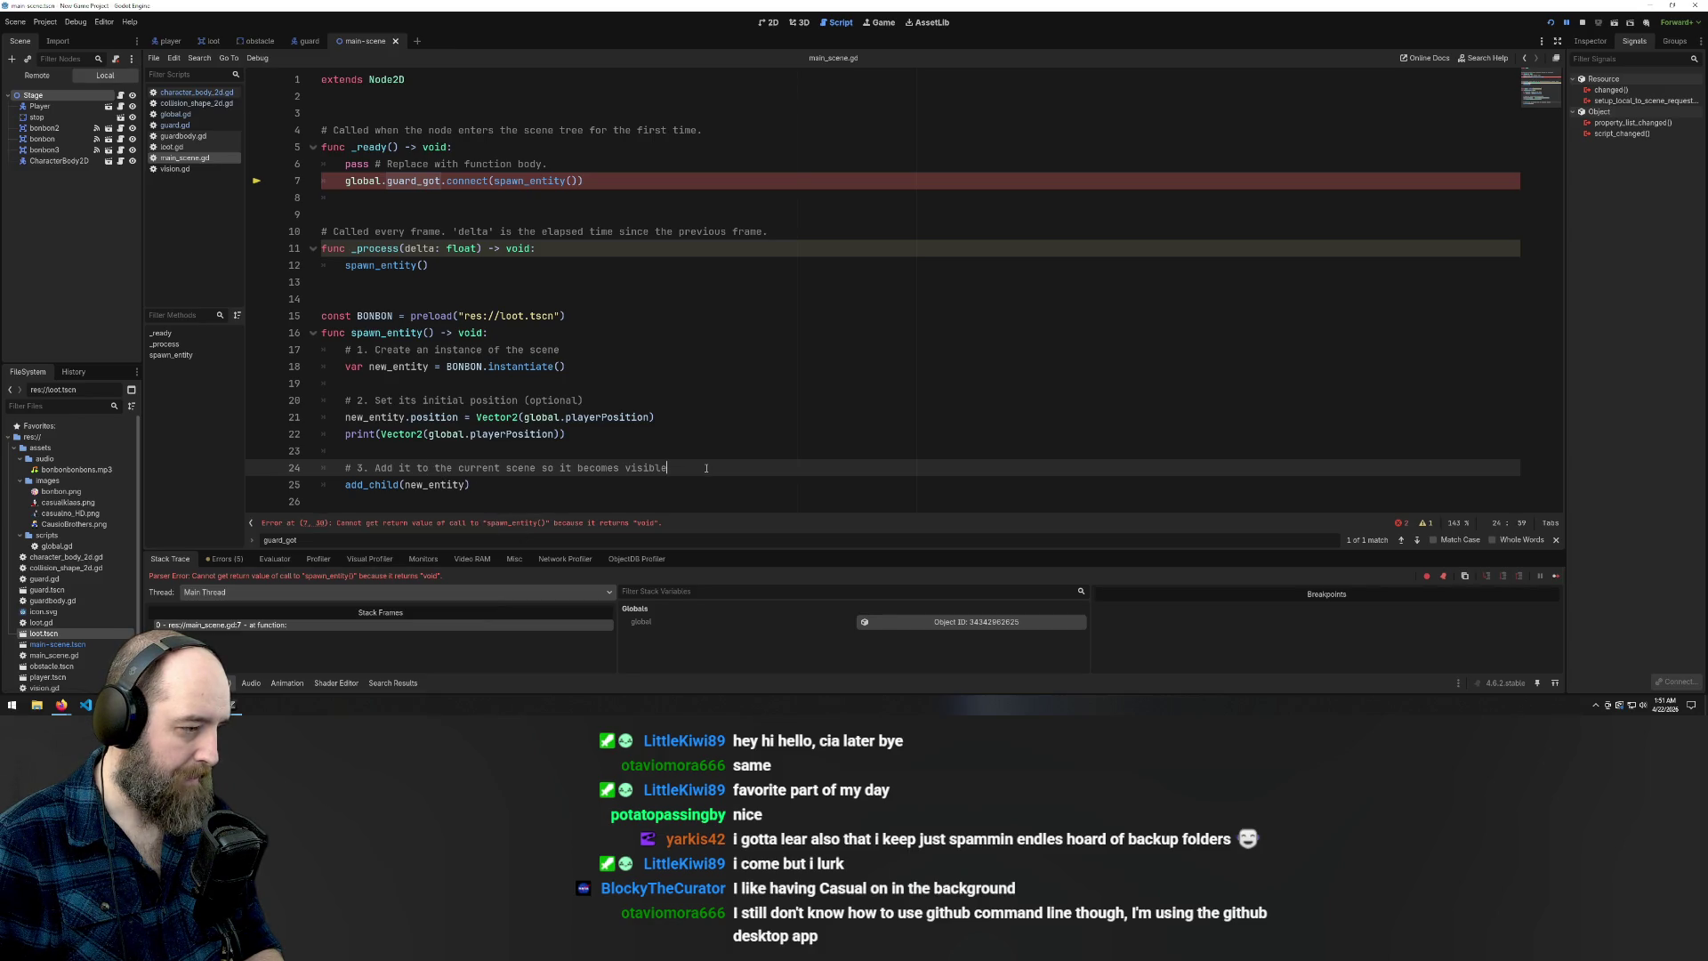
# Remove the parentheses so line 7 passes spawn_entity to connect(), and save the script
pyautogui.click(604, 181)
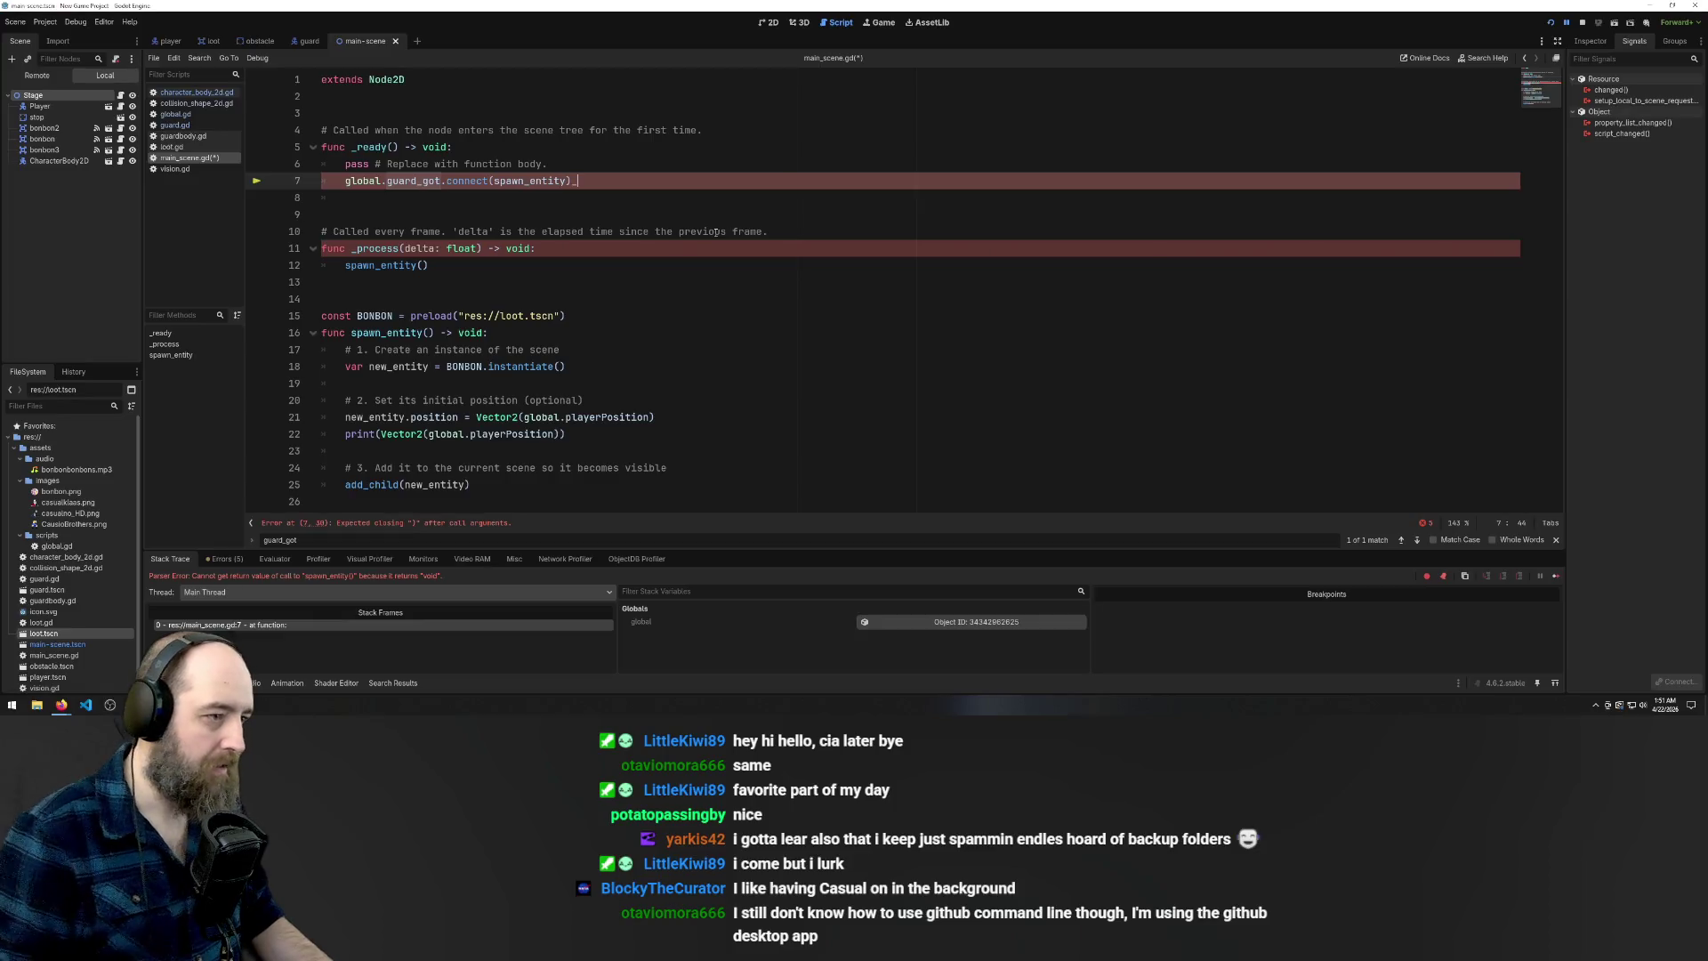
pyautogui.press('BackSpace')
pyautogui.press('BackSpace')
pyautogui.press('BackSpace')
pyautogui.write(')_')
pyautogui.press('BackSpace')
pyautogui.click(716, 248)
pyautogui.hotkey('ctrl', 's')
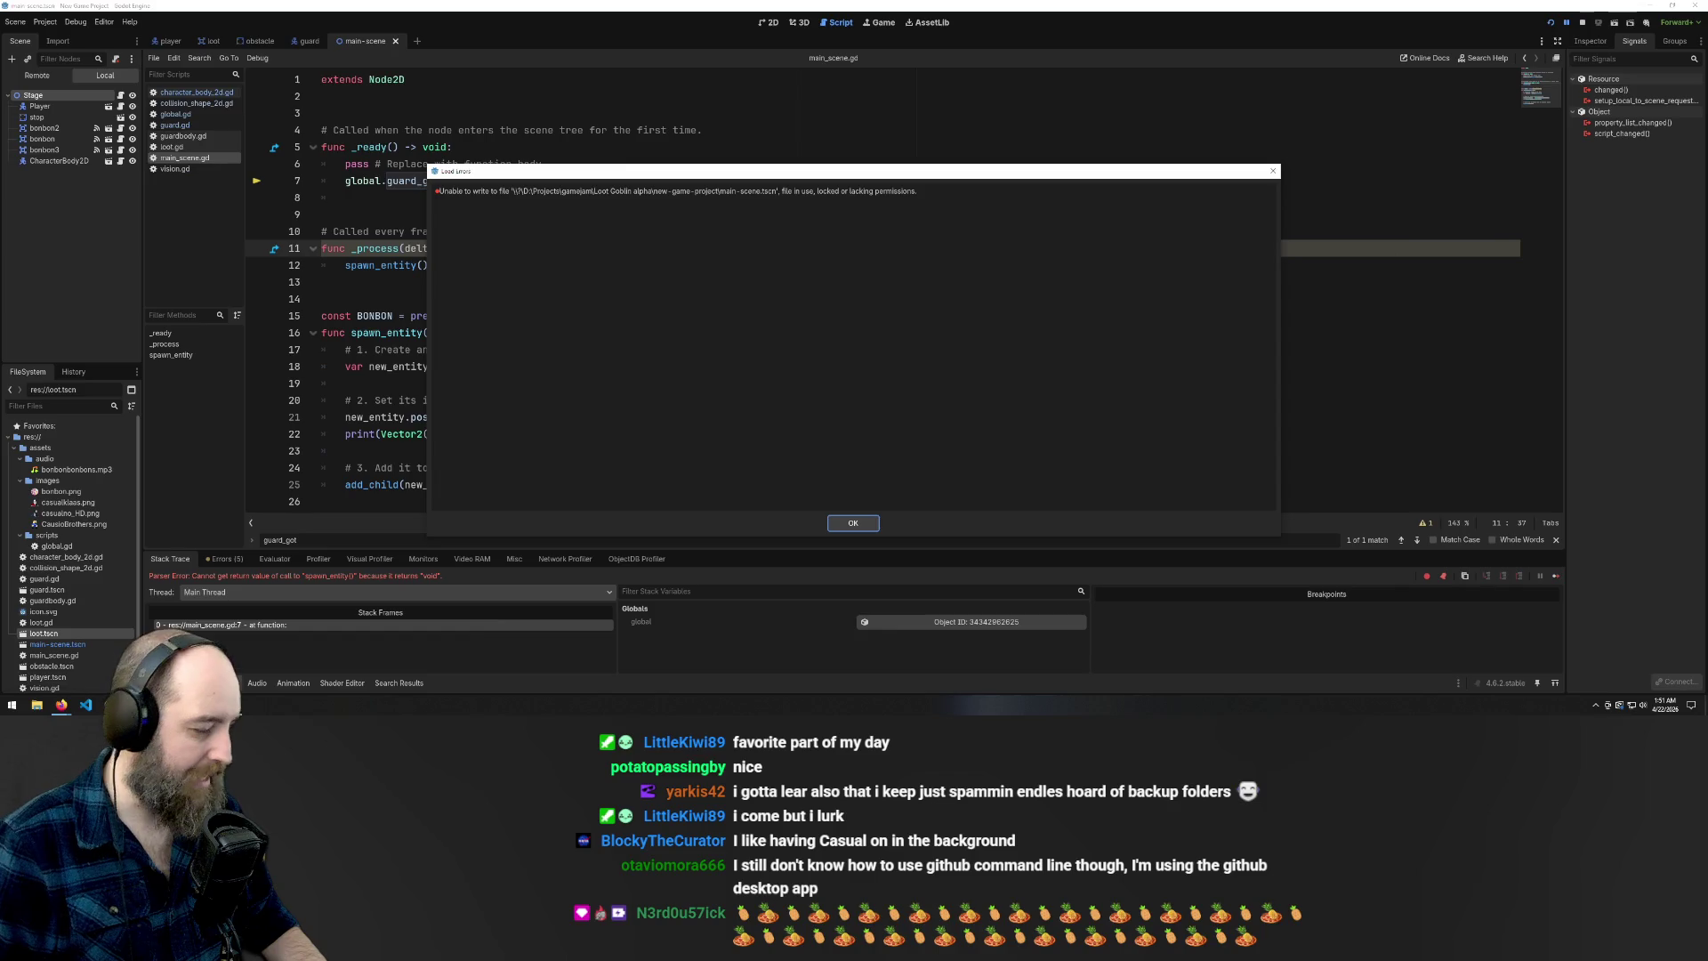
# Close the old game window from the taskbar, then run the project again with F5
pyautogui.click(238, 665)
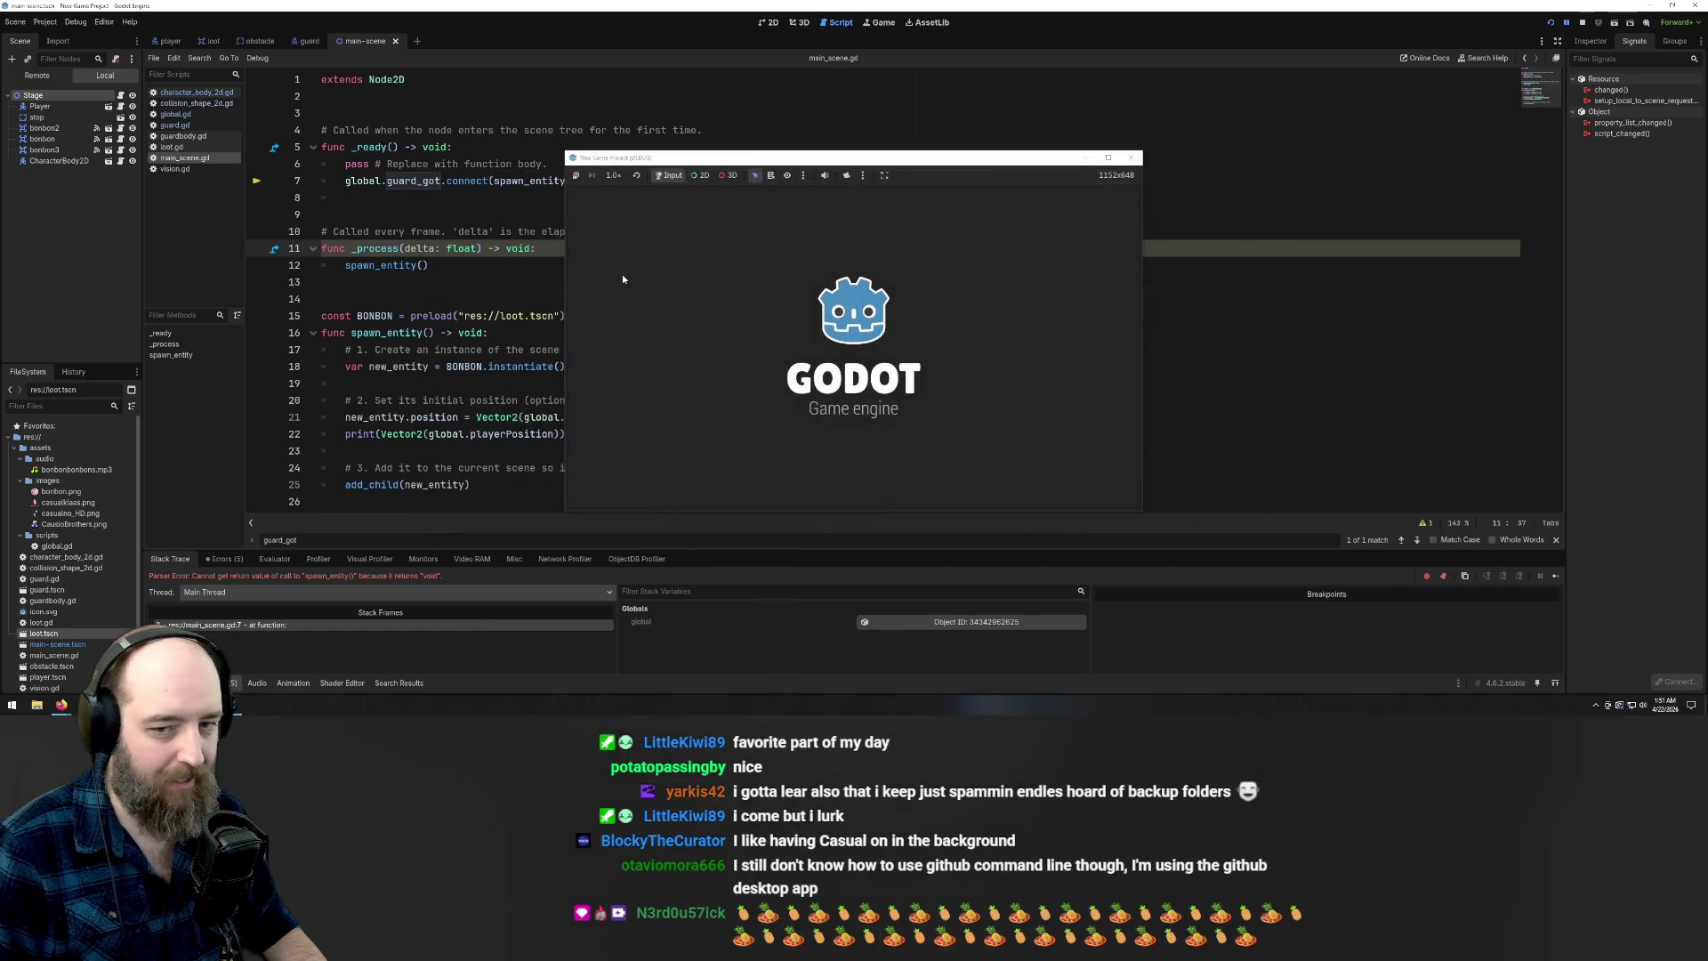
pyautogui.click(1131, 157)
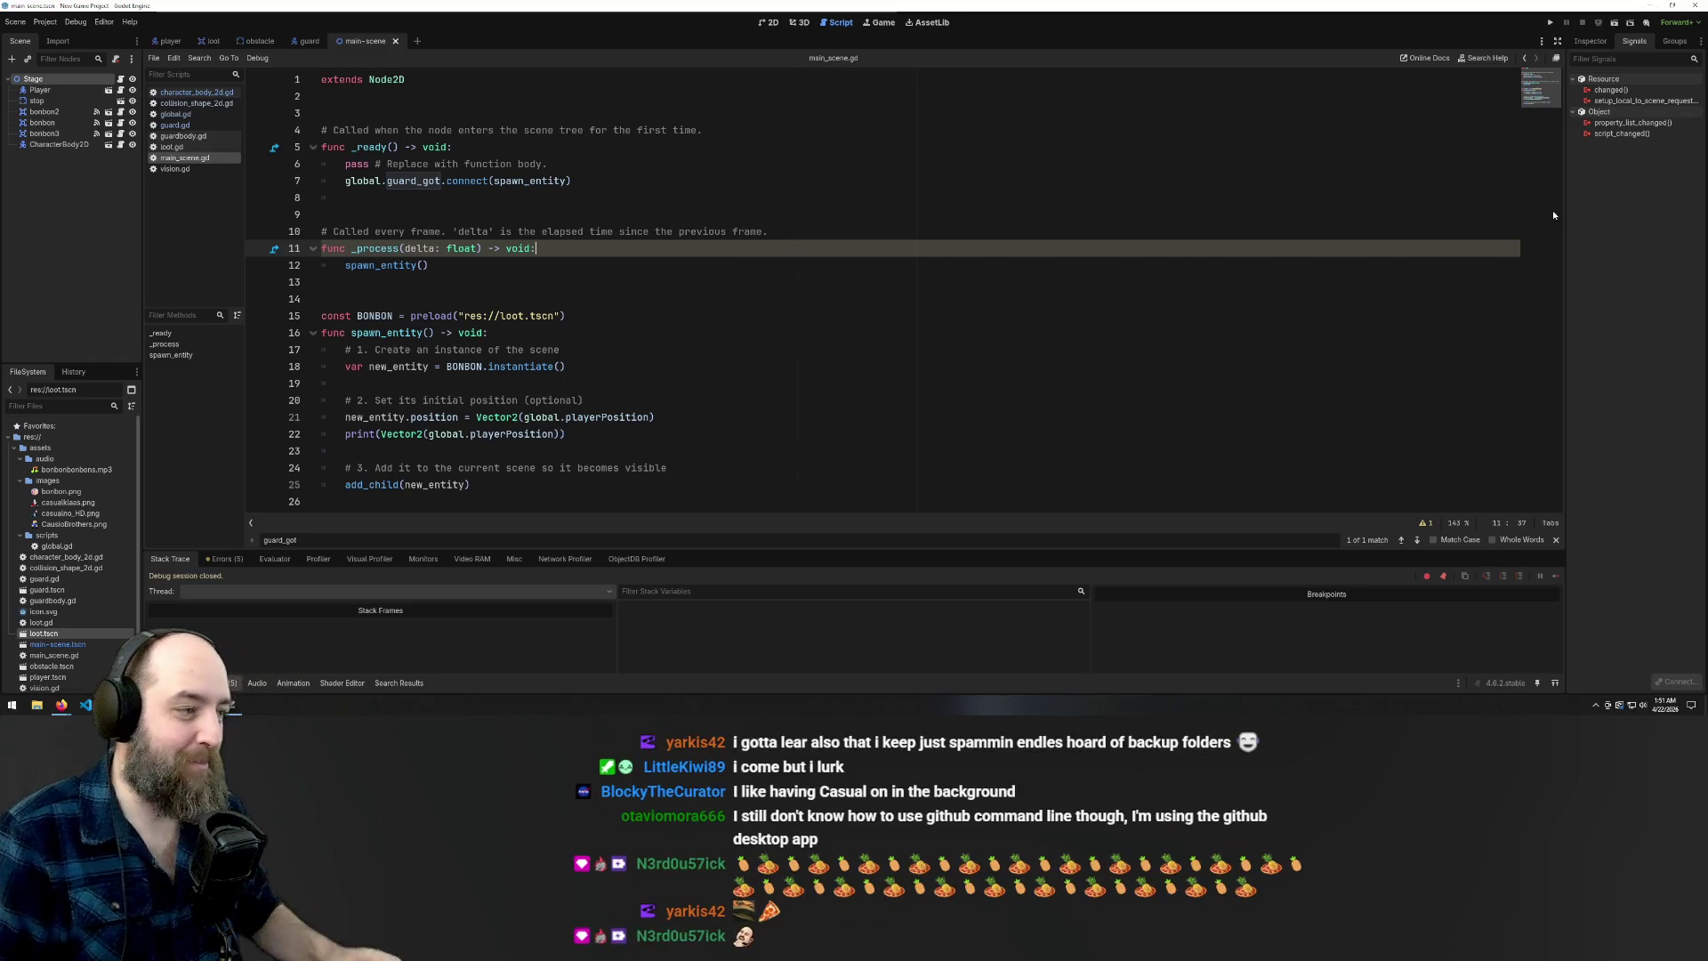
pyautogui.click(761, 229)
pyautogui.press('F5')
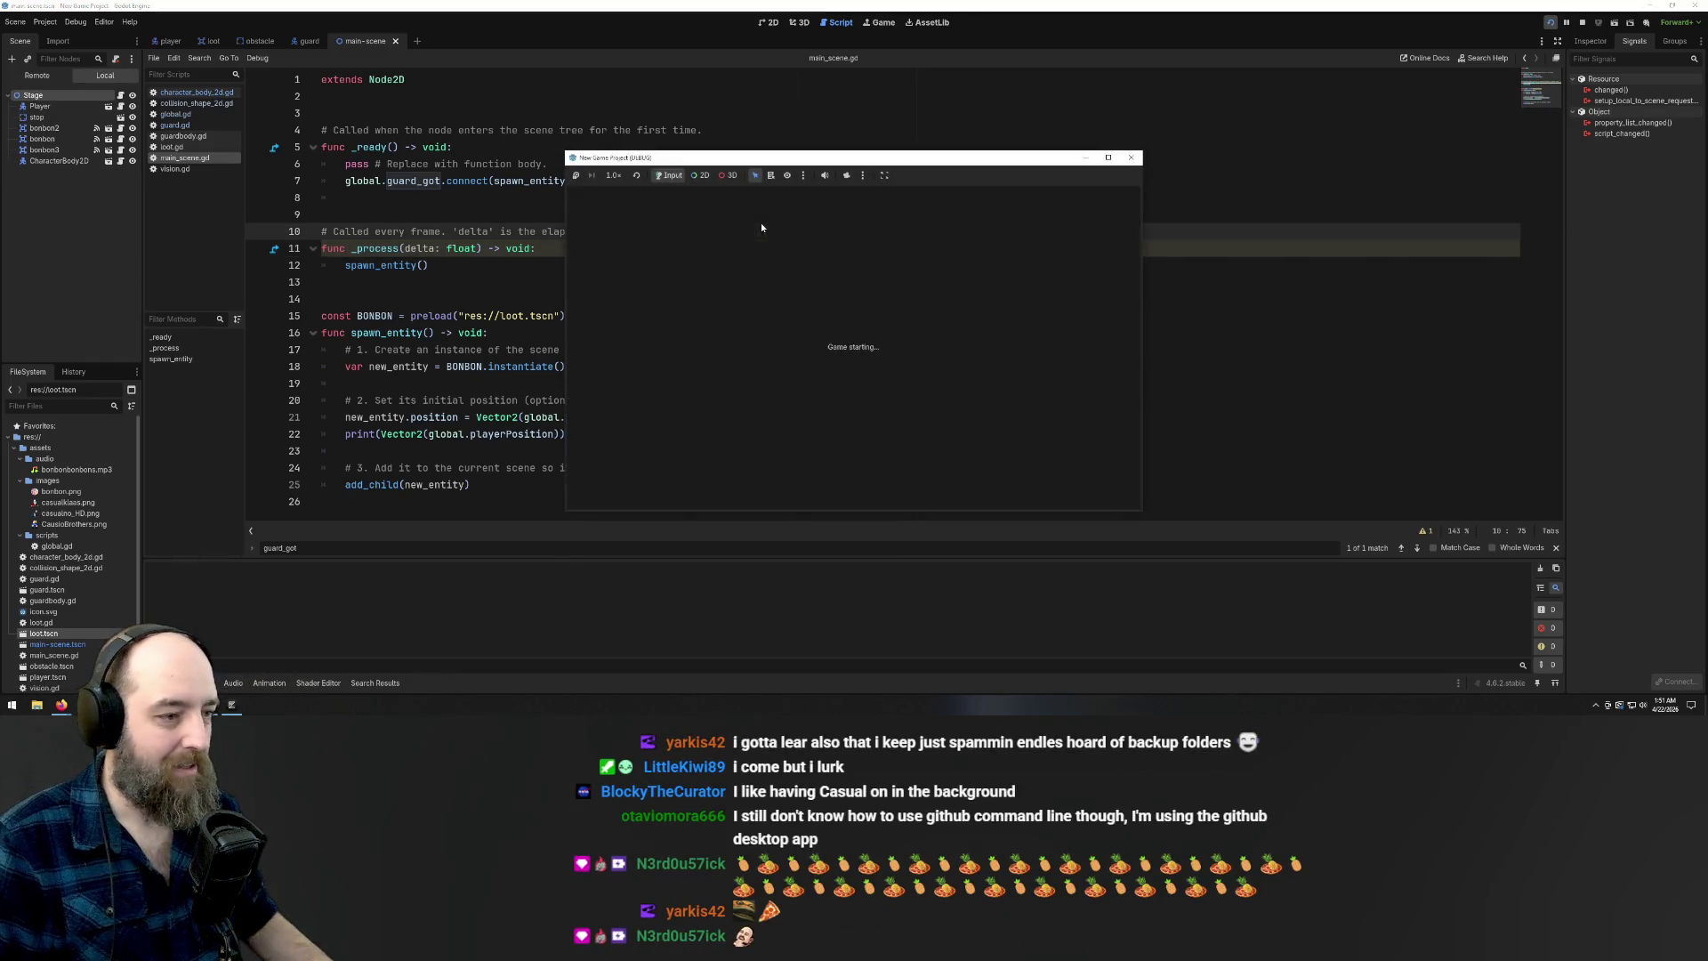
# Playtest by moving the player toward the guard, then run and close the game again
pyautogui.press('Down')
pyautogui.press('Right')
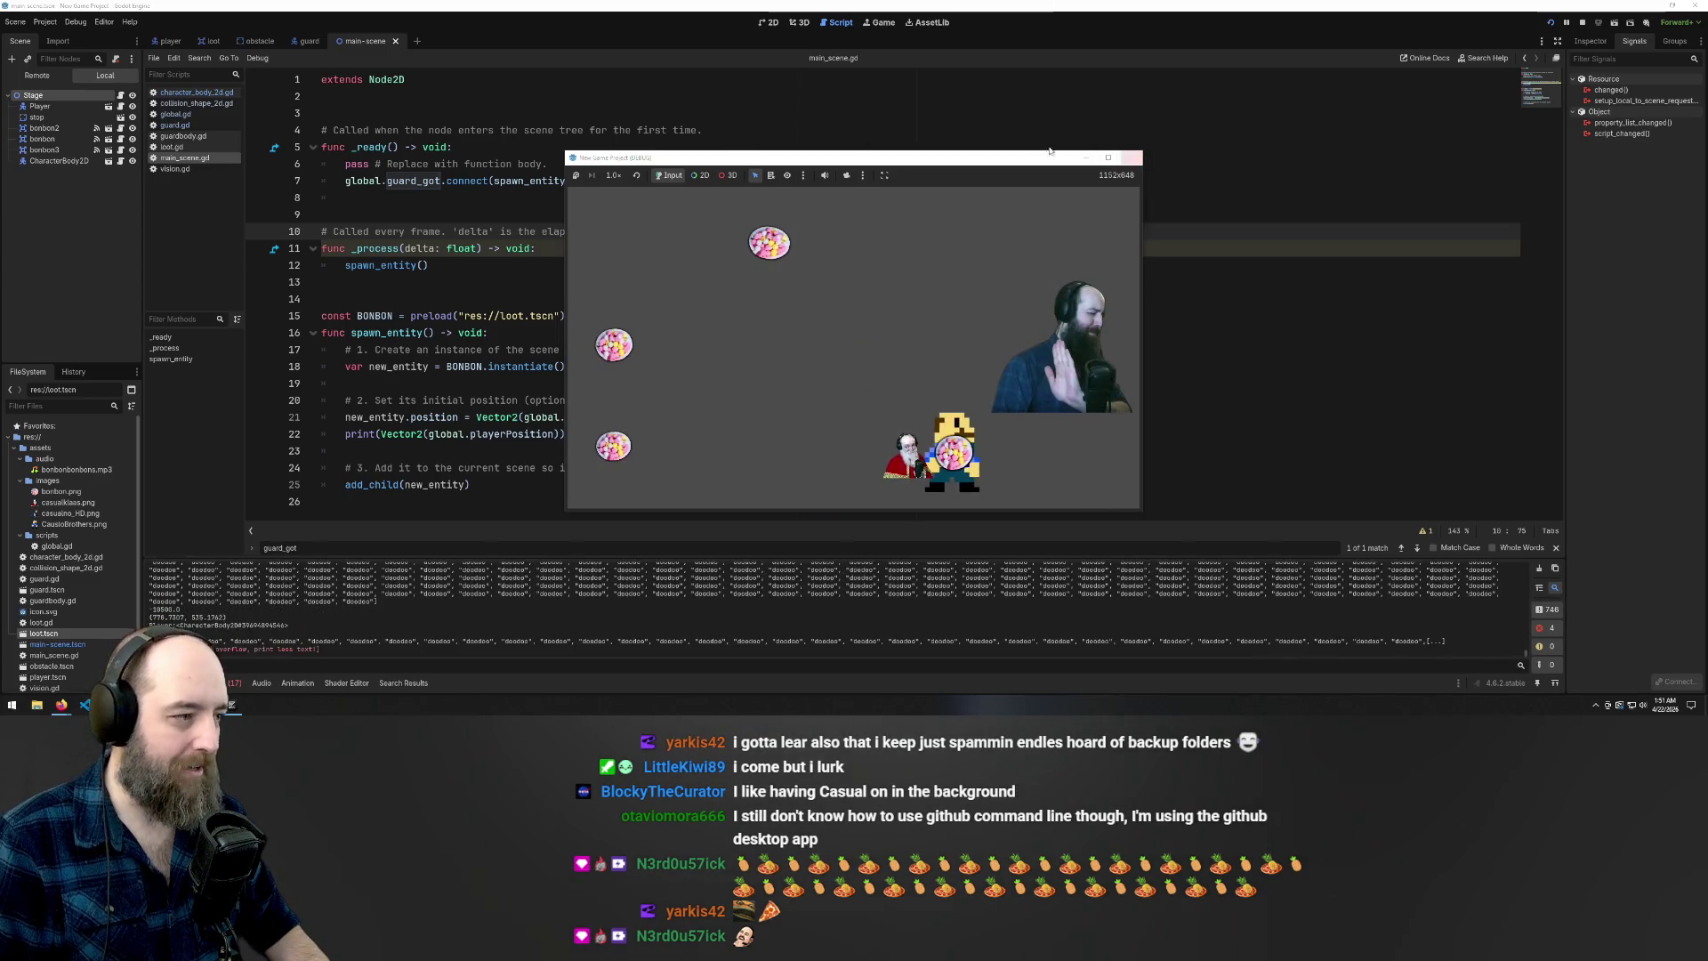
pyautogui.click(1131, 157)
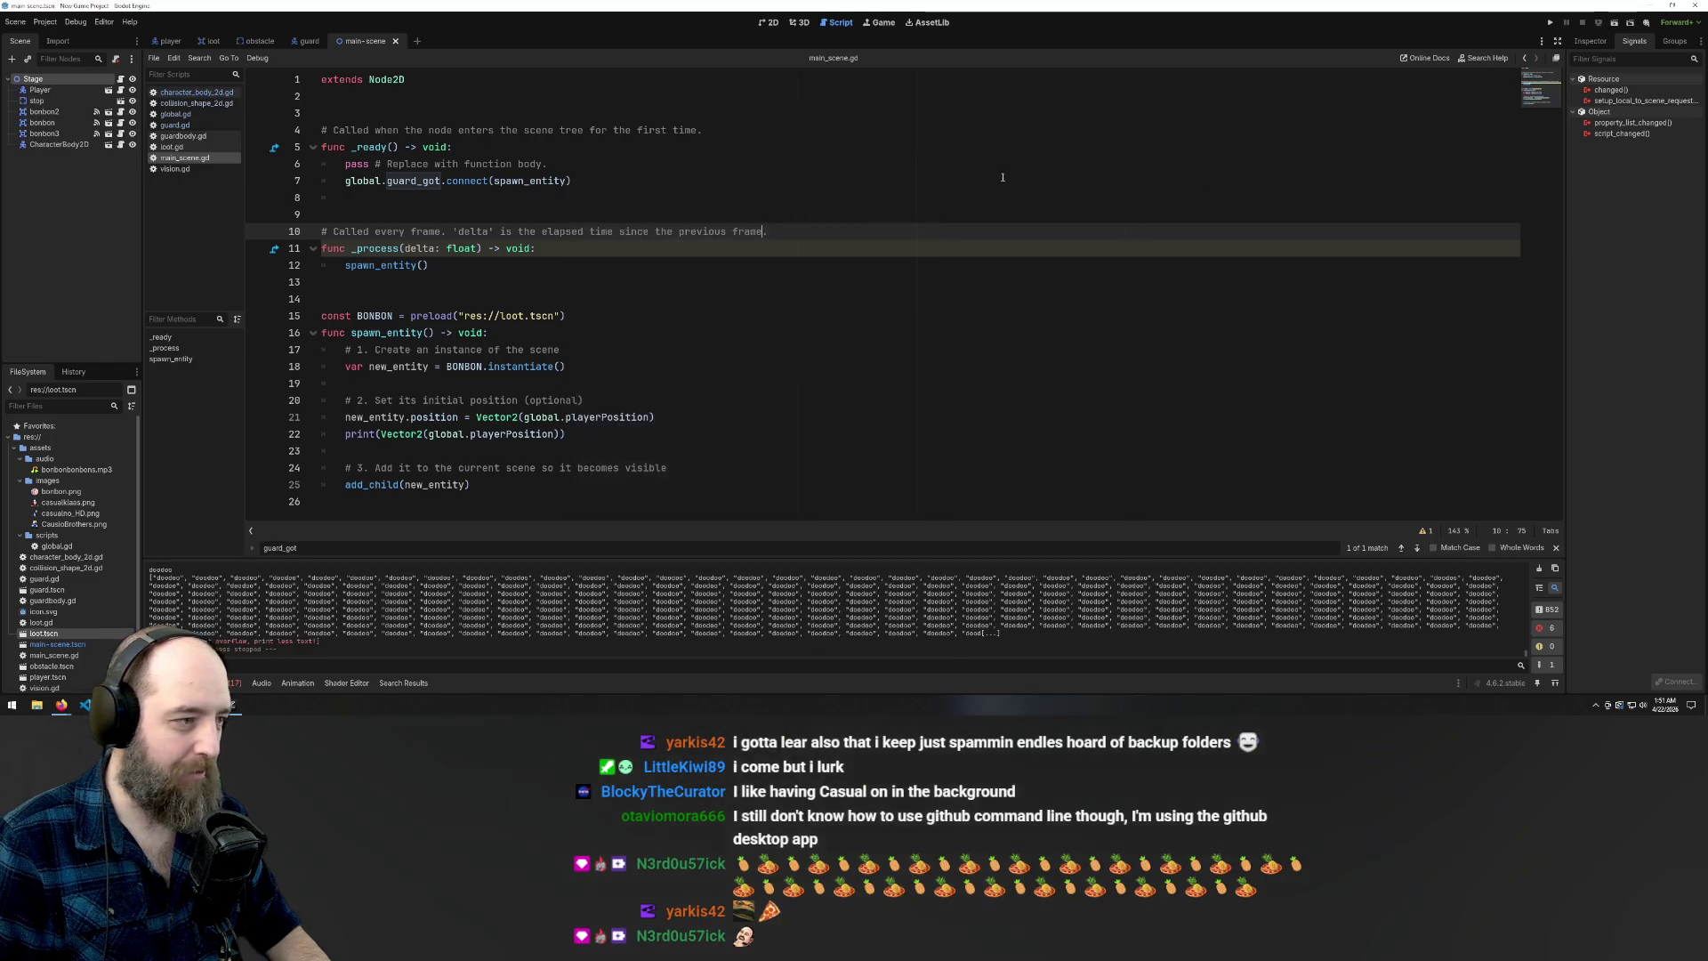
pyautogui.press('Up')
pyautogui.press('Up')
pyautogui.click(574, 169)
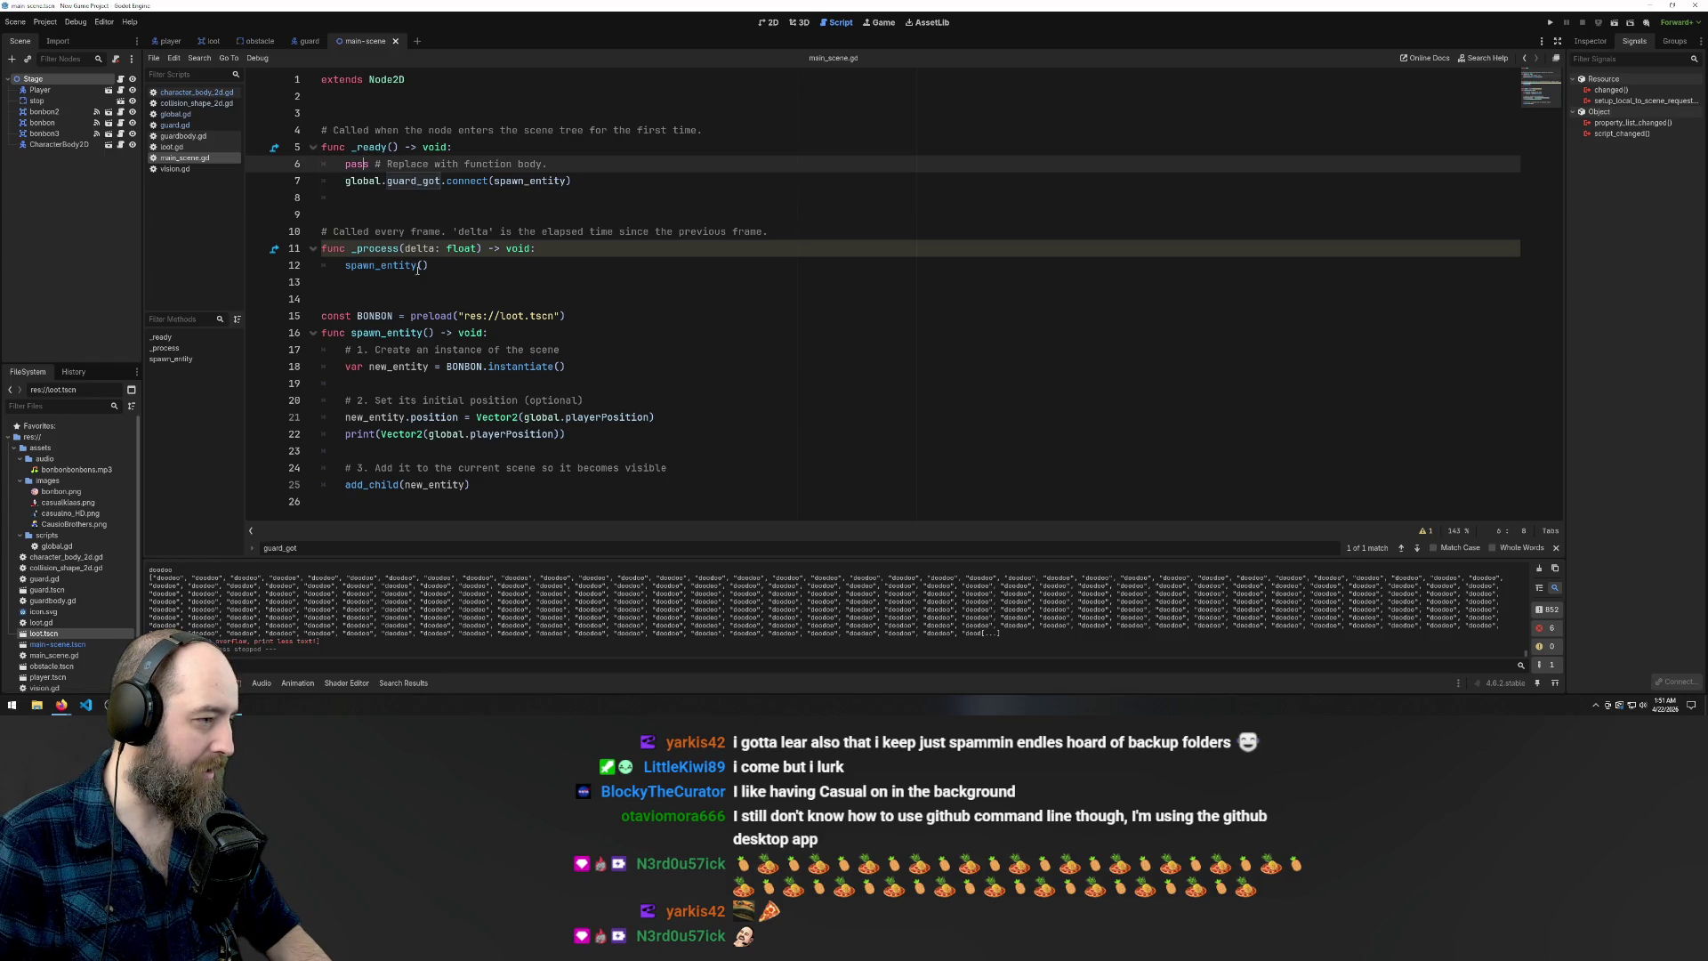
pyautogui.click(392, 299)
pyautogui.click(428, 230)
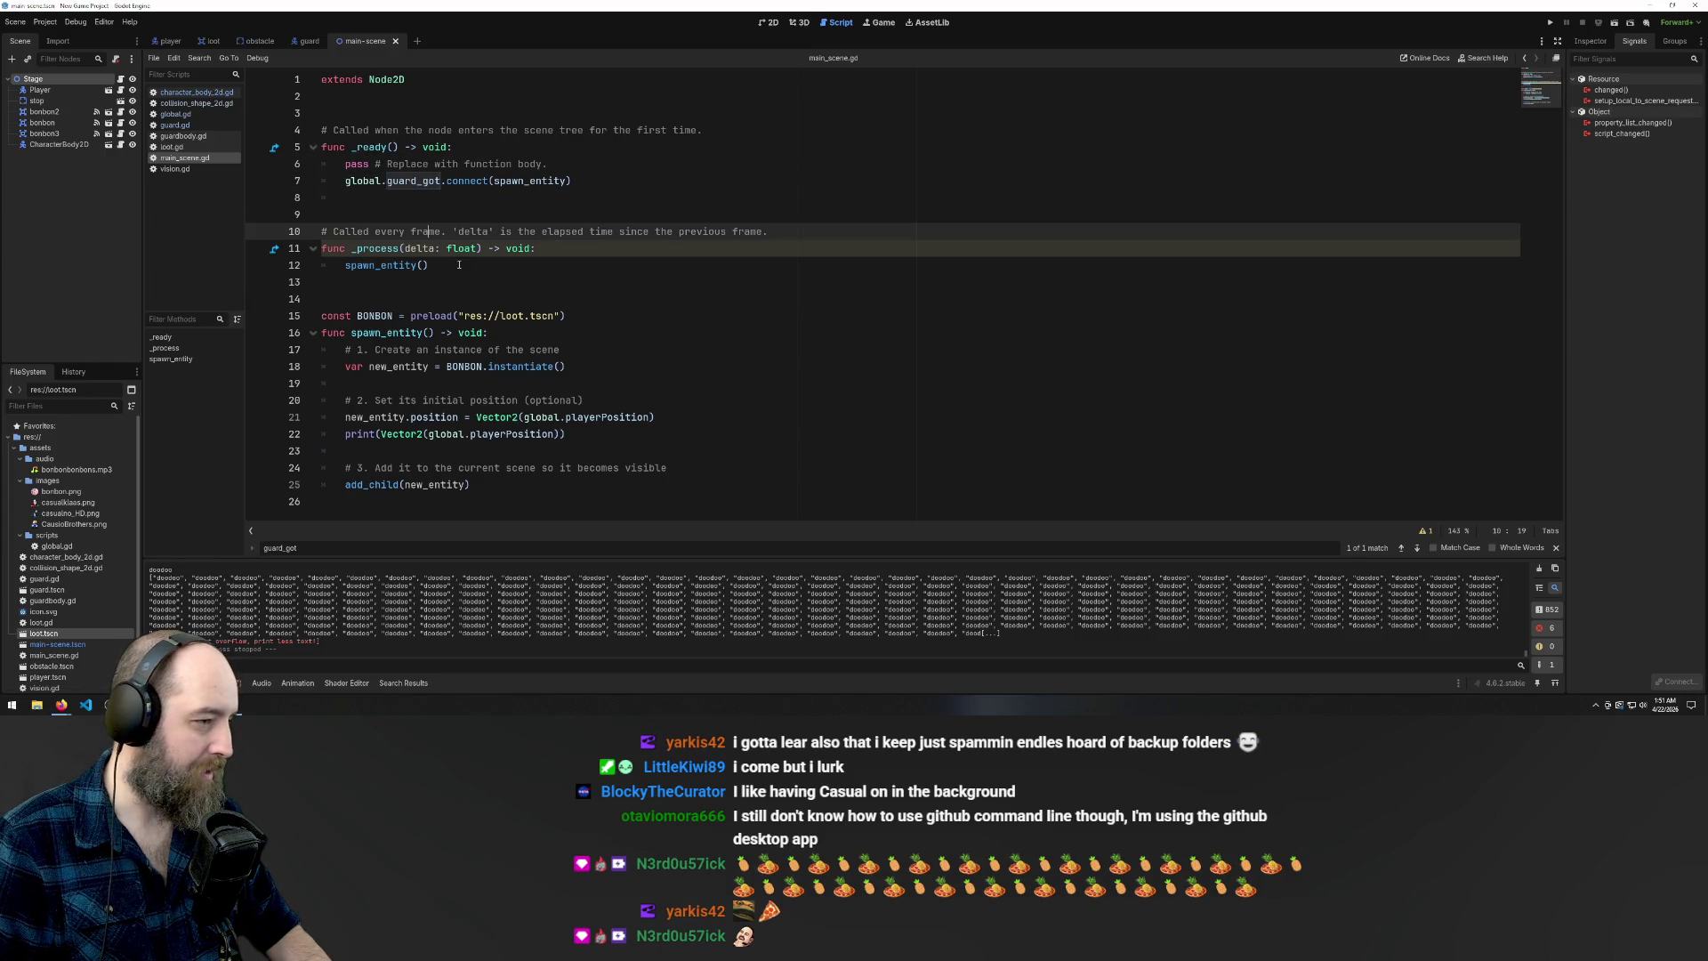
pyautogui.moveTo(460, 265); pyautogui.dragTo(303, 266)
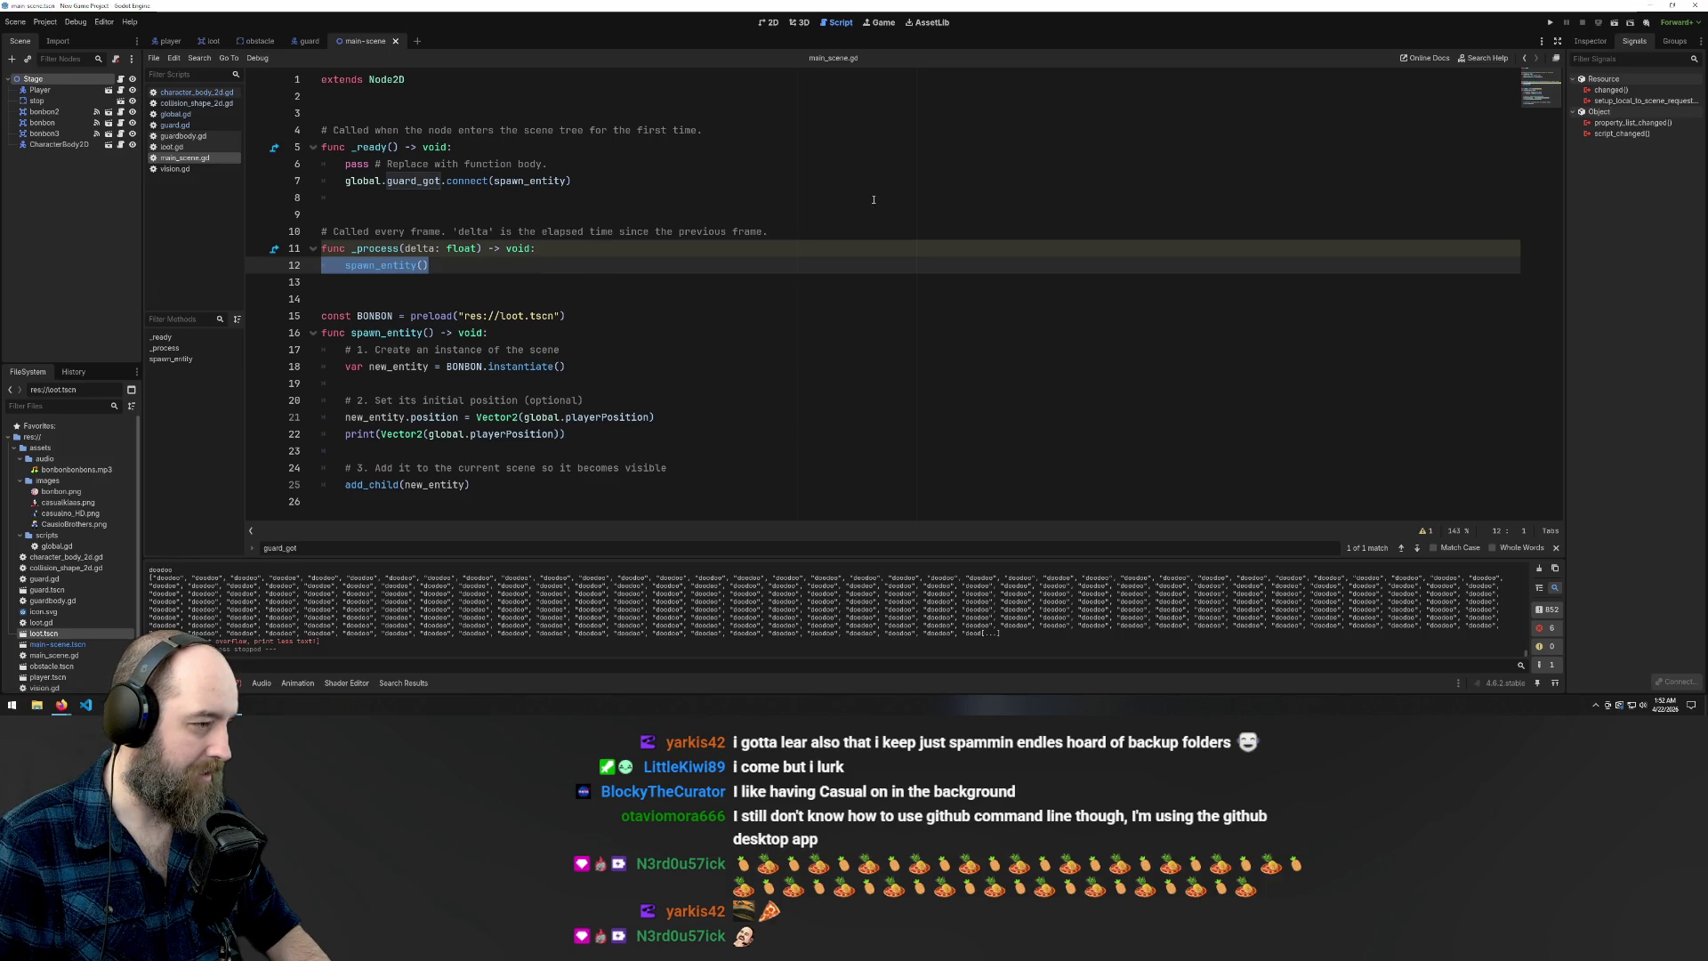
pyautogui.press('F5')
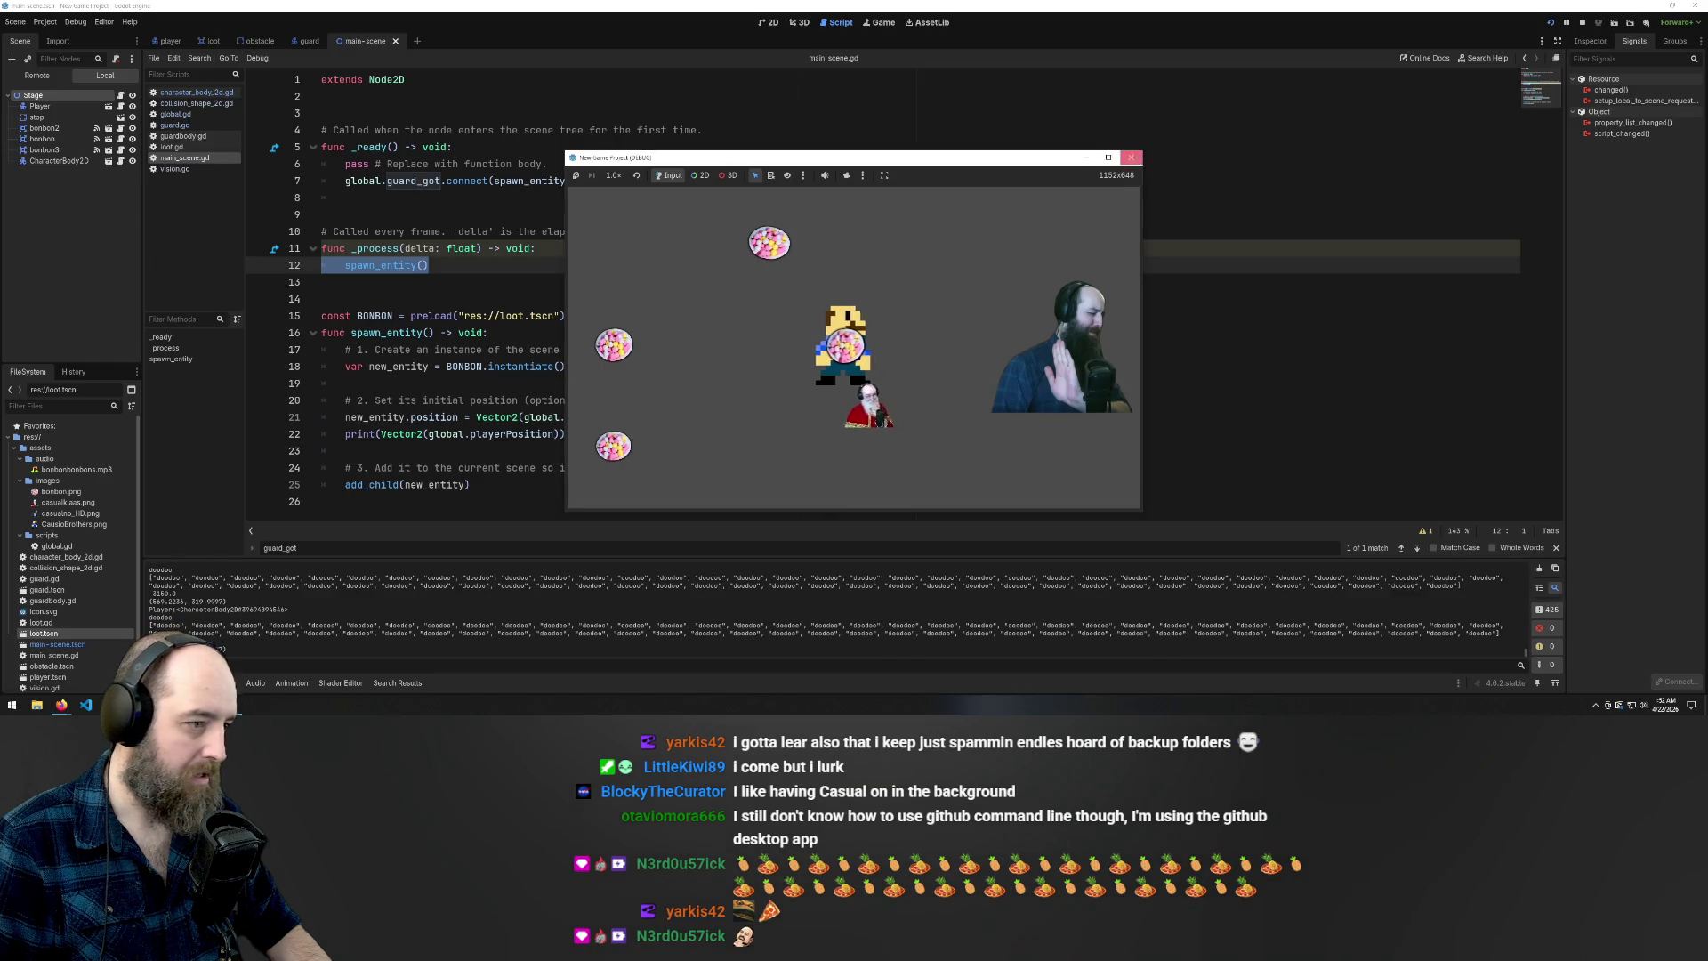
pyautogui.click(1130, 157)
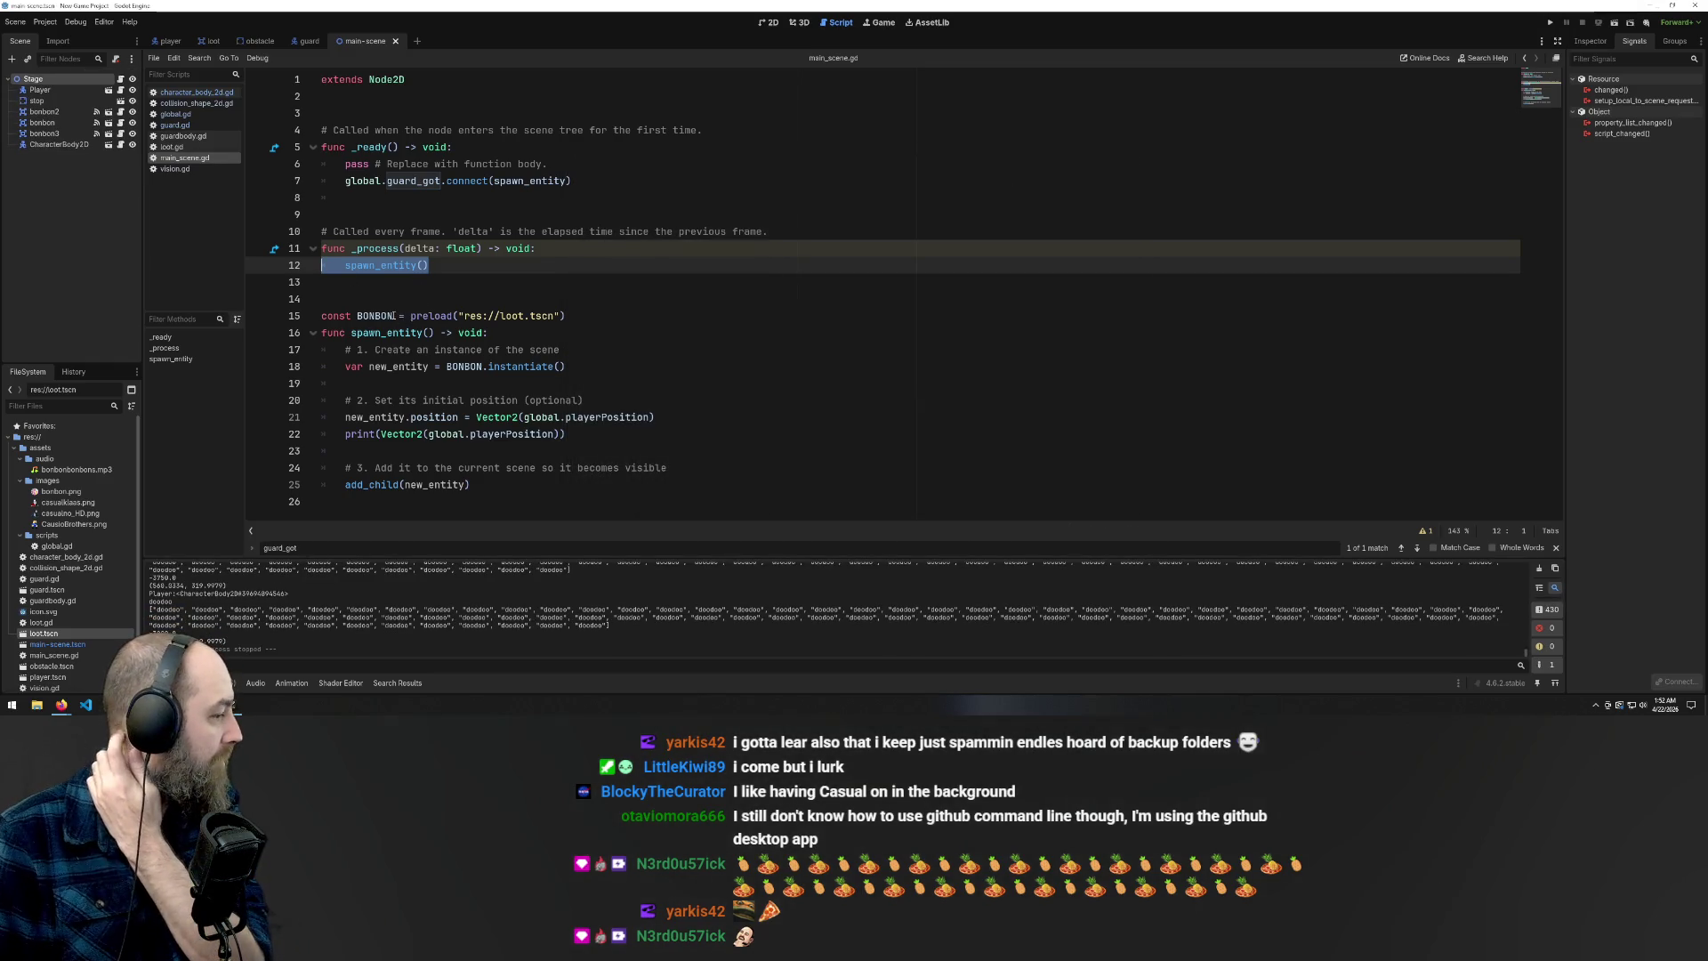
# Delete the spawn_entity() call on line 12 from _process
pyautogui.click(450, 289)
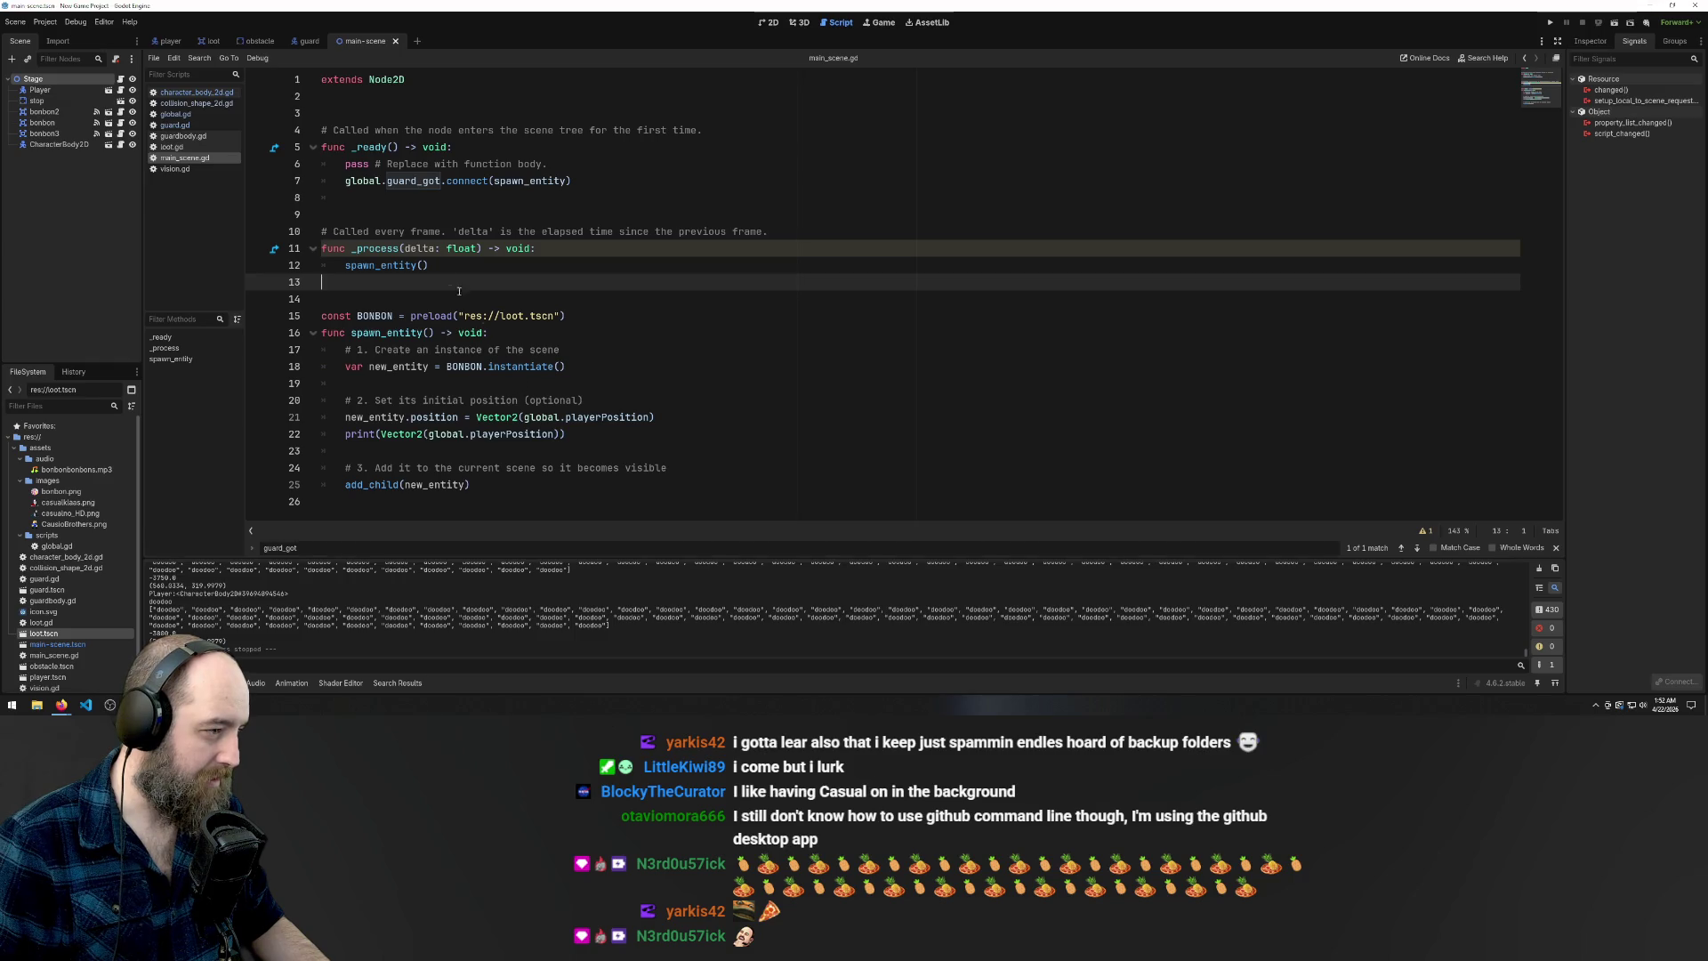
pyautogui.click(439, 264)
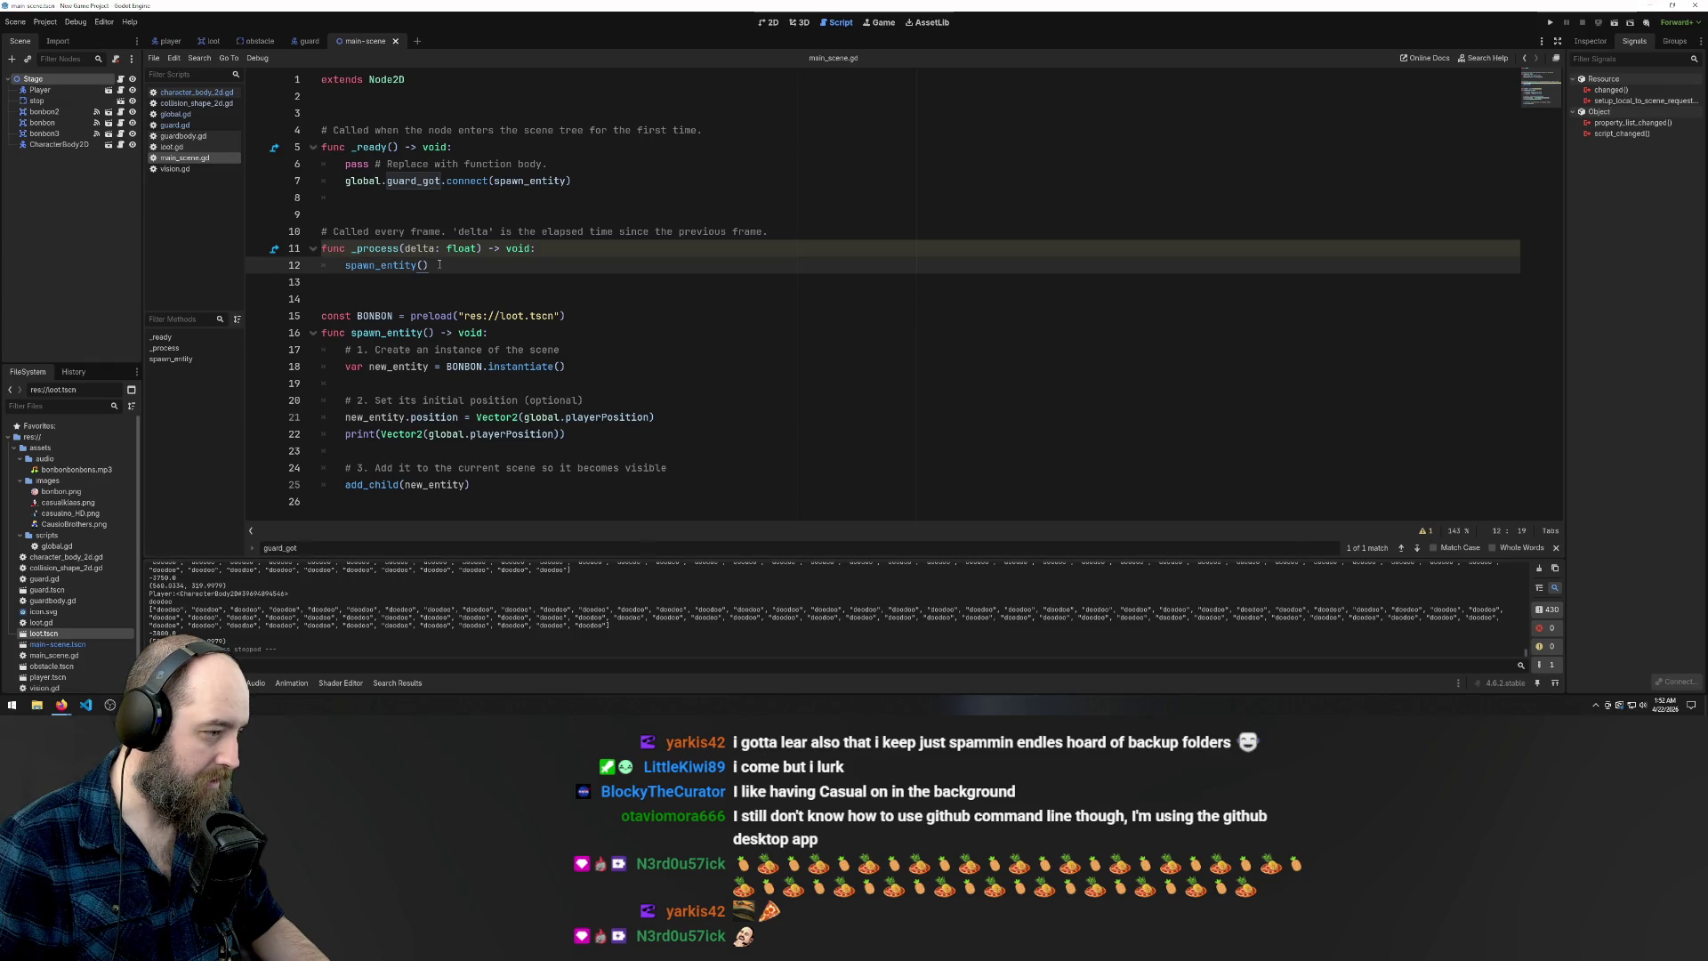
pyautogui.hotkey('shift', 'Home')
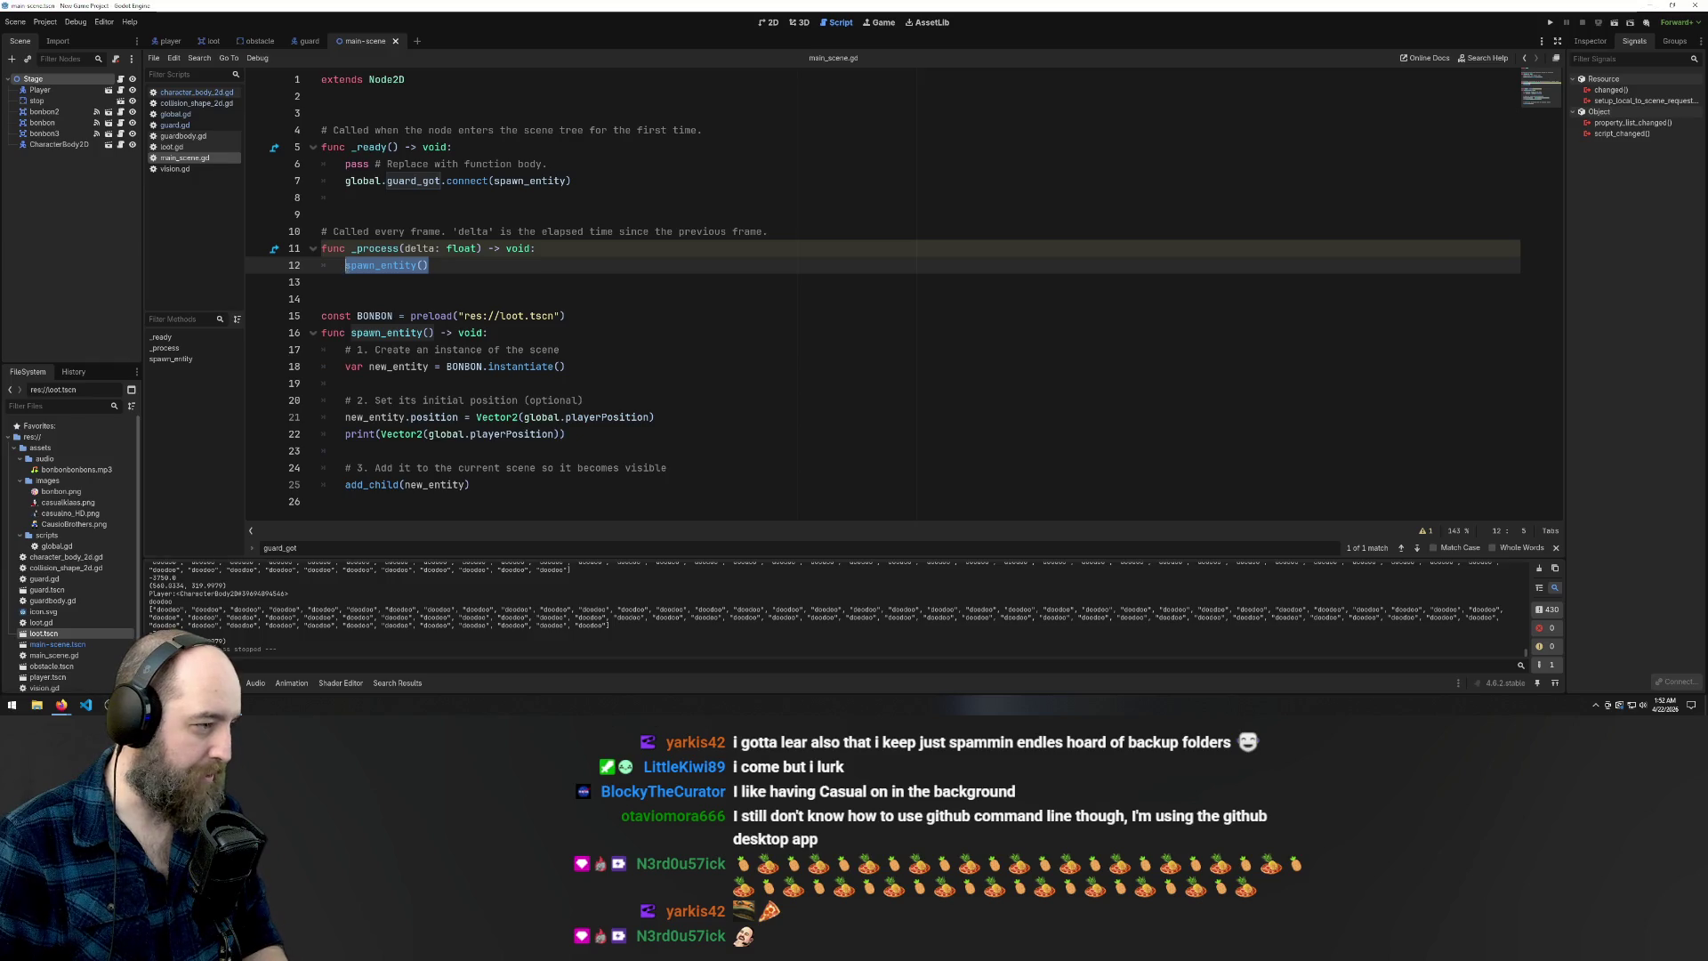
pyautogui.press('BackSpace')
pyautogui.press('BackSpace')
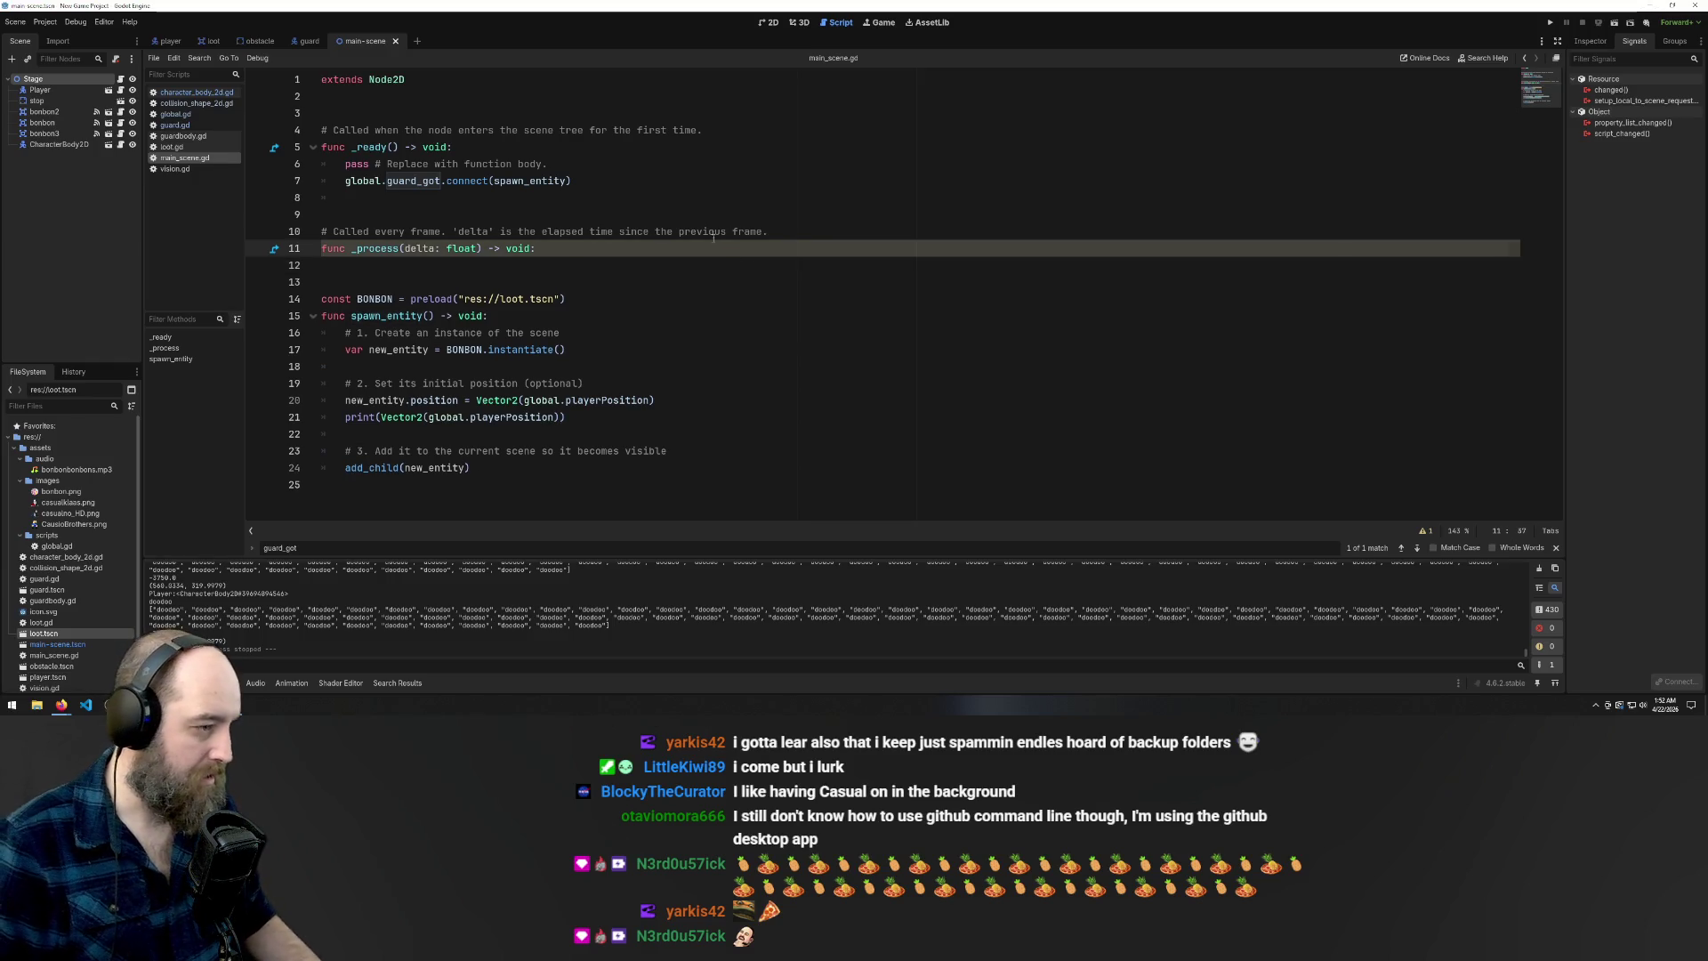
# Remove the leftover blank line in _process, save, and run the game
pyautogui.click(729, 130)
pyautogui.click(730, 265)
pyautogui.hotkey('ctrl', 's')
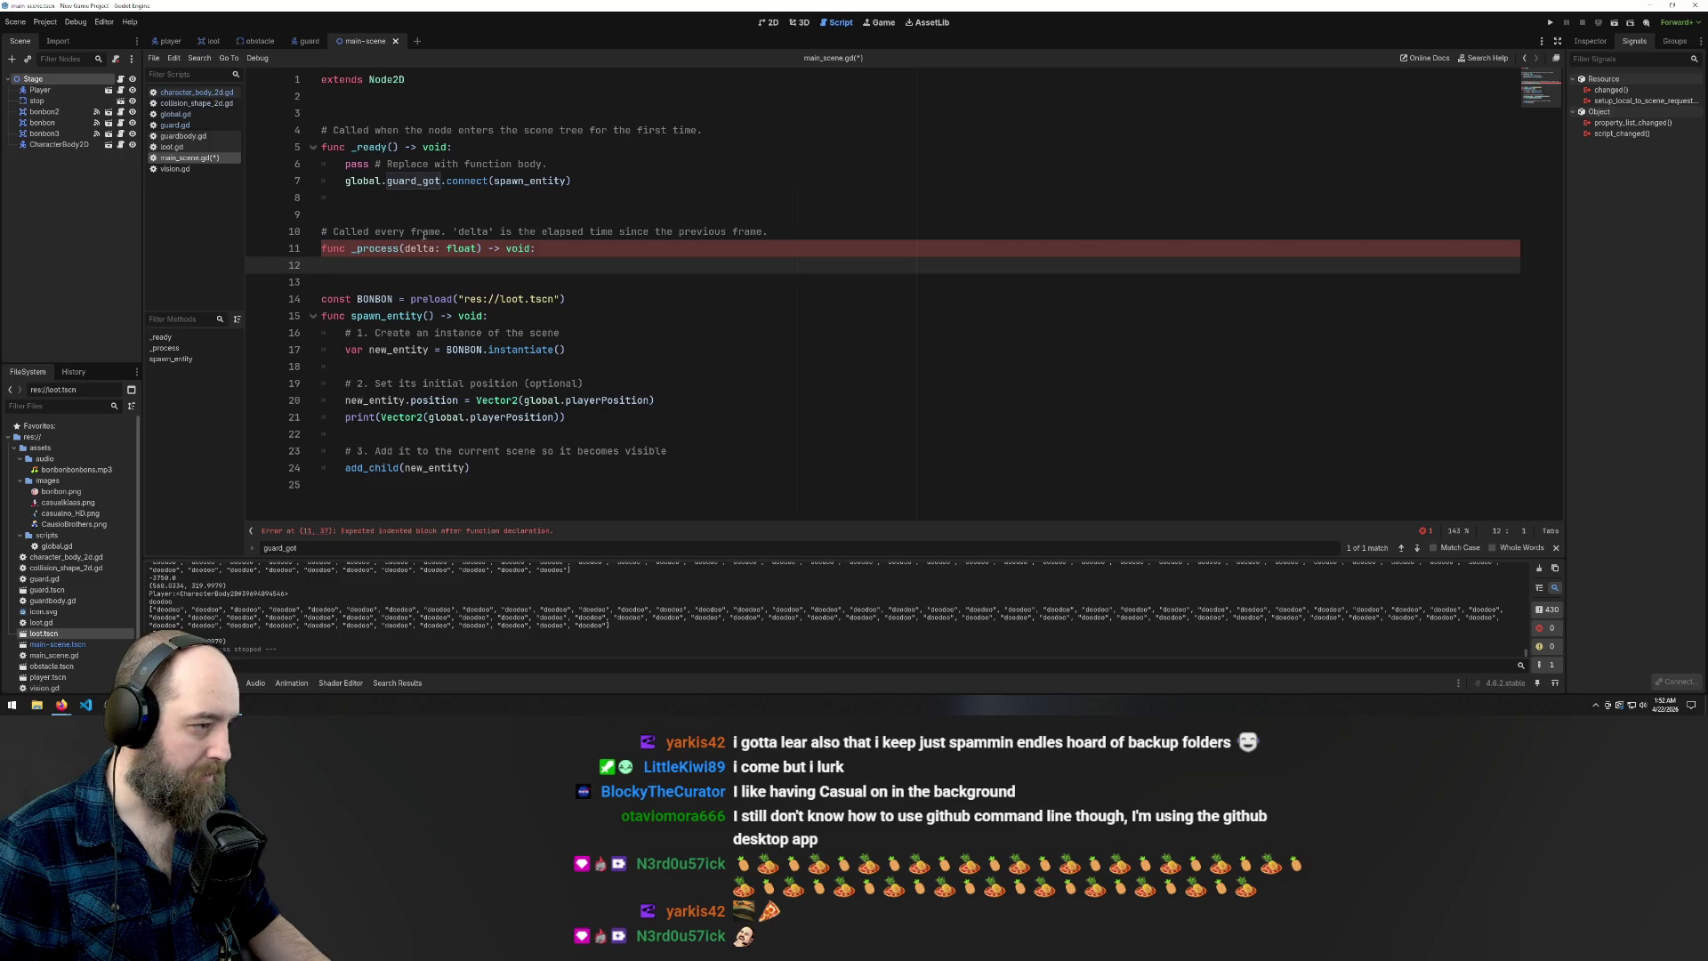
pyautogui.click(1023, 170)
pyautogui.press('F5')
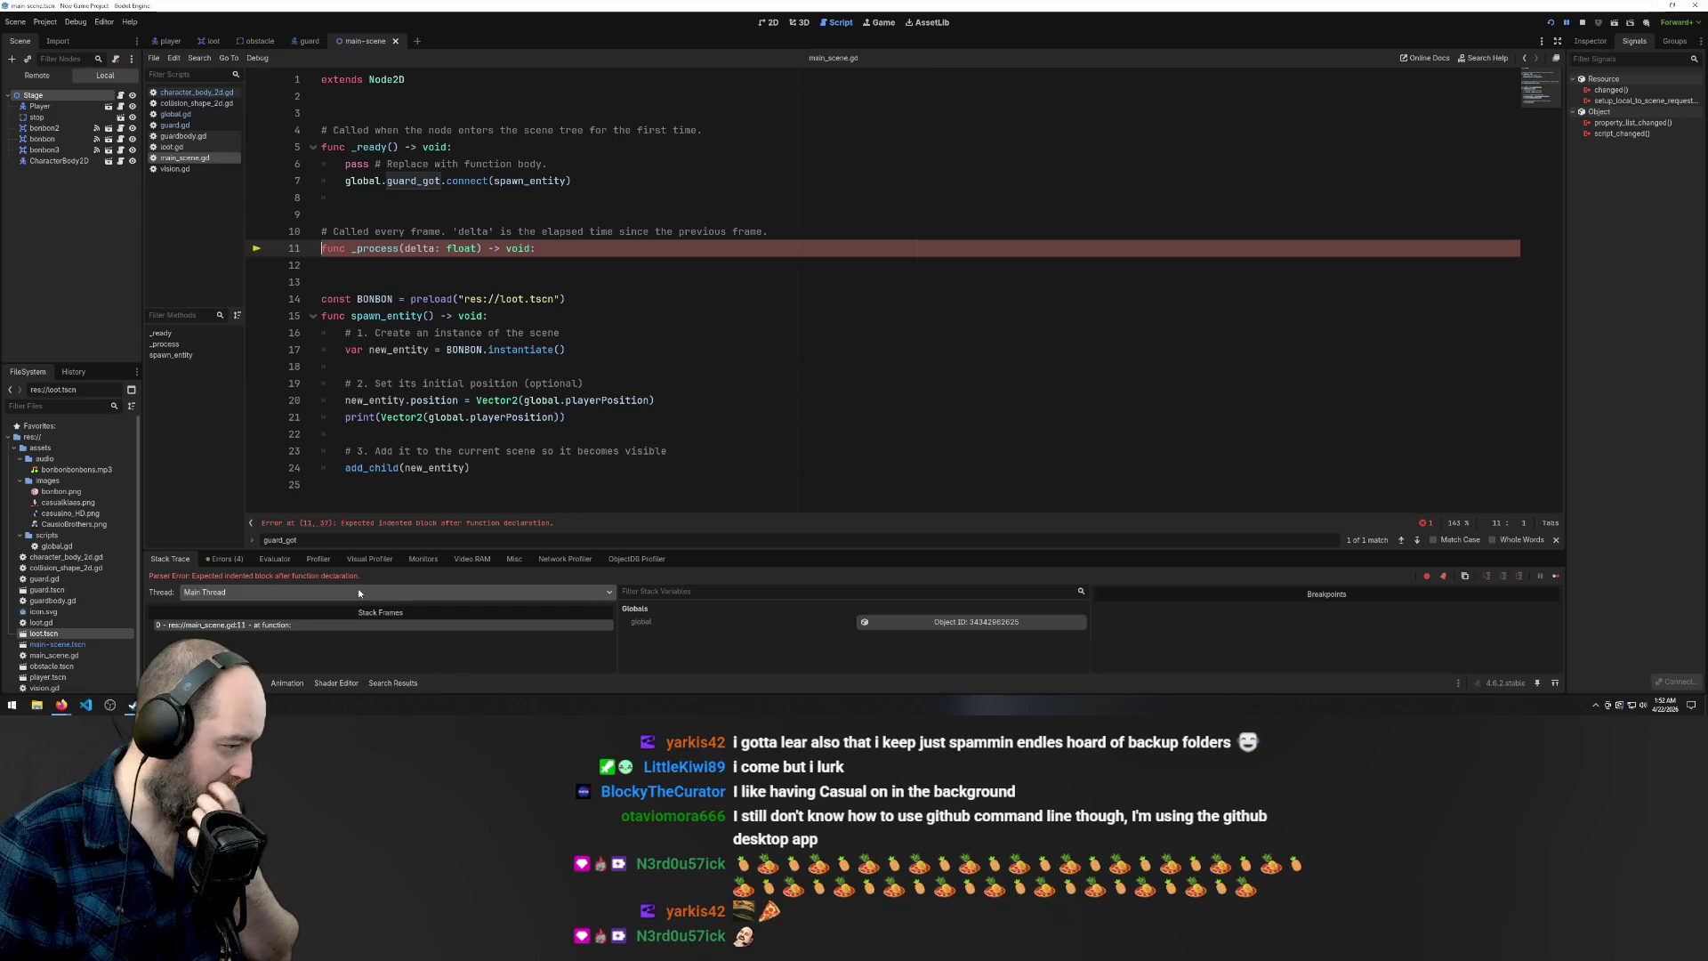
# Add an indented 'pass' under func _process, save, and dismiss the file-write error
pyautogui.click(550, 257)
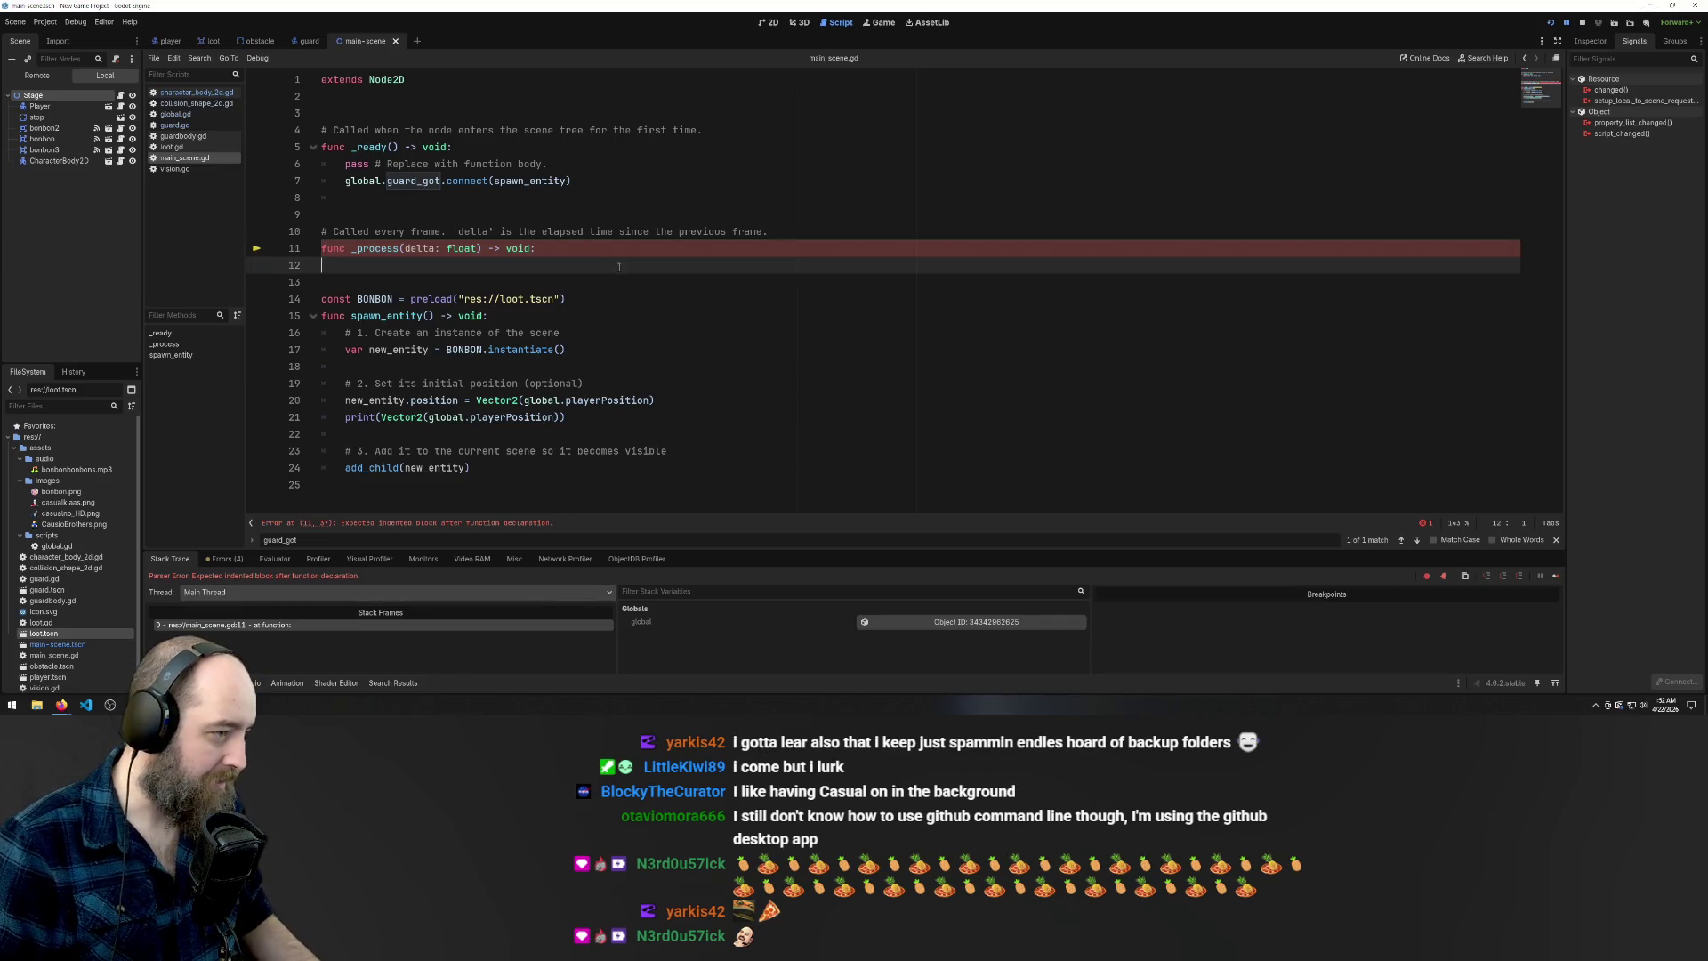
pyautogui.hotkey('ctrl', 'z')
pyautogui.hotkey('ctrl', 'z')
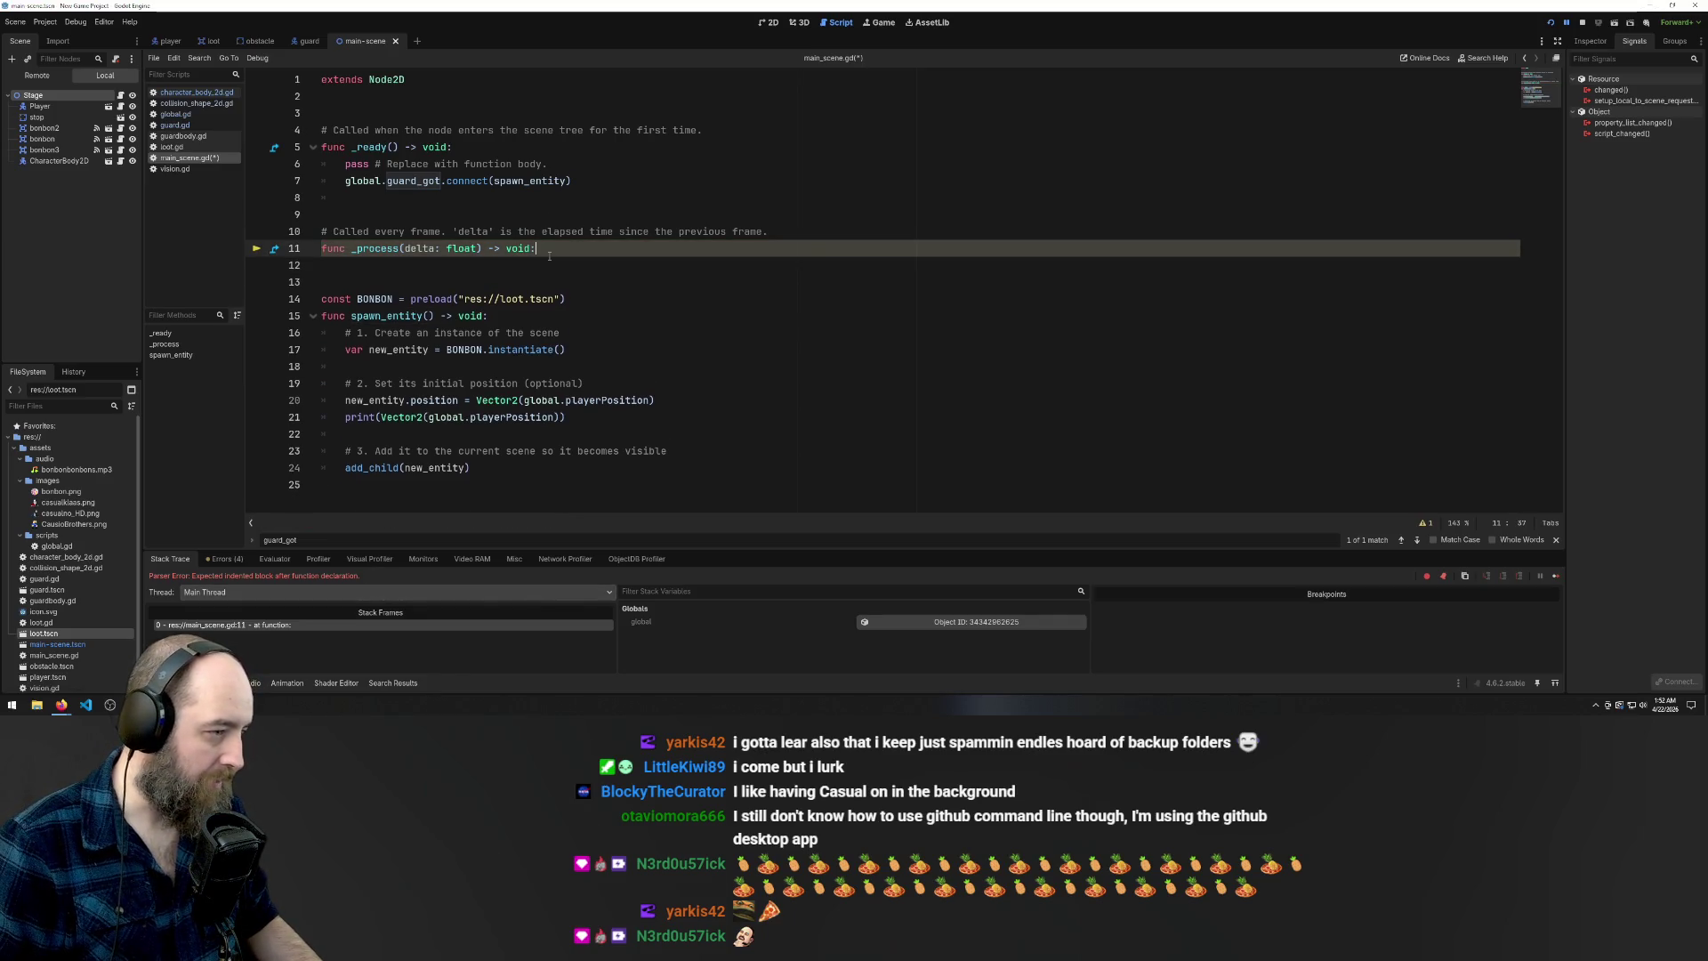
pyautogui.press('Return')
pyautogui.write('pass')
pyautogui.hotkey('ctrl', 's')
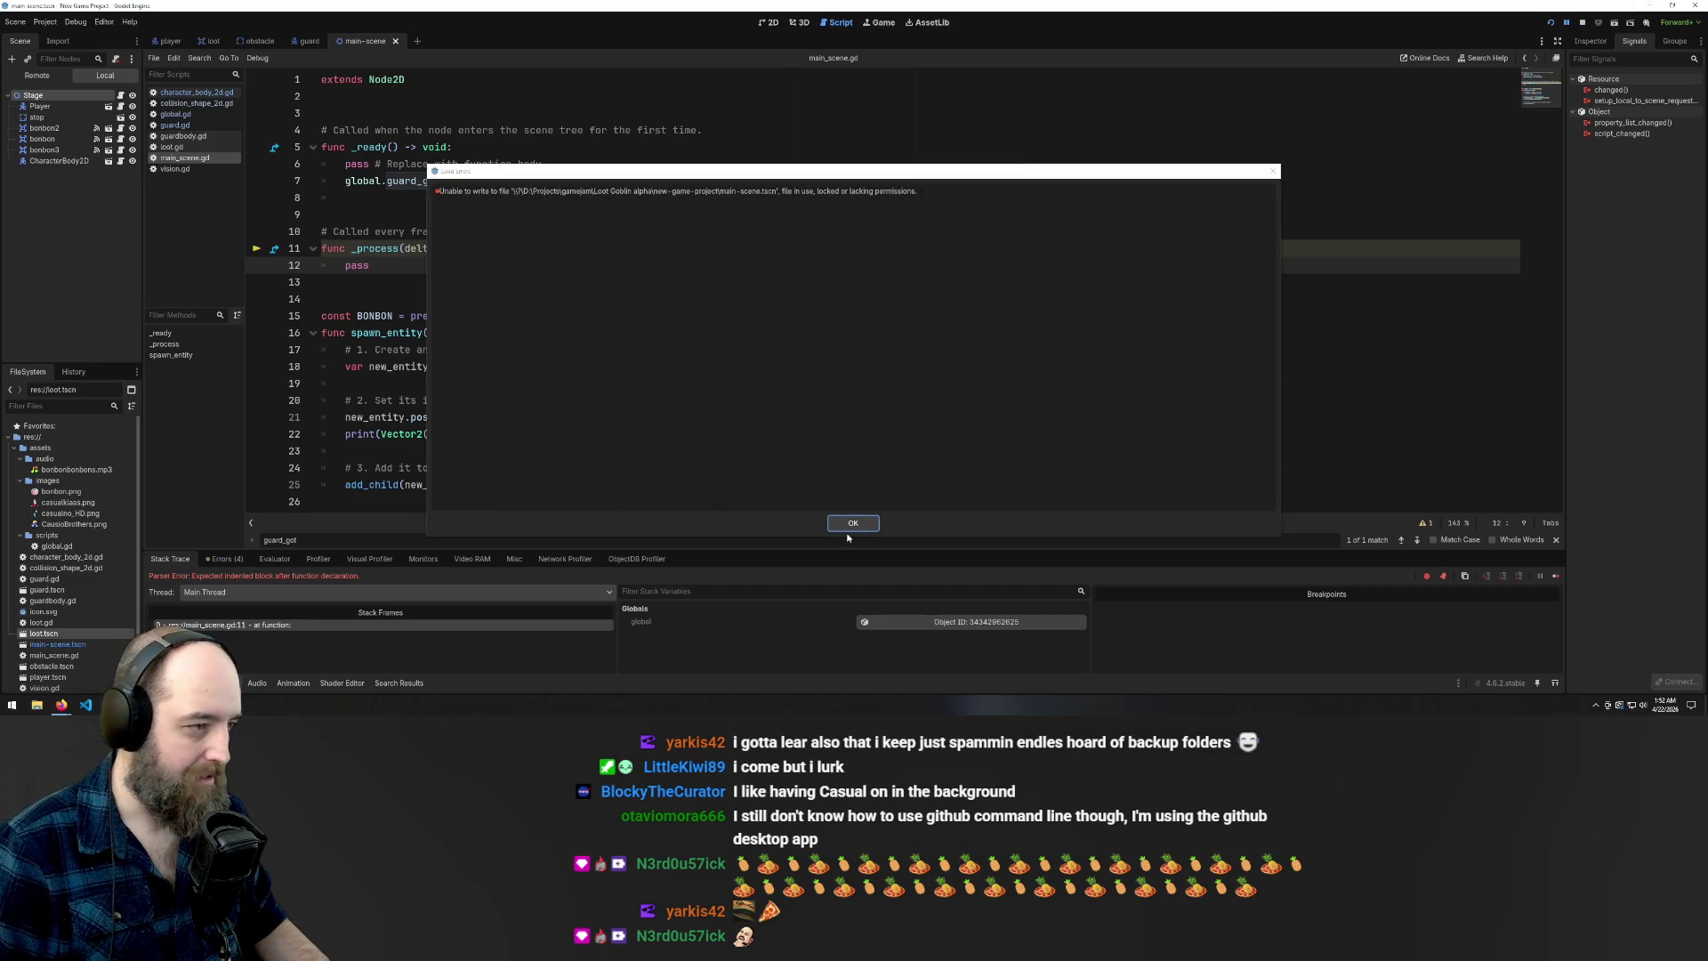
pyautogui.click(836, 527)
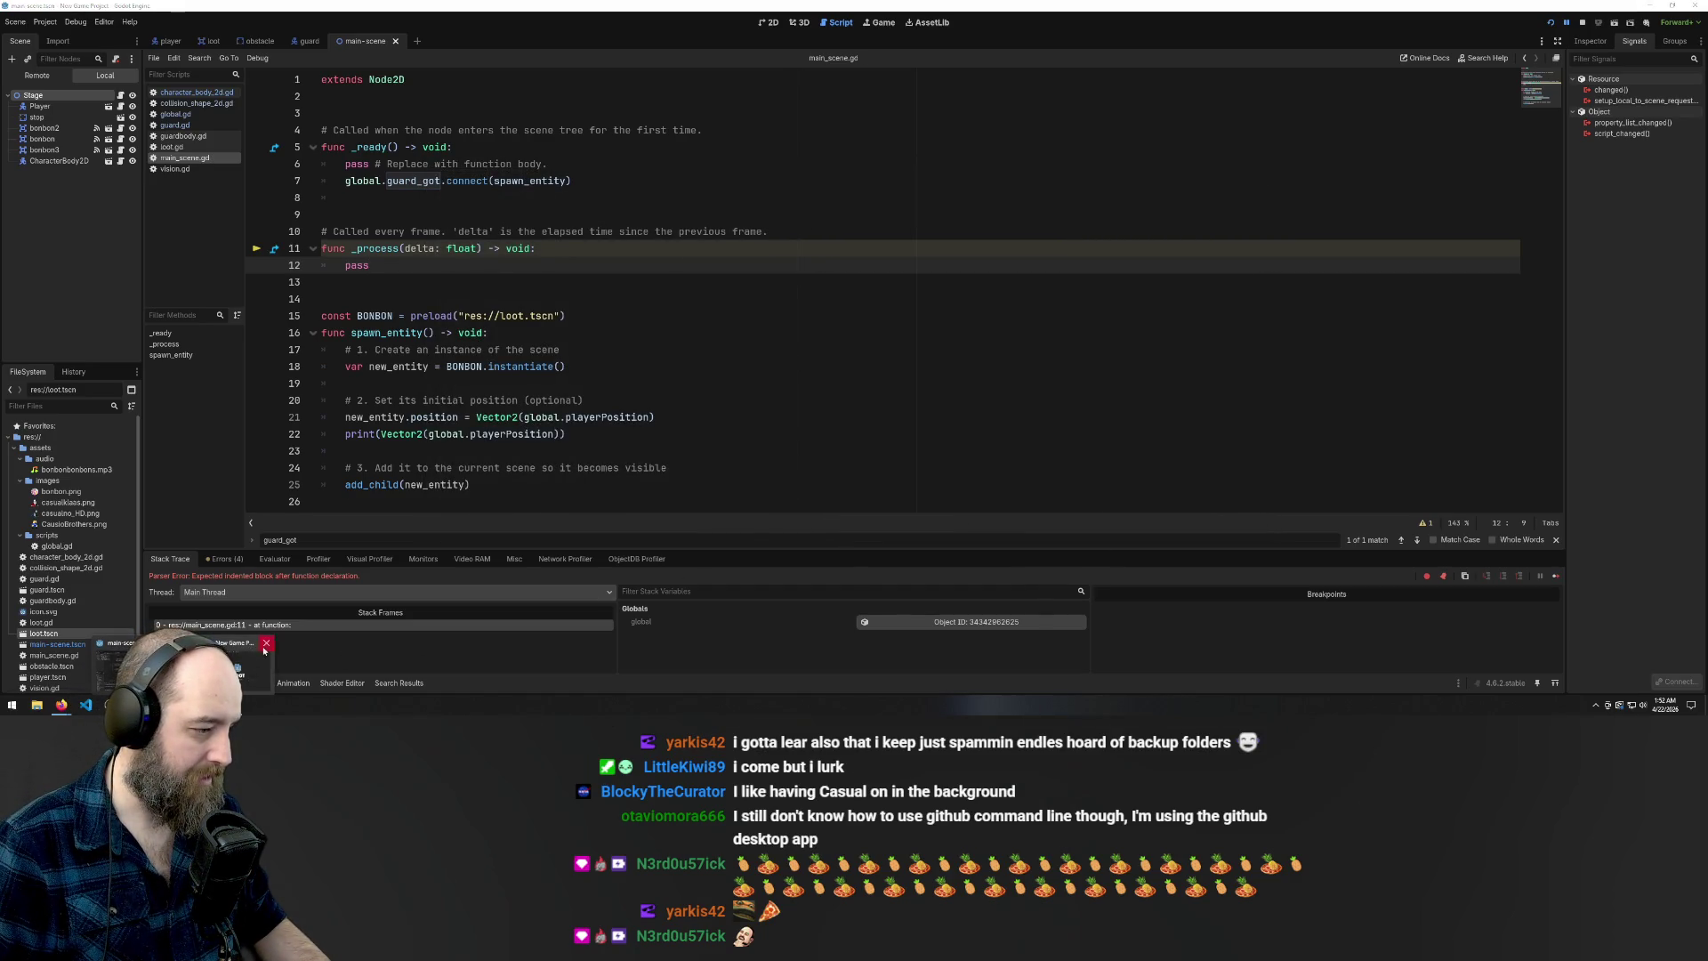
pyautogui.click(266, 642)
pyautogui.press('F5')
pyautogui.press('Up')
pyautogui.press('Left')
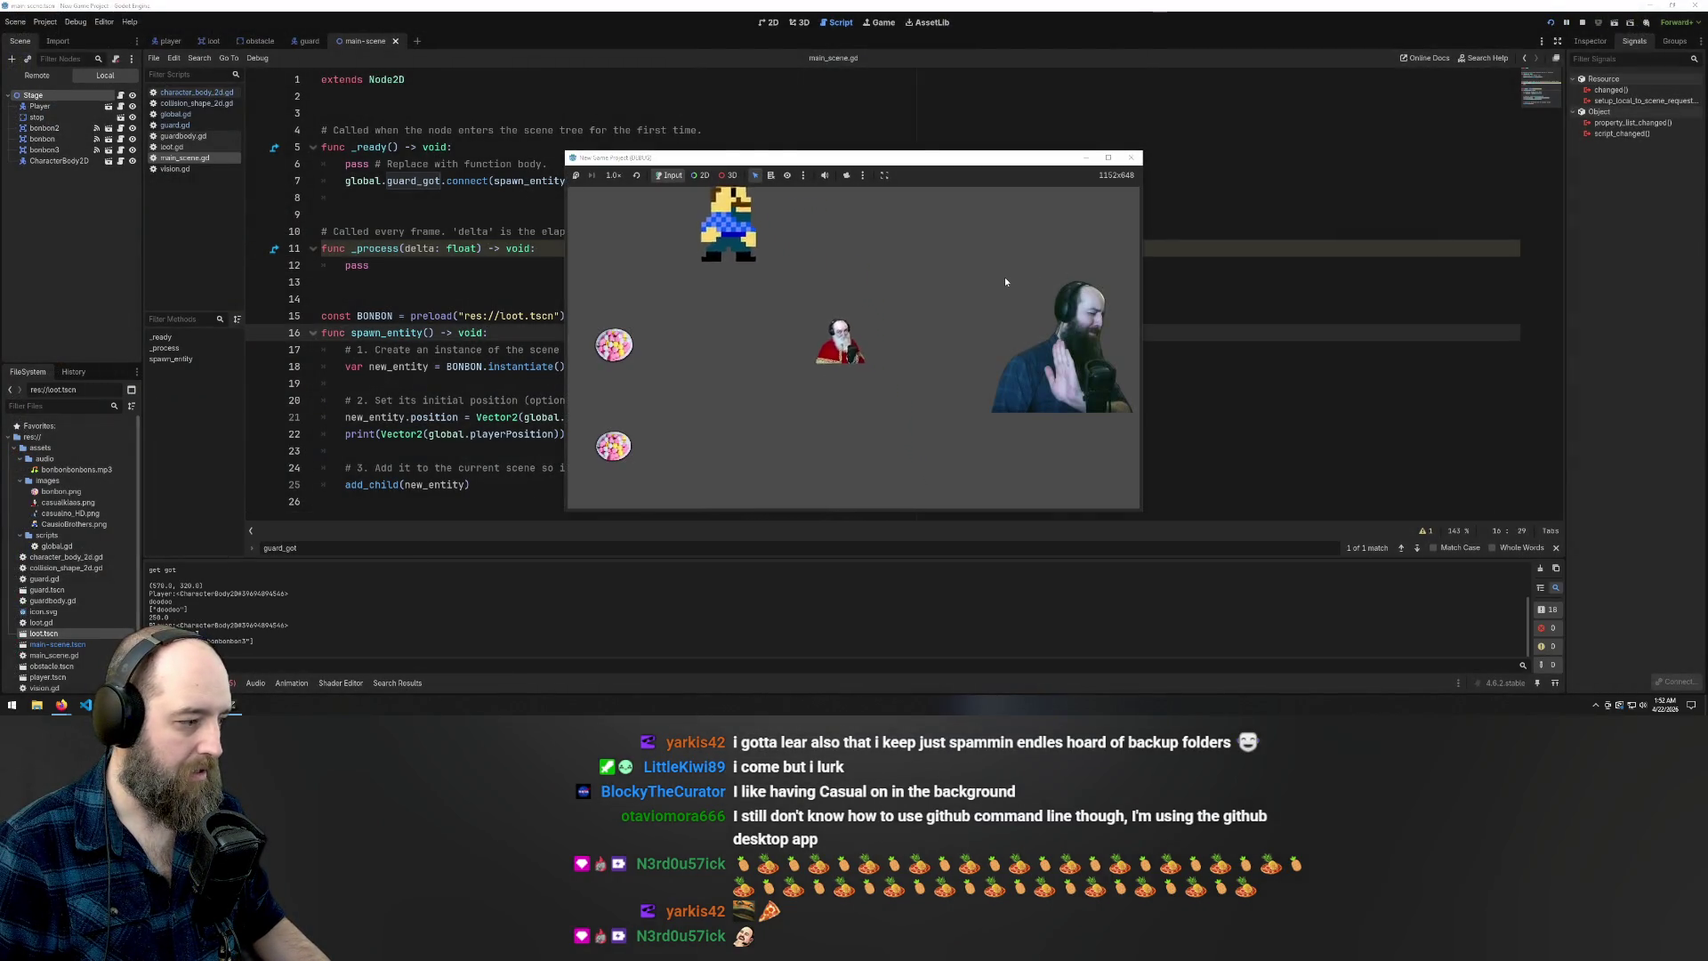
pyautogui.press('Left')
pyautogui.press('Down')
pyautogui.press('Down')
pyautogui.press('Left')
pyautogui.press('Up')
pyautogui.press('Right')
pyautogui.press('Left')
pyautogui.press('Up')
pyautogui.press('Up')
pyautogui.press('Right')
pyautogui.press('Down')
pyautogui.press('Up')
pyautogui.press('Up')
pyautogui.press('Down')
pyautogui.press('Left')
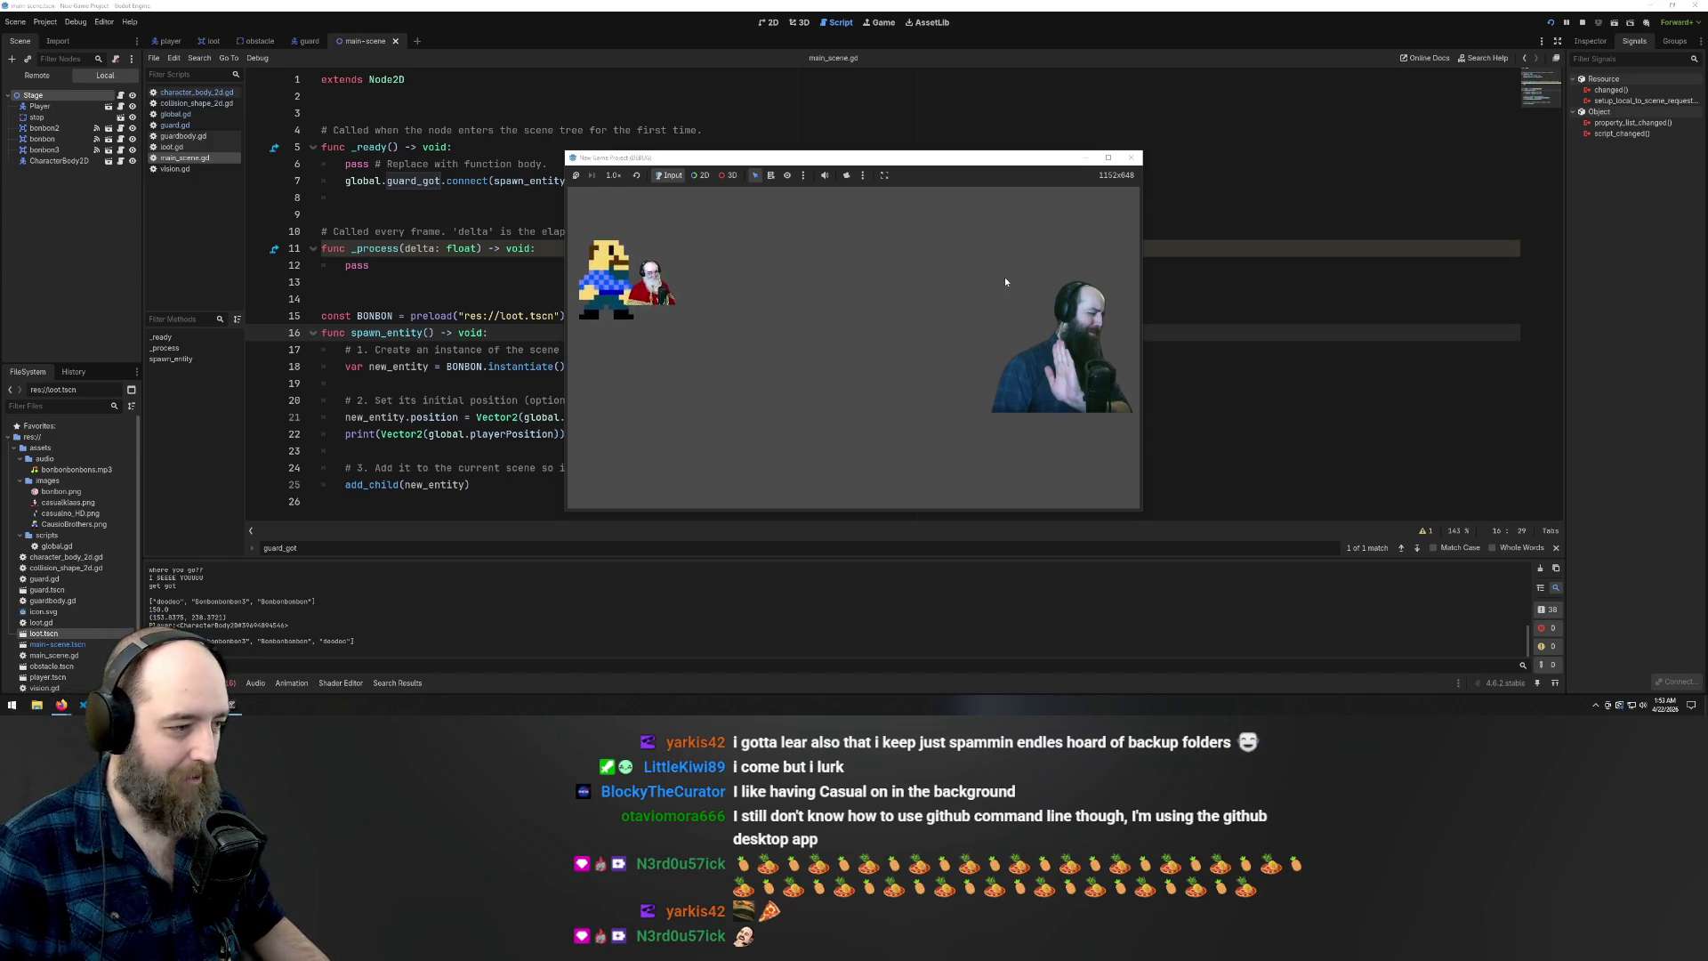
pyautogui.press('Up')
pyautogui.press('Down')
pyautogui.press('Down')
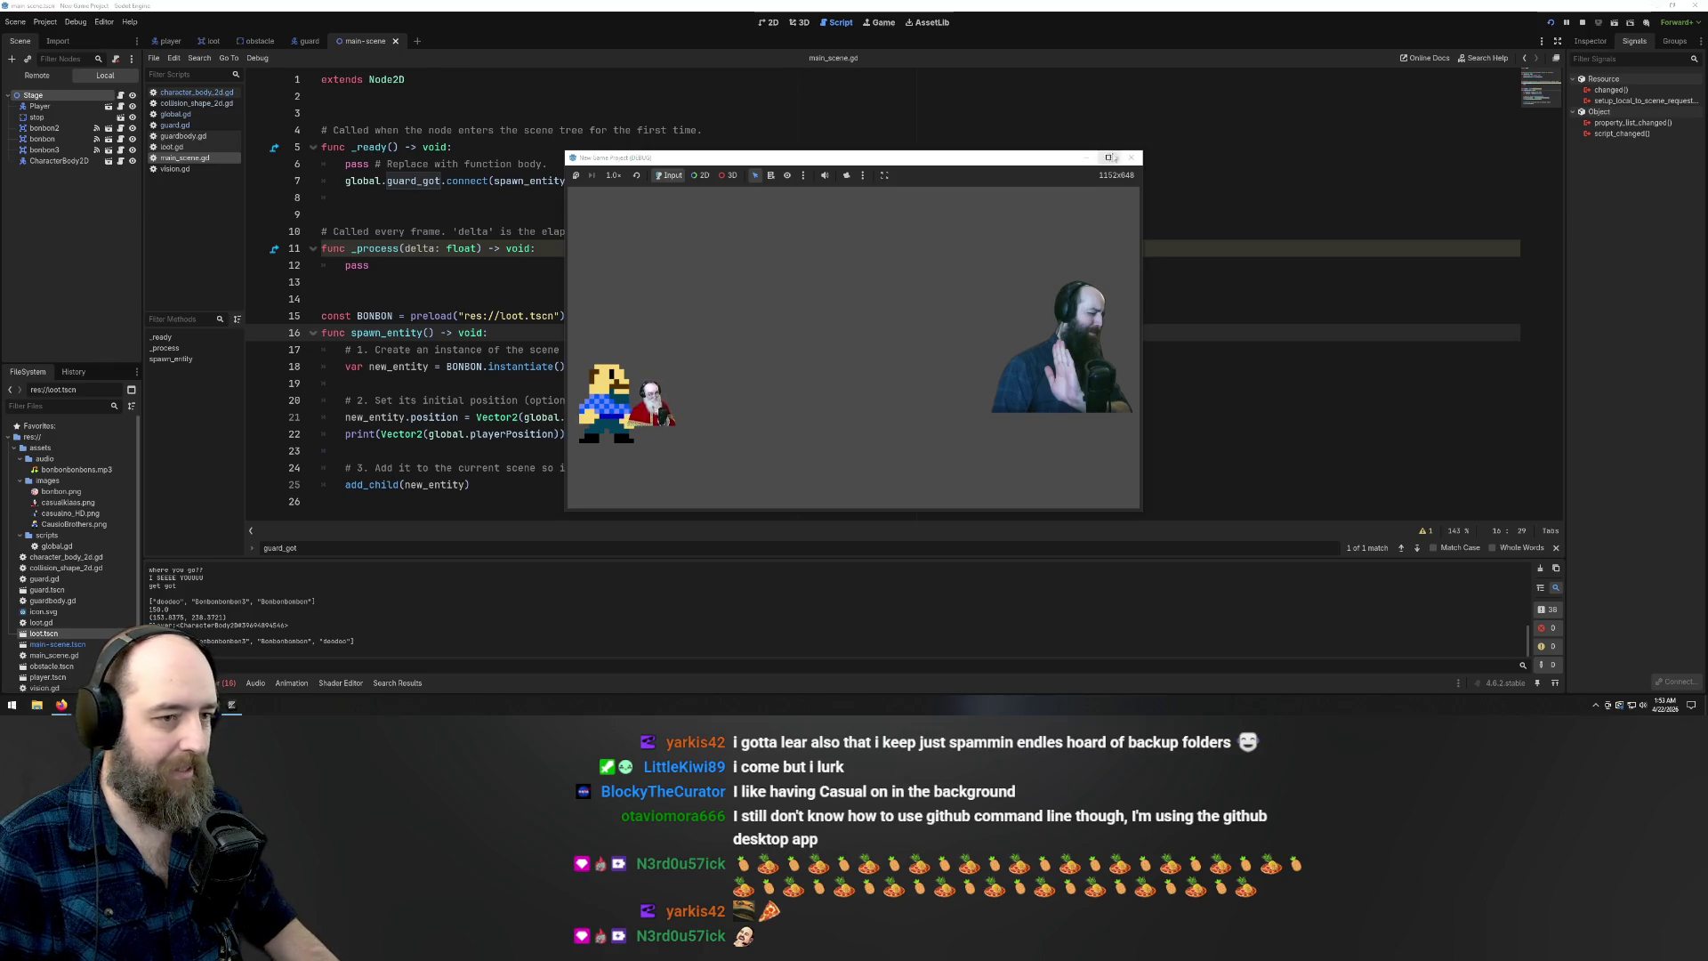
pyautogui.click(1131, 158)
pyautogui.press('F5')
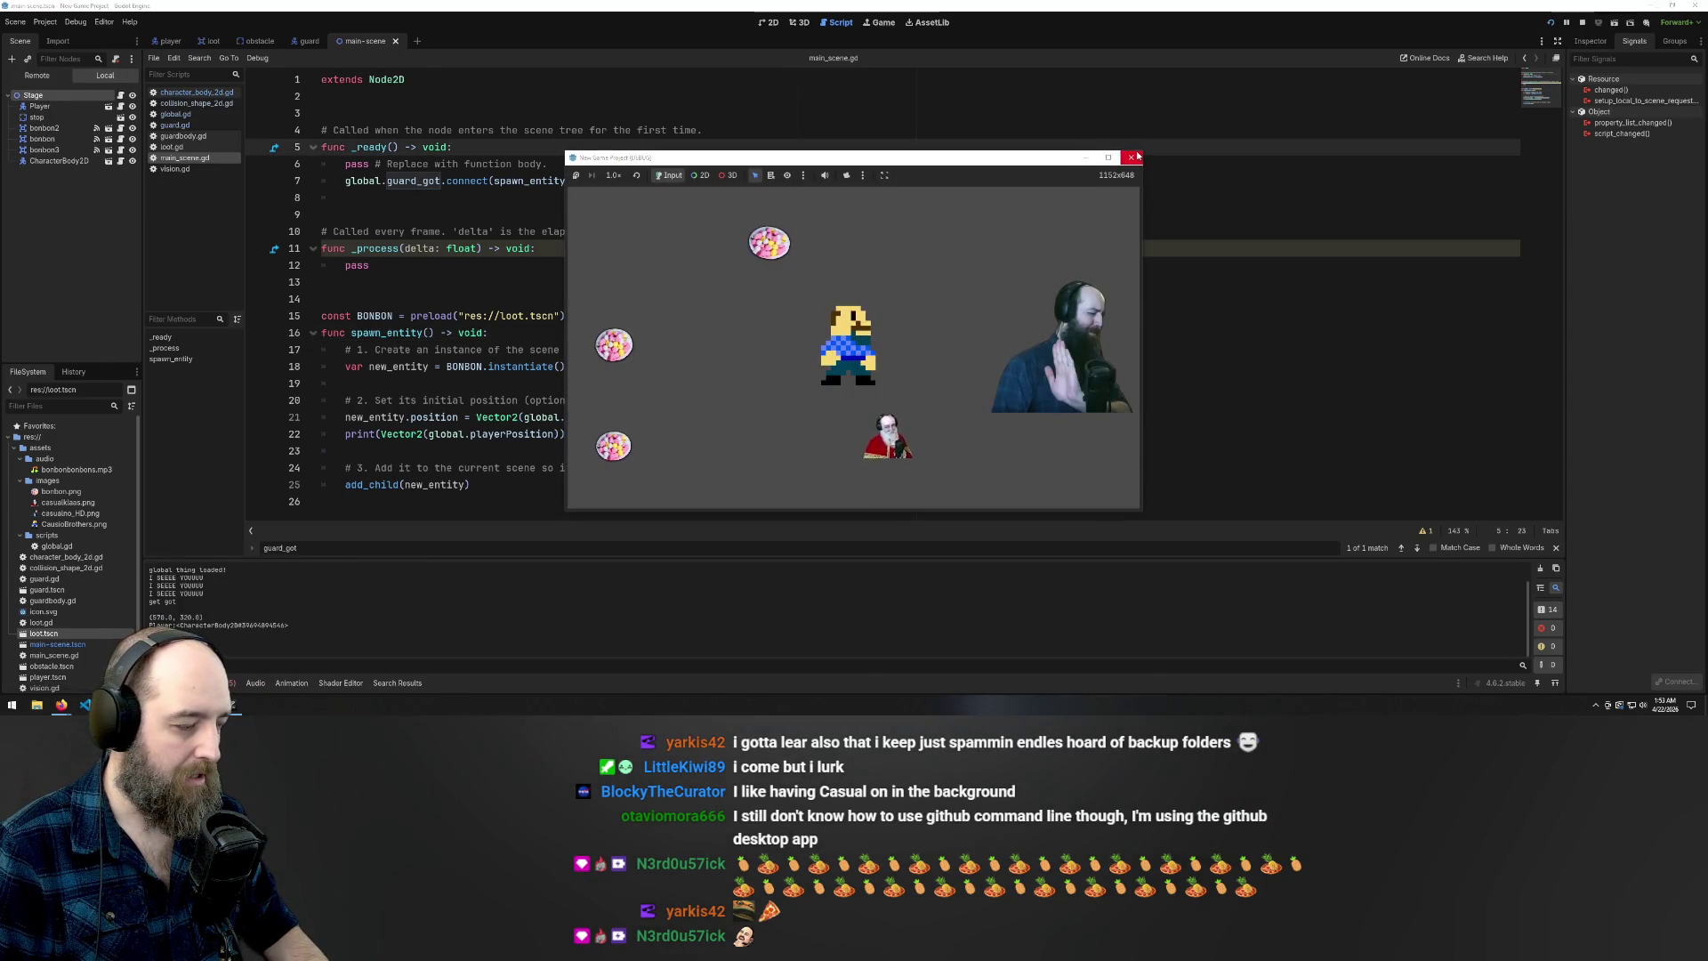
pyautogui.press('Left')
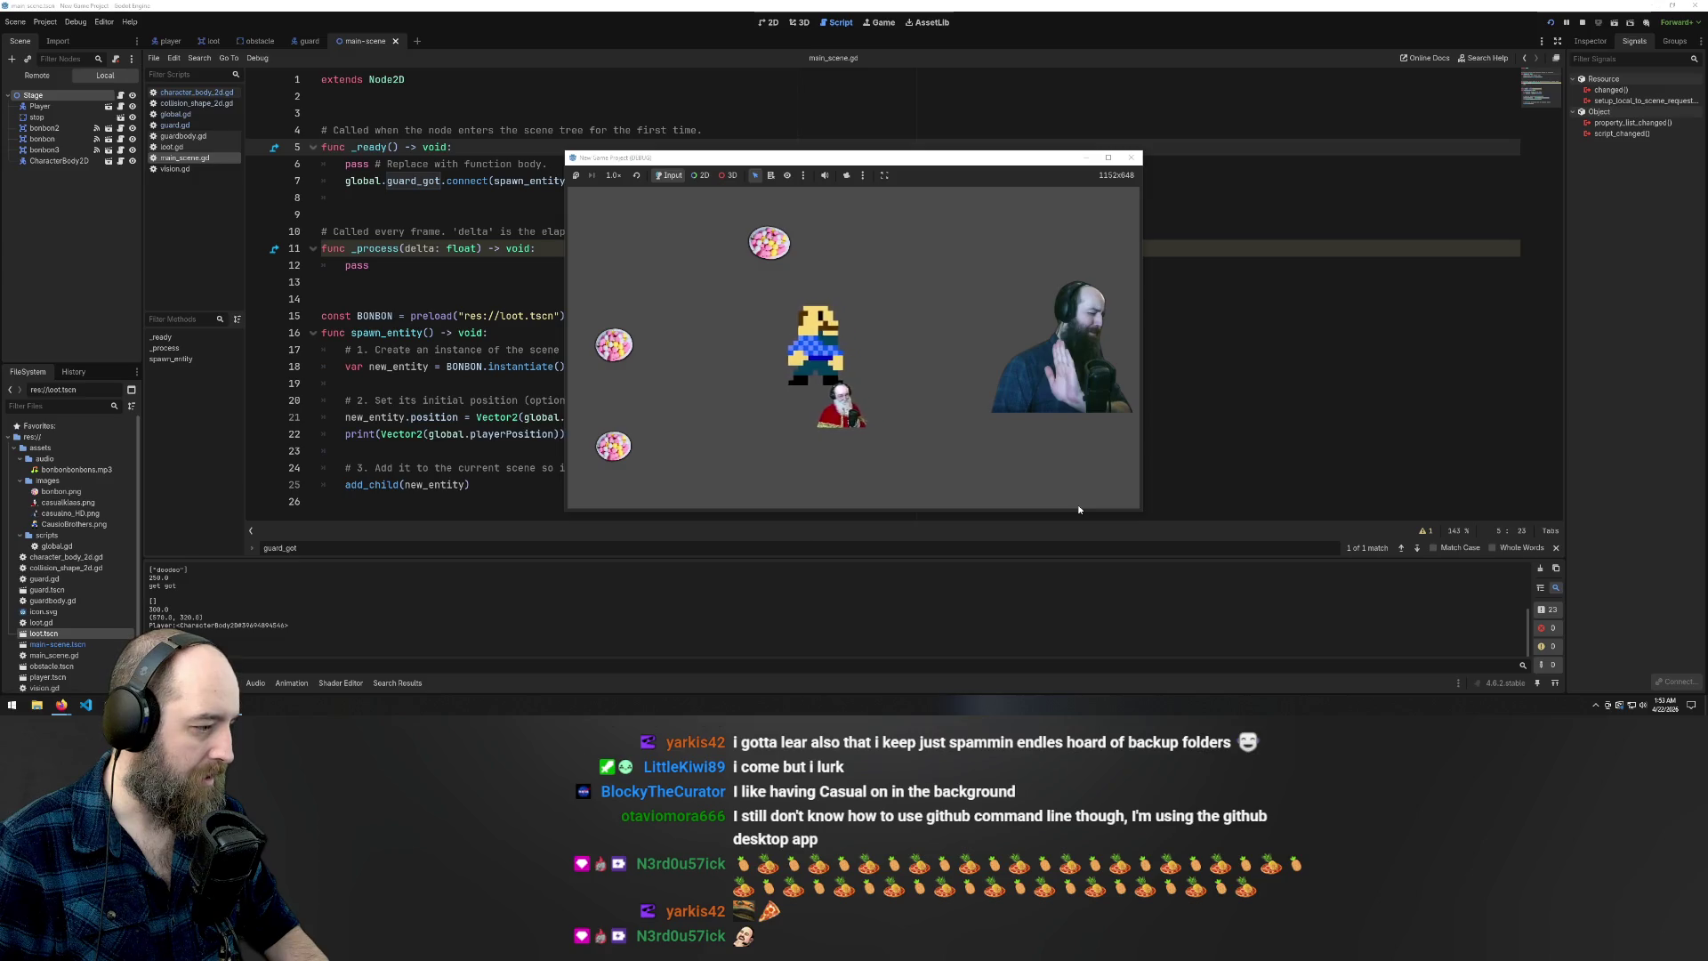
pyautogui.press('Left')
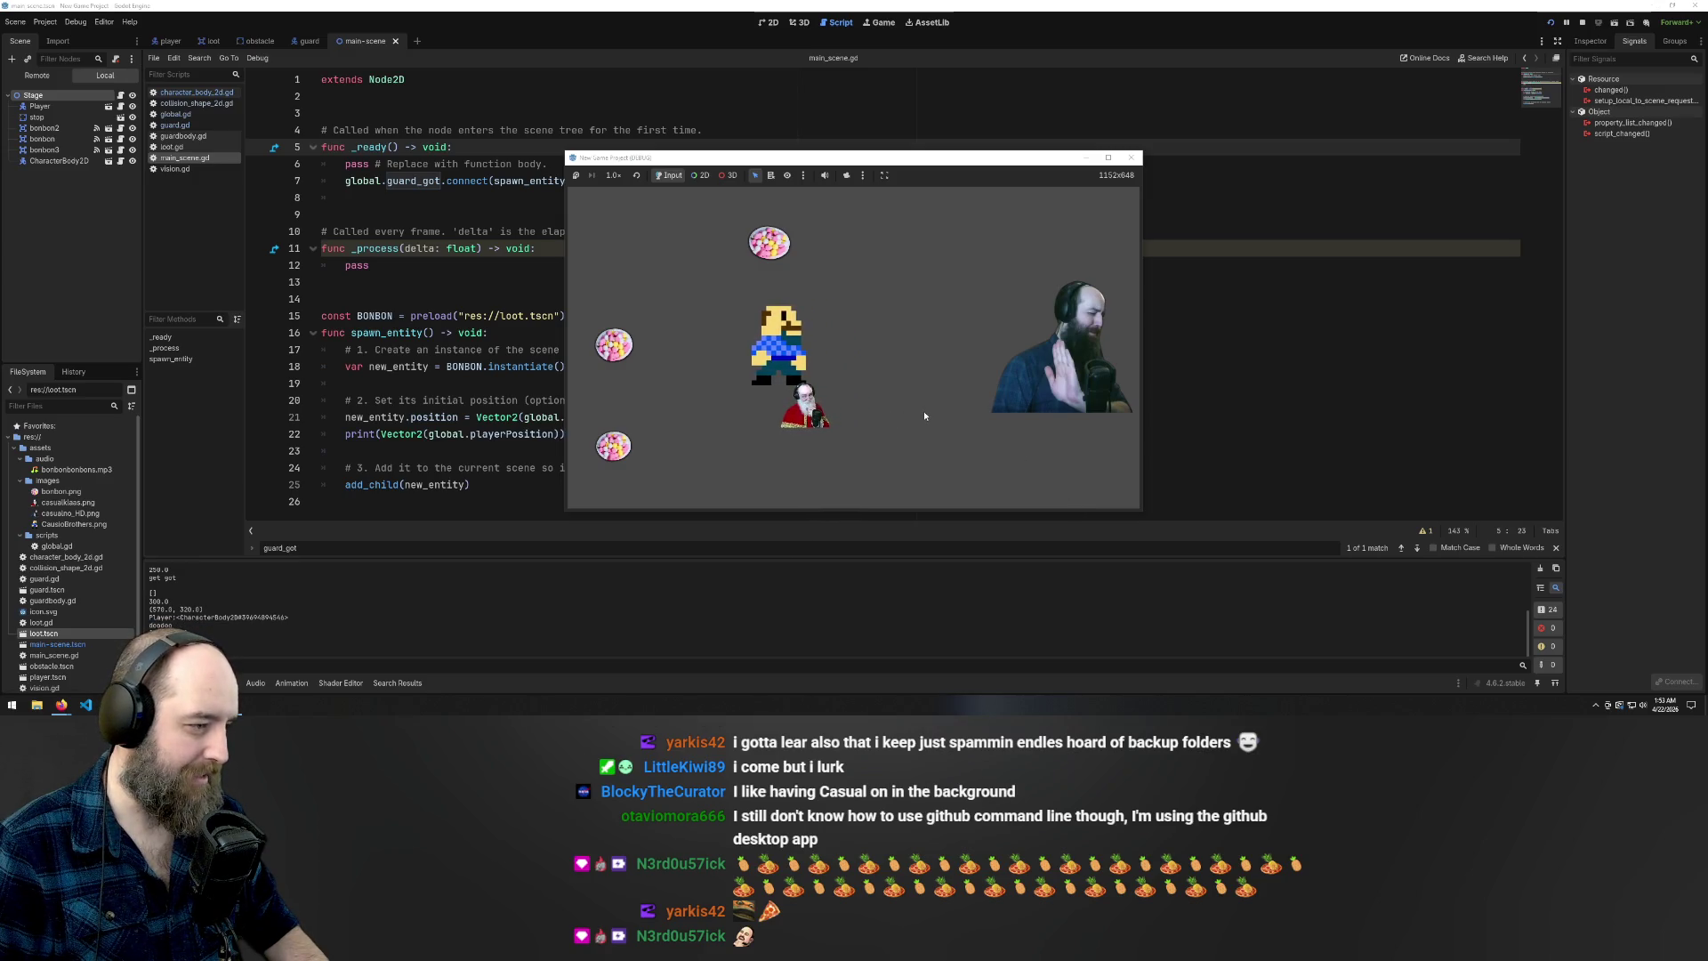
pyautogui.click(1304, 313)
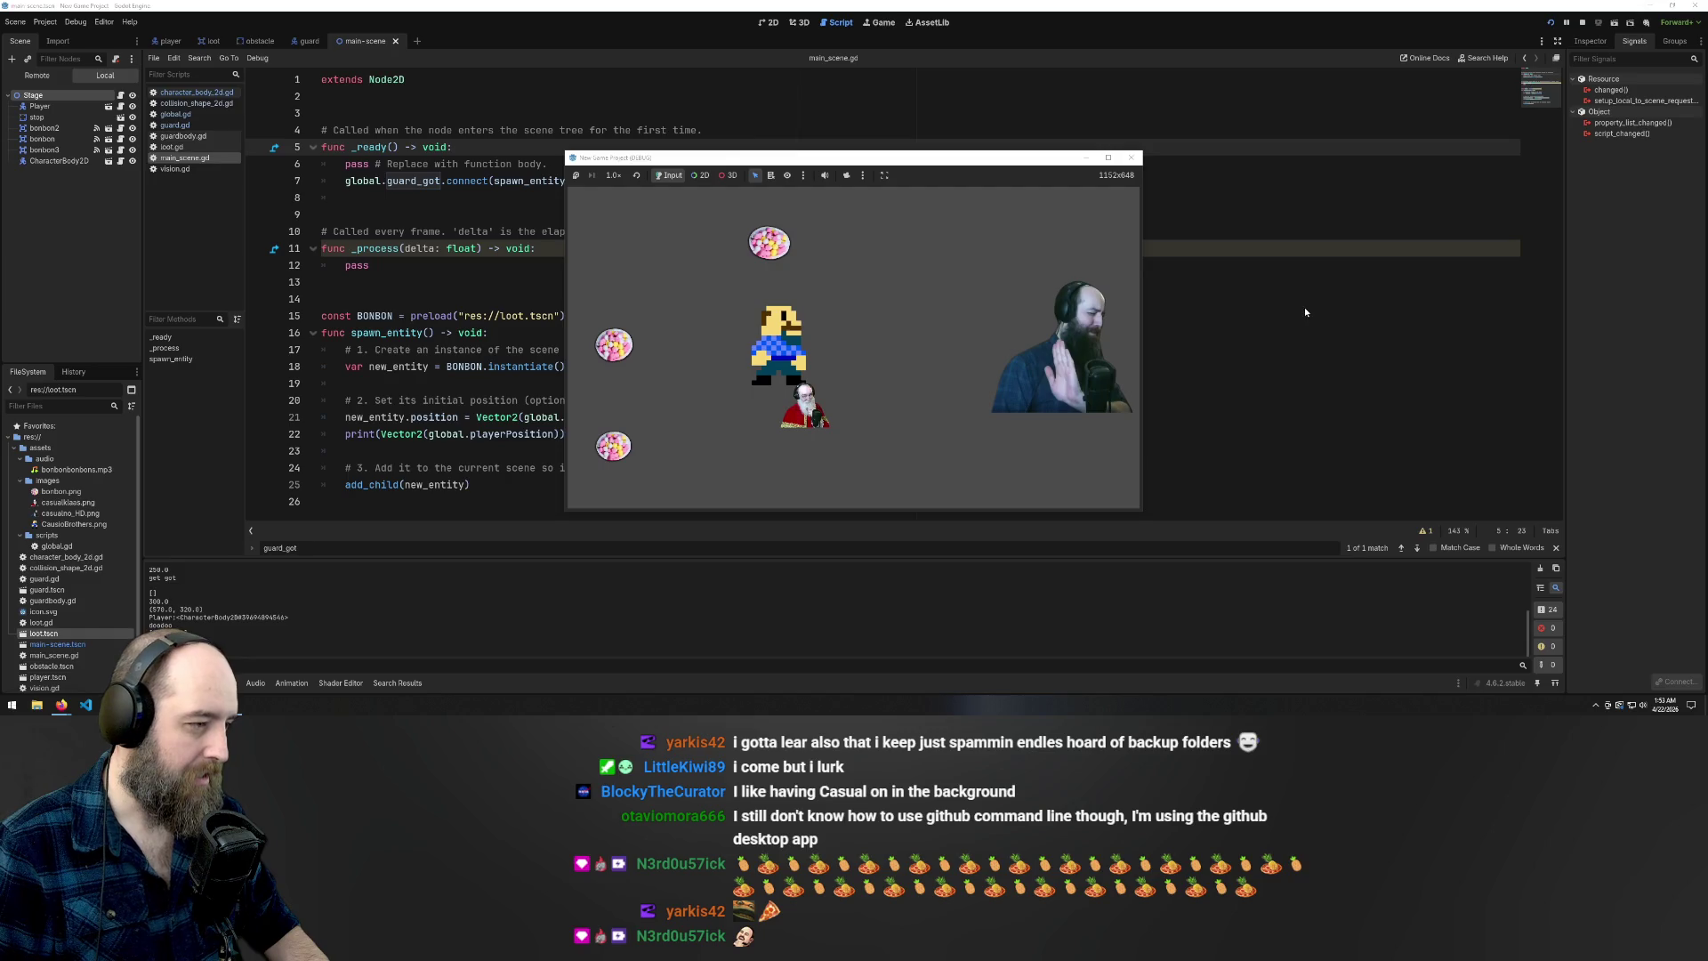
pyautogui.press('F8')
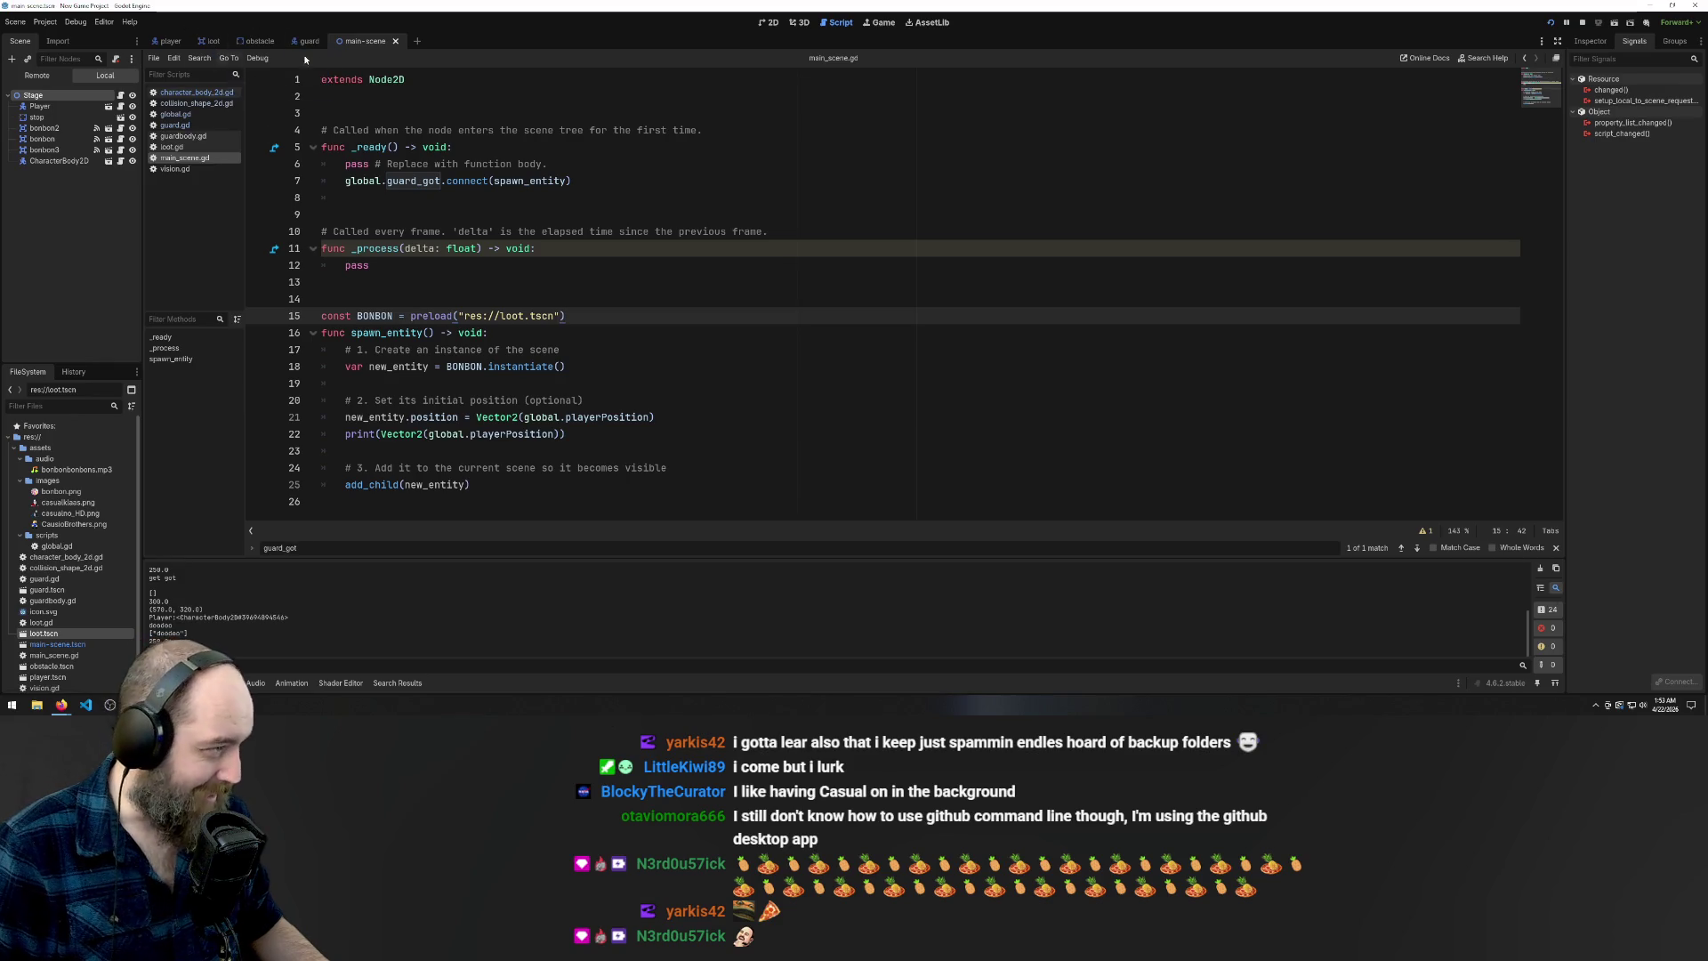
# Open the player's character_body_2d.gd script and scroll through its pickup and dropRandom functions
pyautogui.click(167, 42)
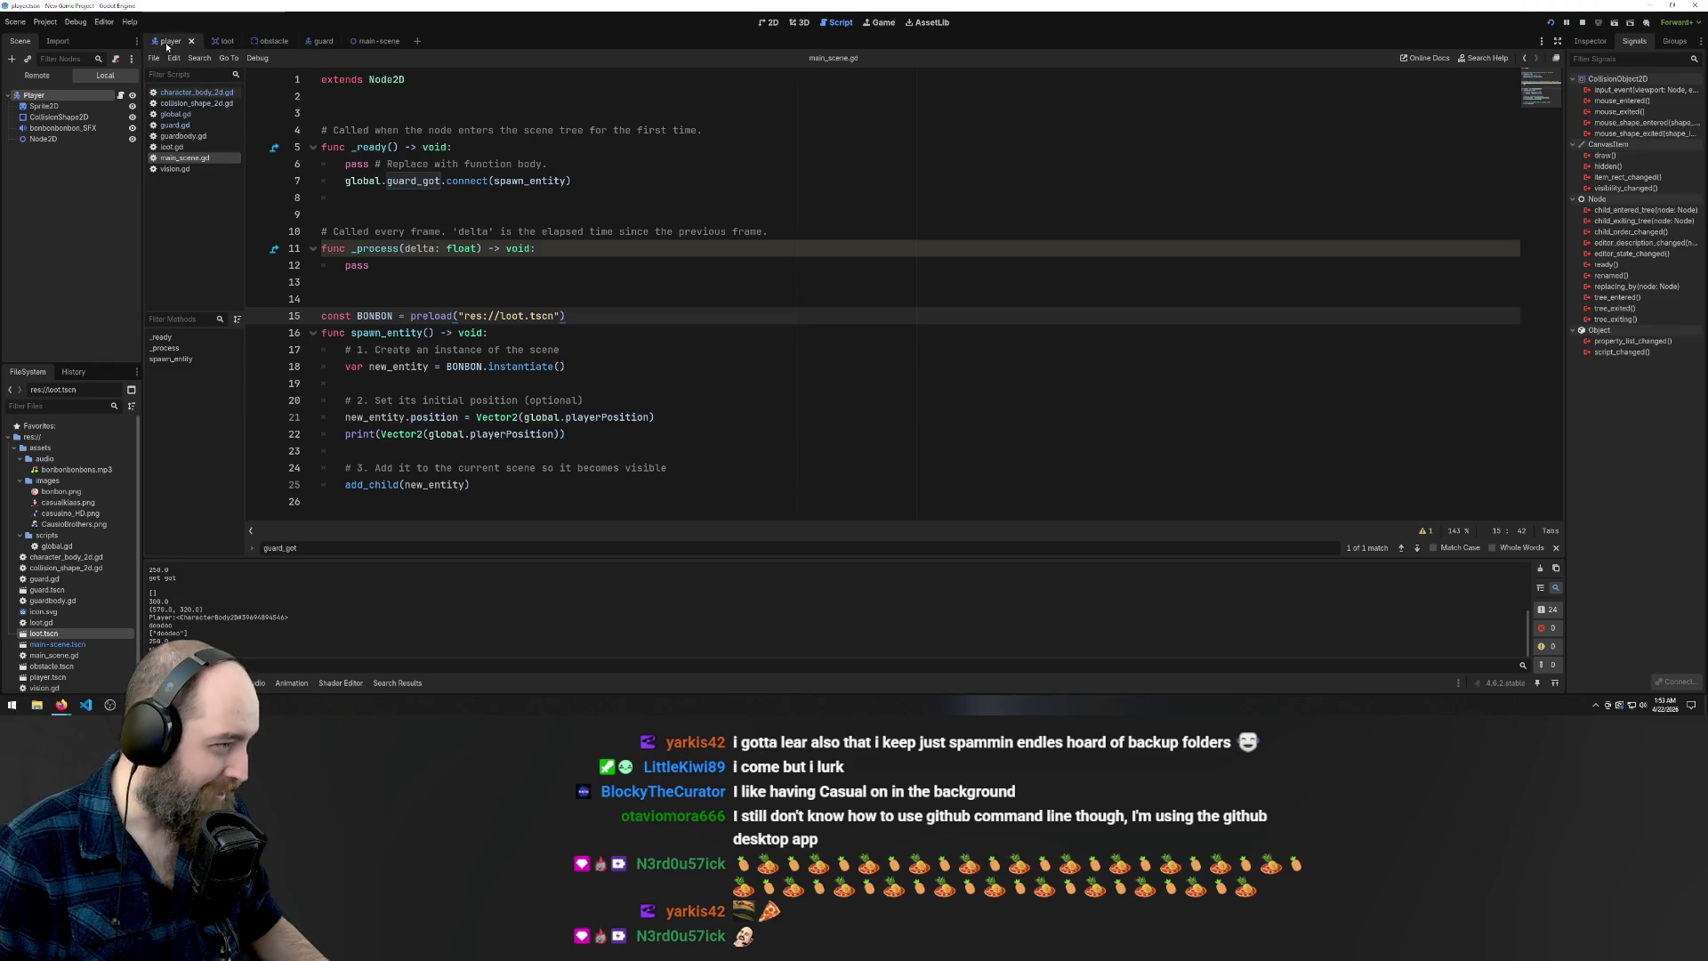
pyautogui.click(216, 113)
pyautogui.click(198, 94)
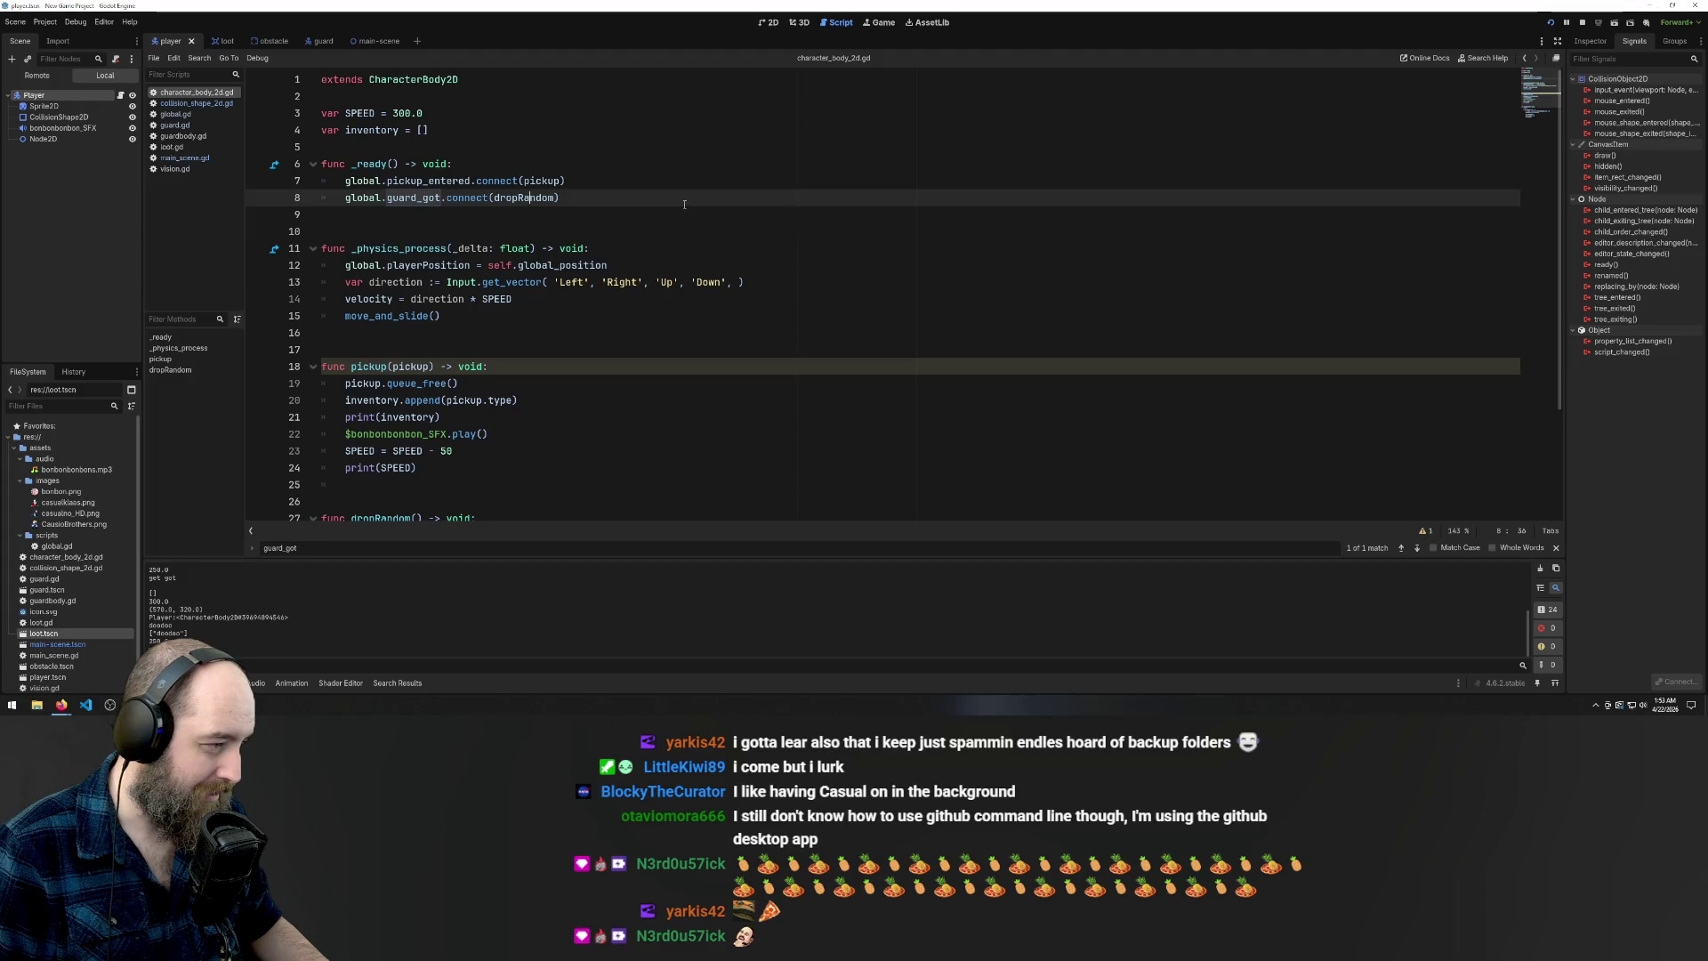
pyautogui.scroll(-3, 684, 205)
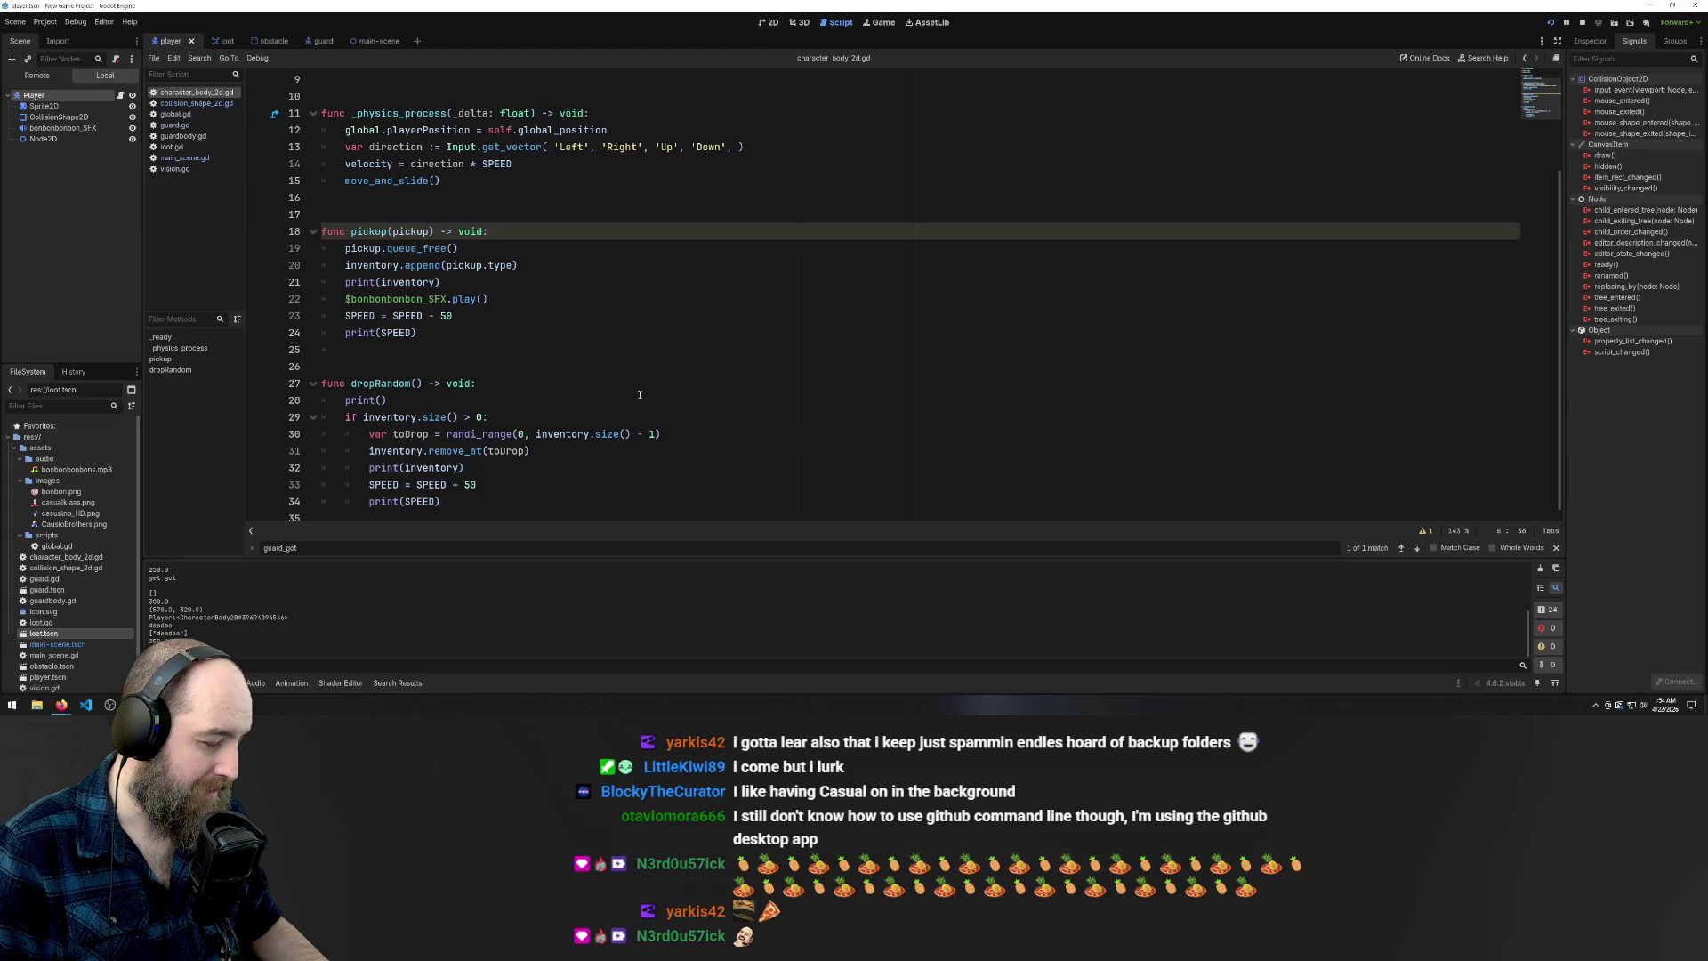
pyautogui.scroll(3, 672, 394)
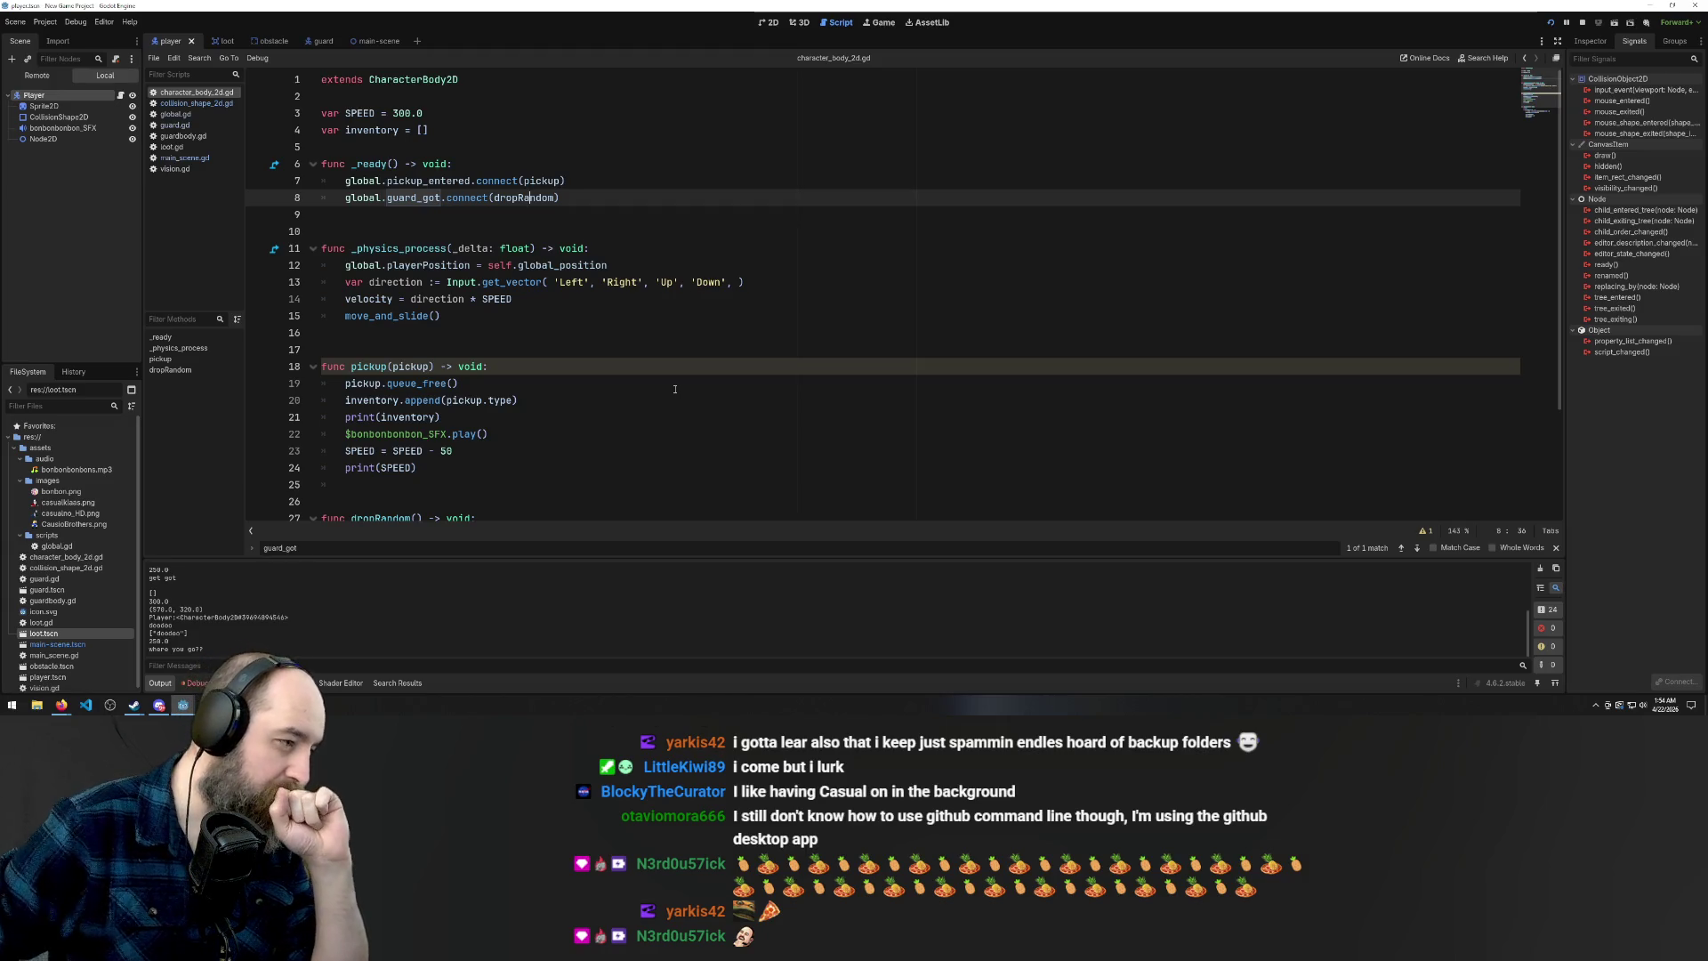
# Go back to the main scene via the guard scene and open main_scene.gd
pyautogui.click(313, 41)
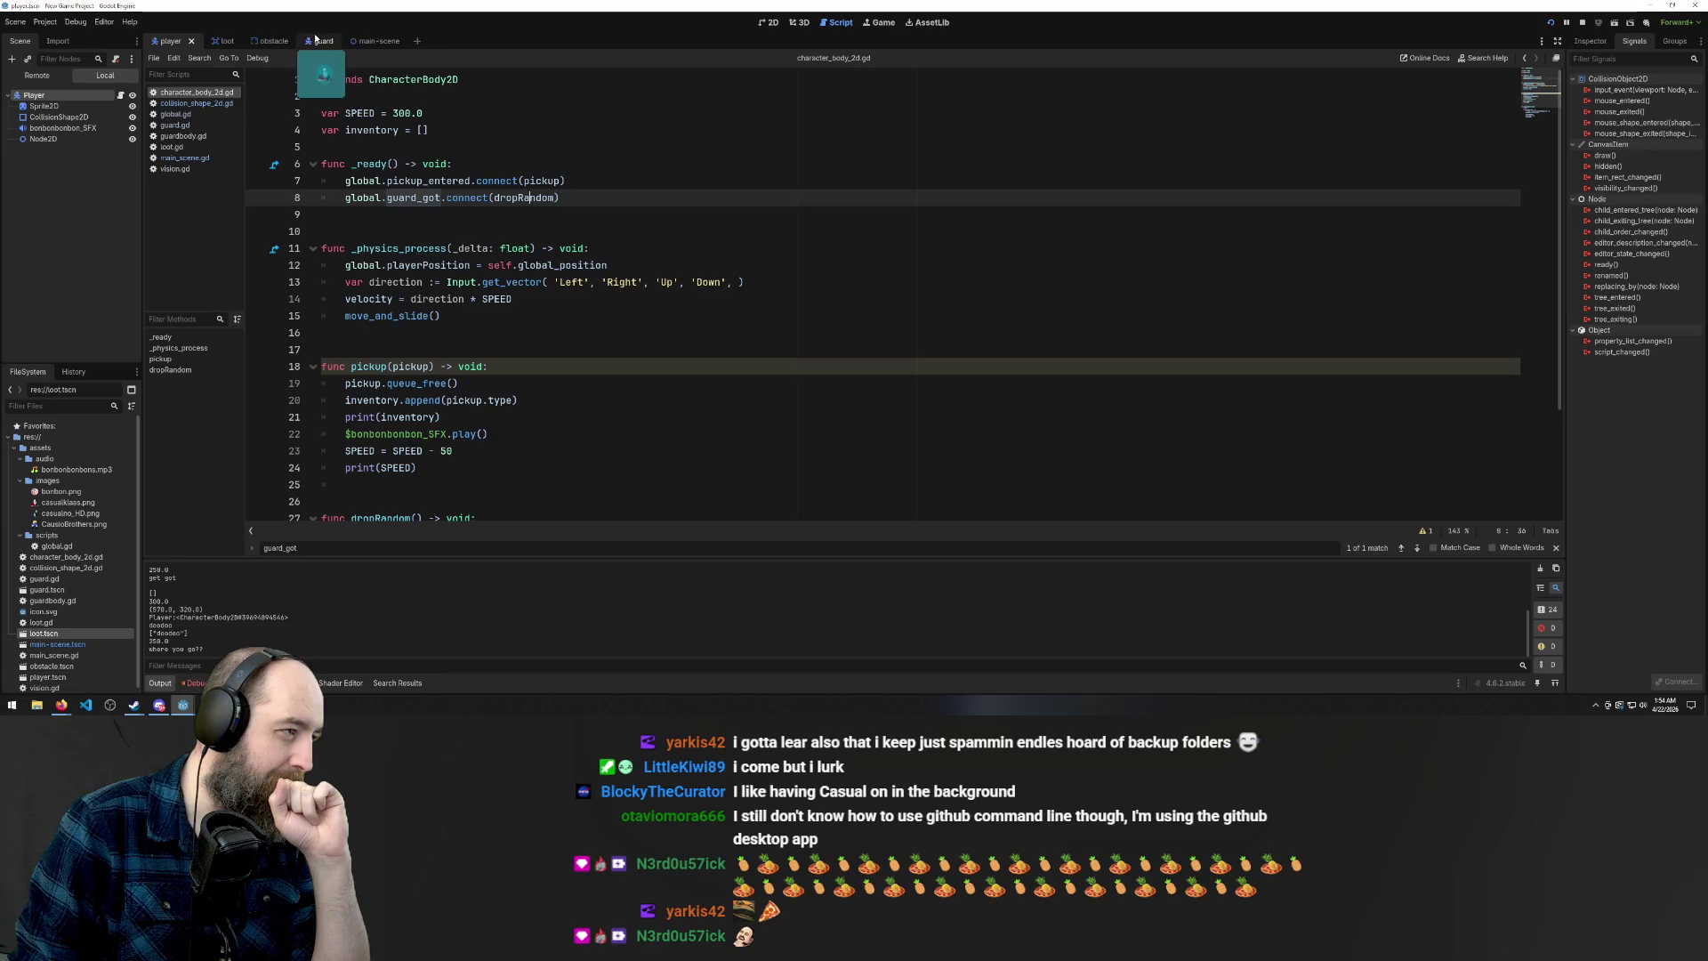
pyautogui.click(382, 42)
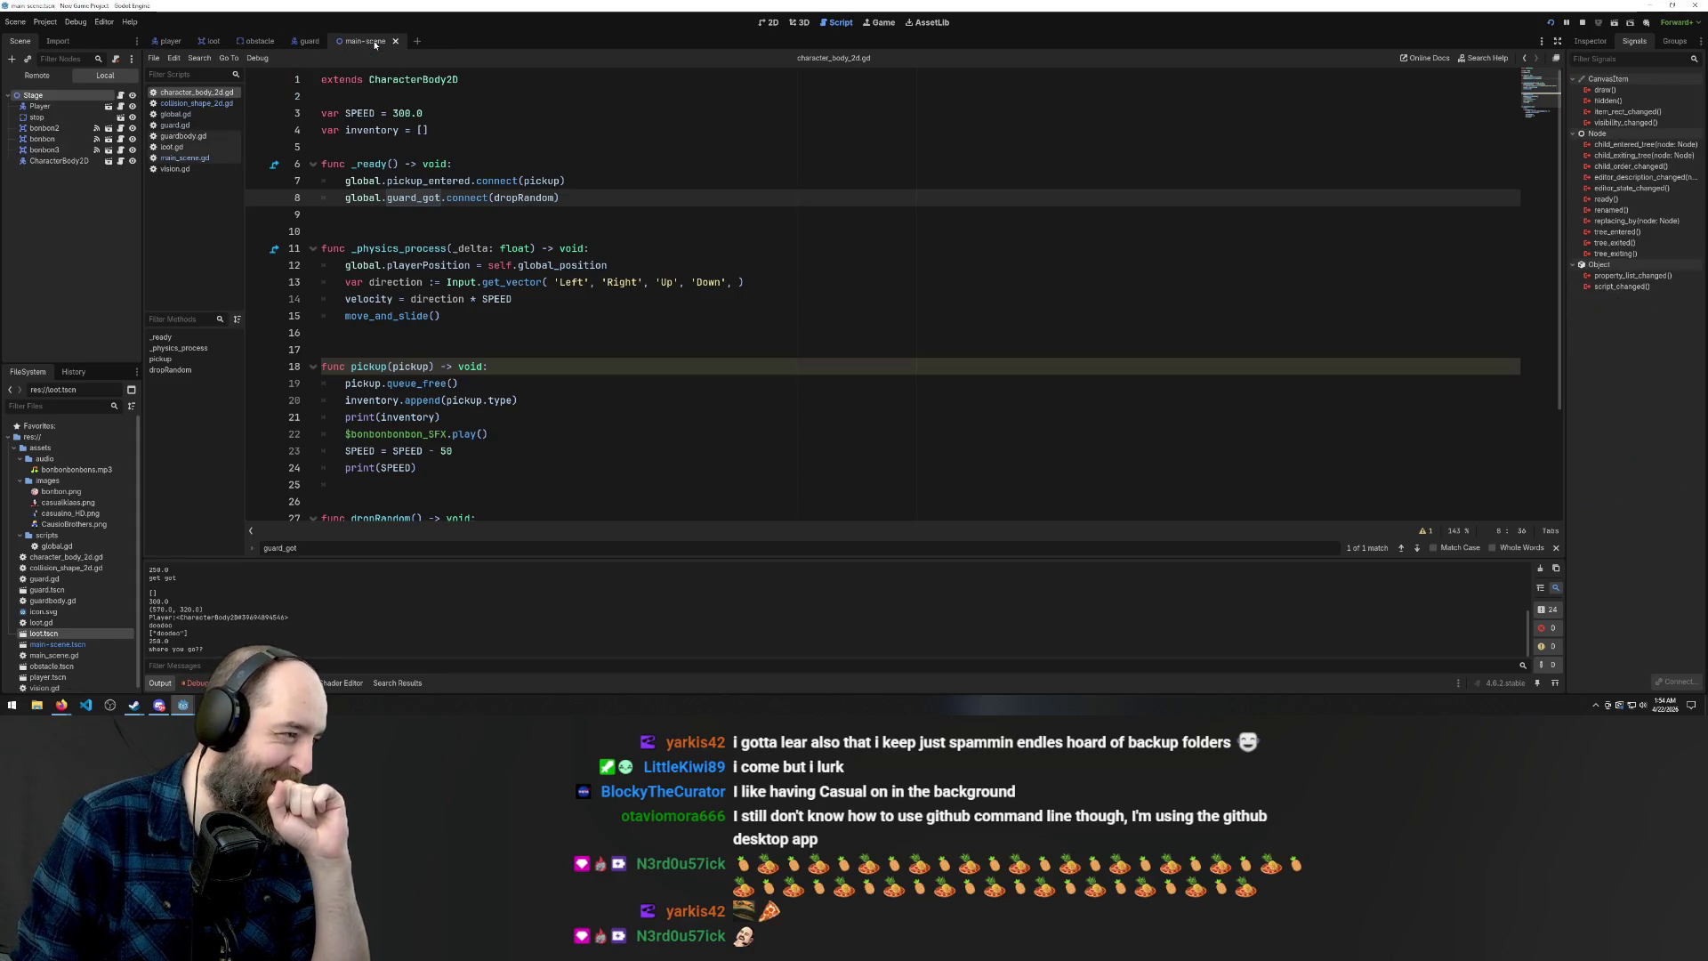
pyautogui.click(185, 158)
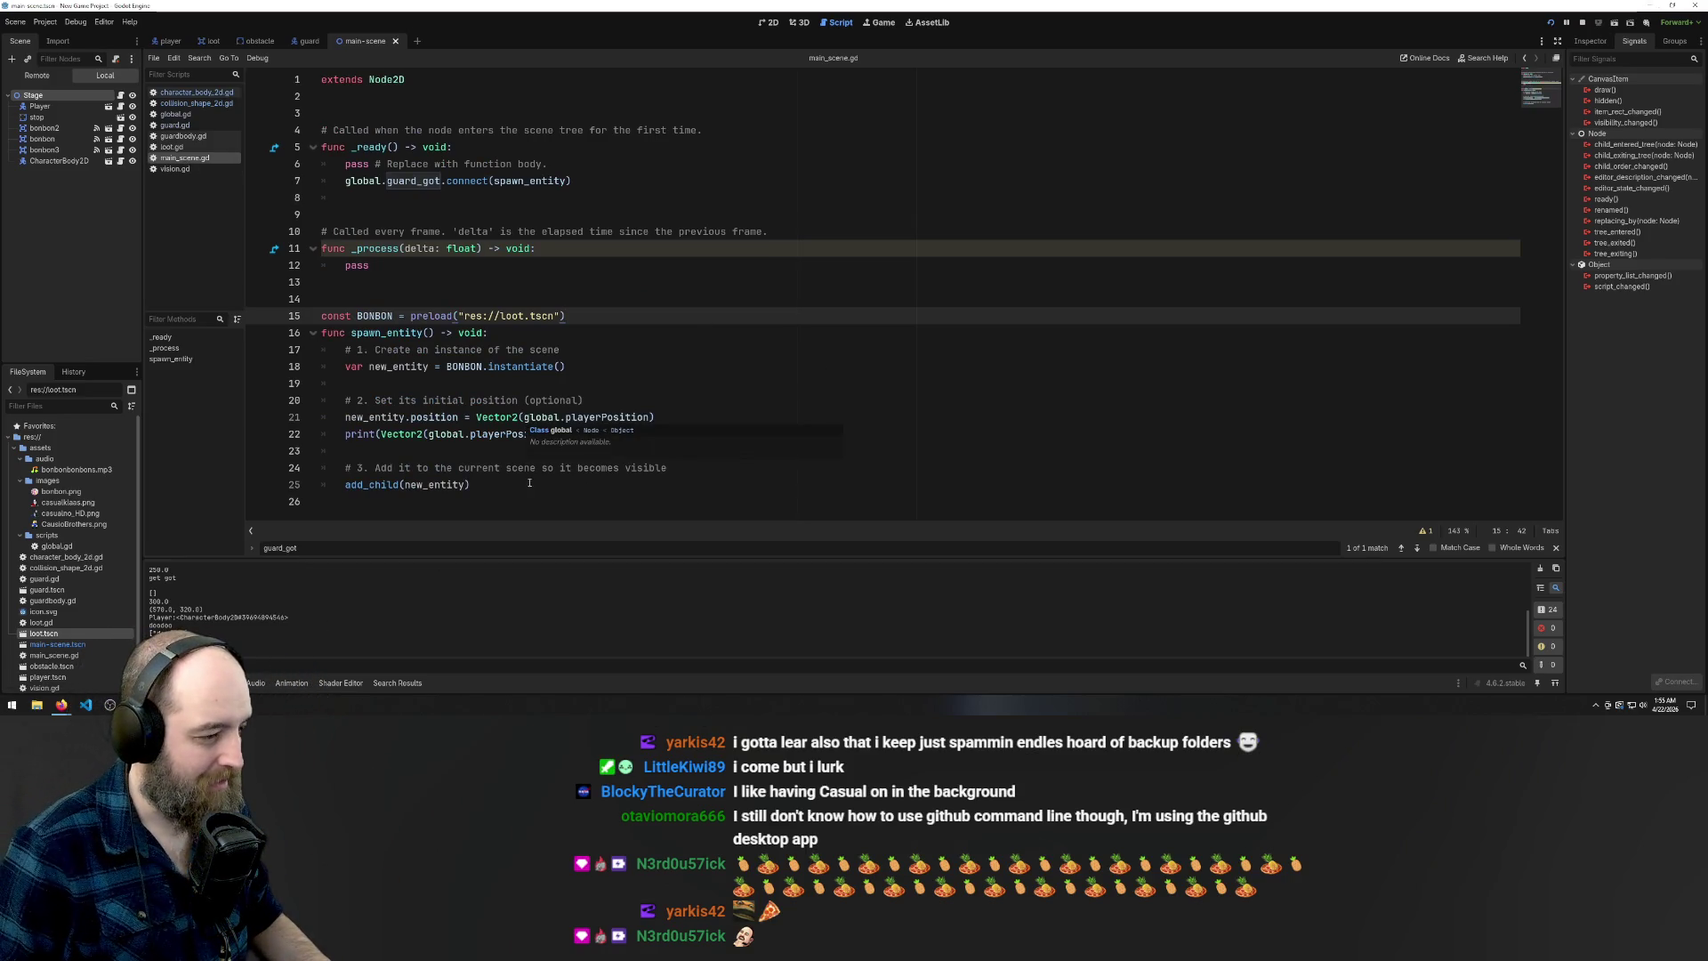
# Place the caret at the end of line 21, where the loot's position is set
pyautogui.click(650, 416)
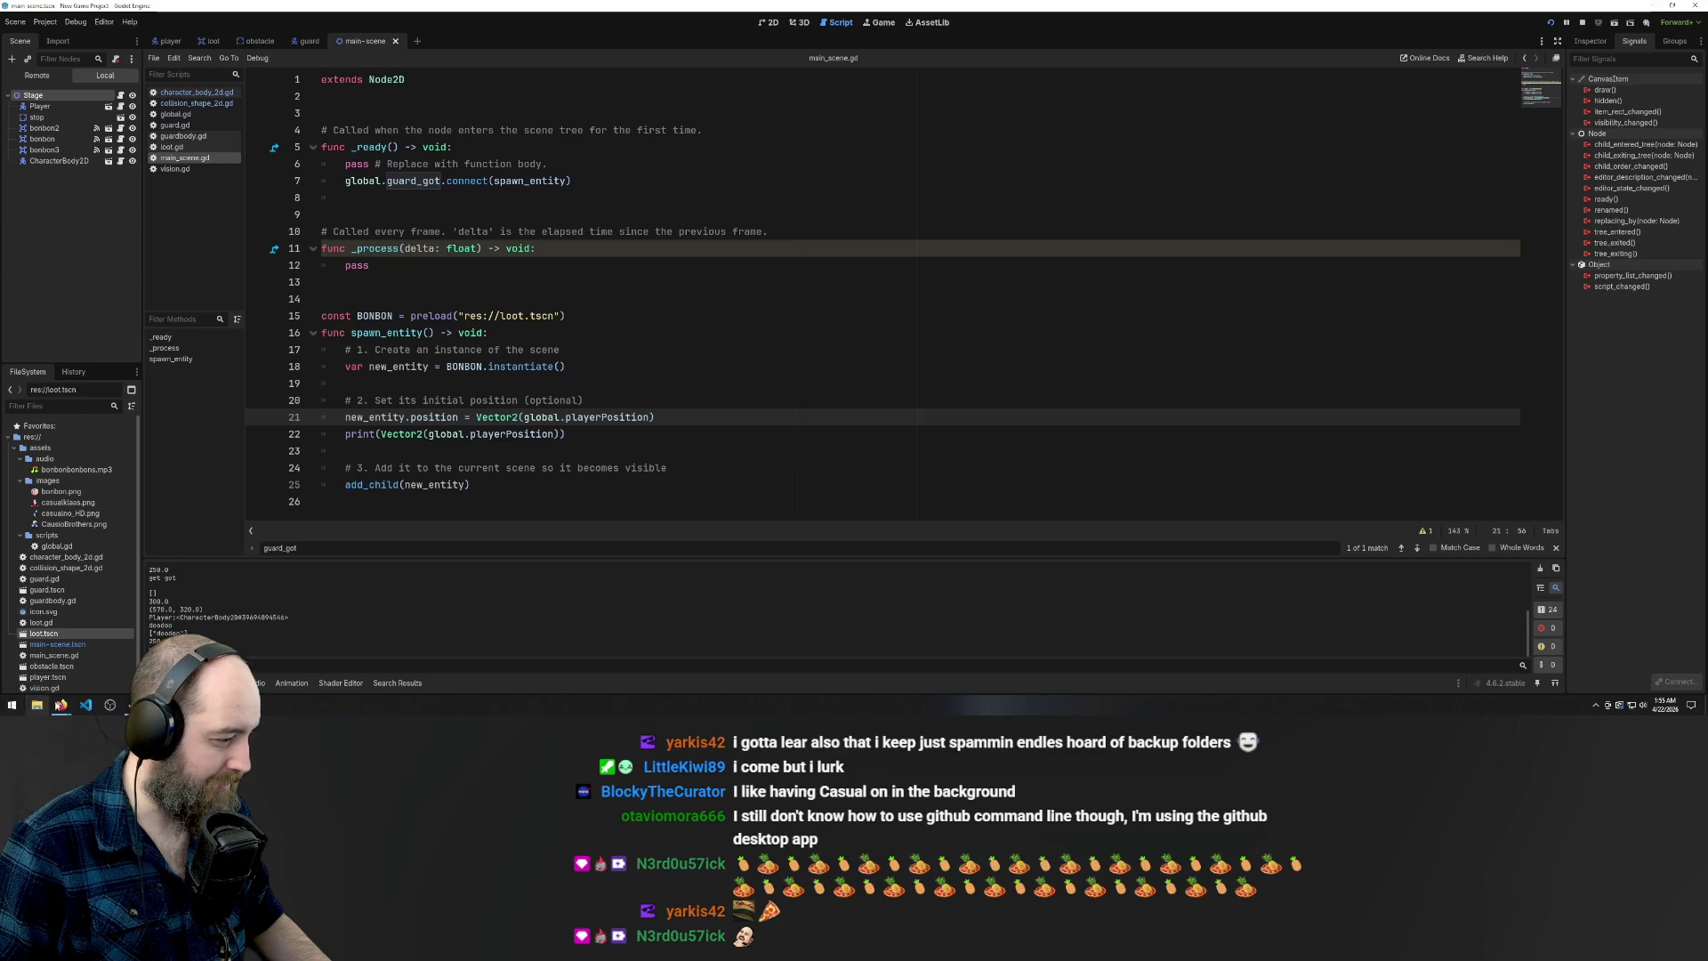
pyautogui.moveTo(61, 707)
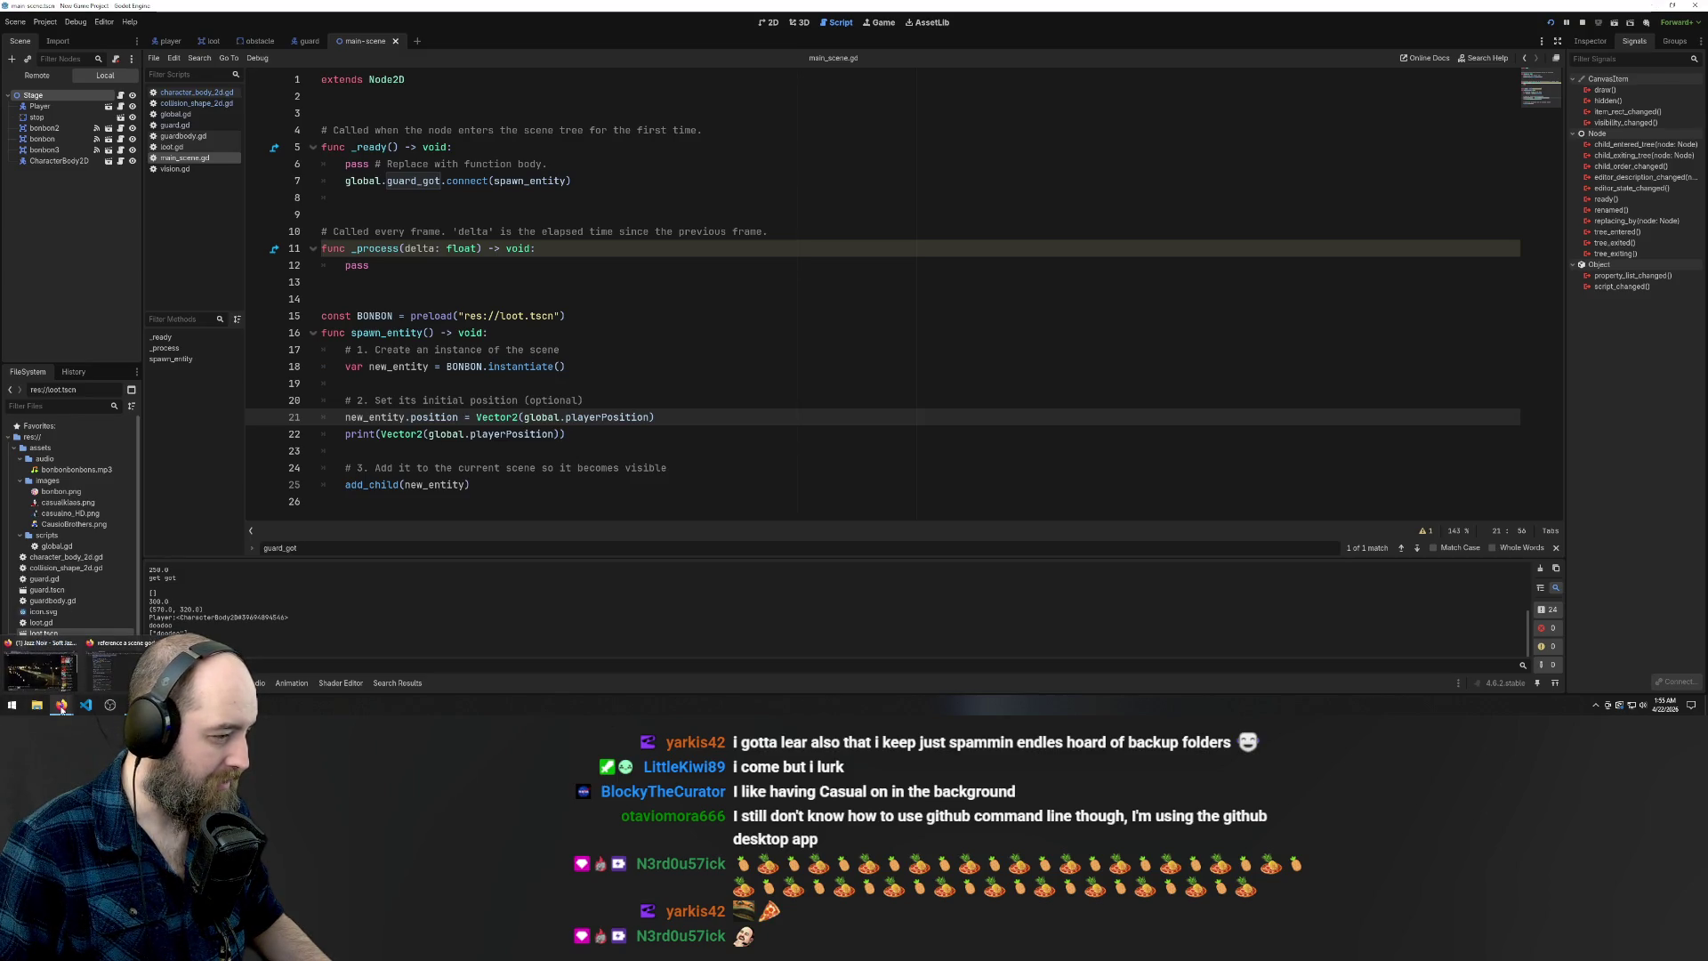
# Search Google for 'godot vector 2 offset' and expand the AI Overview's offset code examples
pyautogui.click(115, 671)
pyautogui.scroll(2, 238, 267)
pyautogui.tripleClick(237, 85)
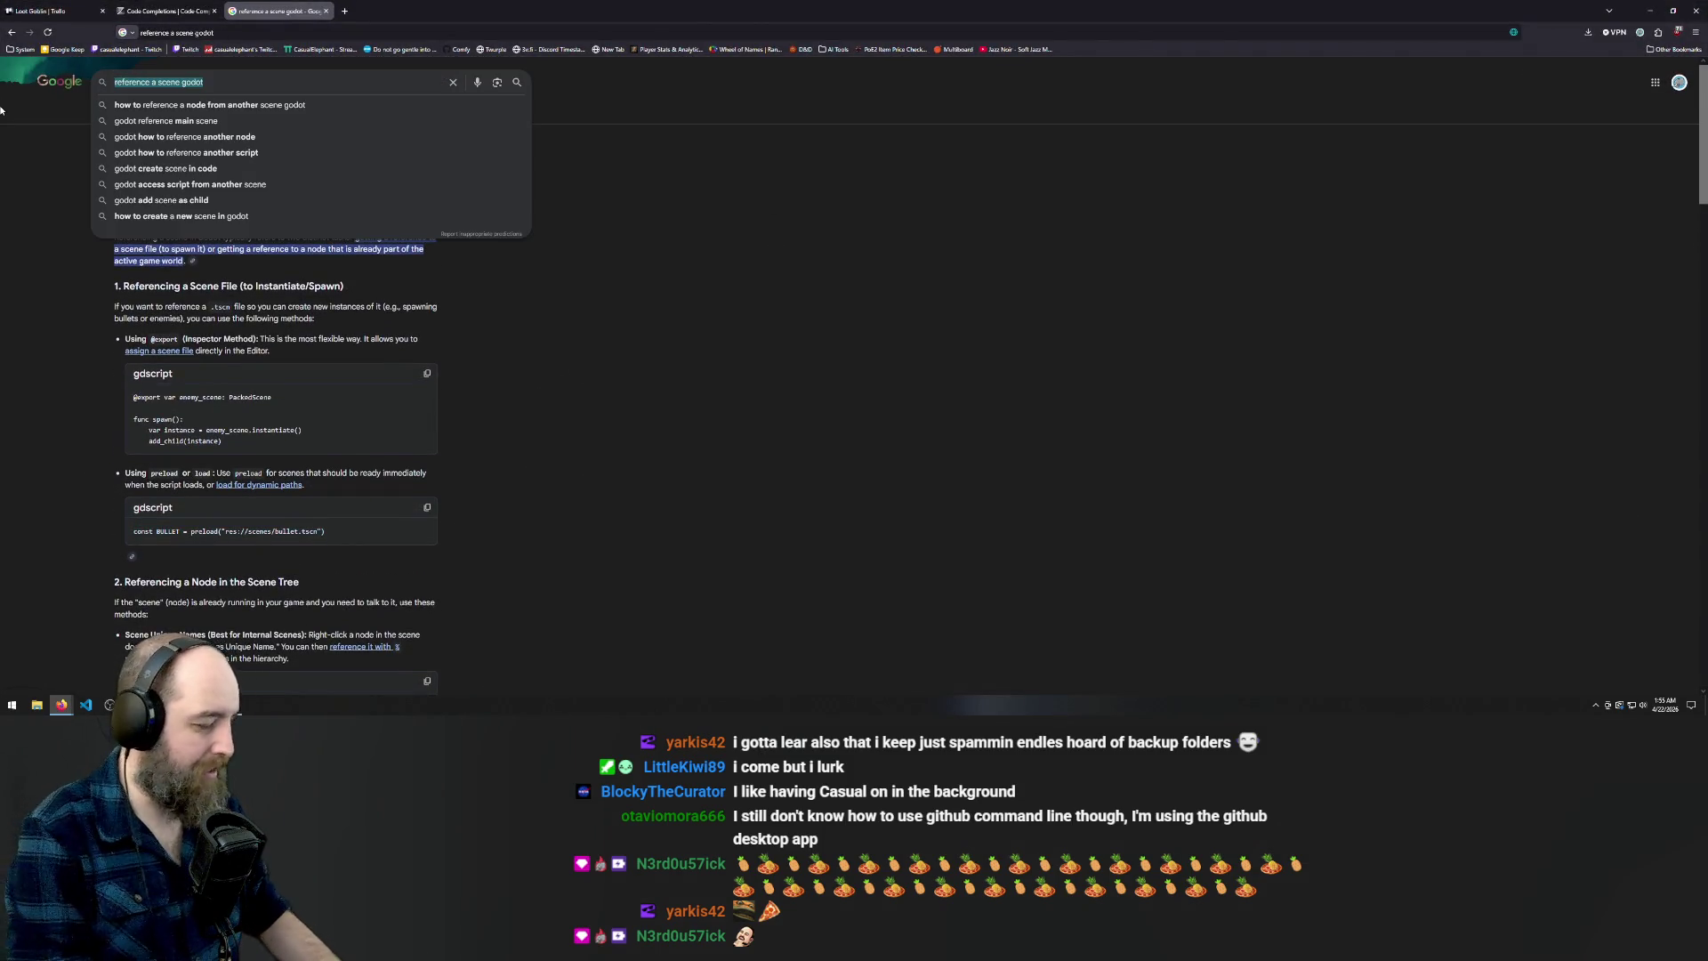
pyautogui.write('godot vector ')
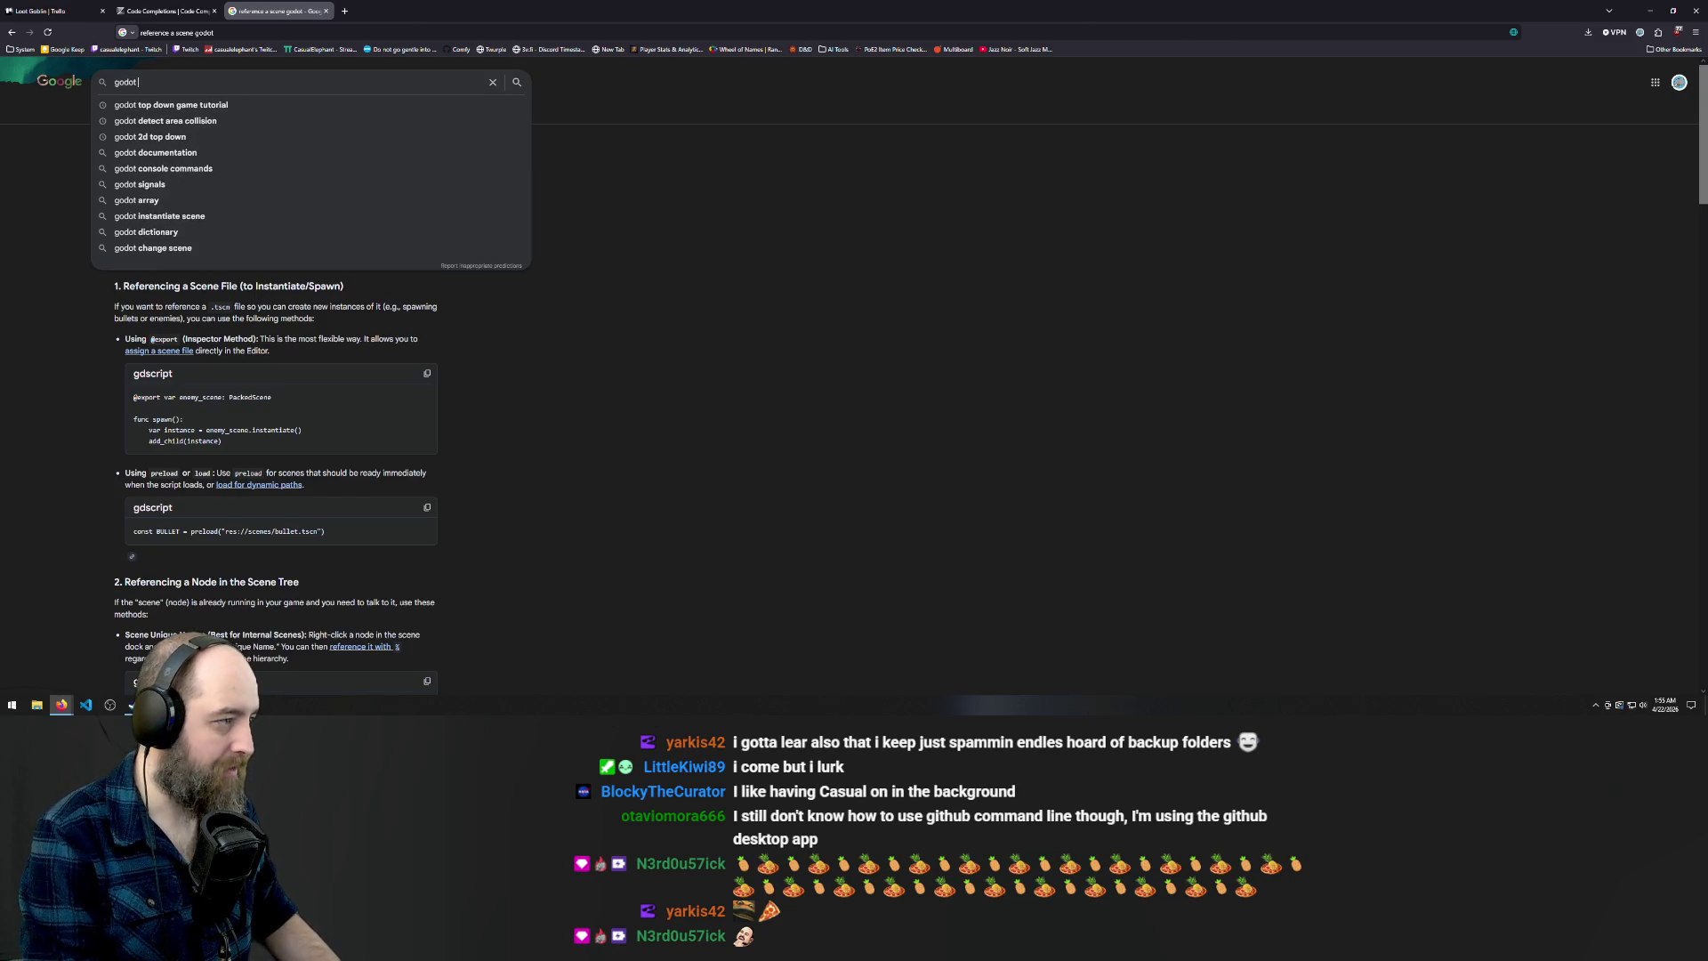
pyautogui.write('2 offset')
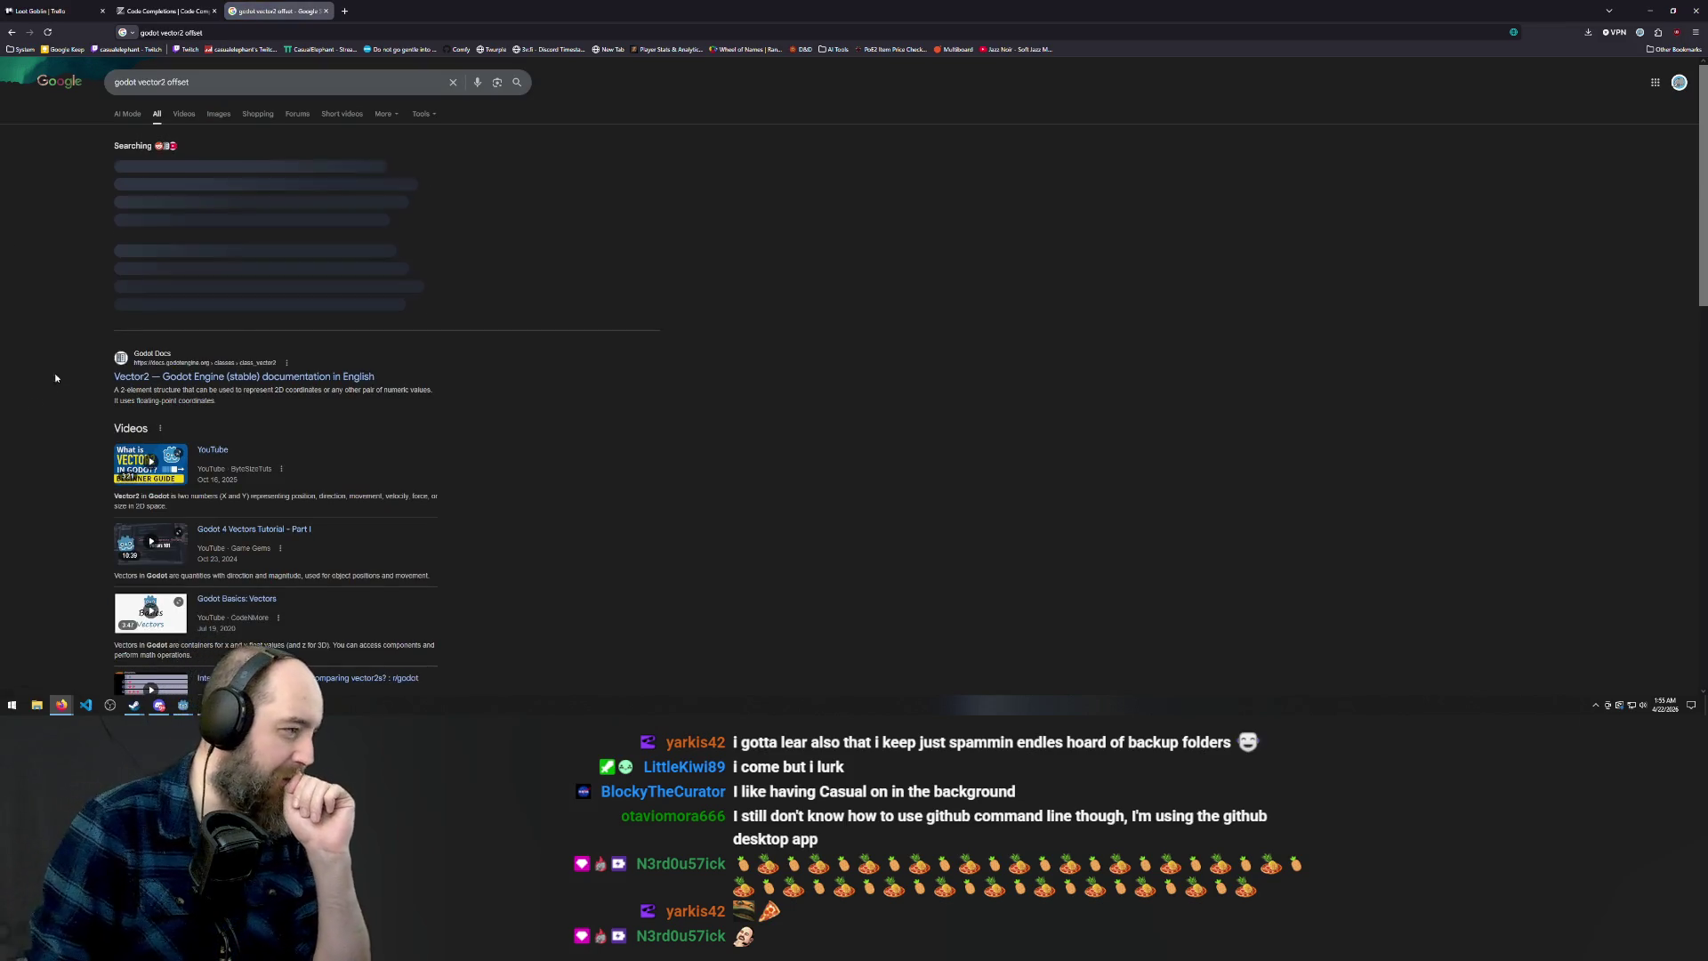
pyautogui.click(259, 308)
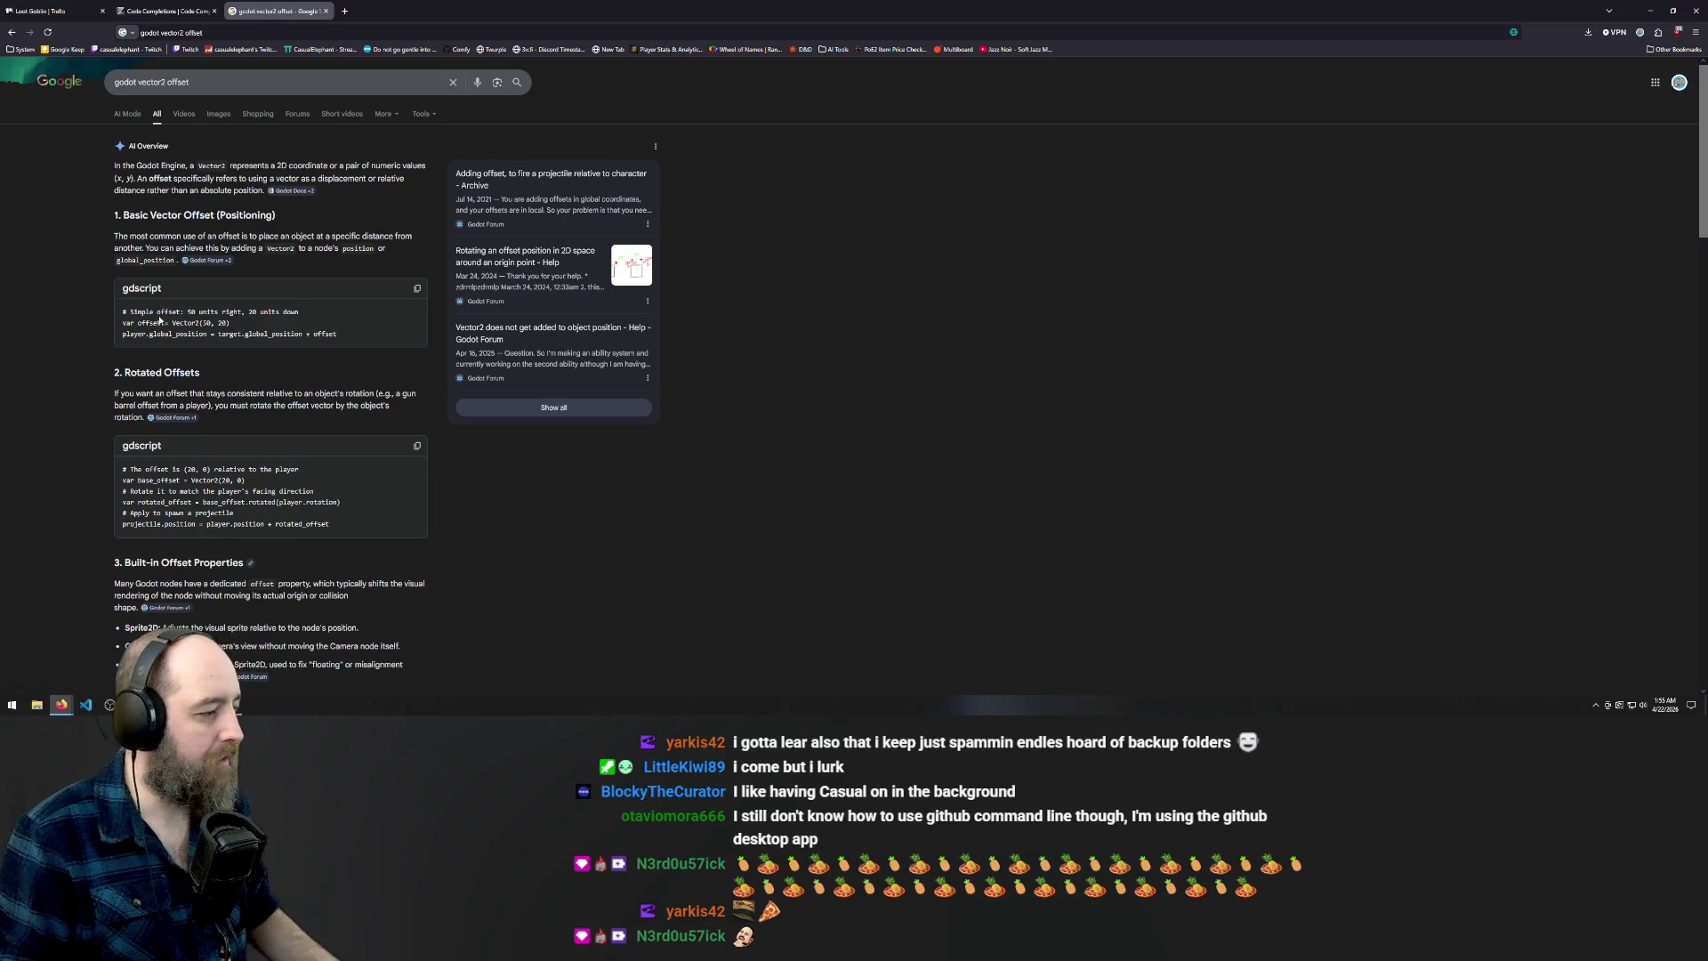
pyautogui.hotkey('alt', 'Tab')
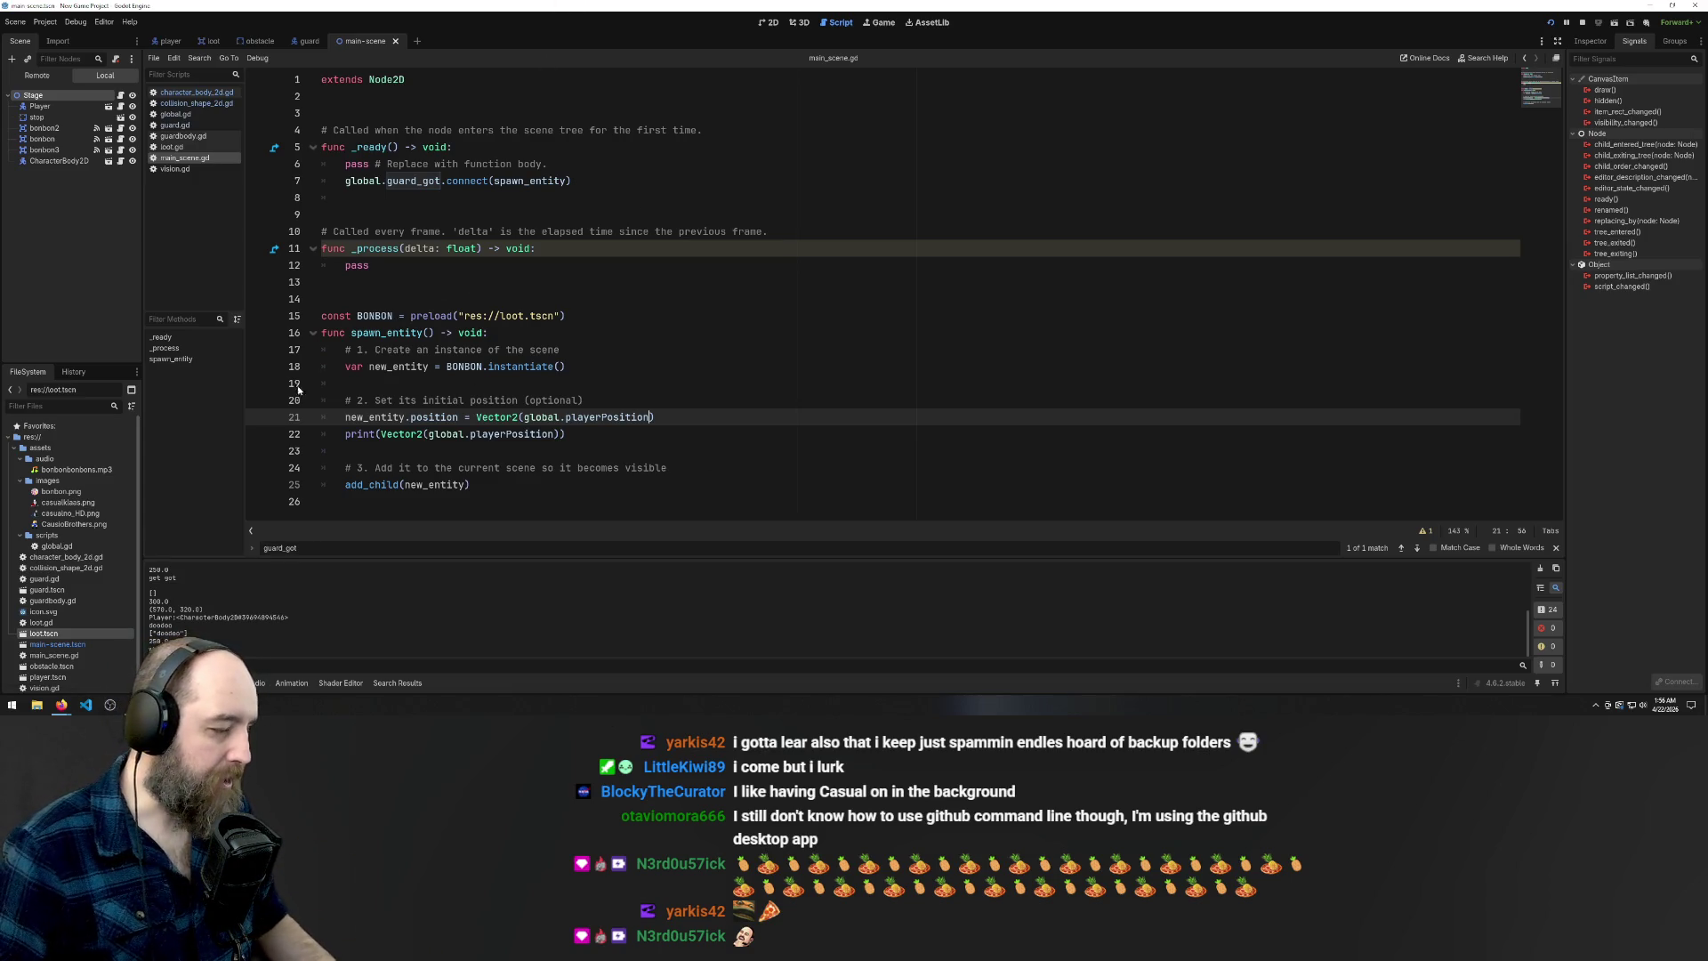
# Insert the line 'var offset = Vector2(100, 0)' above the loot position assignment
pyautogui.moveTo(396, 488)
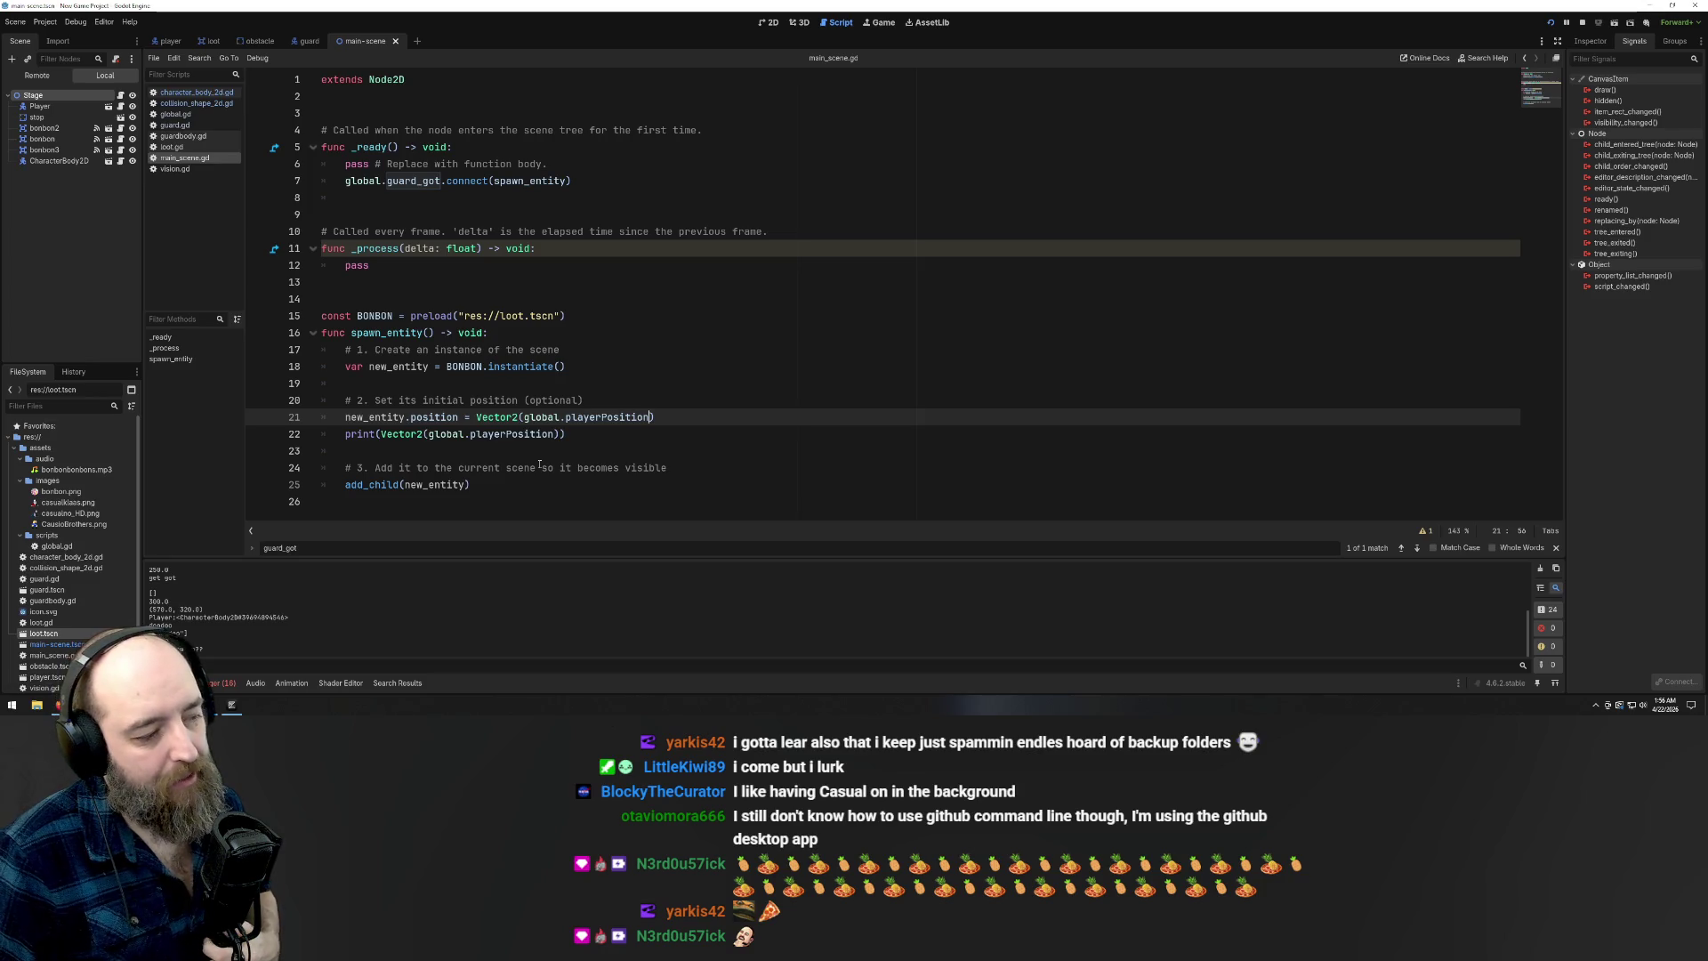
pyautogui.press('Home')
pyautogui.press('Return')
pyautogui.press('Up')
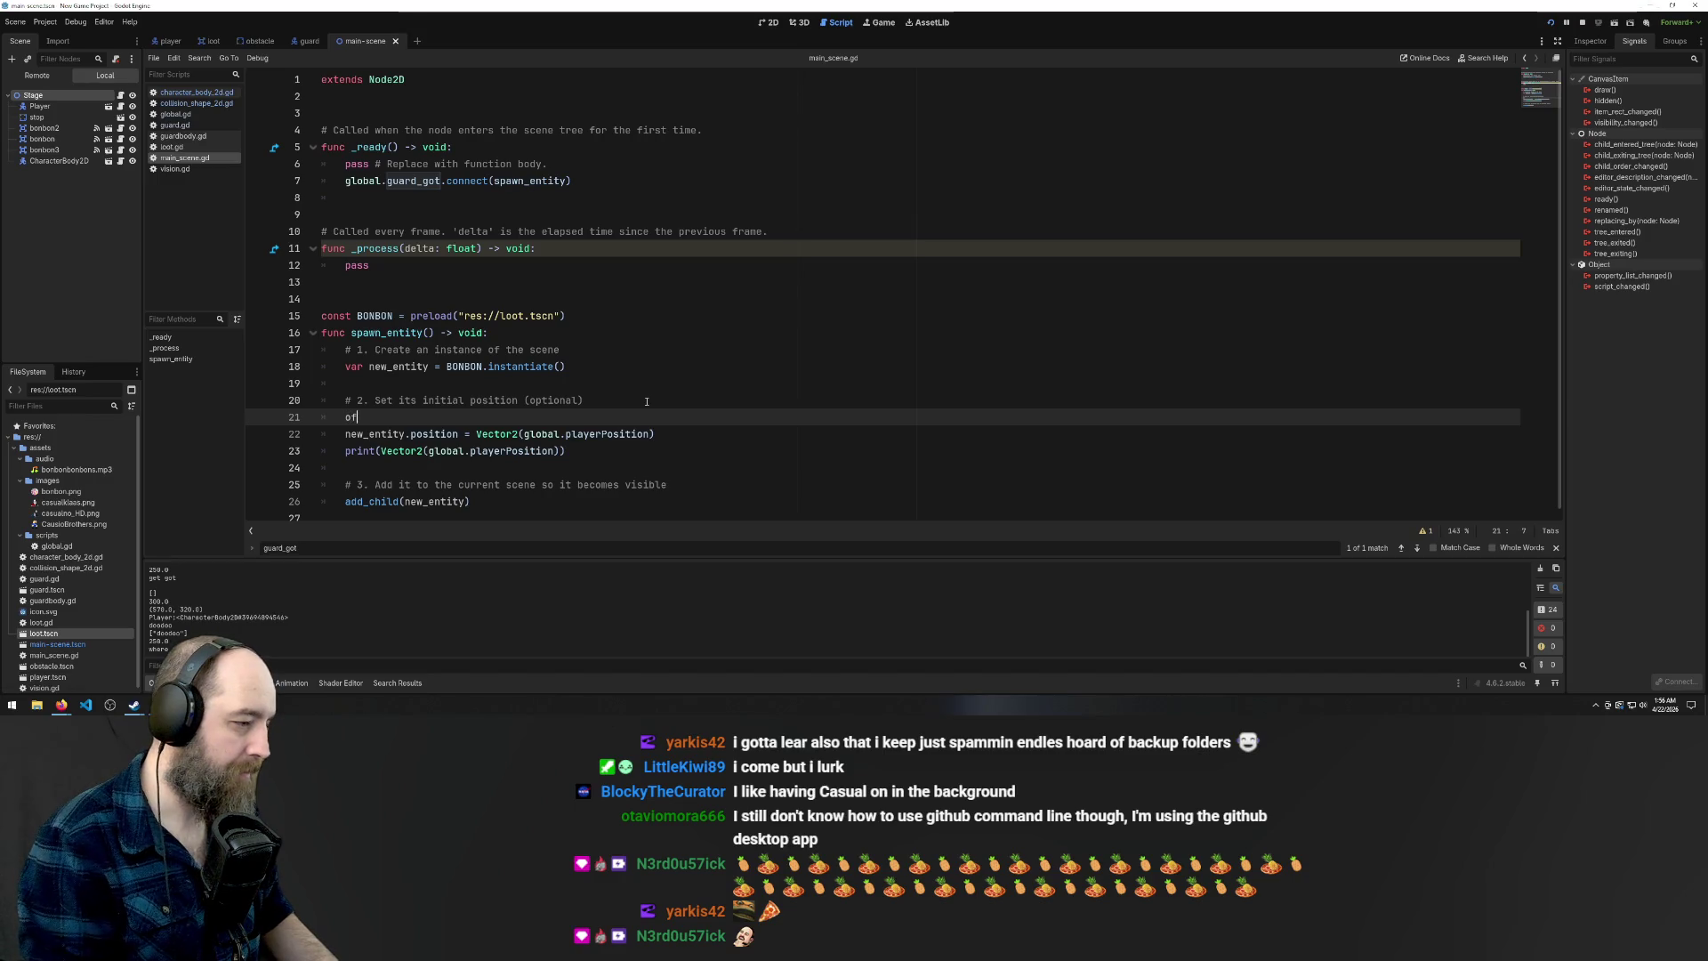
pyautogui.press('BackSpace')
pyautogui.press('BackSpace')
pyautogui.press('BackSpace')
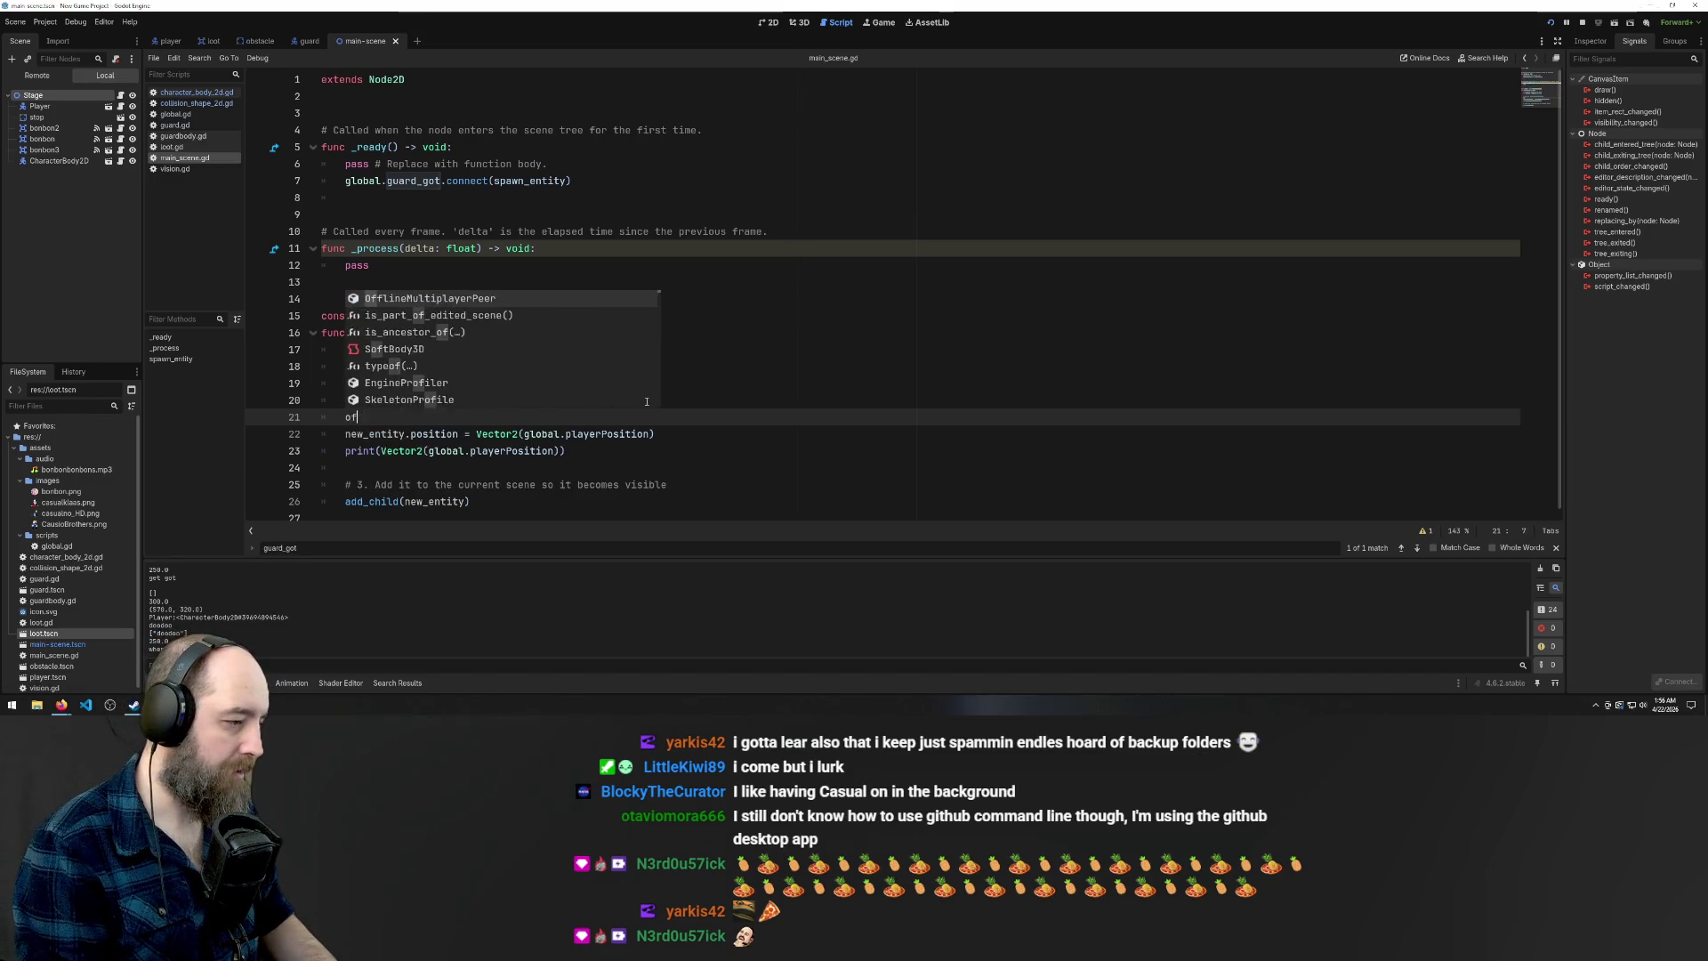
pyautogui.write('var offset')
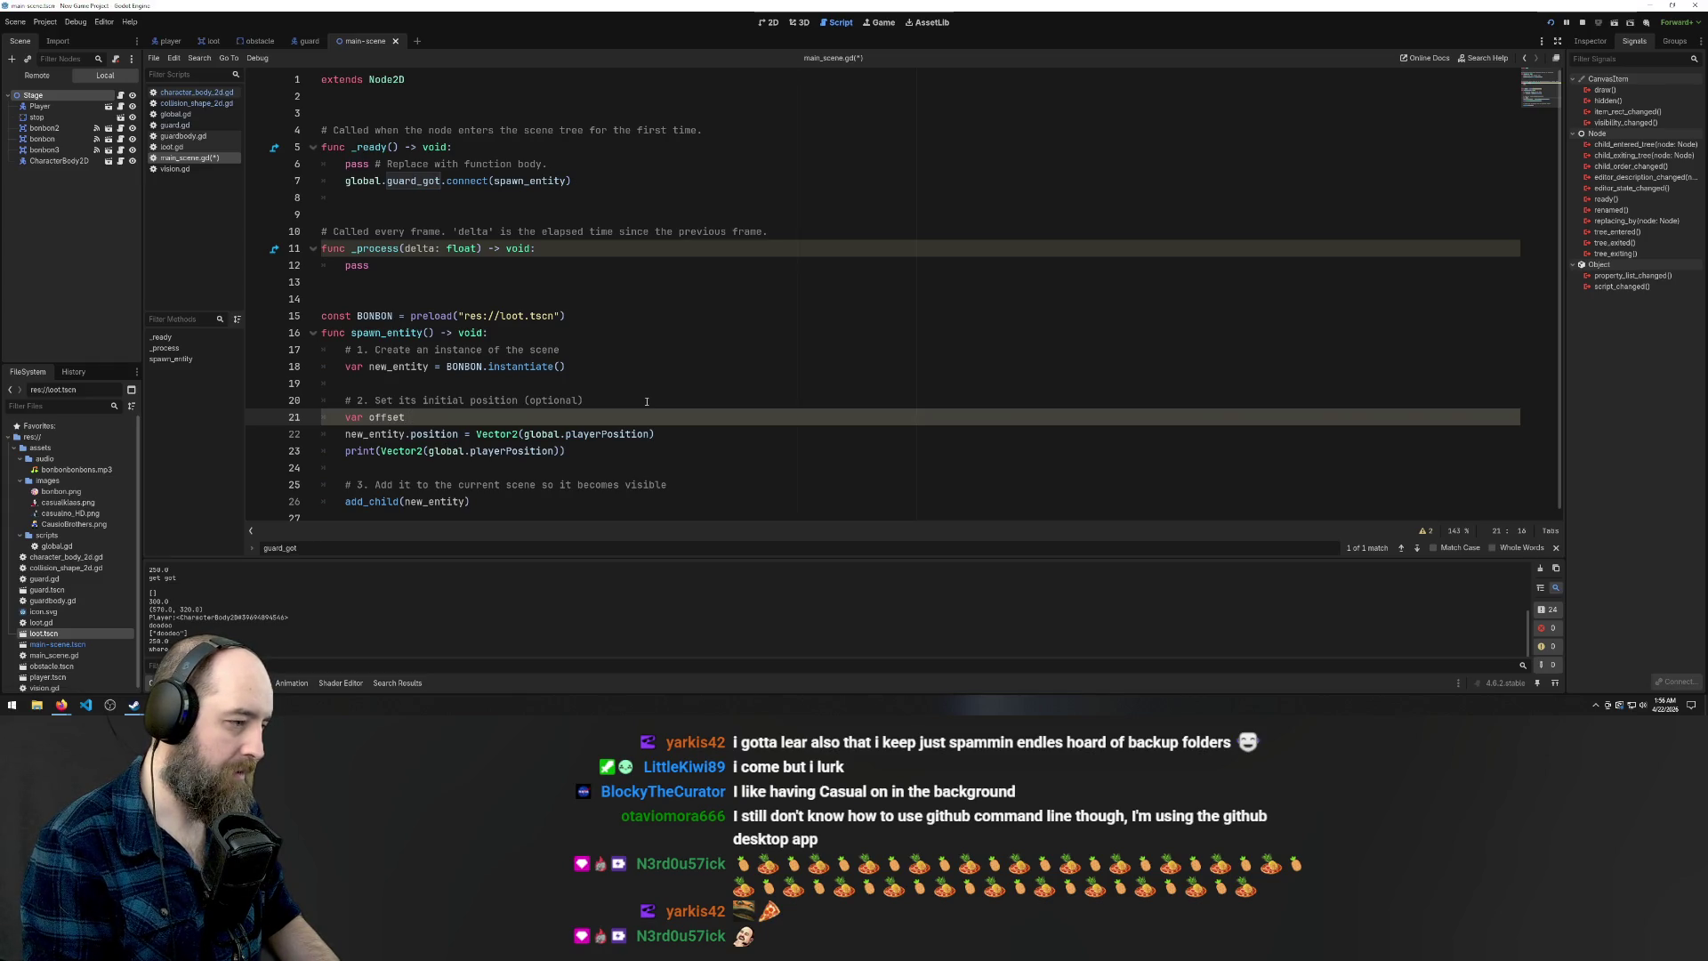
pyautogui.write(' = Vec')
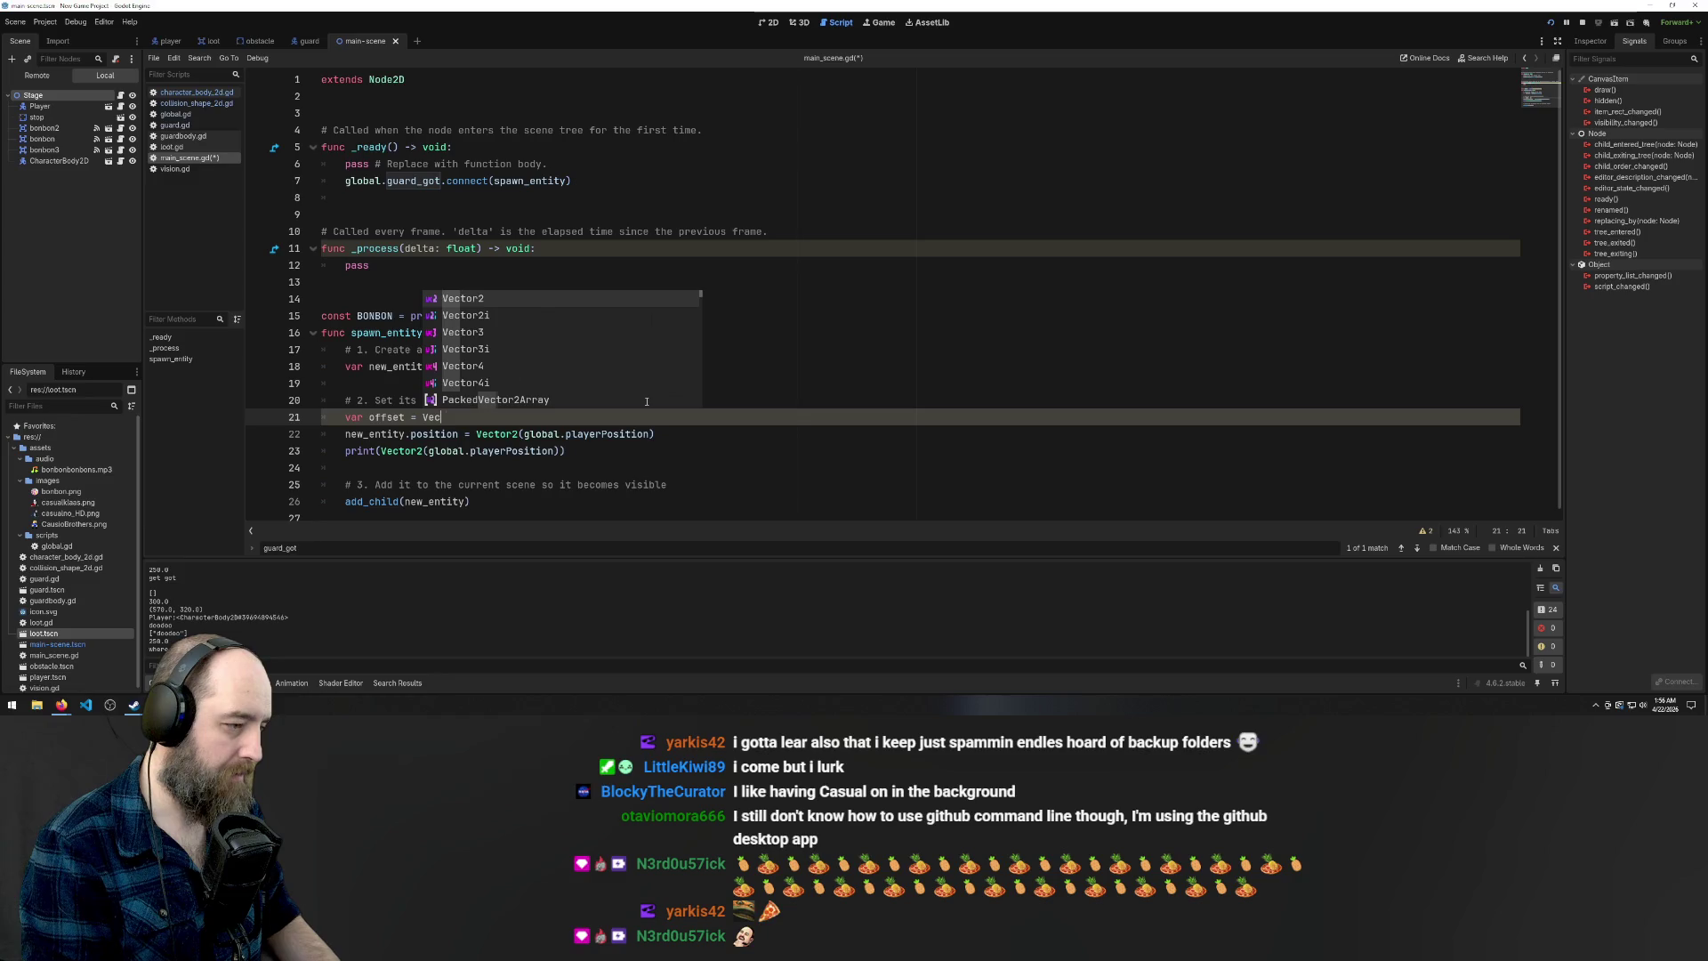
pyautogui.write('tor')
pyautogui.press('Return')
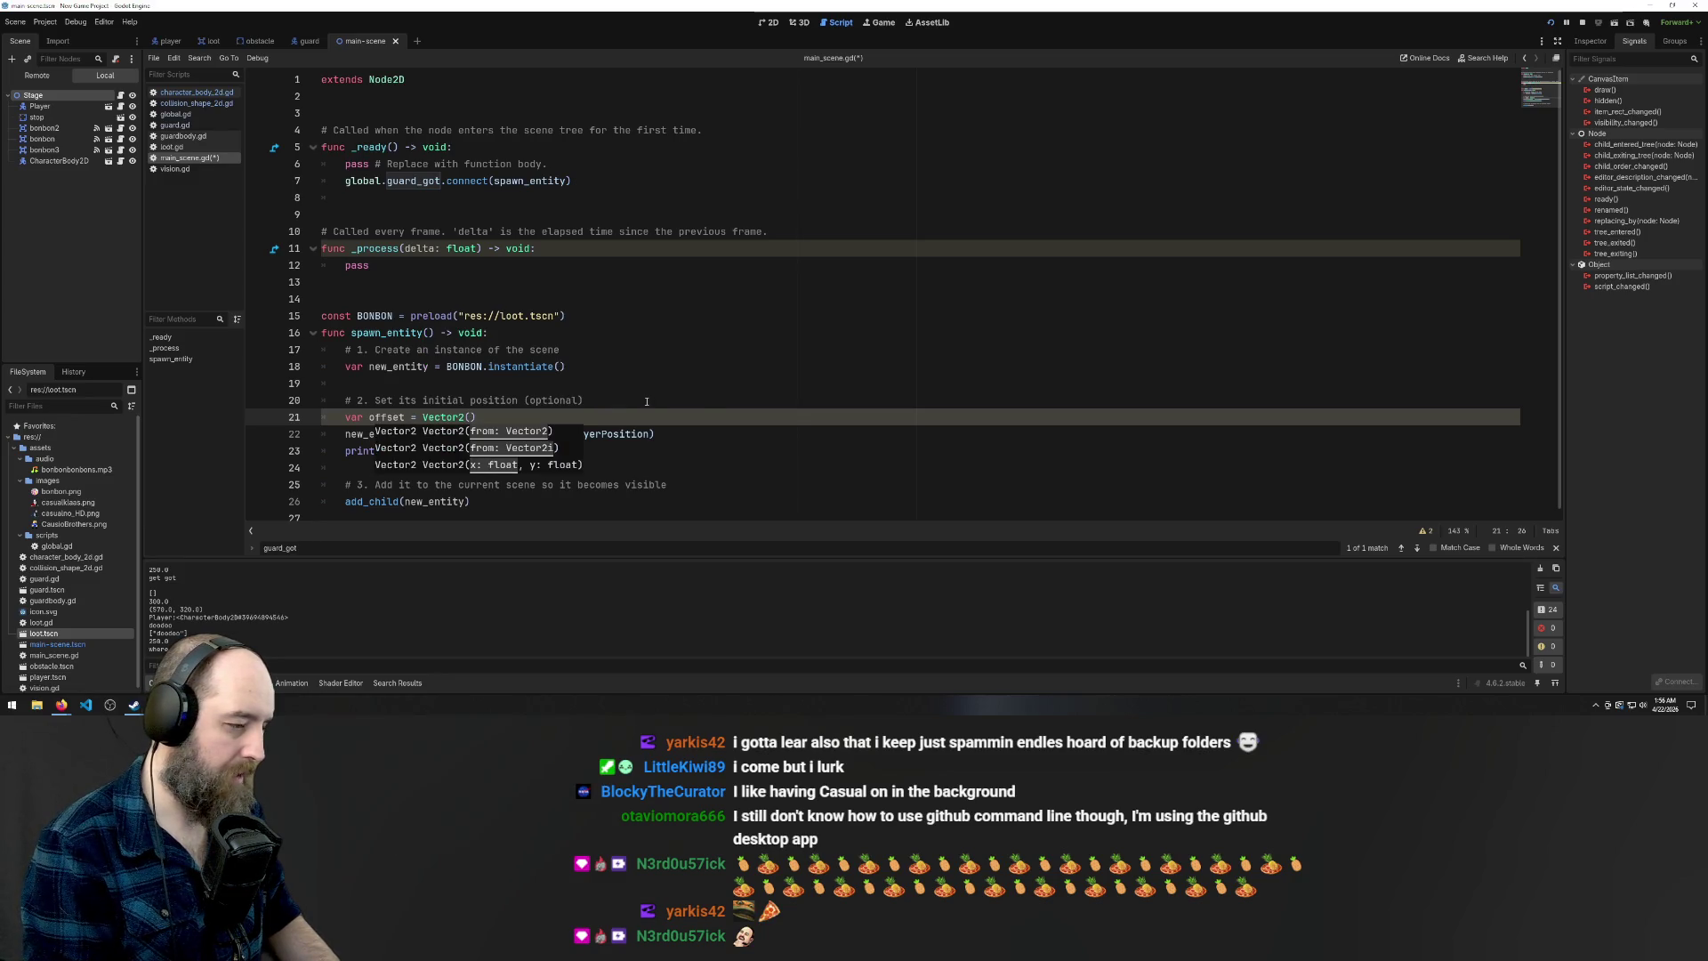
pyautogui.write('1')
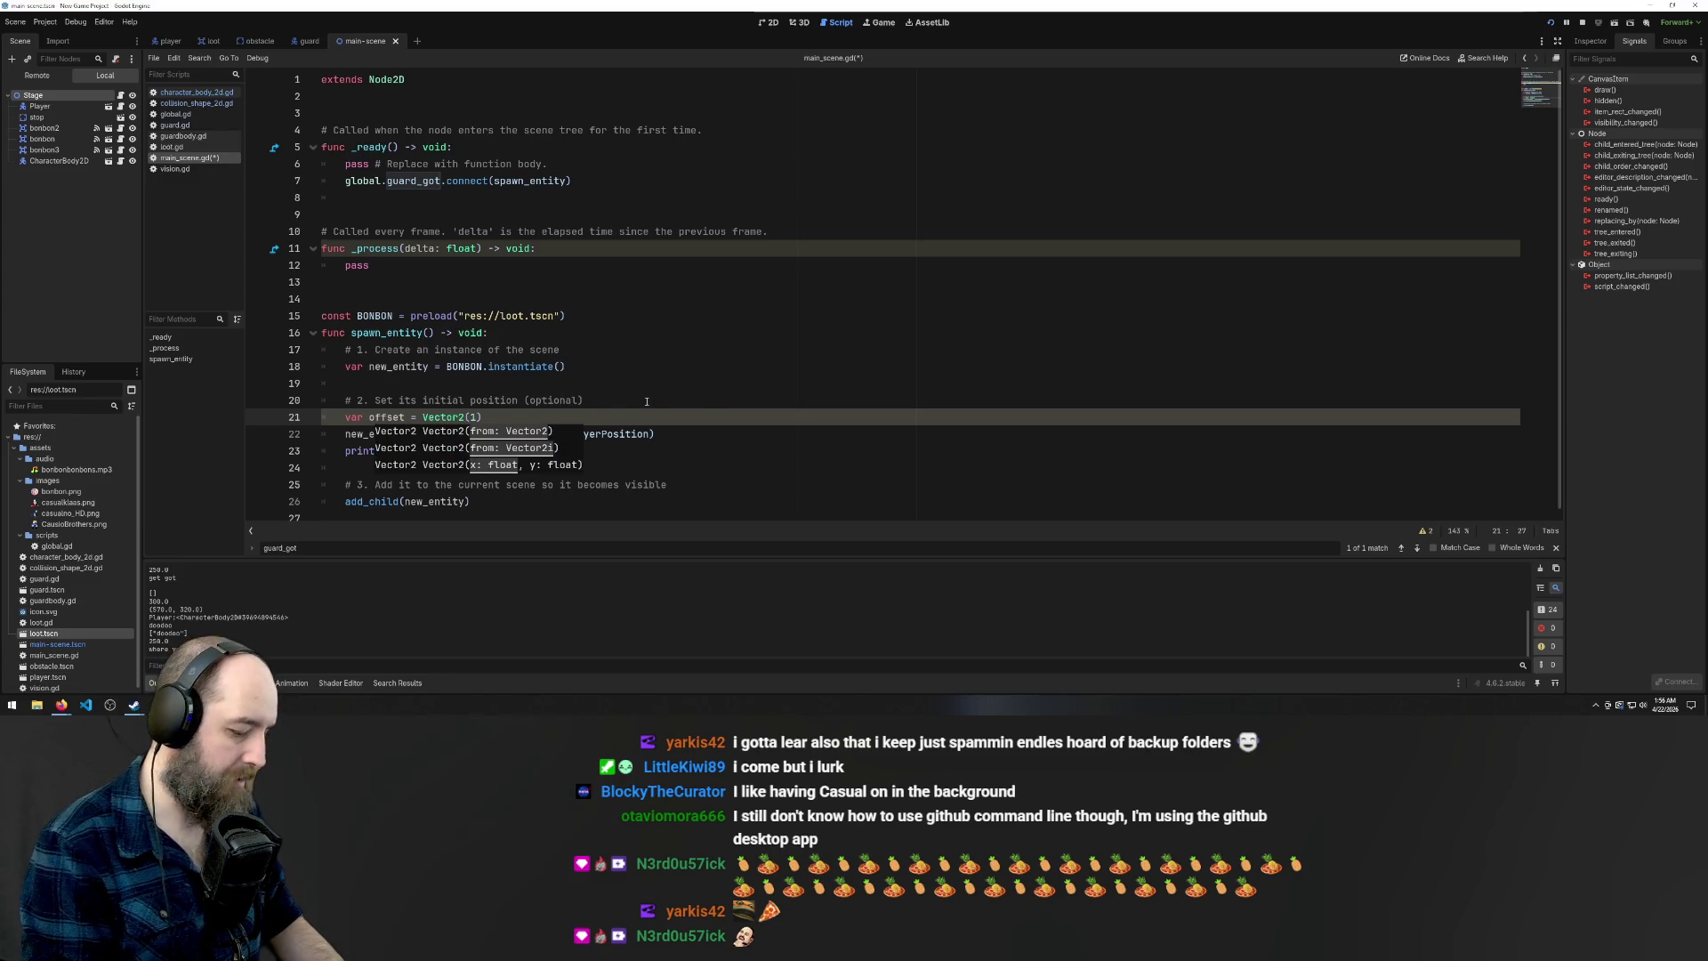
pyautogui.write('00. 0')
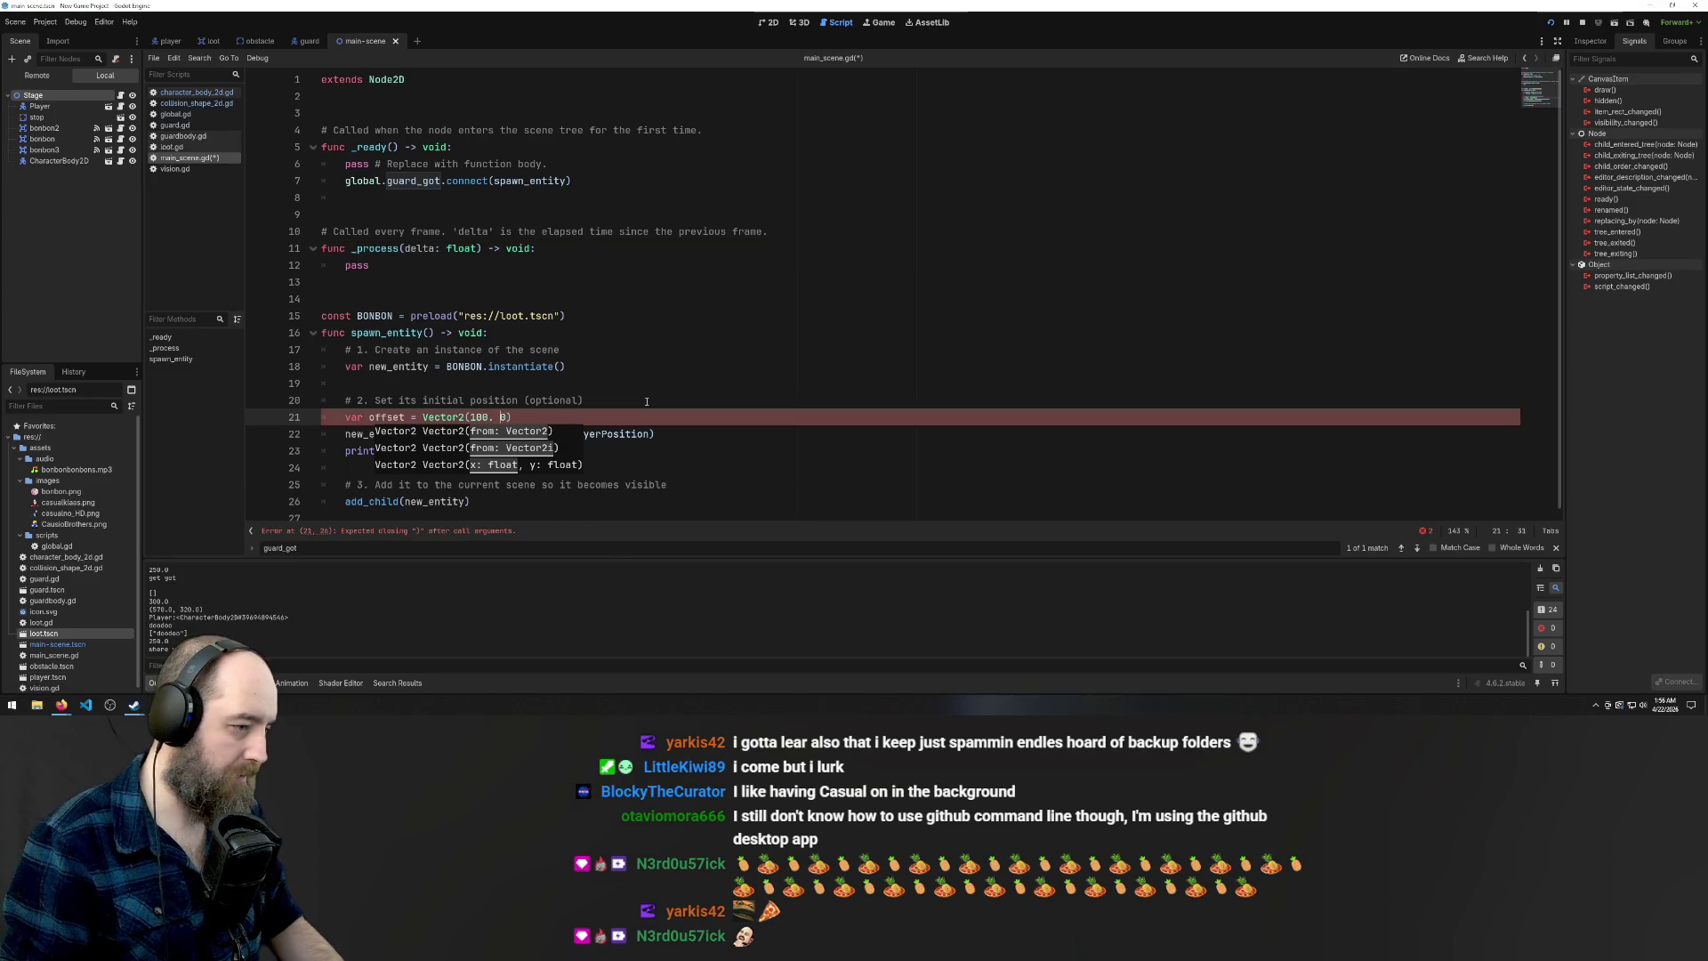
# Append '+ offset' after global.playerPosition, save main_scene.gd, and run the game
pyautogui.click(652, 414)
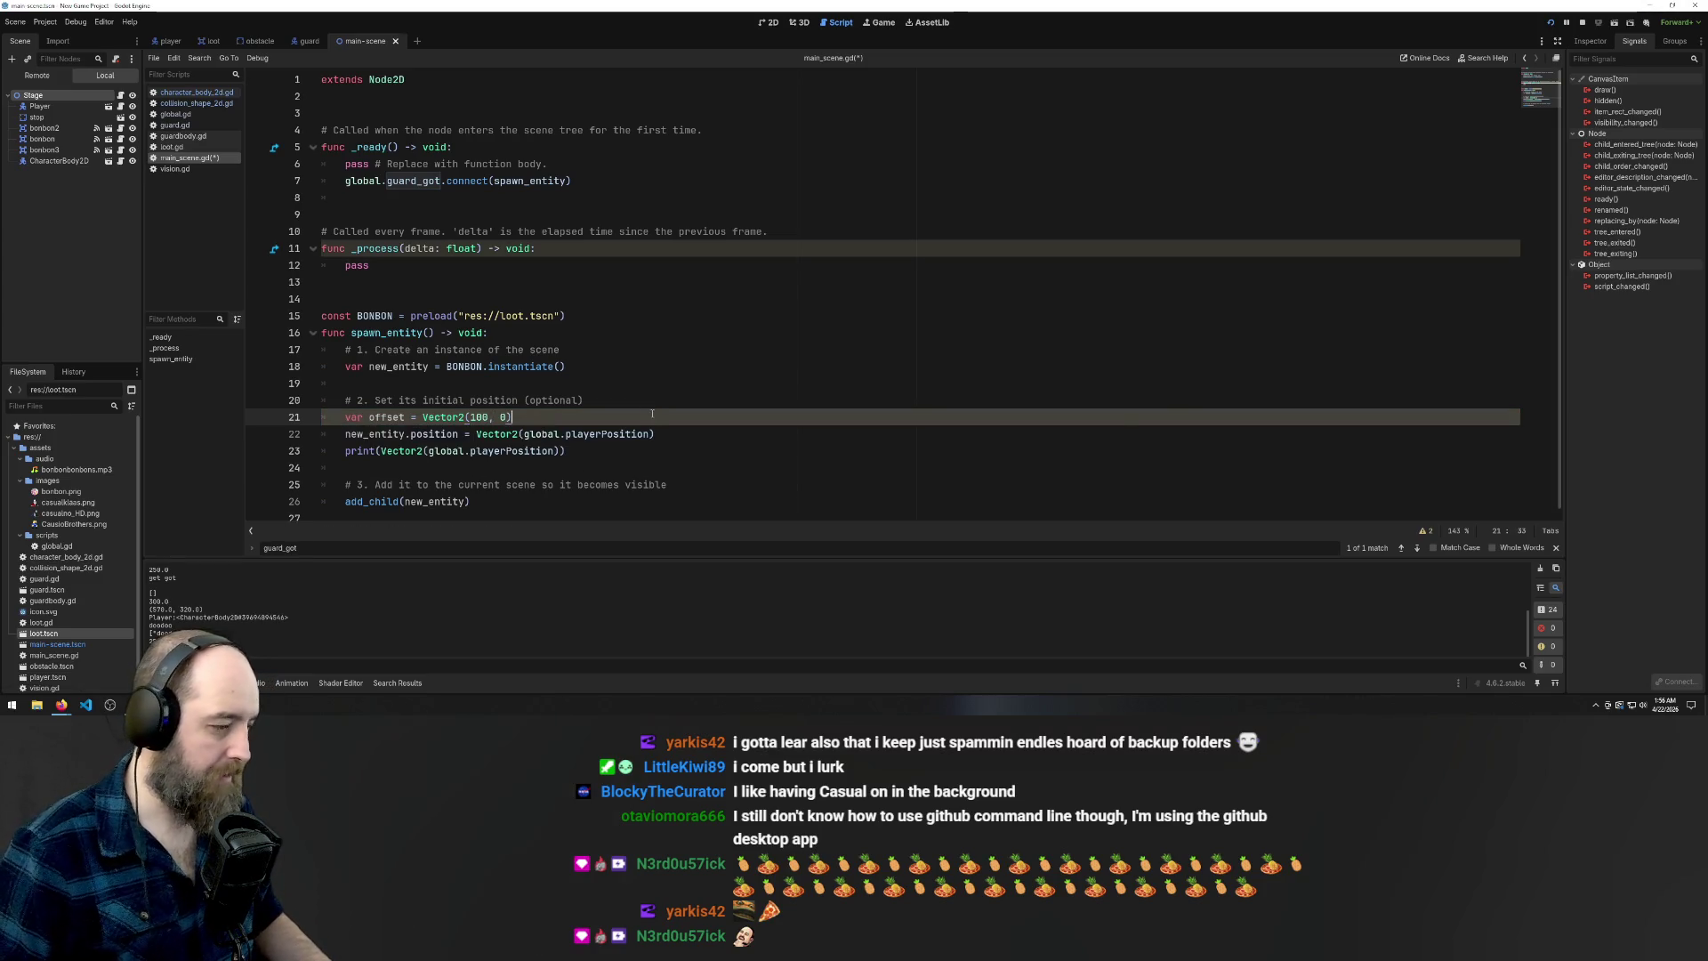
pyautogui.click(642, 302)
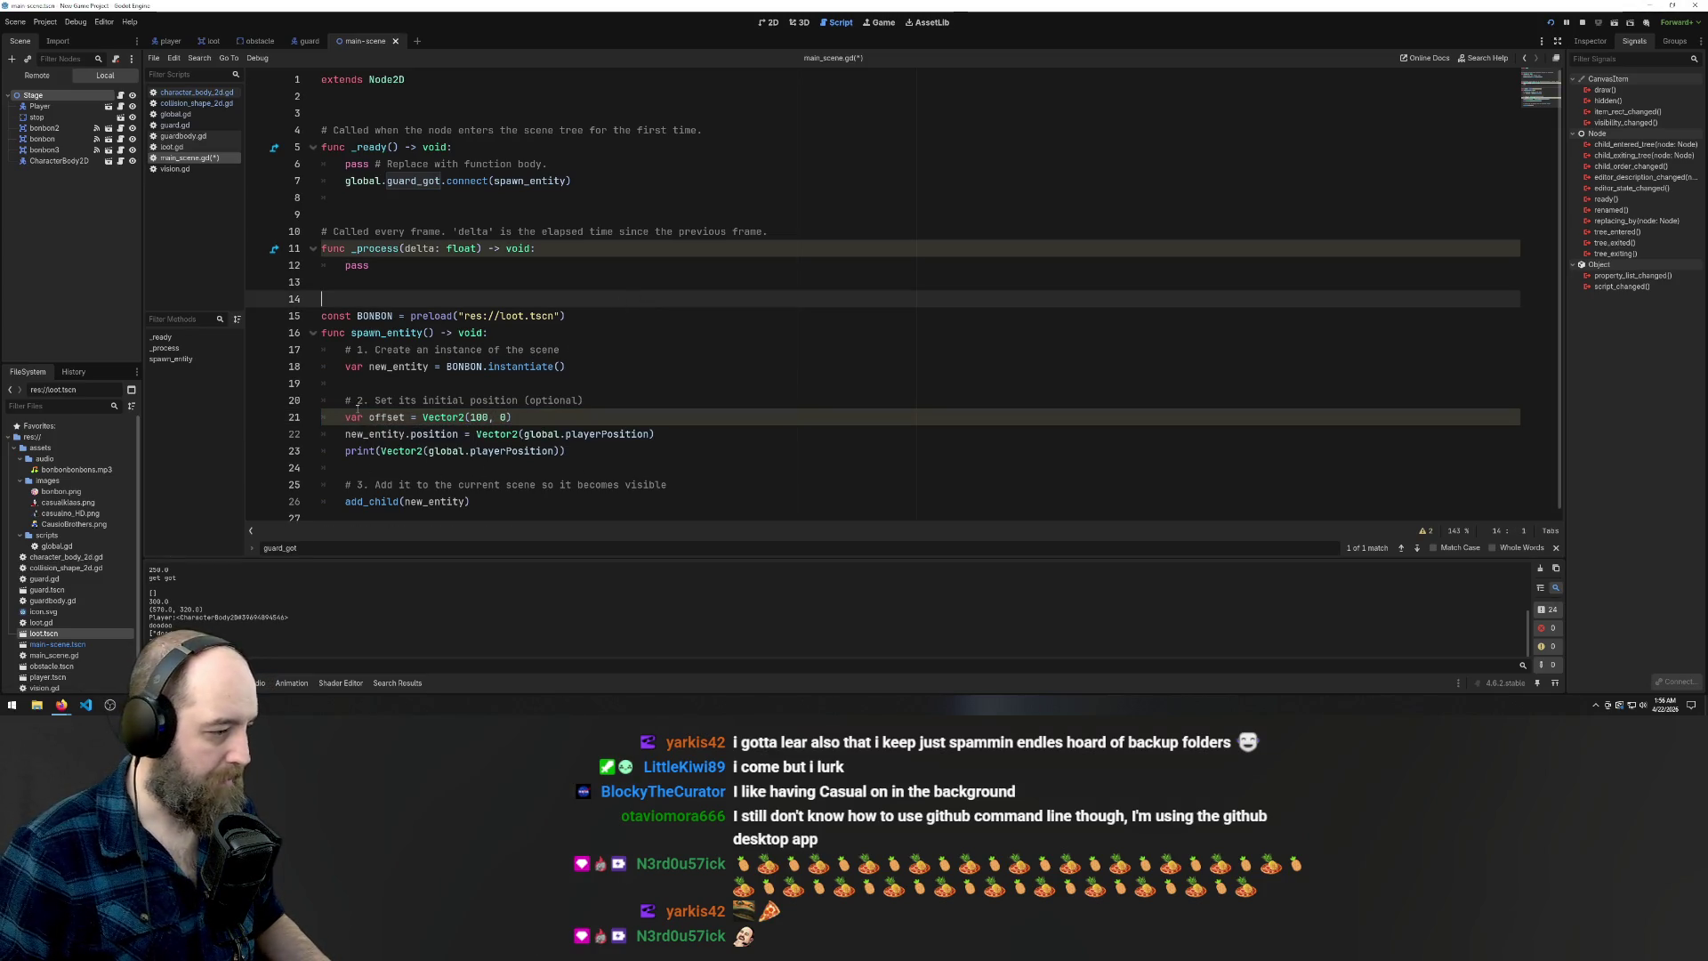
pyautogui.doubleClick(391, 417)
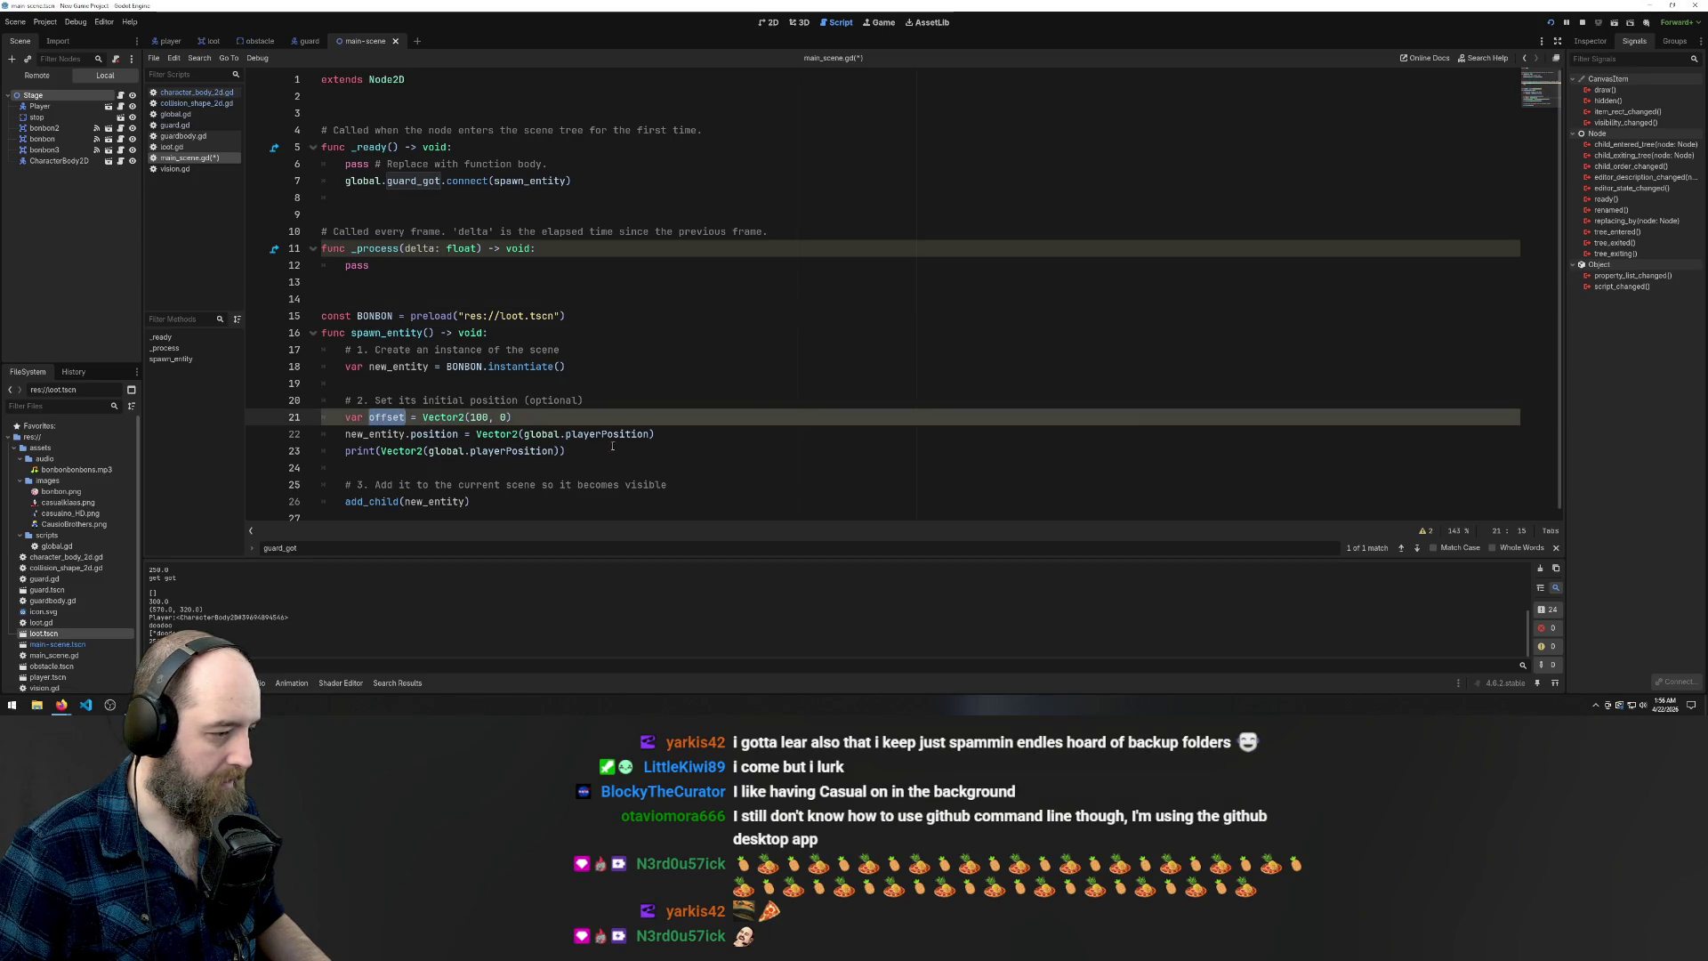
pyautogui.click(650, 434)
pyautogui.write('+ offset')
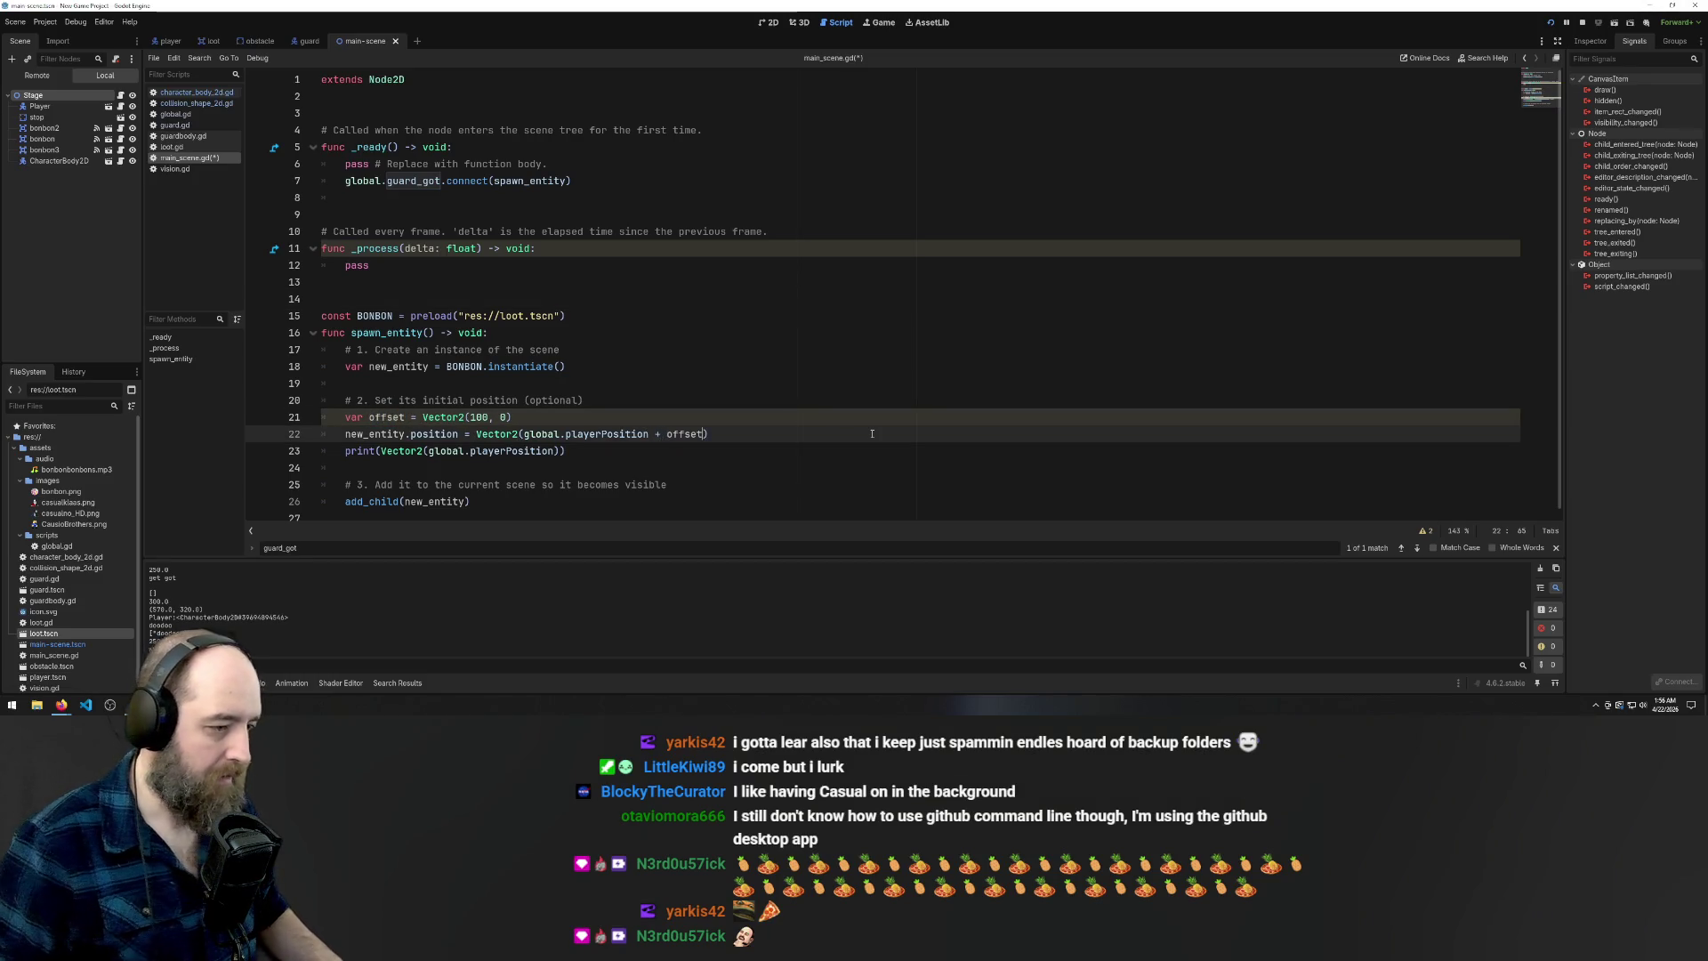
pyautogui.hotkey('ctrl', 's')
pyautogui.click(801, 367)
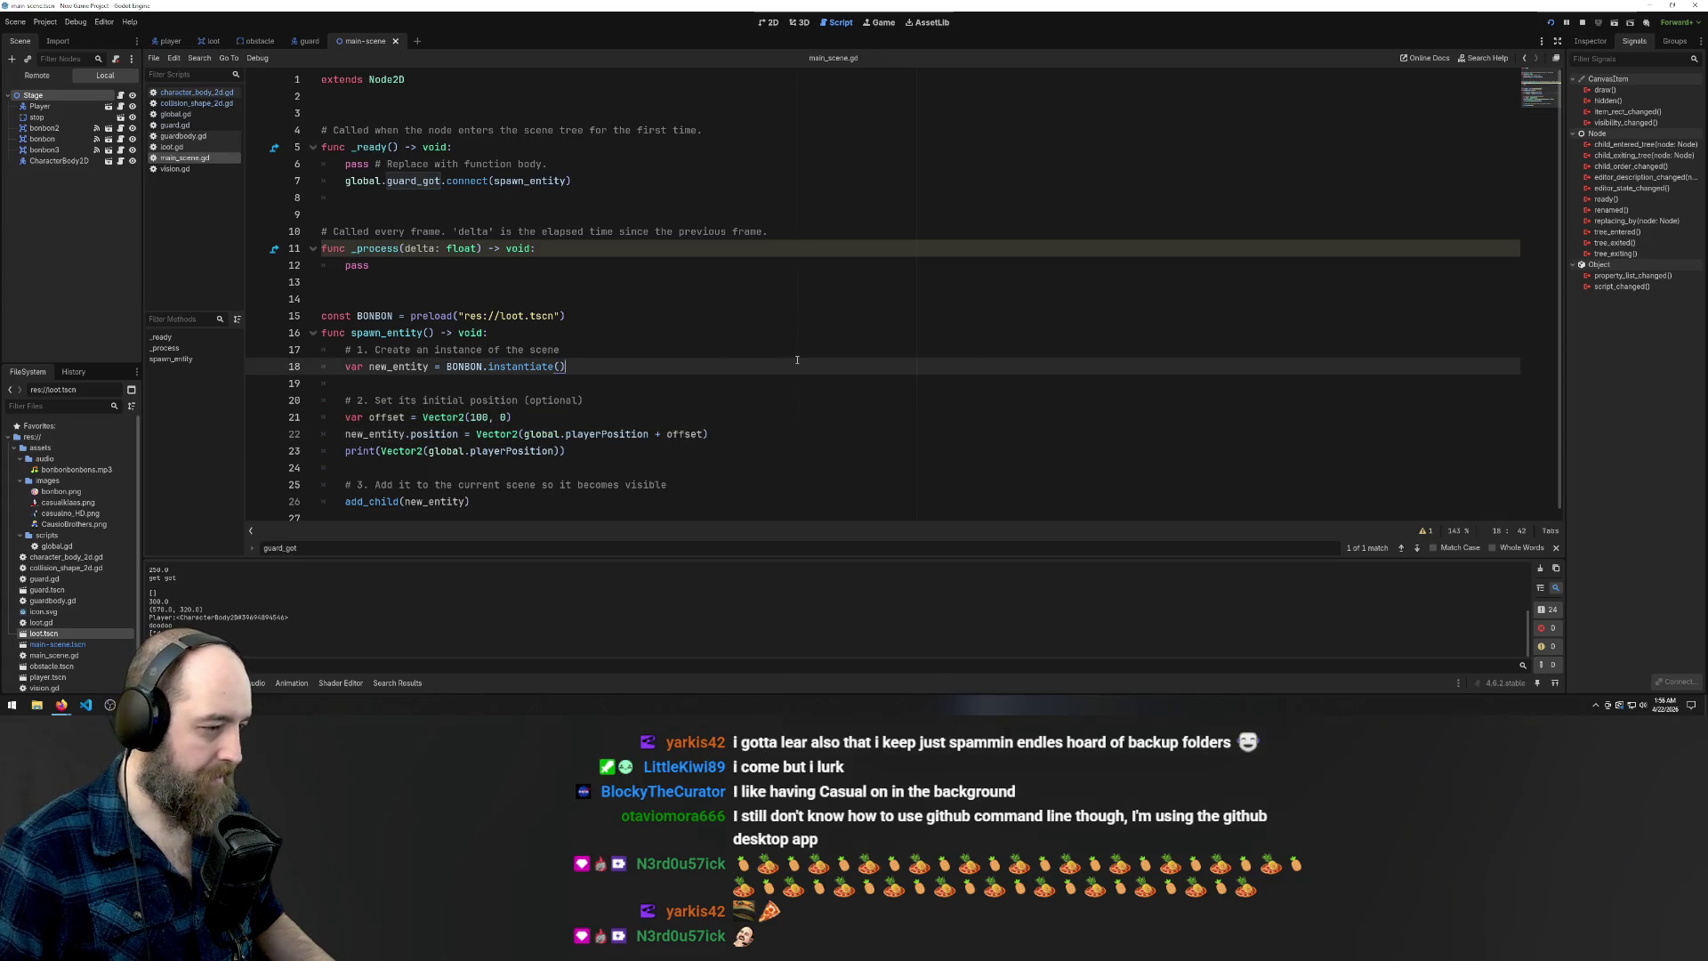
pyautogui.click(661, 352)
pyautogui.press('F5')
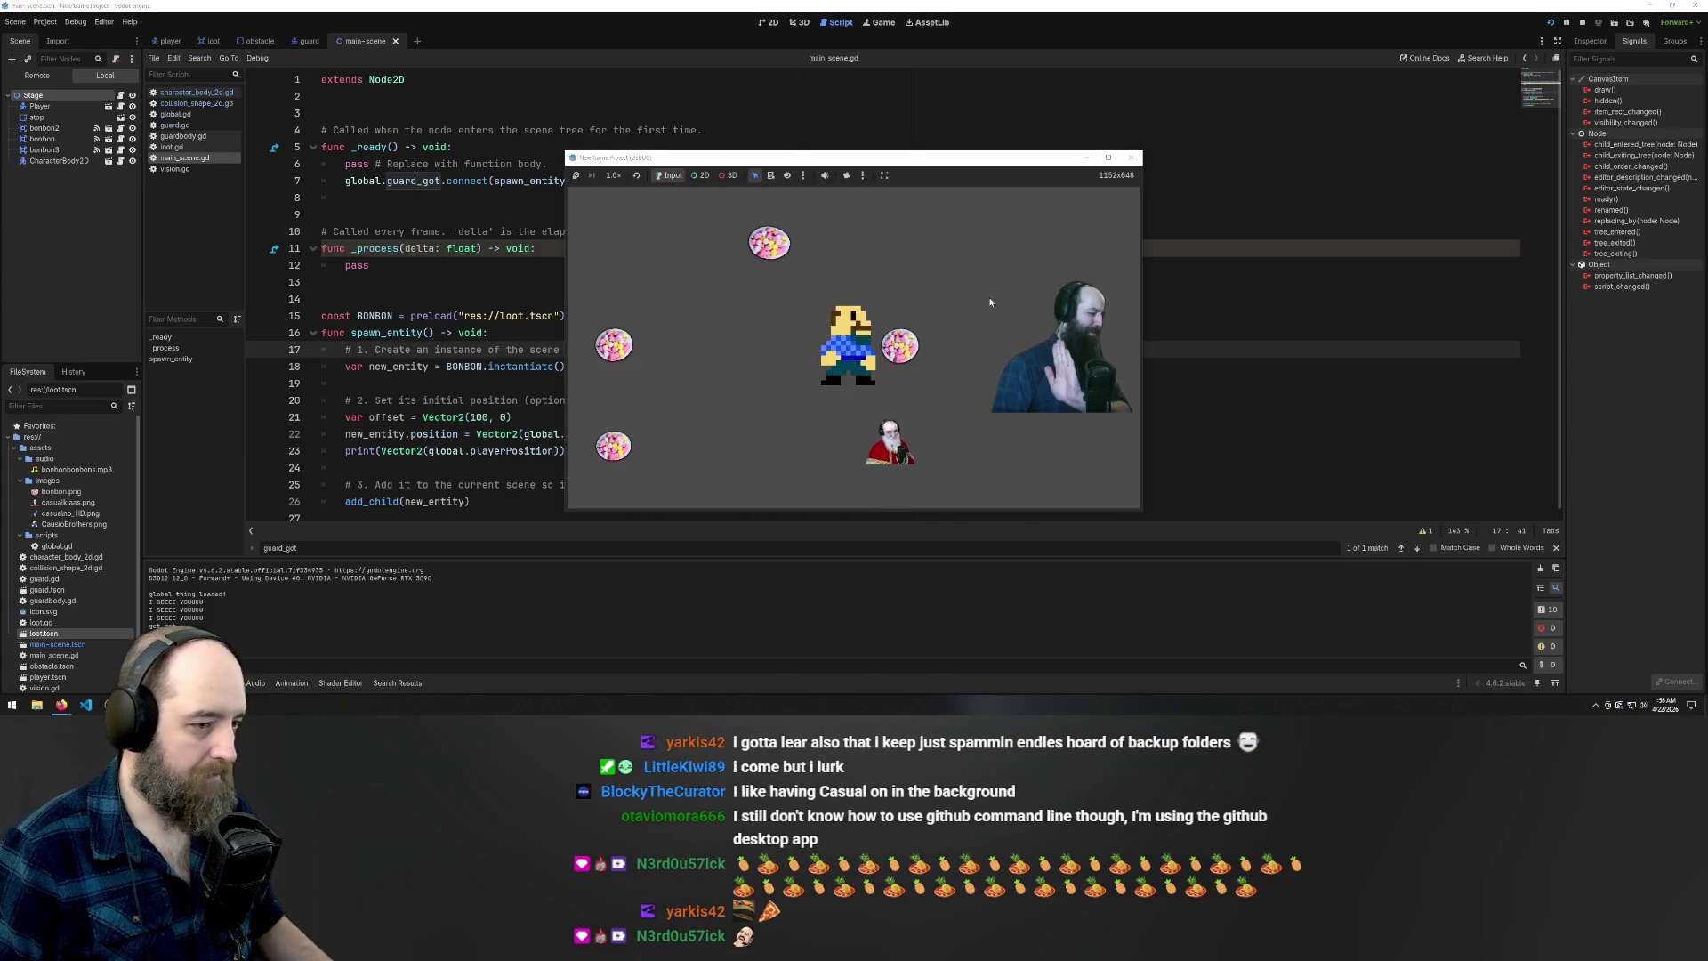
# Move the player with the arrow keys to collect several bonbons
pyautogui.press('Up')
pyautogui.press('Left')
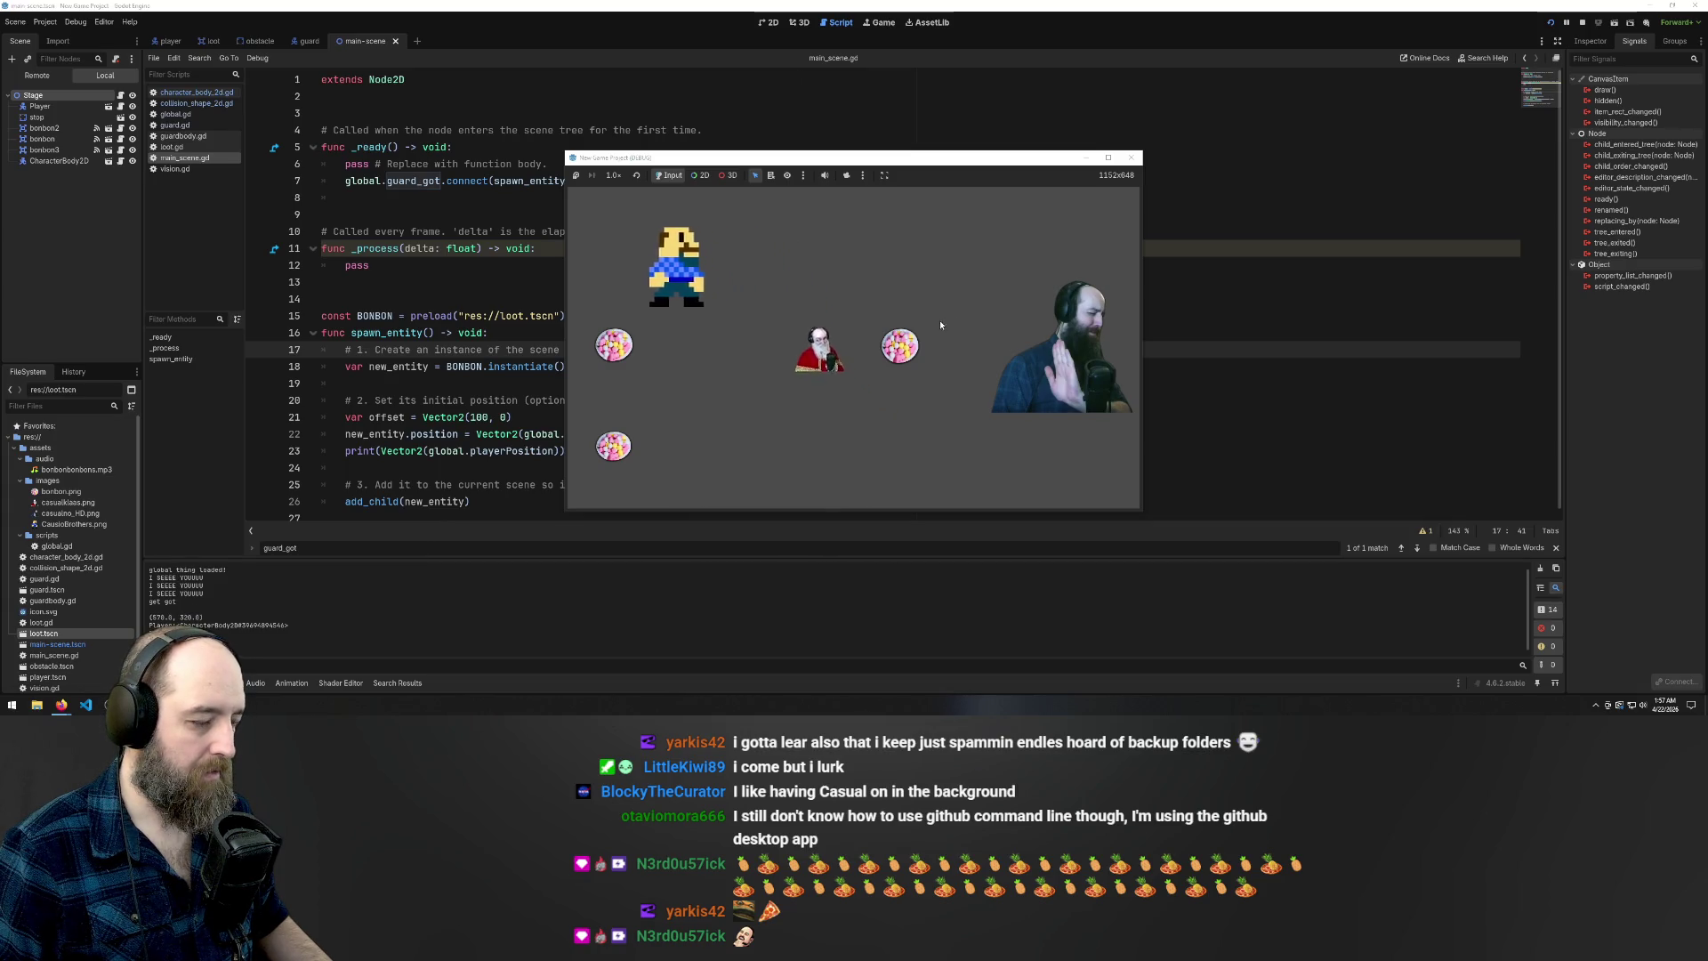
pyautogui.press('Left')
pyautogui.press('Down')
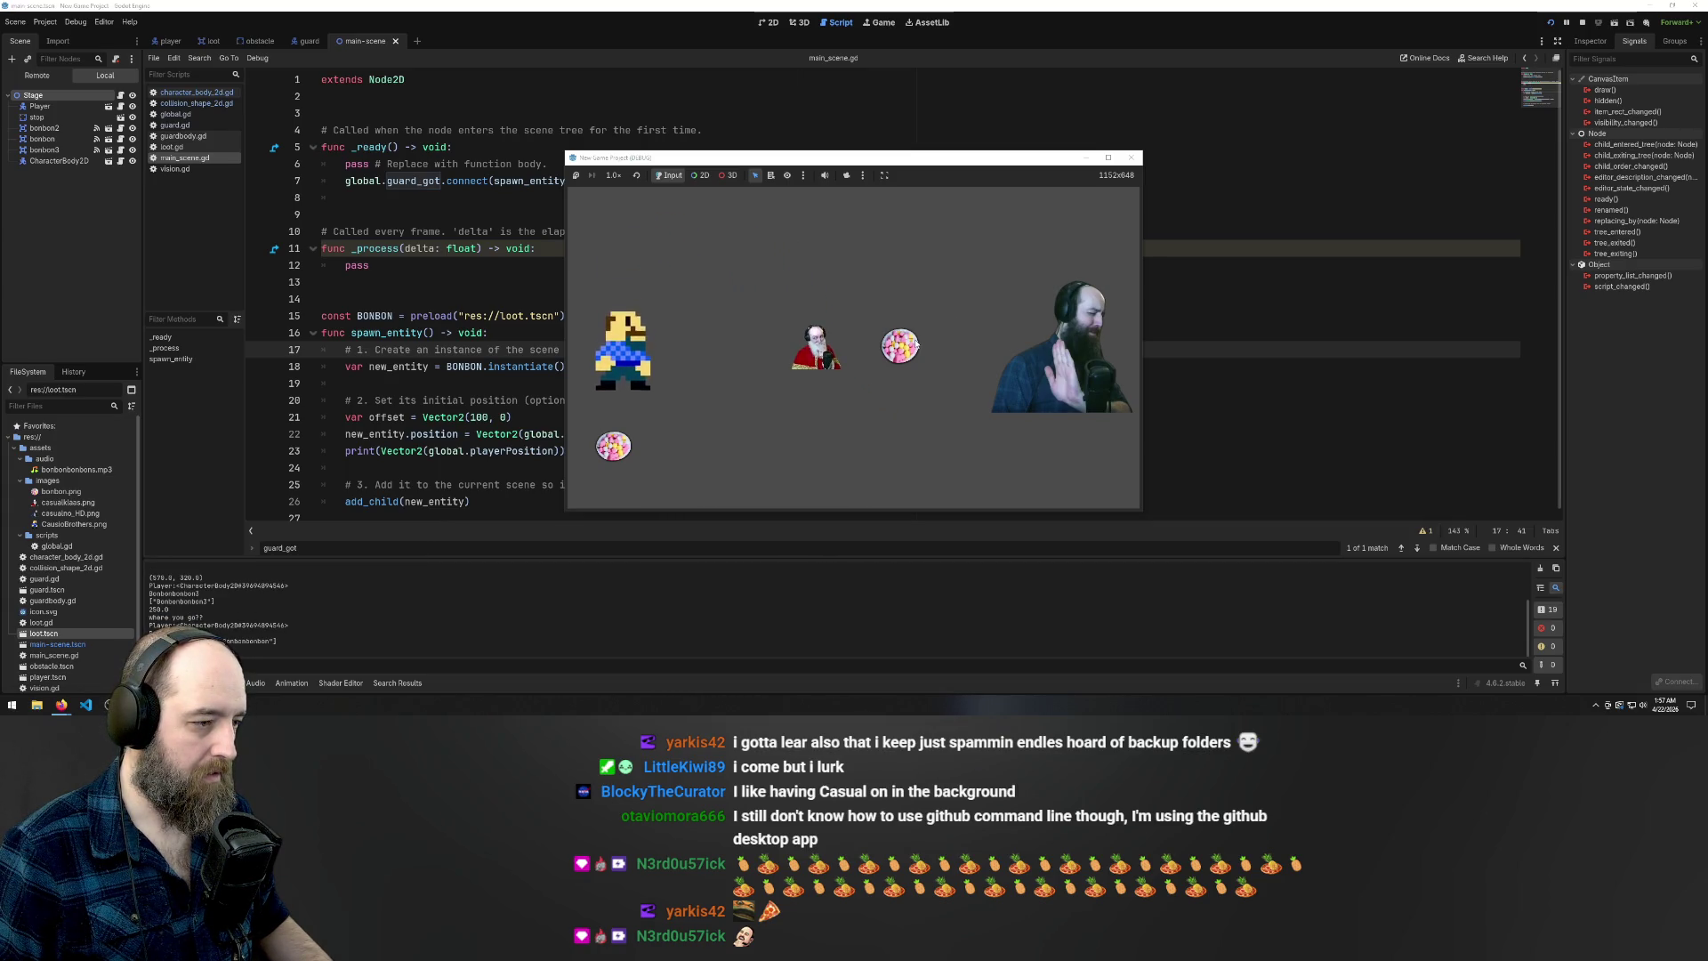
pyautogui.press('Up')
pyautogui.press('Right')
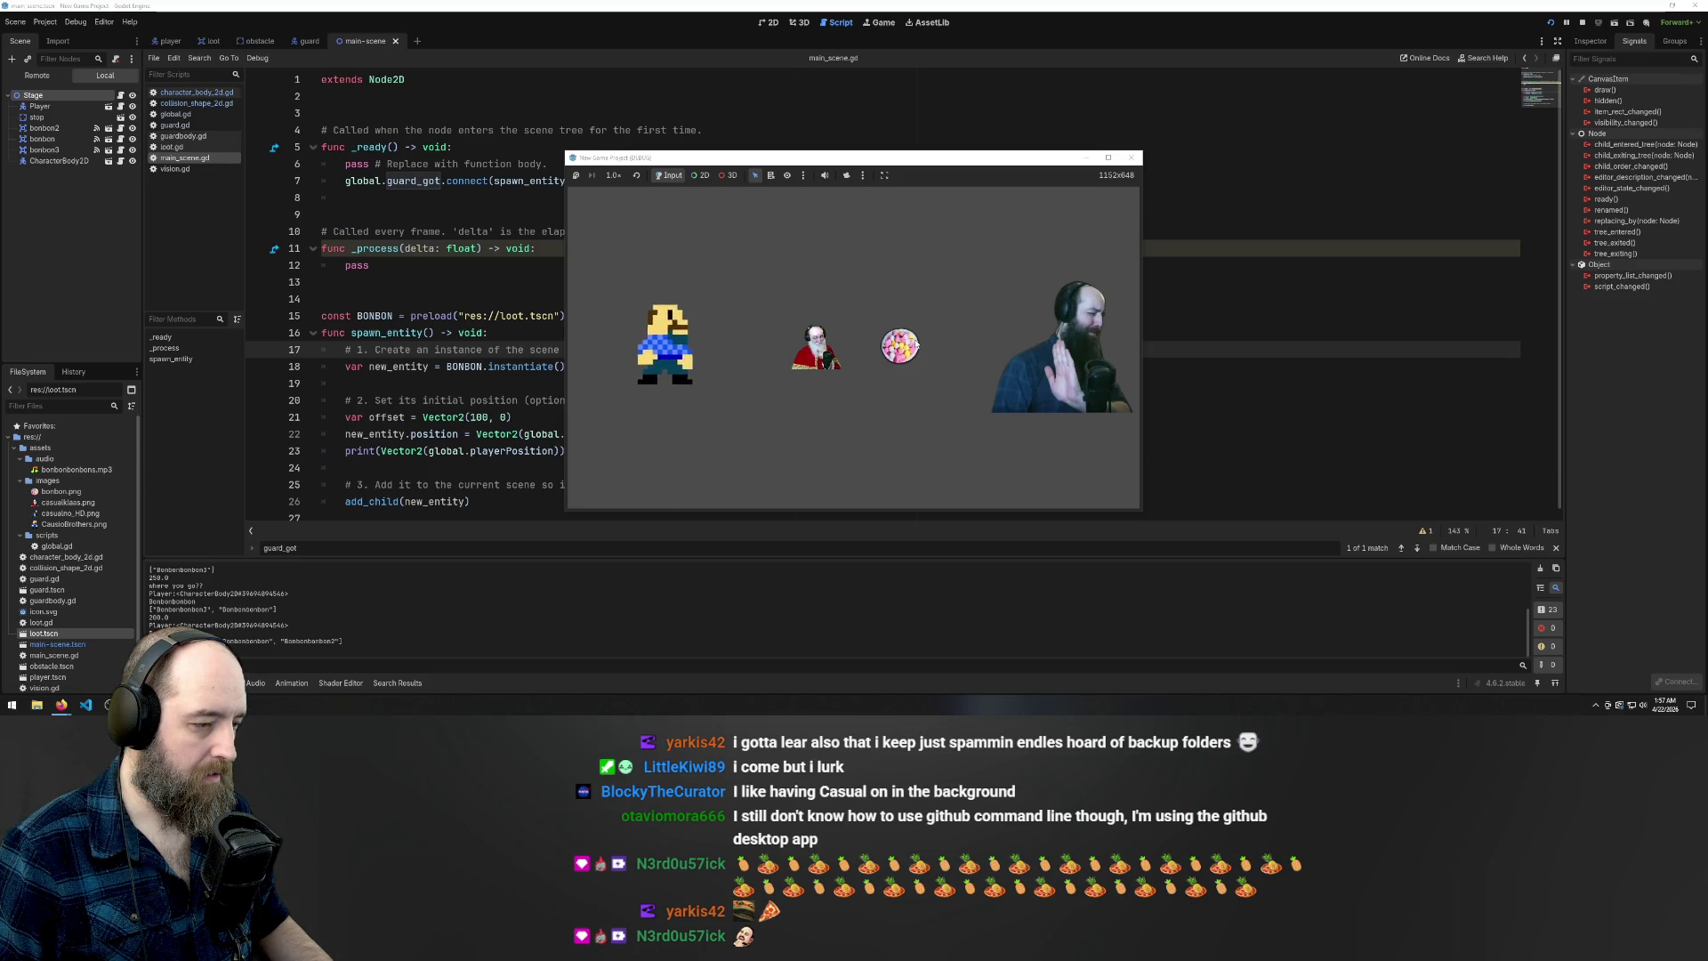
# Walk the player into the guard, then restart the game with F5
pyautogui.press('Right')
pyautogui.press('Left')
pyautogui.press('Right')
pyautogui.press('Left')
pyautogui.click(398, 367)
pyautogui.press('F5')
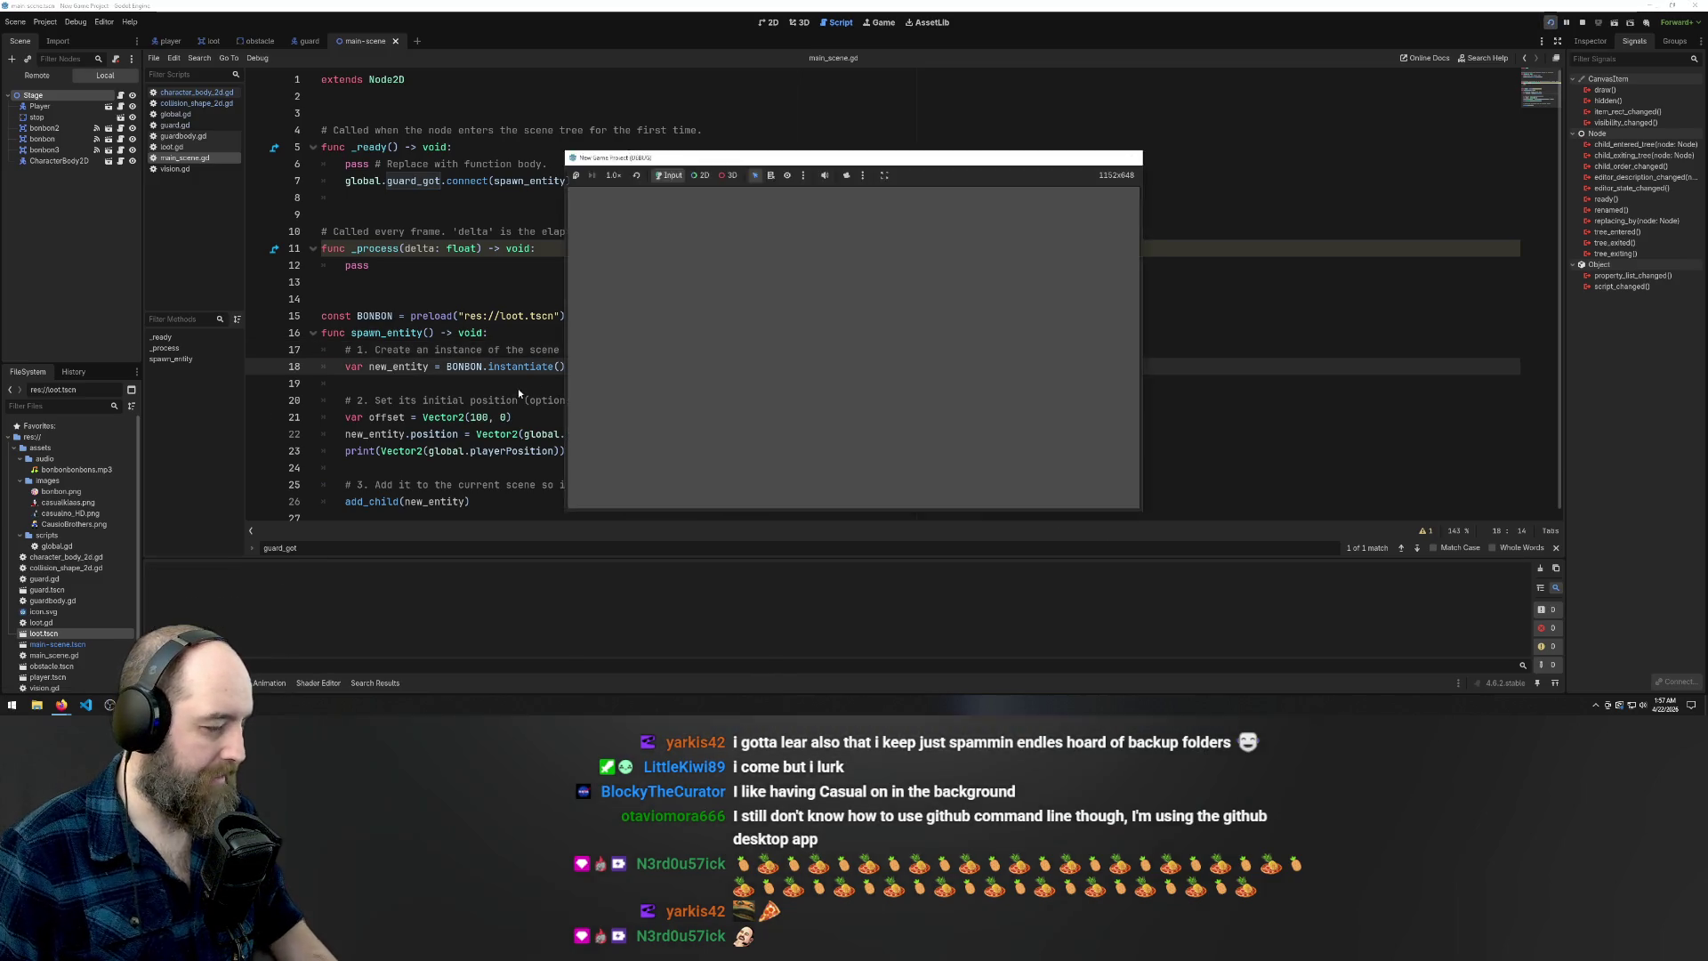
pyautogui.click(476, 417)
pyautogui.write('2')
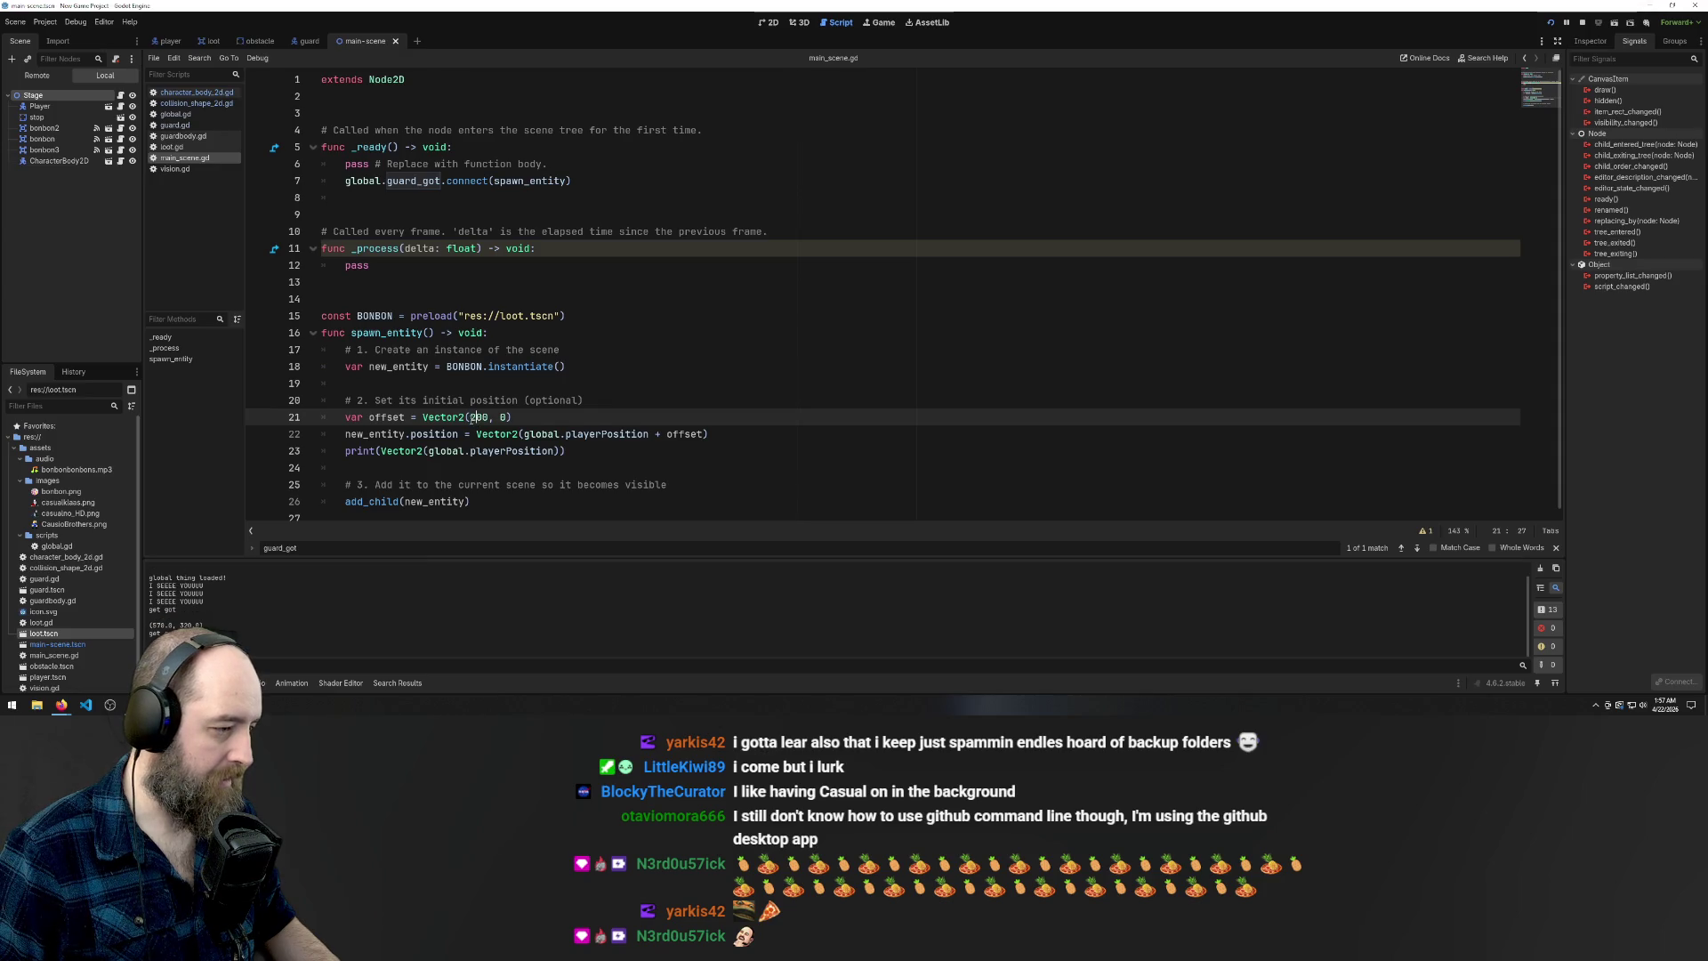
# Change the offset on line 21 to Vector2(0, 200)
pyautogui.press('Up')
pyautogui.press('Up')
pyautogui.press('Up')
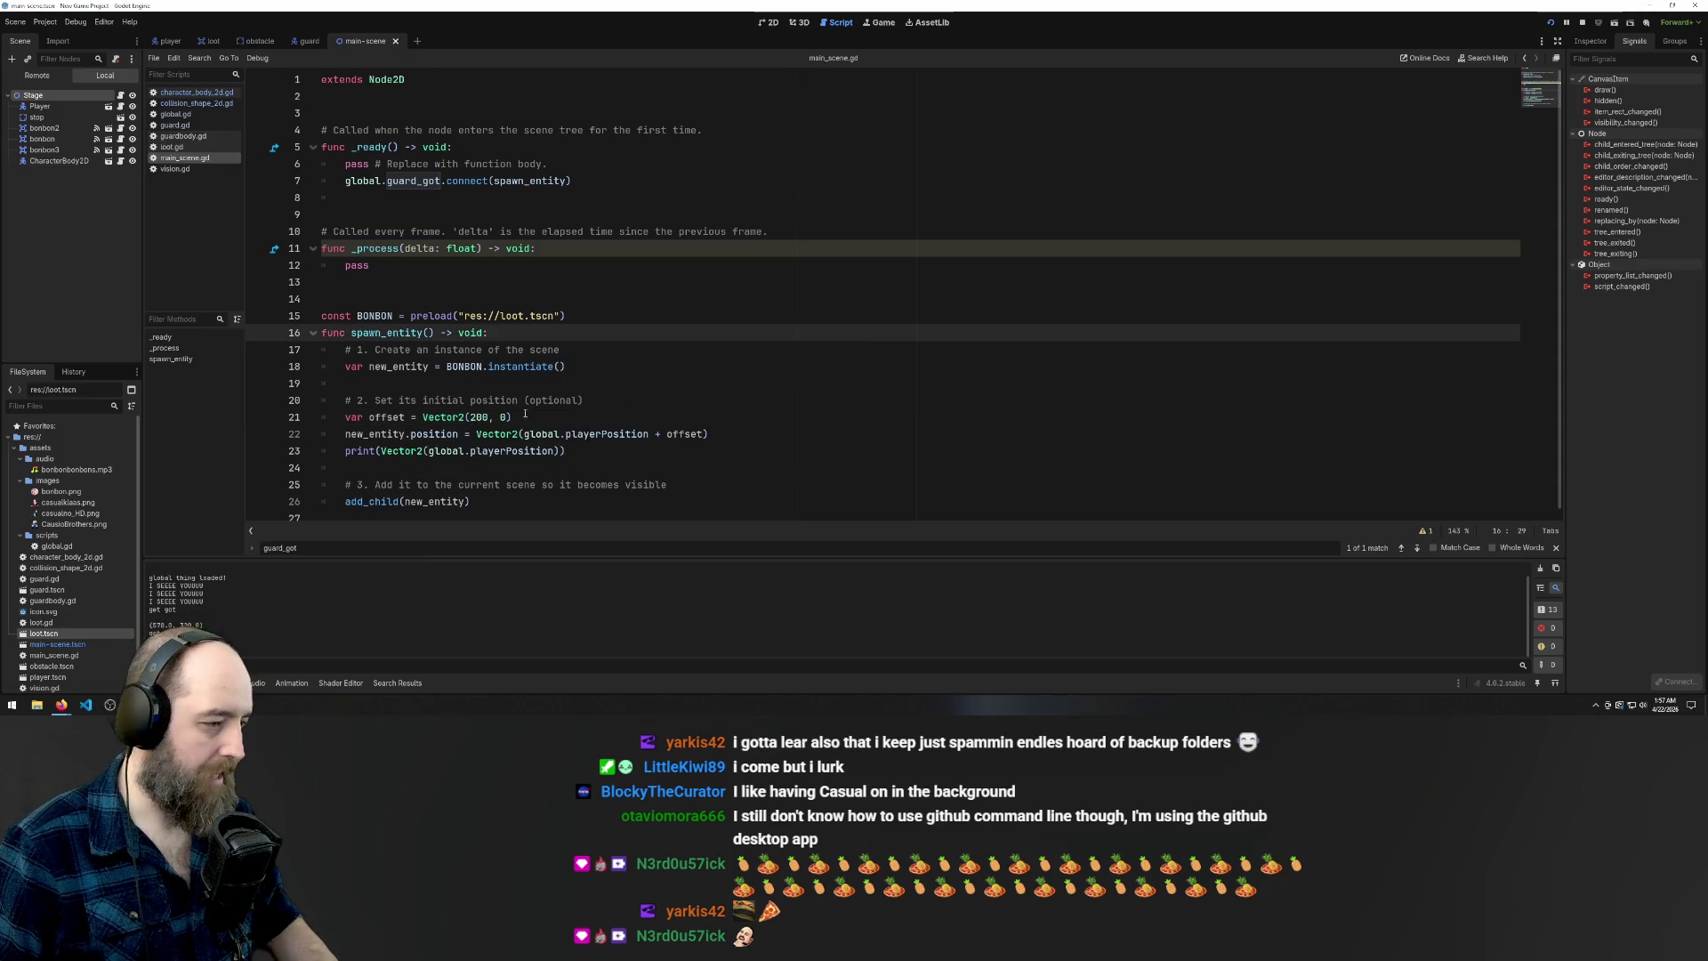
pyautogui.click(502, 418)
pyautogui.write('20')
pyautogui.hotkey('ctrl', 'Left')
pyautogui.hotkey('ctrl', 'Left')
pyautogui.hotkey('ctrl', 'shift', 'Left')
pyautogui.write('0')
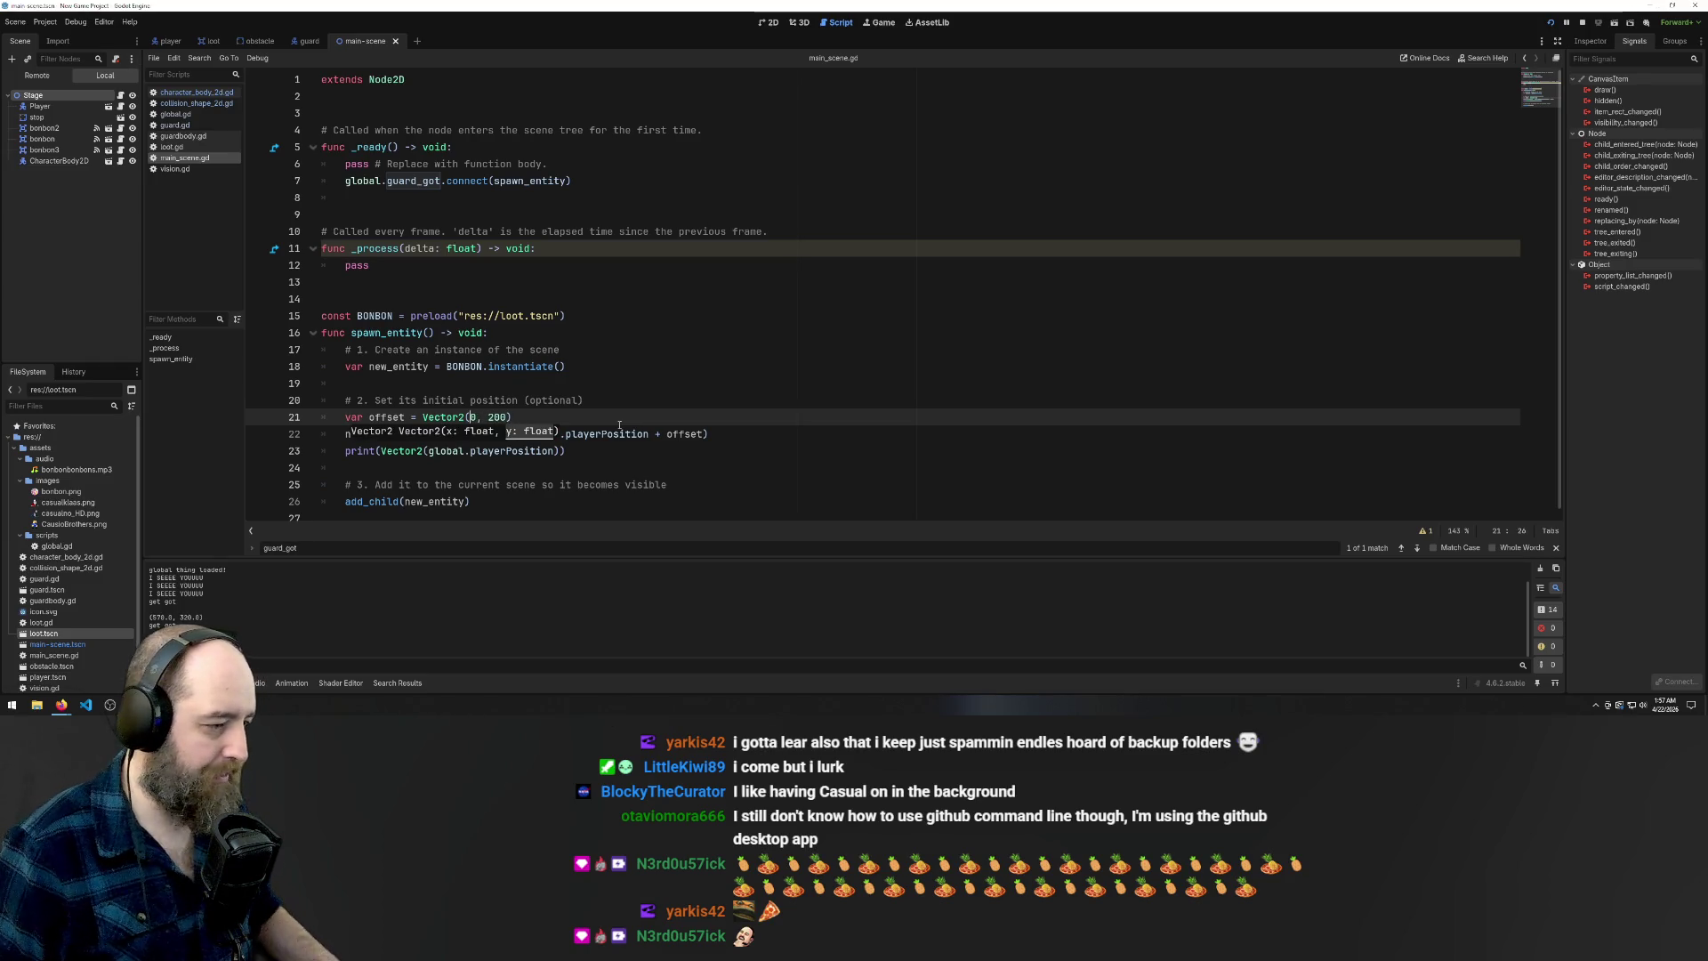
# Run the game and steer the player around the level, collecting a bonbon
pyautogui.press('Up')
pyautogui.press('Up')
pyautogui.press('Up')
pyautogui.press('F5')
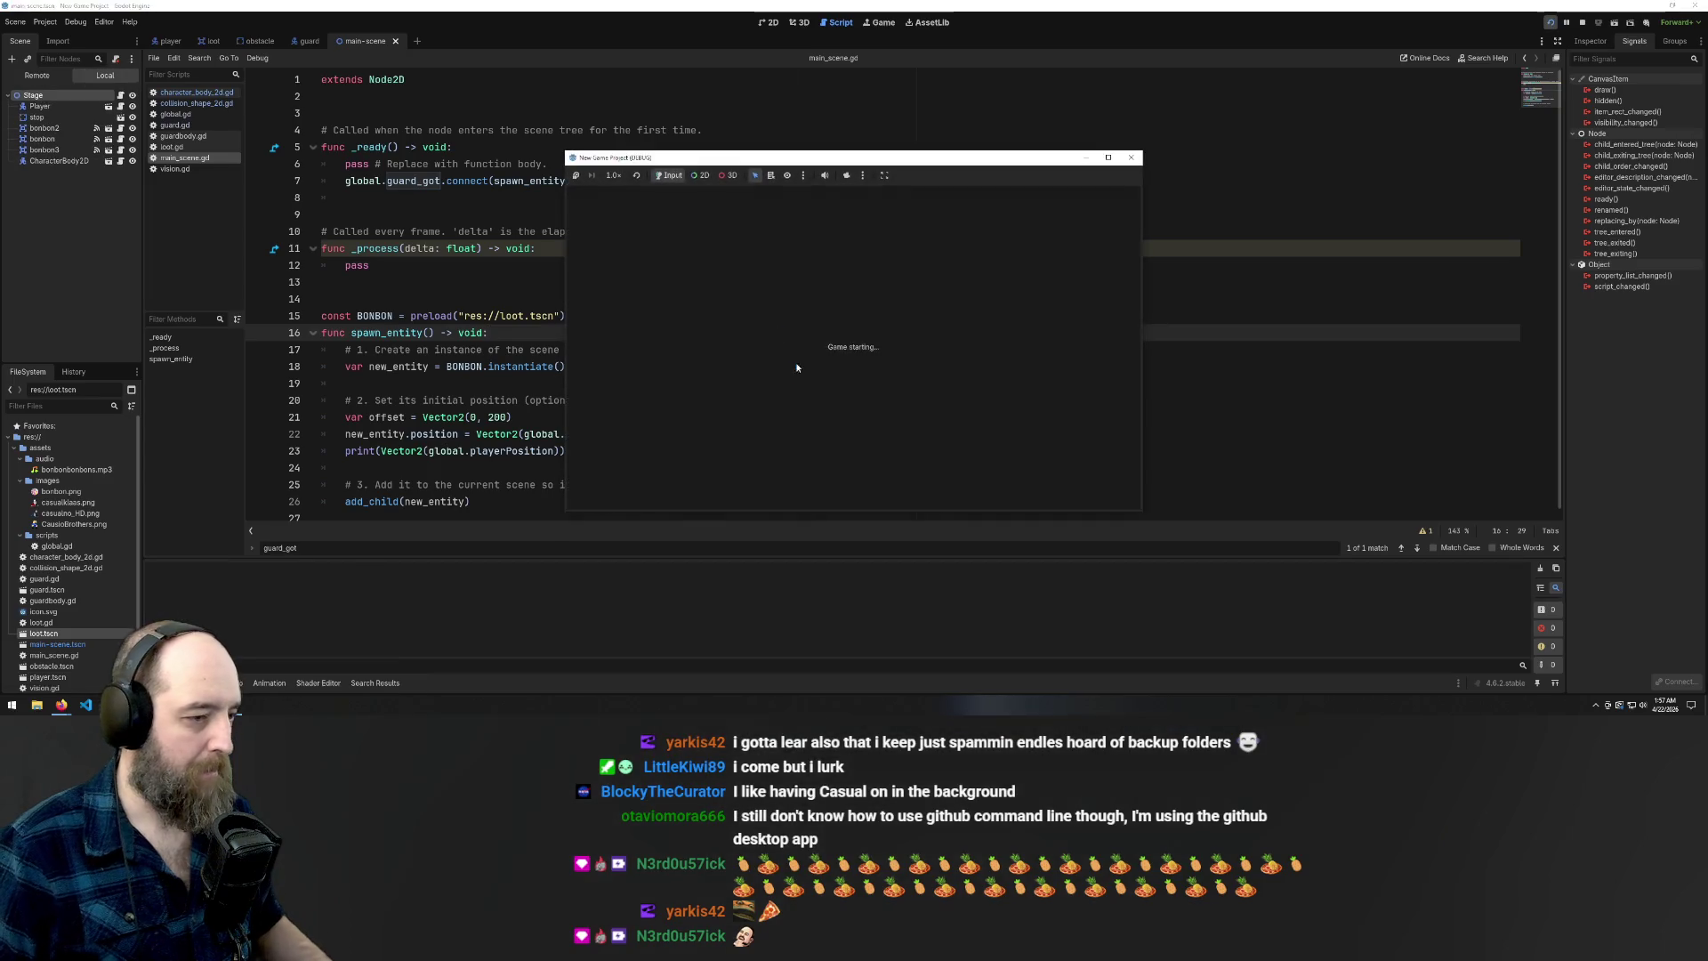
pyautogui.press('Left')
pyautogui.press('Right')
pyautogui.press('Left')
pyautogui.press('Right')
pyautogui.press('Left')
pyautogui.press('Right')
pyautogui.press('Up')
pyautogui.press('Left')
# Walk the player into the guard to spawn loot below, then close the game window
pyautogui.press('Up')
pyautogui.press('Right')
pyautogui.press('Down')
pyautogui.press('Left')
pyautogui.press('Up')
pyautogui.press('Right')
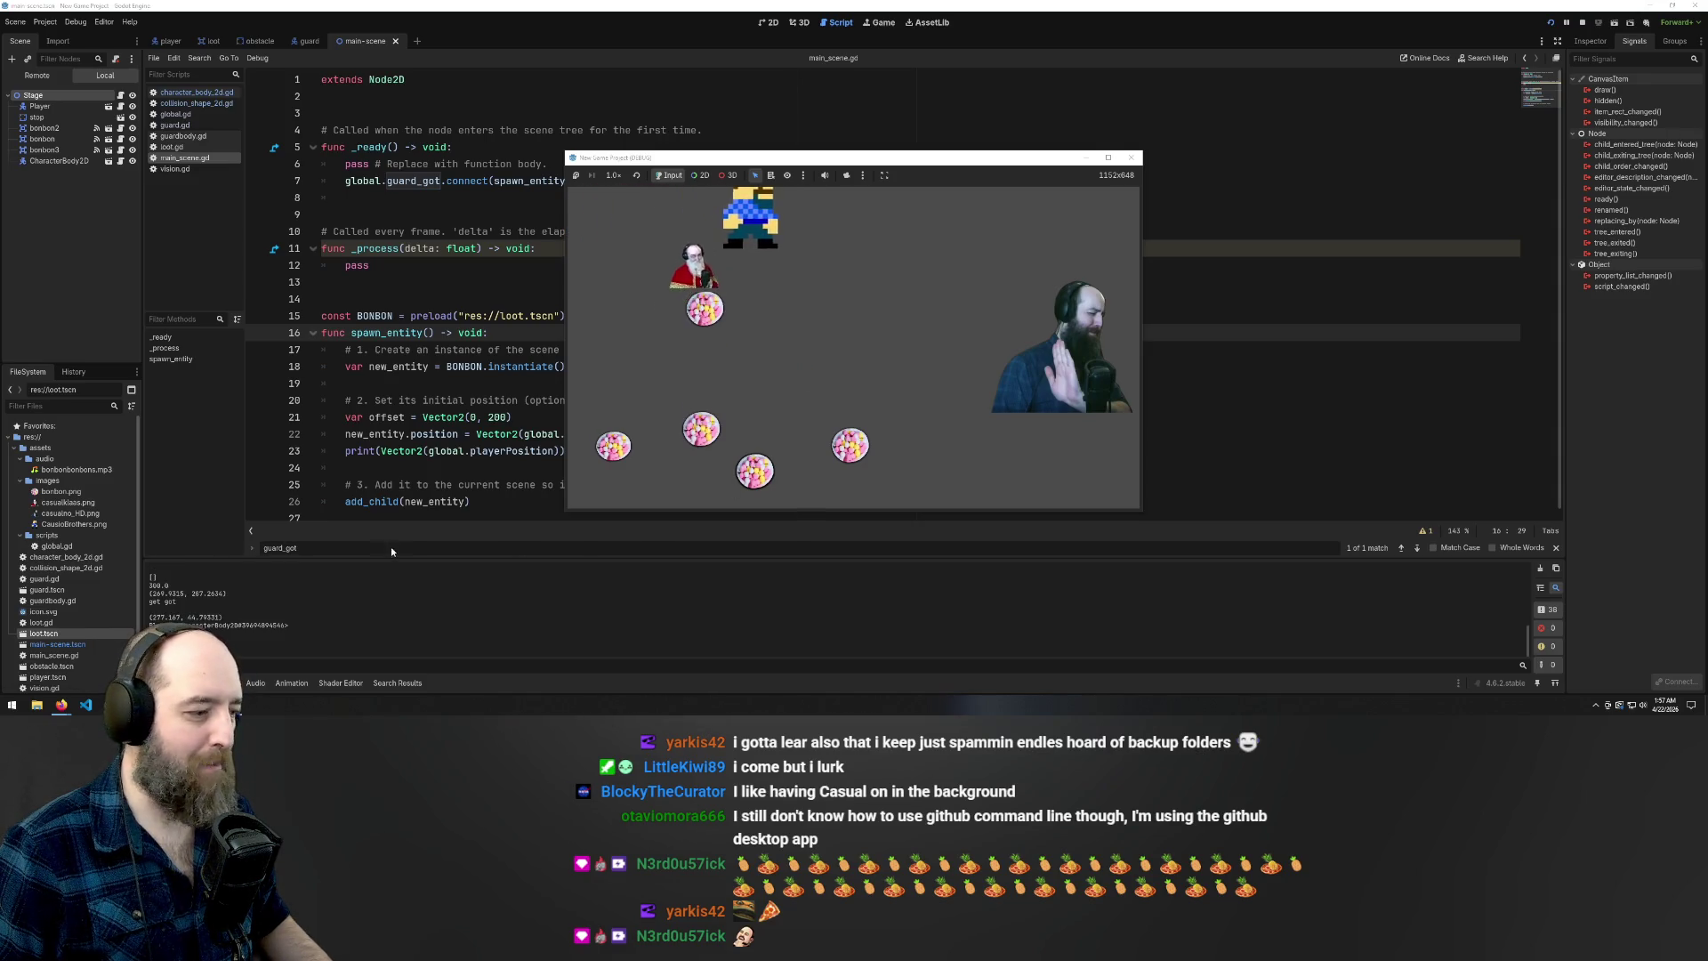
pyautogui.press('Right')
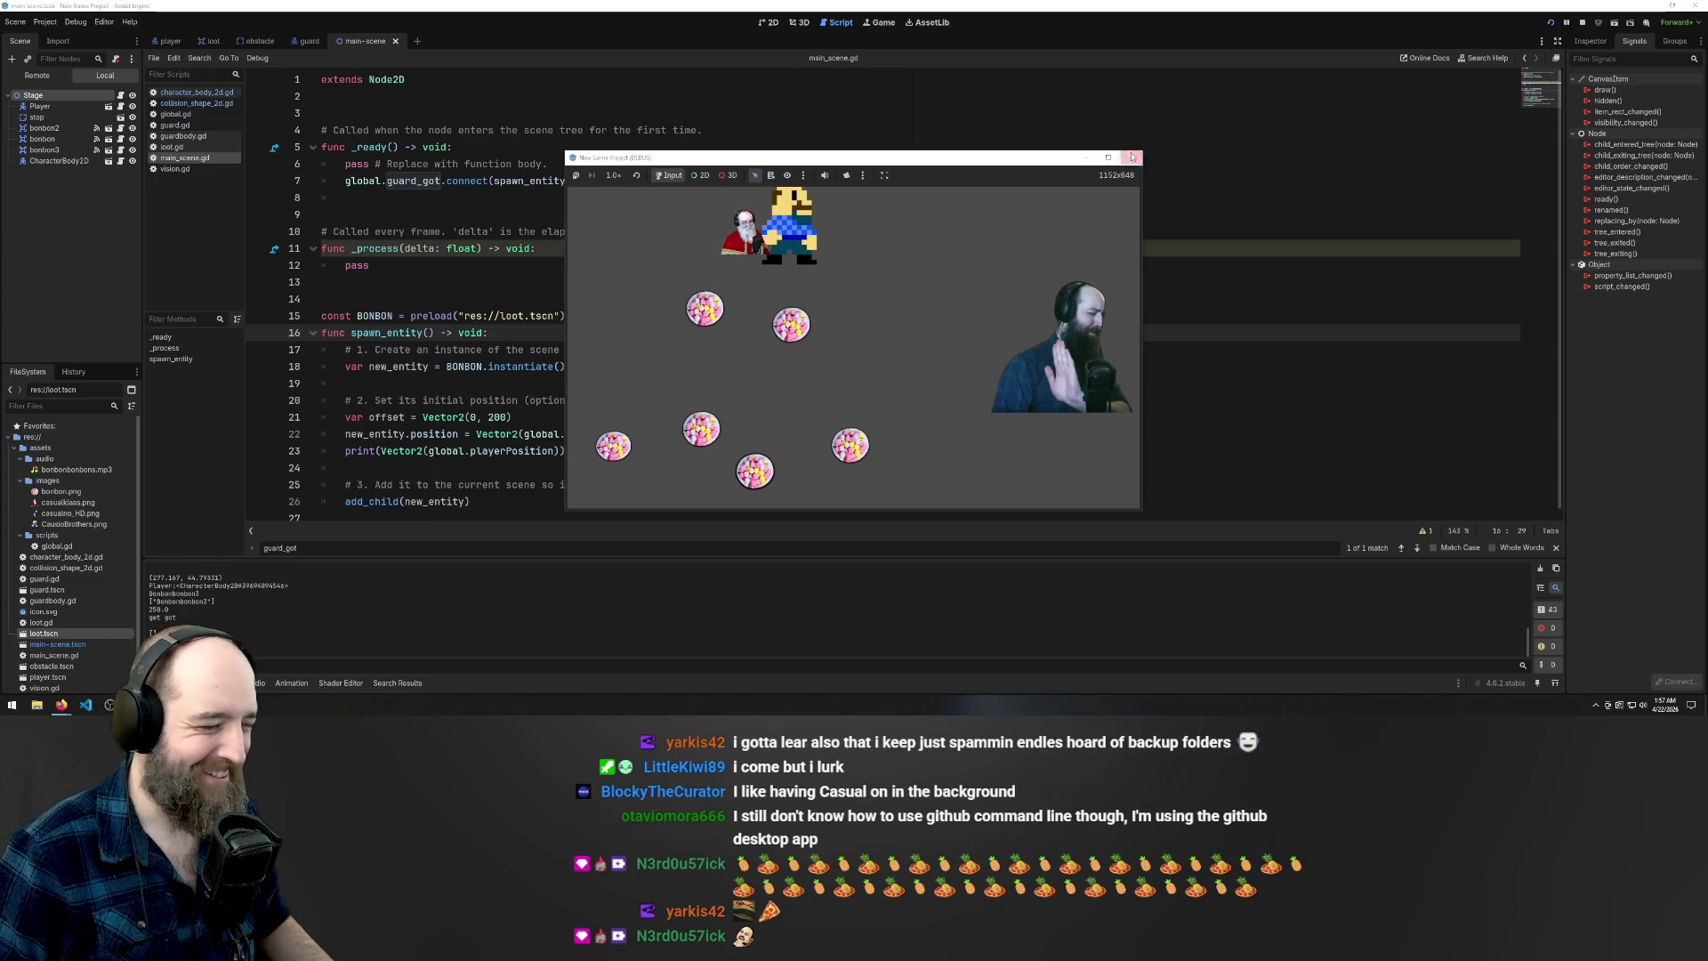
pyautogui.click(1132, 158)
pyautogui.click(486, 417)
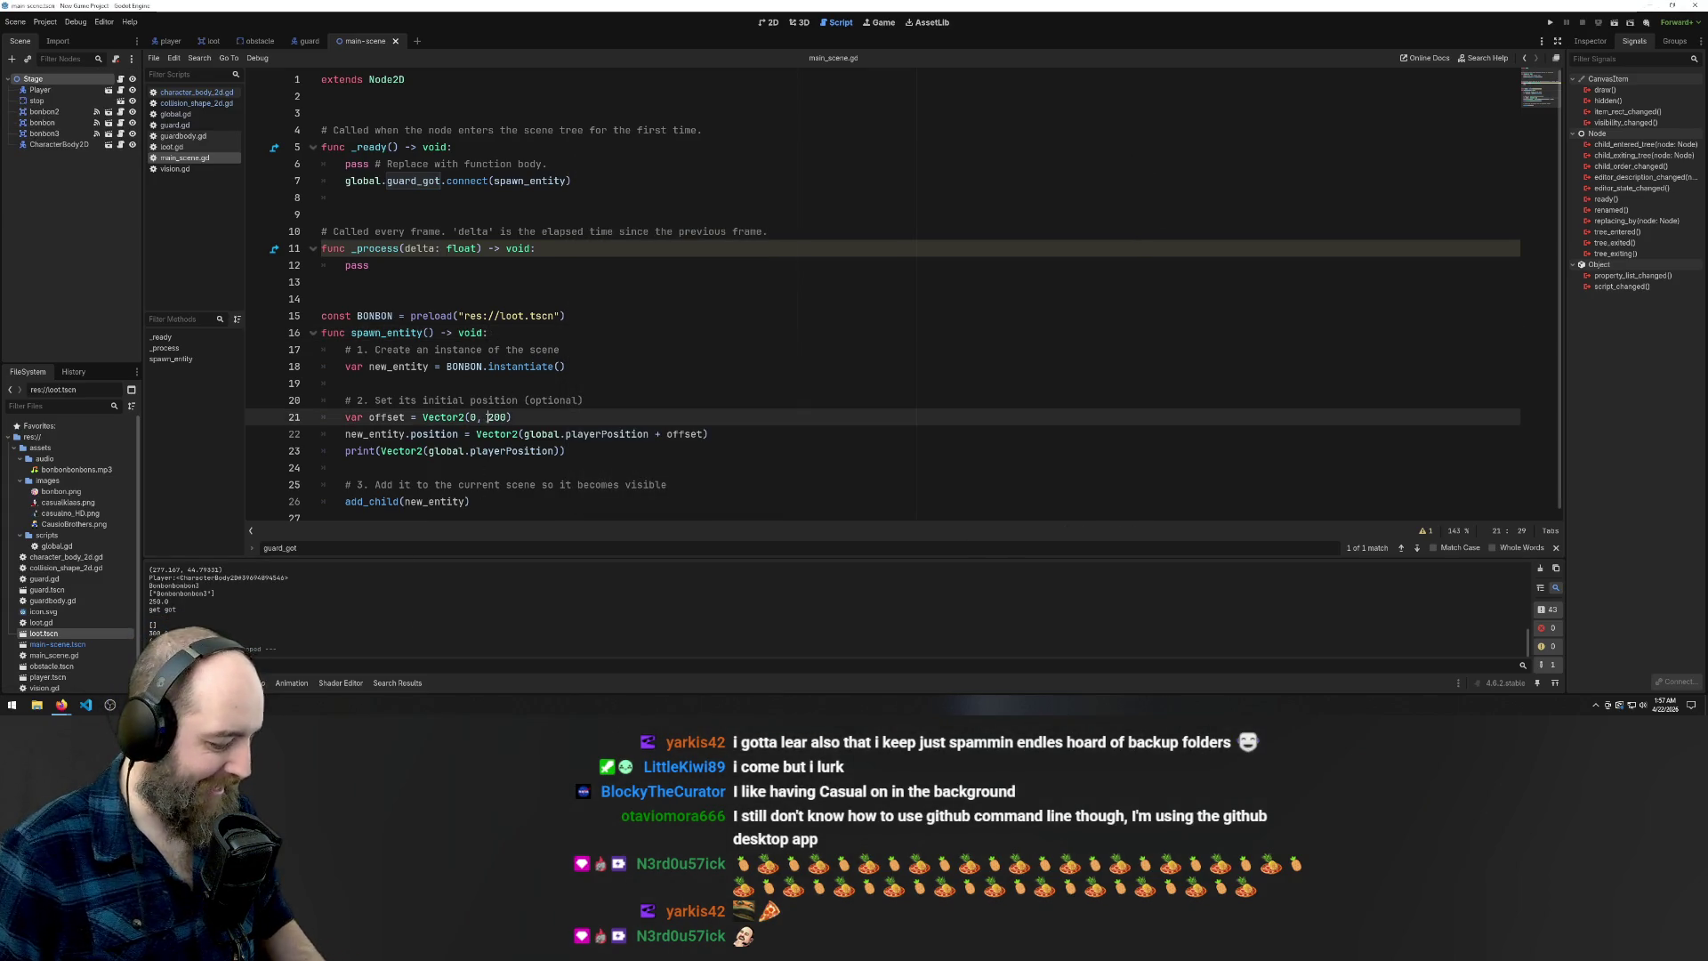
pyautogui.write('-')
# Change the loot offset's second value from 200 to -200, giving Vector2(0, -200)
pyautogui.click(659, 366)
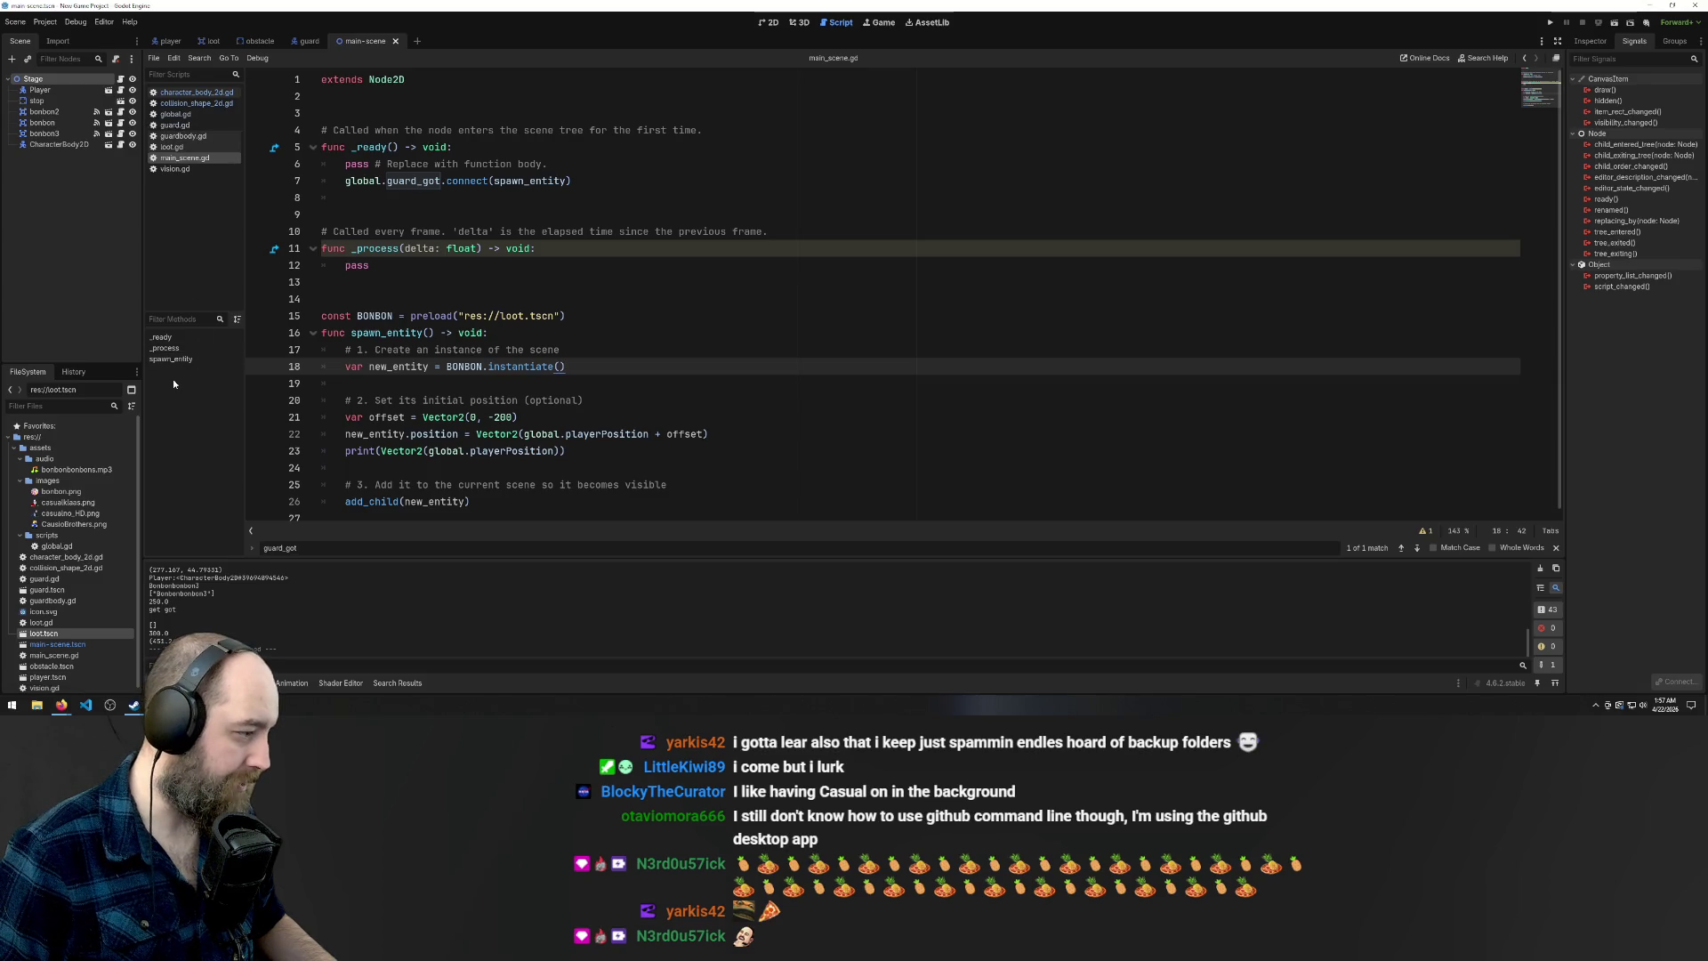
pyautogui.click(57, 546)
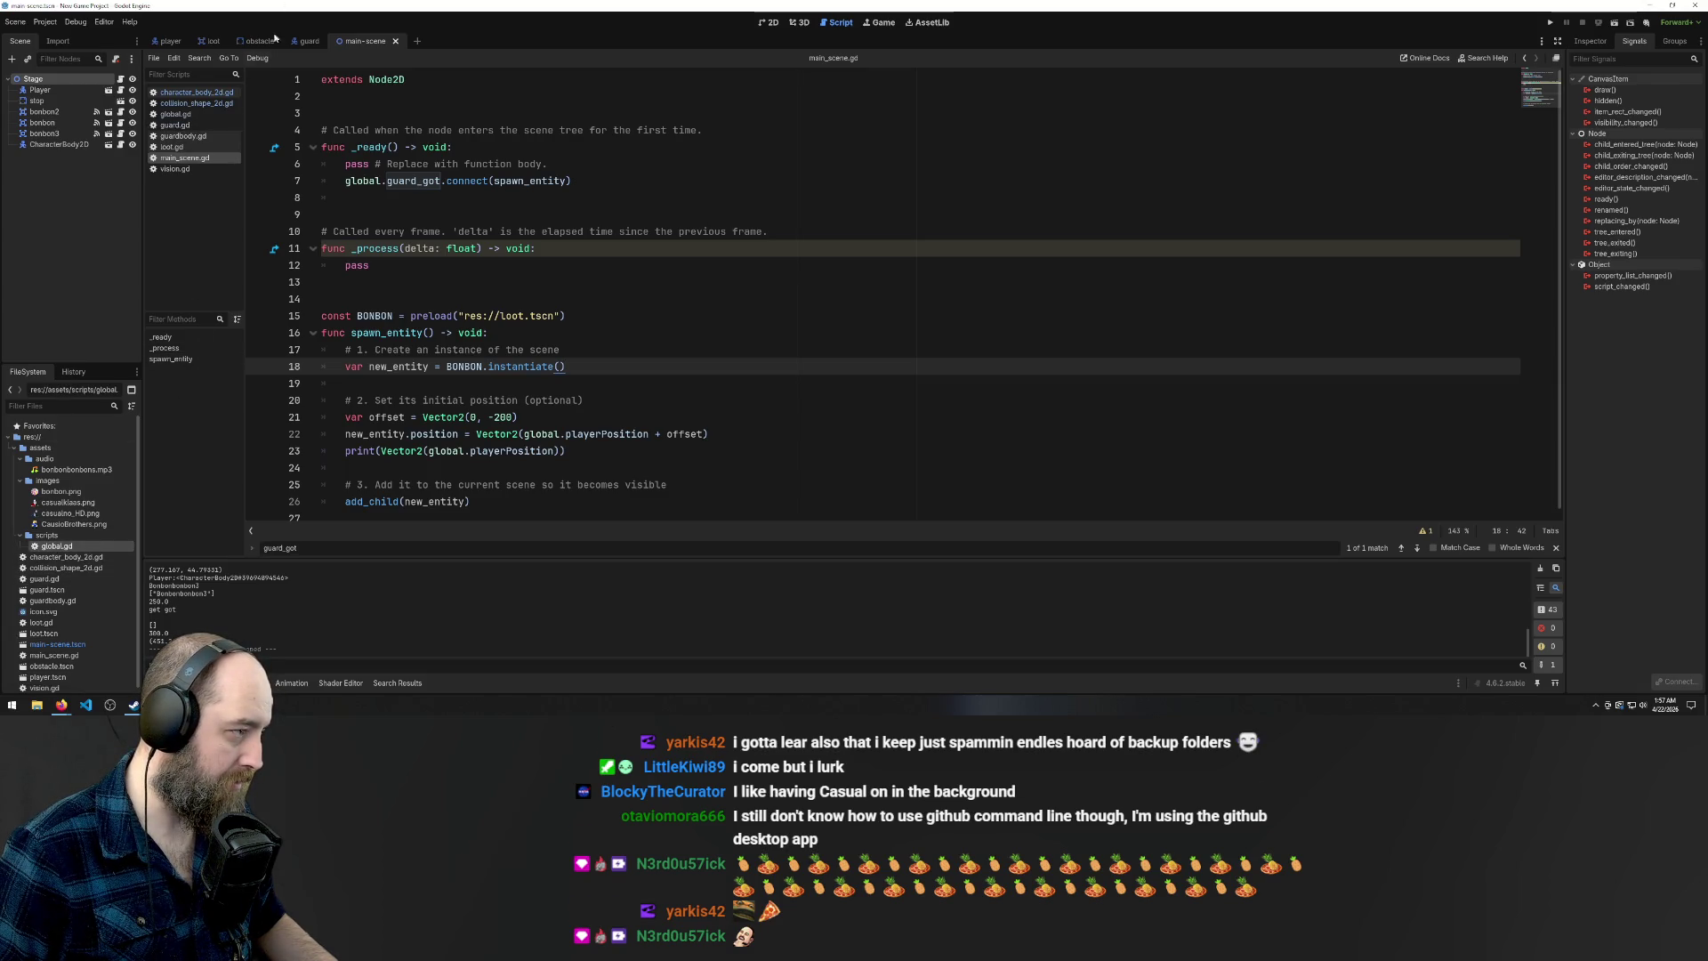
# Open global.gd and start declaring a playerInventory variable on a new line
pyautogui.click(176, 116)
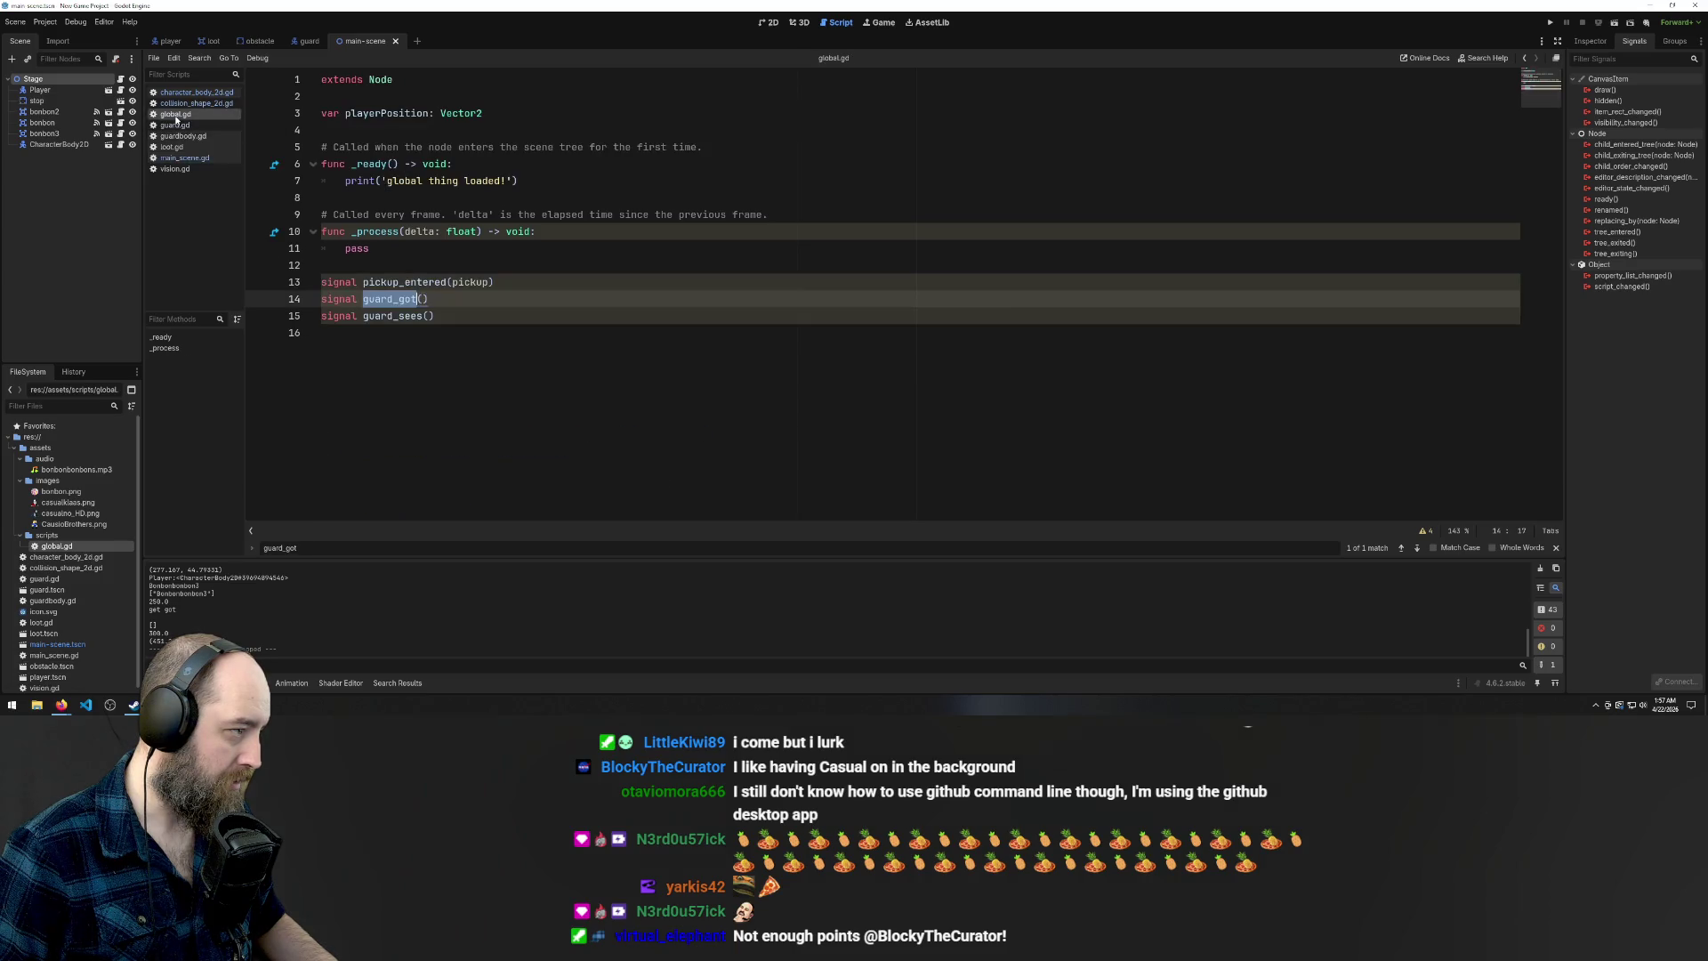
pyautogui.click(522, 252)
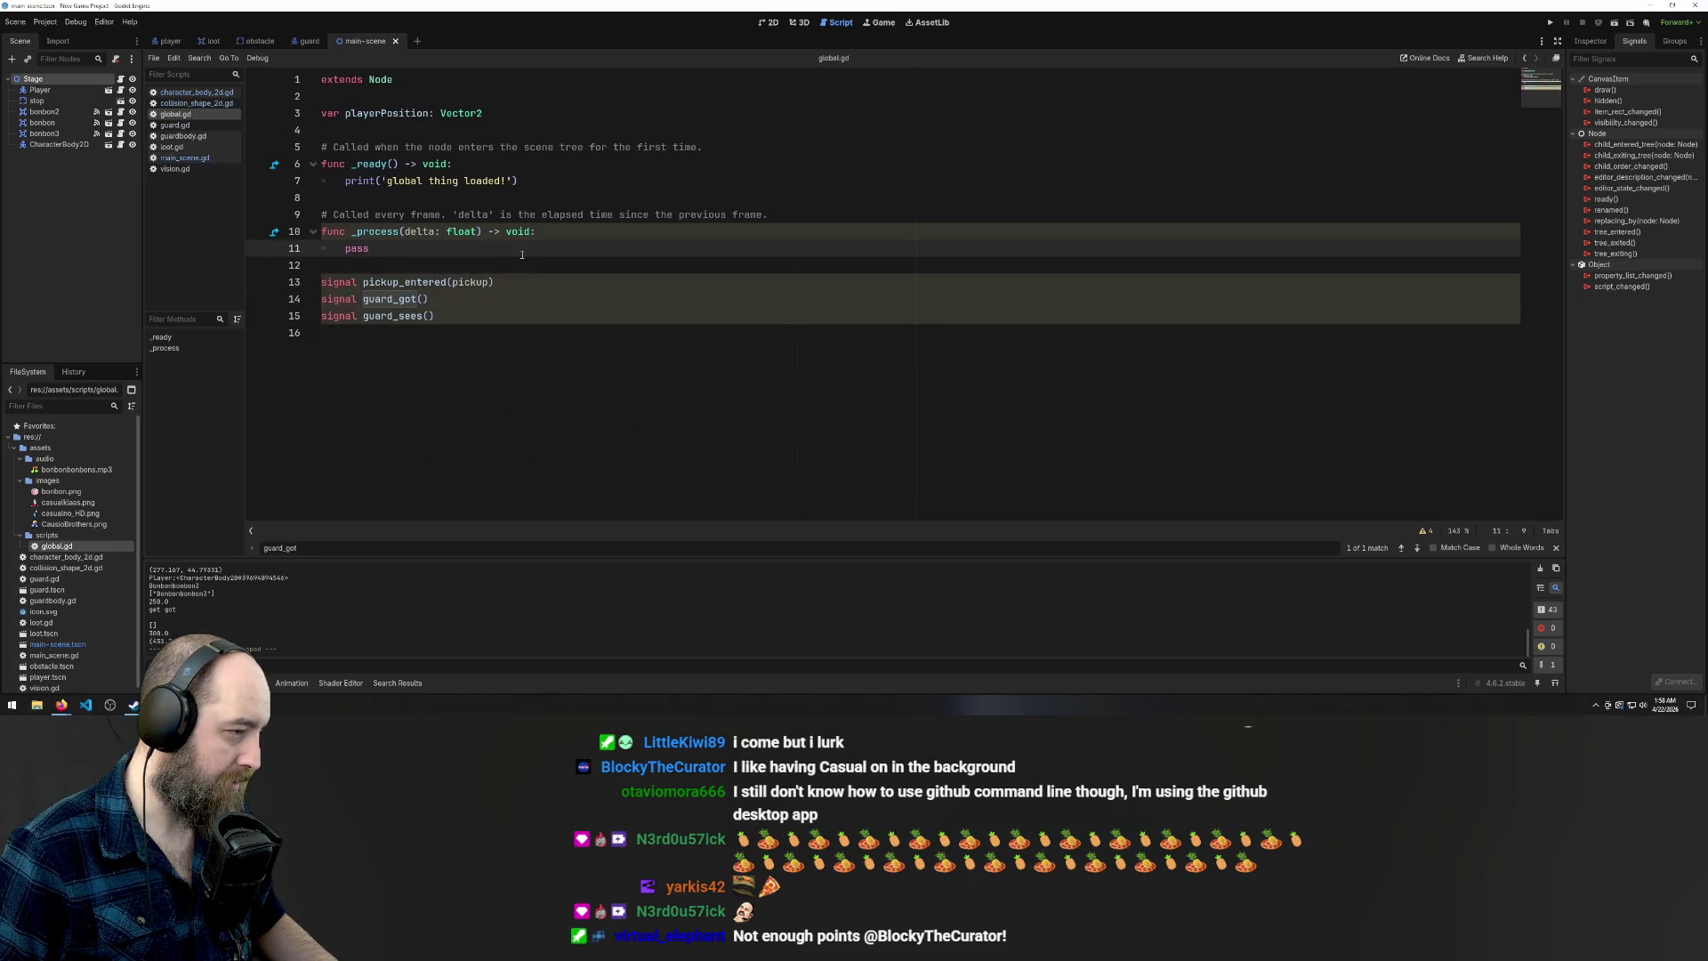
pyautogui.click(499, 412)
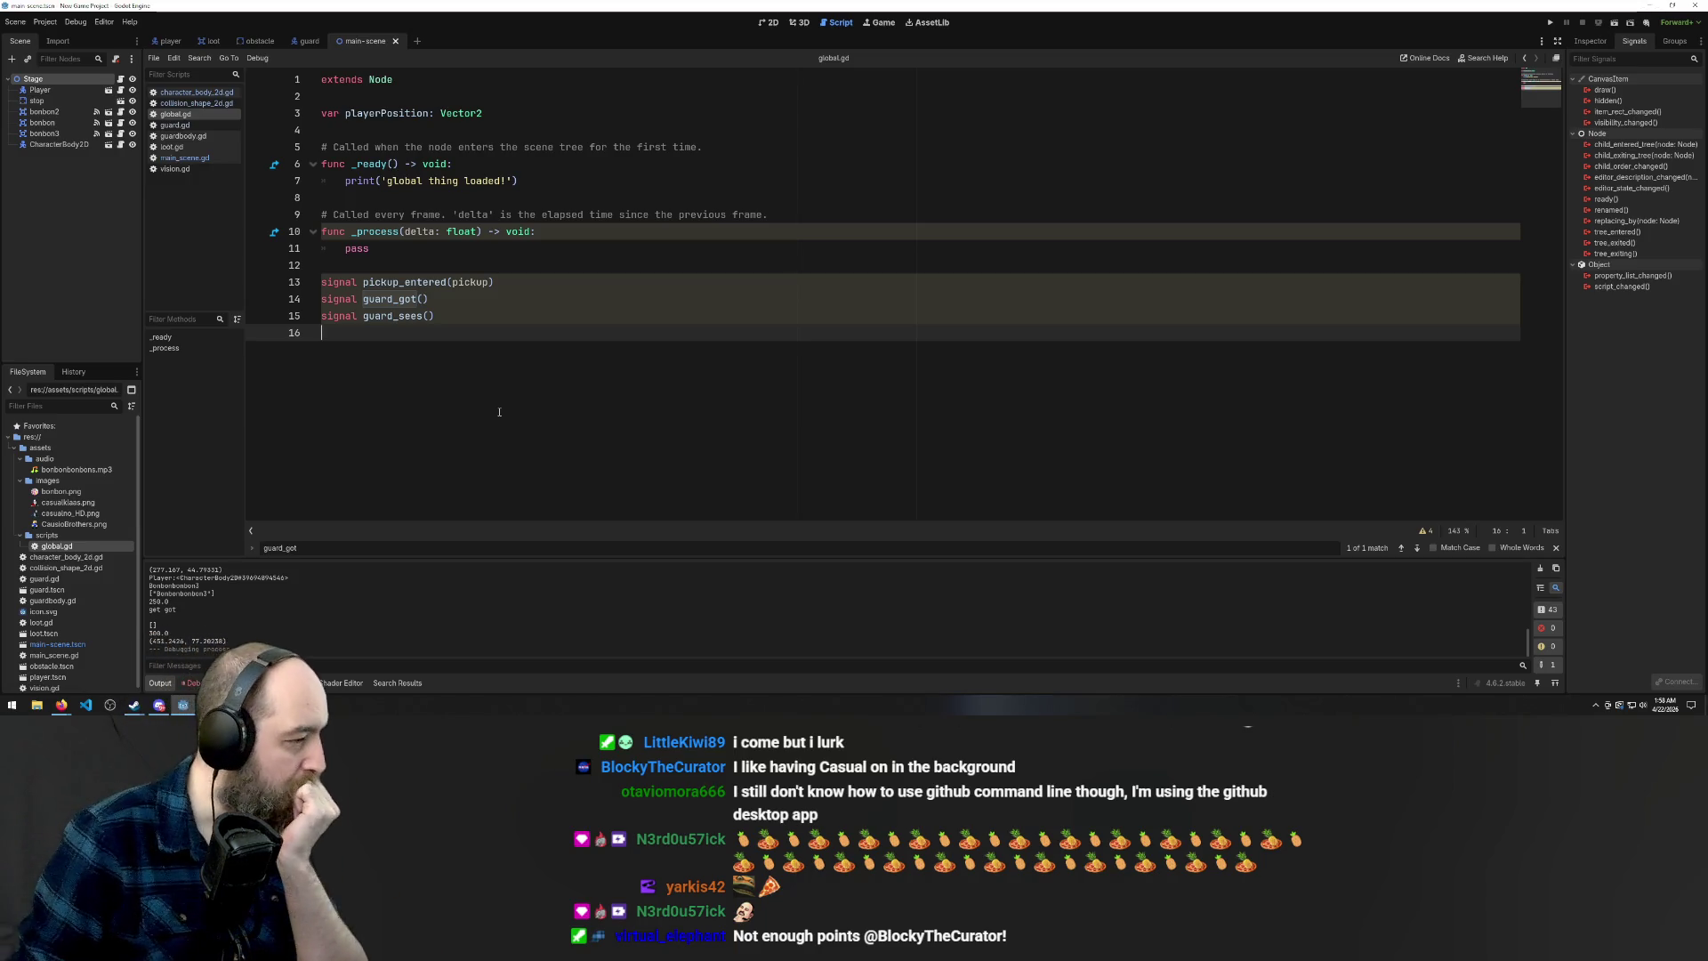
pyautogui.click(397, 254)
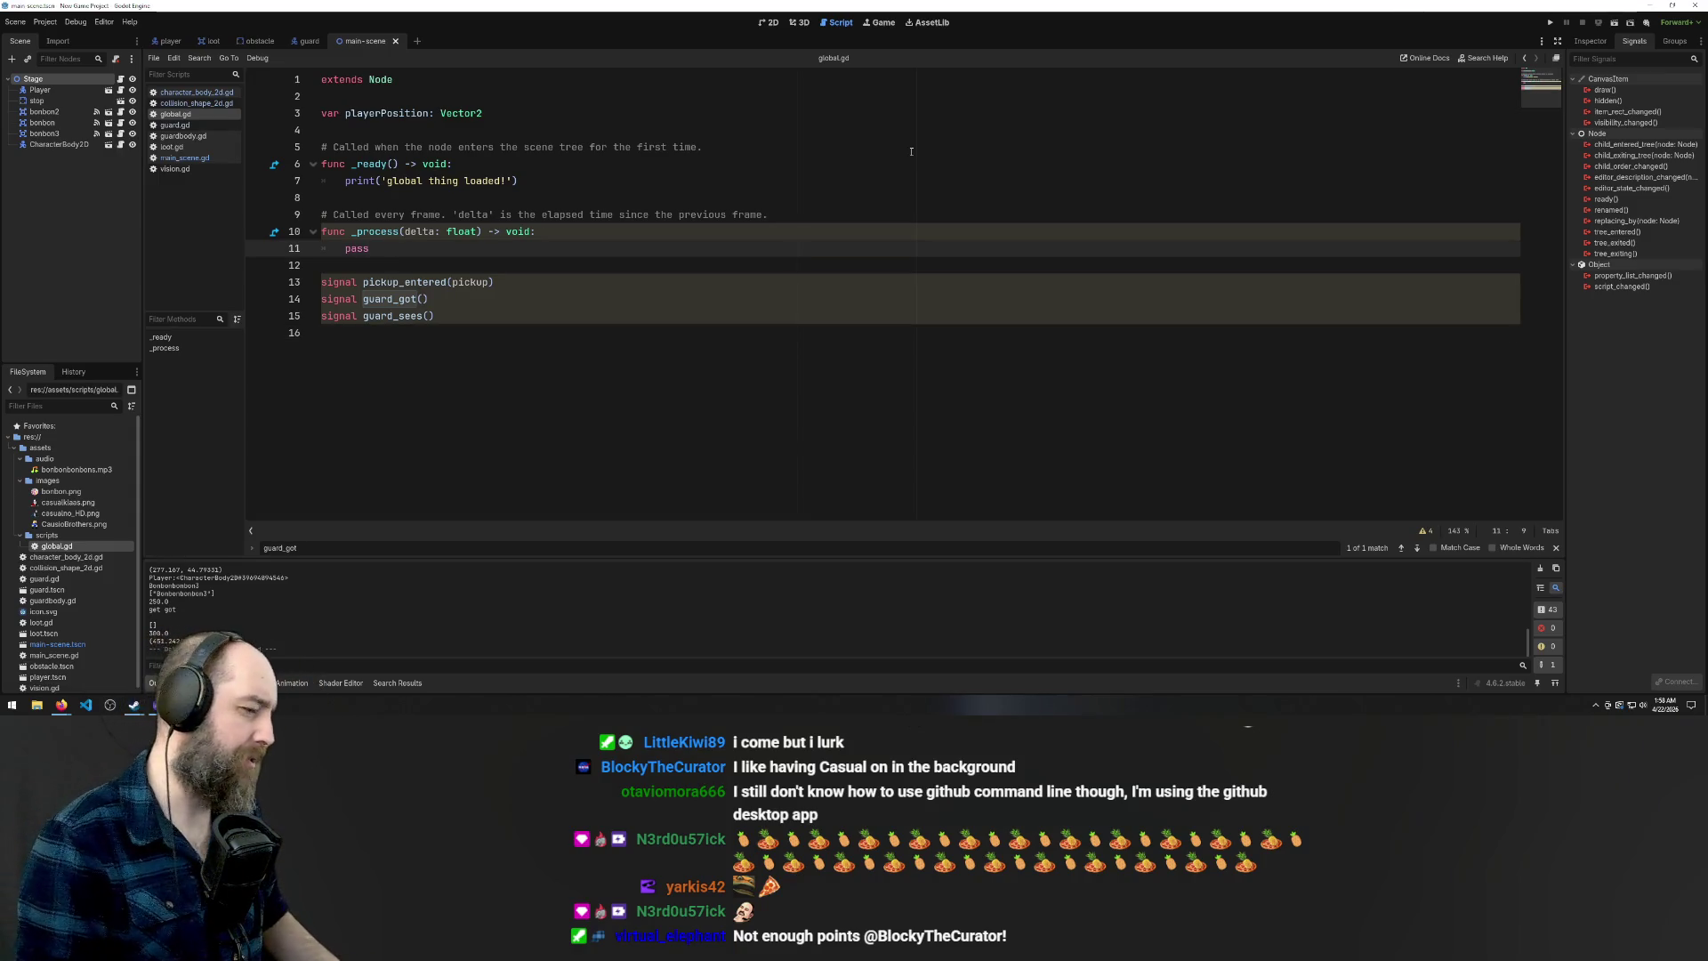
pyautogui.press('Return')
pyautogui.press('Return')
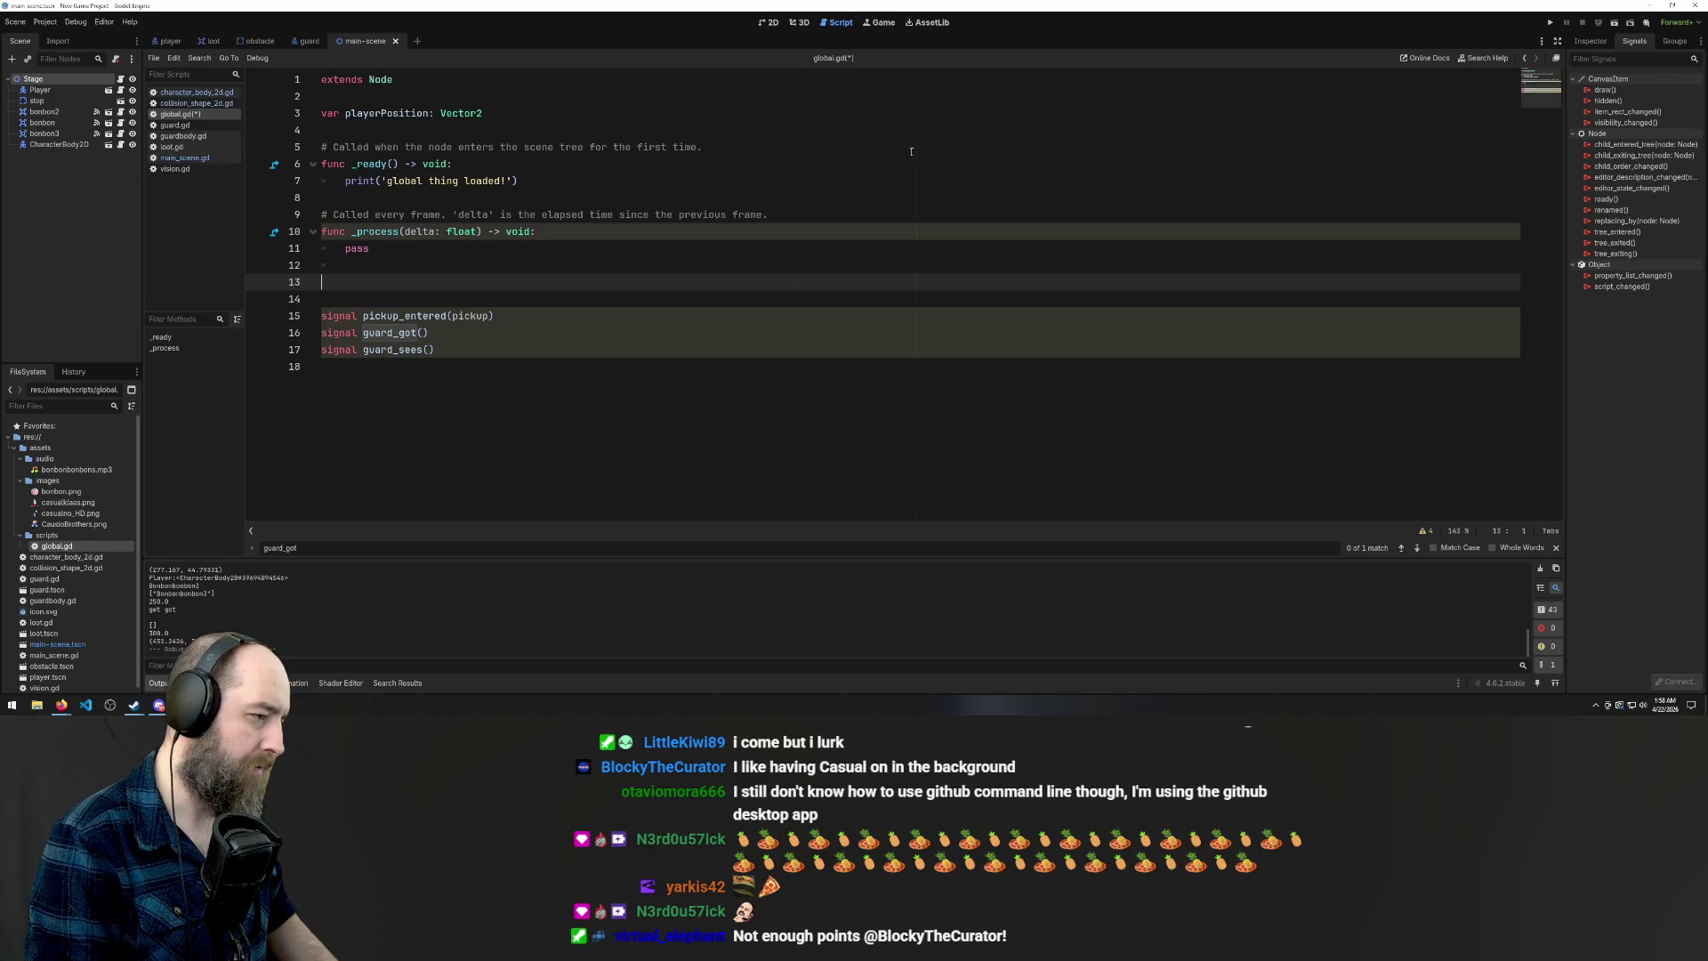
pyautogui.write('varplayer')
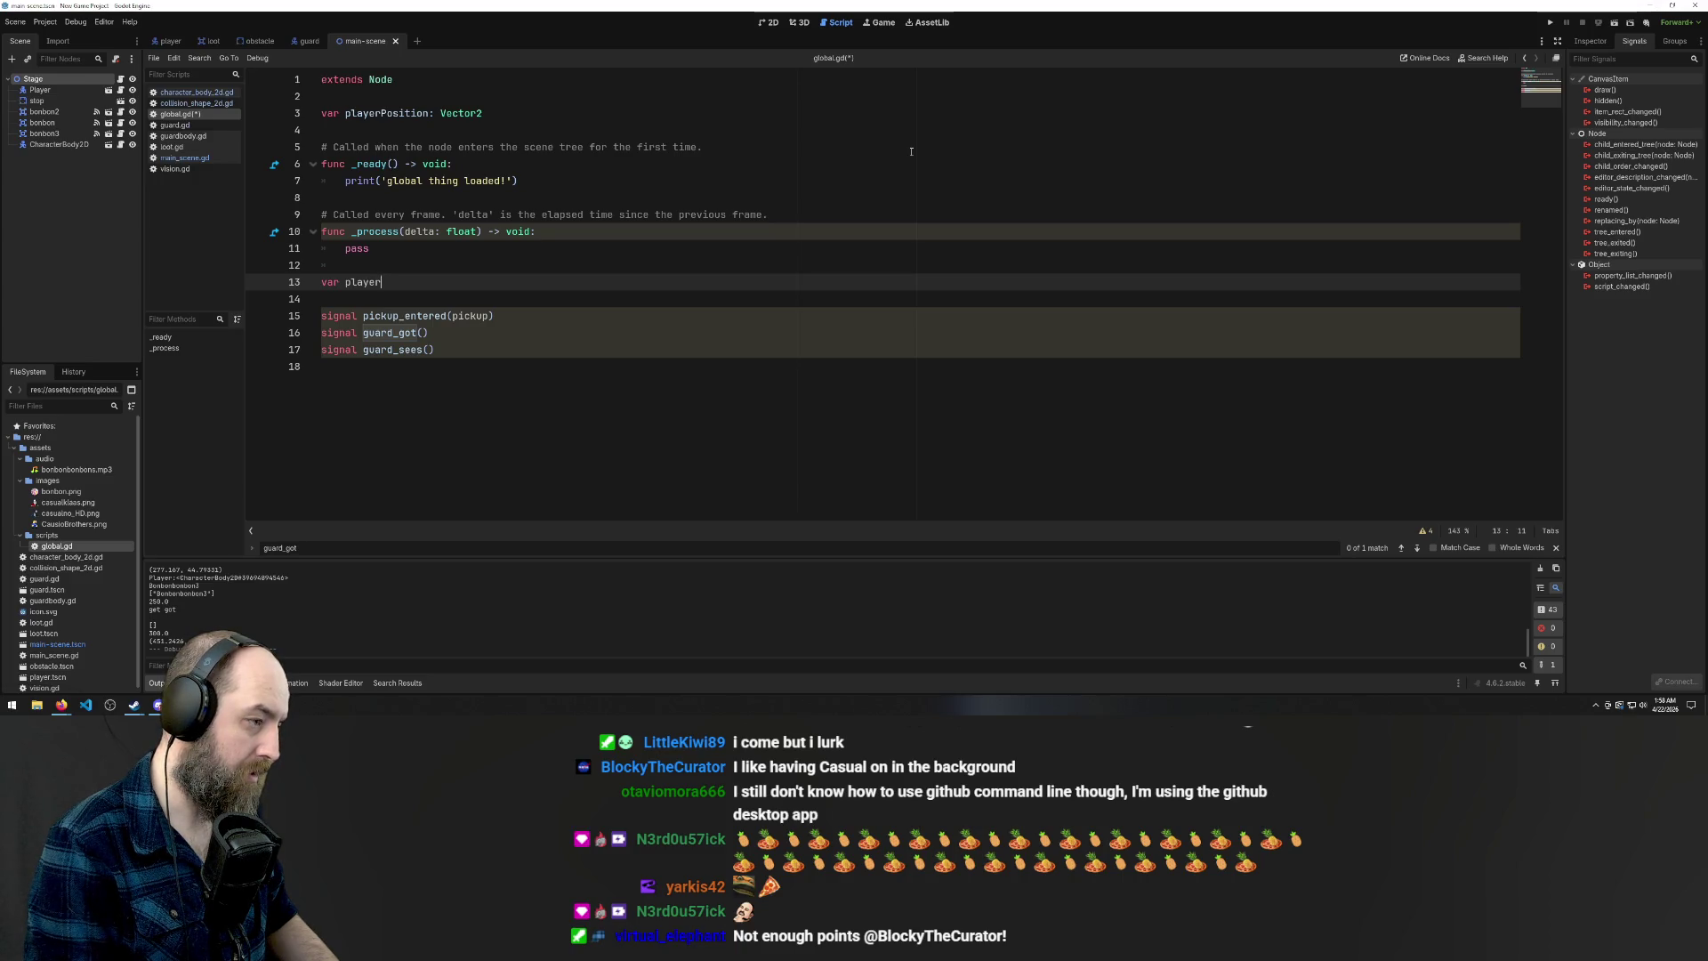
pyautogui.write('ntory:')
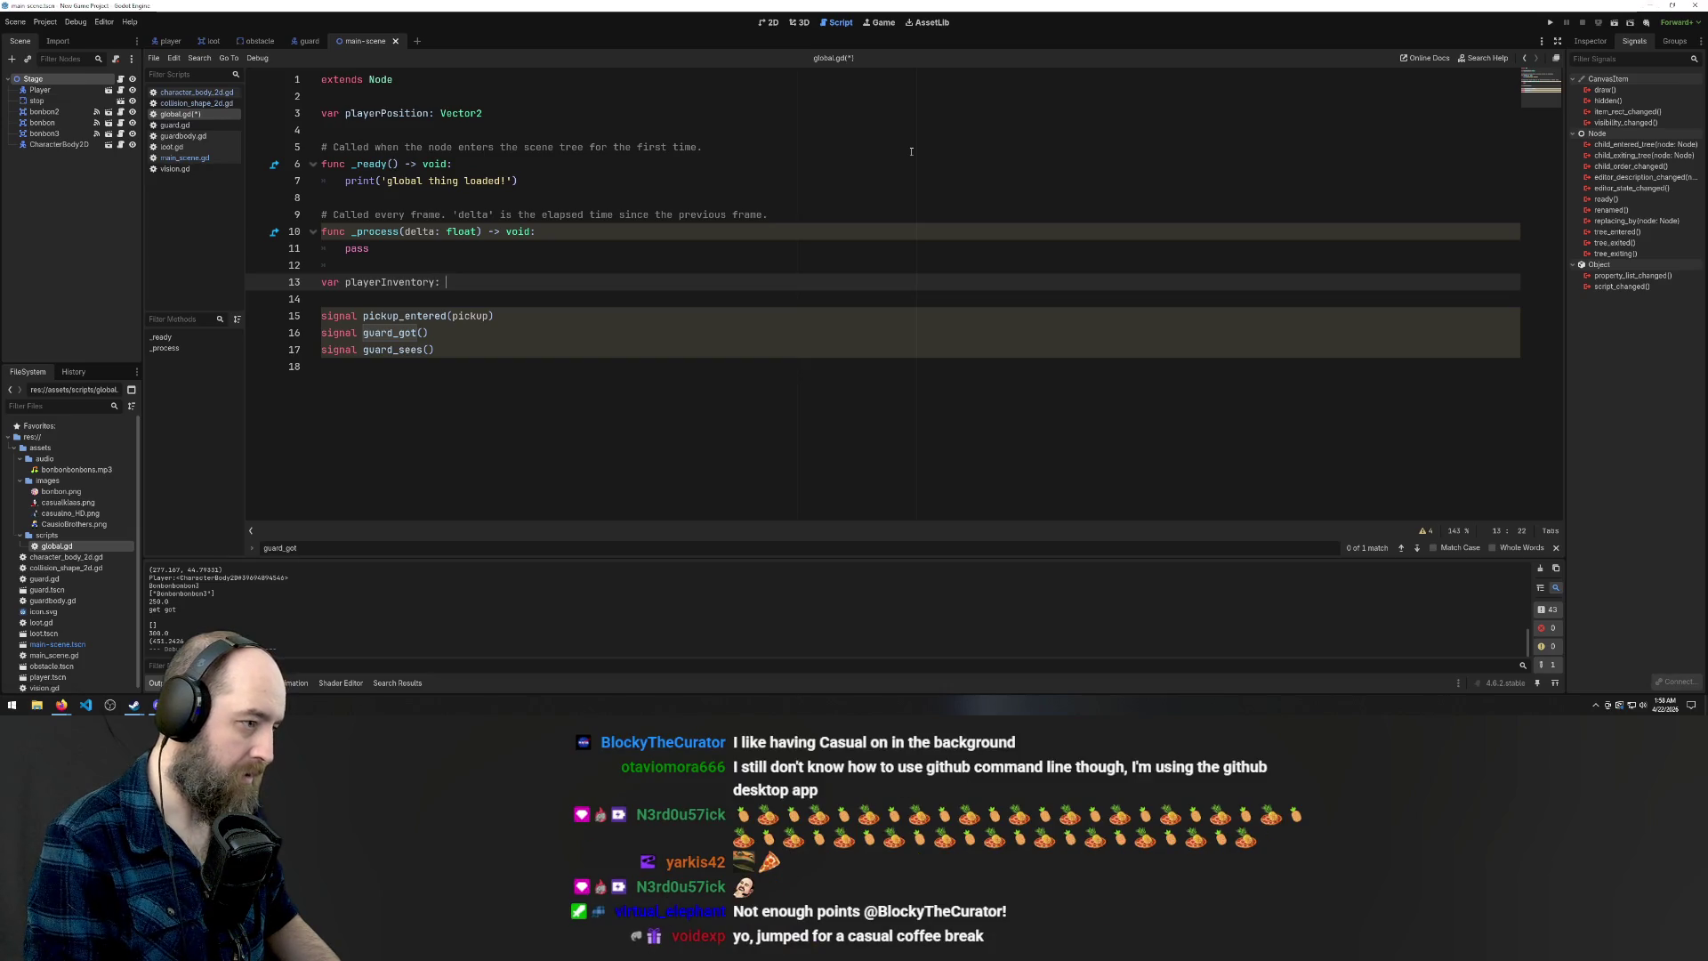
pyautogui.write('n')
# Give playerInventory the int type with an initial value of 0
pyautogui.press('BackSpace')
pyautogui.write('N')
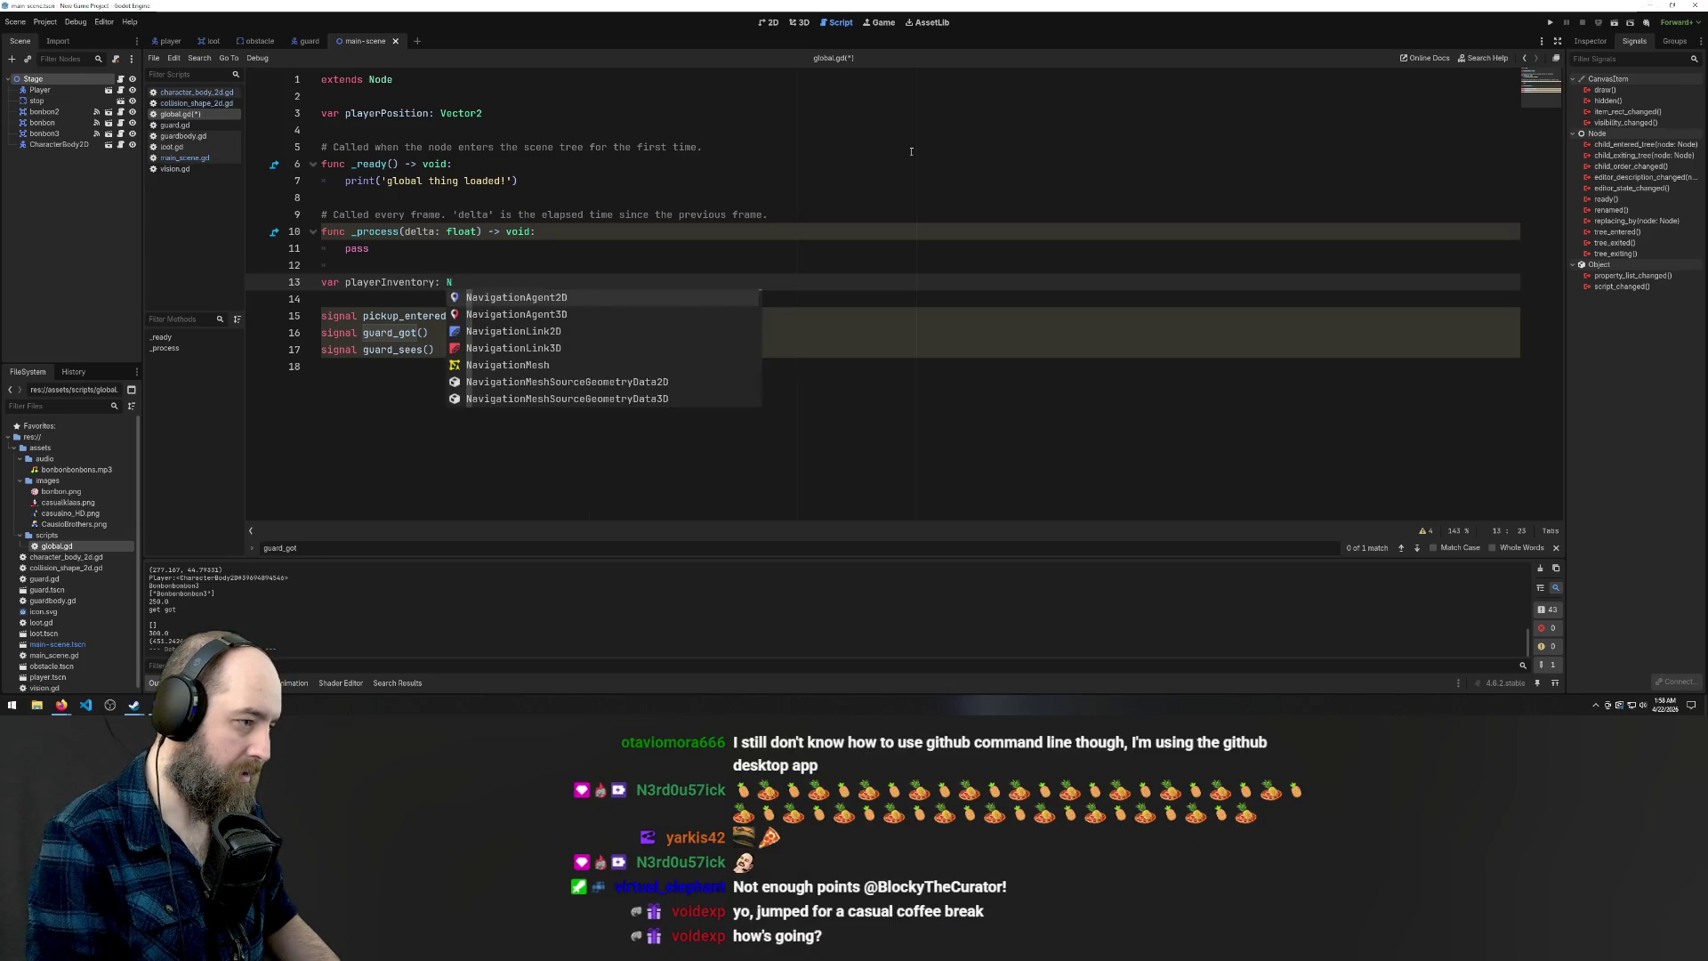
pyautogui.write('umb')
pyautogui.press('BackSpace')
pyautogui.press('BackSpace')
pyautogui.press('BackSpace')
pyautogui.write('Inte')
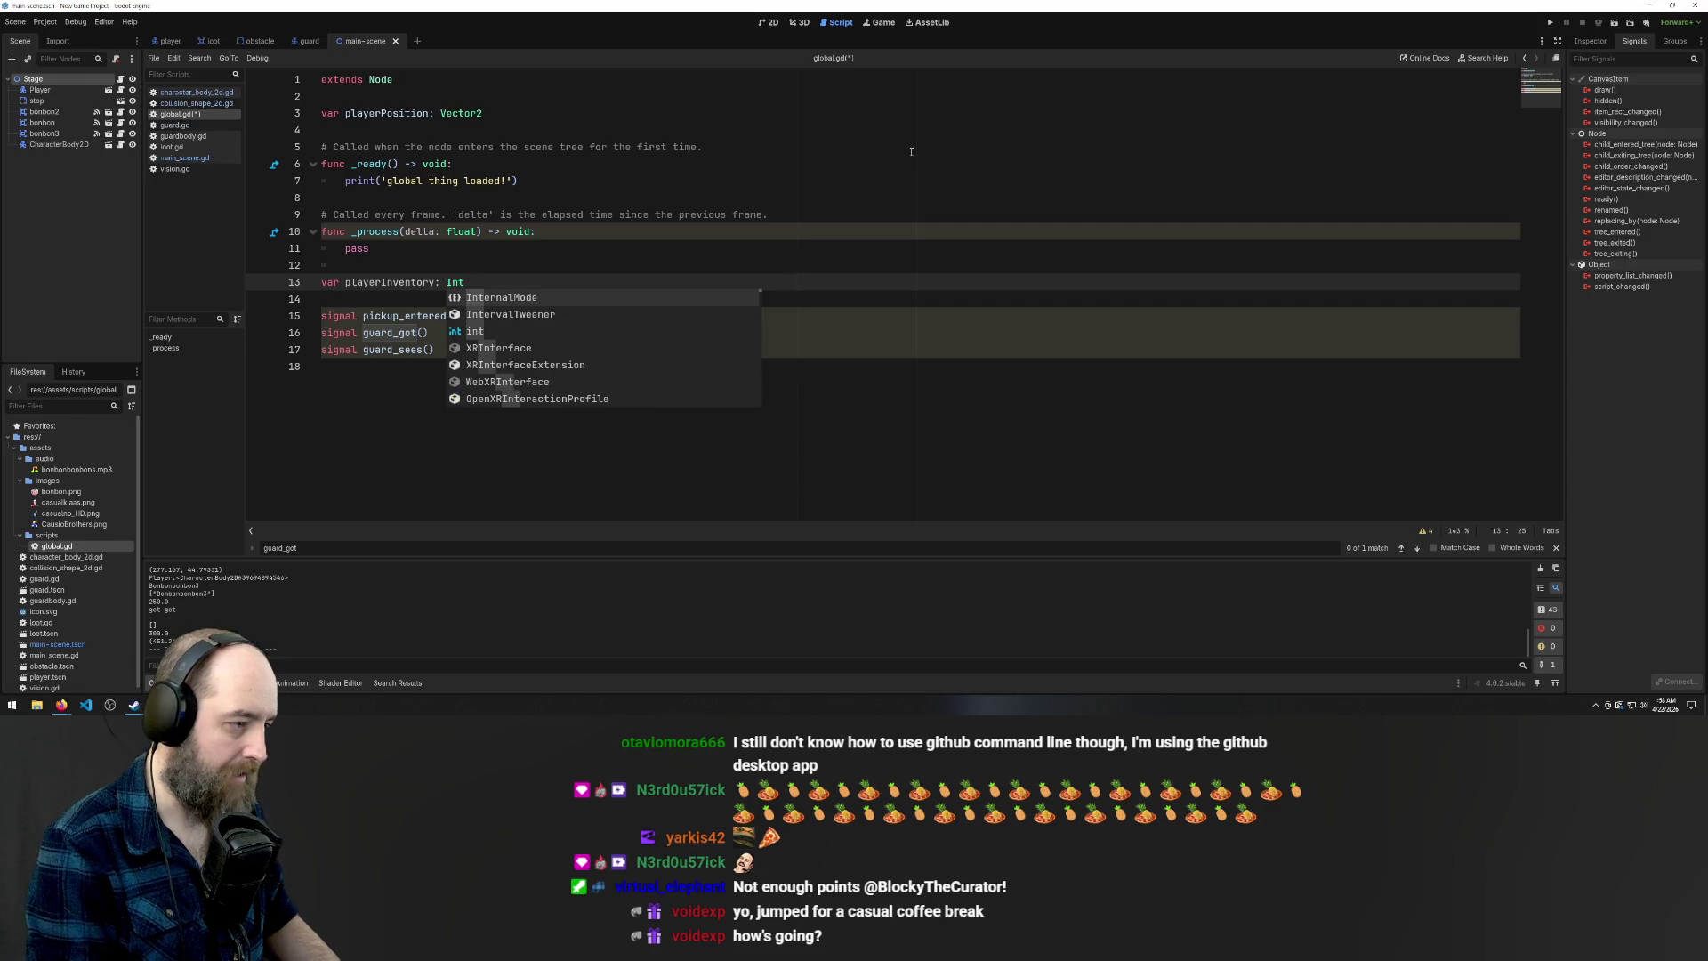
pyautogui.press('Return')
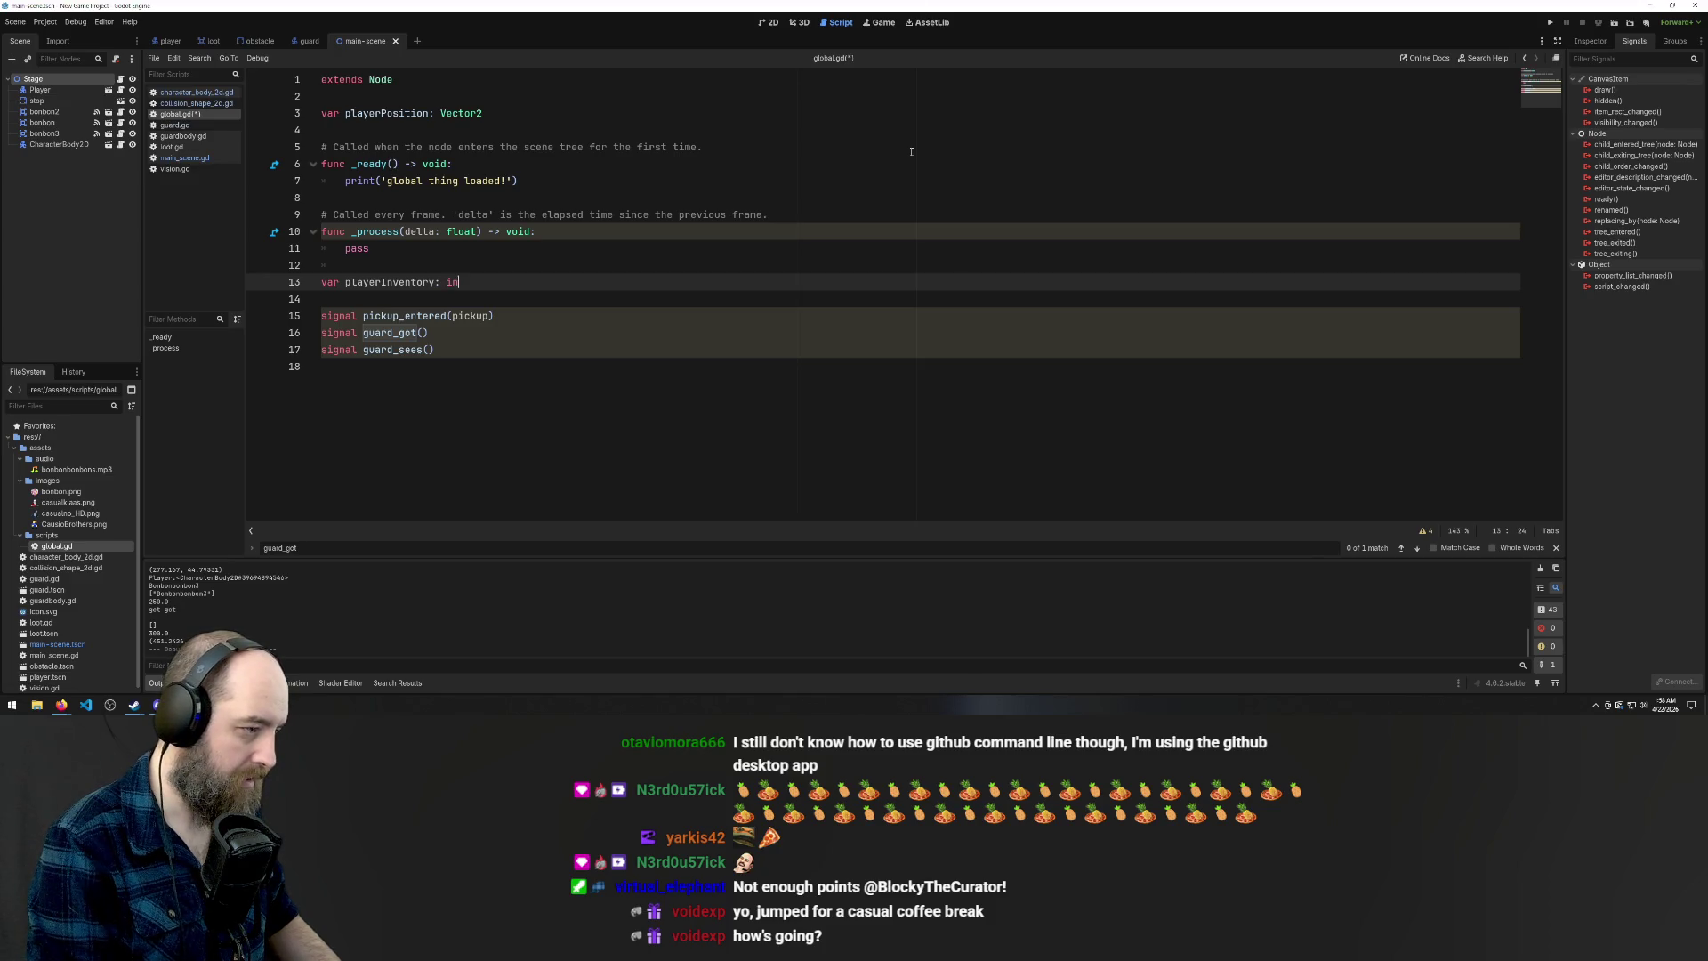
pyautogui.write('t')
pyautogui.press('Escape')
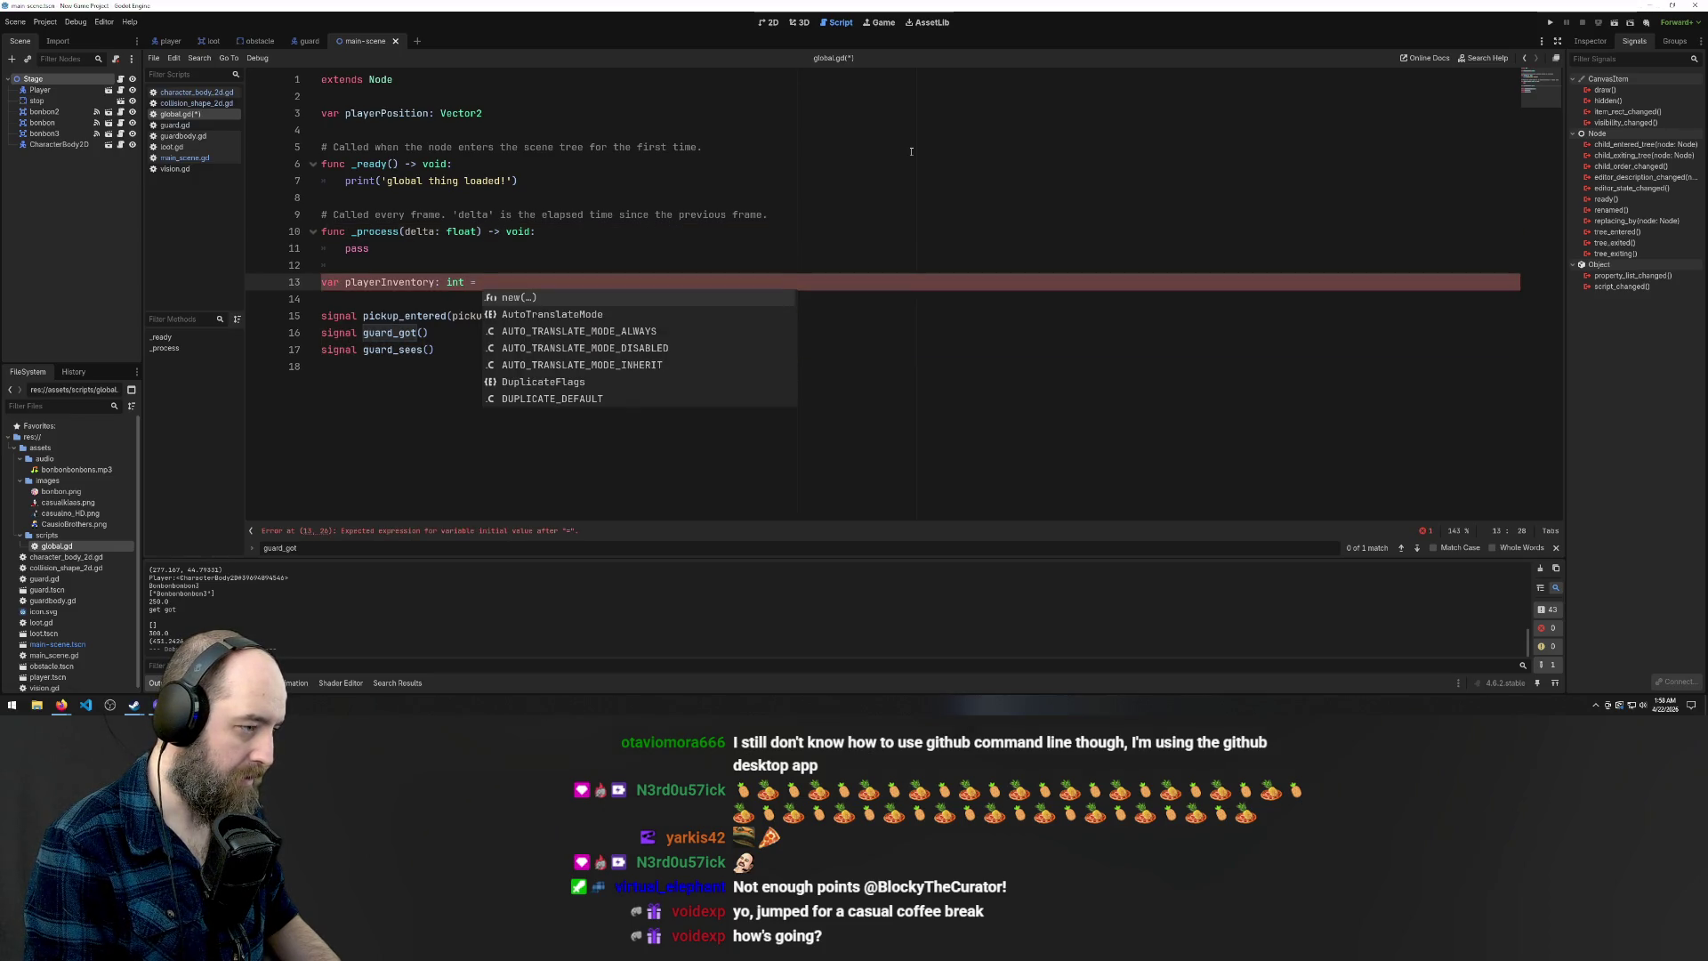
pyautogui.write('0')
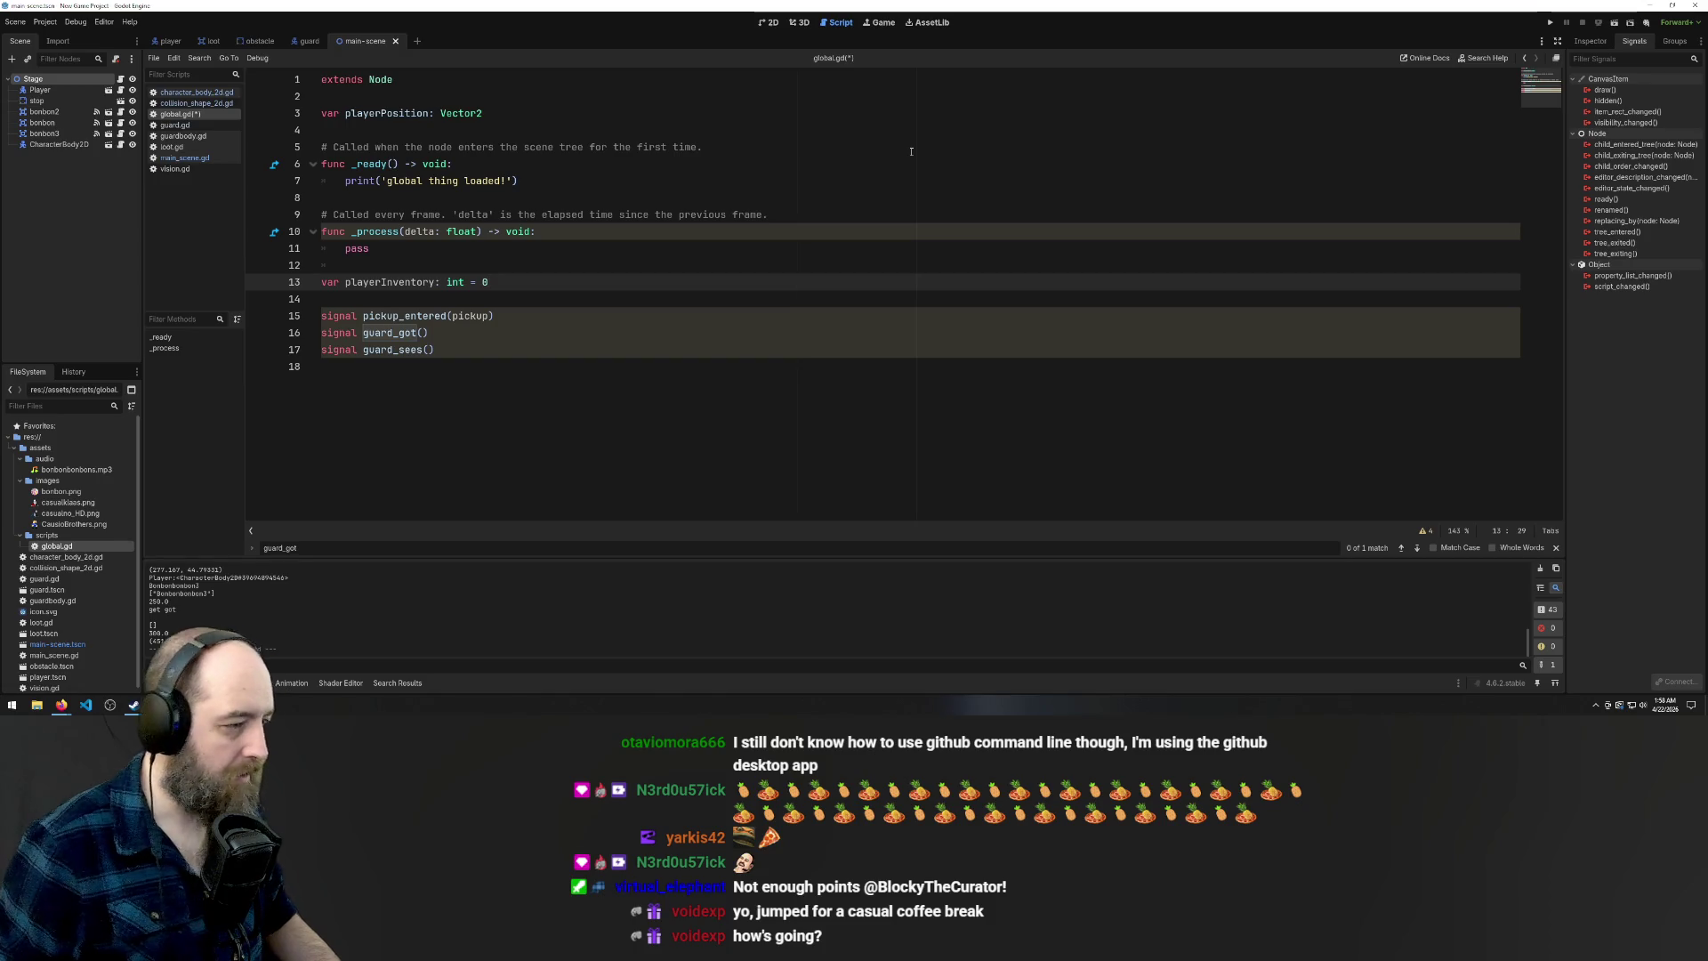
# Save global.gd and switch to the guard scene
pyautogui.click(680, 247)
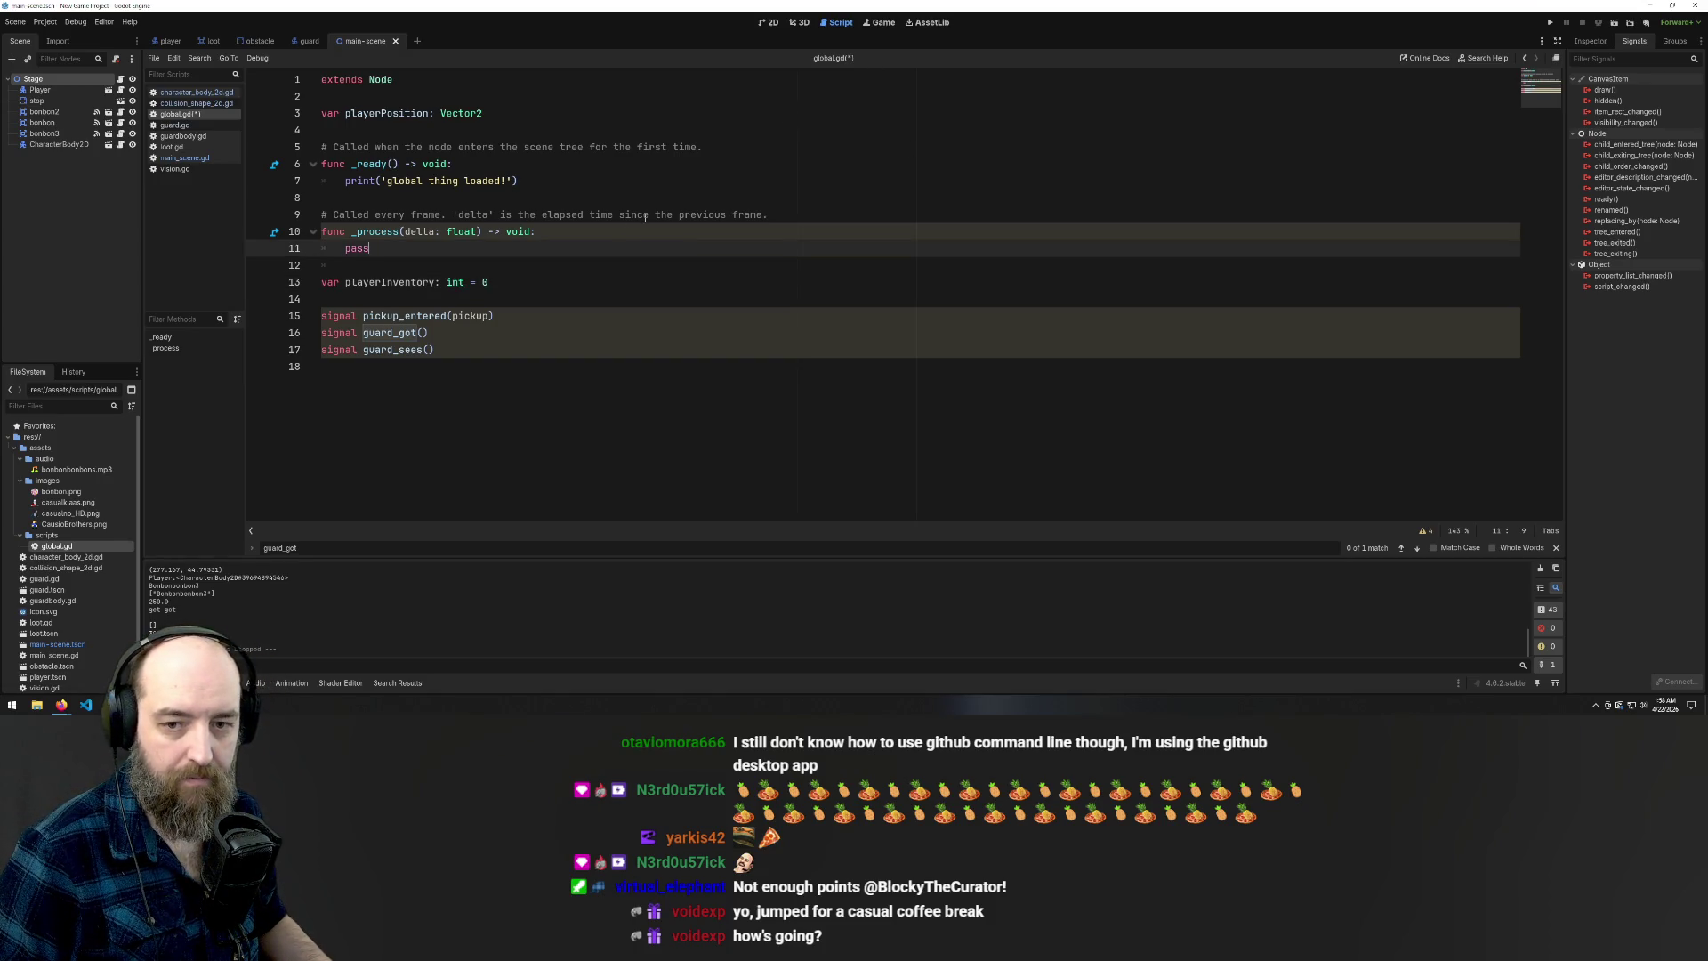
pyautogui.click(850, 415)
pyautogui.click(826, 297)
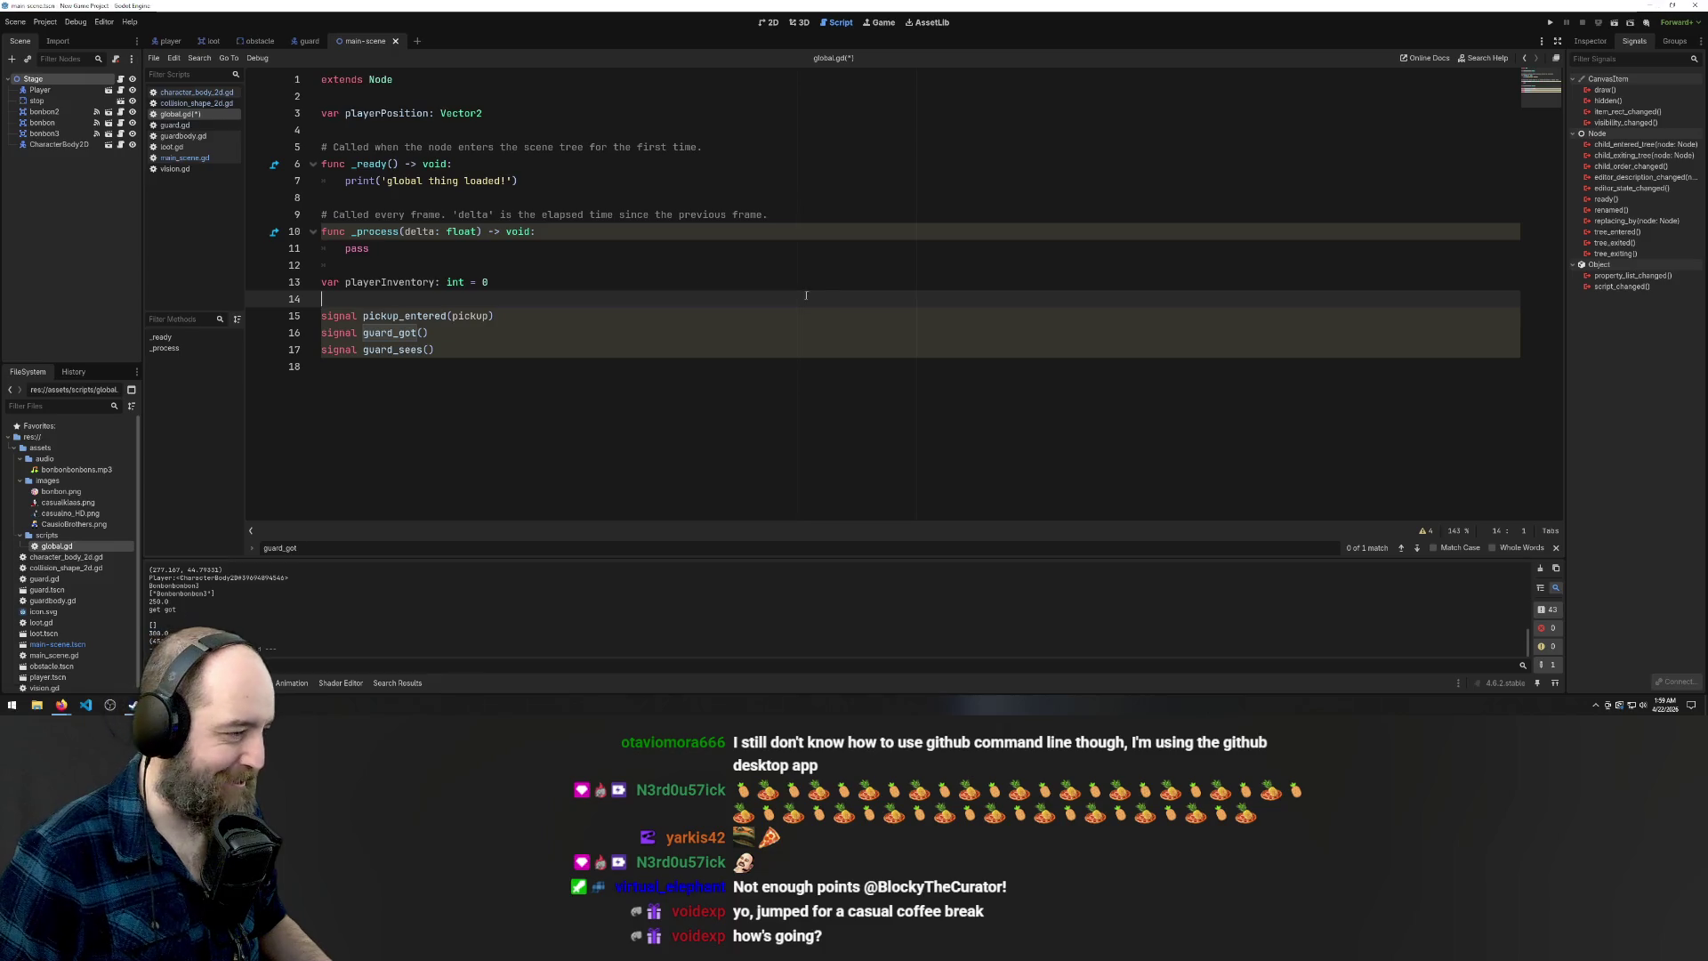
pyautogui.click(590, 270)
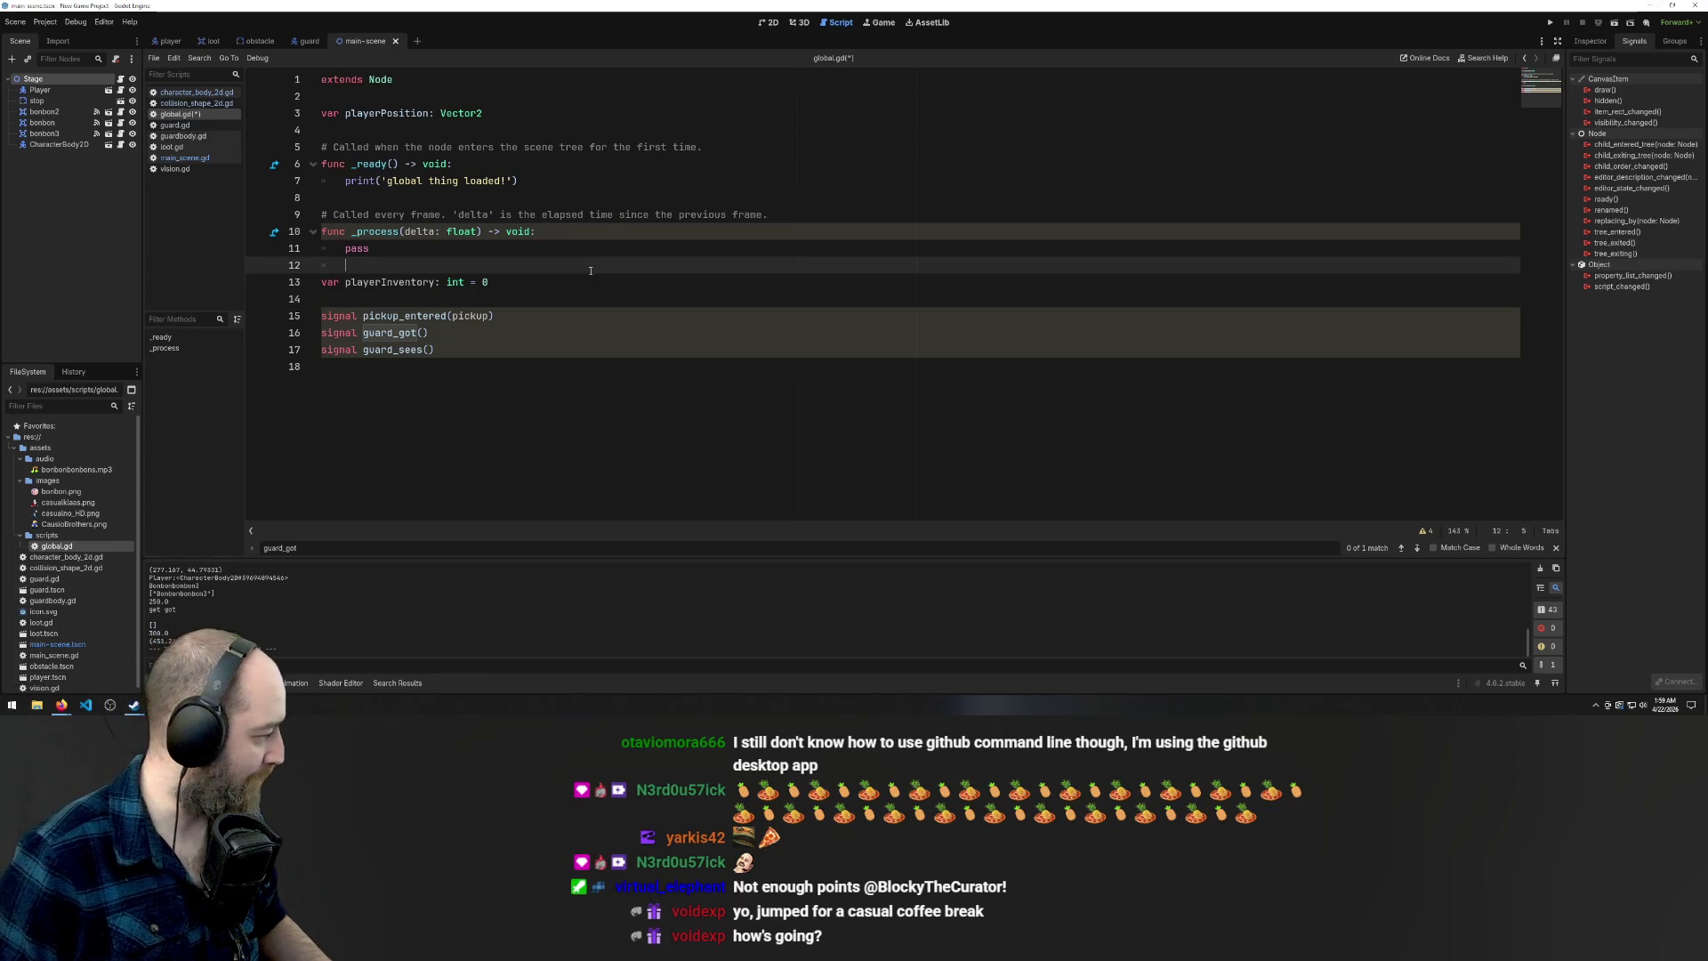
pyautogui.click(566, 302)
pyautogui.click(544, 230)
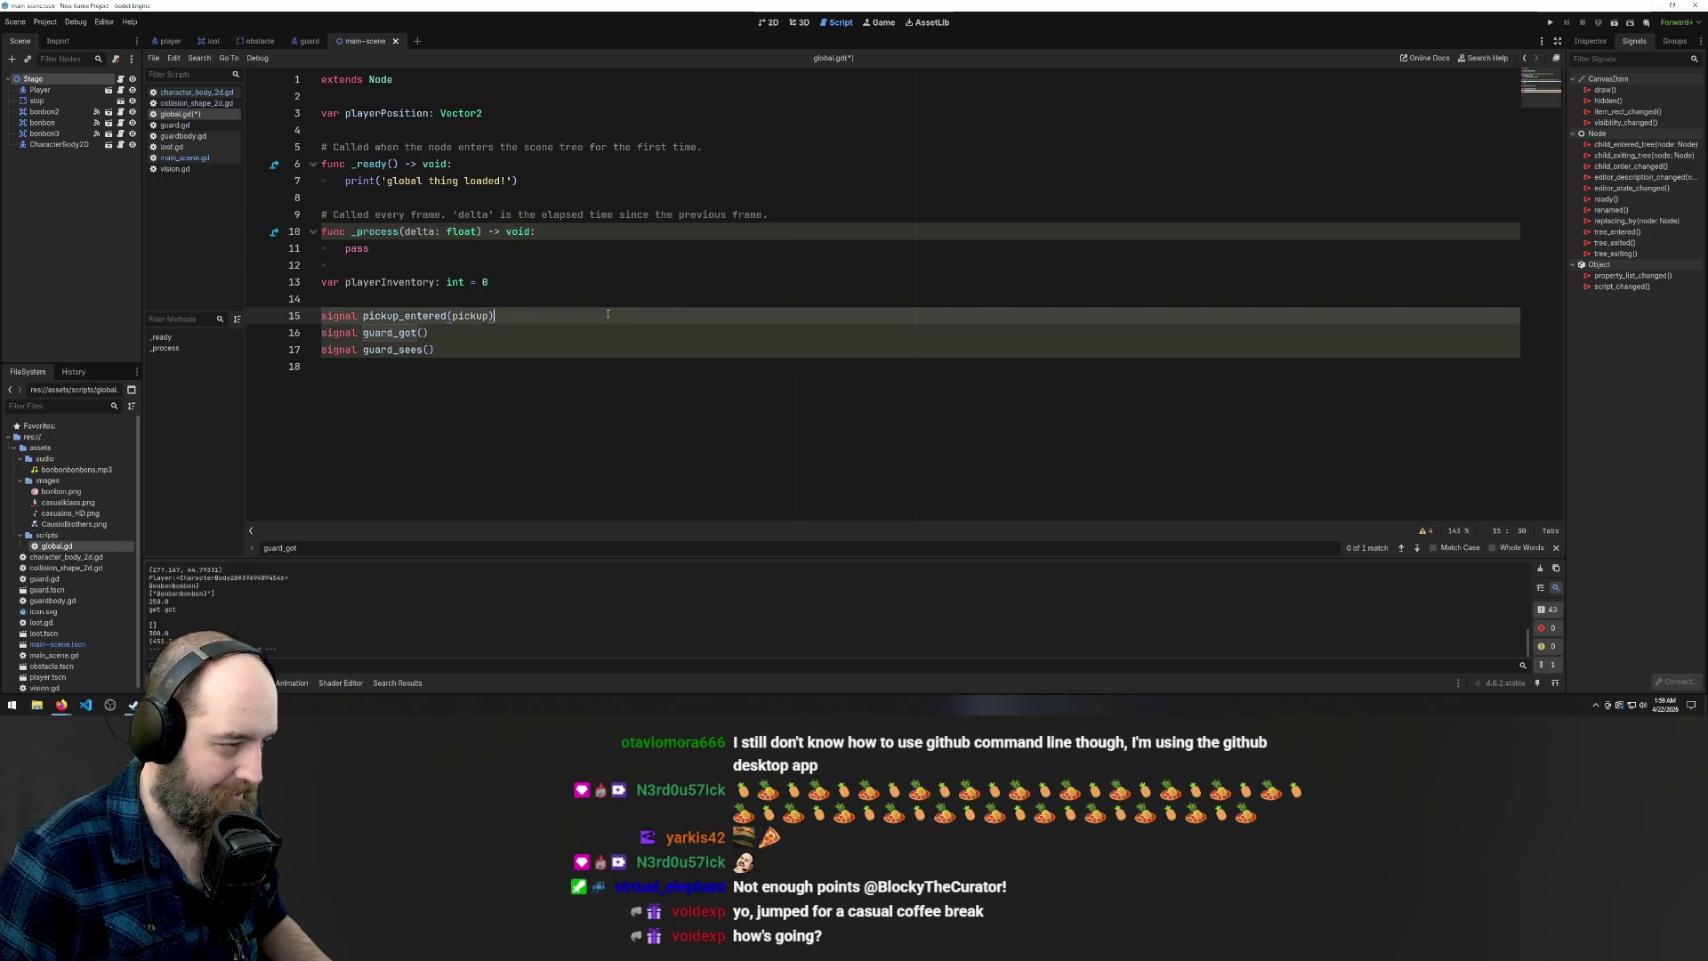
pyautogui.click(541, 281)
pyautogui.press('Up')
pyautogui.hotkey('ctrl', 's')
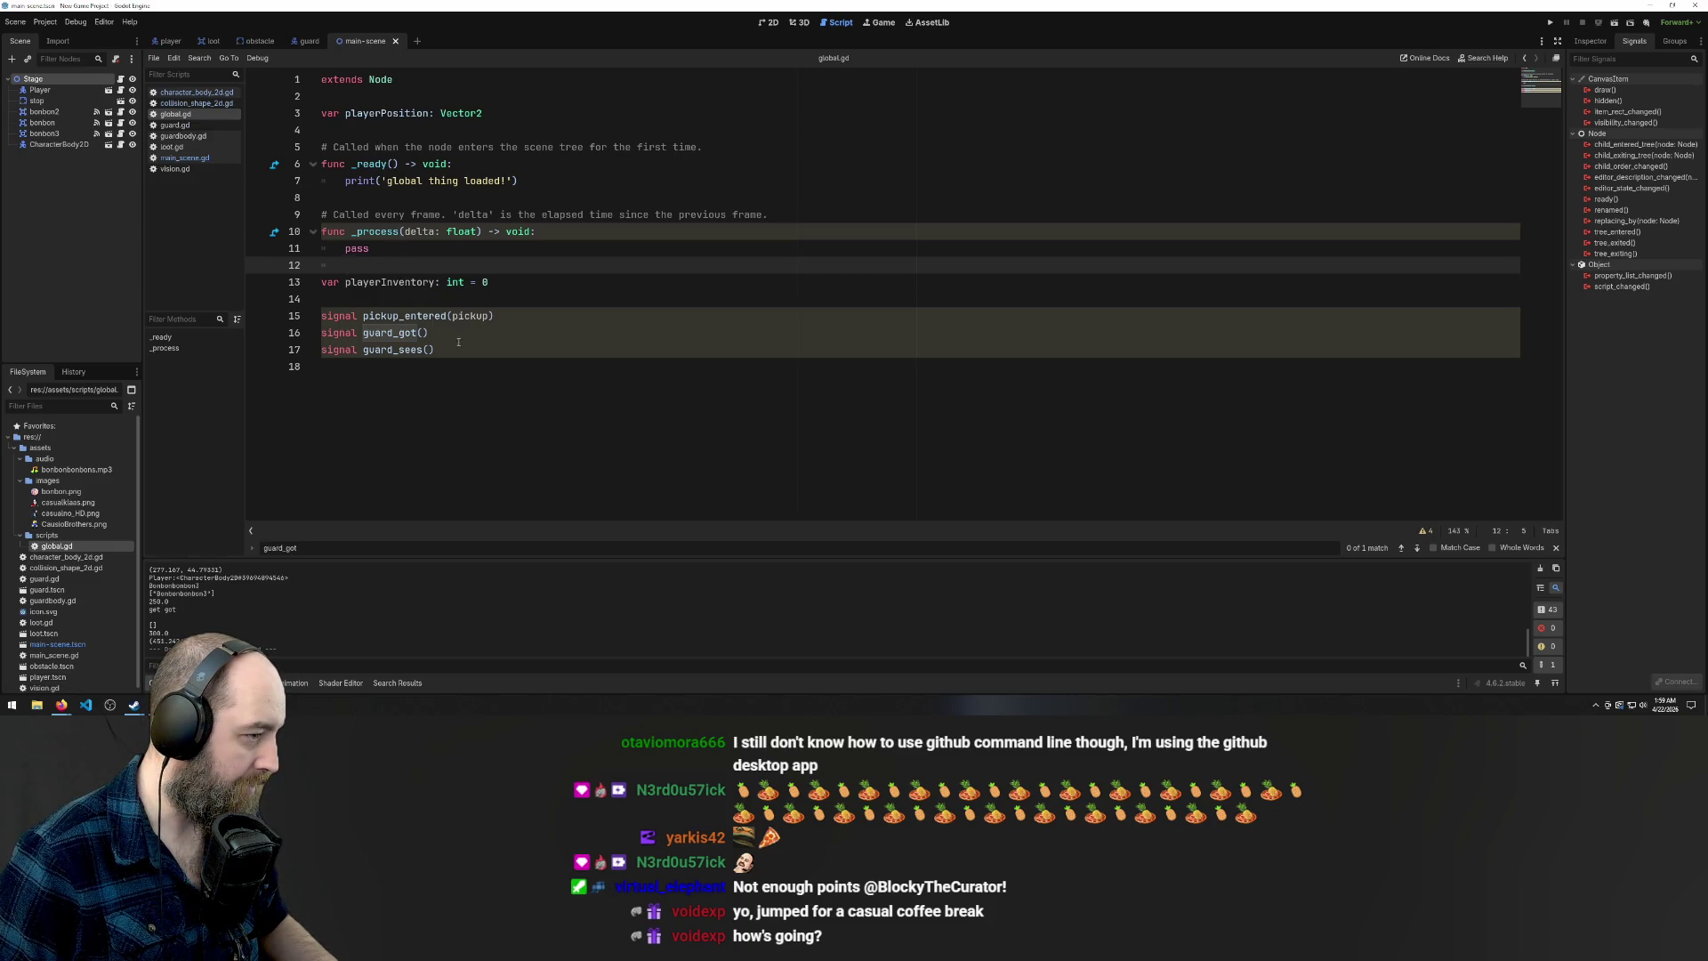
pyautogui.click(307, 44)
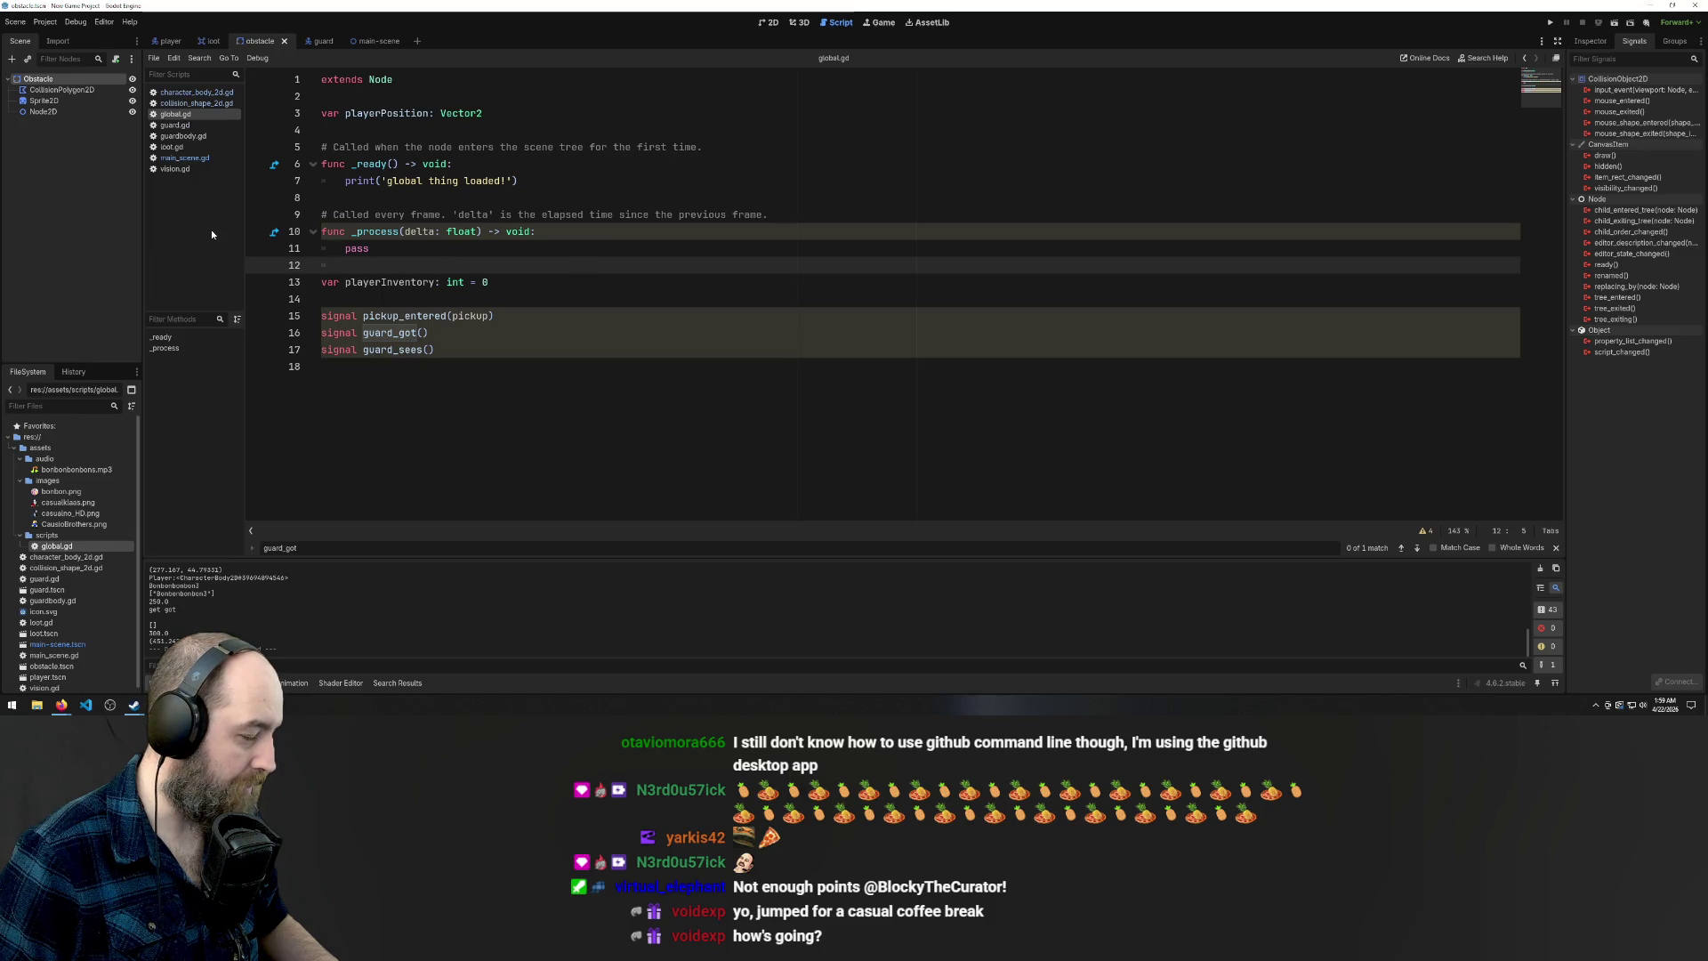
# In main_scene.gd's _ready, replace pass with 'if global.playerInventory > 0:' and indent the connect line under it
pyautogui.click(185, 157)
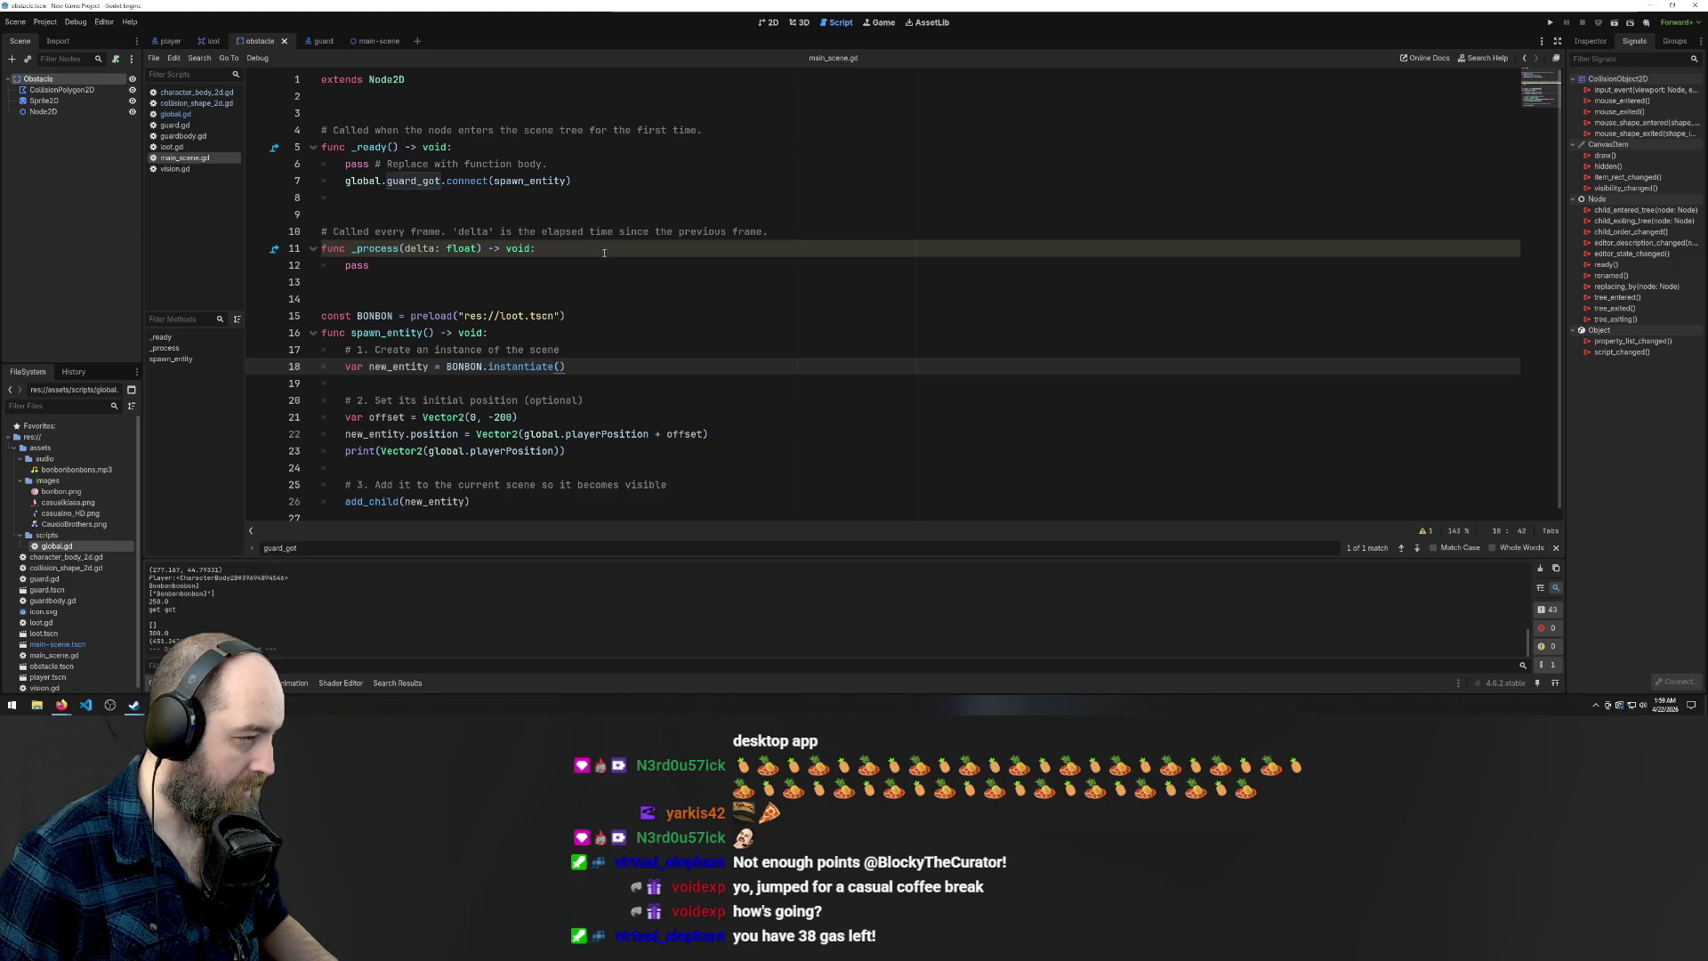
pyautogui.click(570, 164)
pyautogui.hotkey('shift', 'Home')
pyautogui.hotkey('shift', 'Home')
pyautogui.press('BackSpace')
pyautogui.press('Tab')
pyautogui.write('if ')
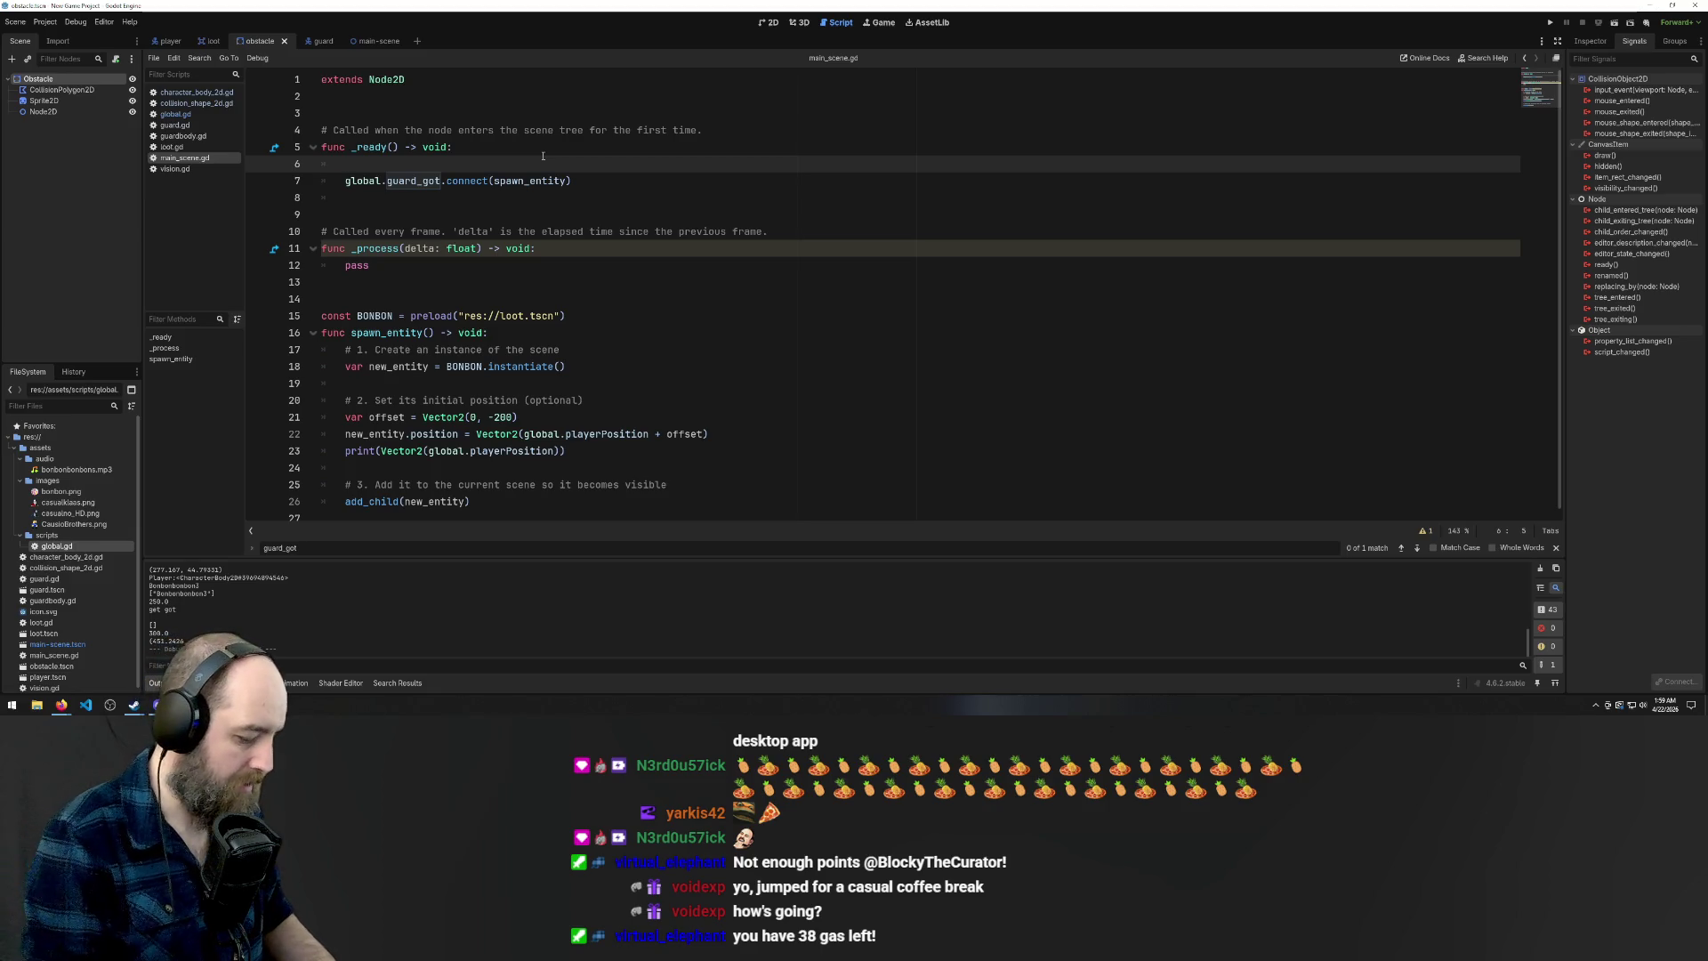
pyautogui.write('glo')
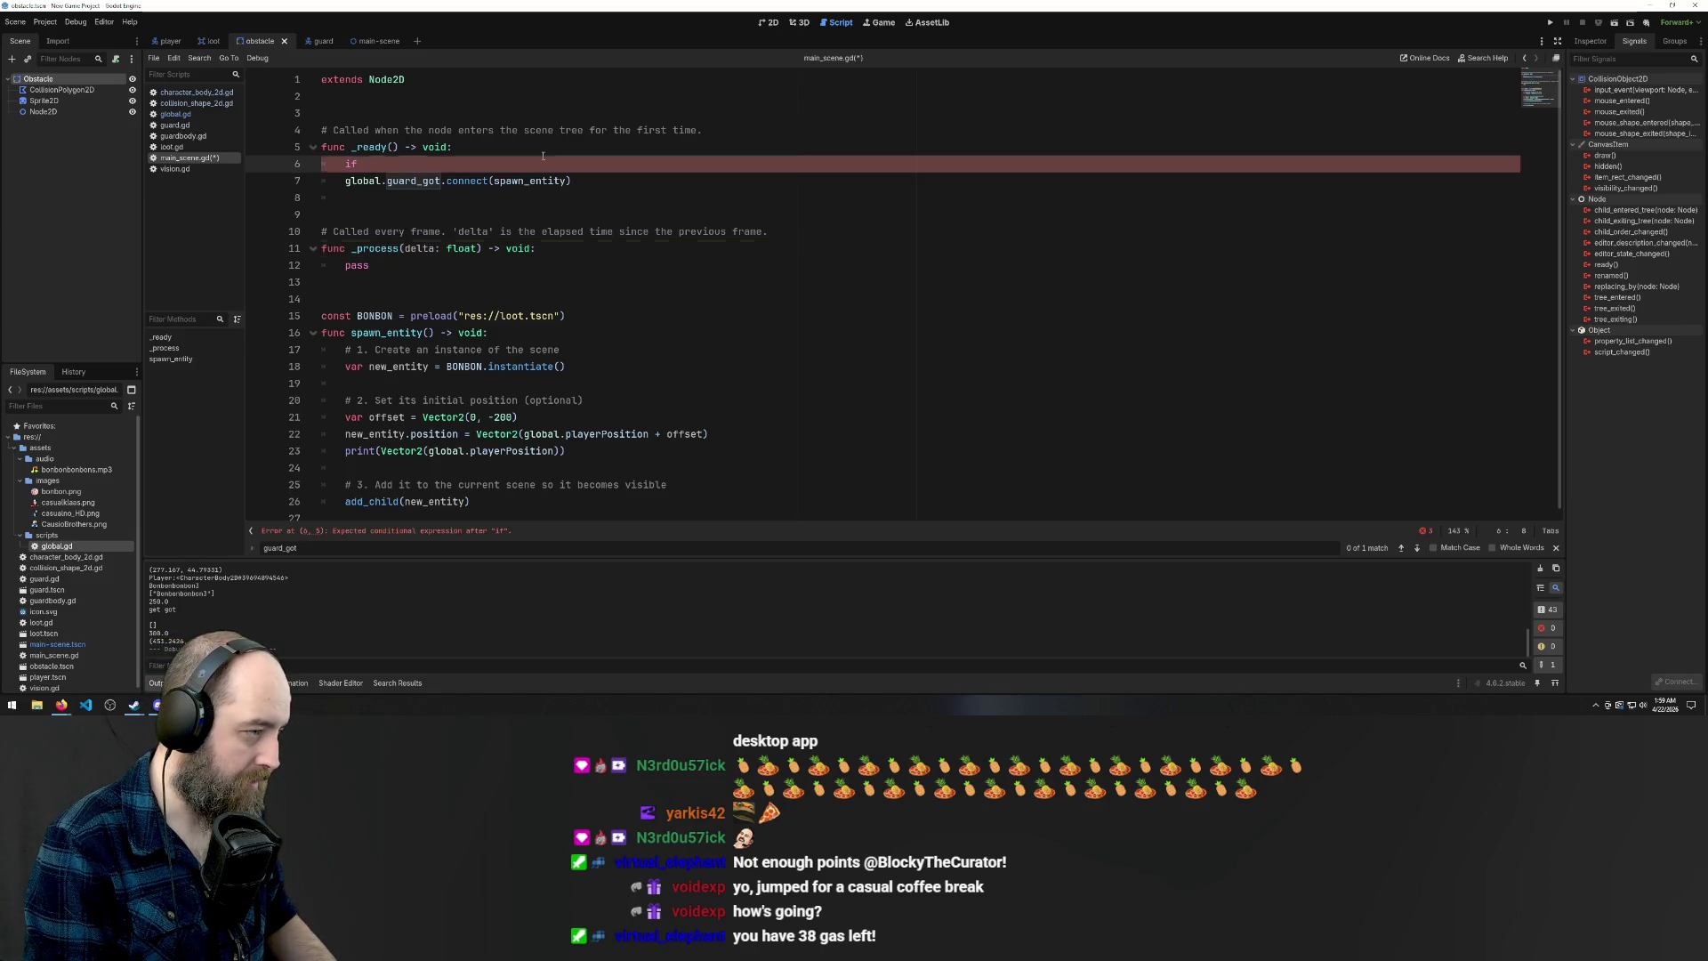
pyautogui.write('bal.player')
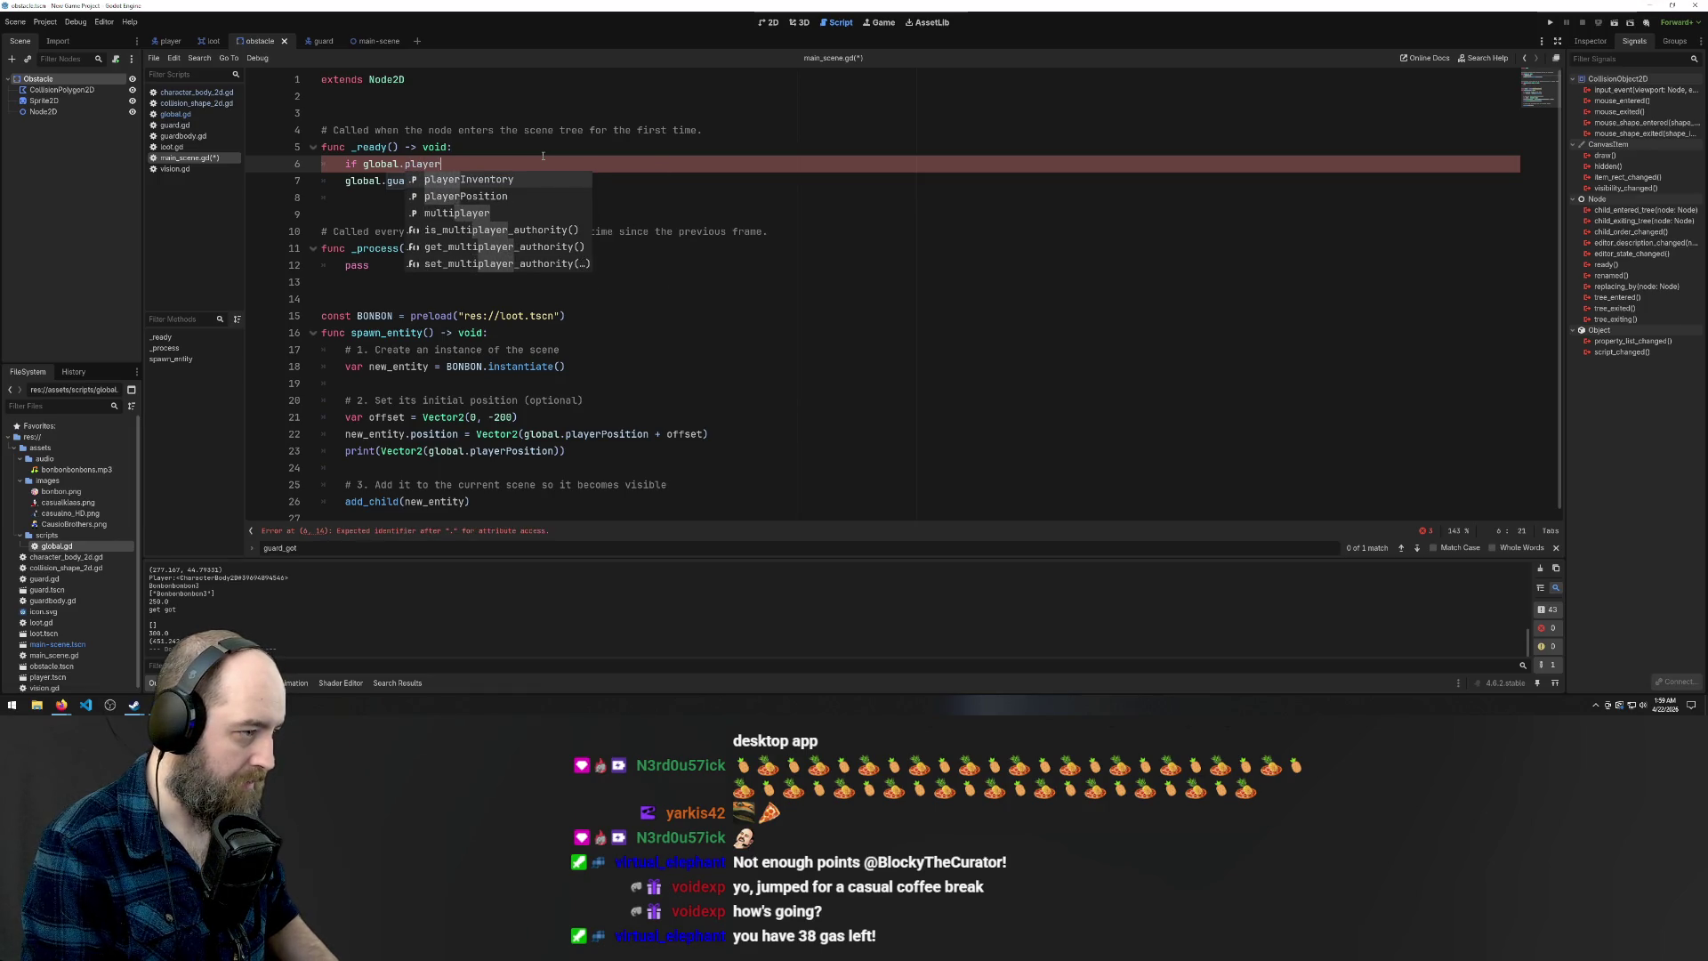
pyautogui.press('Return')
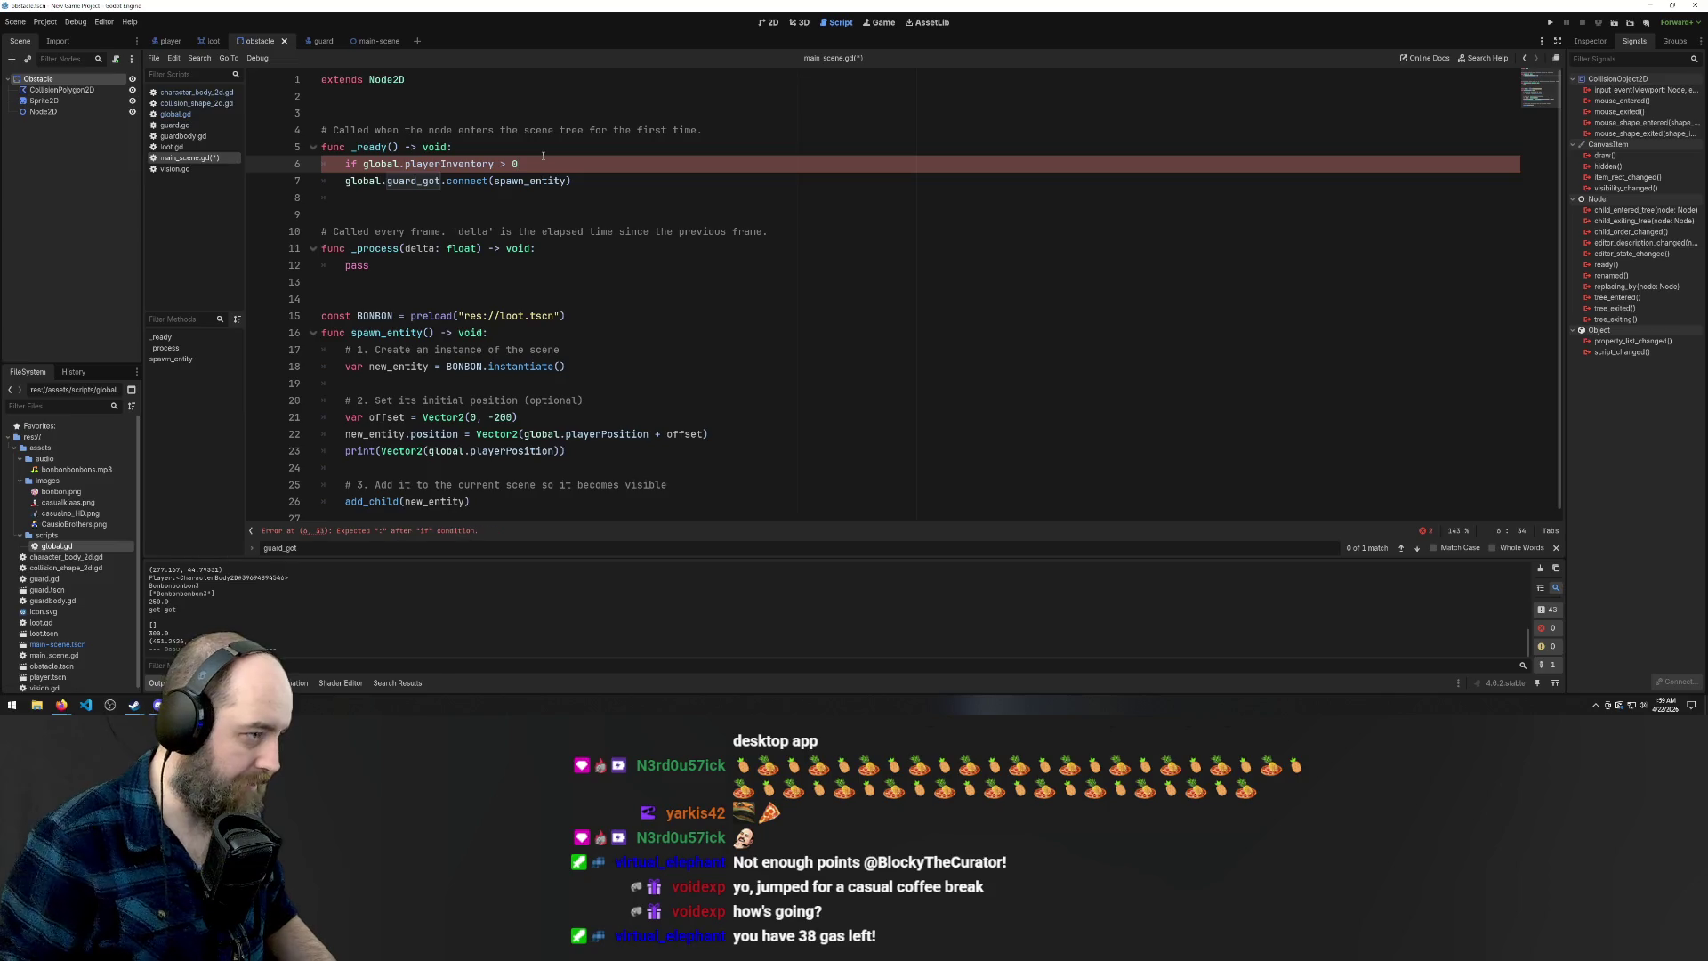
pyautogui.press('Down')
pyautogui.press('Home')
pyautogui.press('Tab')
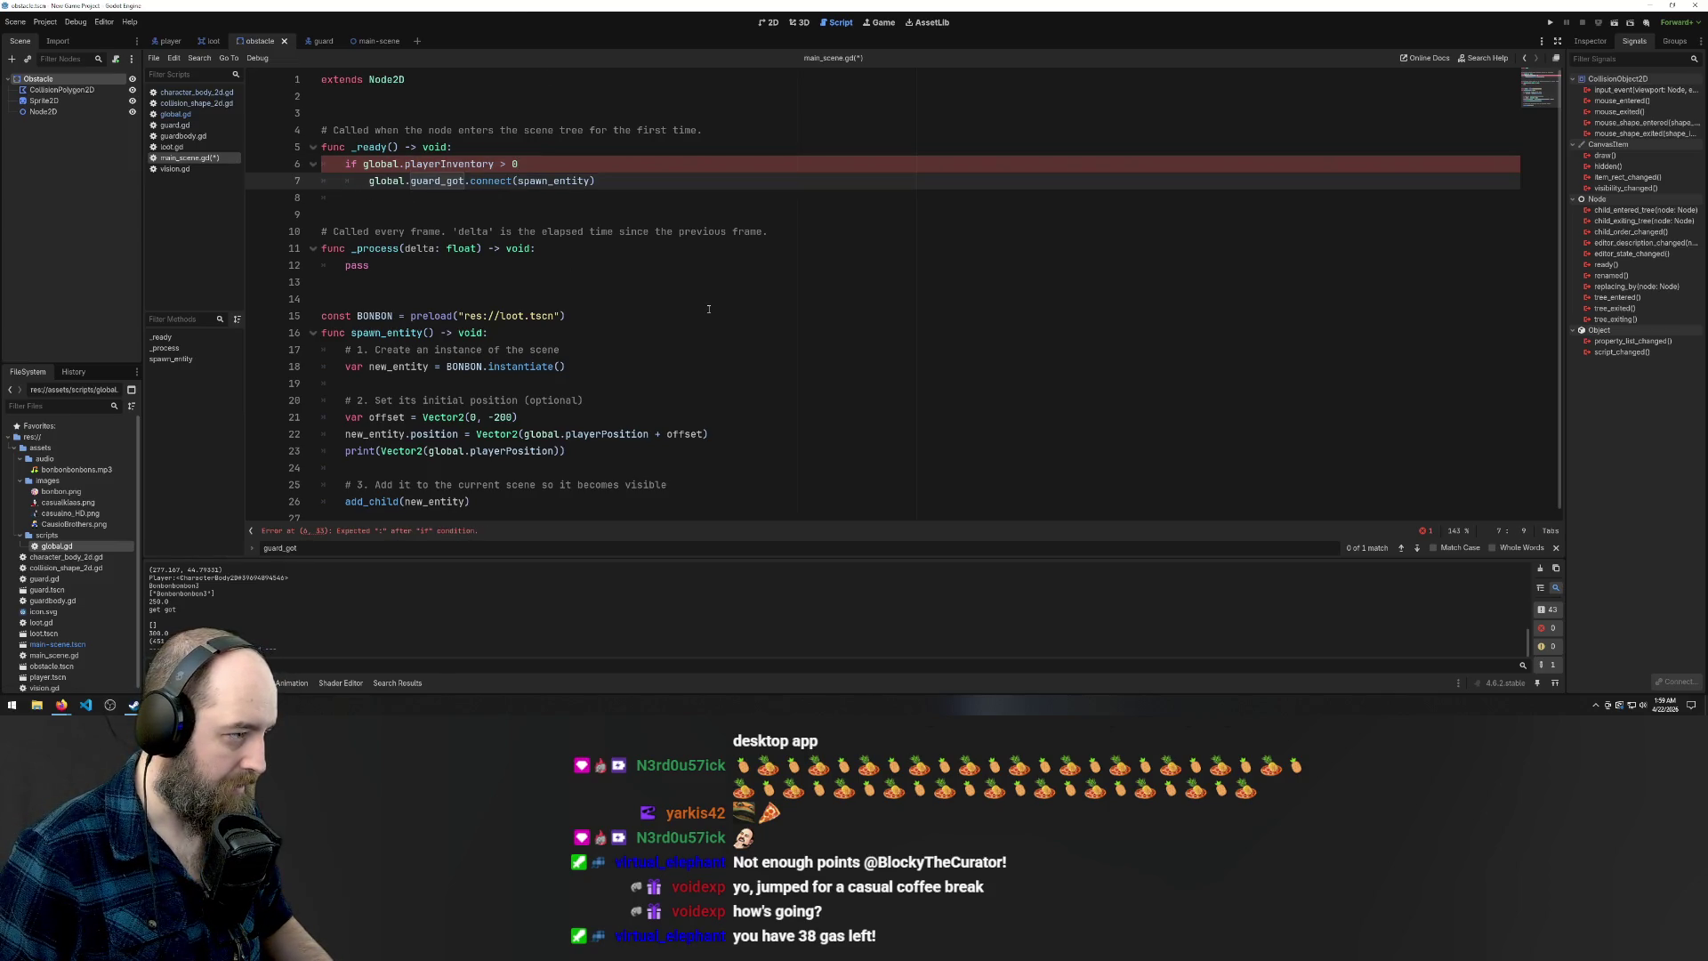
# Save main_scene.gd and launch the game with F5
pyautogui.click(683, 245)
pyautogui.click(548, 166)
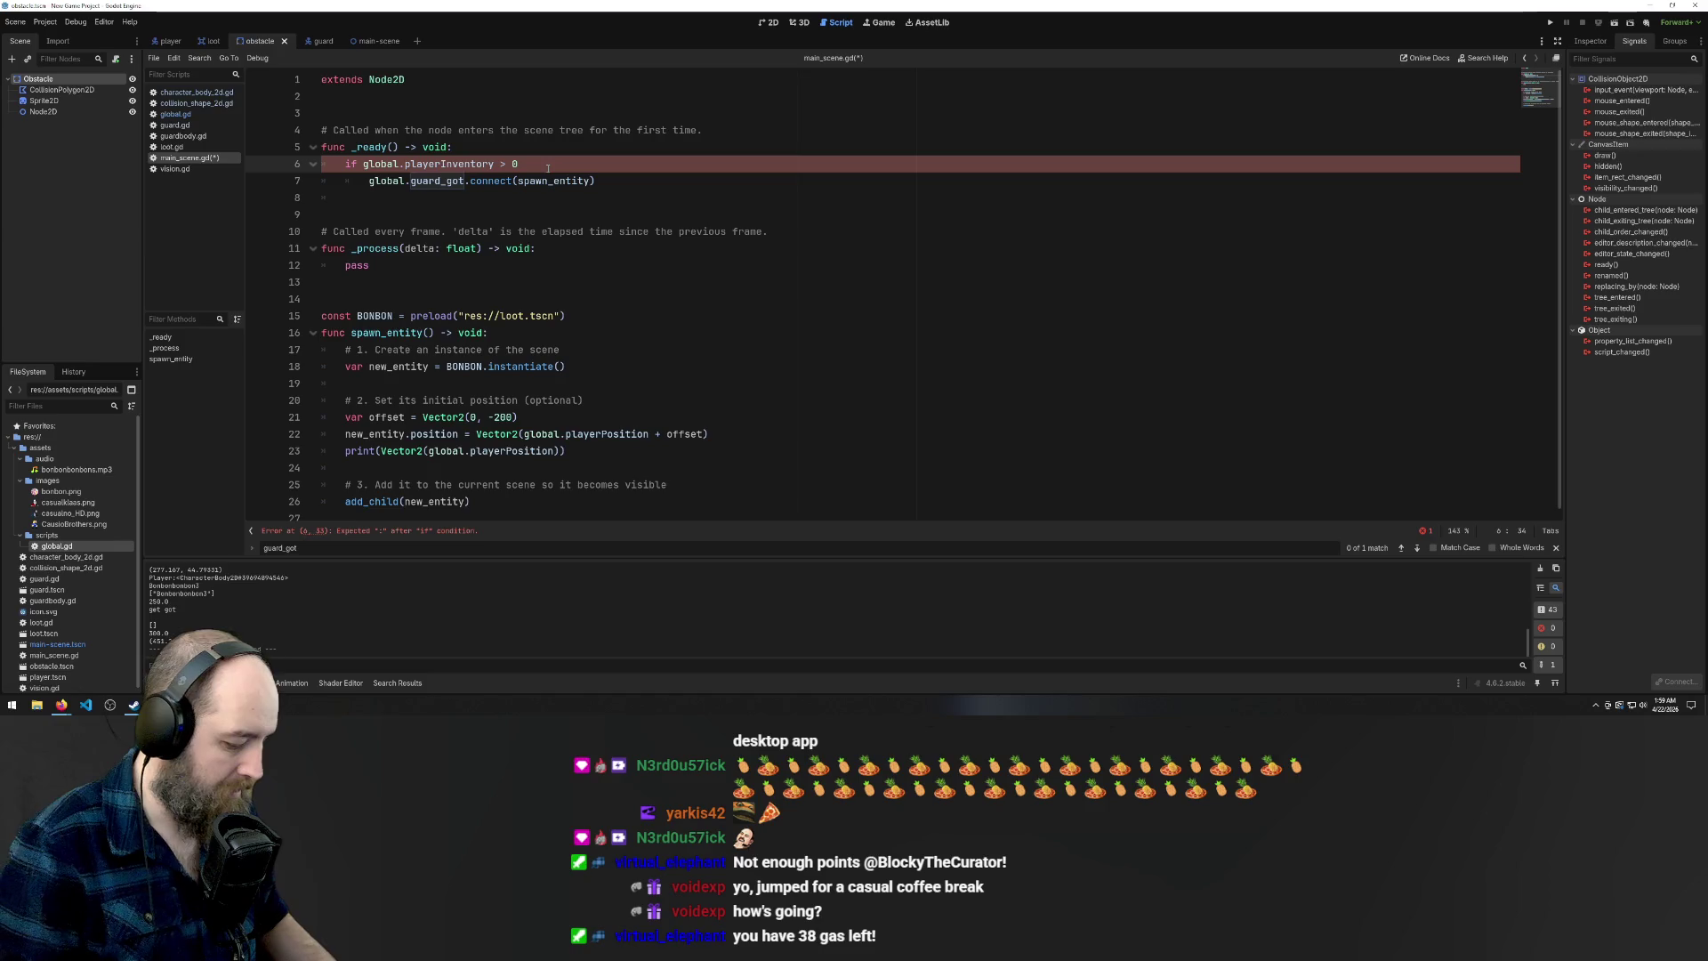
pyautogui.write(':')
pyautogui.click(673, 174)
pyautogui.hotkey('ctrl', 's')
pyautogui.click(872, 224)
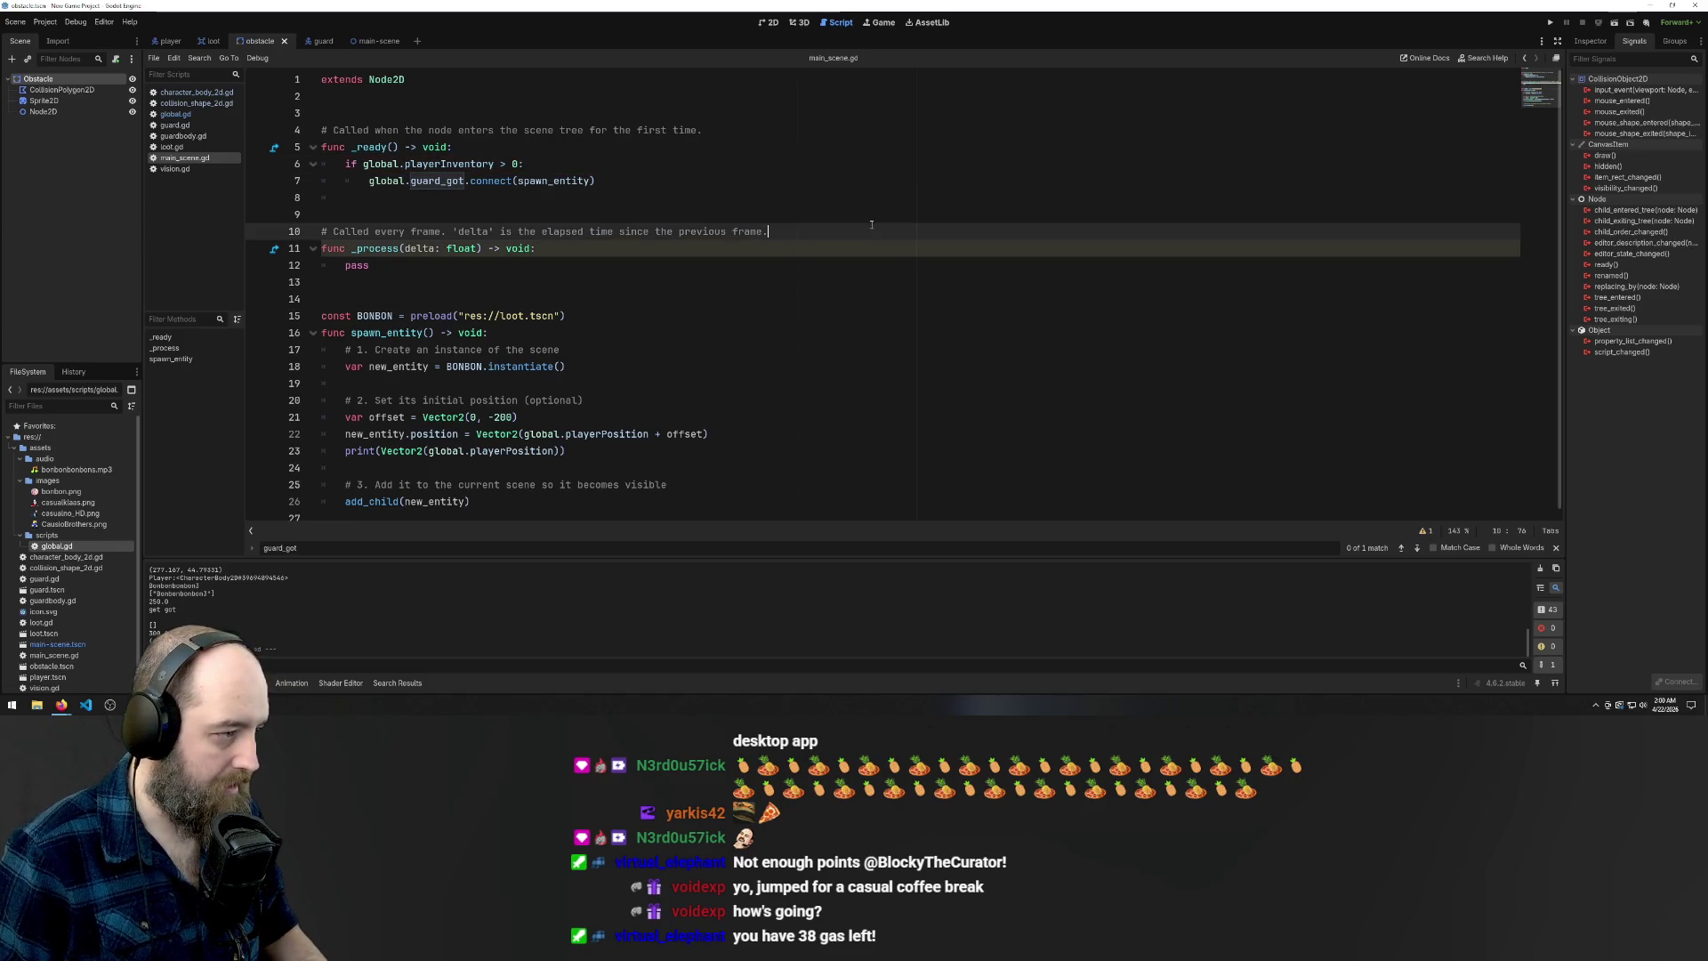
pyautogui.click(897, 168)
pyautogui.press('F5')
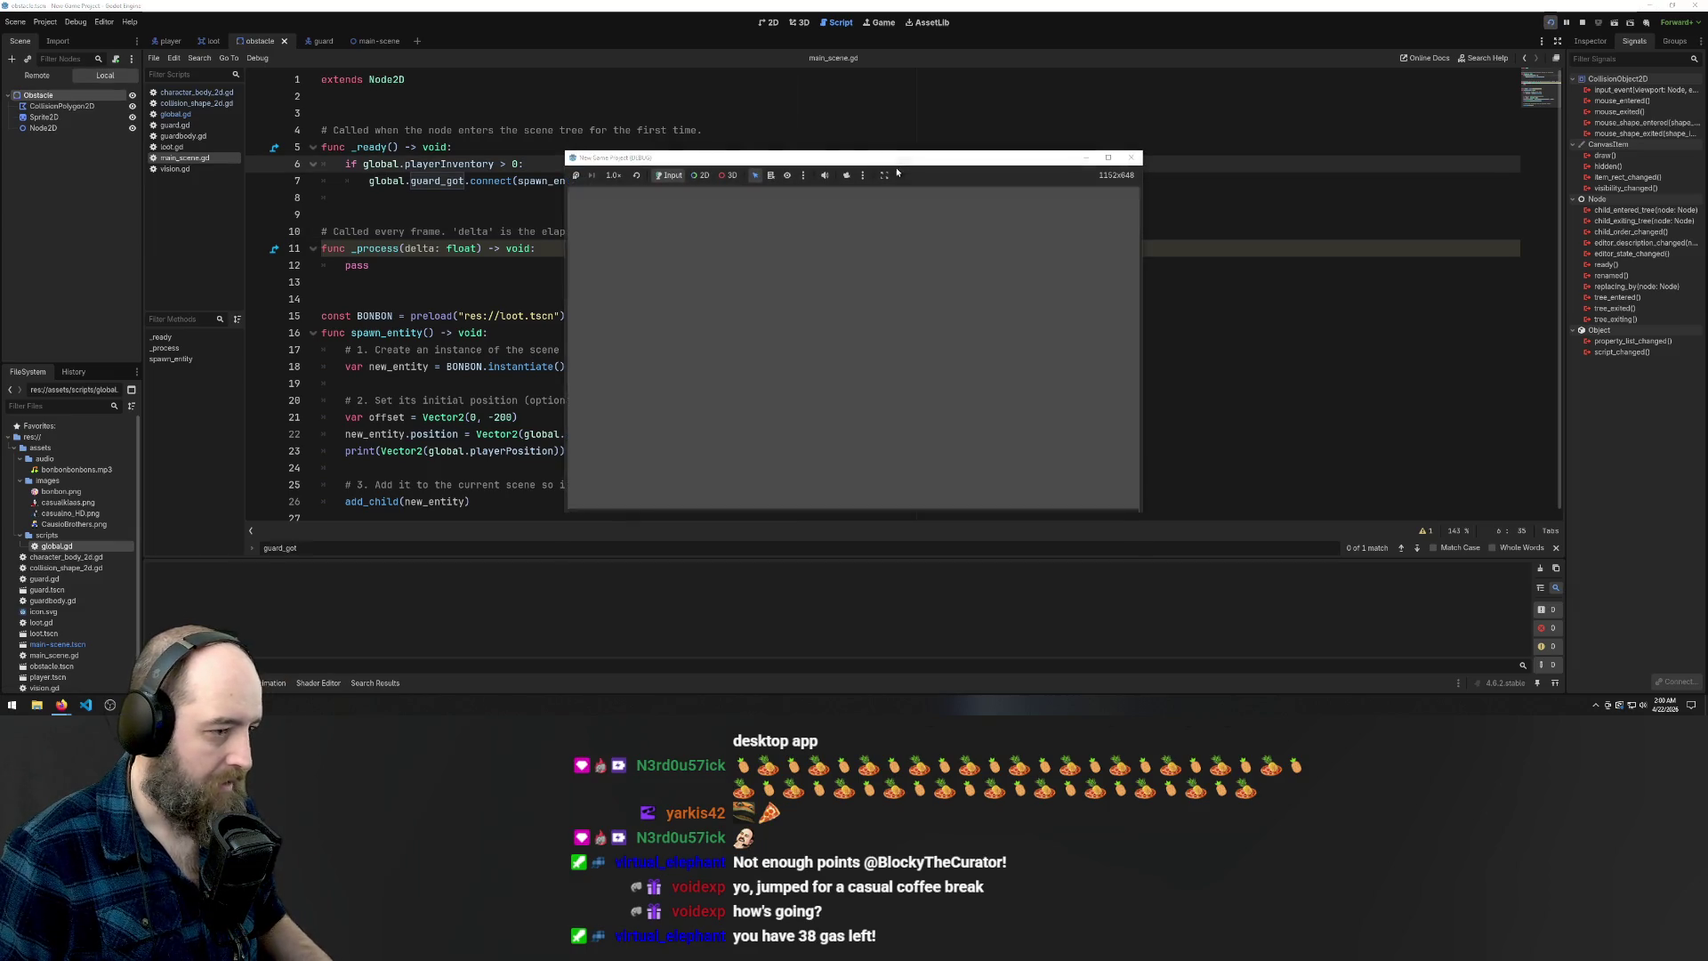
# Move the player around and jump left to collect two bonbons
pyautogui.press('Right')
pyautogui.press('Up')
pyautogui.press('Left')
pyautogui.press('Down')
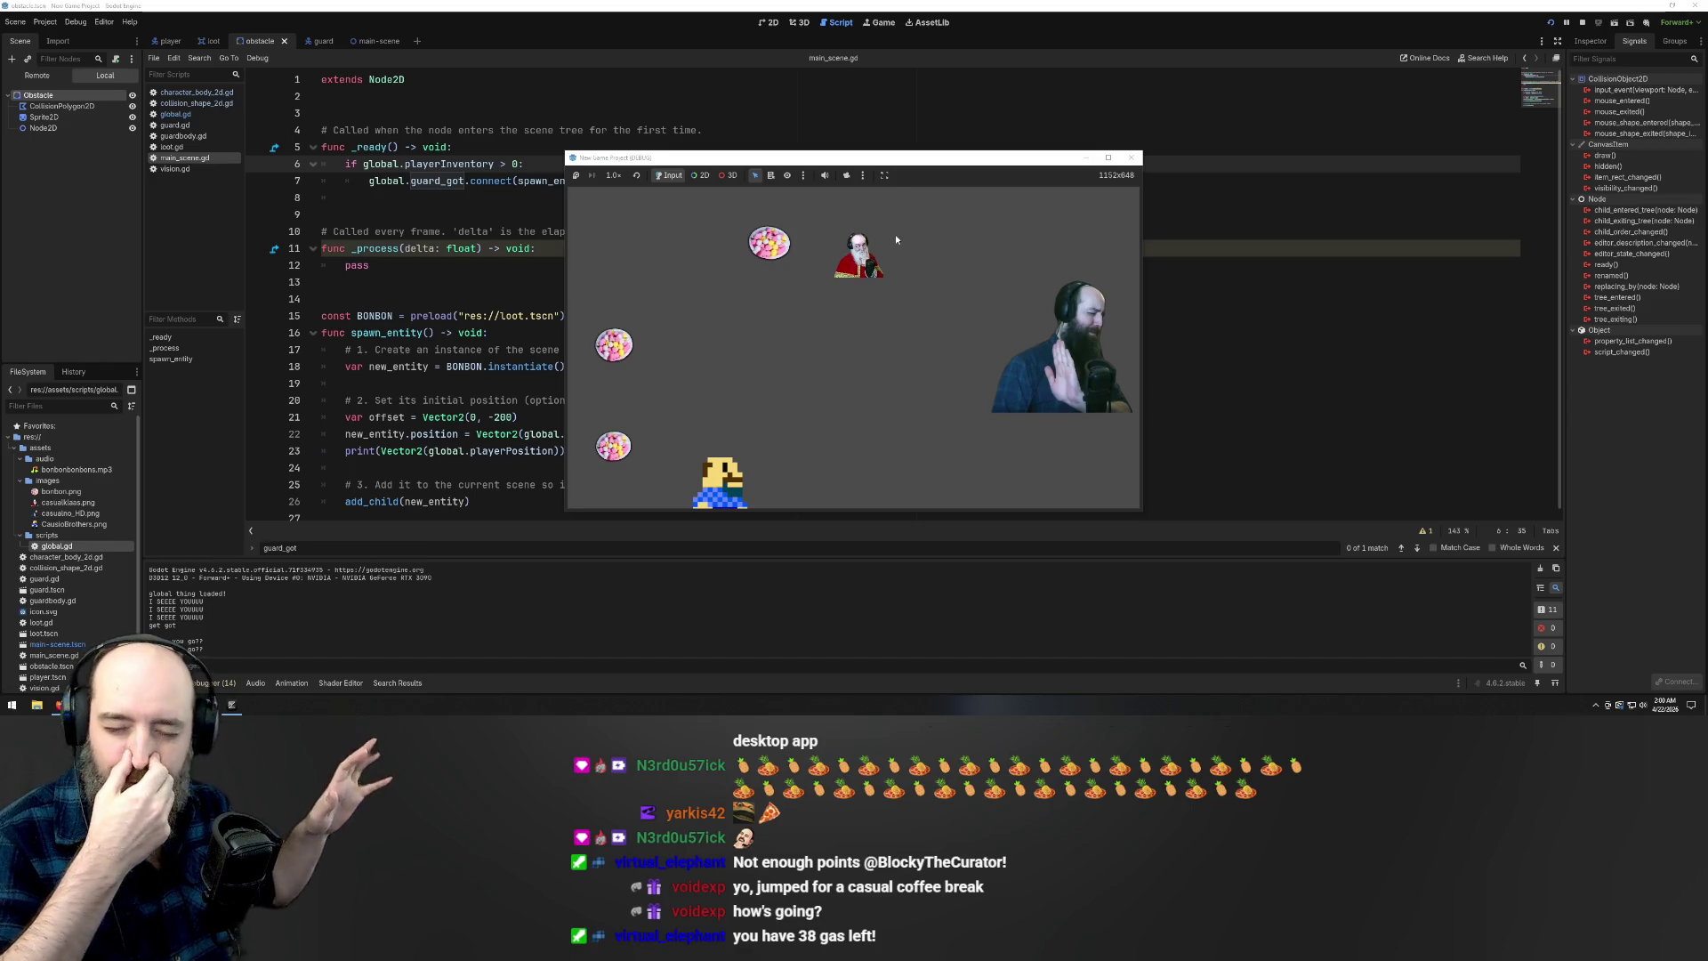
pyautogui.press('Right')
pyautogui.press('Up')
pyautogui.press('Left')
pyautogui.press('Up')
pyautogui.press('Up')
pyautogui.press('Left')
pyautogui.press('Up')
# Steer the player toward the guard until caught, then bring the script editor back in front
pyautogui.press('Right')
pyautogui.press('Right')
pyautogui.press('Right')
pyautogui.press('Down')
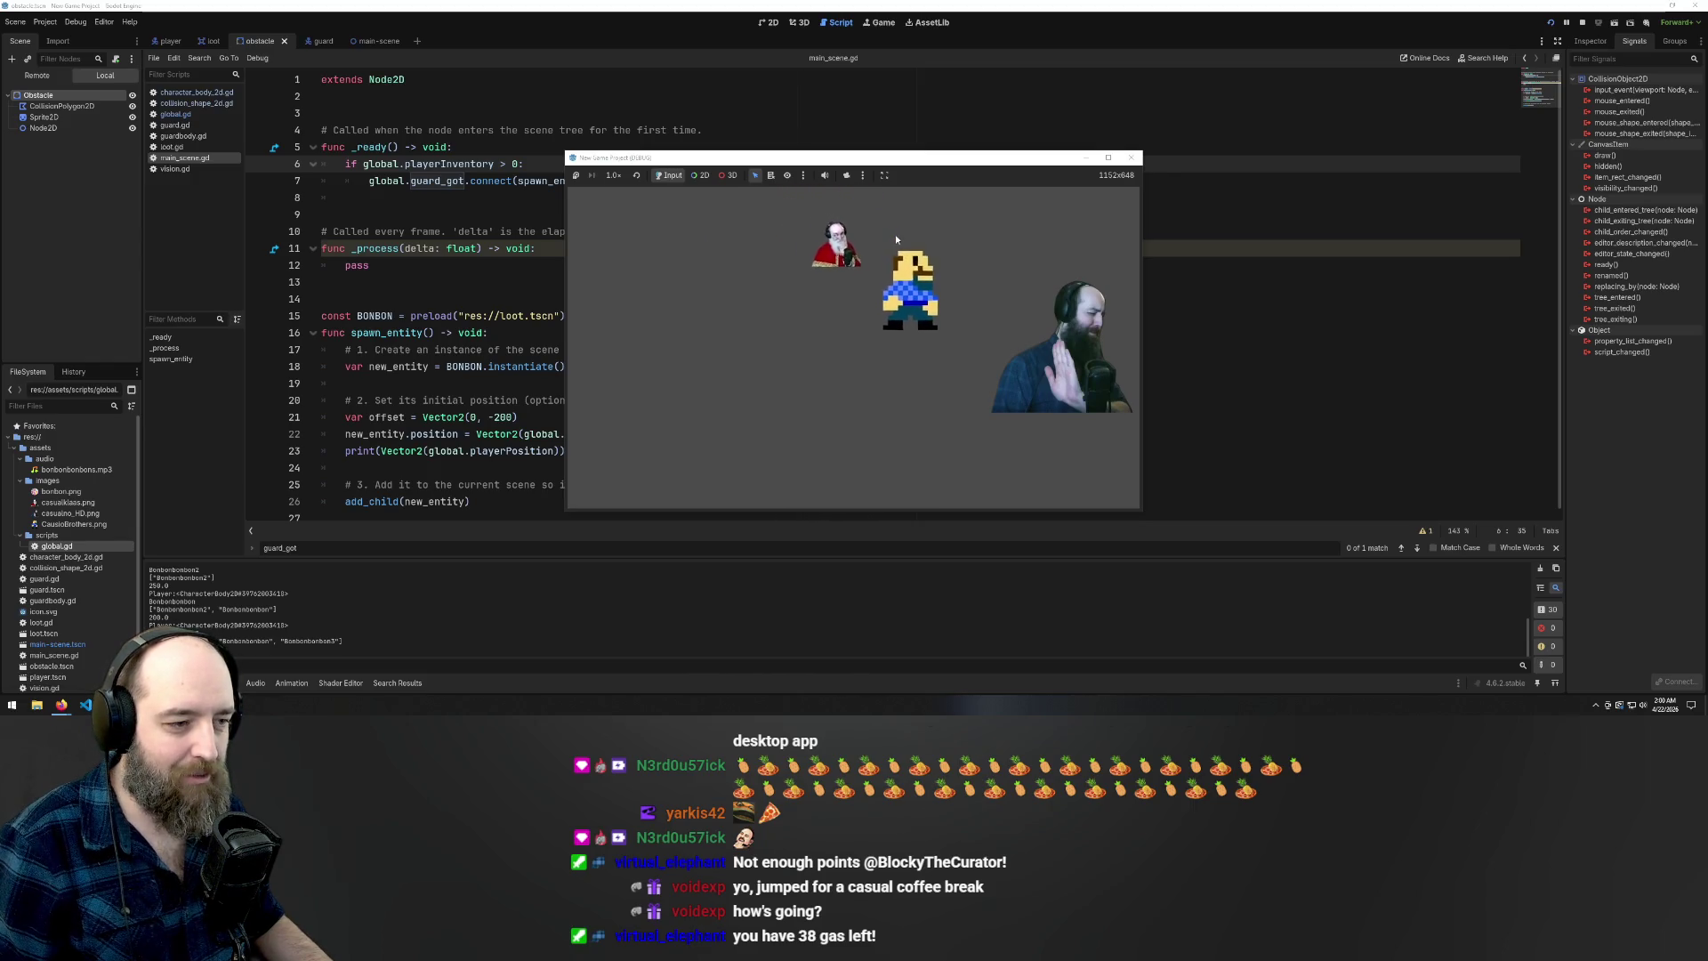
pyautogui.press('Down')
pyautogui.press('Left')
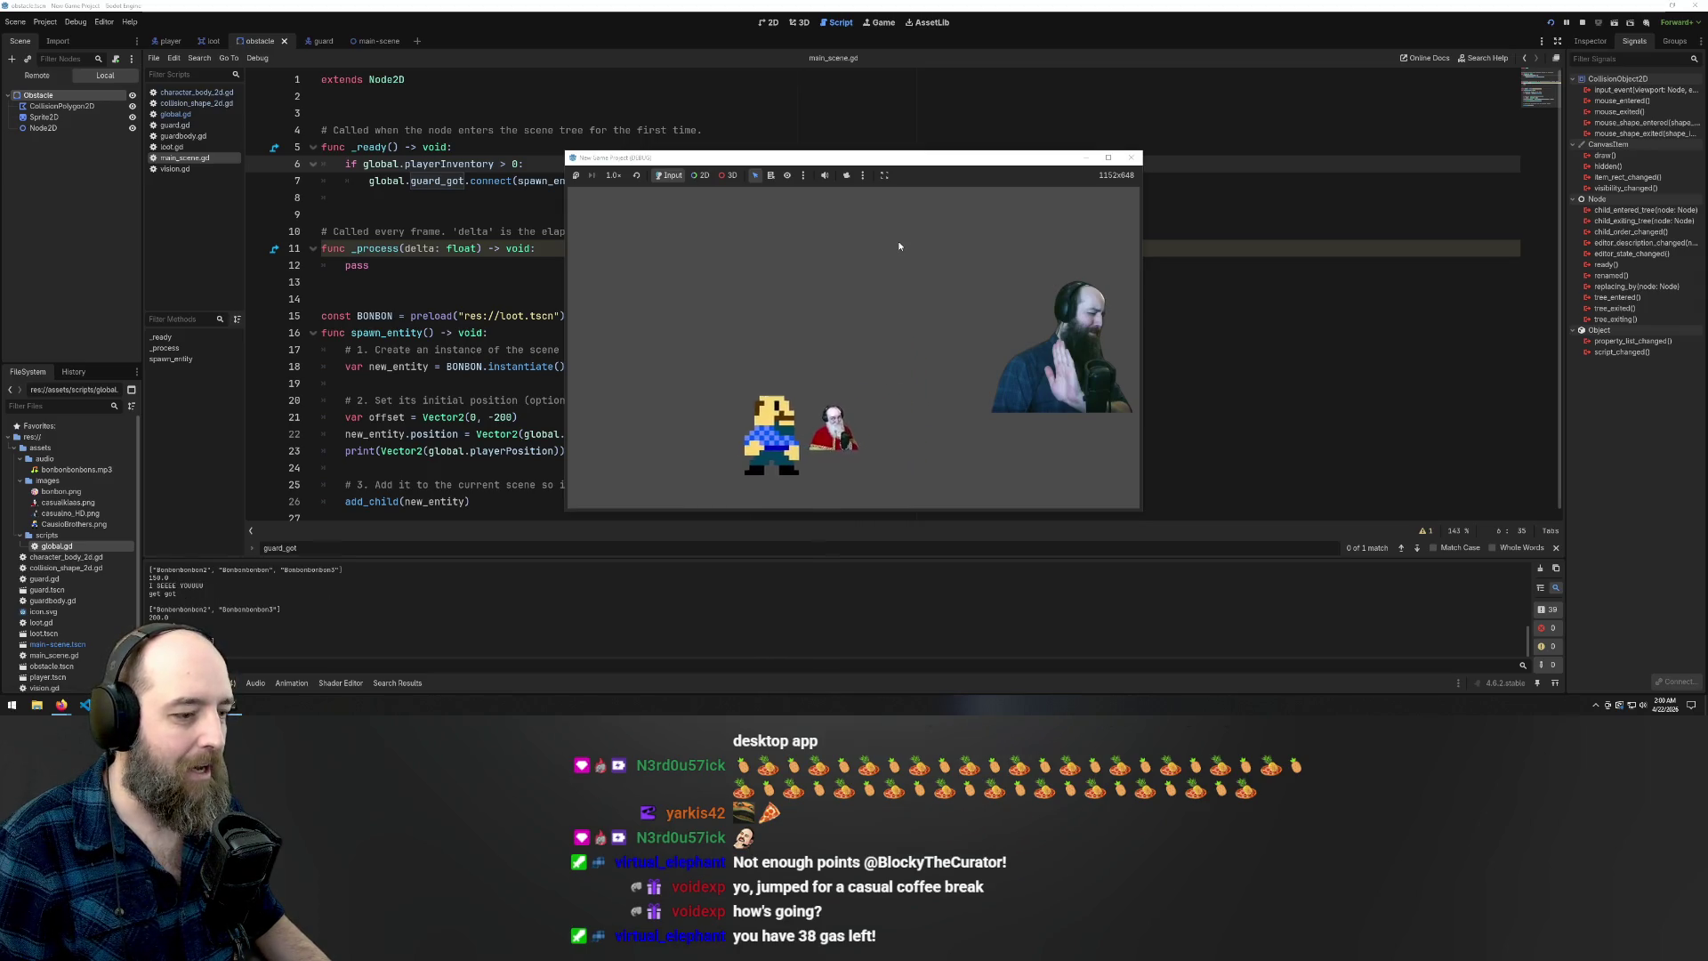
pyautogui.press('Up')
pyautogui.press('Right')
pyautogui.press('Down')
pyautogui.press('Left')
pyautogui.press('Left')
pyautogui.press('Right')
pyautogui.press('Left')
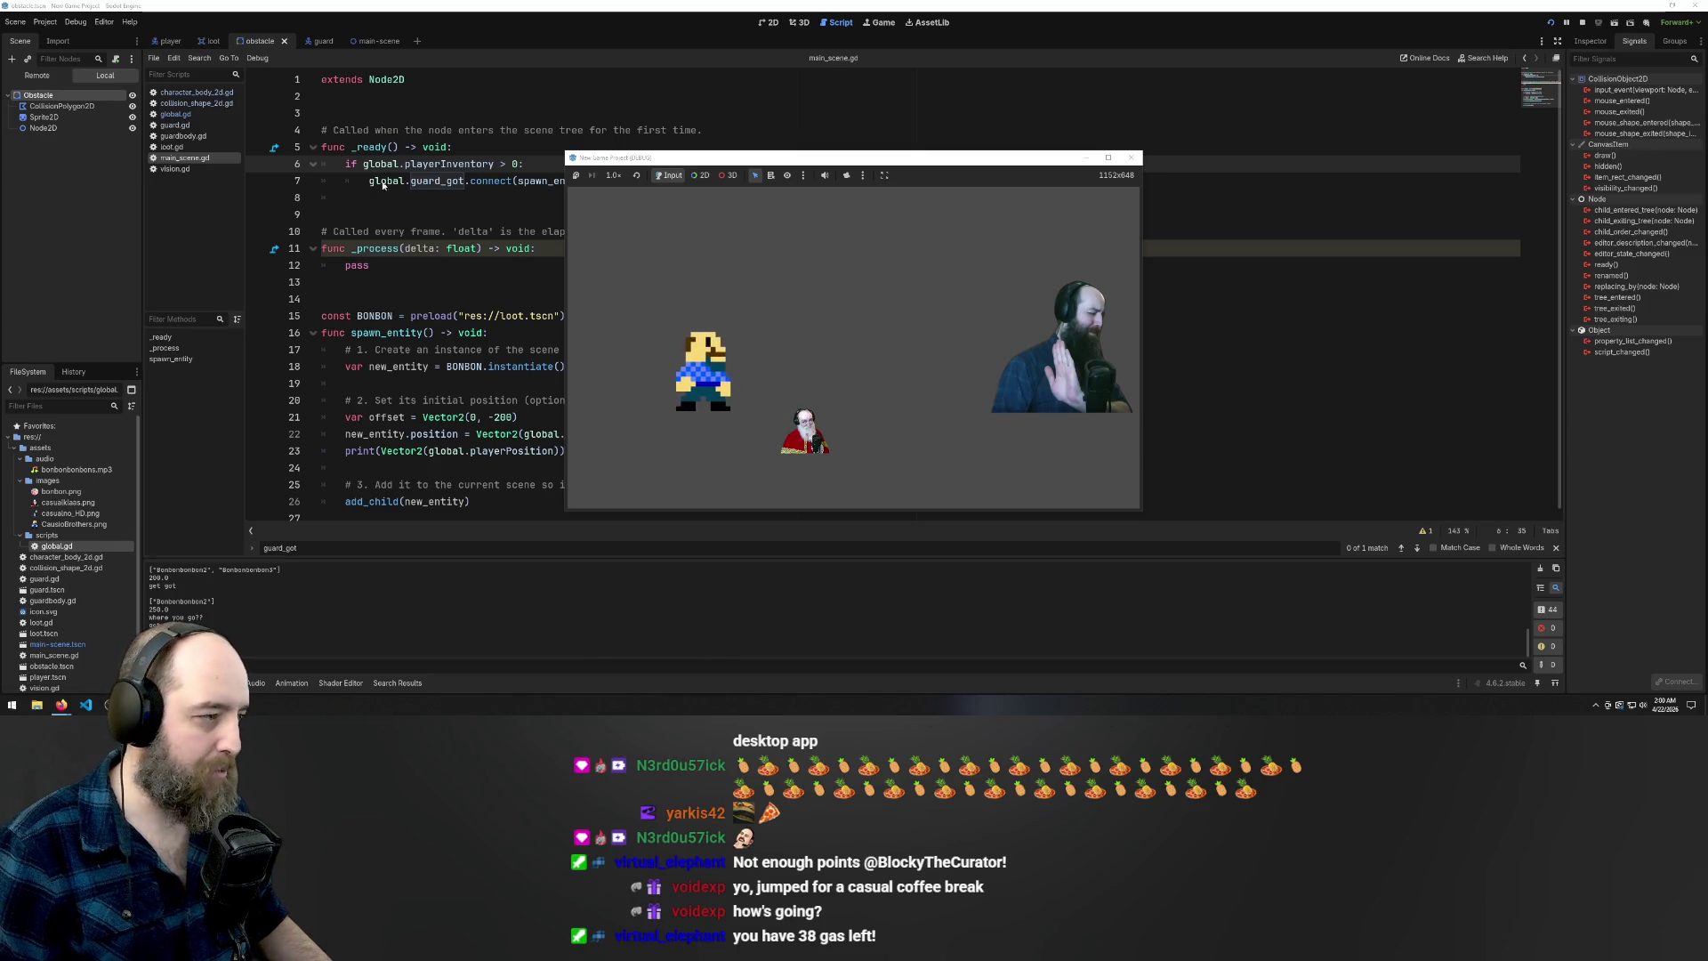
pyautogui.click(361, 182)
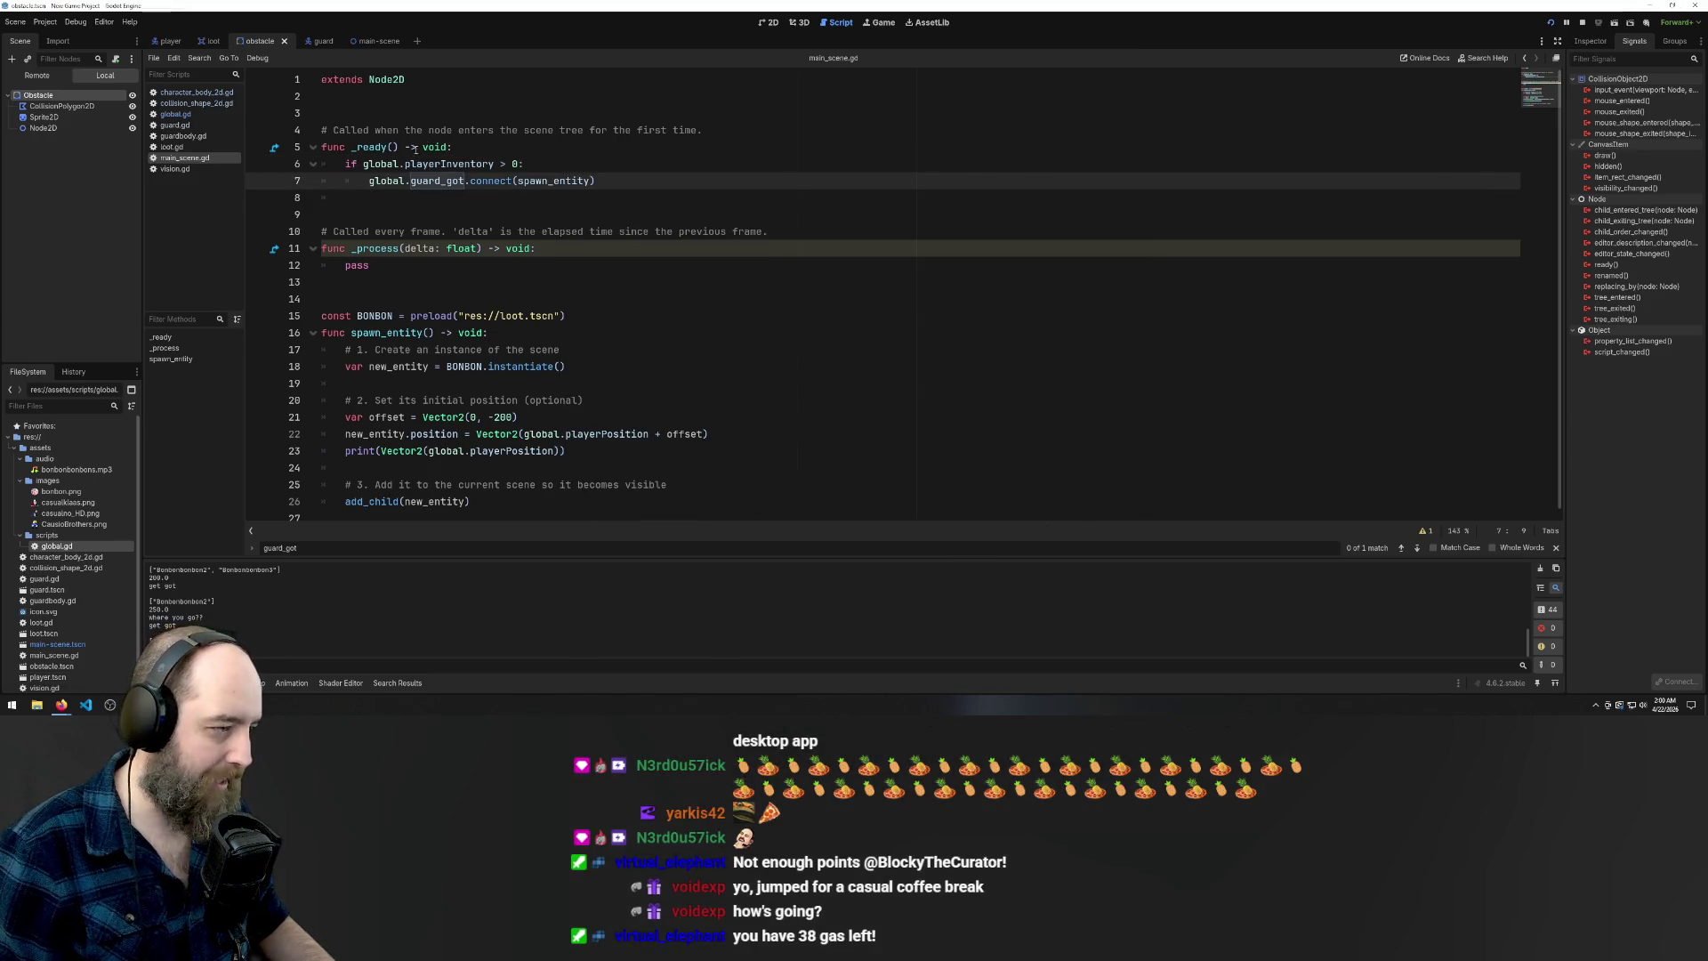
# Delete the playerInventory if block from _ready and type a placeholder 'pass'
pyautogui.click(517, 146)
pyautogui.click(509, 163)
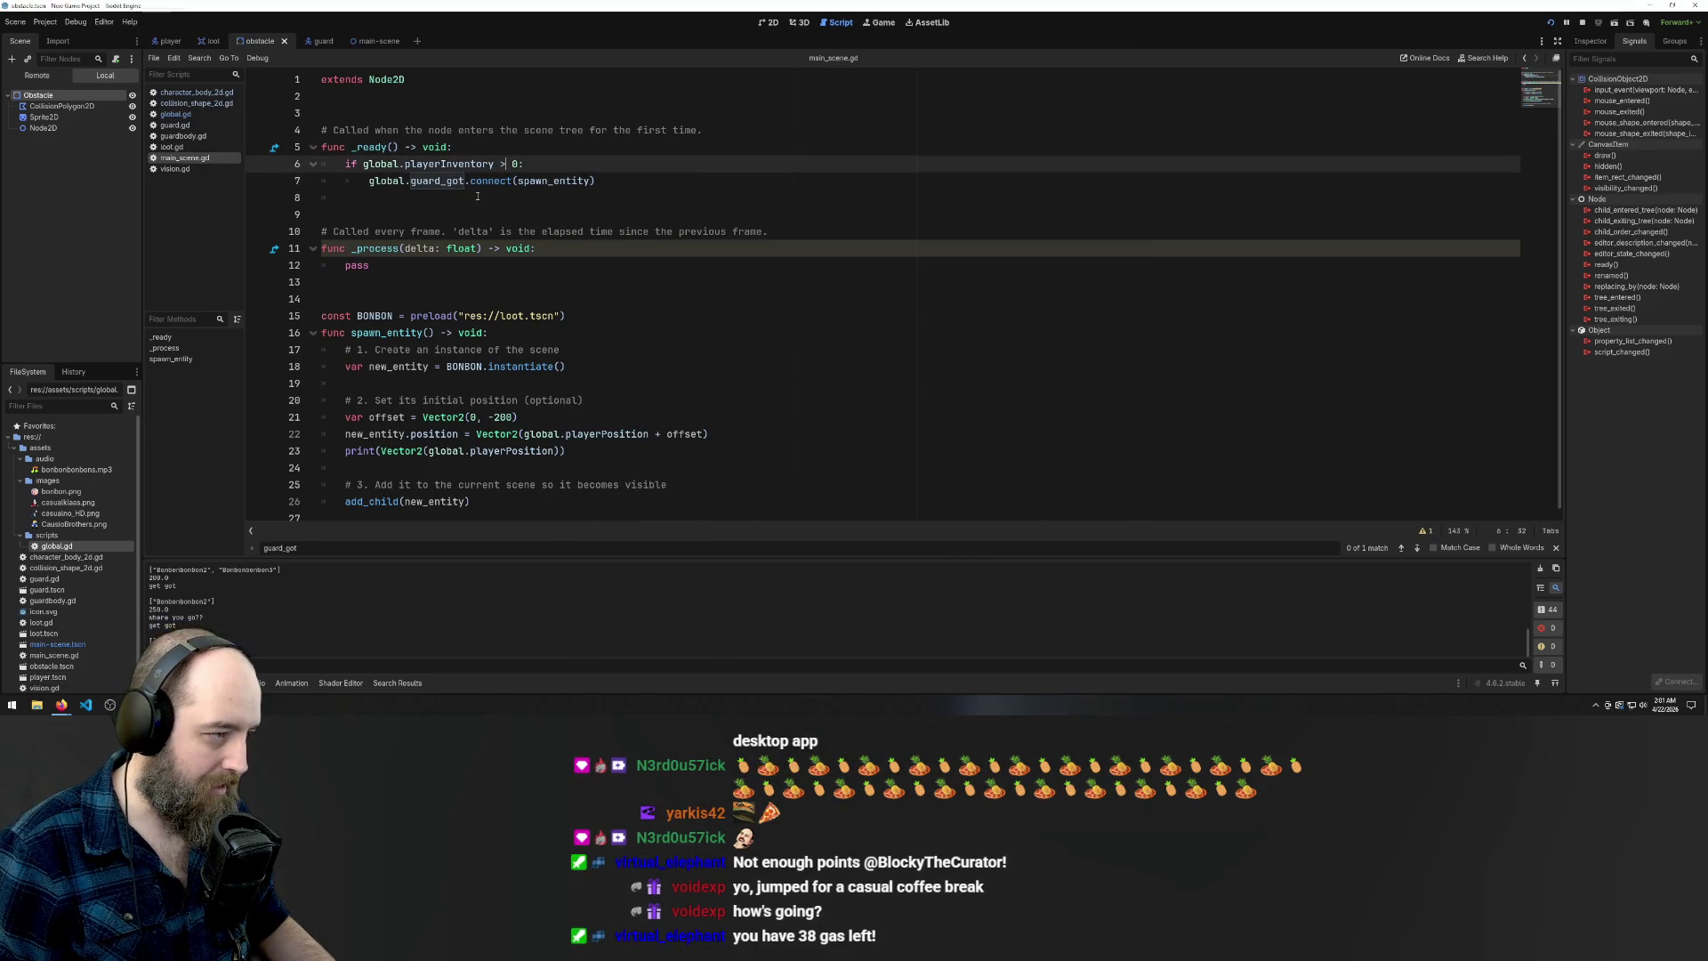
pyautogui.click(493, 147)
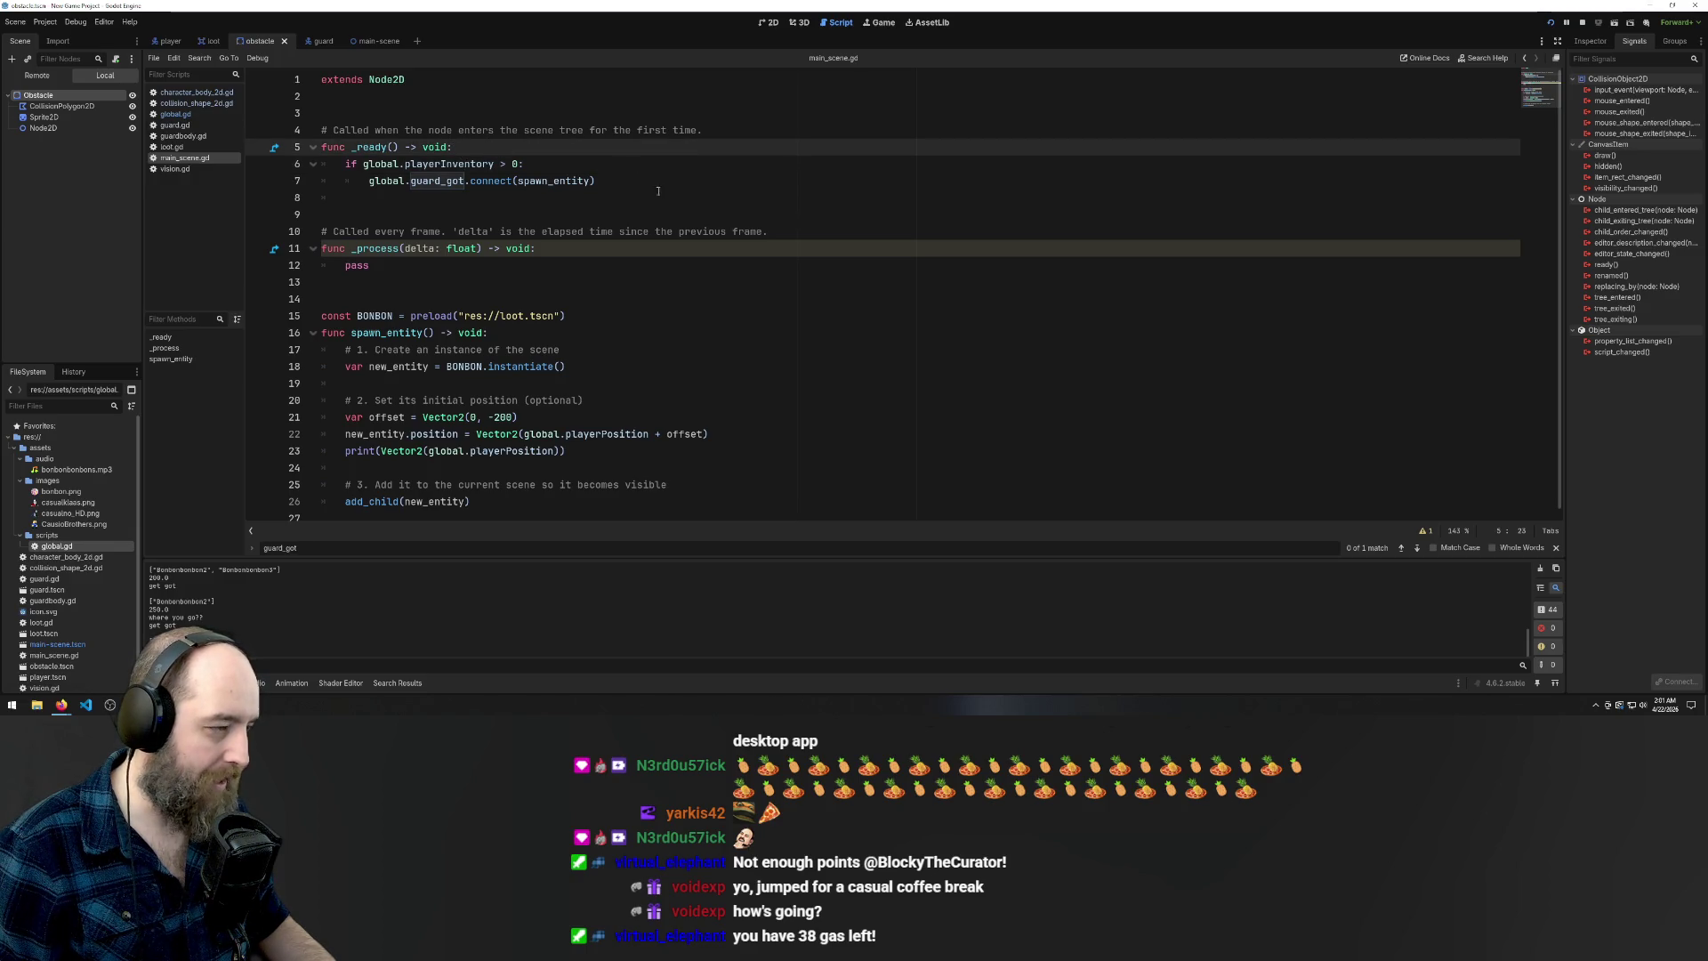
pyautogui.moveTo(655, 184); pyautogui.dragTo(326, 163)
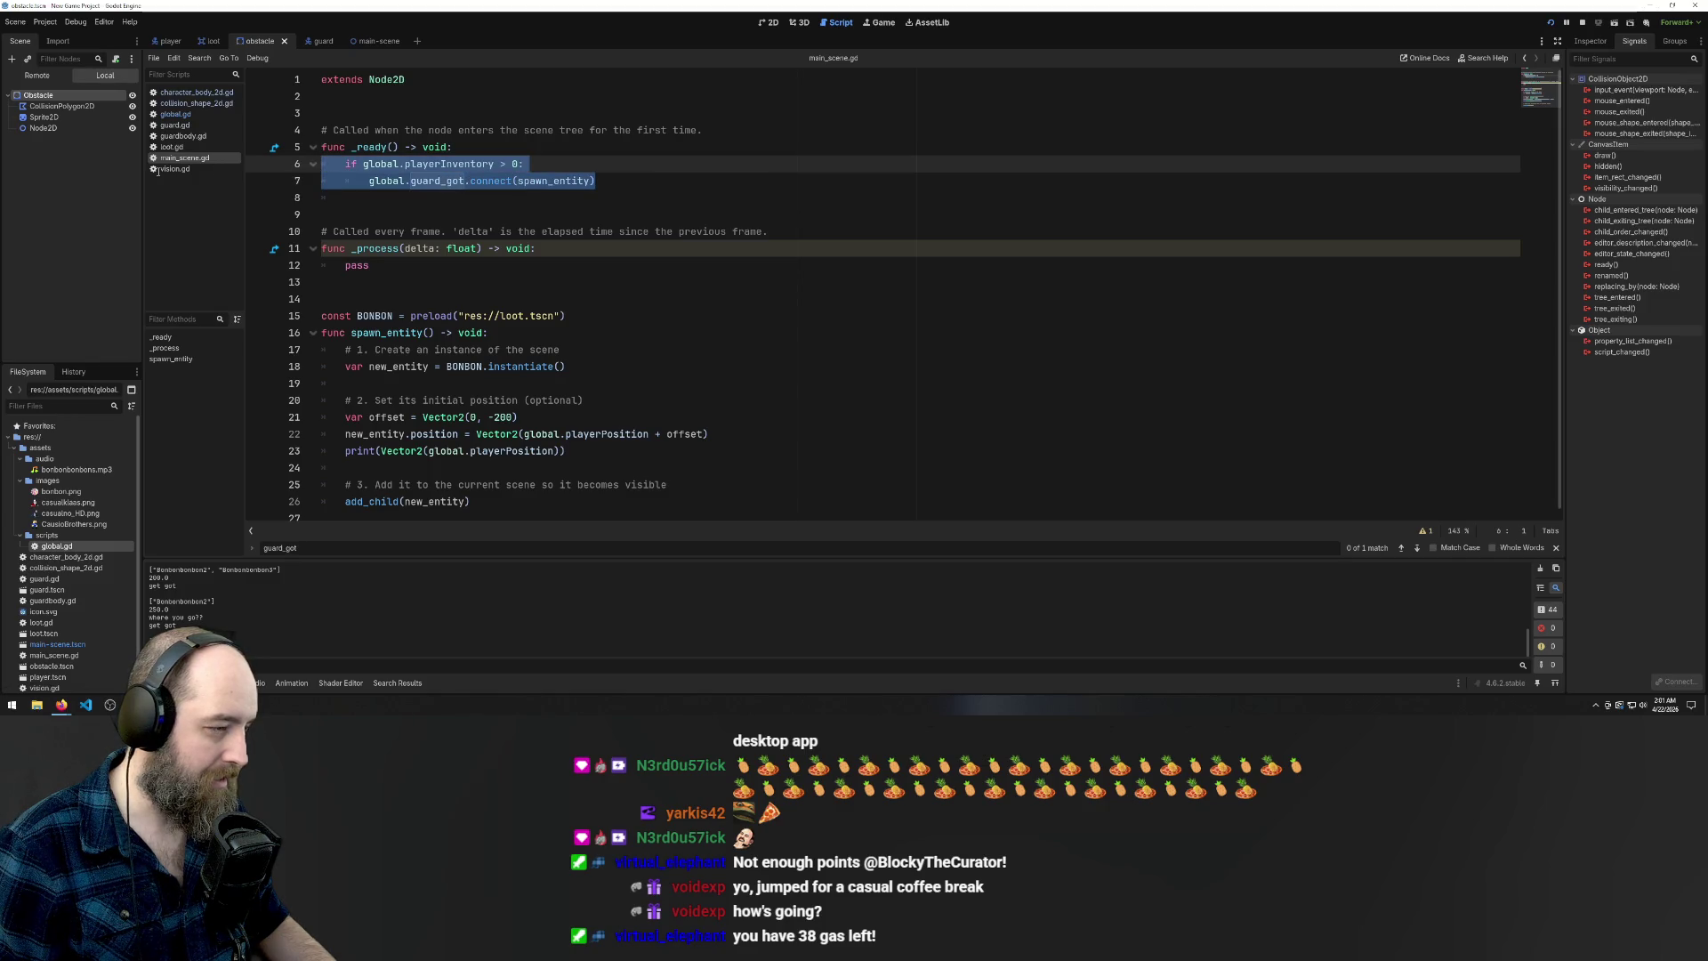
pyautogui.press('BackSpace')
pyautogui.write('pass')
pyautogui.click(919, 247)
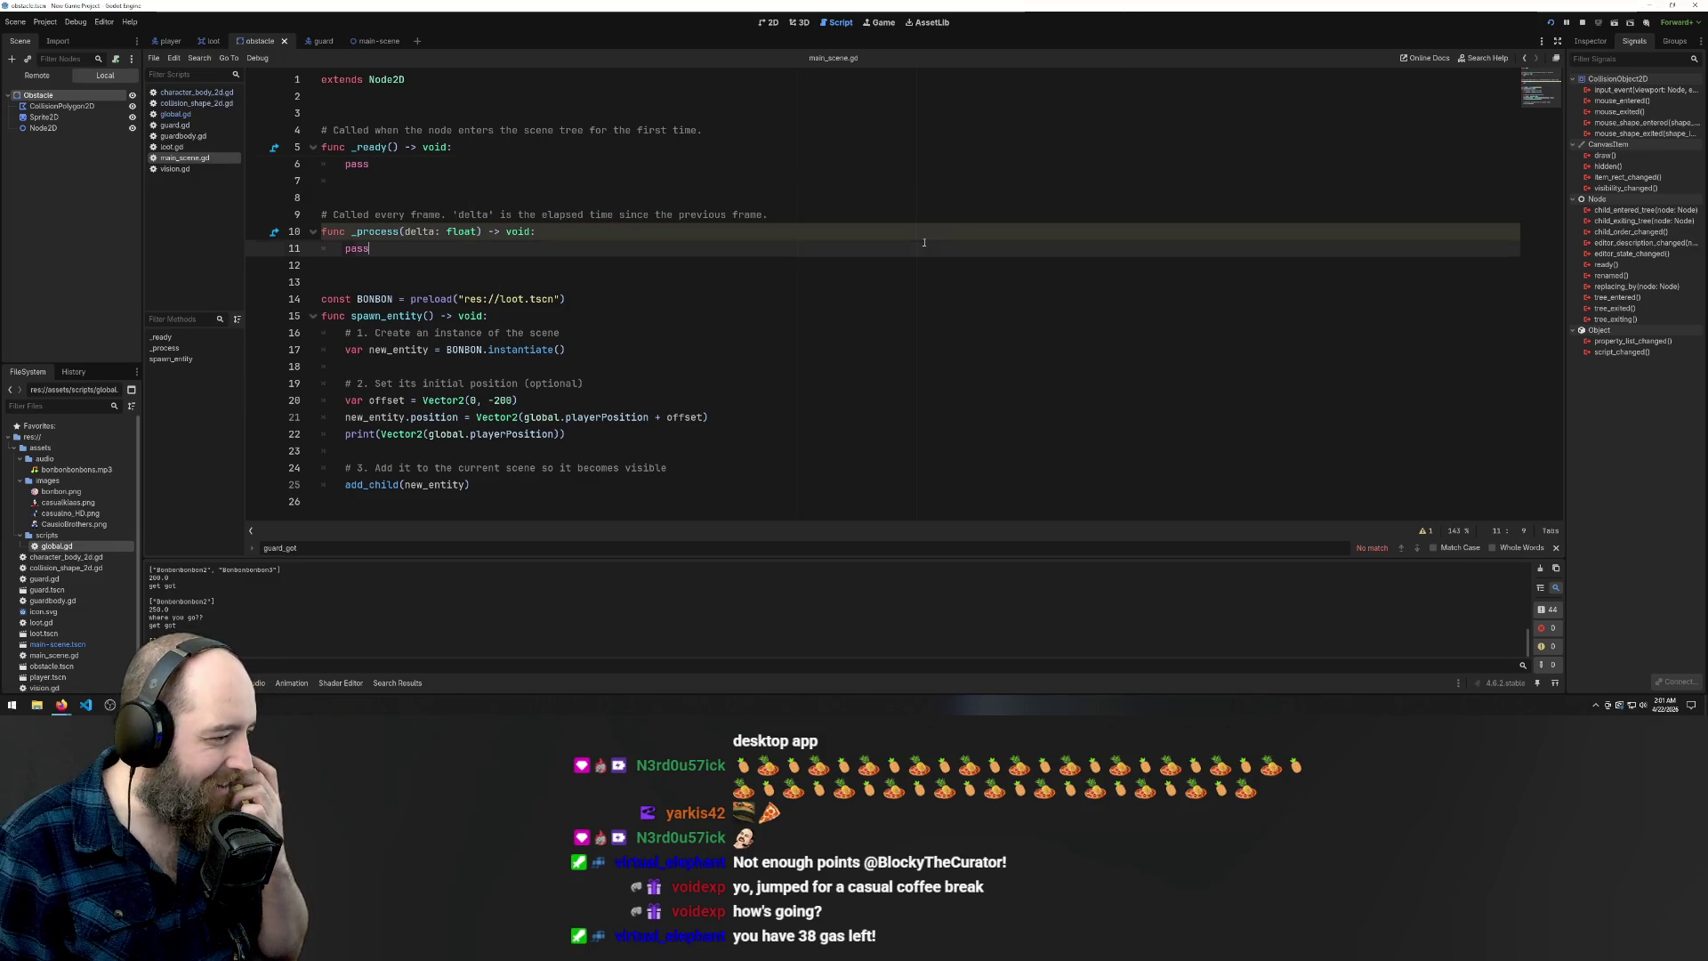
# Undo and redo edits, then clear leftover lines so _ready holds only 'global.guard_got.connect(spawn_entity)'
pyautogui.hotkey('ctrl', 'z')
pyautogui.hotkey('ctrl', 'z')
pyautogui.hotkey('ctrl', 'z')
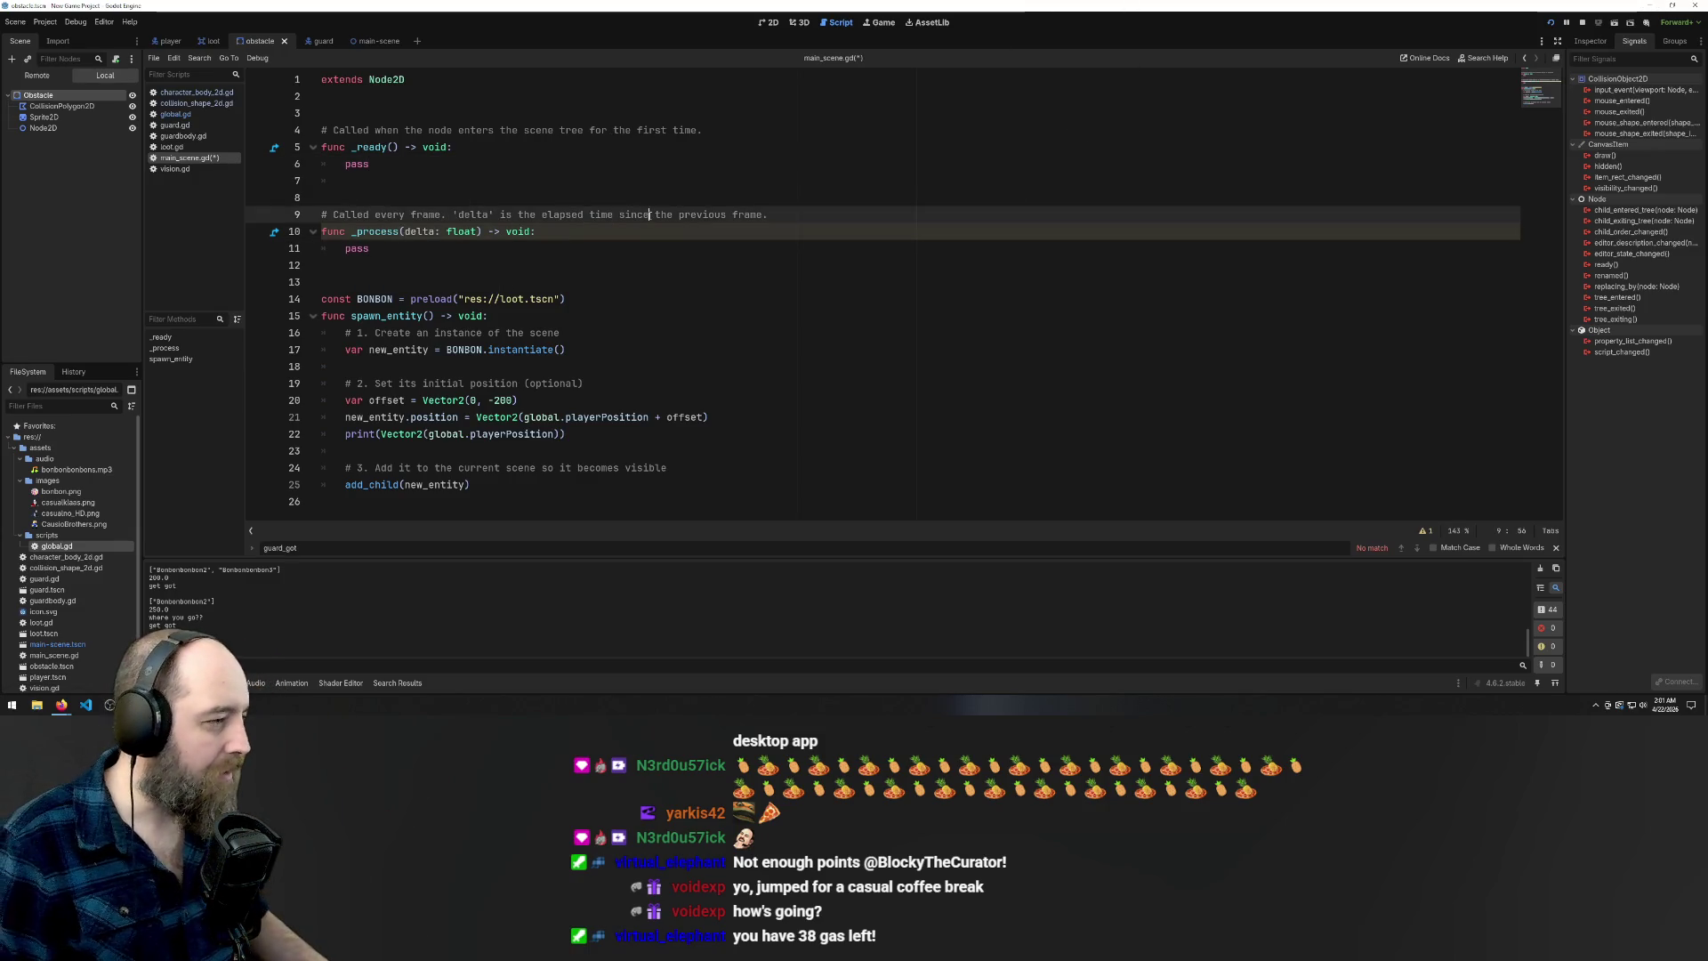
pyautogui.hotkey('ctrl', 'z')
pyautogui.hotkey('ctrl', 'z')
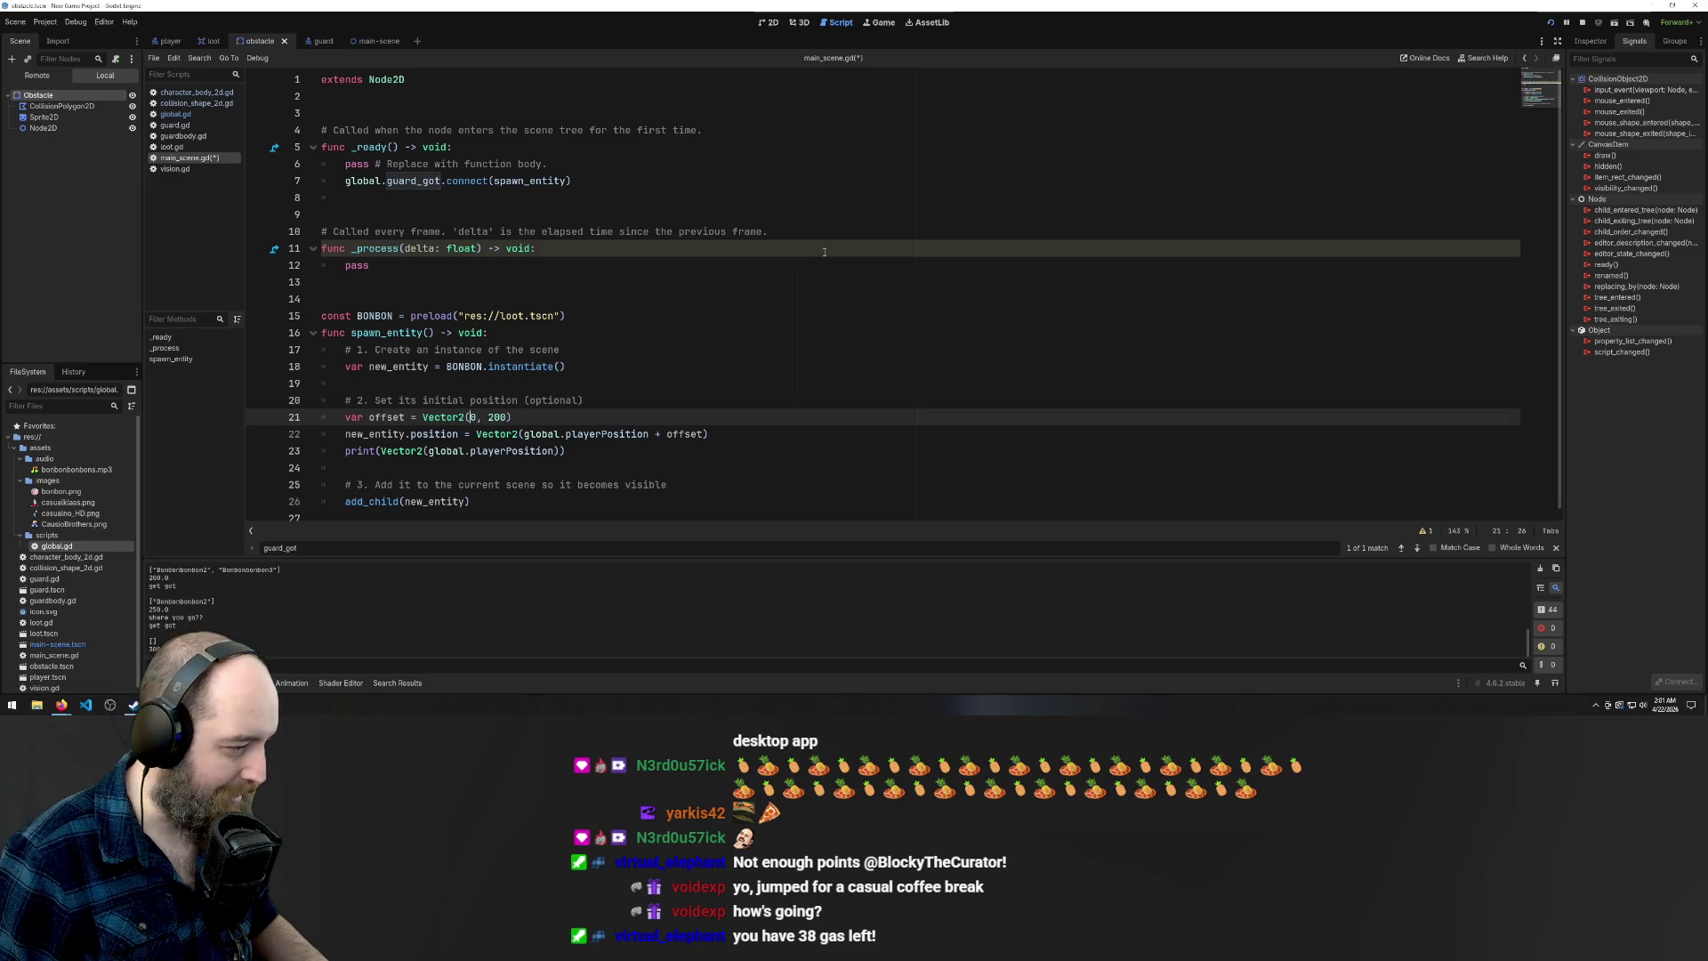
pyautogui.hotkey('ctrl', 'y')
pyautogui.hotkey('ctrl', 'y')
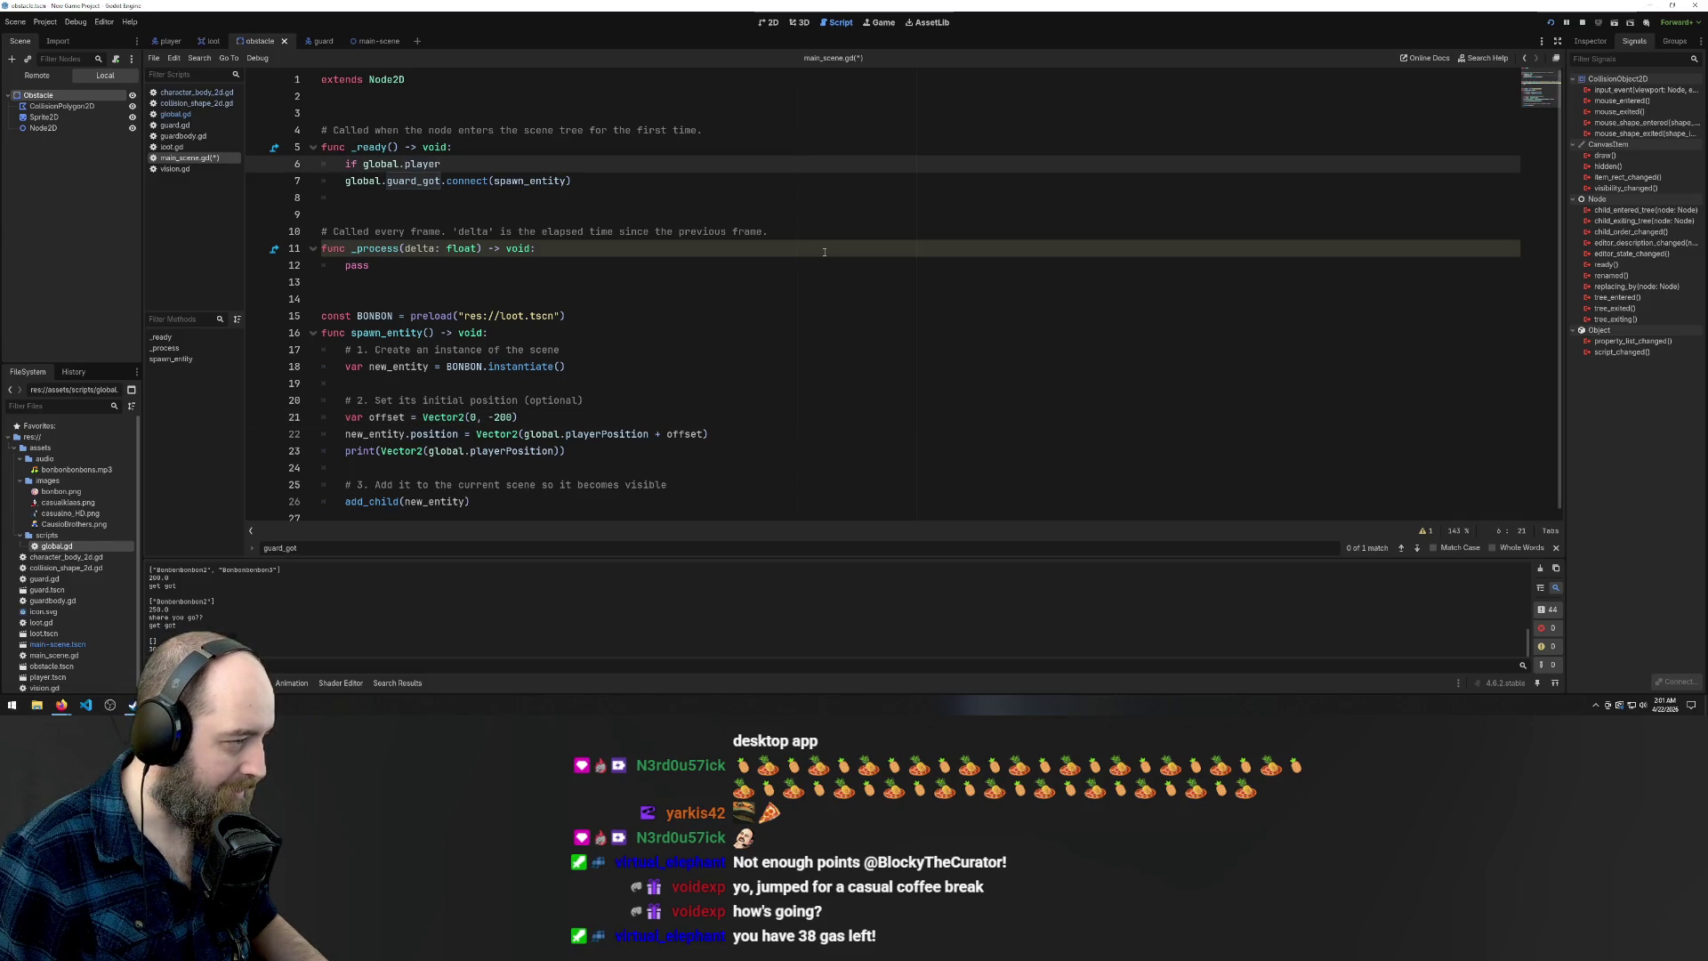
pyautogui.hotkey('ctrl', 'z')
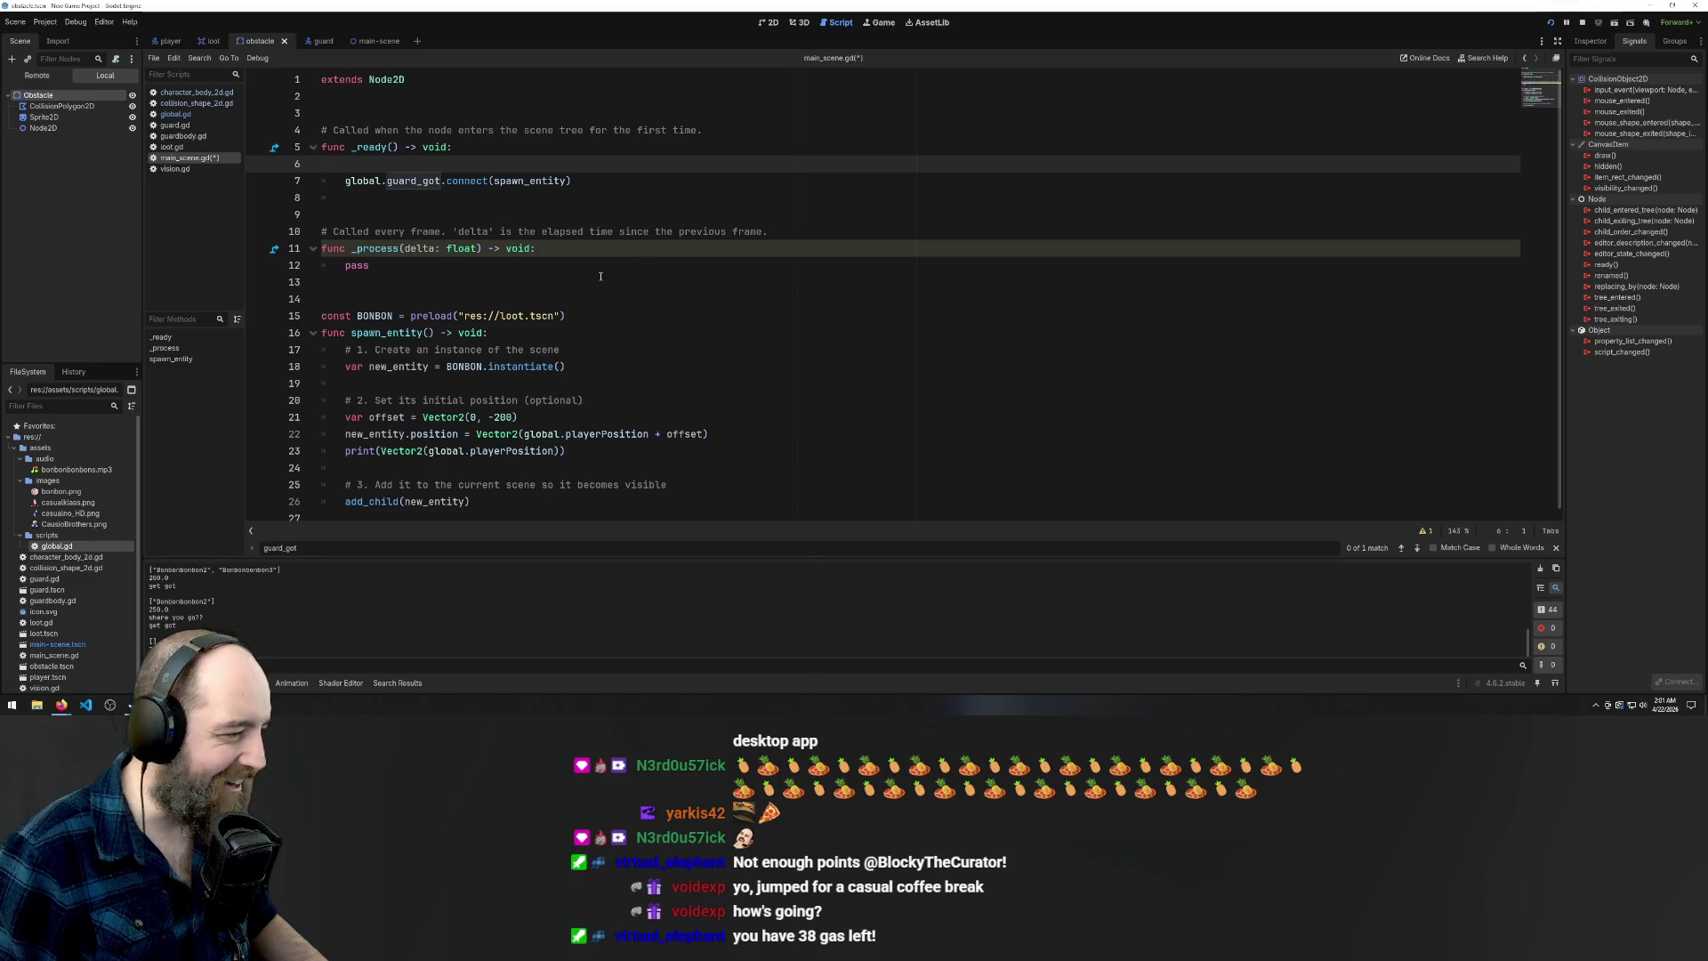
pyautogui.hotkey('ctrl', 'z')
pyautogui.hotkey('ctrl', 'y')
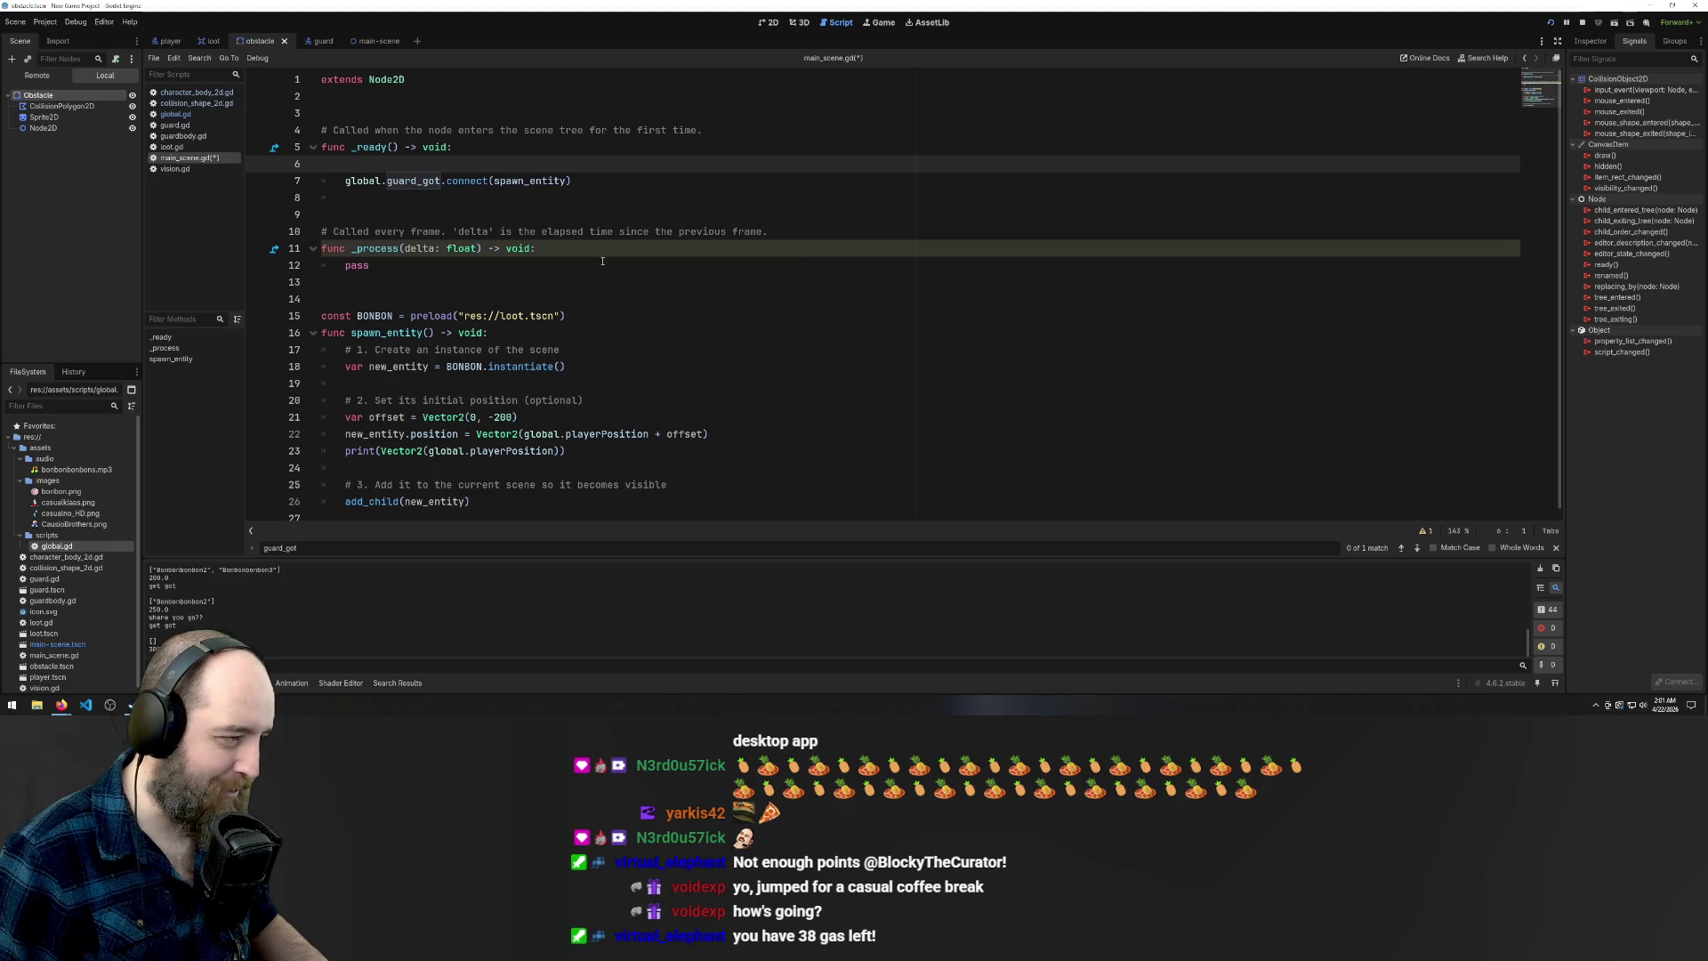
pyautogui.press('BackSpace')
pyautogui.click(629, 179)
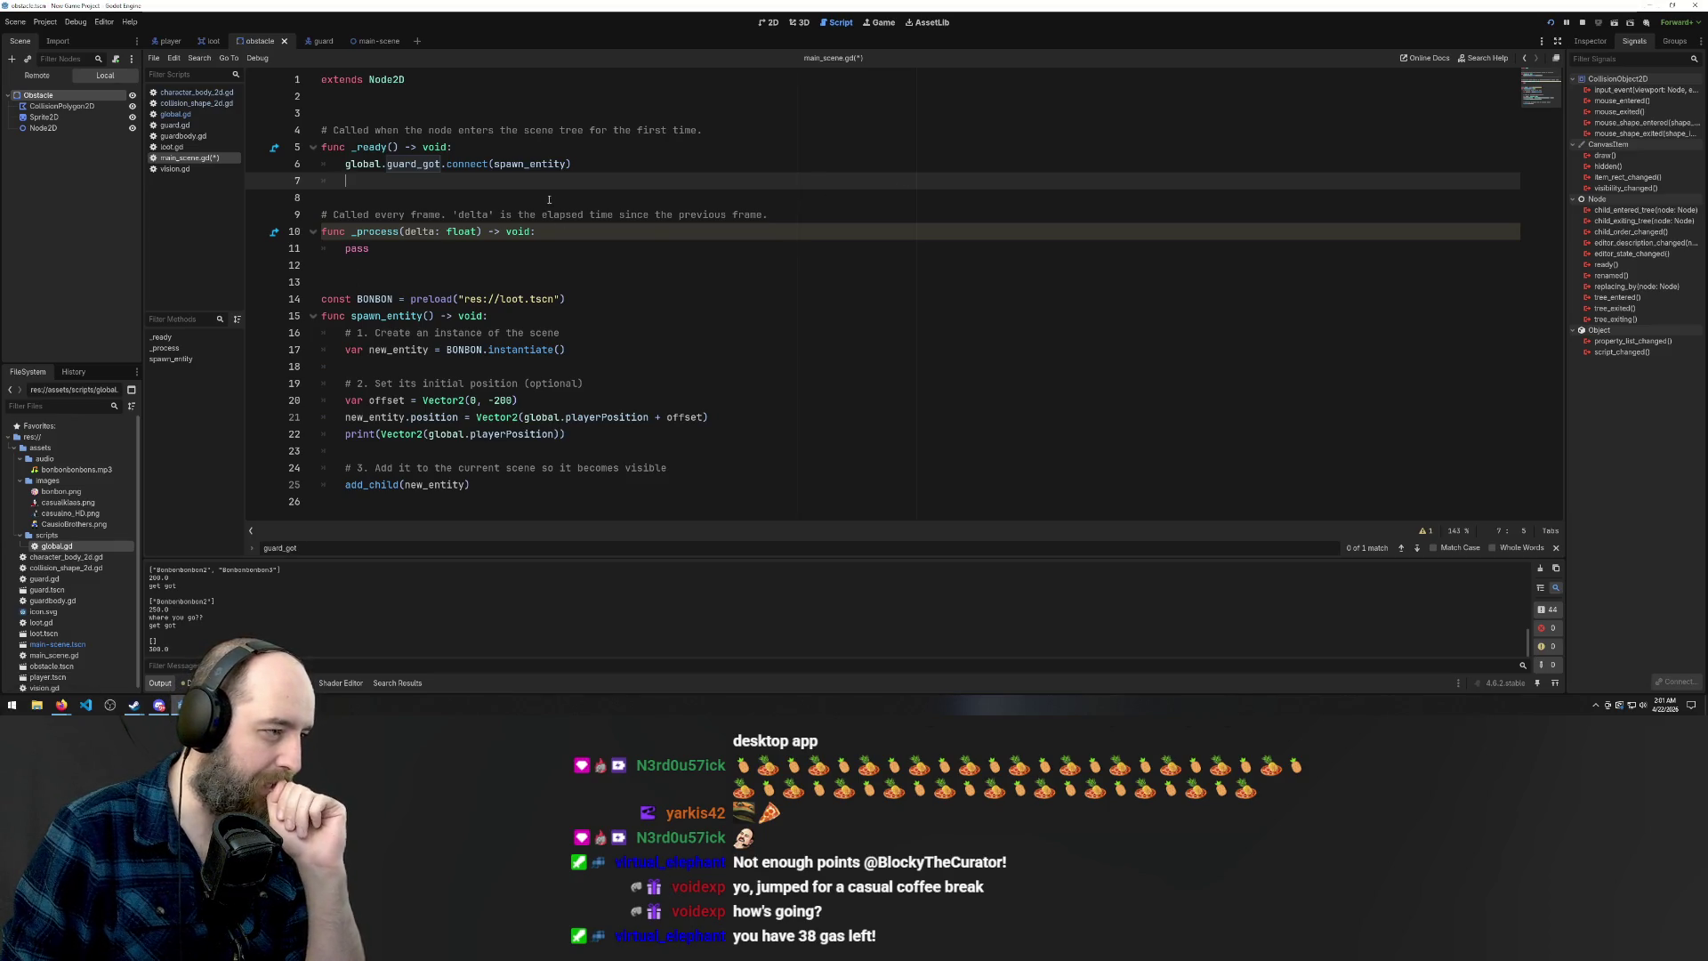
pyautogui.click(522, 155)
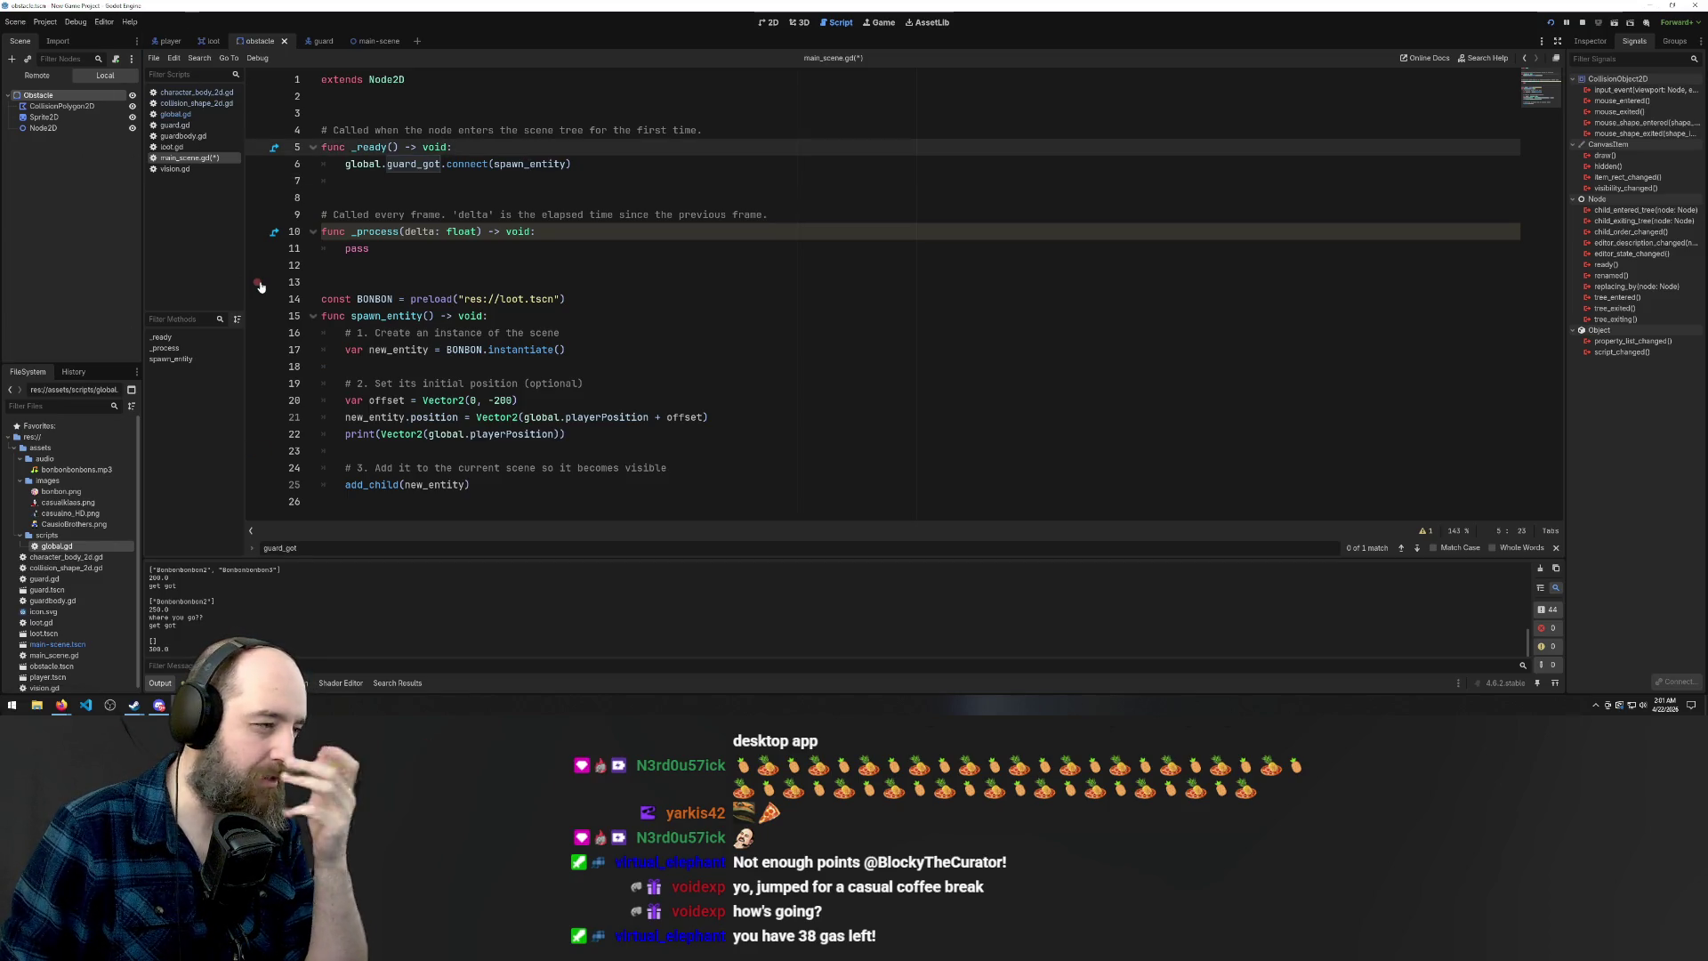
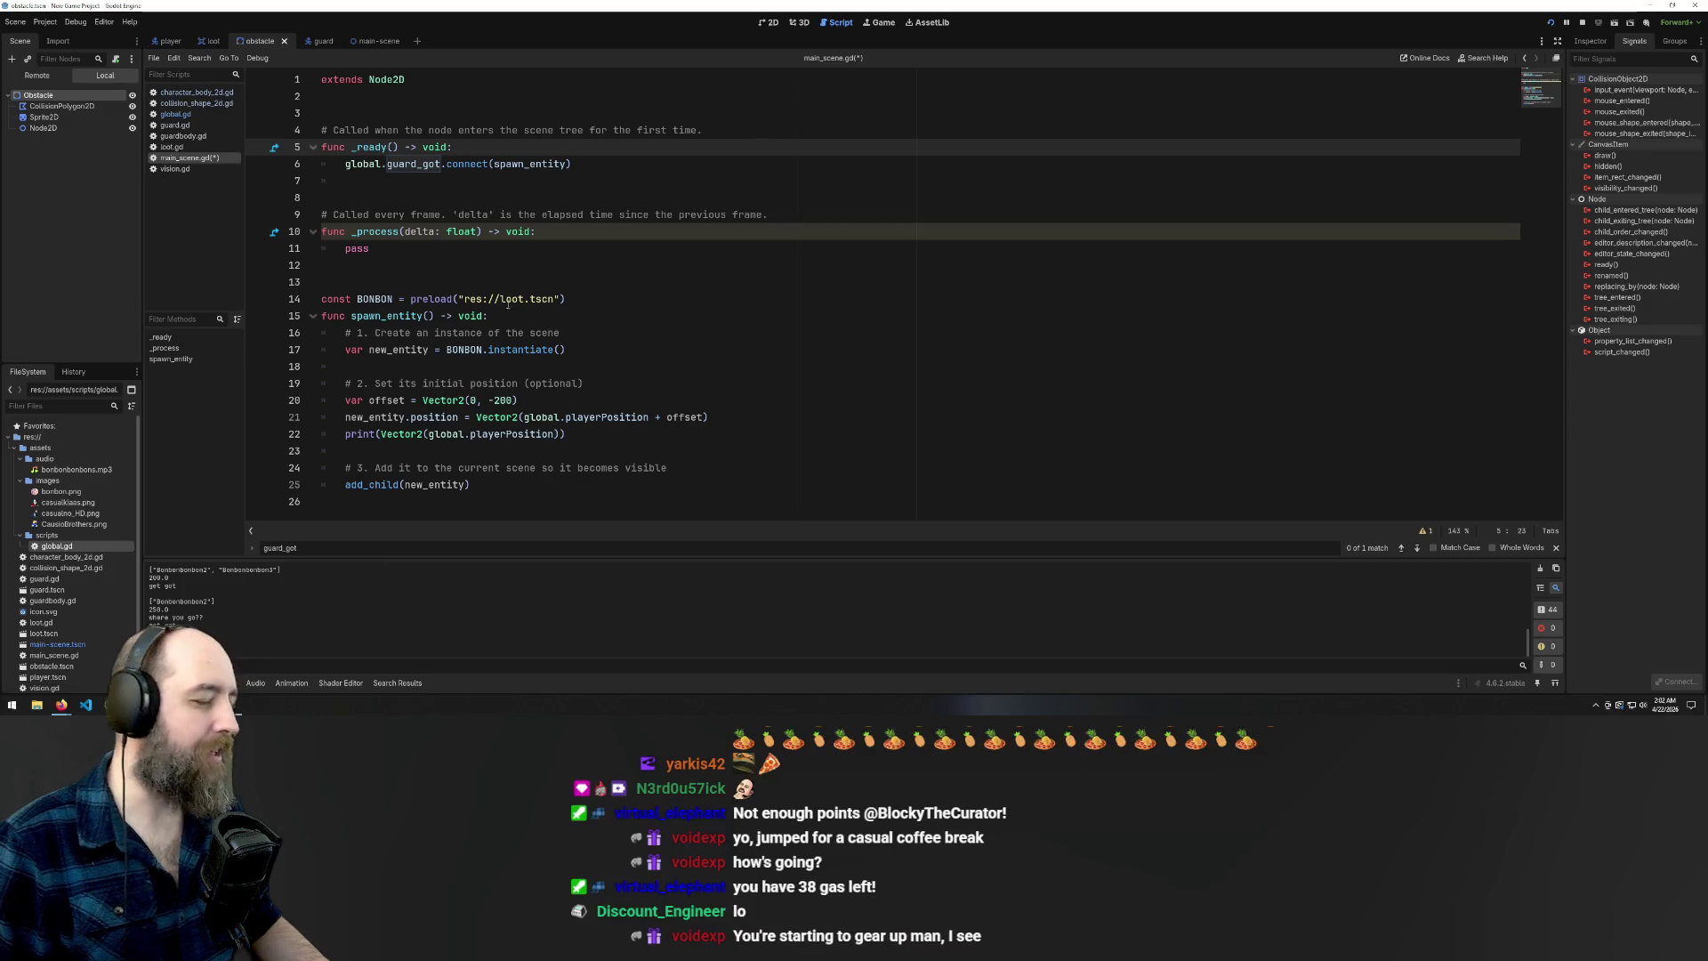
# Paste 'if global.playerInventory > 0:' into spawn_entity and delete the stray guard_got connect line
pyautogui.click(522, 318)
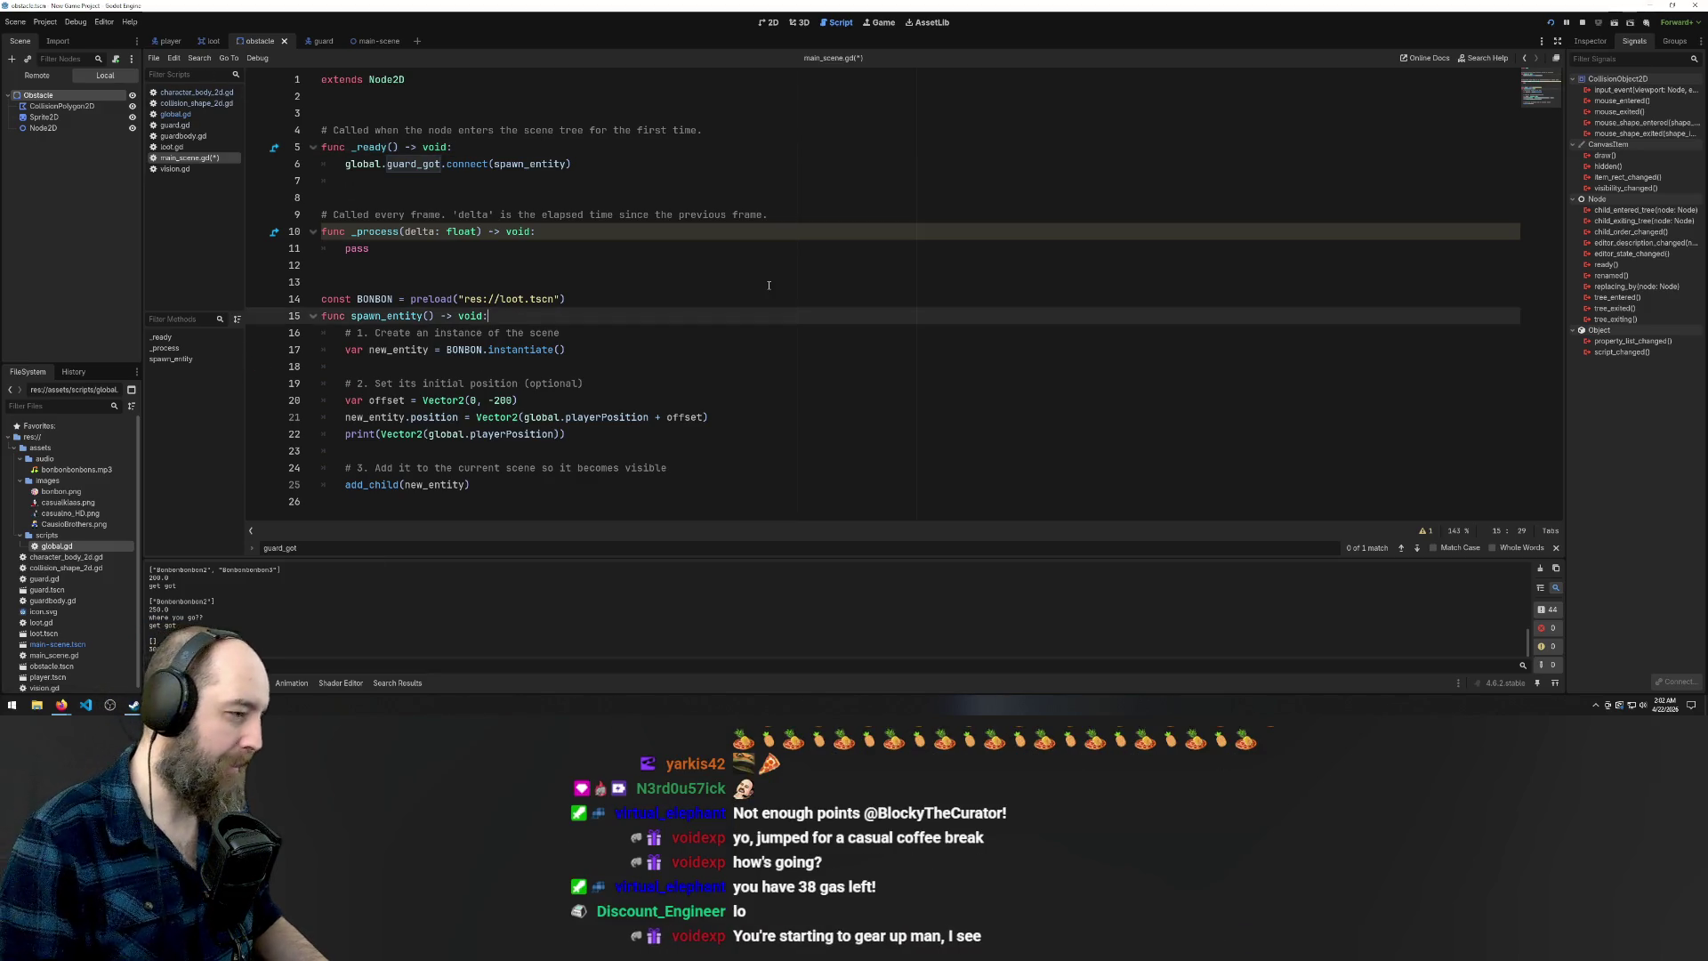
pyautogui.press('Return')
pyautogui.write('if global.playerInventory > 0: global.guard_got.connect(spawn_entity)')
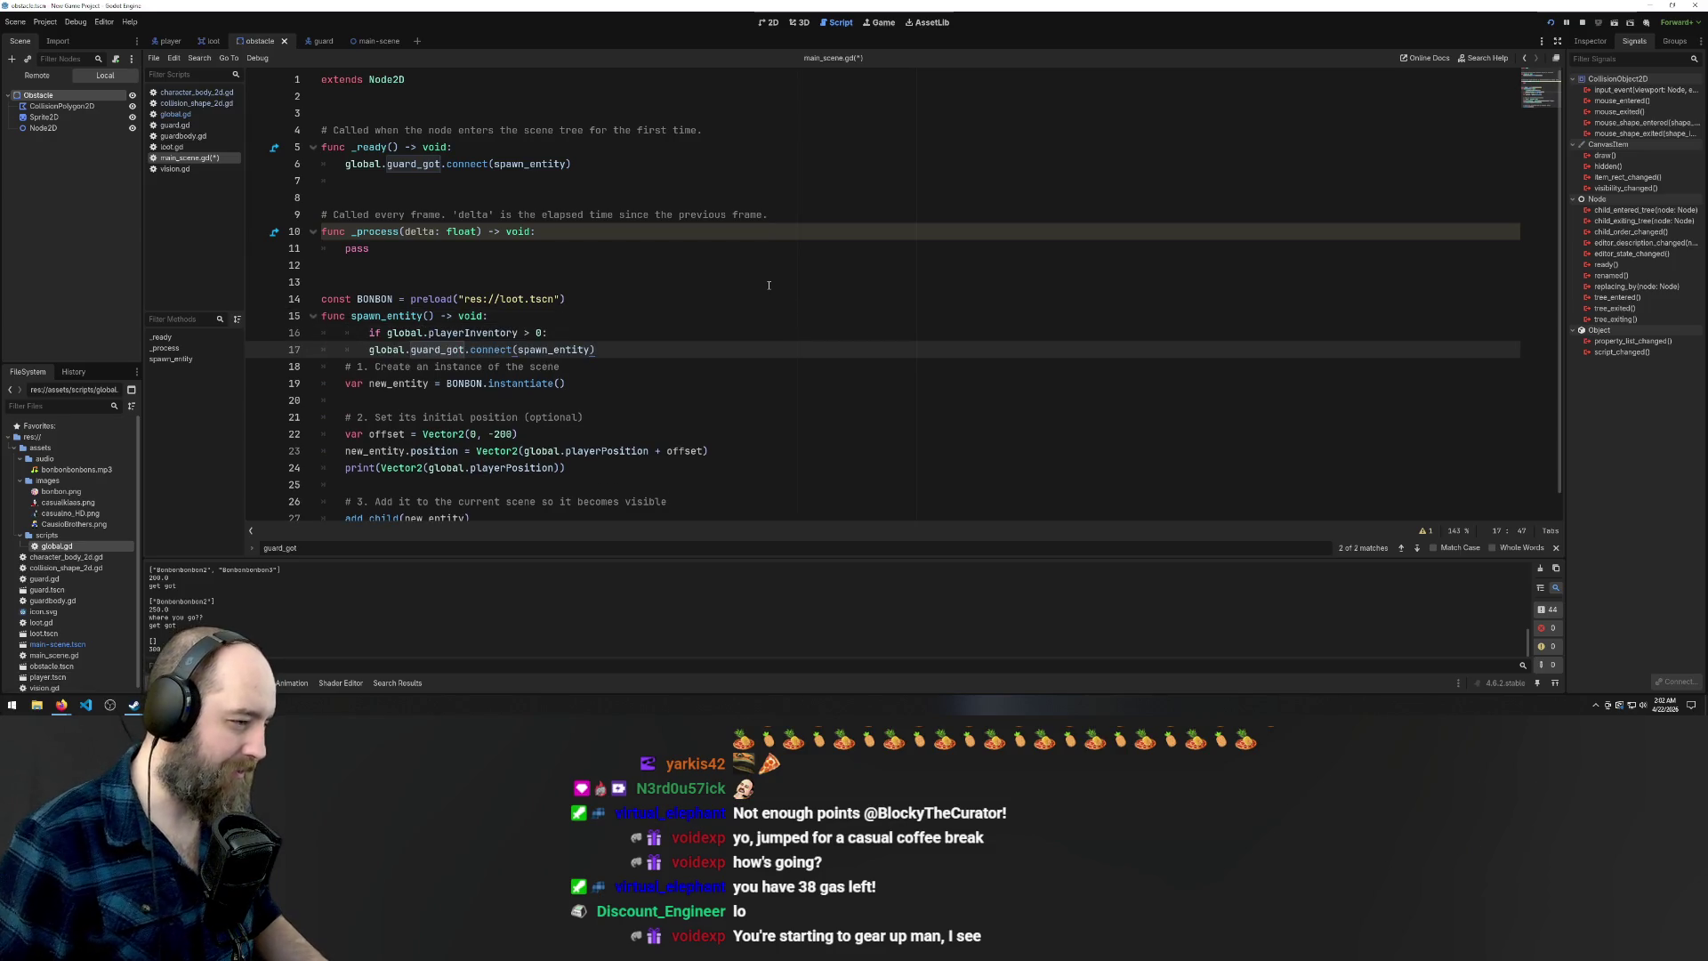
pyautogui.moveTo(596, 350); pyautogui.dragTo(548, 332)
pyautogui.press('BackSpace')
# Indent the spawn_entity body under the inventory check, save the script, and run the game
pyautogui.click(367, 332)
pyautogui.press('BackSpace')
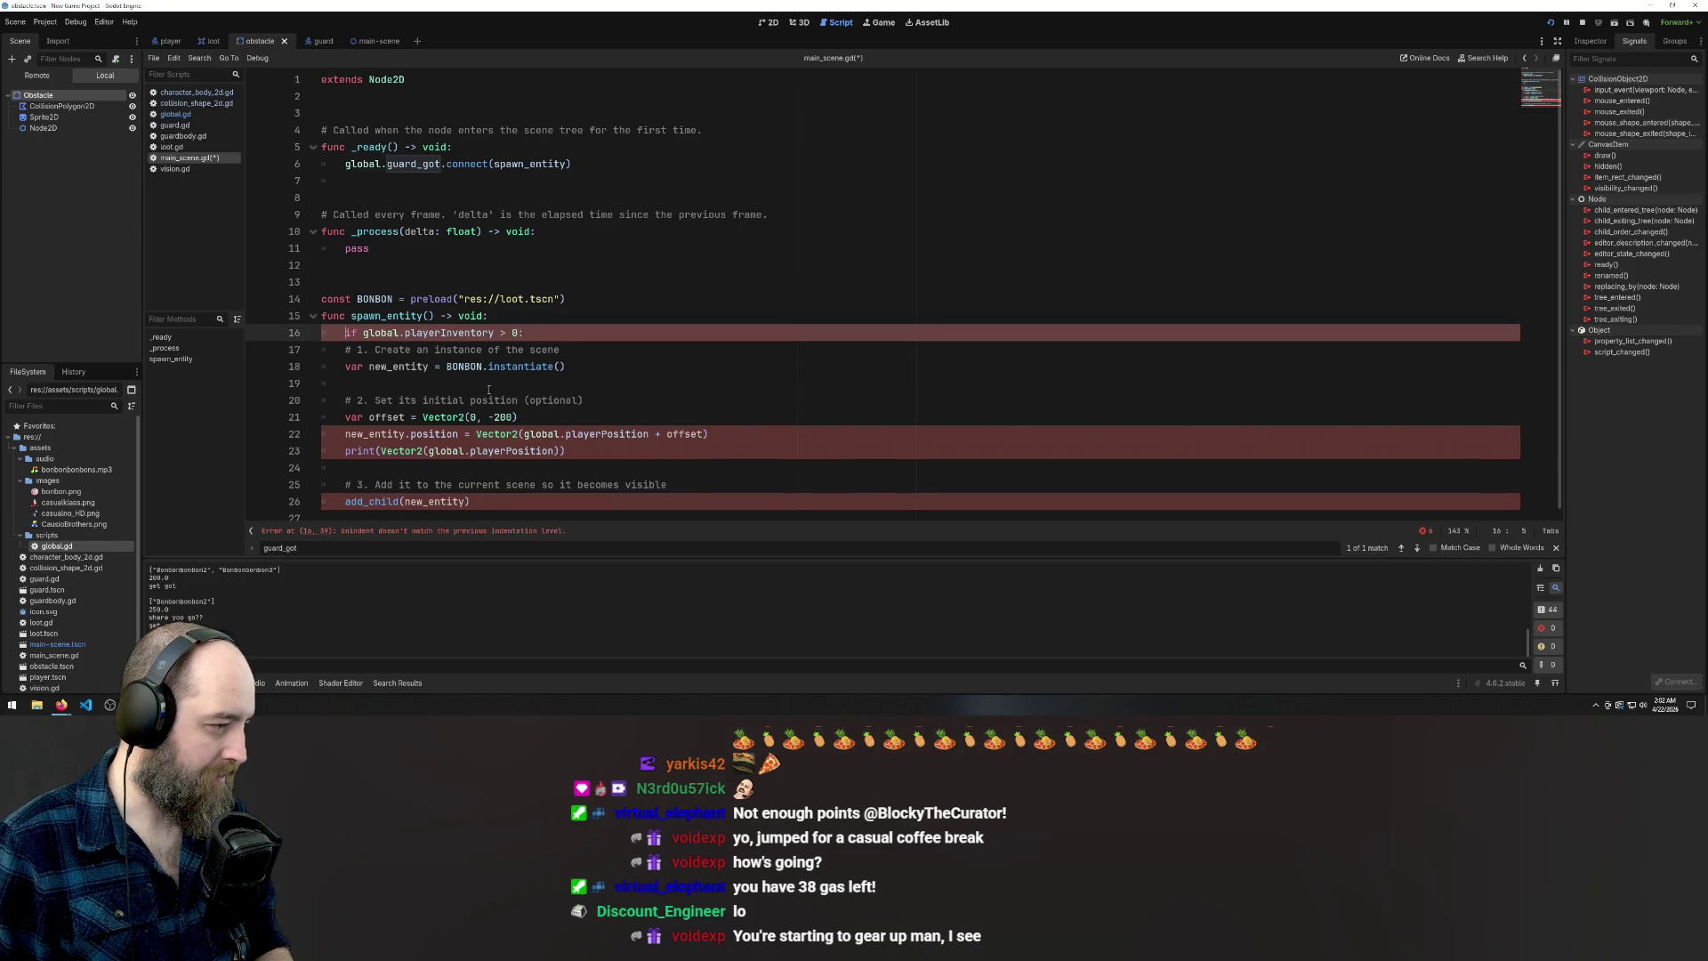
pyautogui.moveTo(499, 497); pyautogui.dragTo(325, 349)
pyautogui.press('Tab')
pyautogui.click(836, 240)
pyautogui.press('F5')
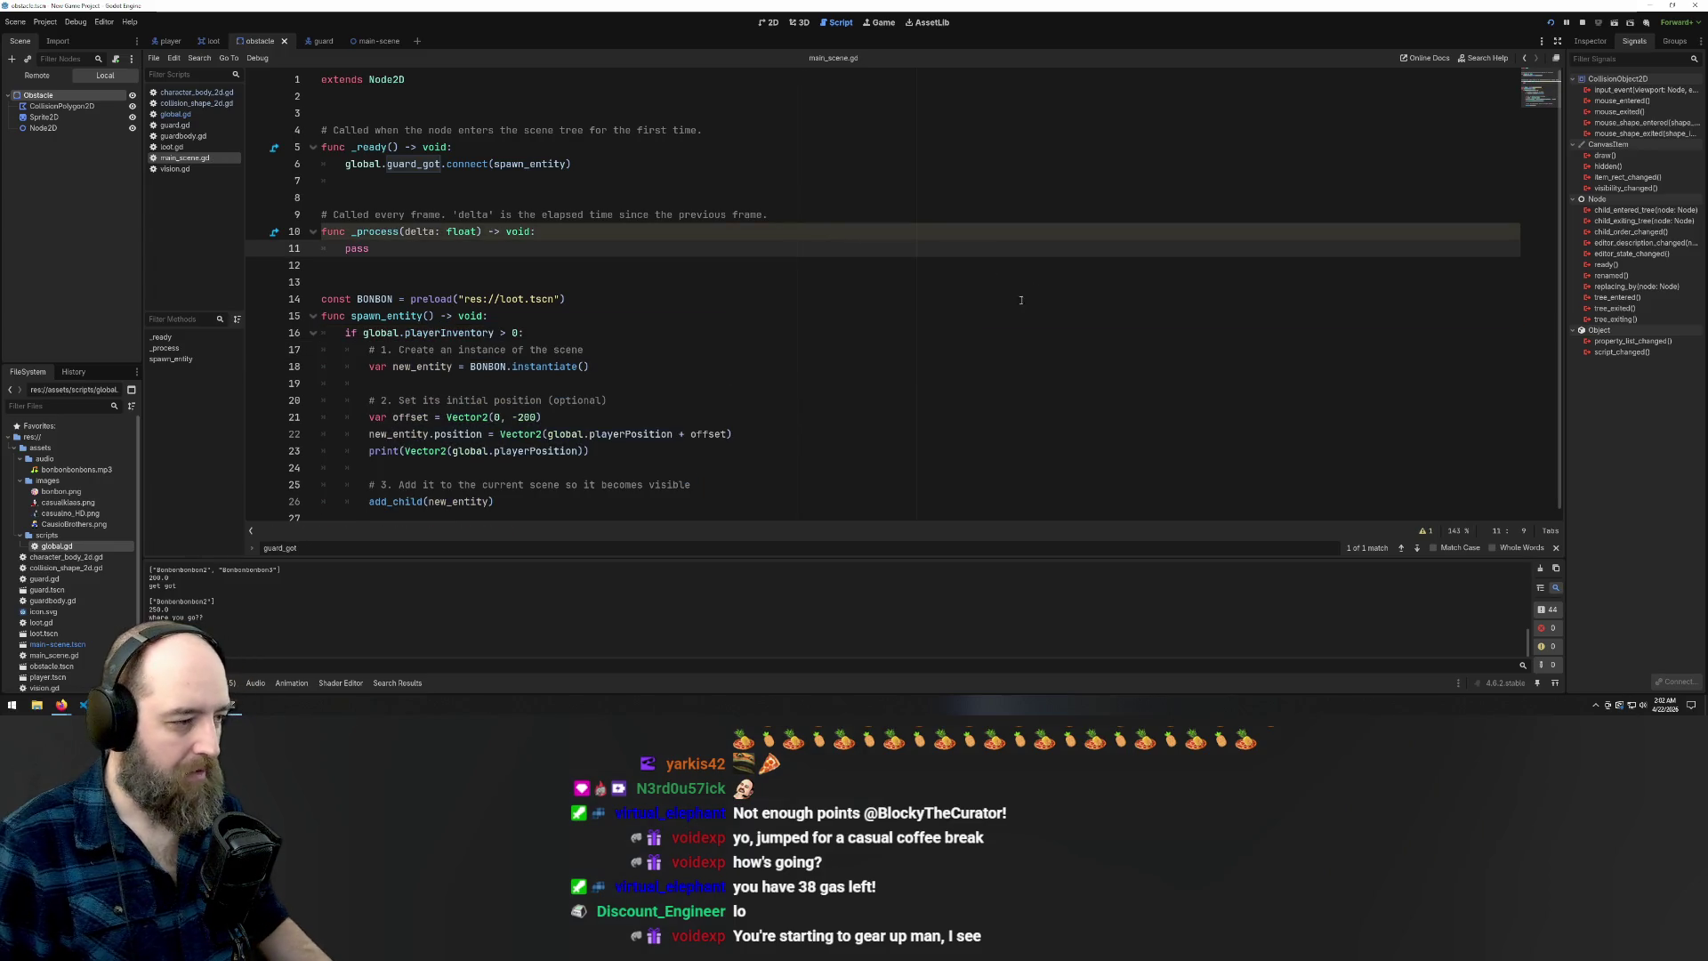
pyautogui.click(1008, 298)
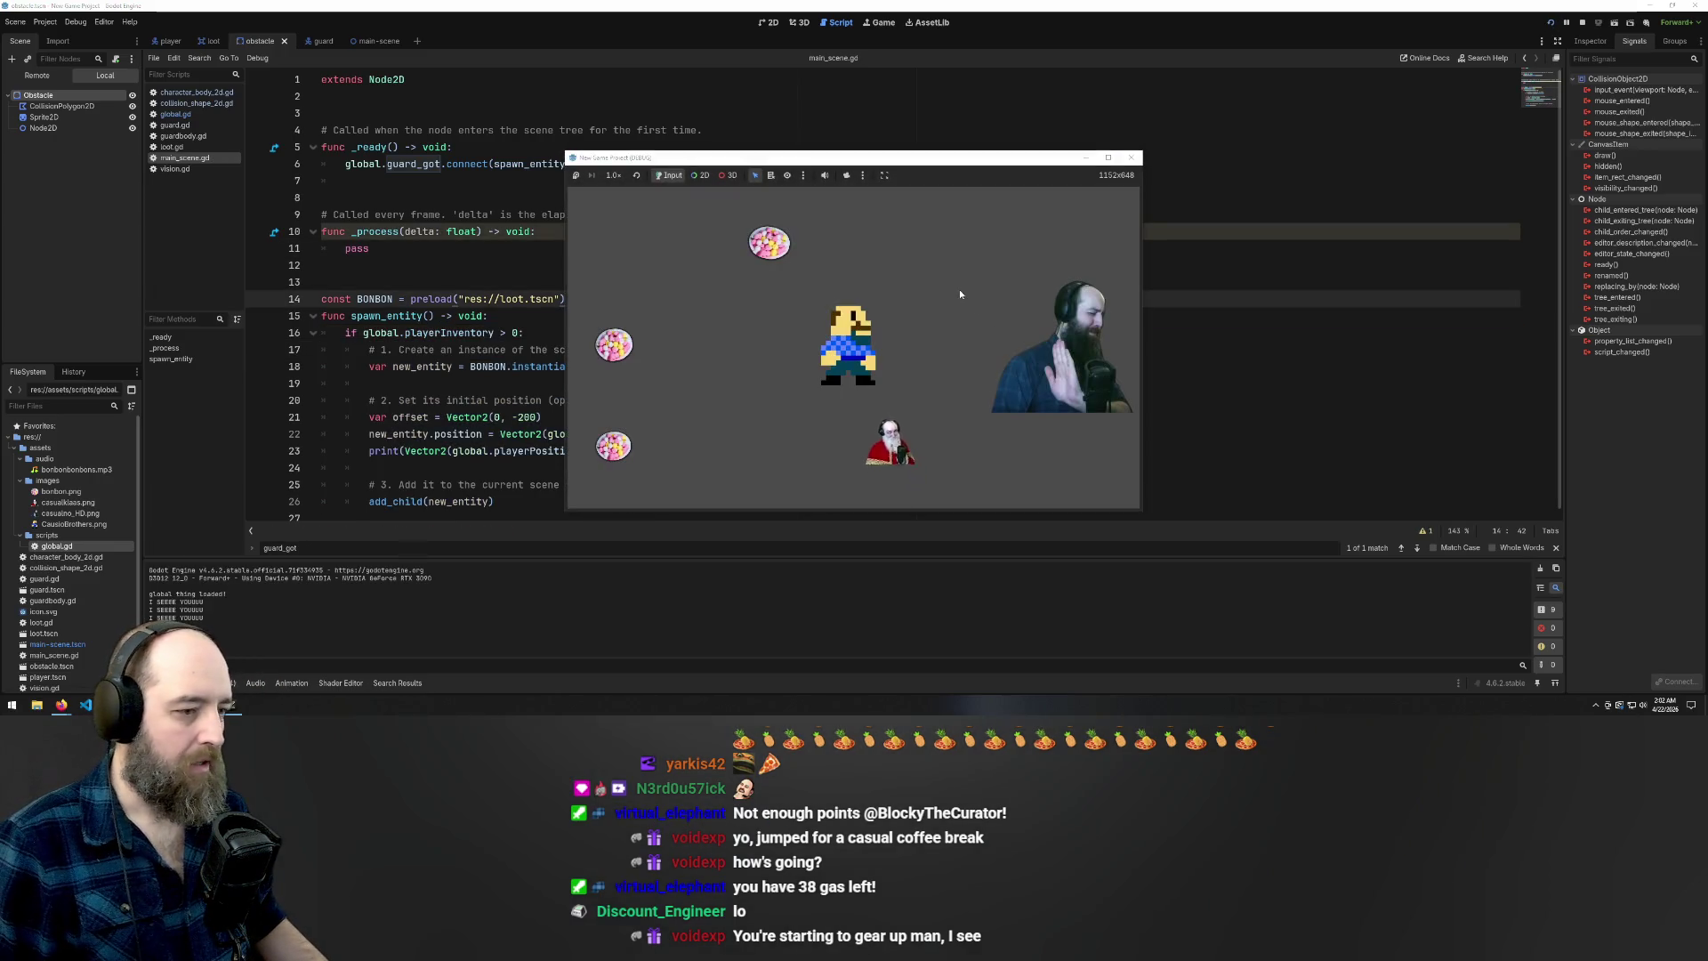
# Steer the player to collect bonbons until the guard catches them, then return to main_scene.gd
pyautogui.press('Left')
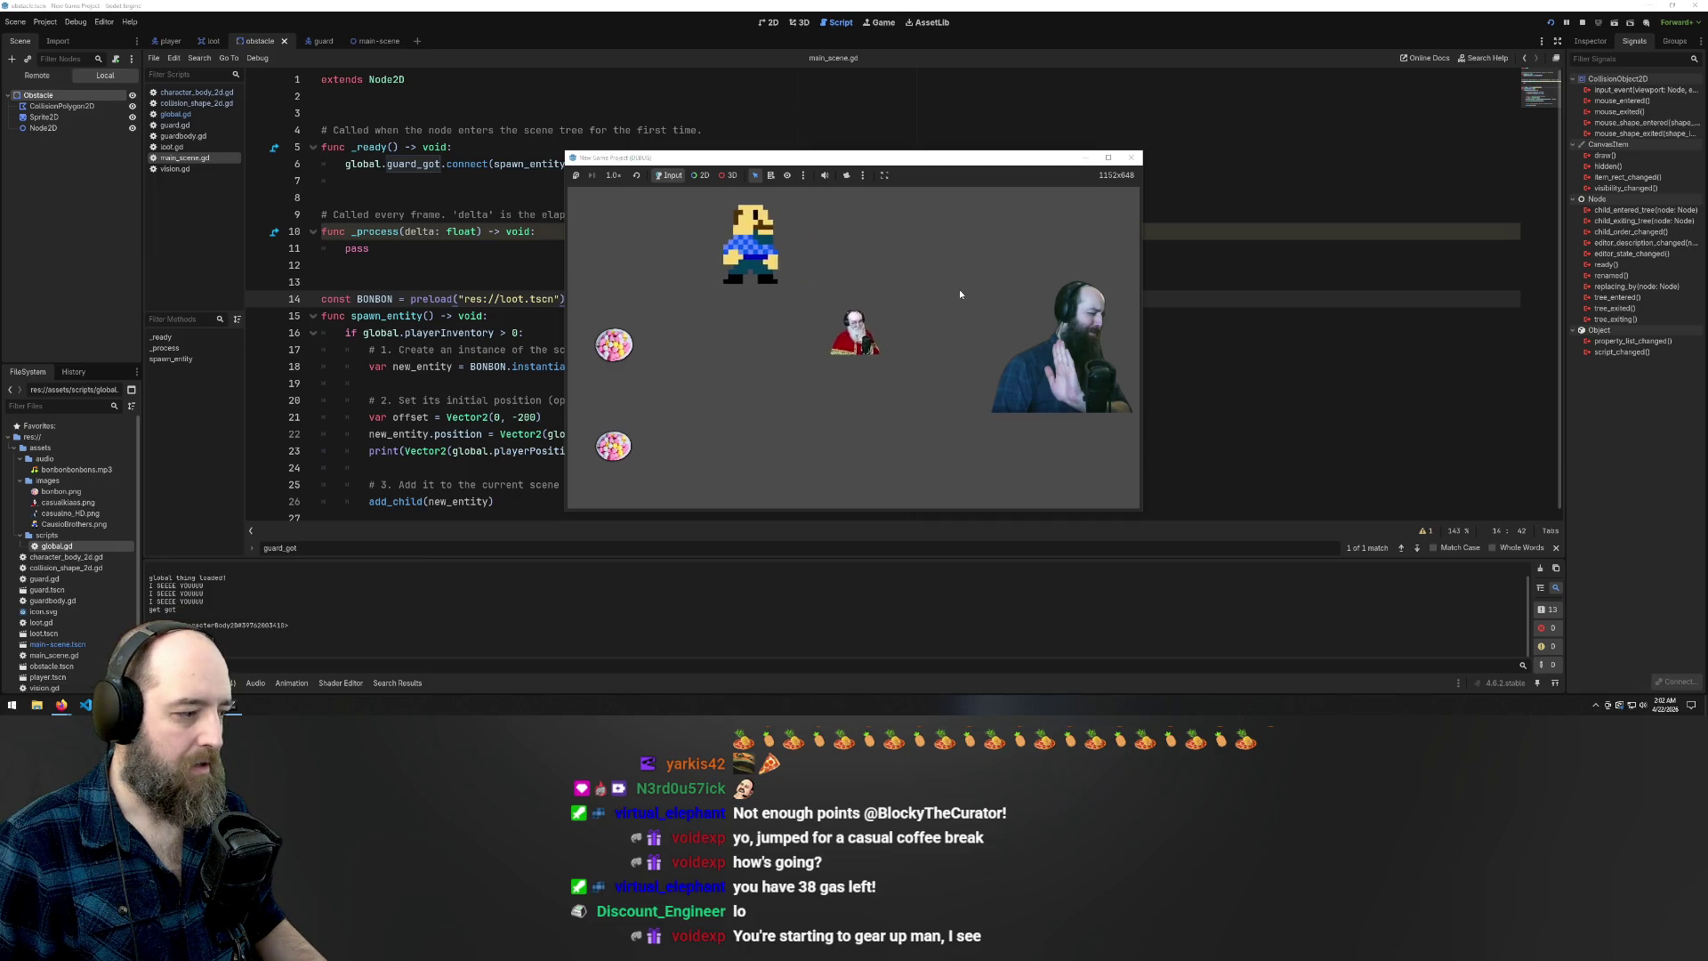
pyautogui.press('Down')
pyautogui.press('Down')
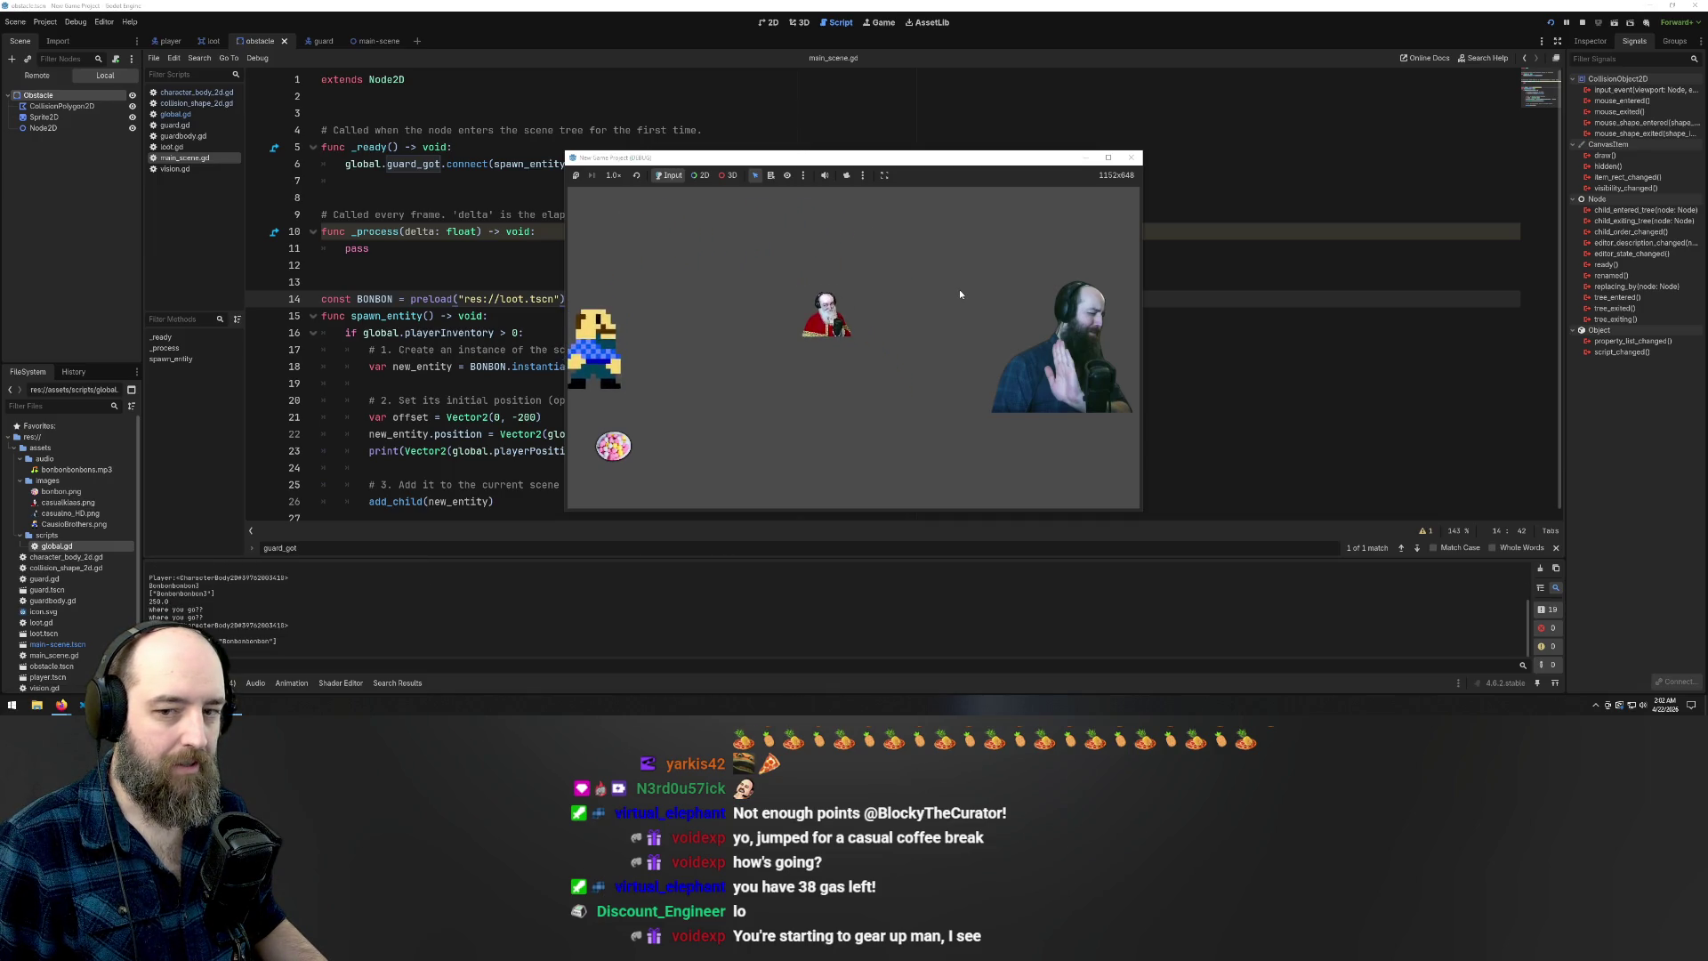
pyautogui.press('Right')
pyautogui.press('Up')
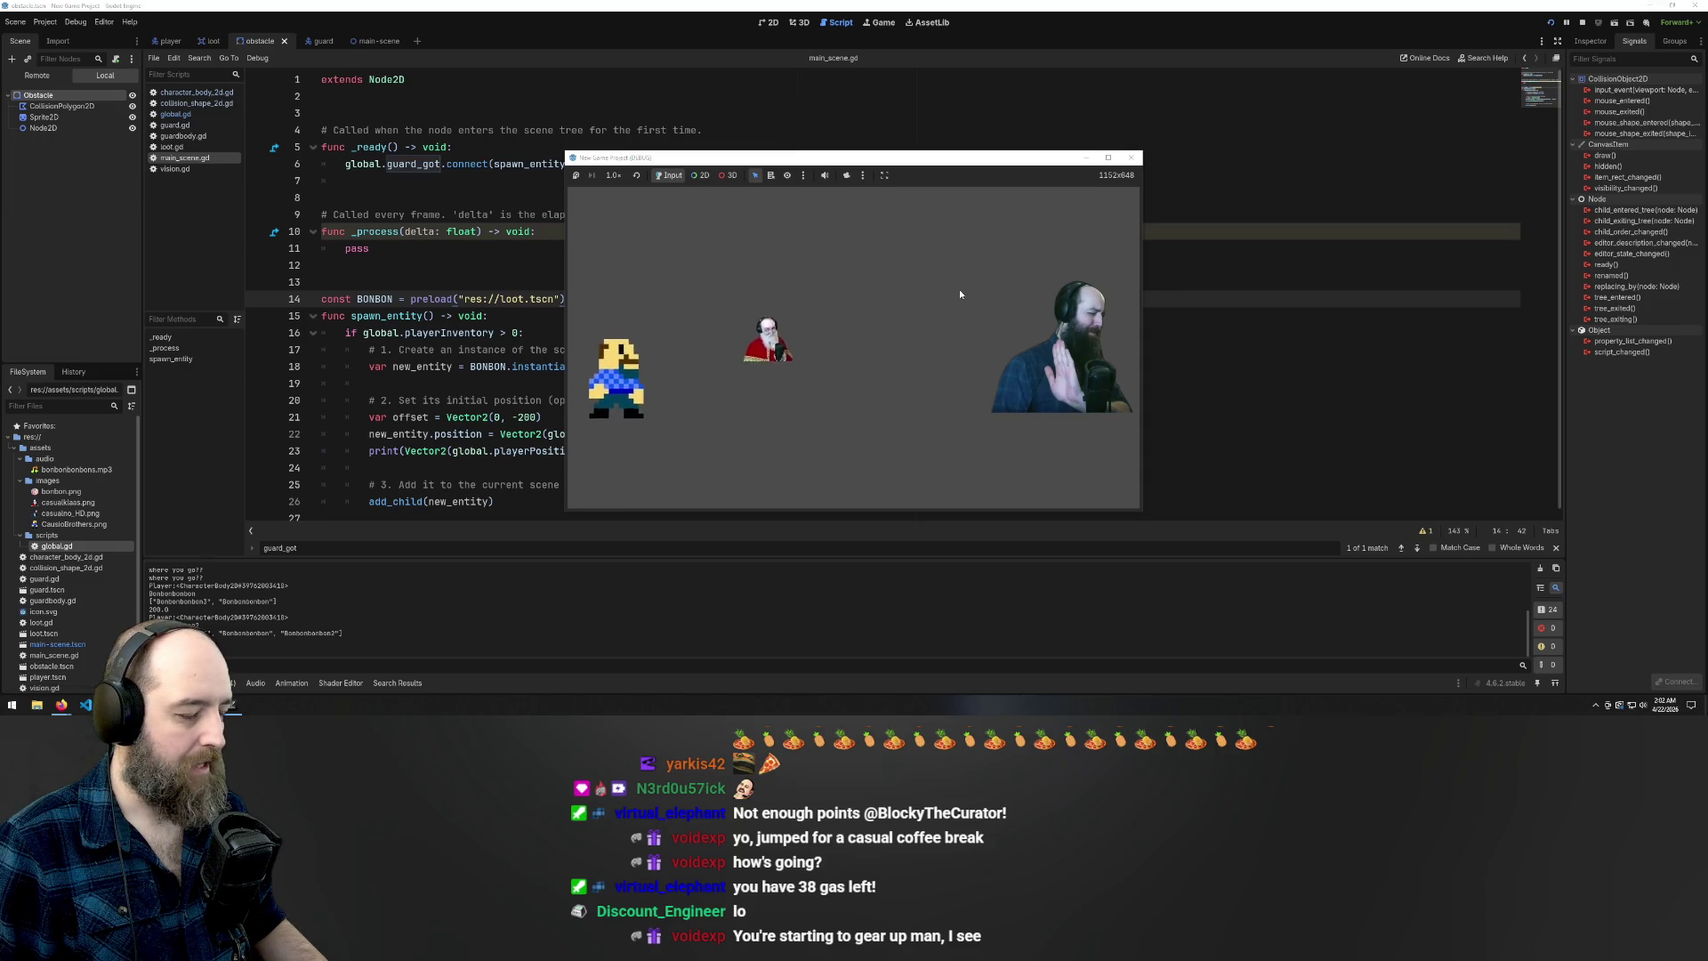
pyautogui.press('Right')
pyautogui.press('Right')
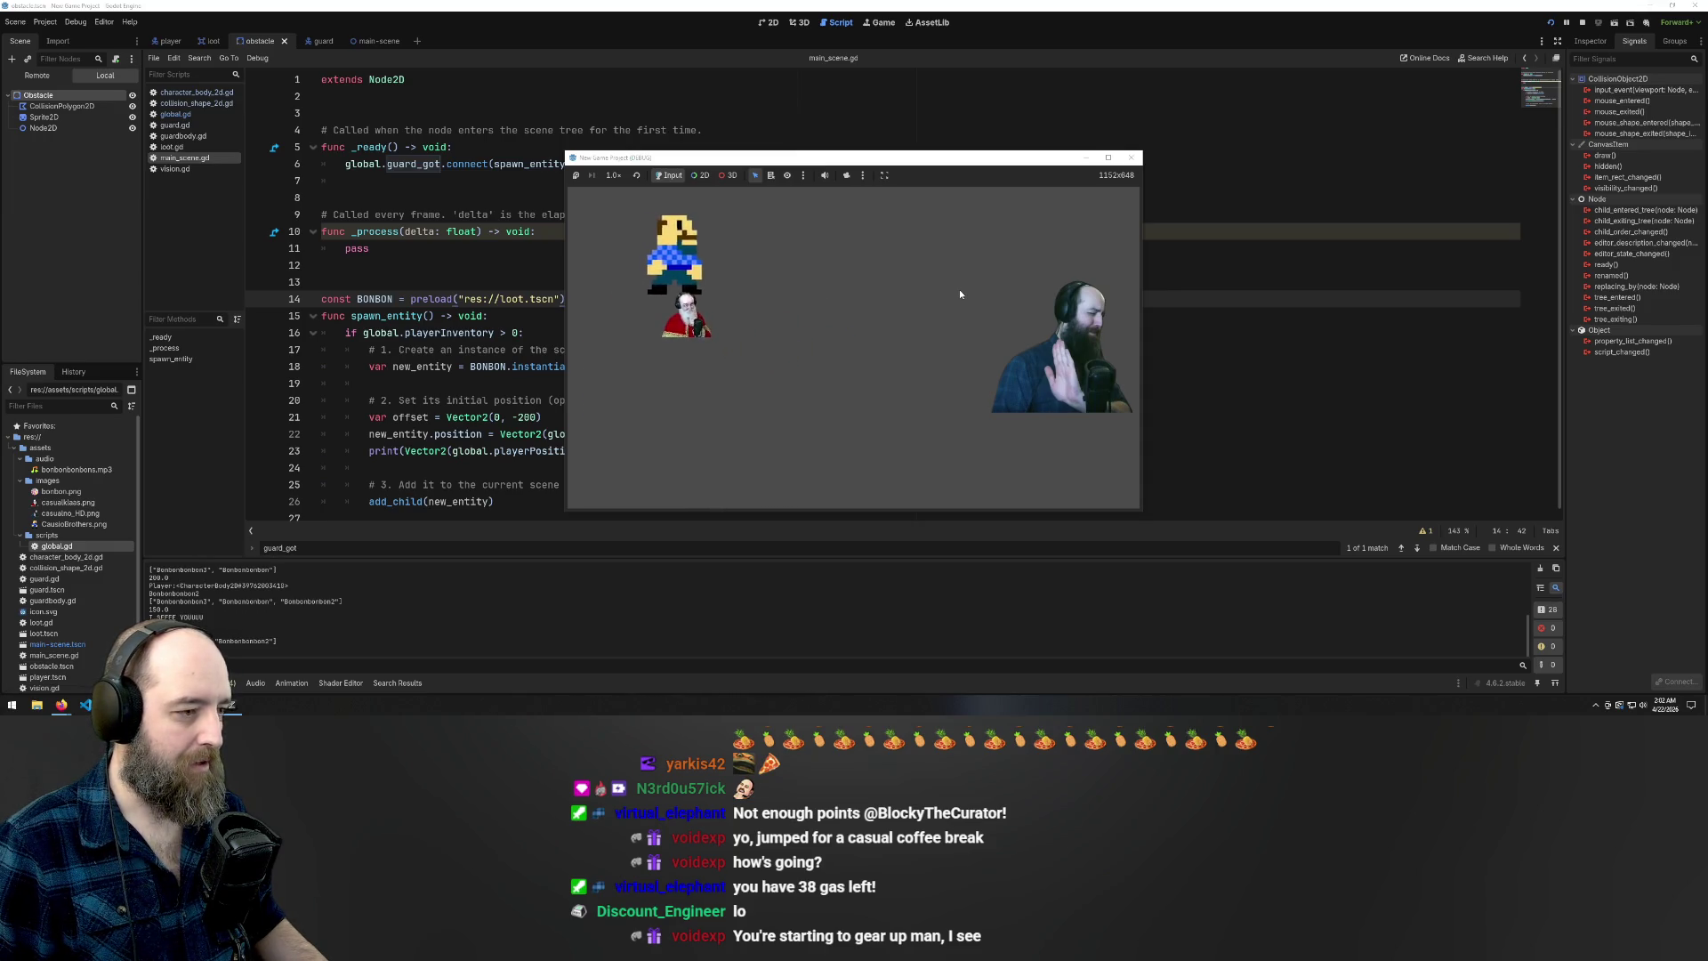
pyautogui.press('Right')
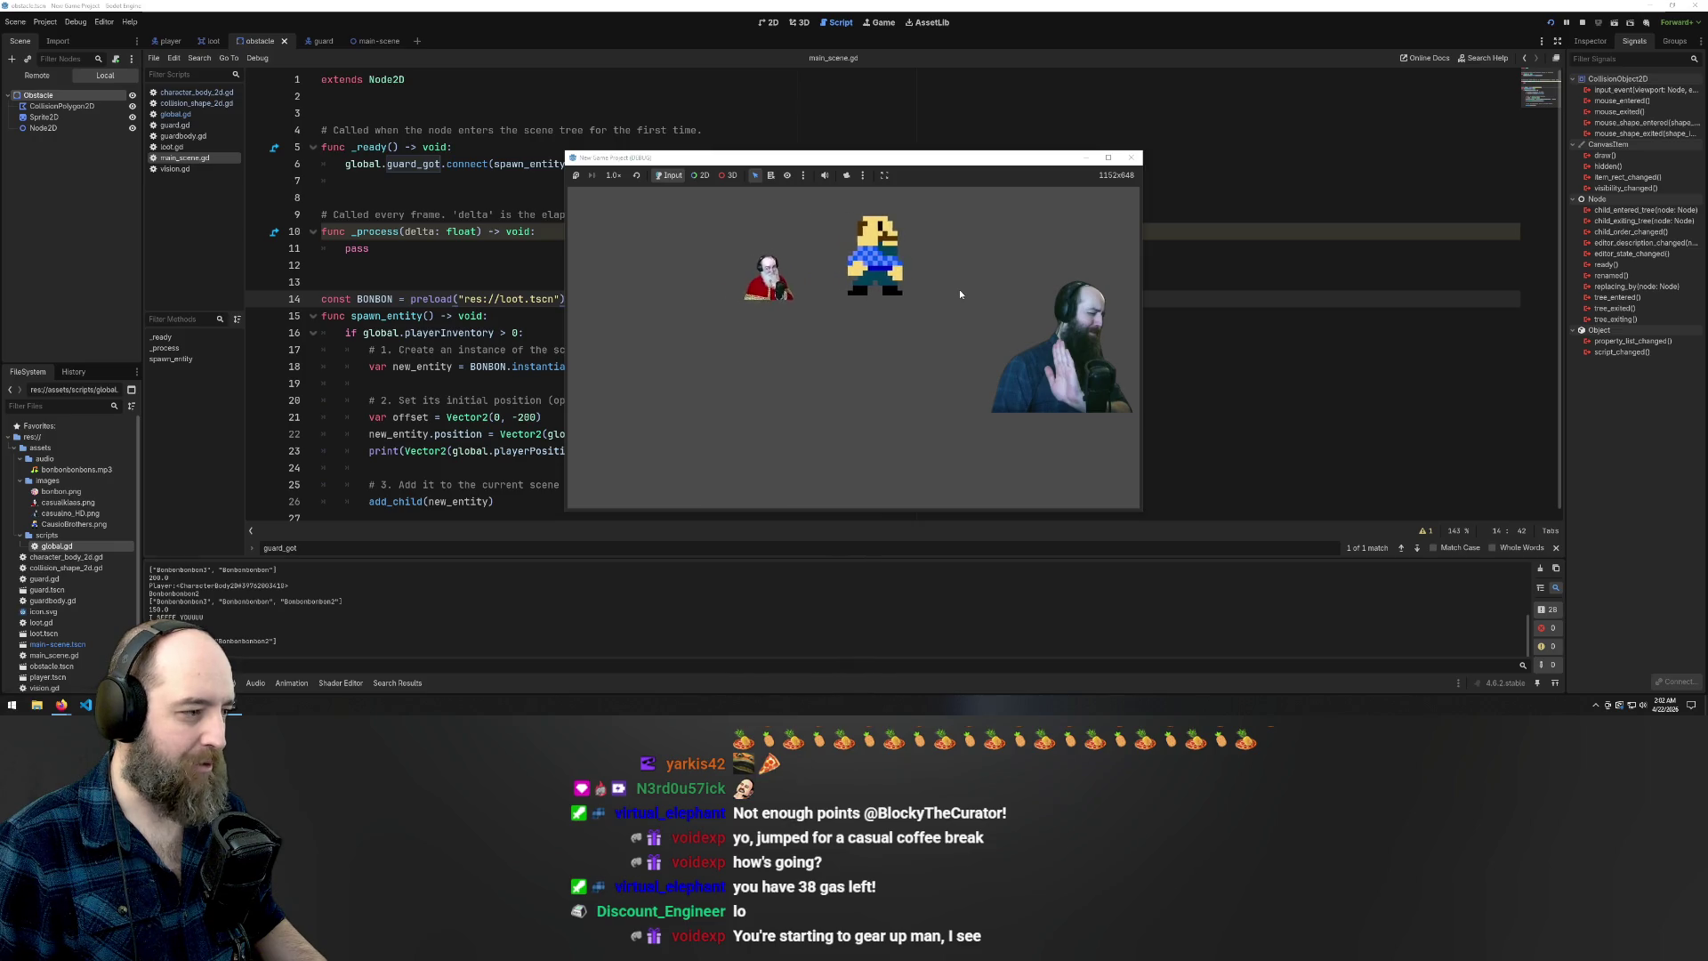
pyautogui.press('Left')
pyautogui.press('Right')
pyautogui.press('Right')
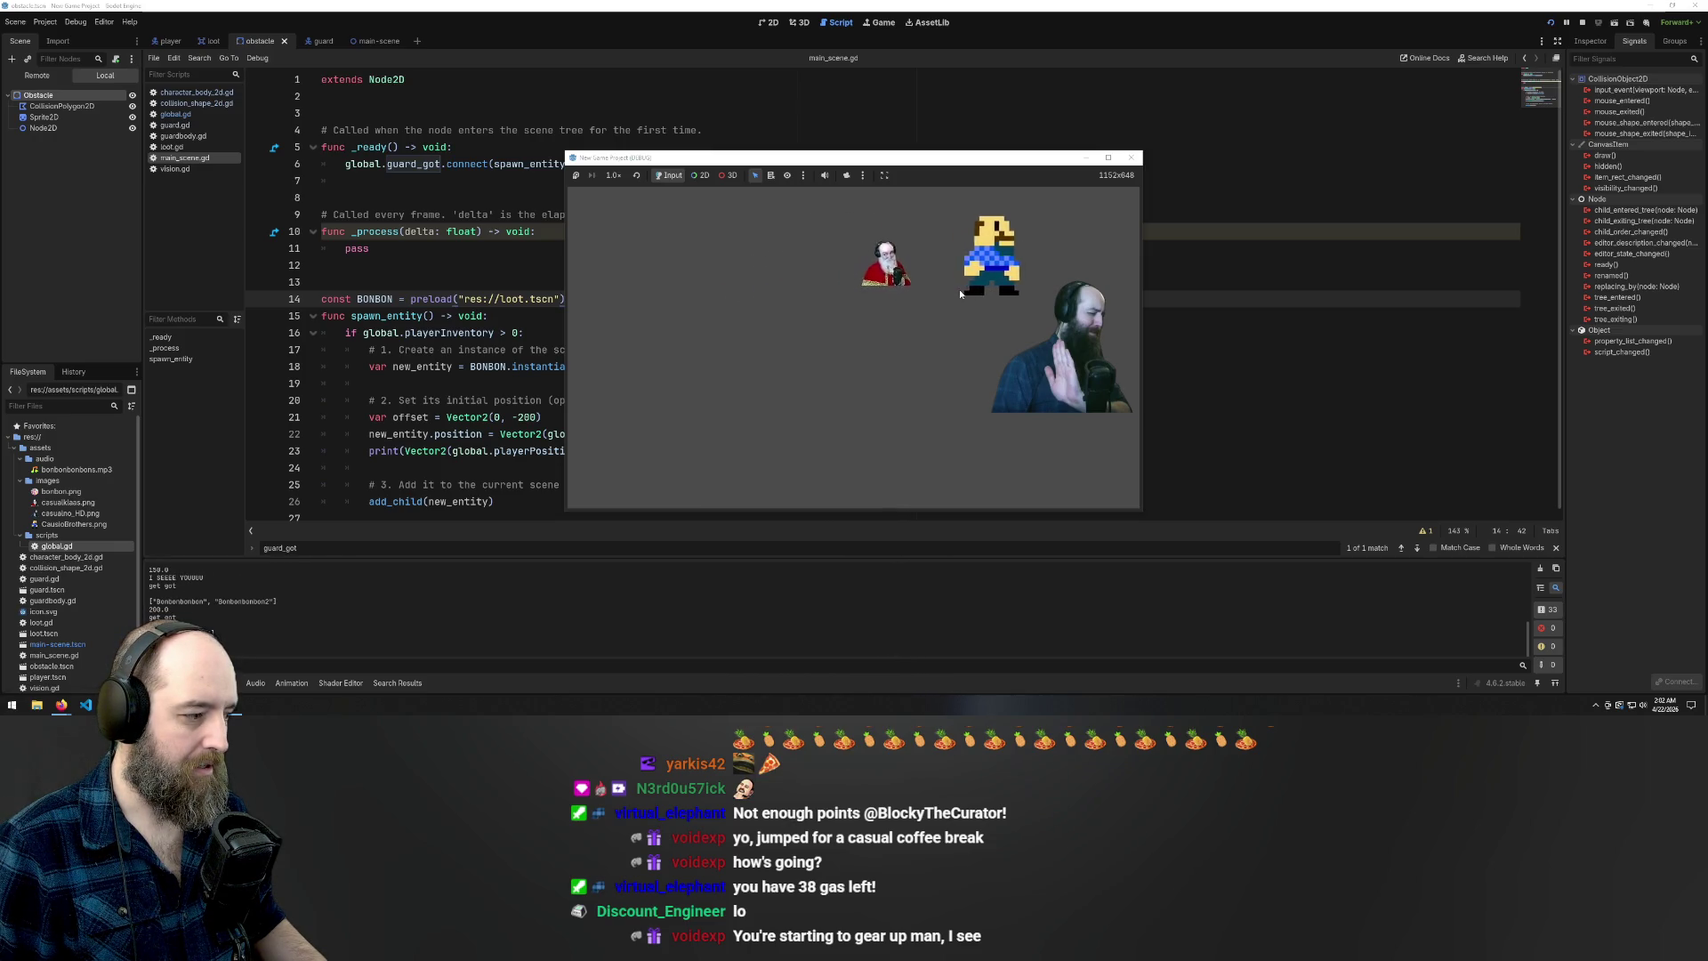
pyautogui.press('Left')
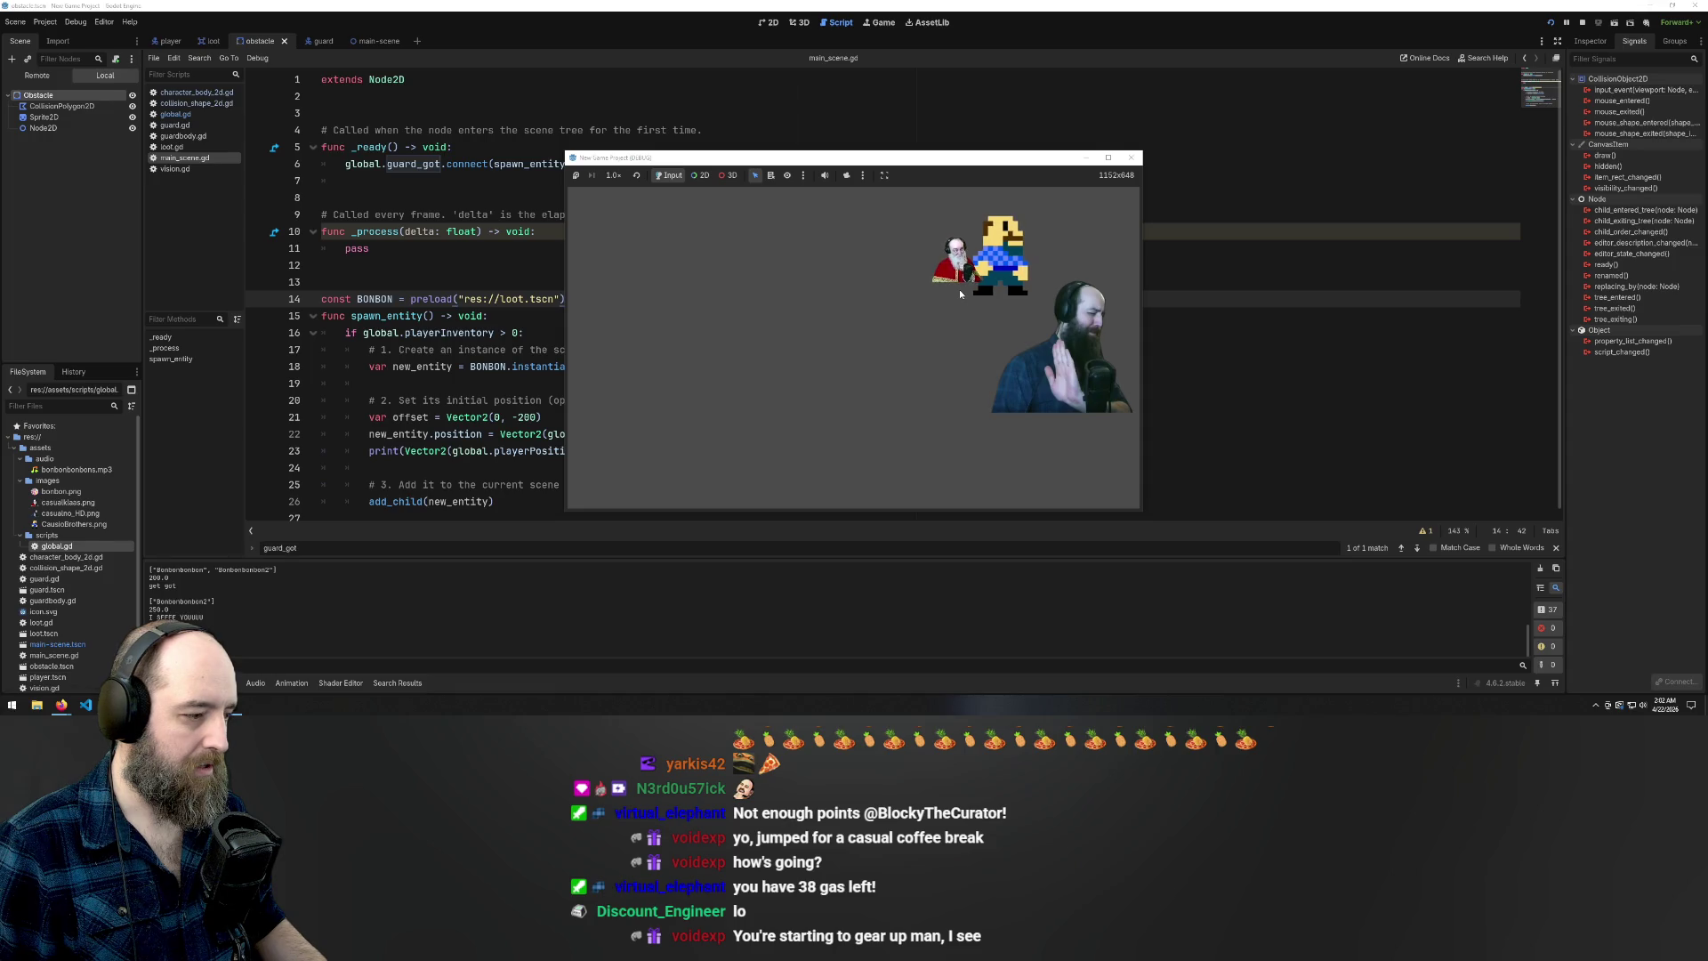
pyautogui.click(465, 317)
pyautogui.click(562, 336)
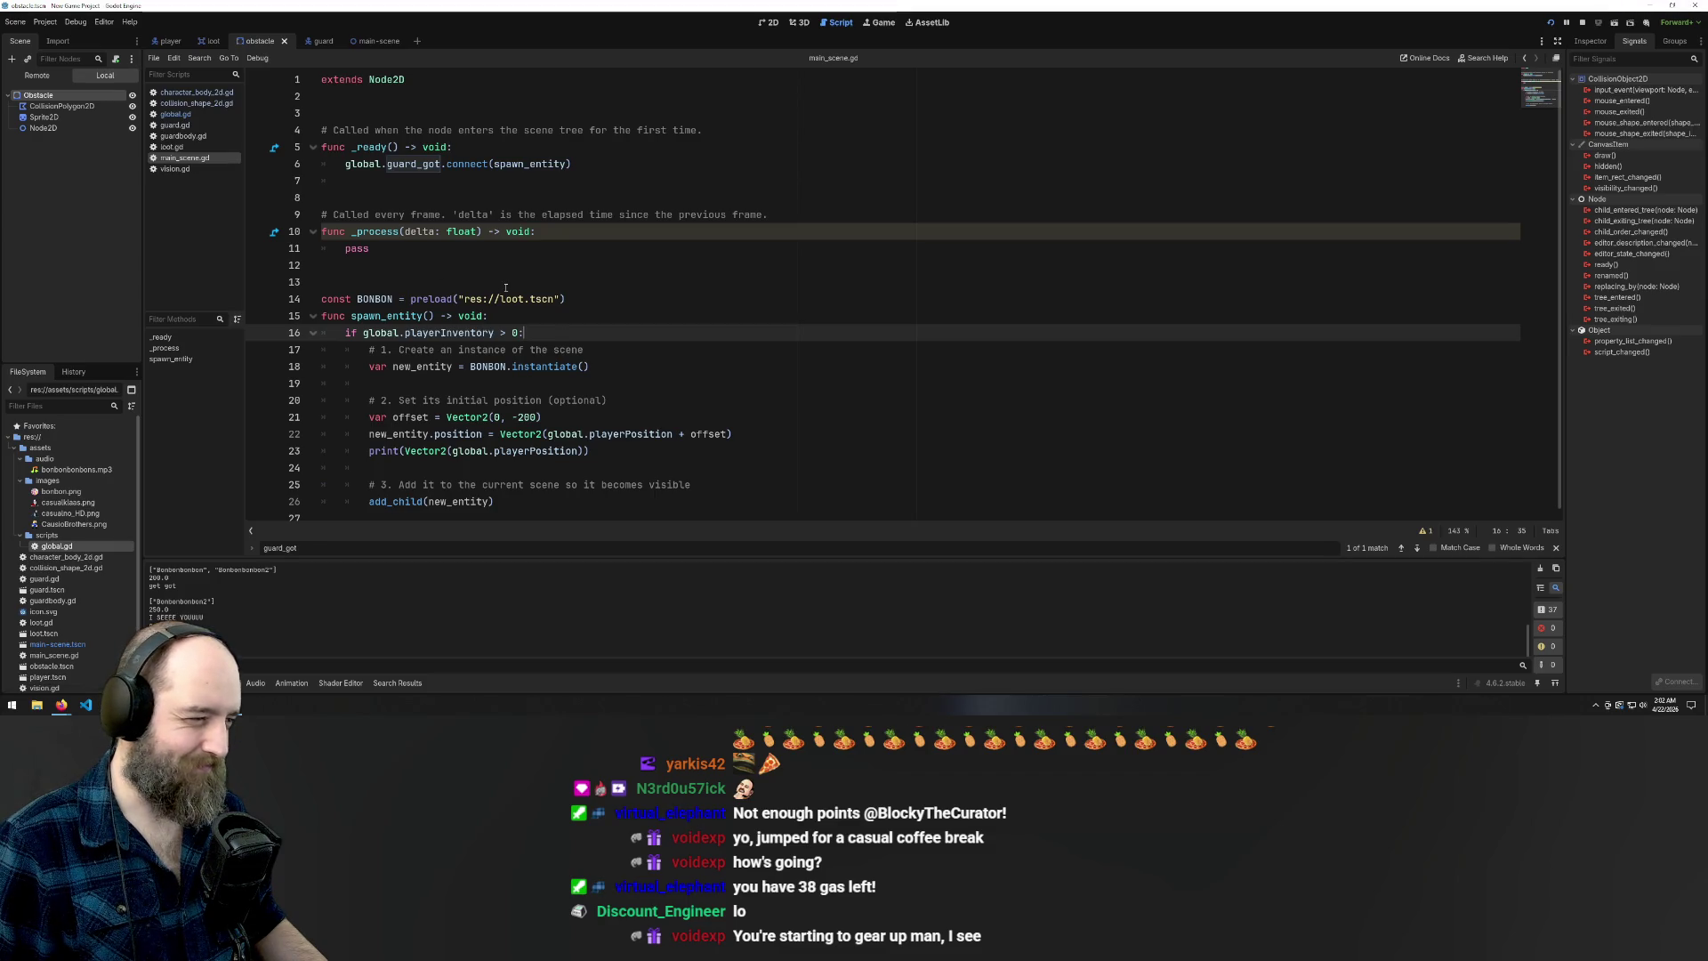
# Add a global.playerInventory line under the _process header using autocomplete
pyautogui.click(615, 228)
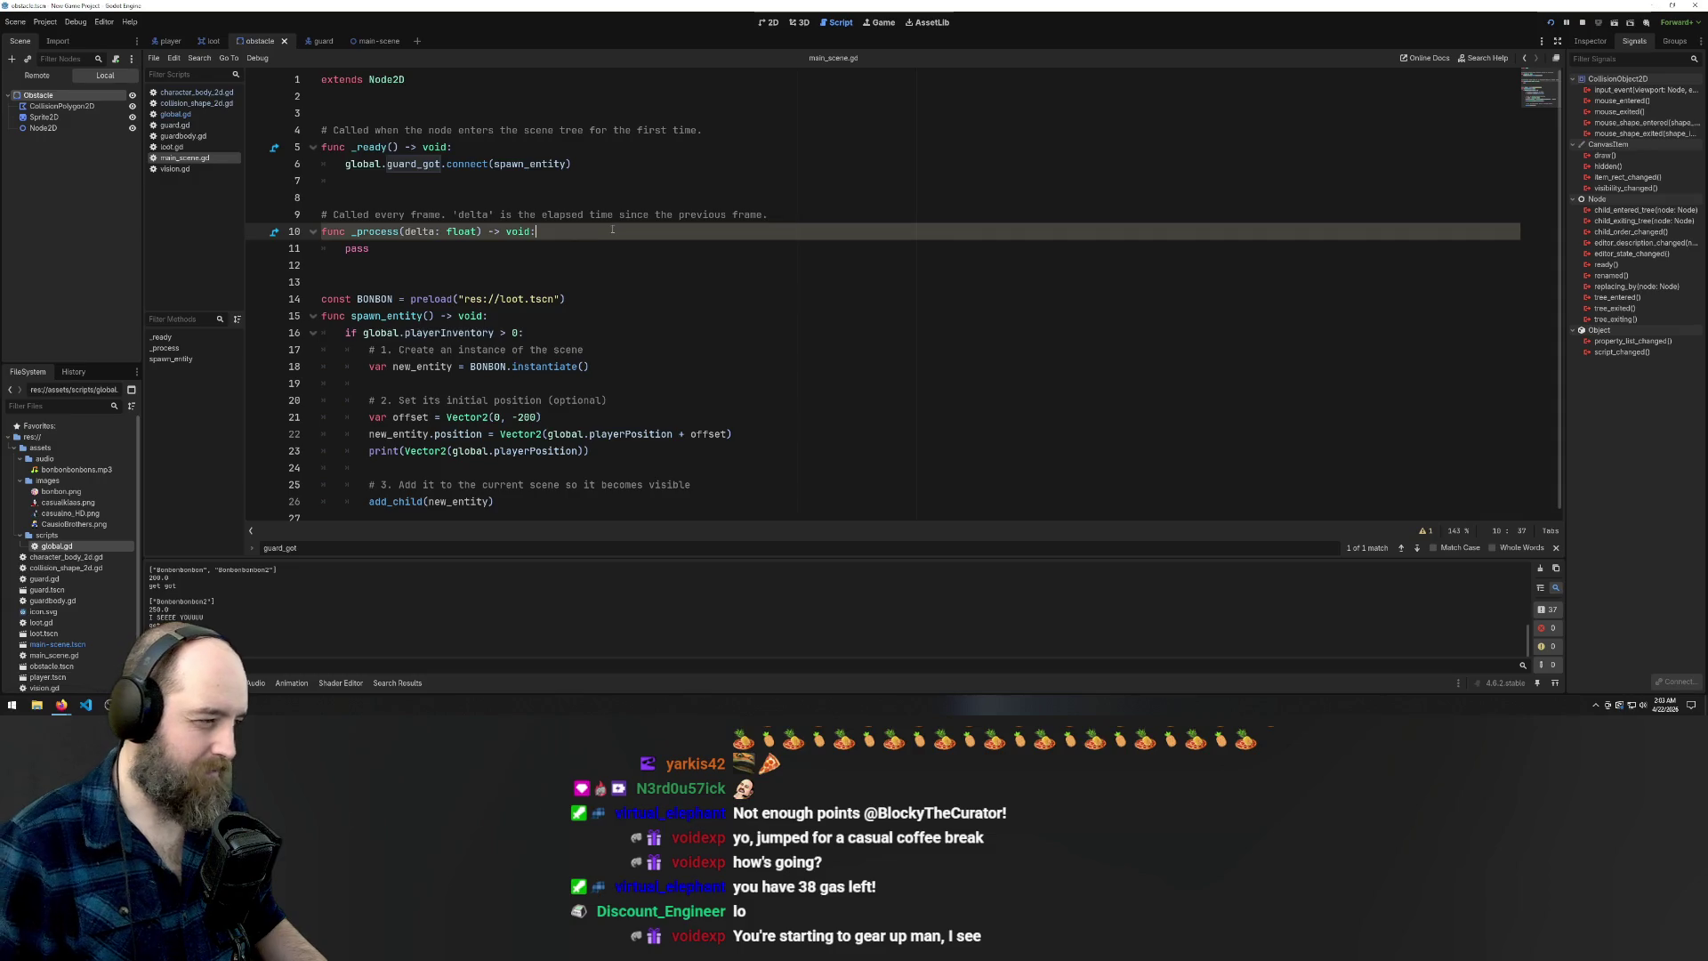
pyautogui.press('Return')
pyautogui.write('glob')
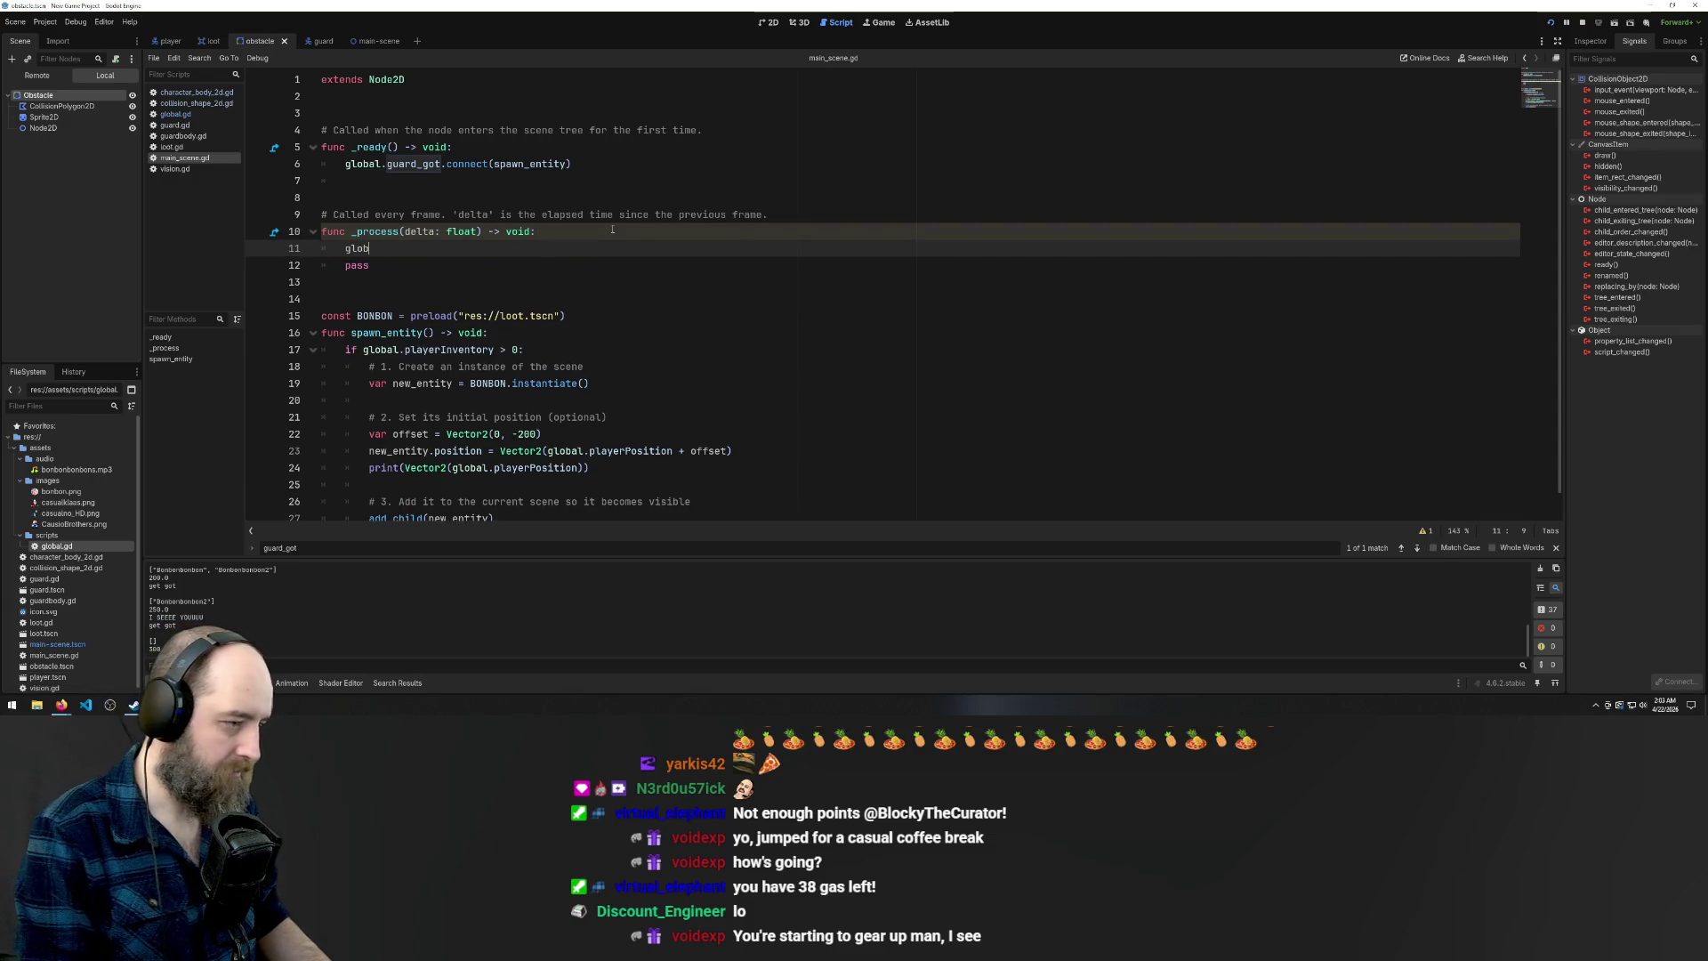
pyautogui.write('al')
pyautogui.write('.pla')
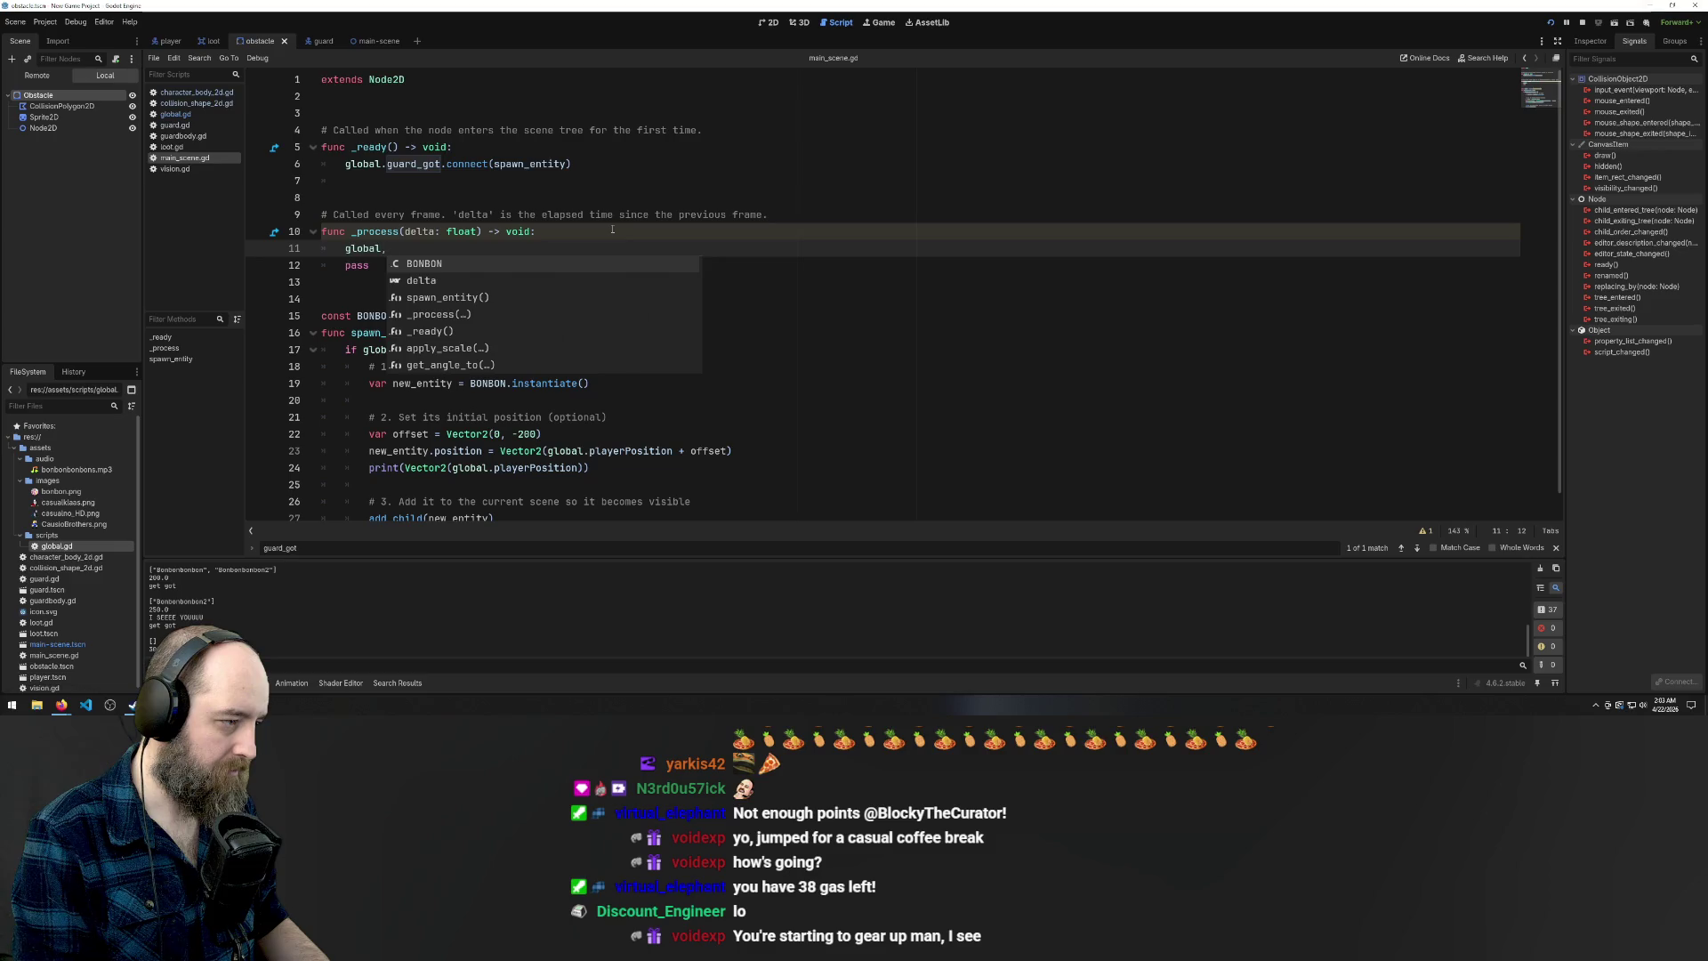
pyautogui.write('yer')
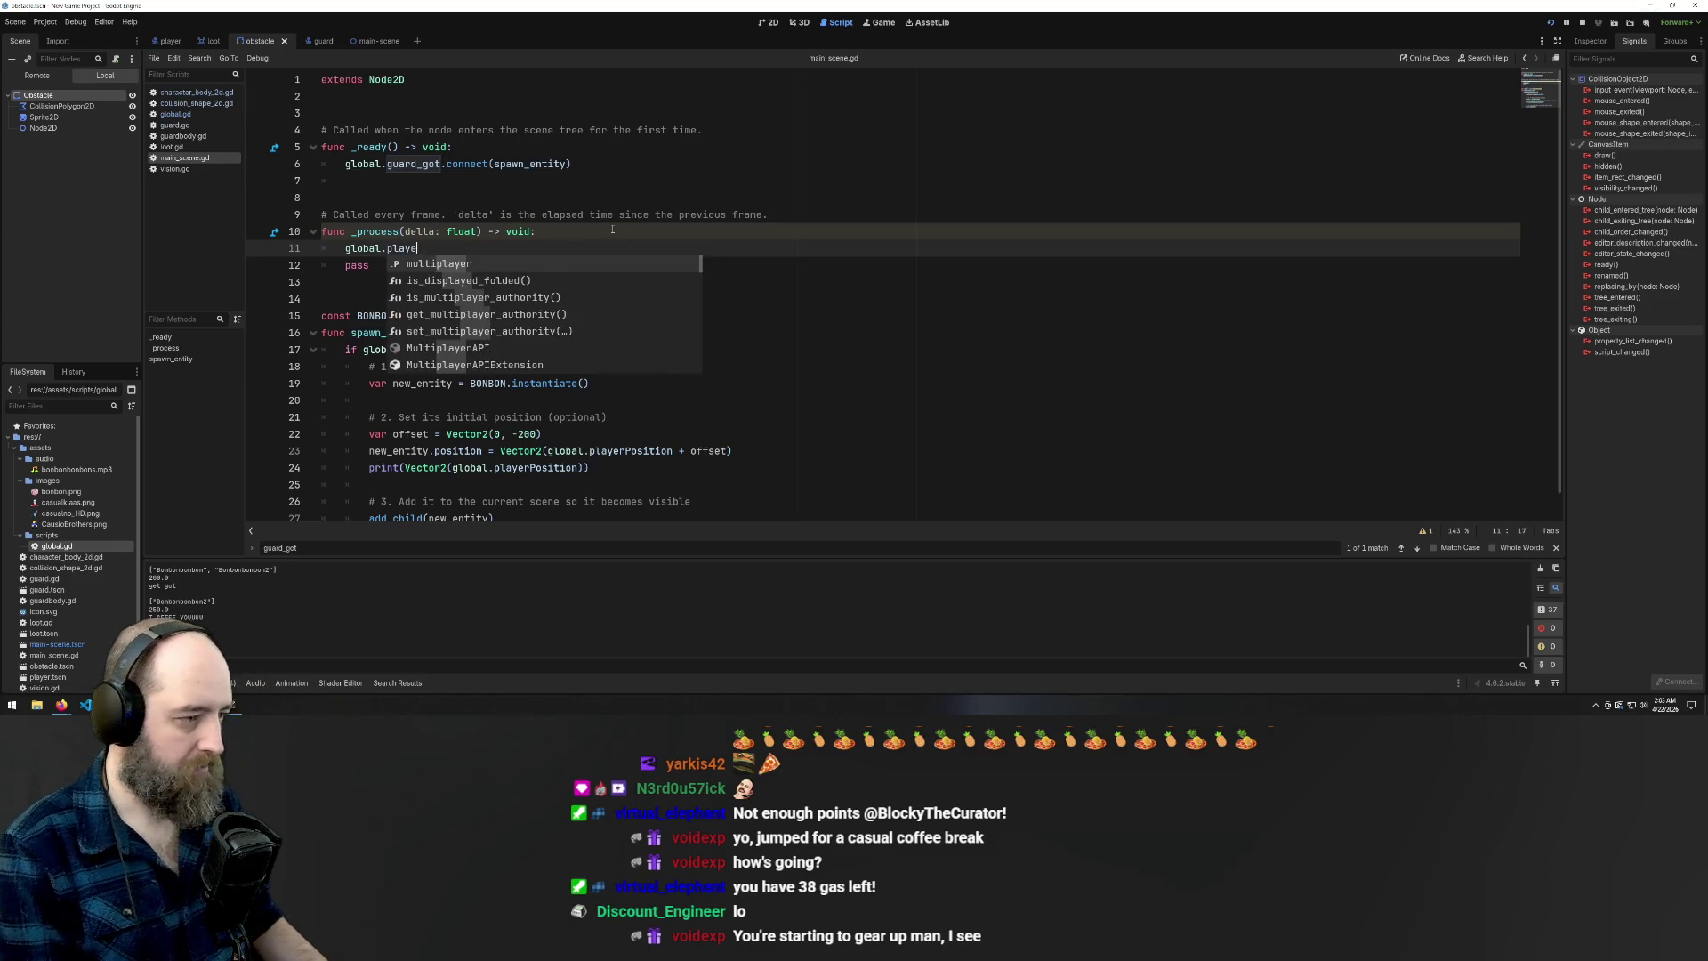
pyautogui.press('Return')
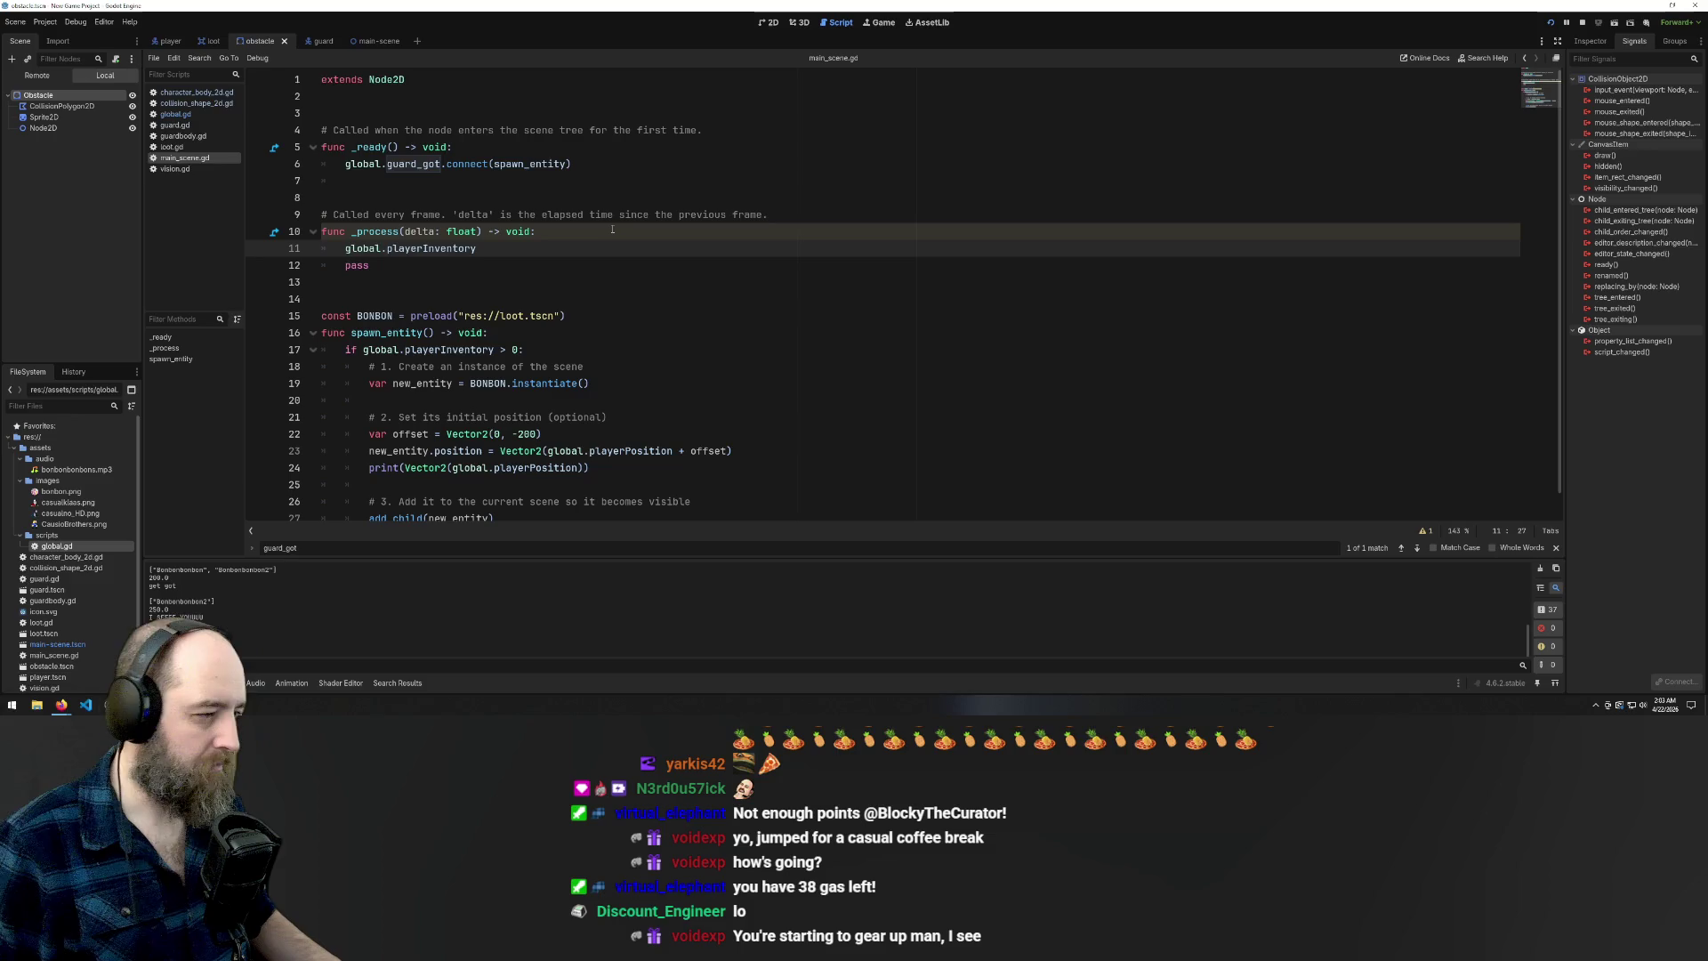
pyautogui.click(684, 346)
# Run the game, move the player to grab a bonbon, then stop the game
pyautogui.press('F5')
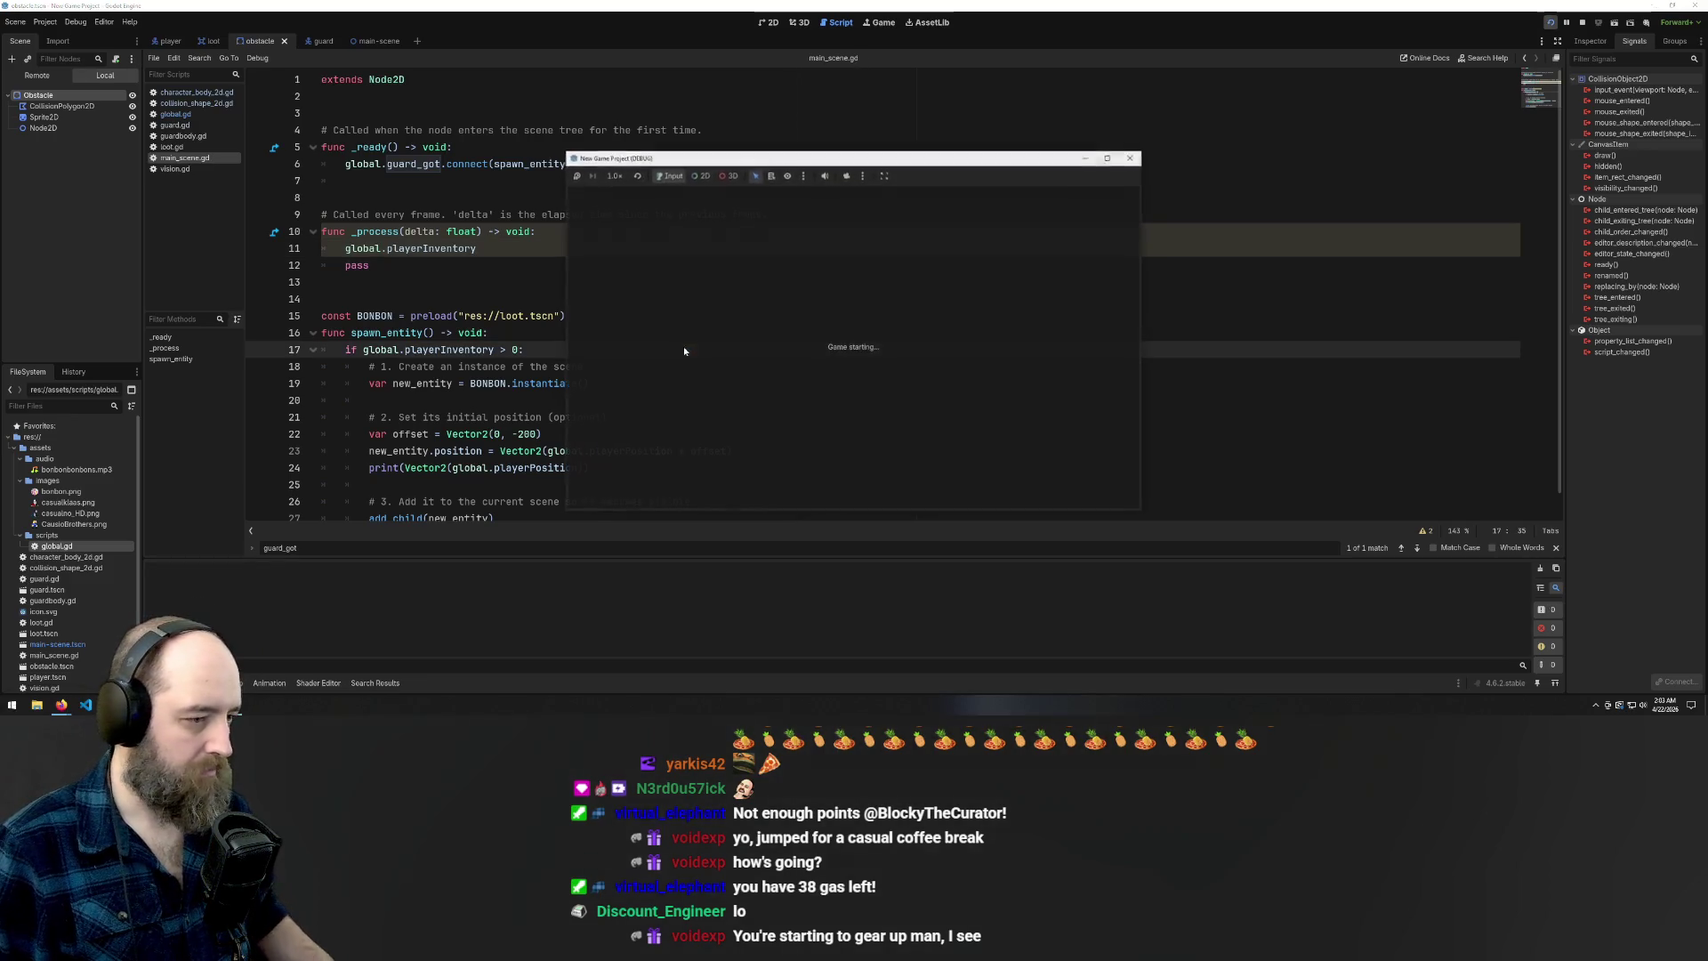
pyautogui.press('Left')
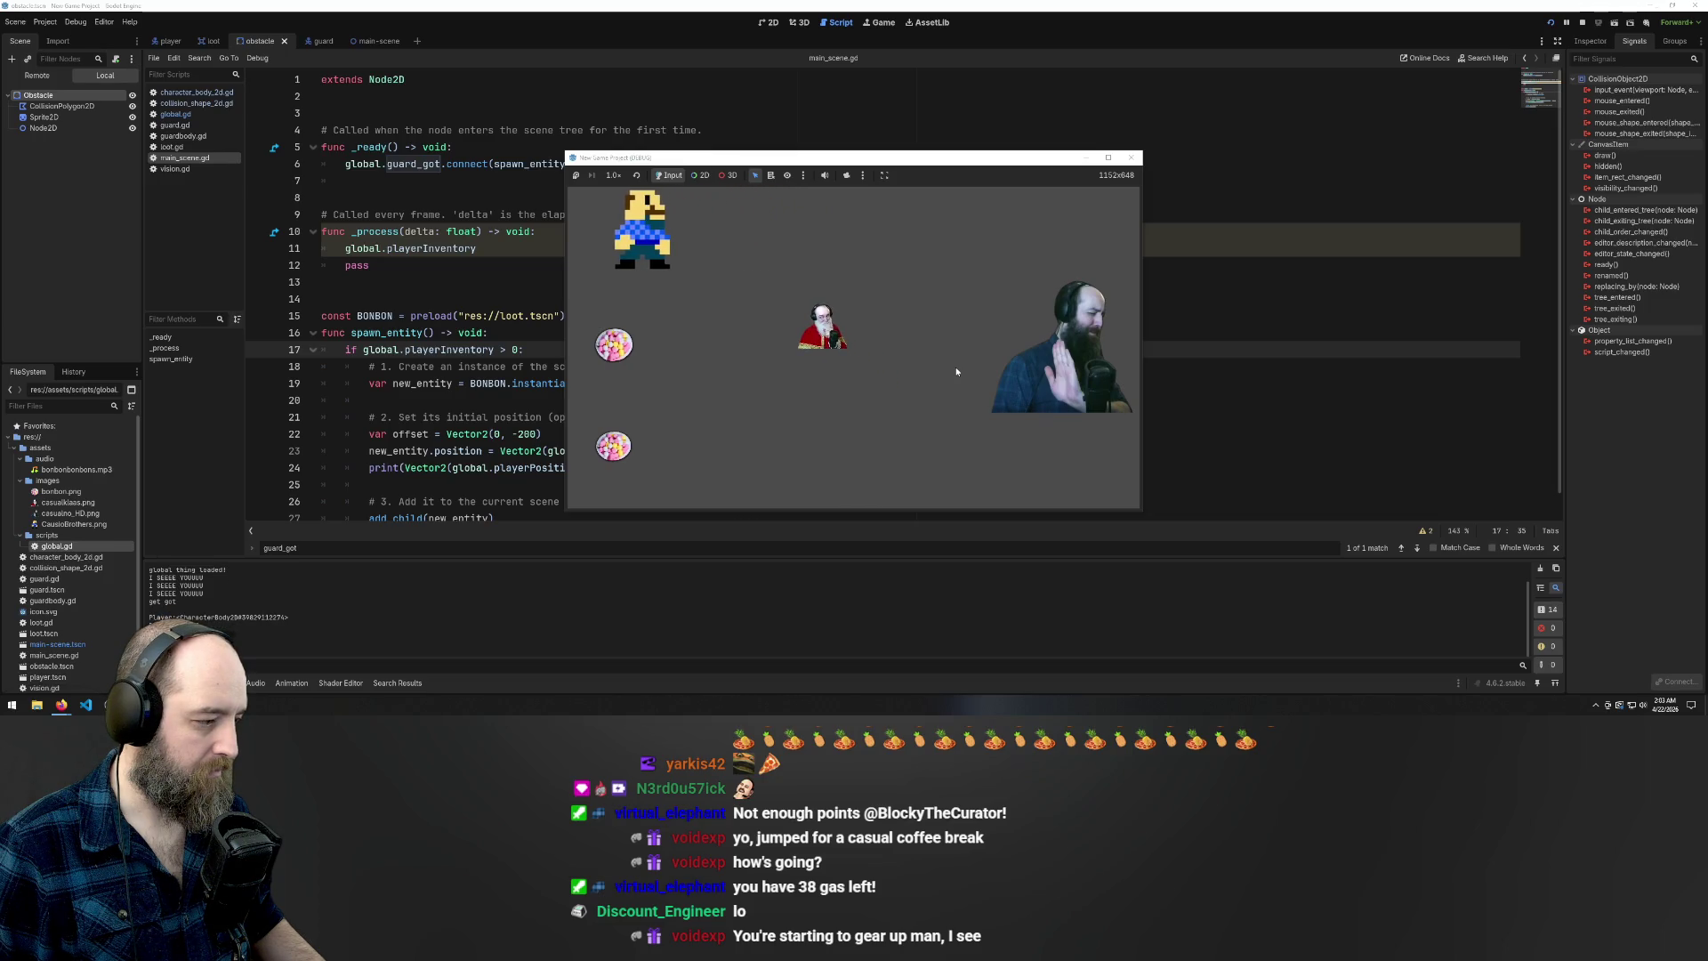
pyautogui.press('Right')
pyautogui.press('Left')
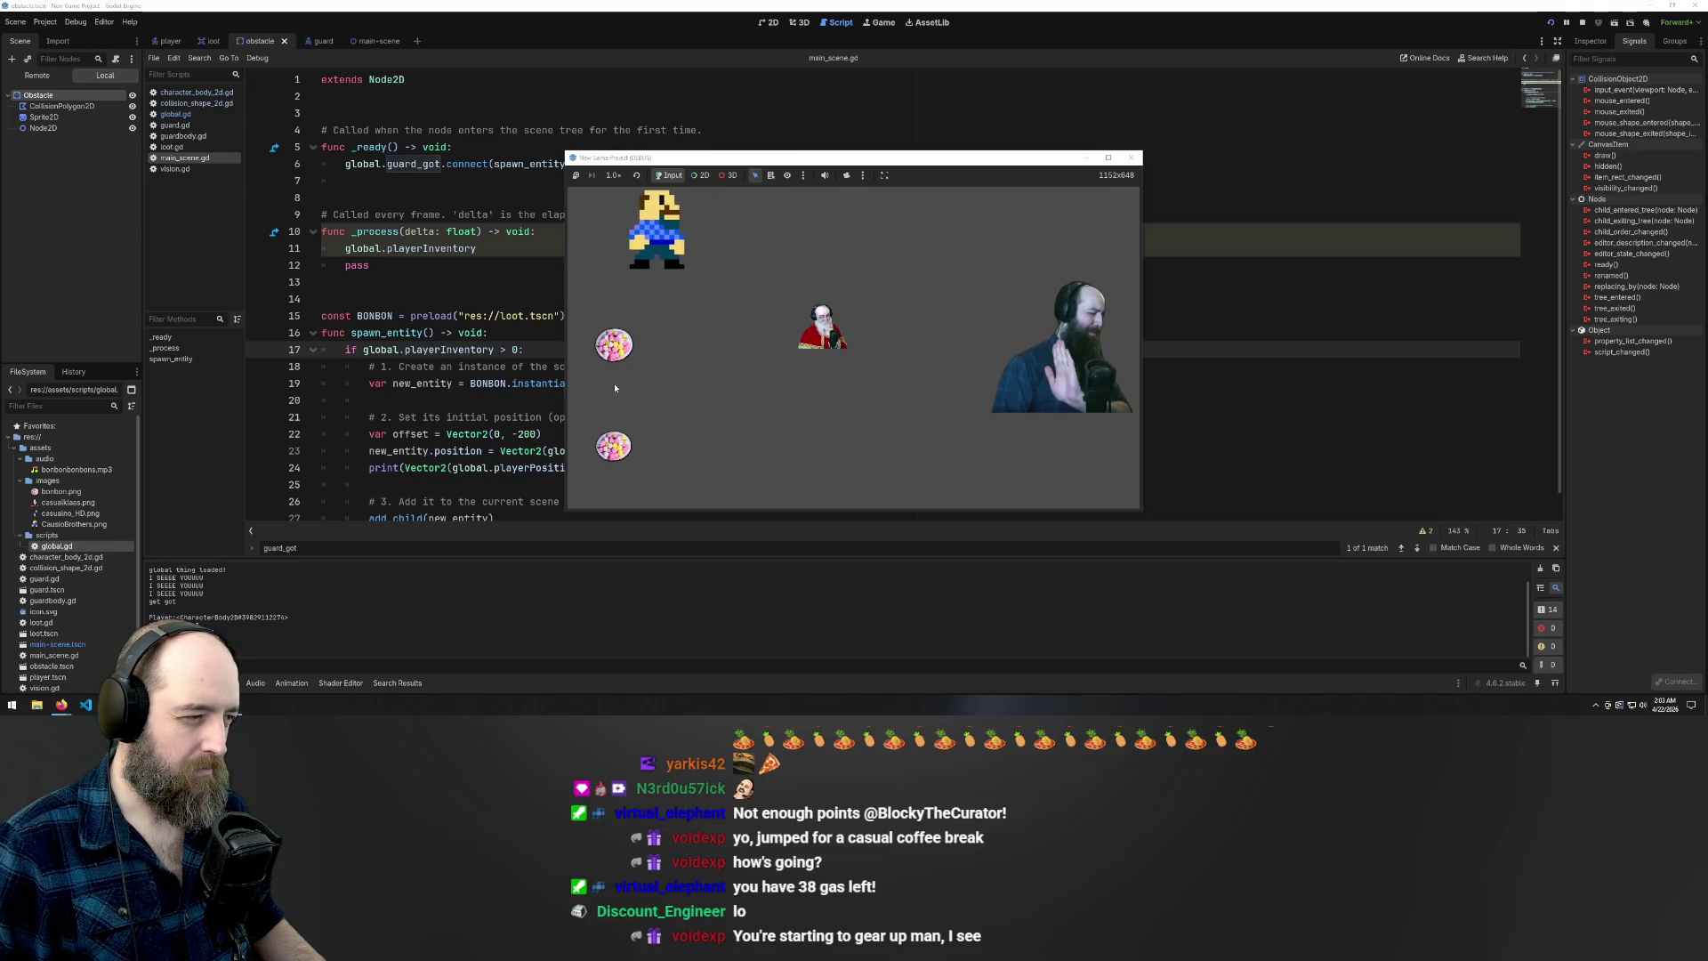
pyautogui.press('F8')
pyautogui.click(491, 250)
pyautogui.press('Escape')
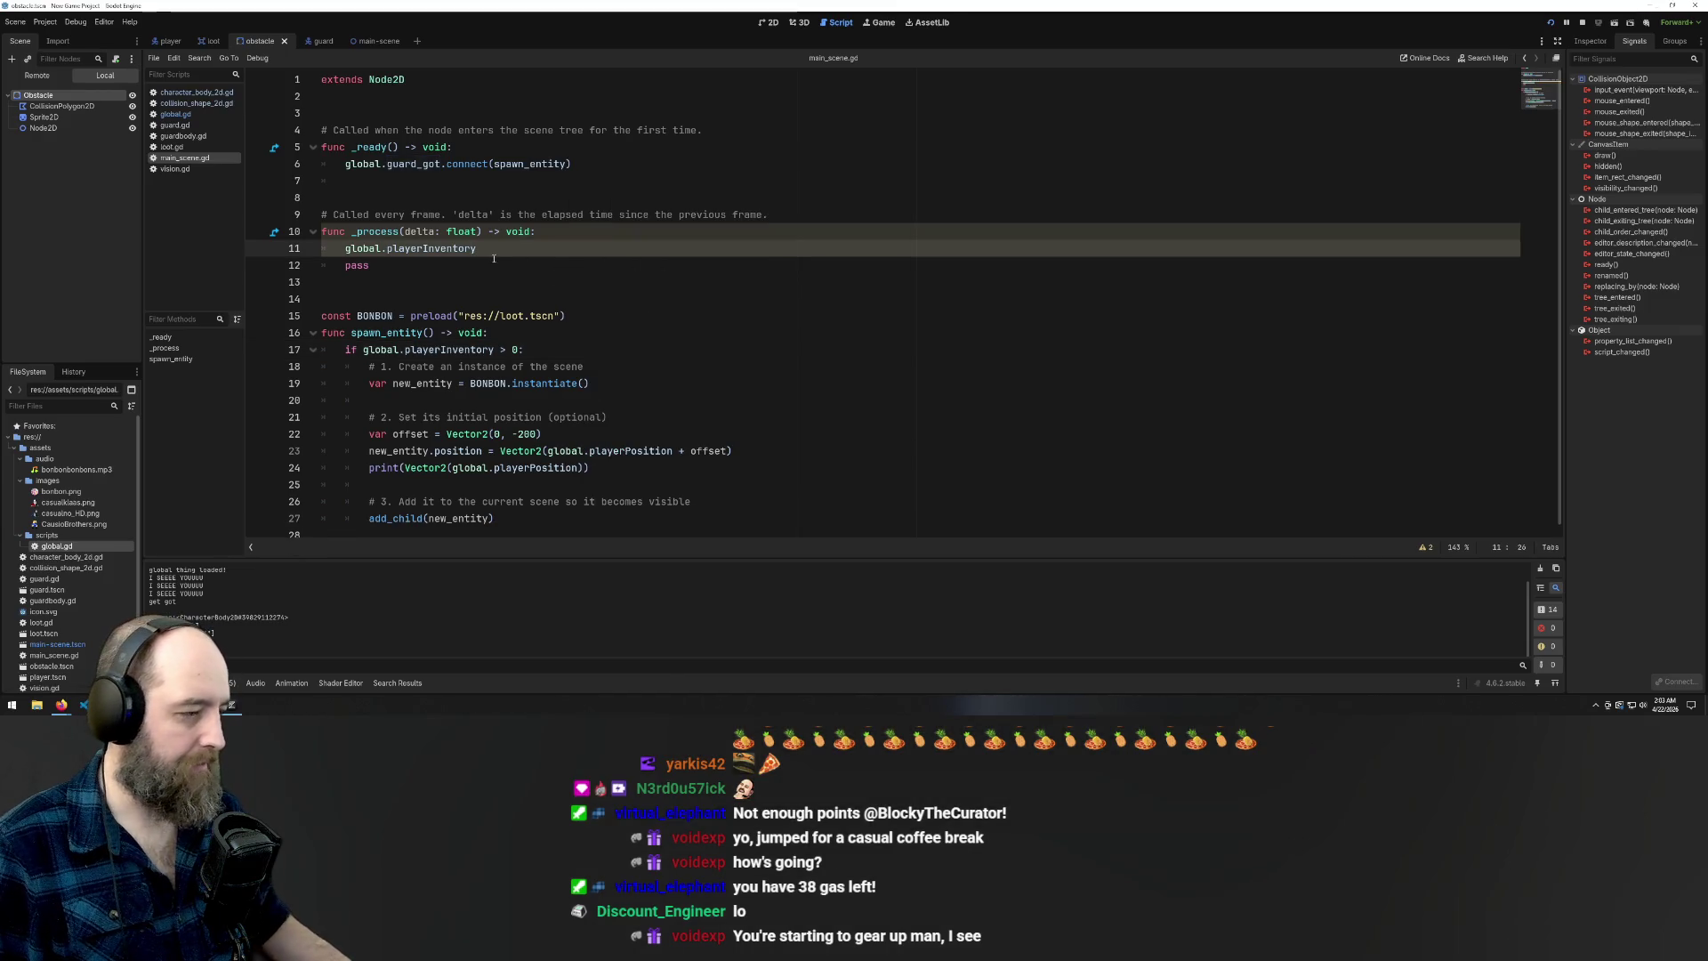
# Change line 11 to print(global.playerInventory), then run the game and collect a bonbon
pyautogui.moveTo(491, 250); pyautogui.dragTo(343, 249)
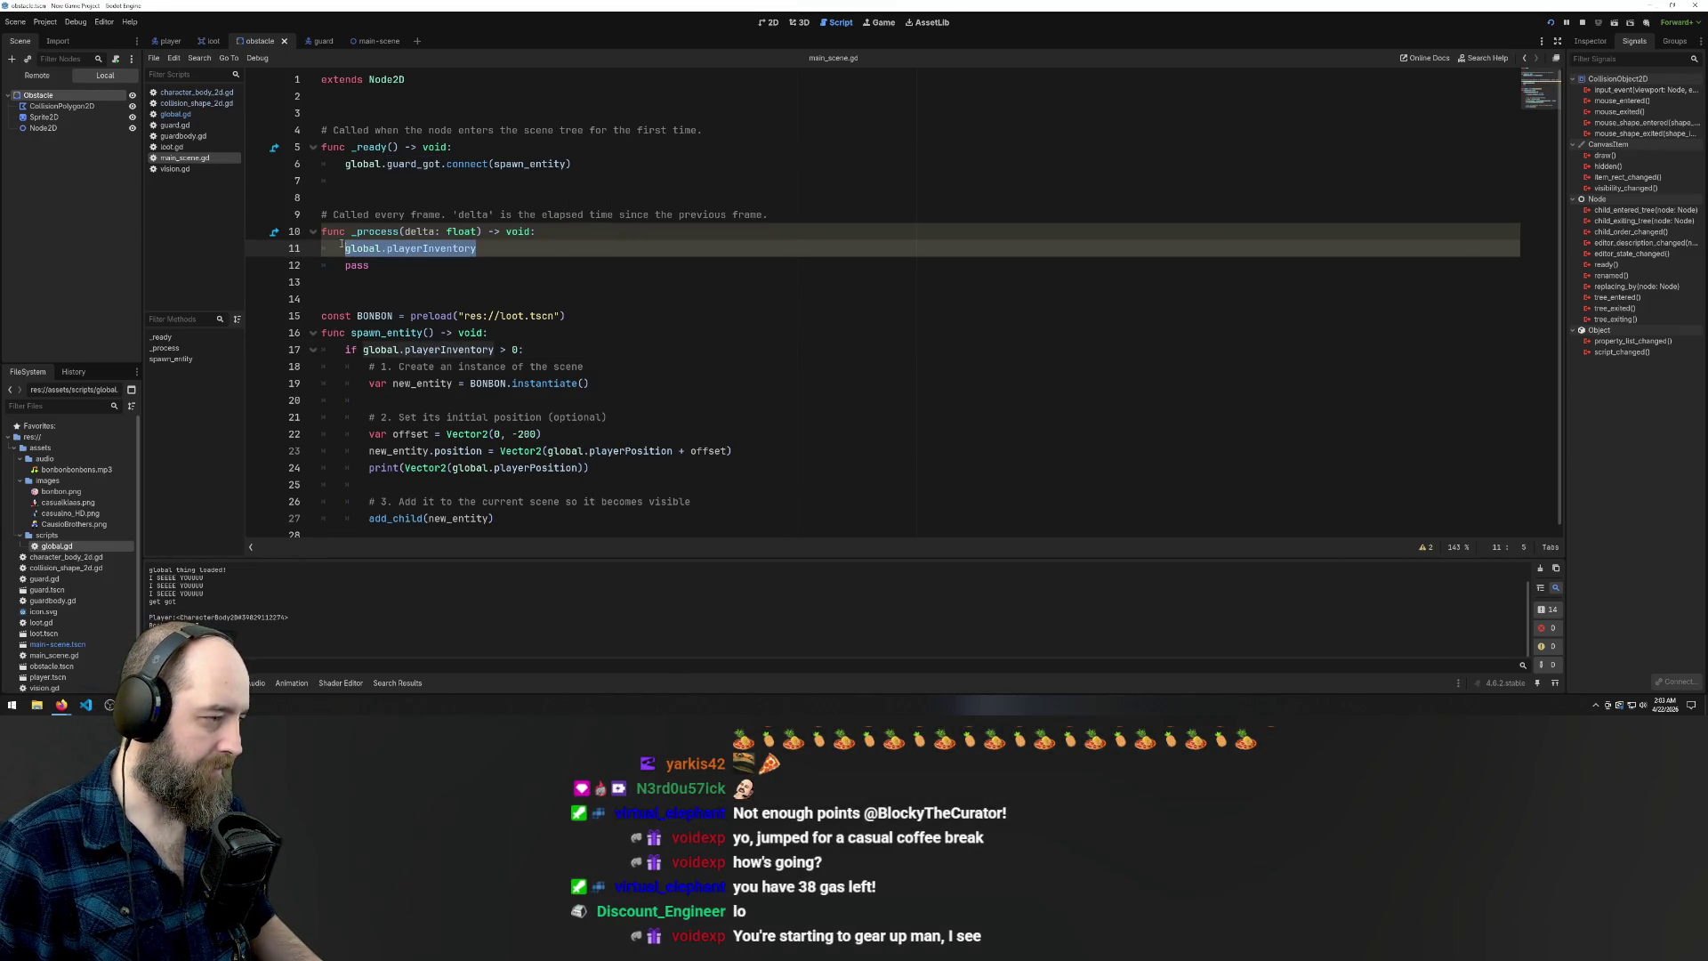
pyautogui.write('prin')
pyautogui.write('t(gl')
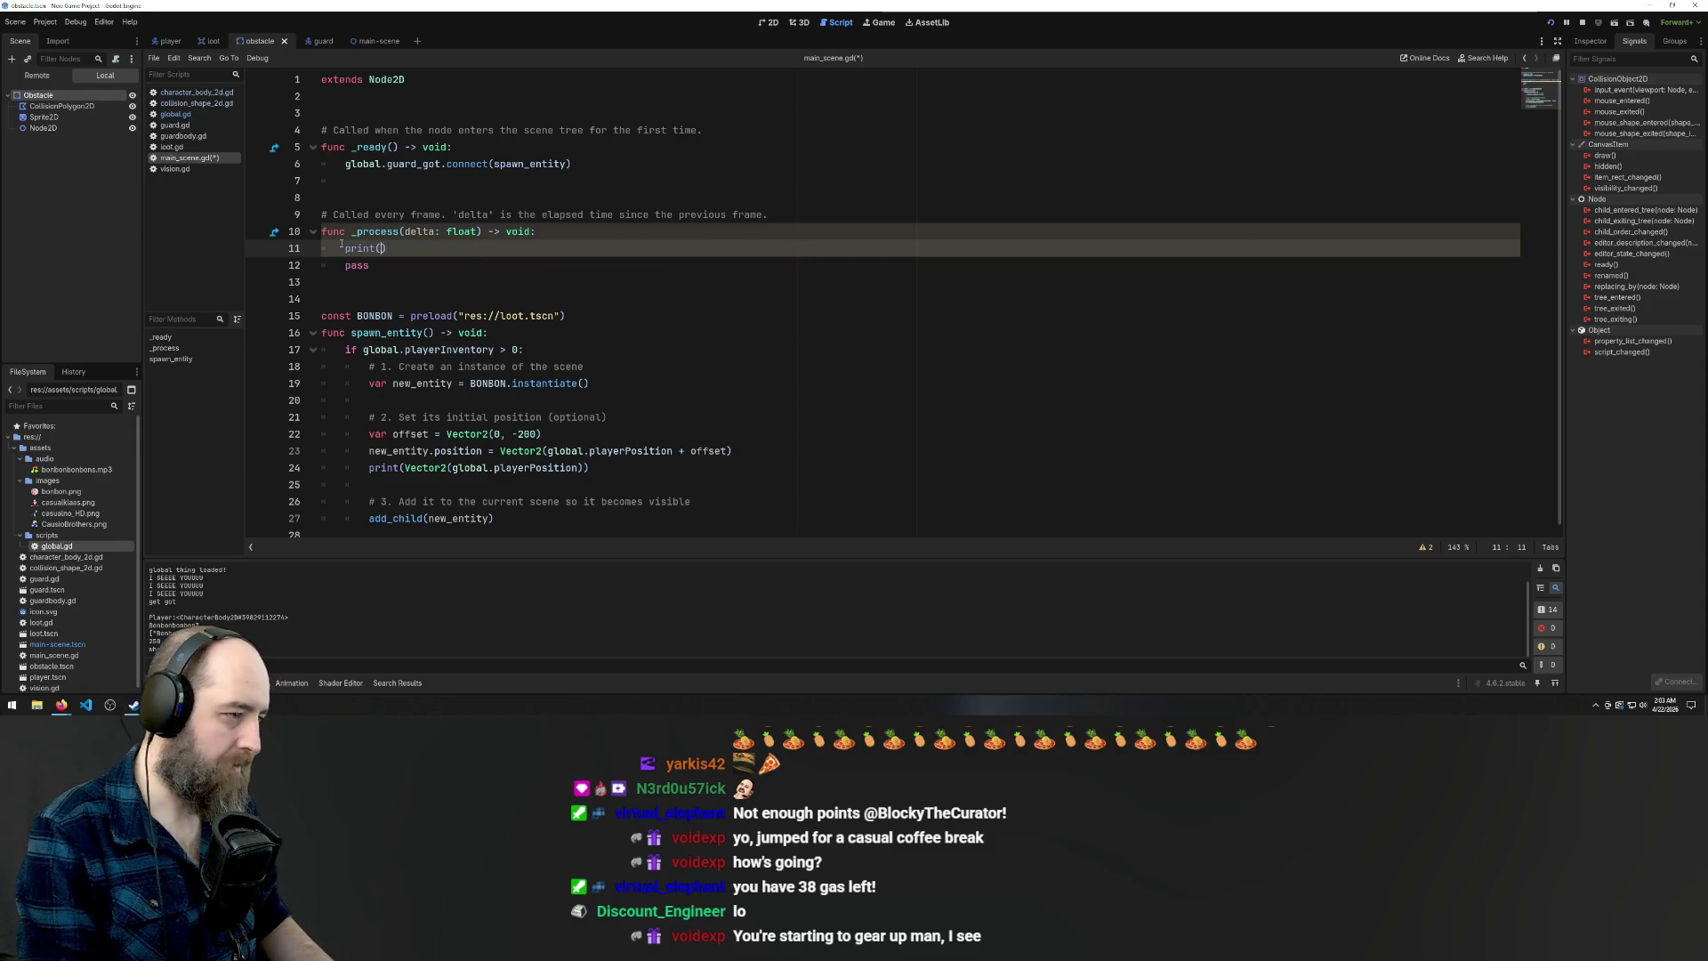
pyautogui.write('obal.playerInventory')
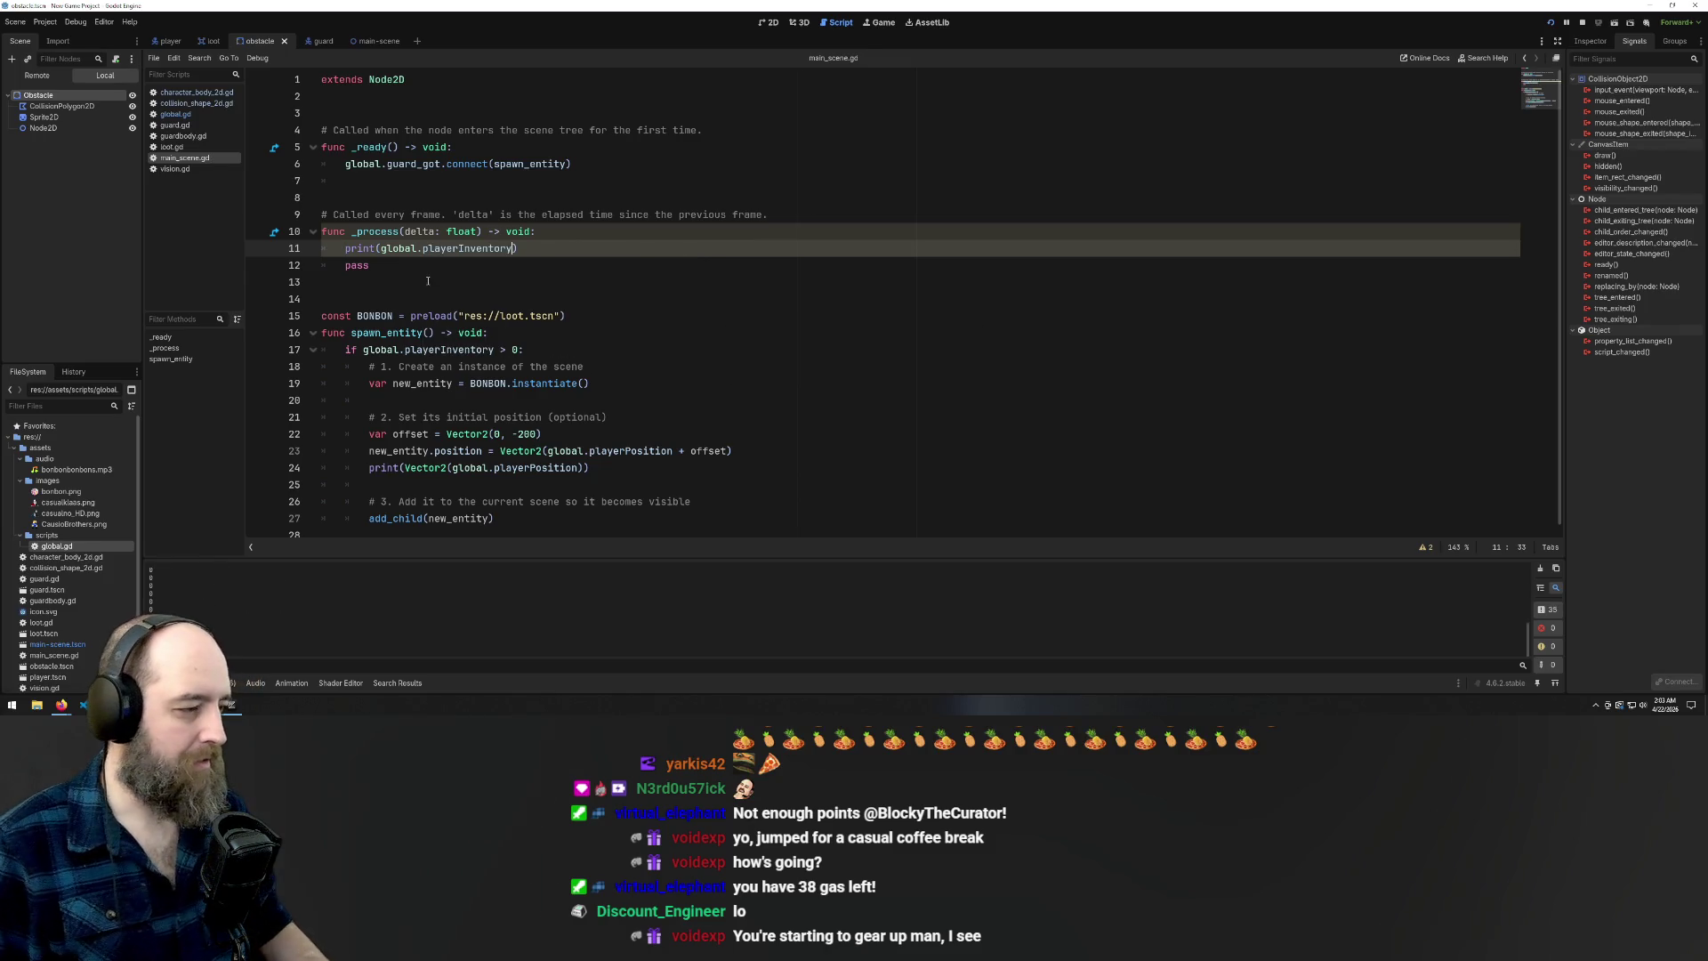
pyautogui.click(824, 484)
pyautogui.press('F5')
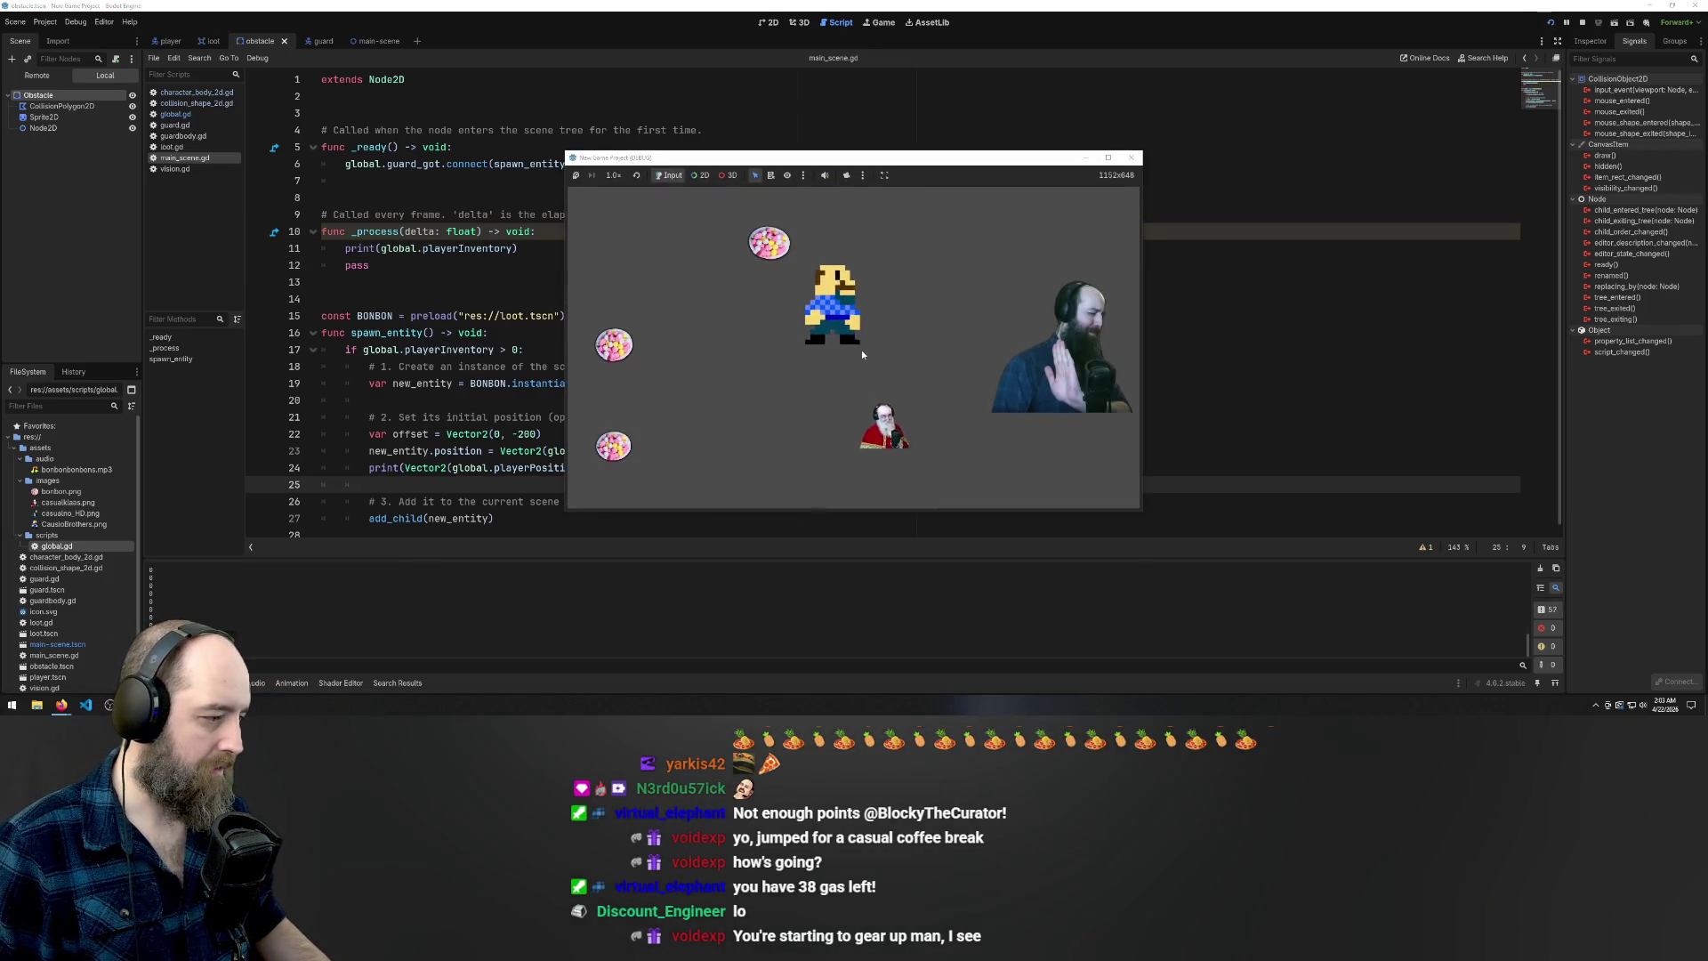
pyautogui.press('Left')
pyautogui.press('Down')
pyautogui.press('Down')
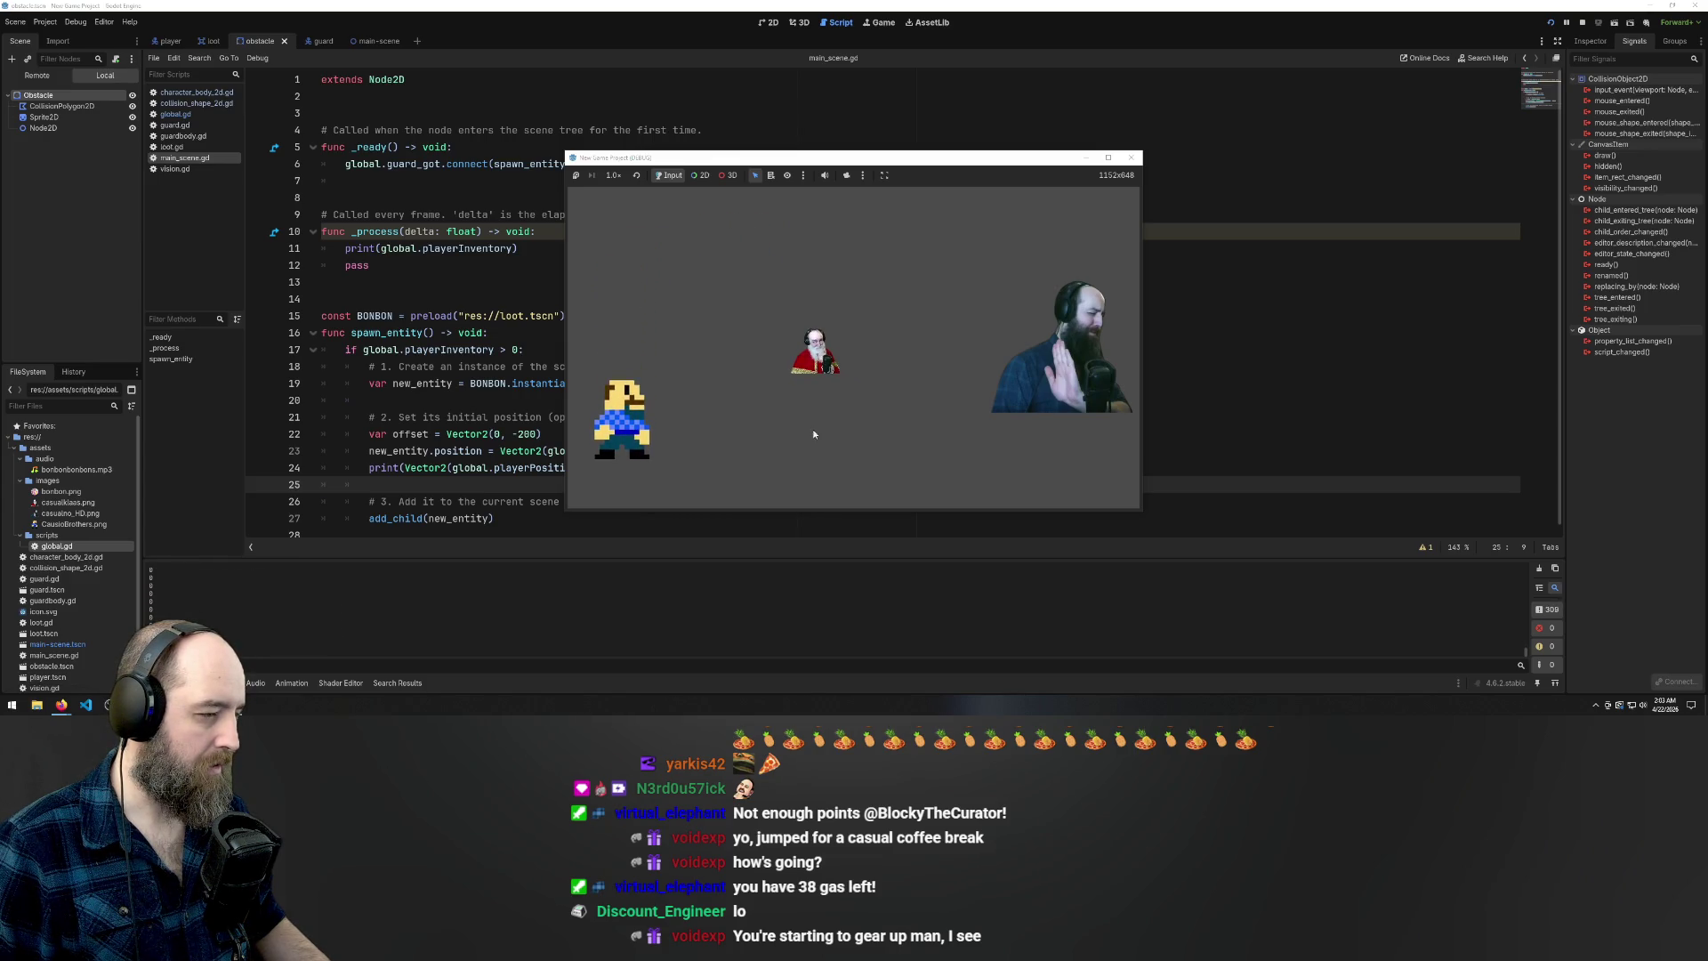
# Start a member access after playerInventory. on line 11, leaving an 'Expected identifier' error
pyautogui.click(509, 247)
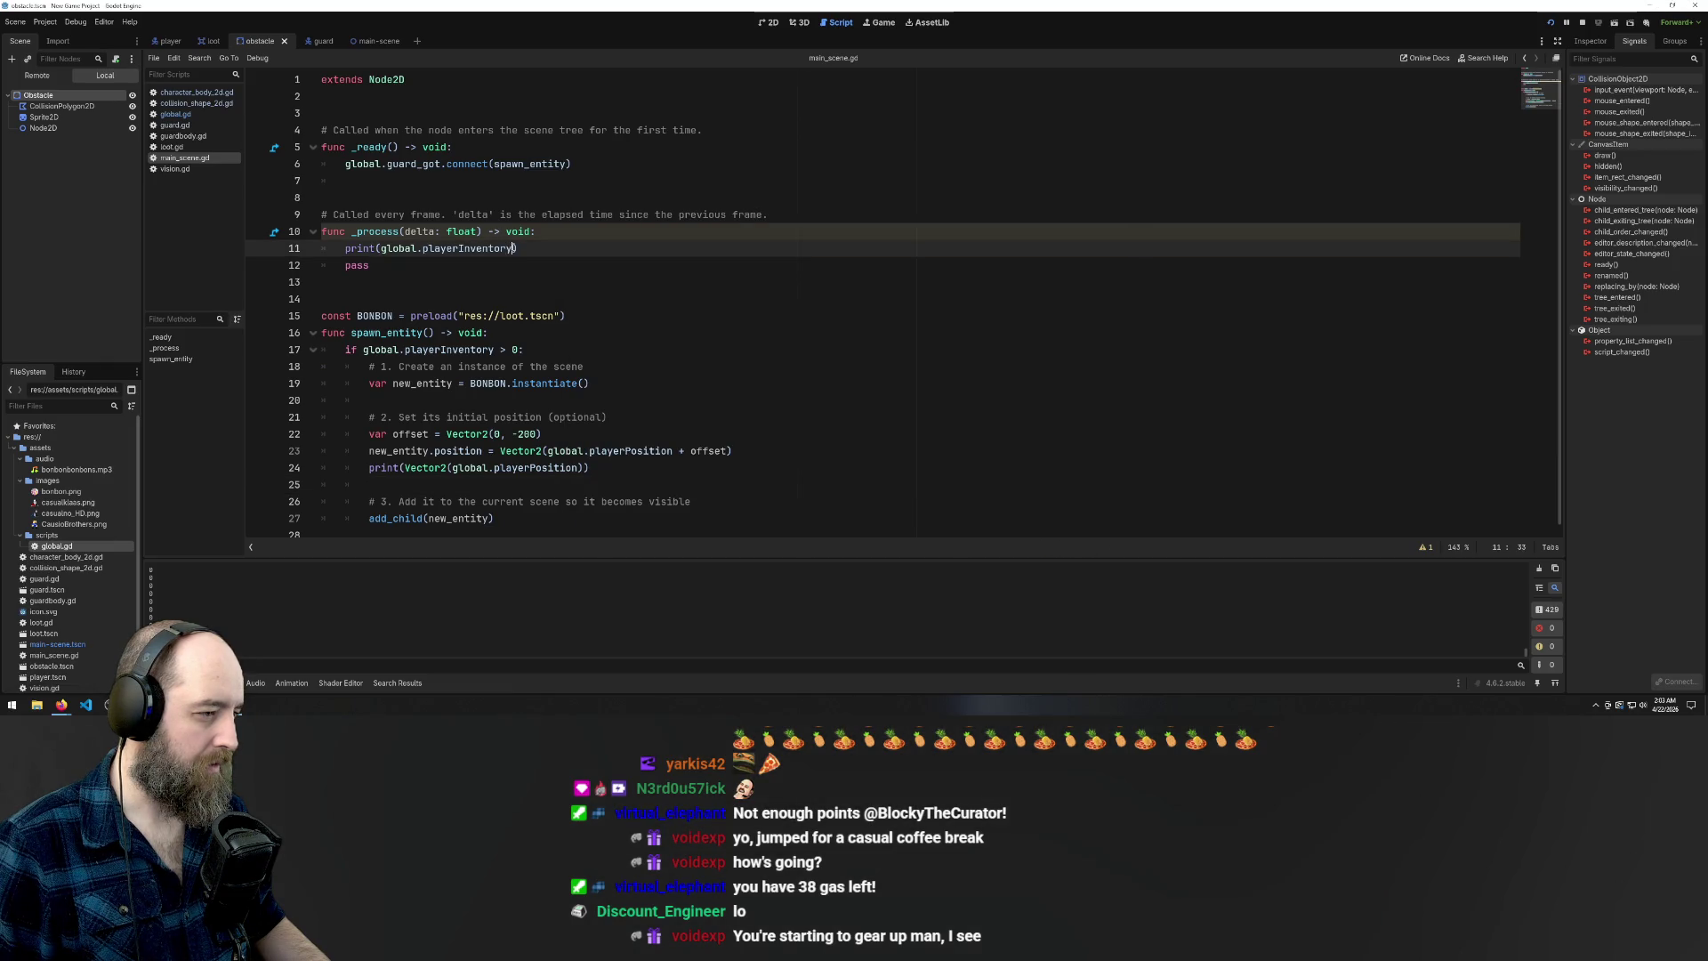
pyautogui.write('.f')
pyautogui.press('BackSpace')
pyautogui.write('l')
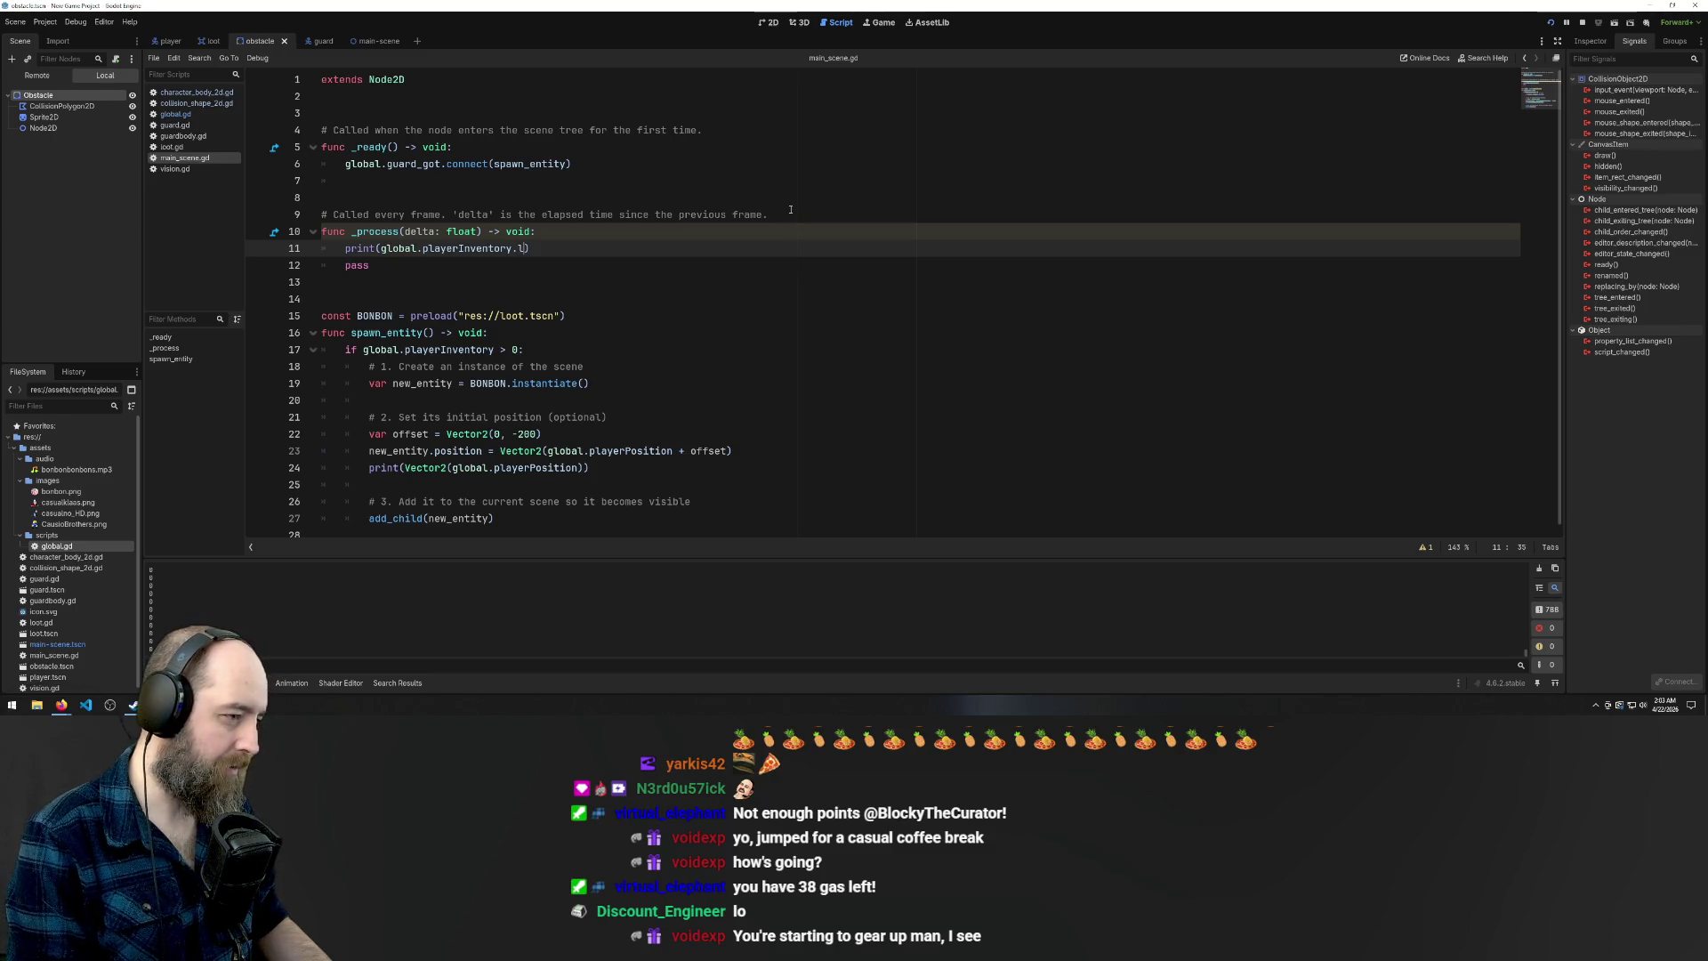
pyautogui.press('BackSpace')
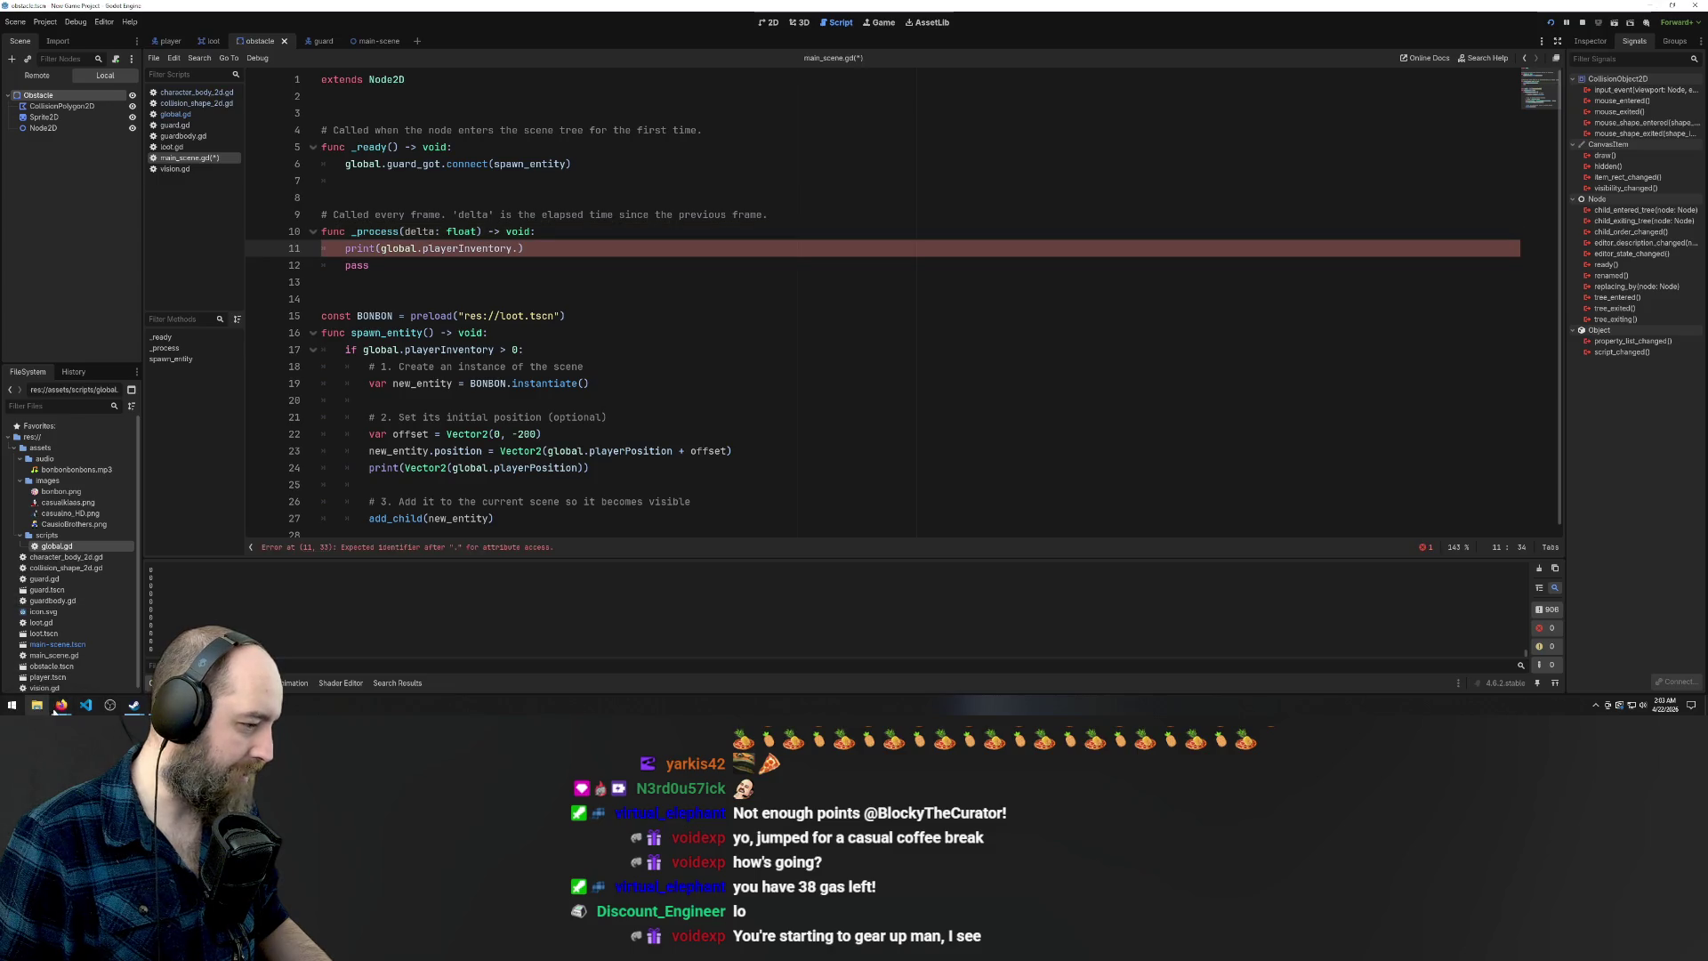
pyautogui.moveTo(55, 711)
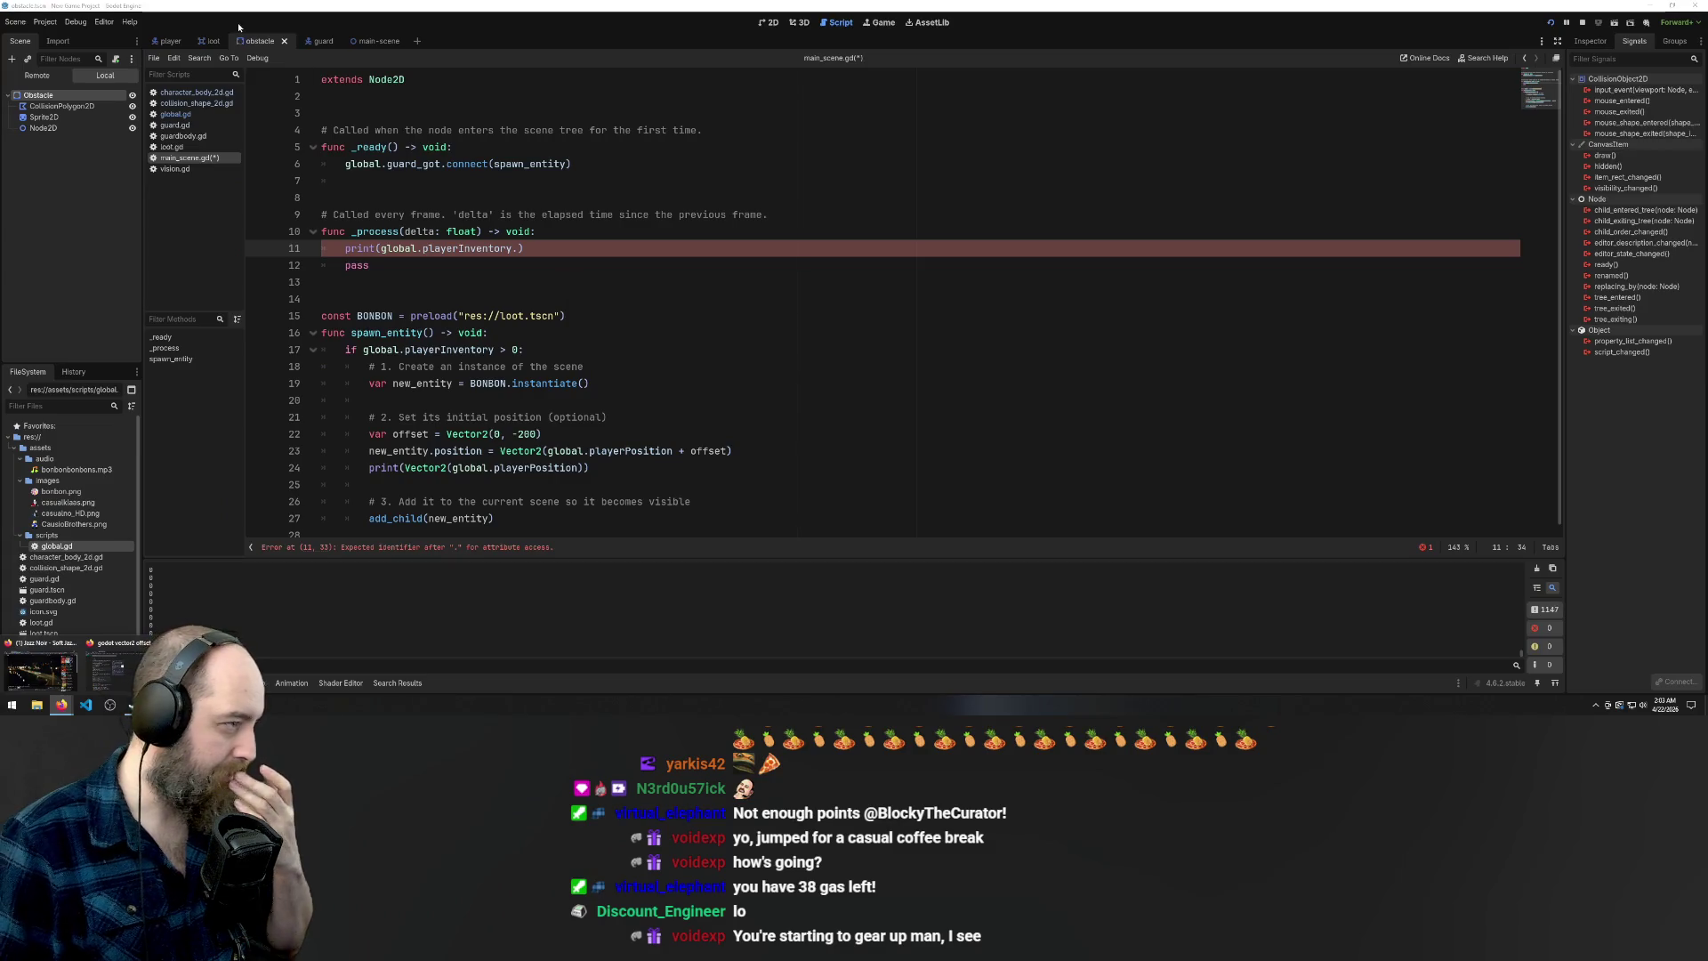
# Check character_body_2d.gd and the guard, main-scene and player scenes, then type 'size' on line 11
pyautogui.click(203, 94)
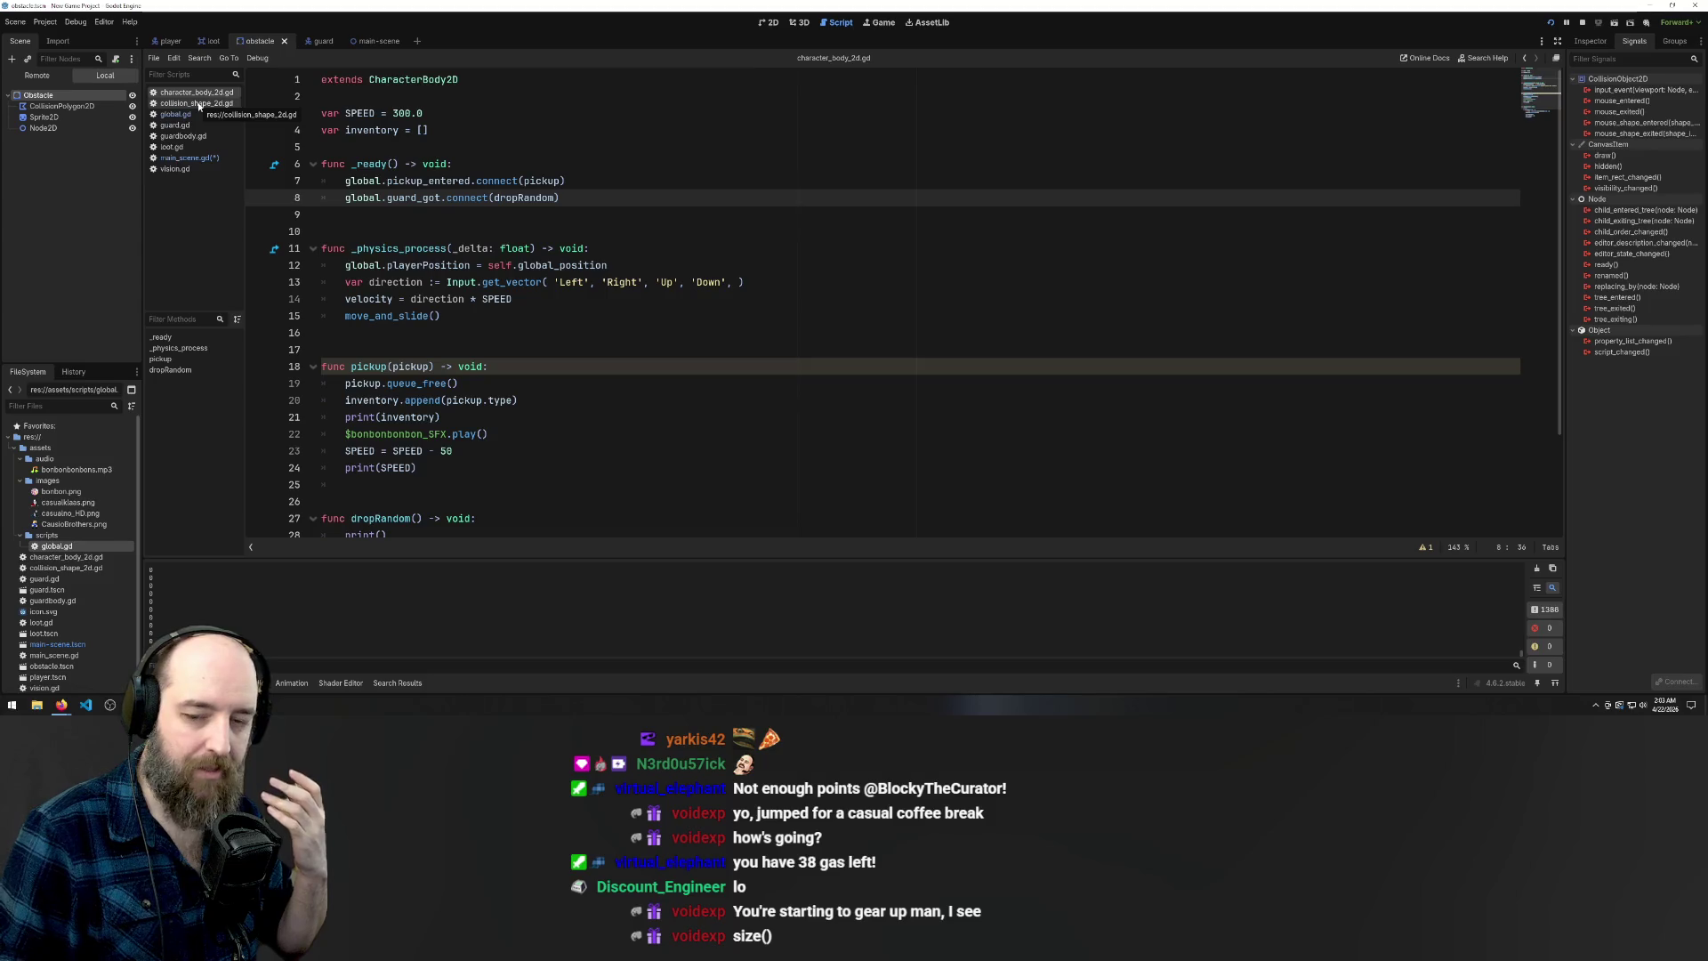
pyautogui.click(320, 41)
pyautogui.click(371, 41)
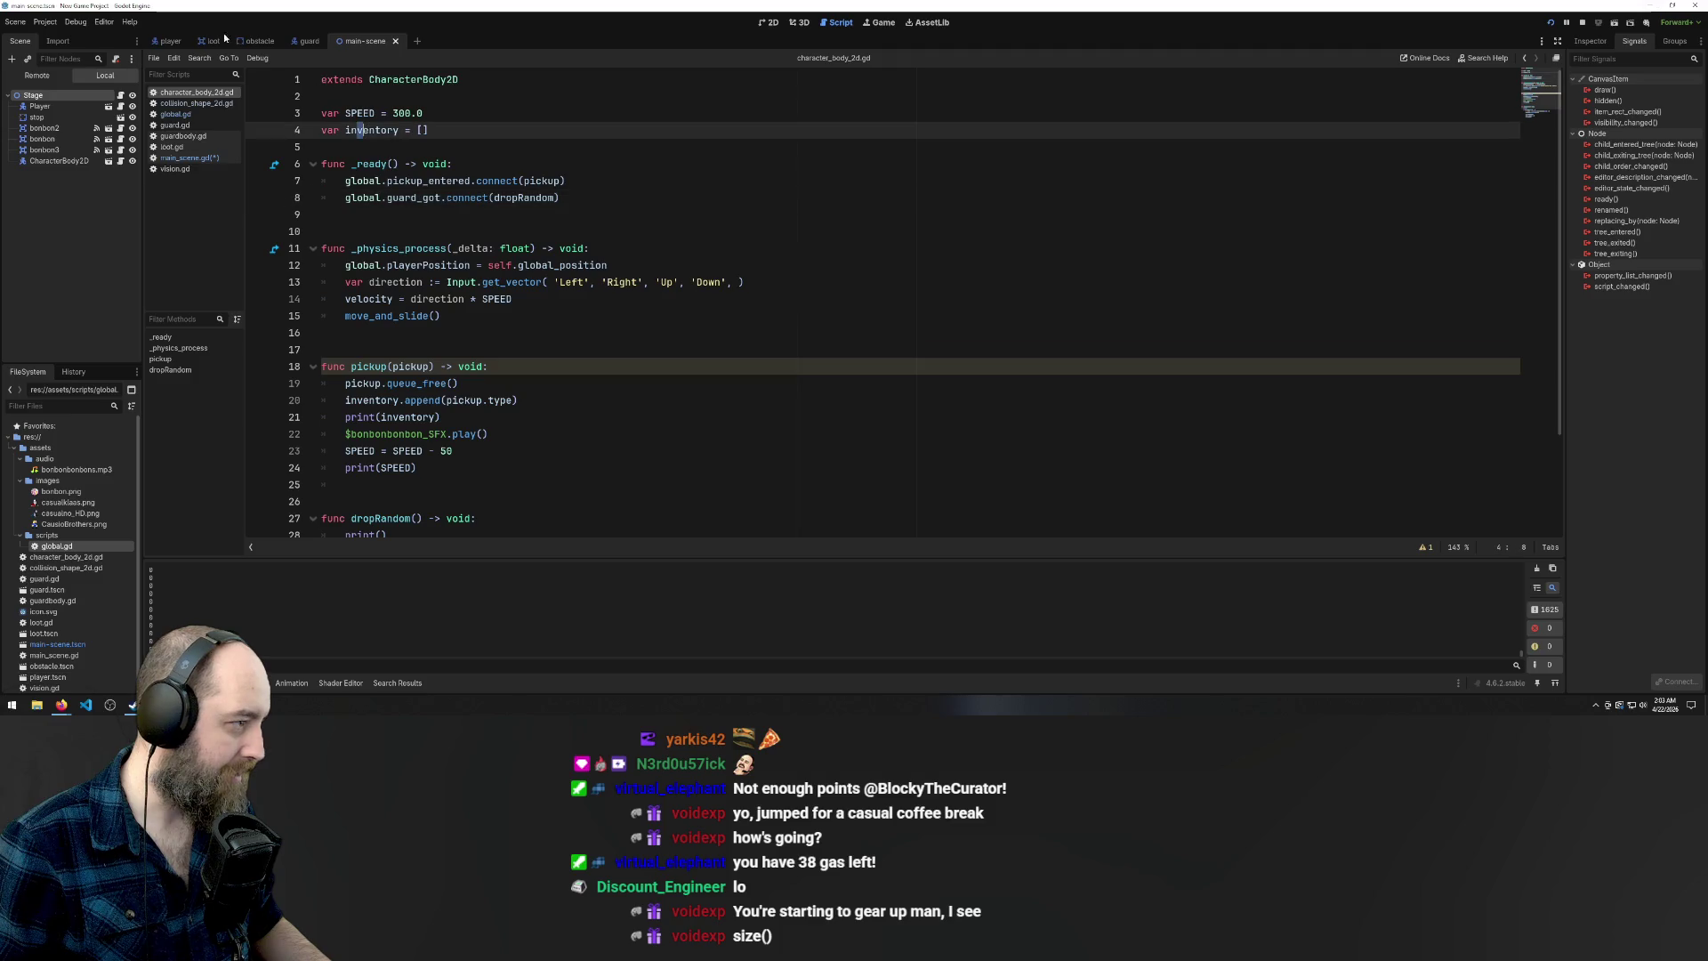
pyautogui.click(169, 41)
pyautogui.click(203, 158)
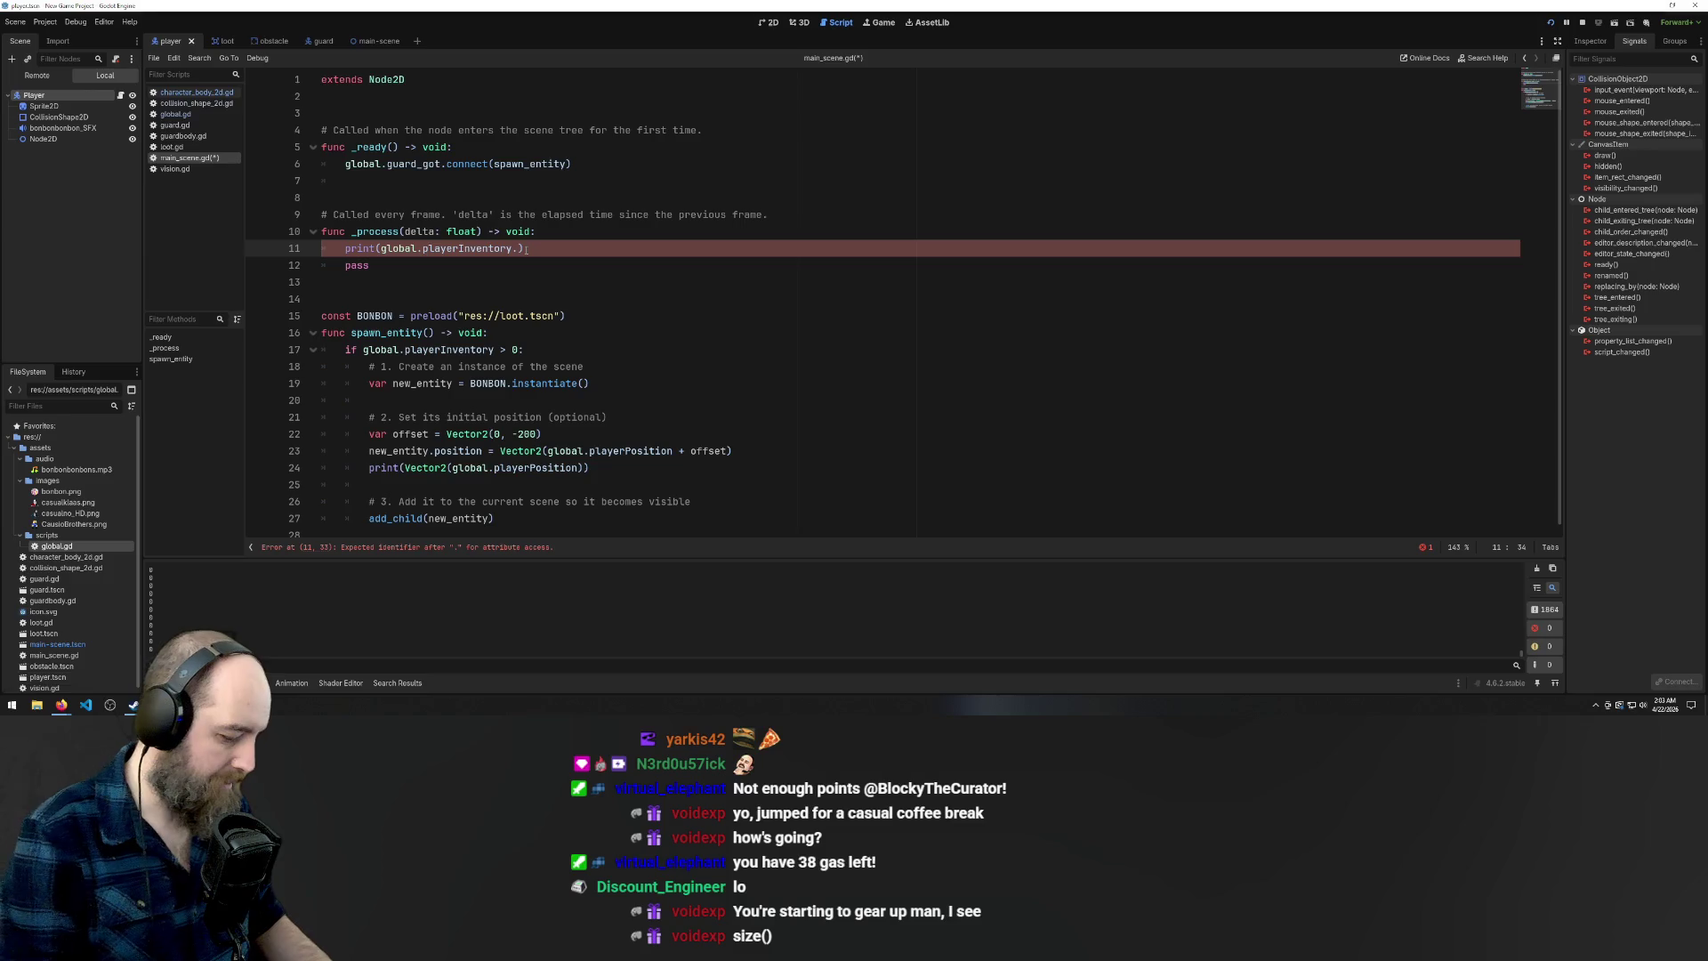
pyautogui.write('size(')
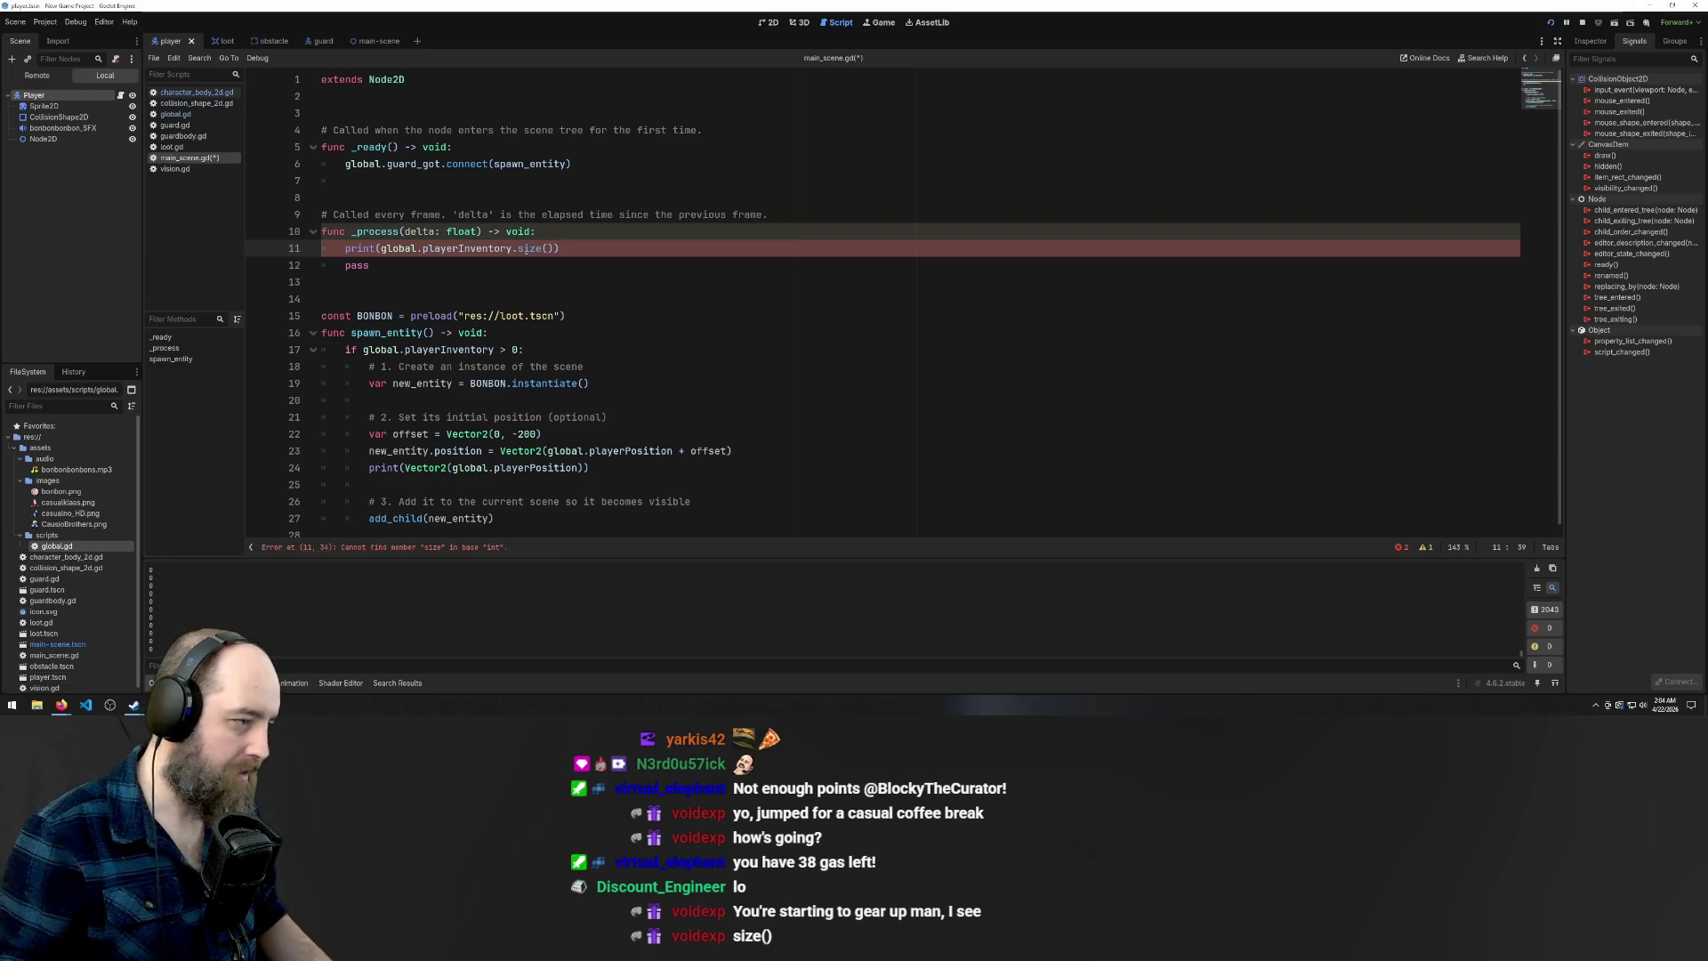
# Remove the brackets from size() on line 11 and save the script
pyautogui.click(689, 385)
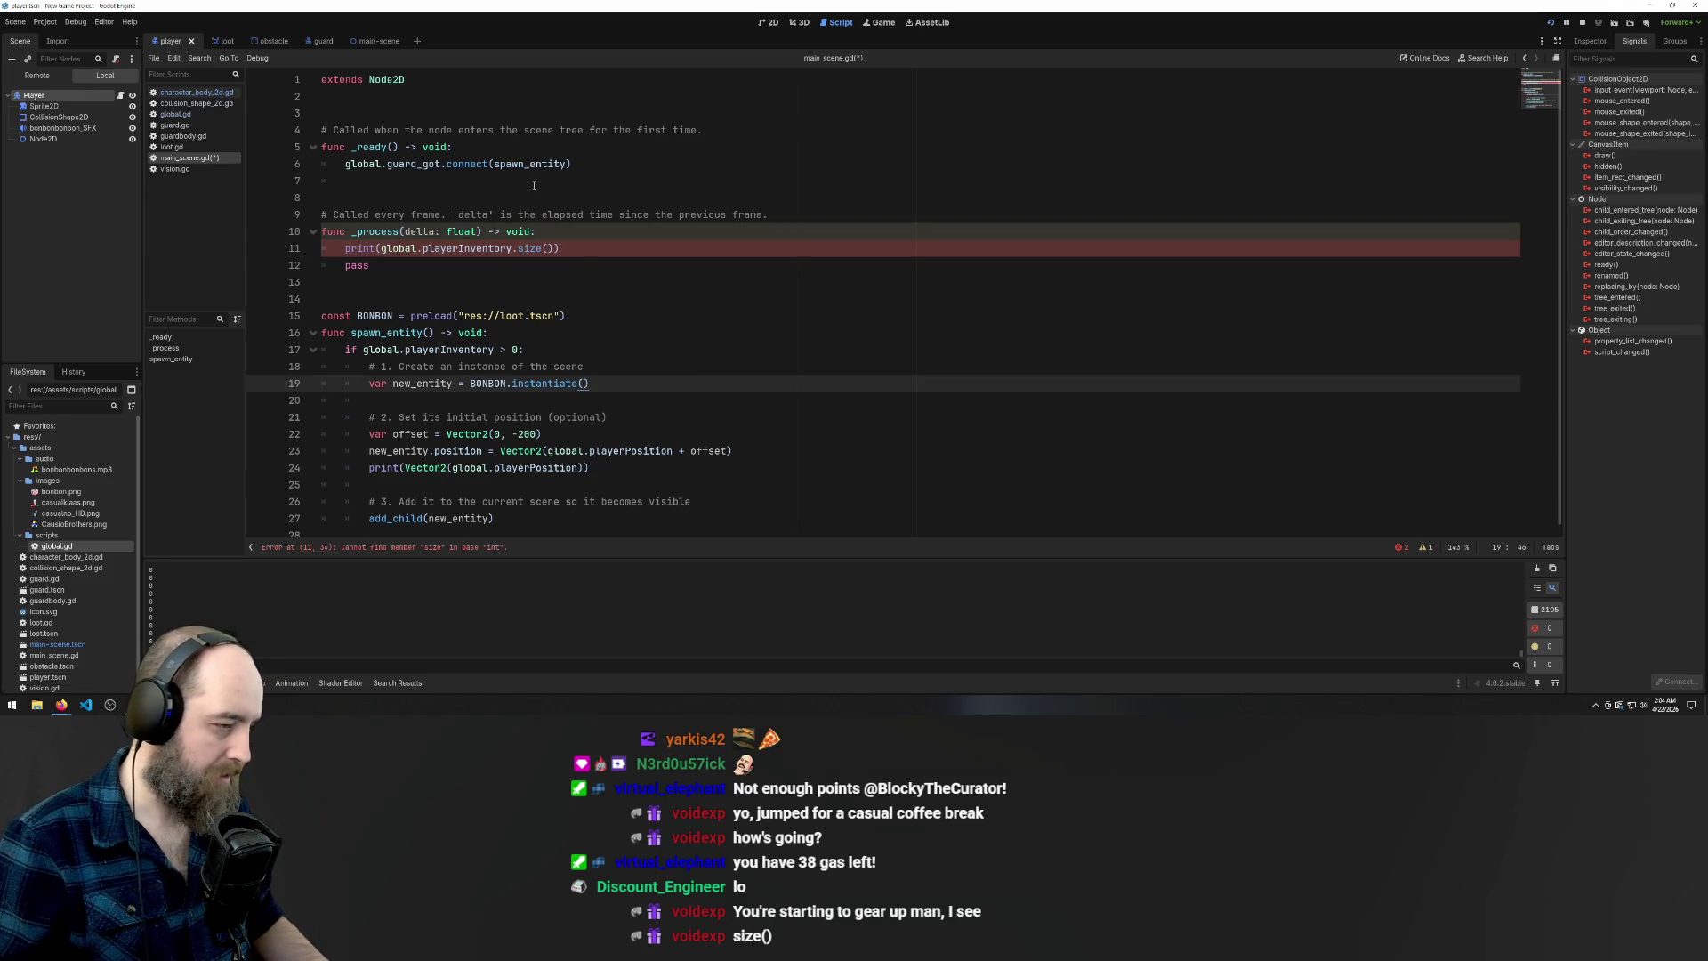
pyautogui.click(554, 248)
pyautogui.press('BackSpace')
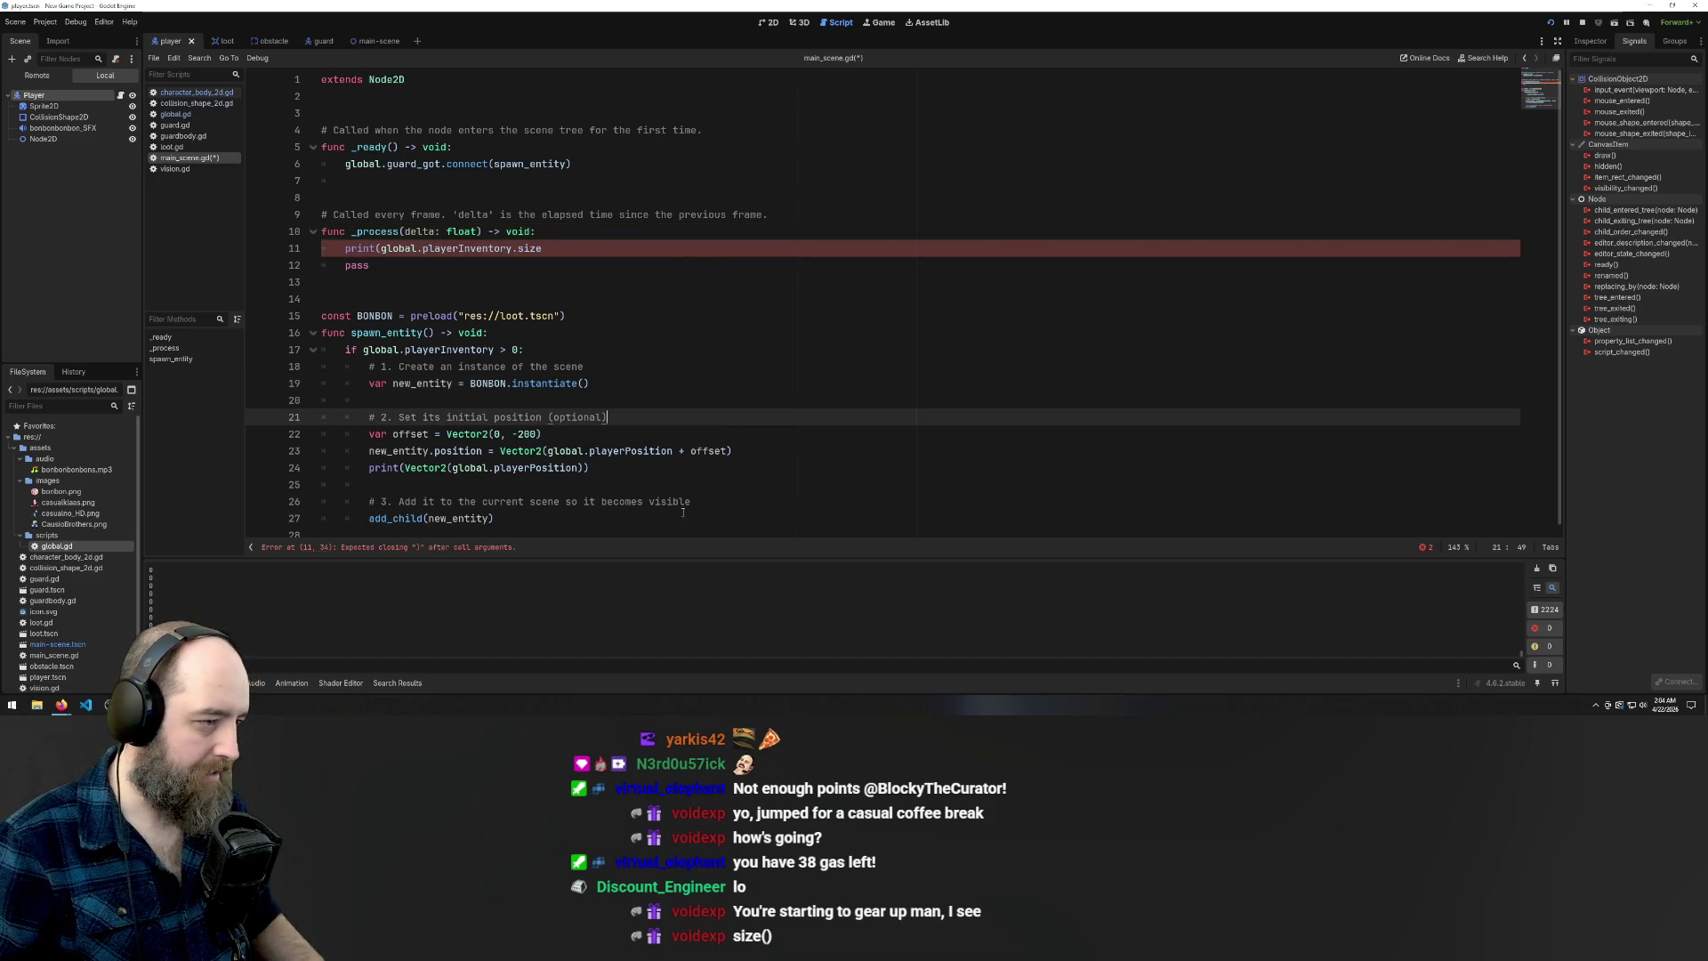
pyautogui.click(629, 182)
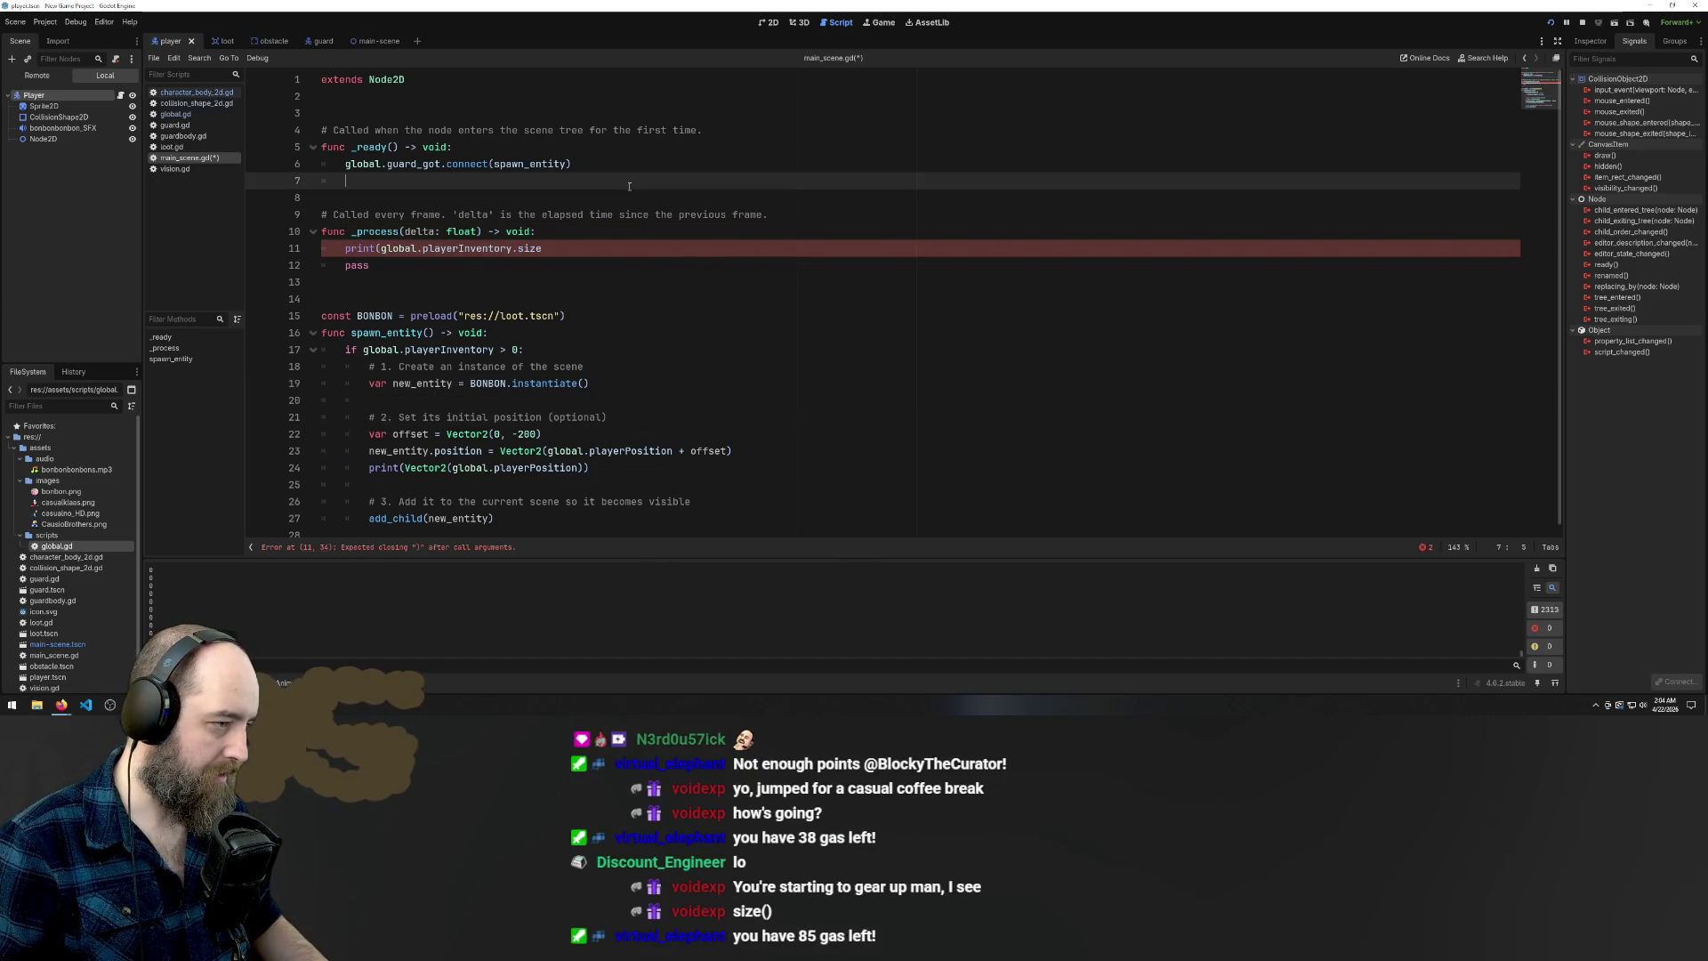
pyautogui.click(580, 248)
pyautogui.click(556, 417)
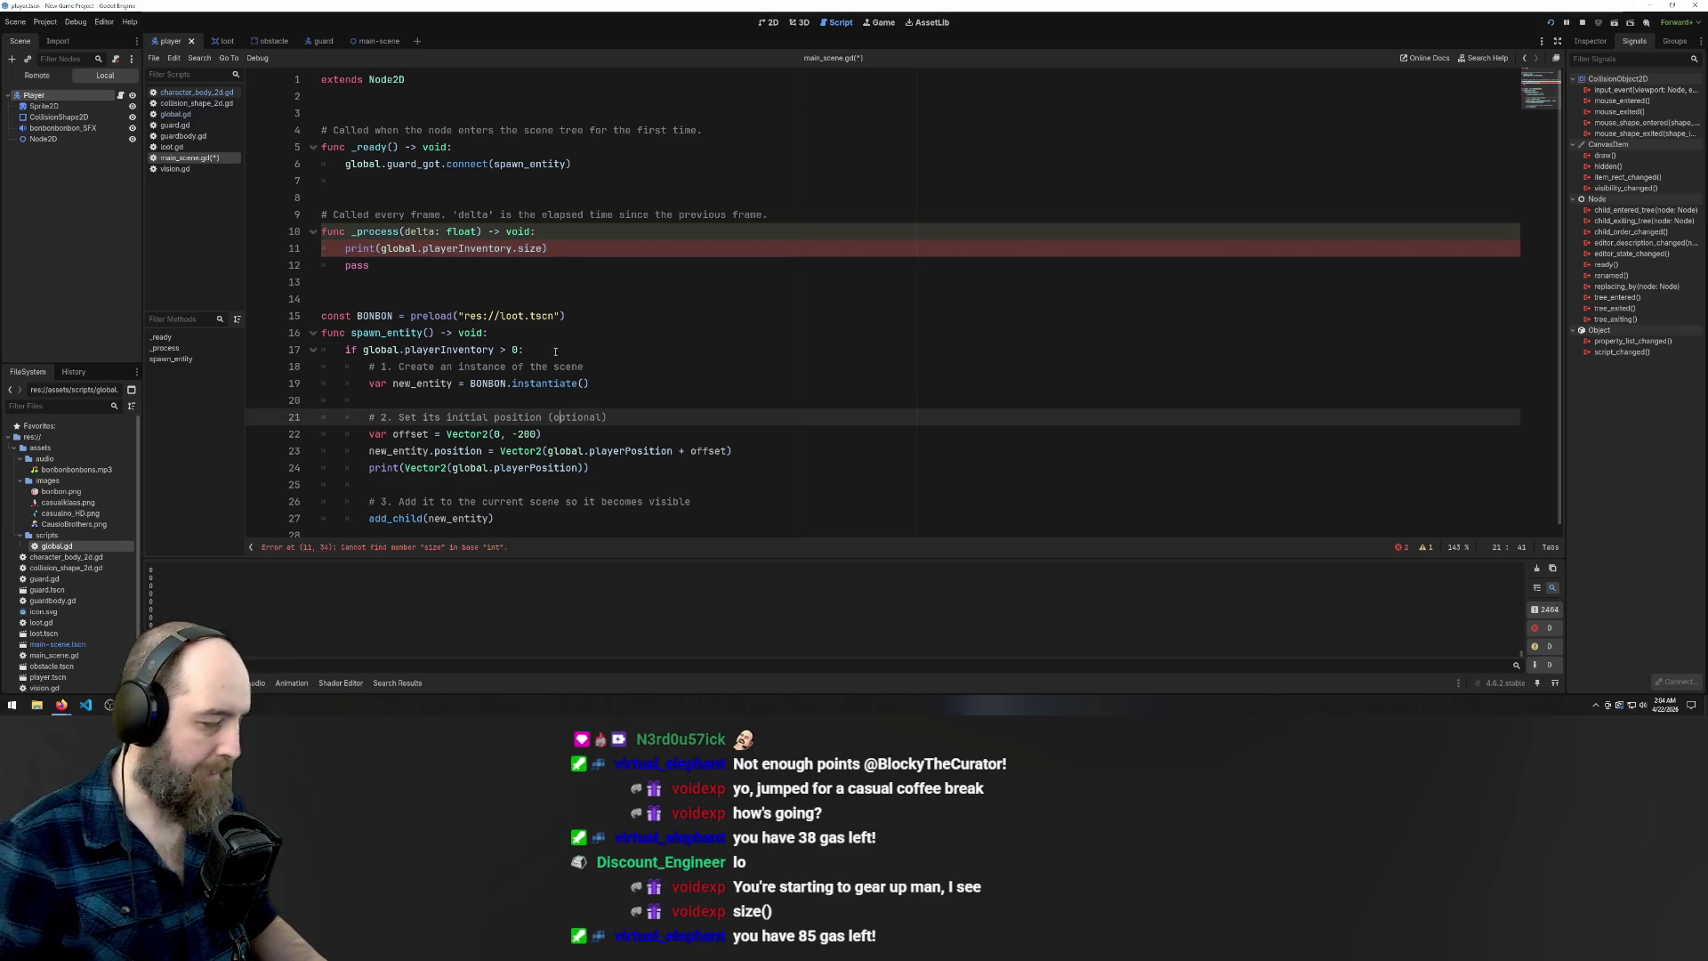
pyautogui.click(584, 245)
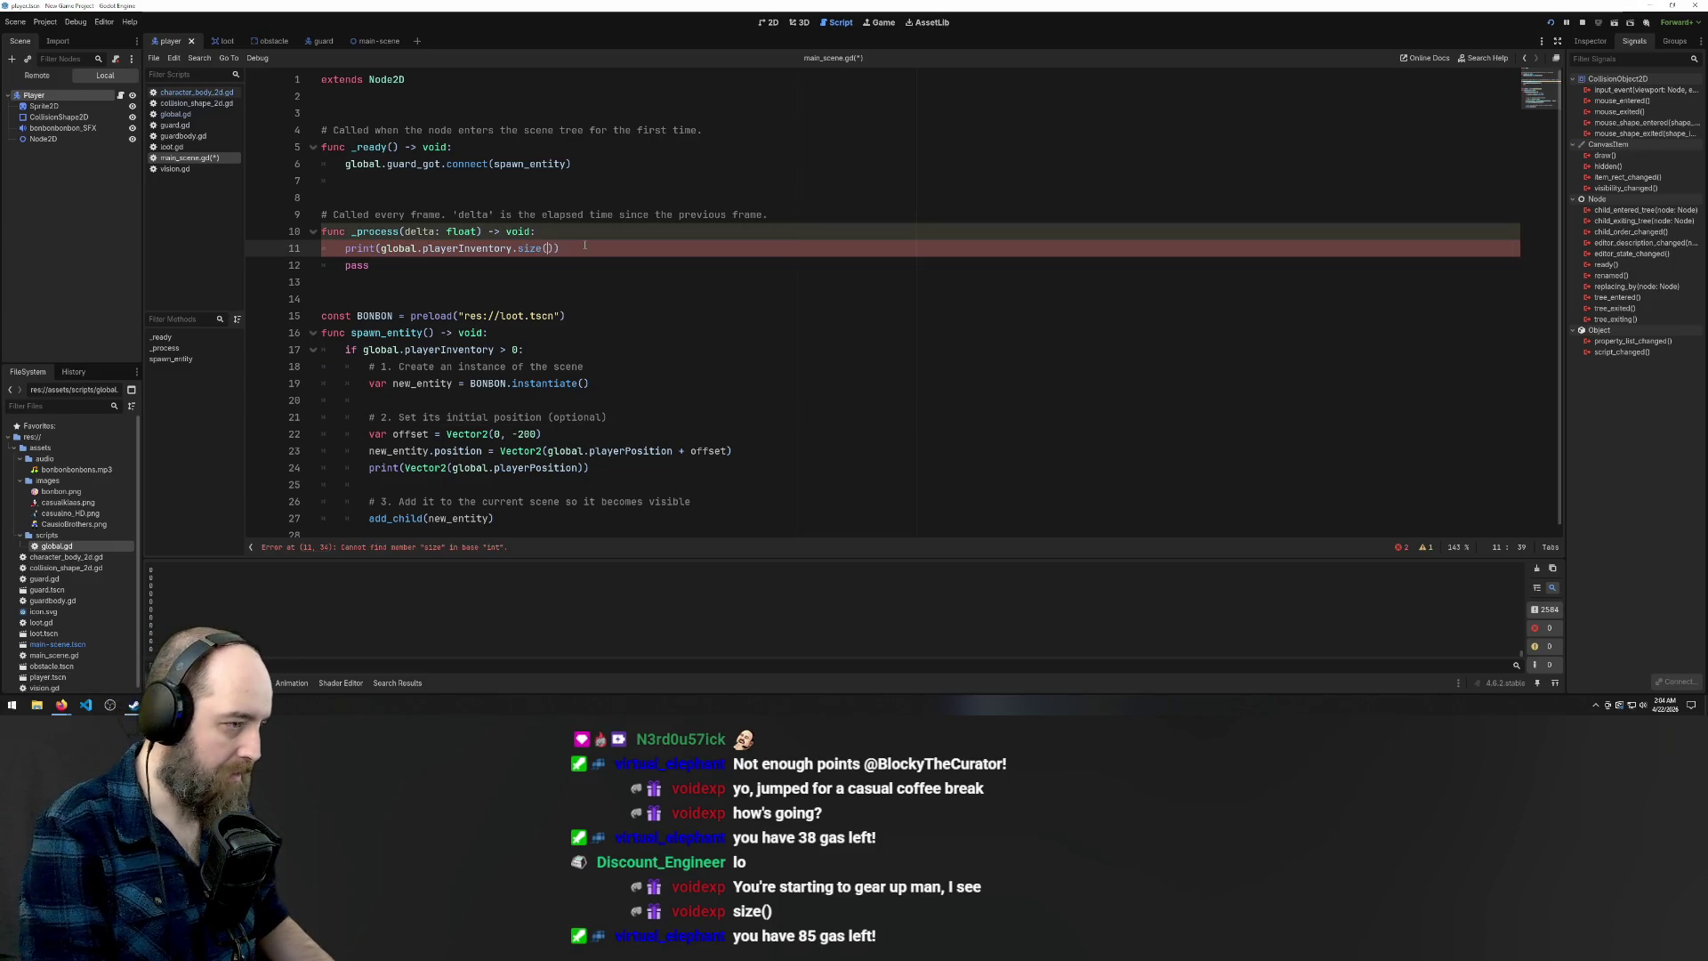
pyautogui.click(695, 459)
pyautogui.click(540, 299)
pyautogui.hotkey('ctrl', 's')
# Restore size() on line 11 and save the script again
pyautogui.click(573, 265)
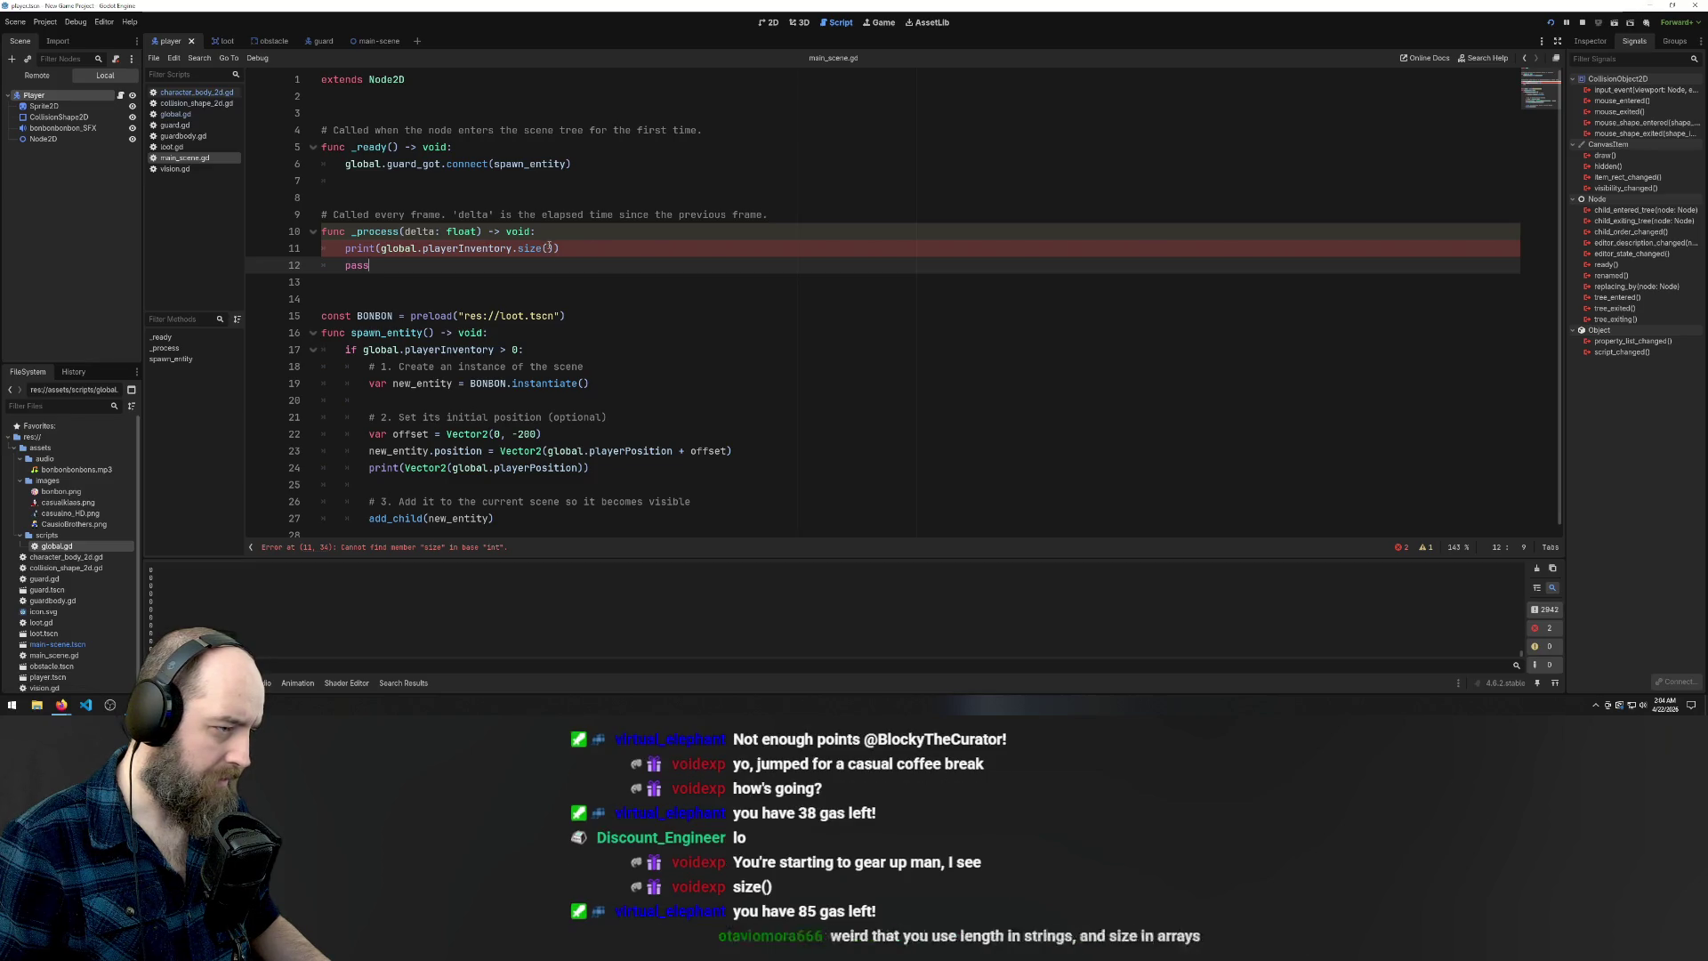
pyautogui.click(561, 250)
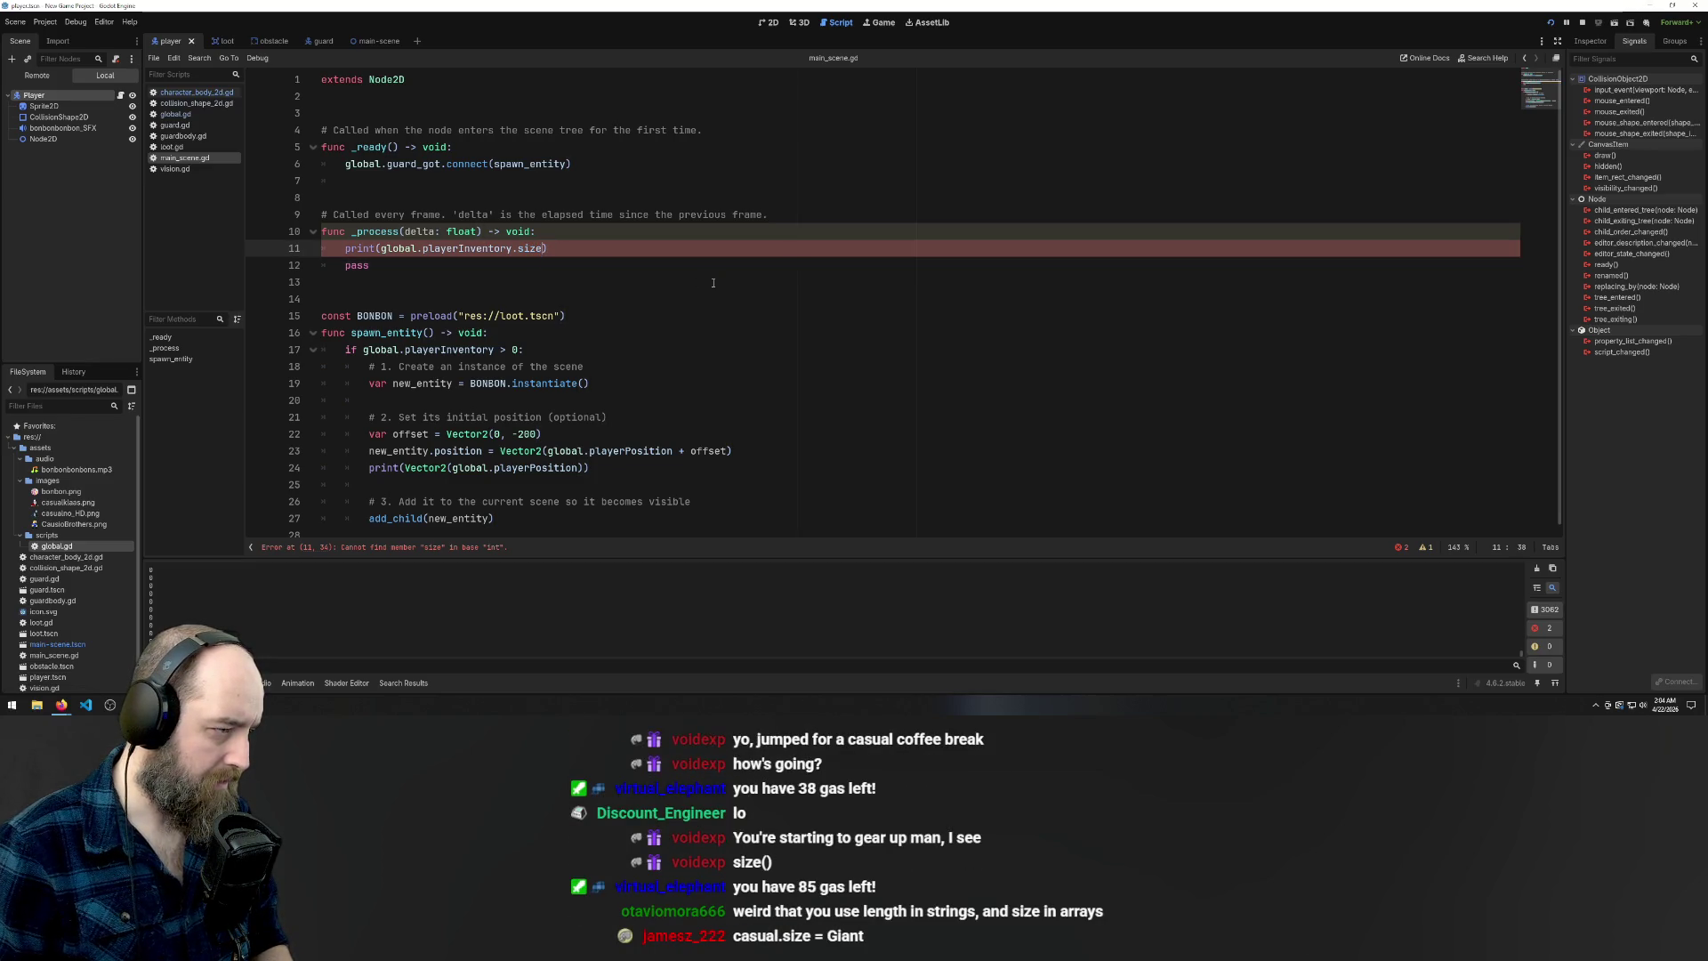
pyautogui.click(612, 378)
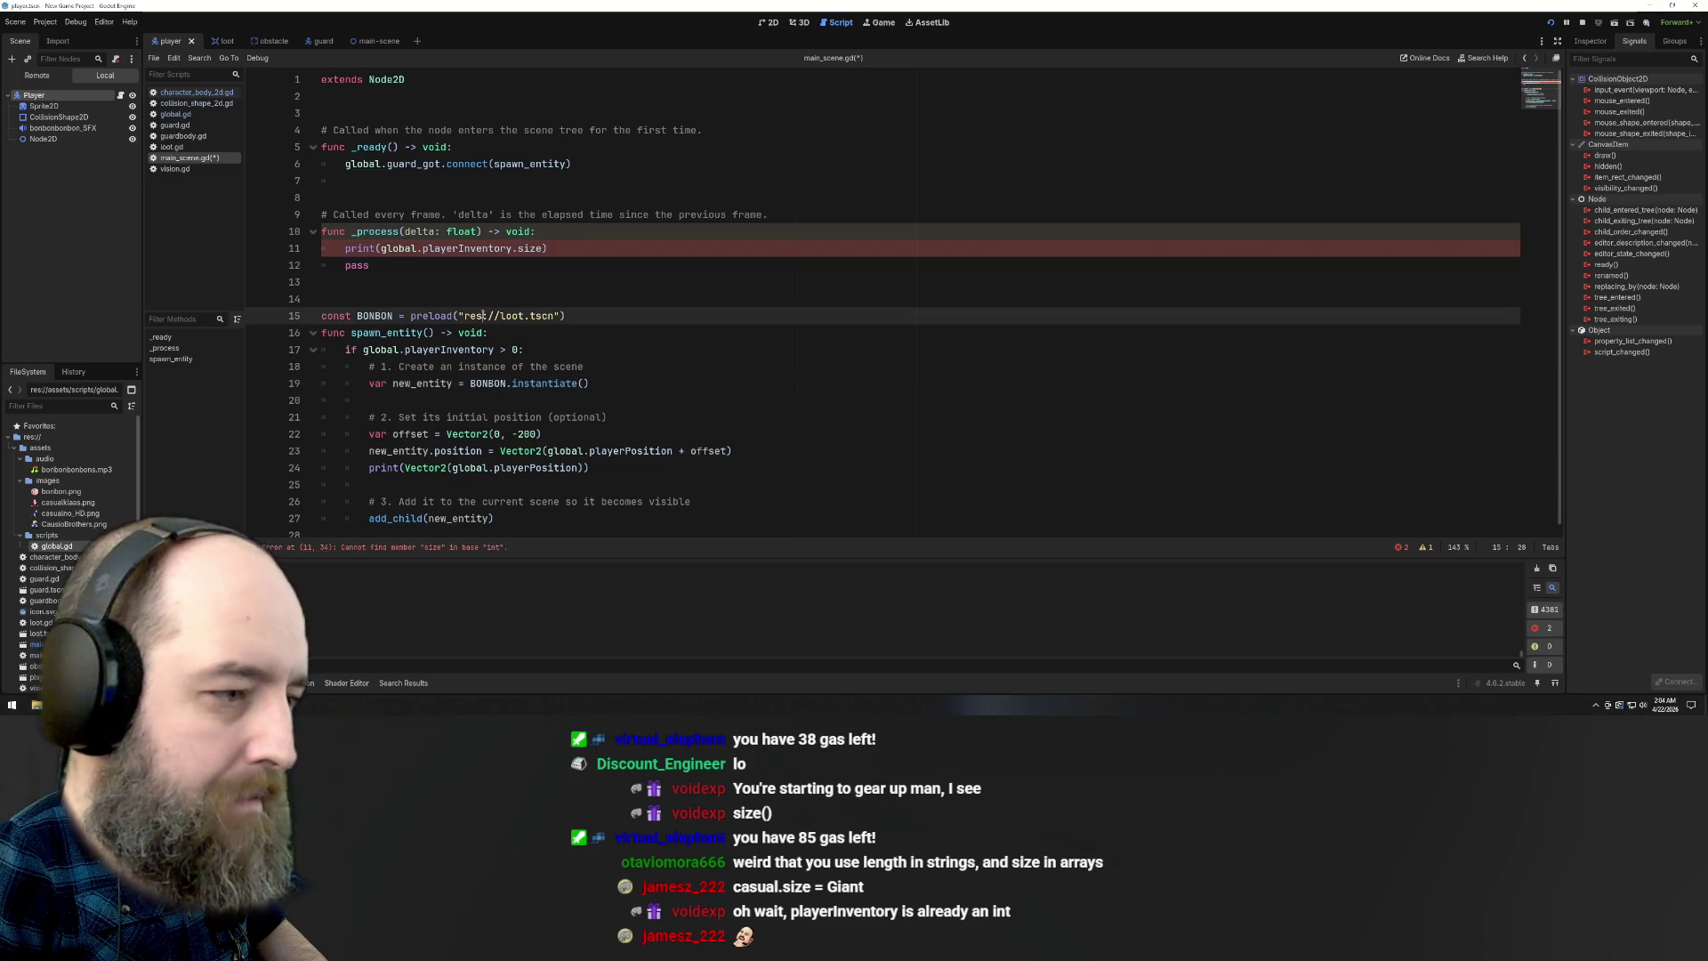
pyautogui.click(599, 467)
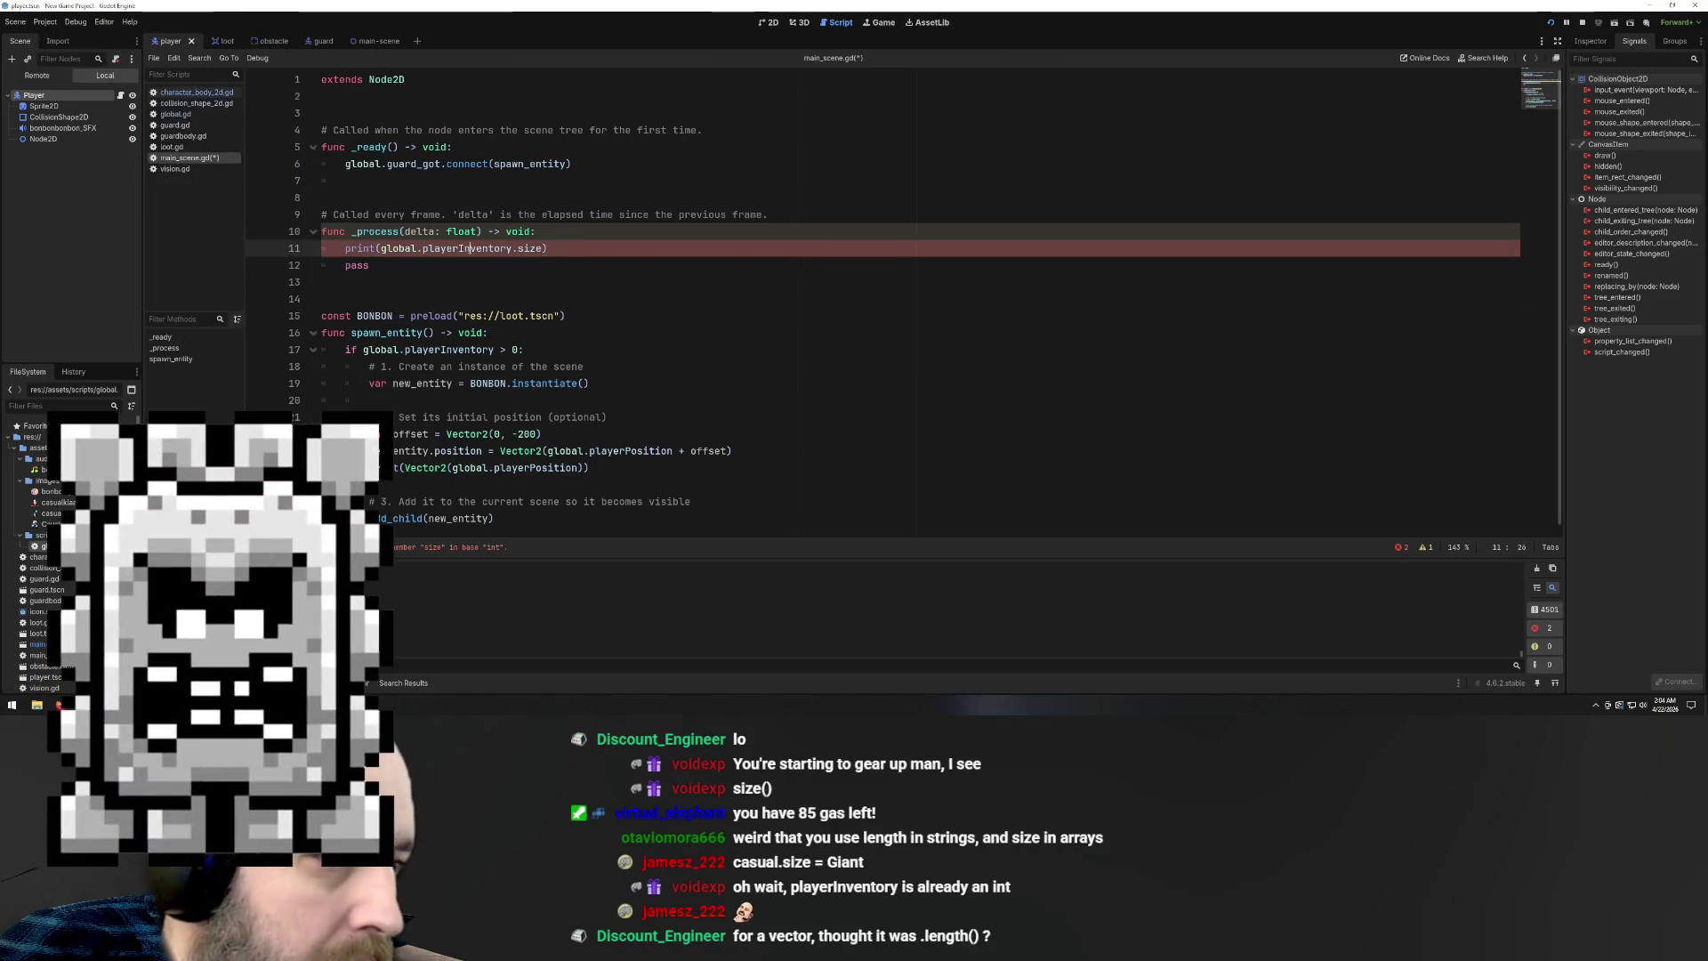
pyautogui.click(483, 365)
pyautogui.click(545, 248)
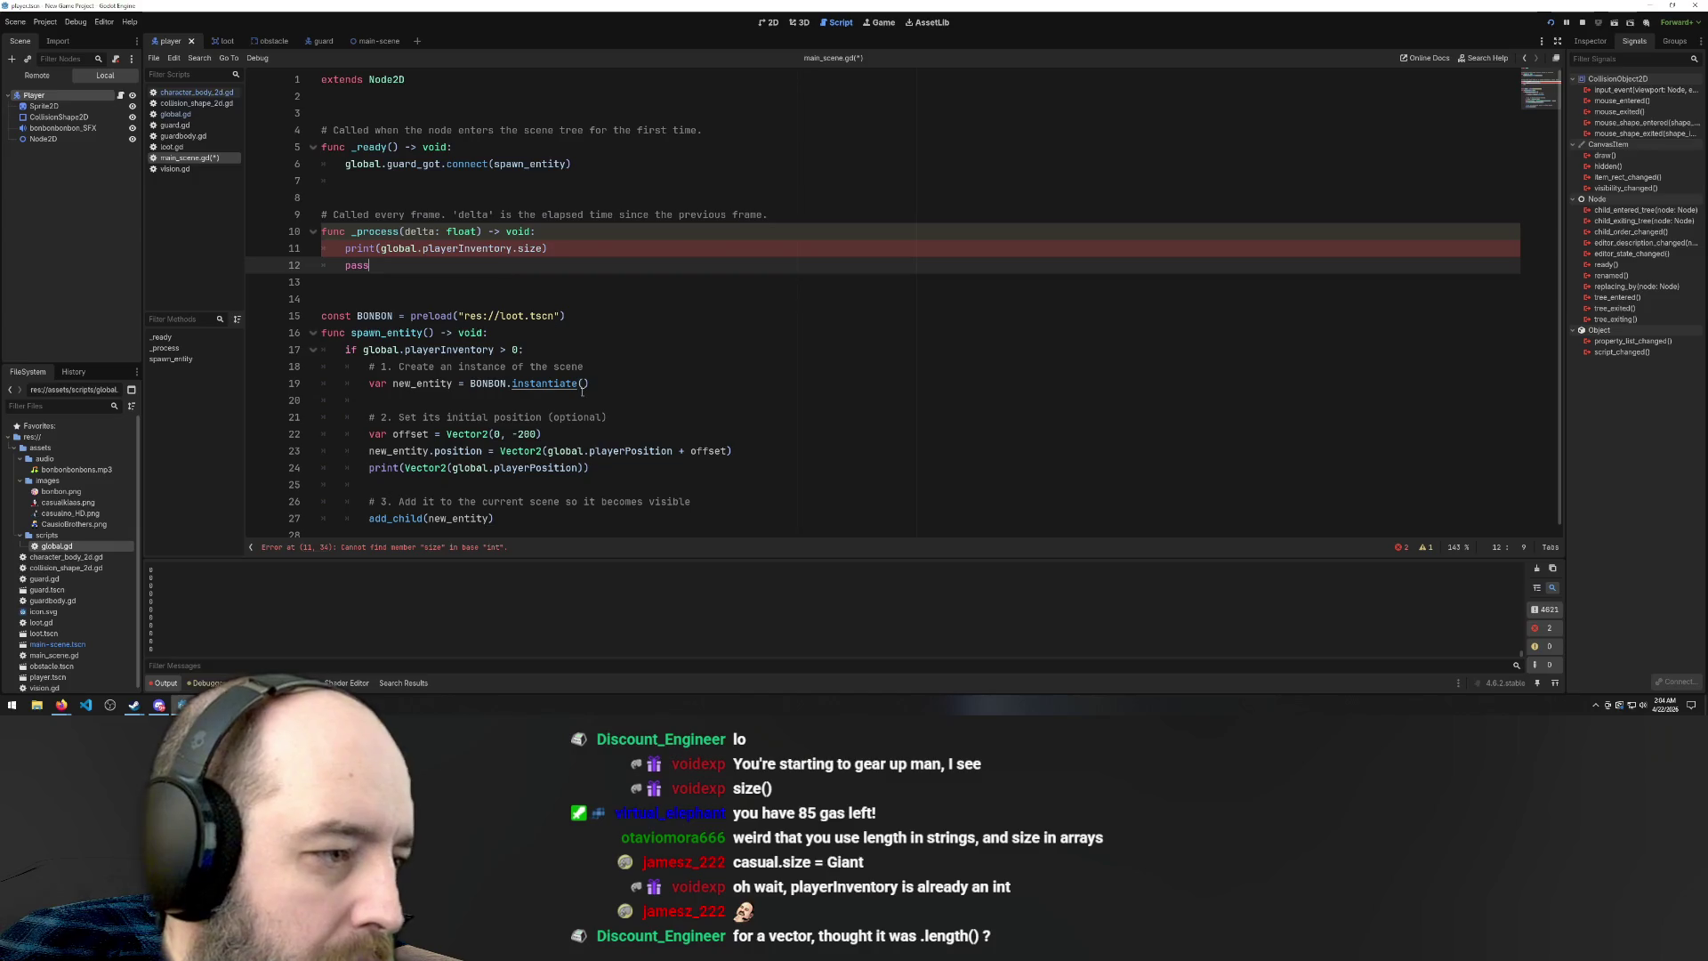
pyautogui.write('()')
pyautogui.hotkey('ctrl', 's')
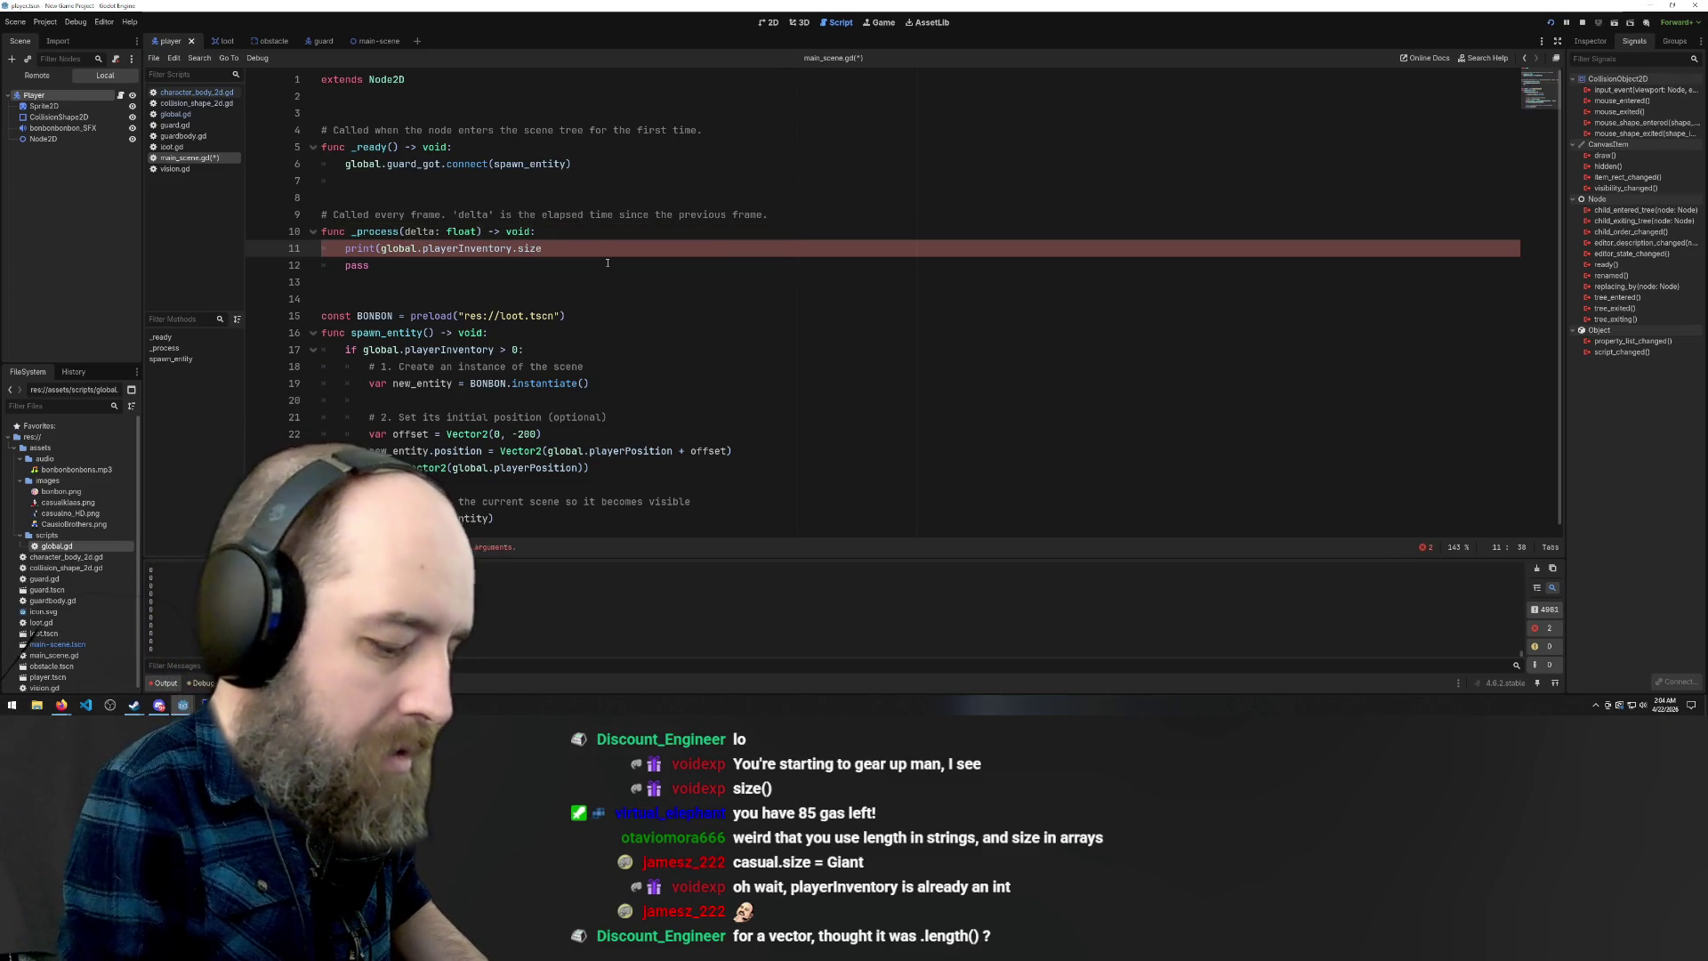
pyautogui.write(')')
# Delete the size member so line 11 reads print(global.playerInventory)
pyautogui.click(534, 384)
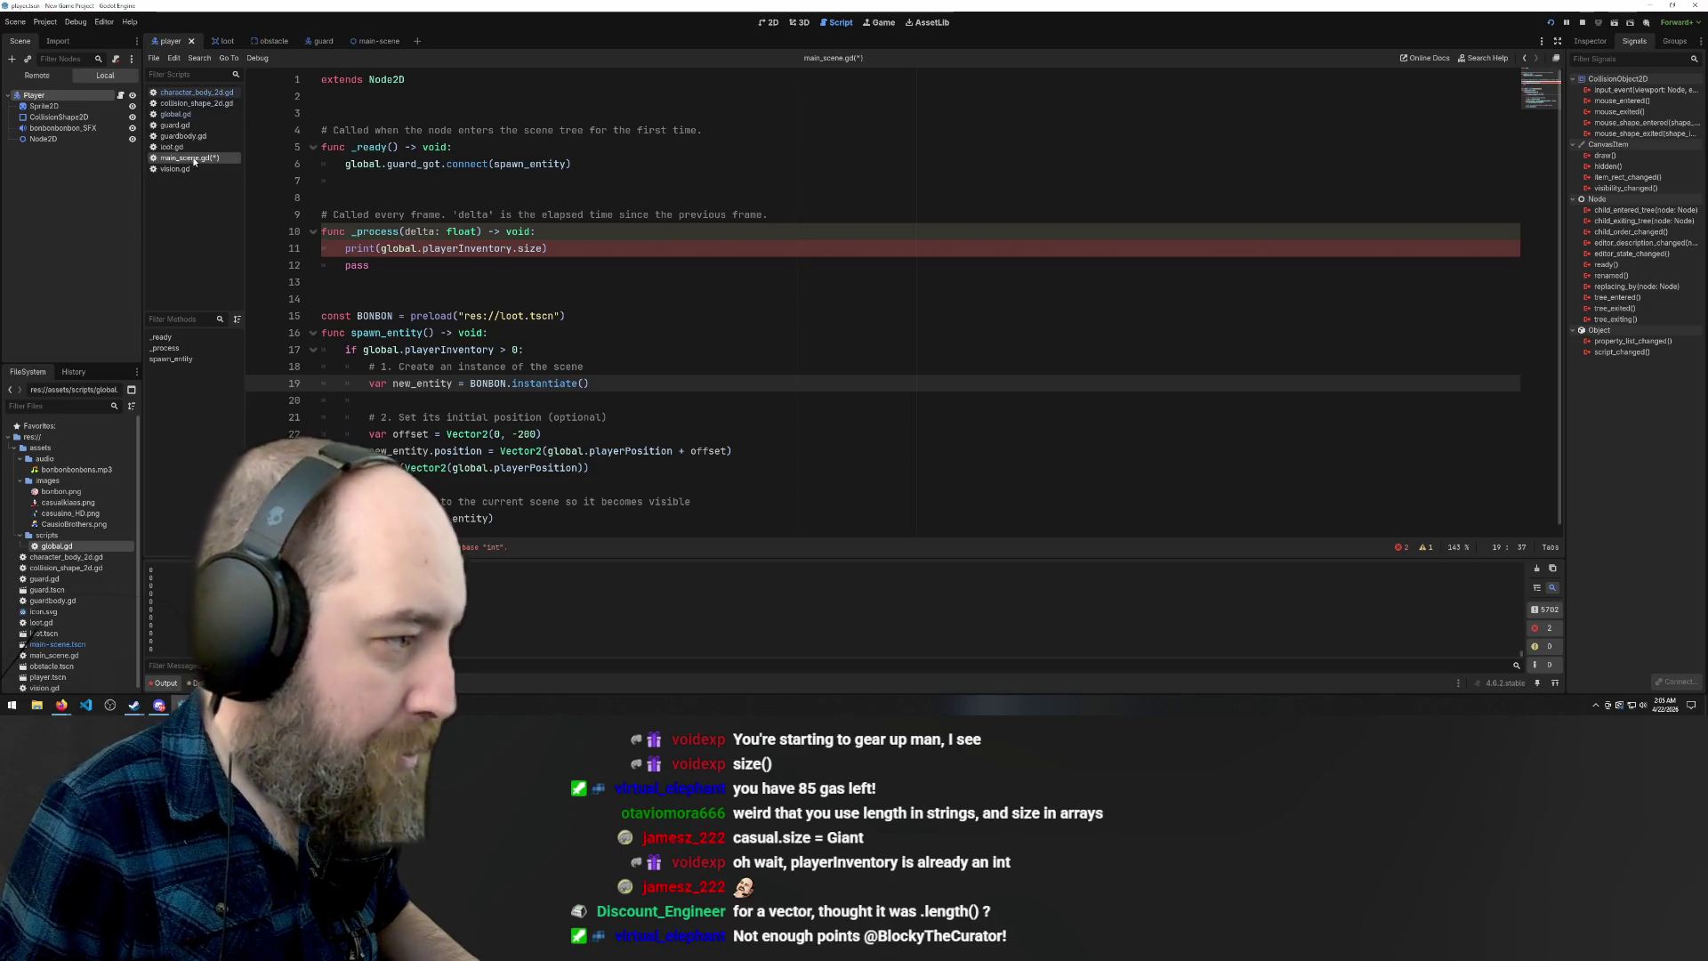
pyautogui.click(356, 198)
pyautogui.hotkey('ctrl', 's')
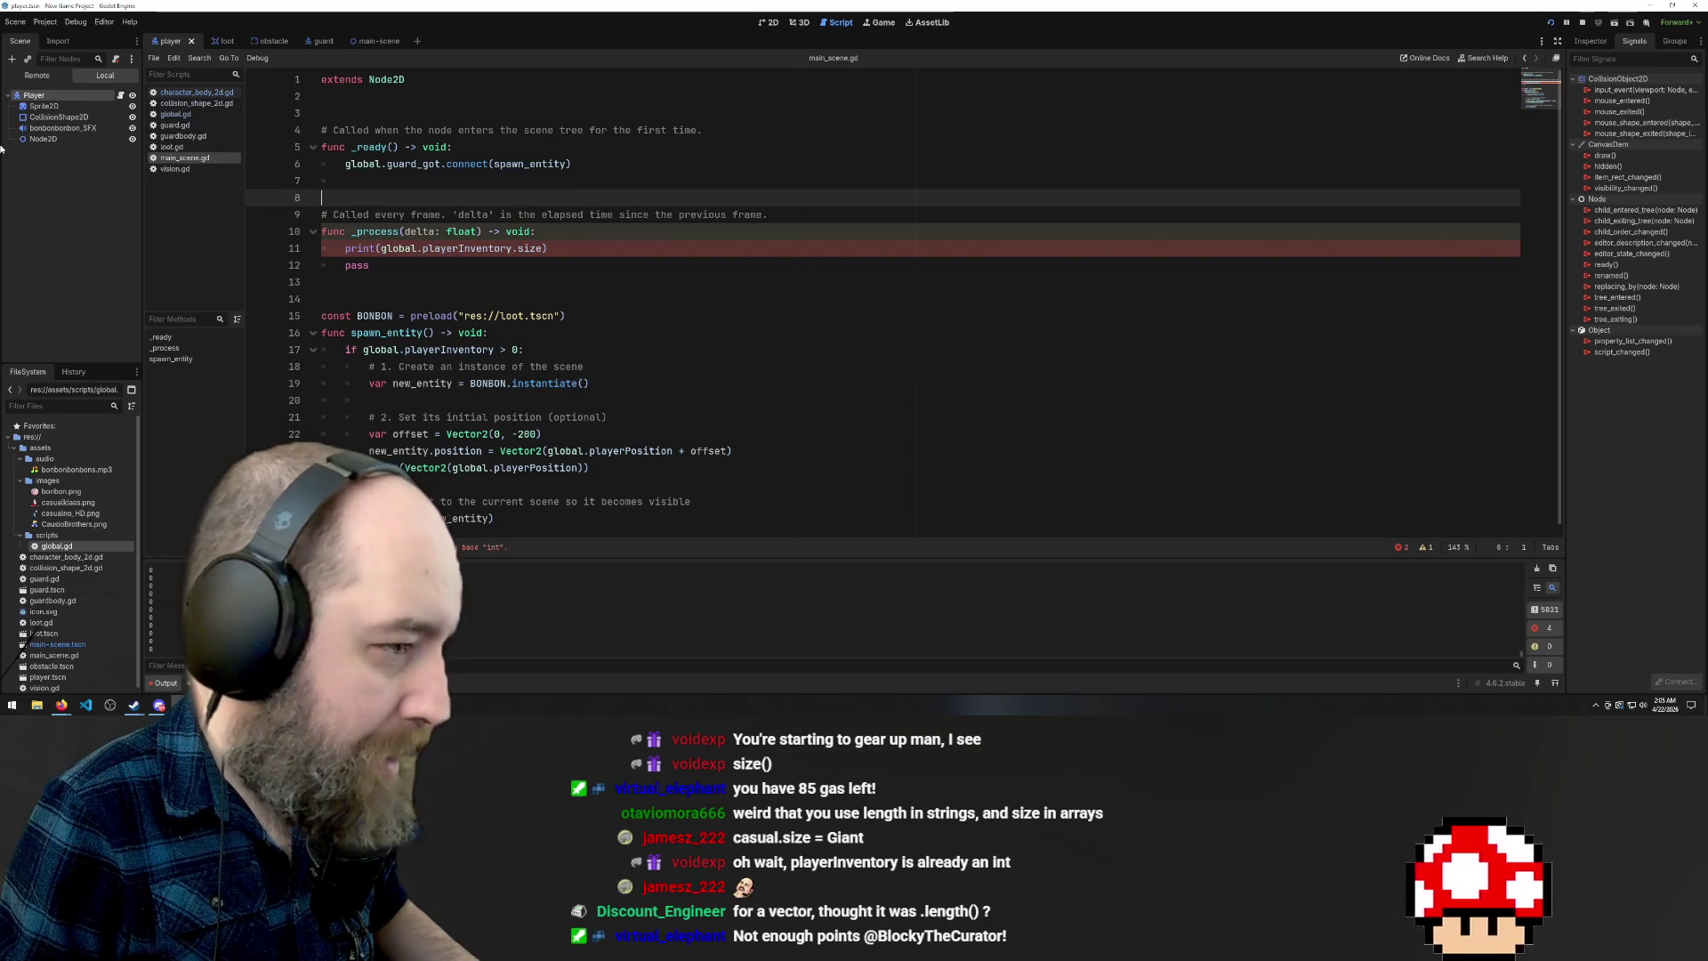
pyautogui.click(542, 248)
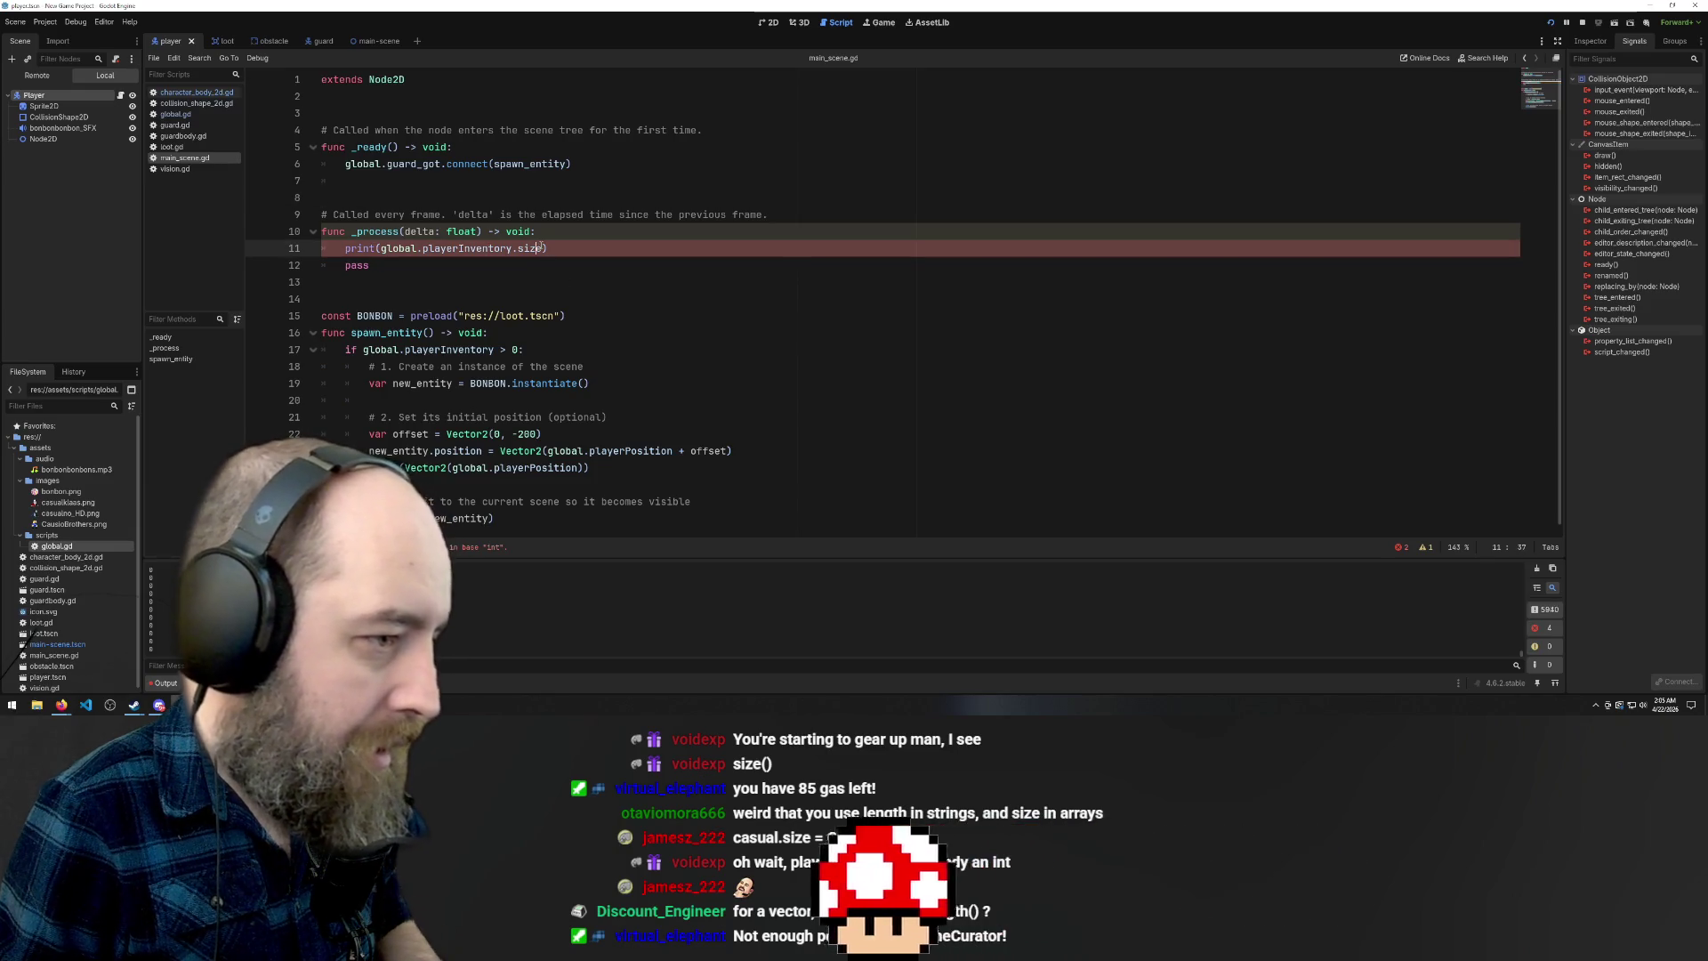
pyautogui.press('BackSpace')
pyautogui.press('BackSpace')
pyautogui.press('BackSpace')
pyautogui.press('BackSpace')
pyautogui.click(630, 334)
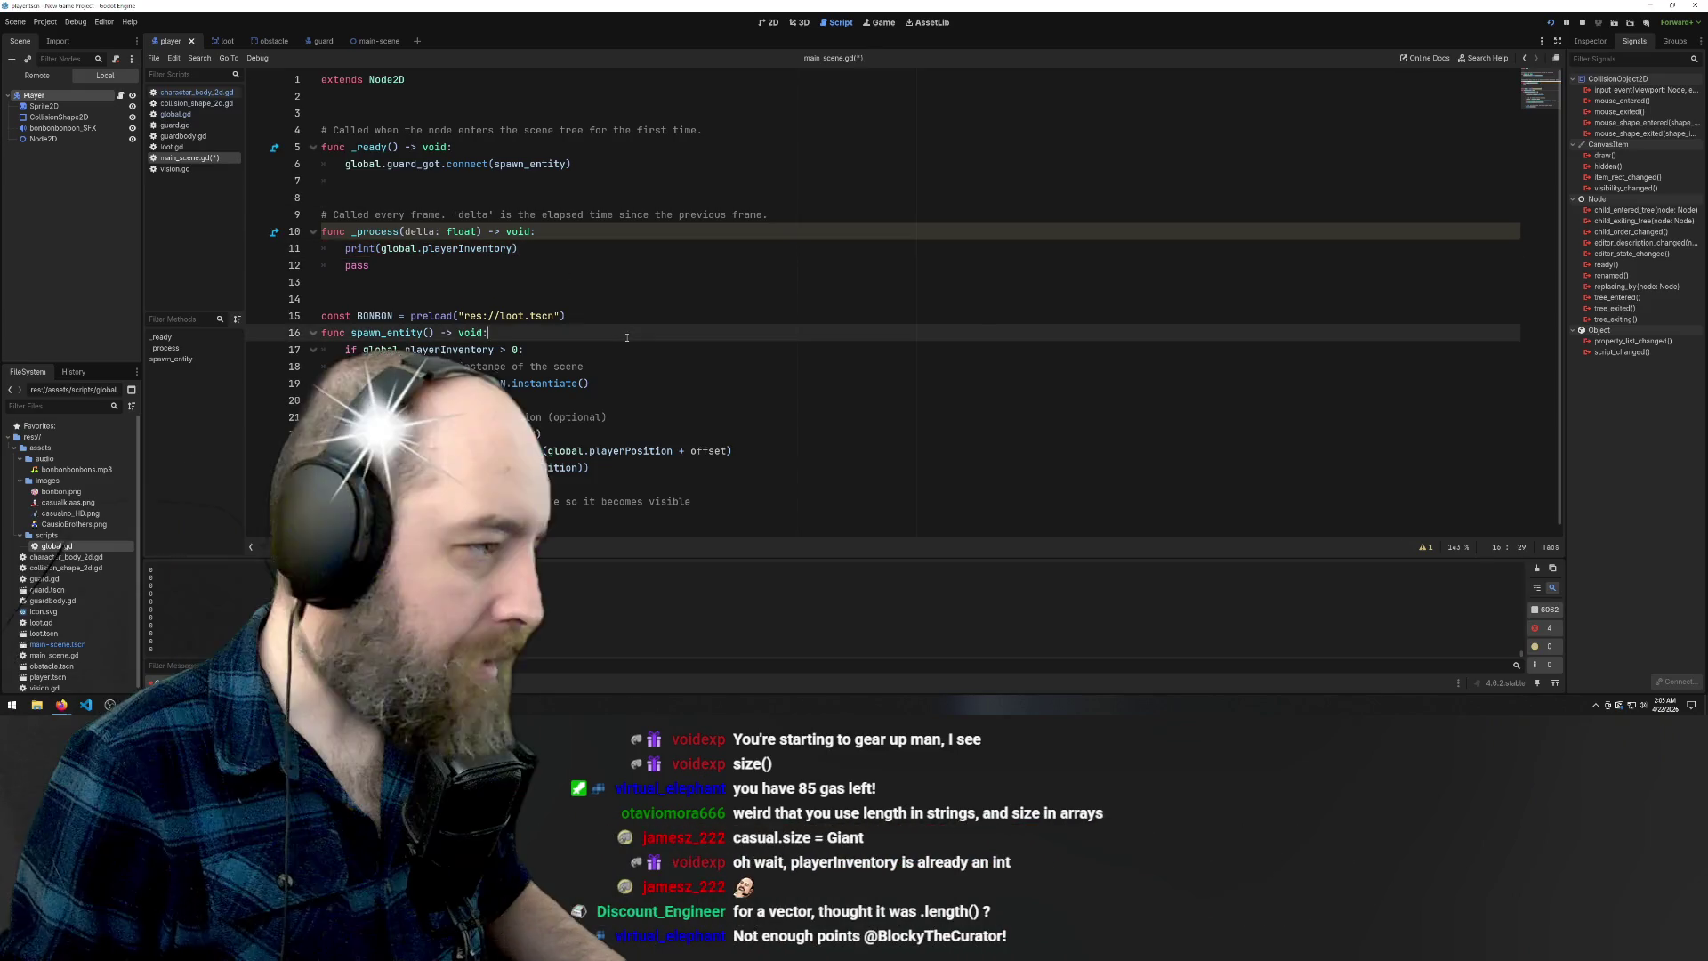
pyautogui.click(176, 114)
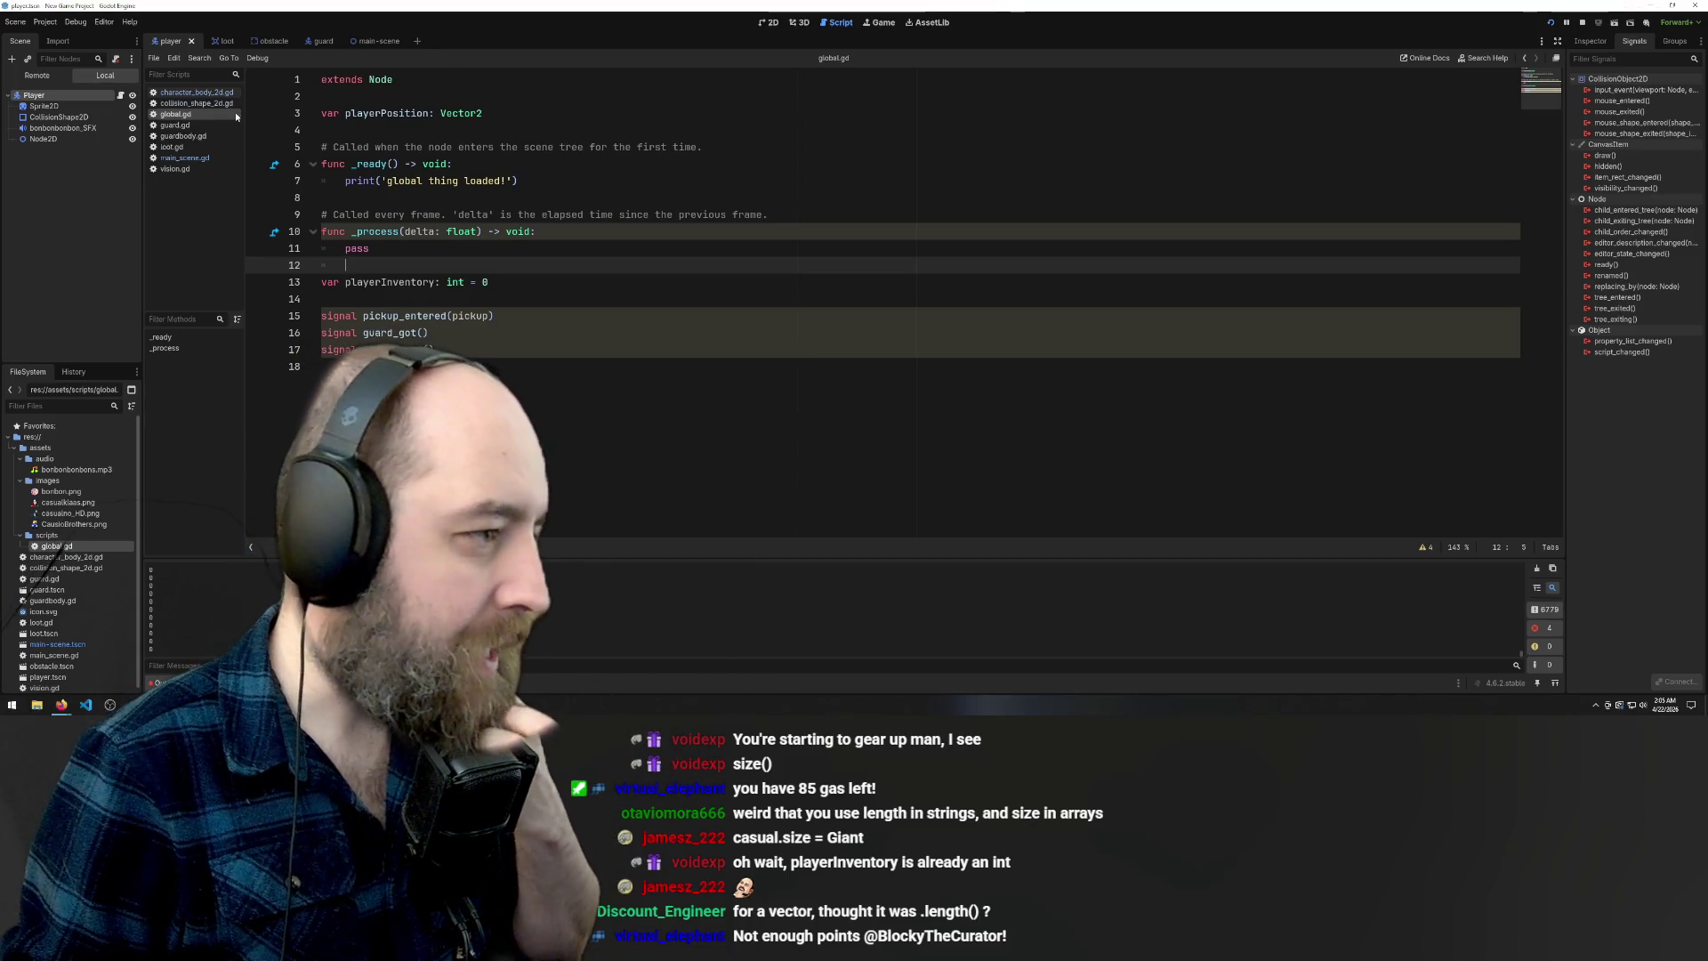
pyautogui.click(178, 92)
pyautogui.scroll(-3, 576, 420)
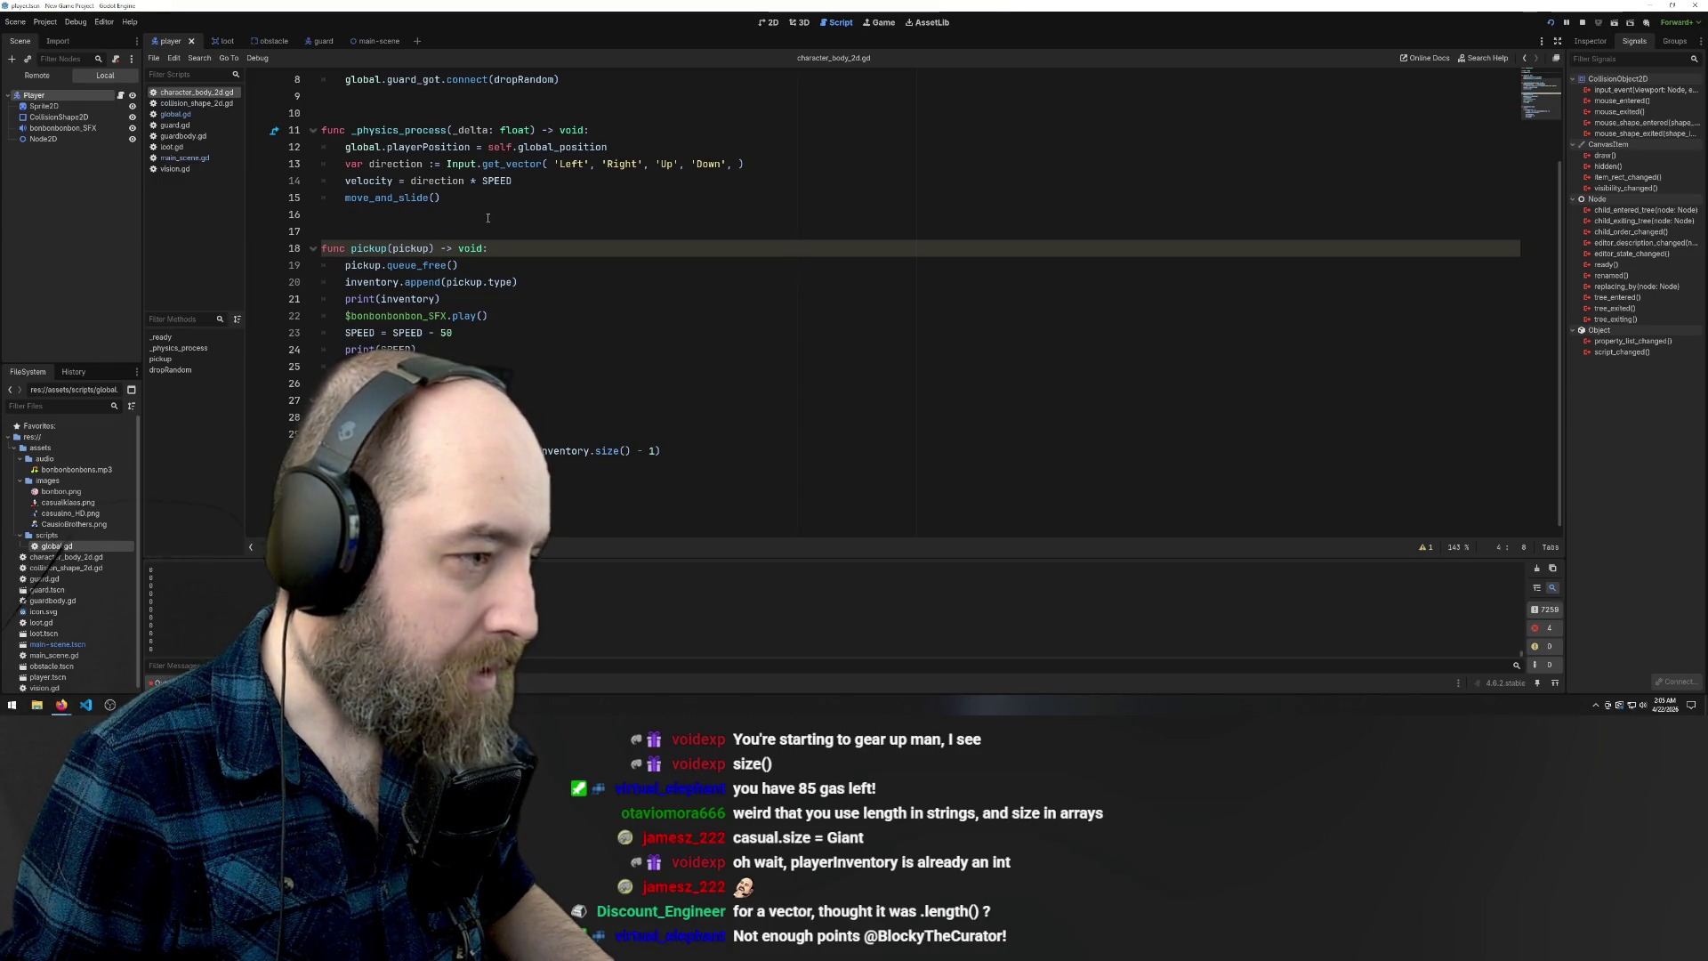
# Add 'global.playerInventory = global.playerInventory + 1' to pickup() and save the player script
pyautogui.click(453, 351)
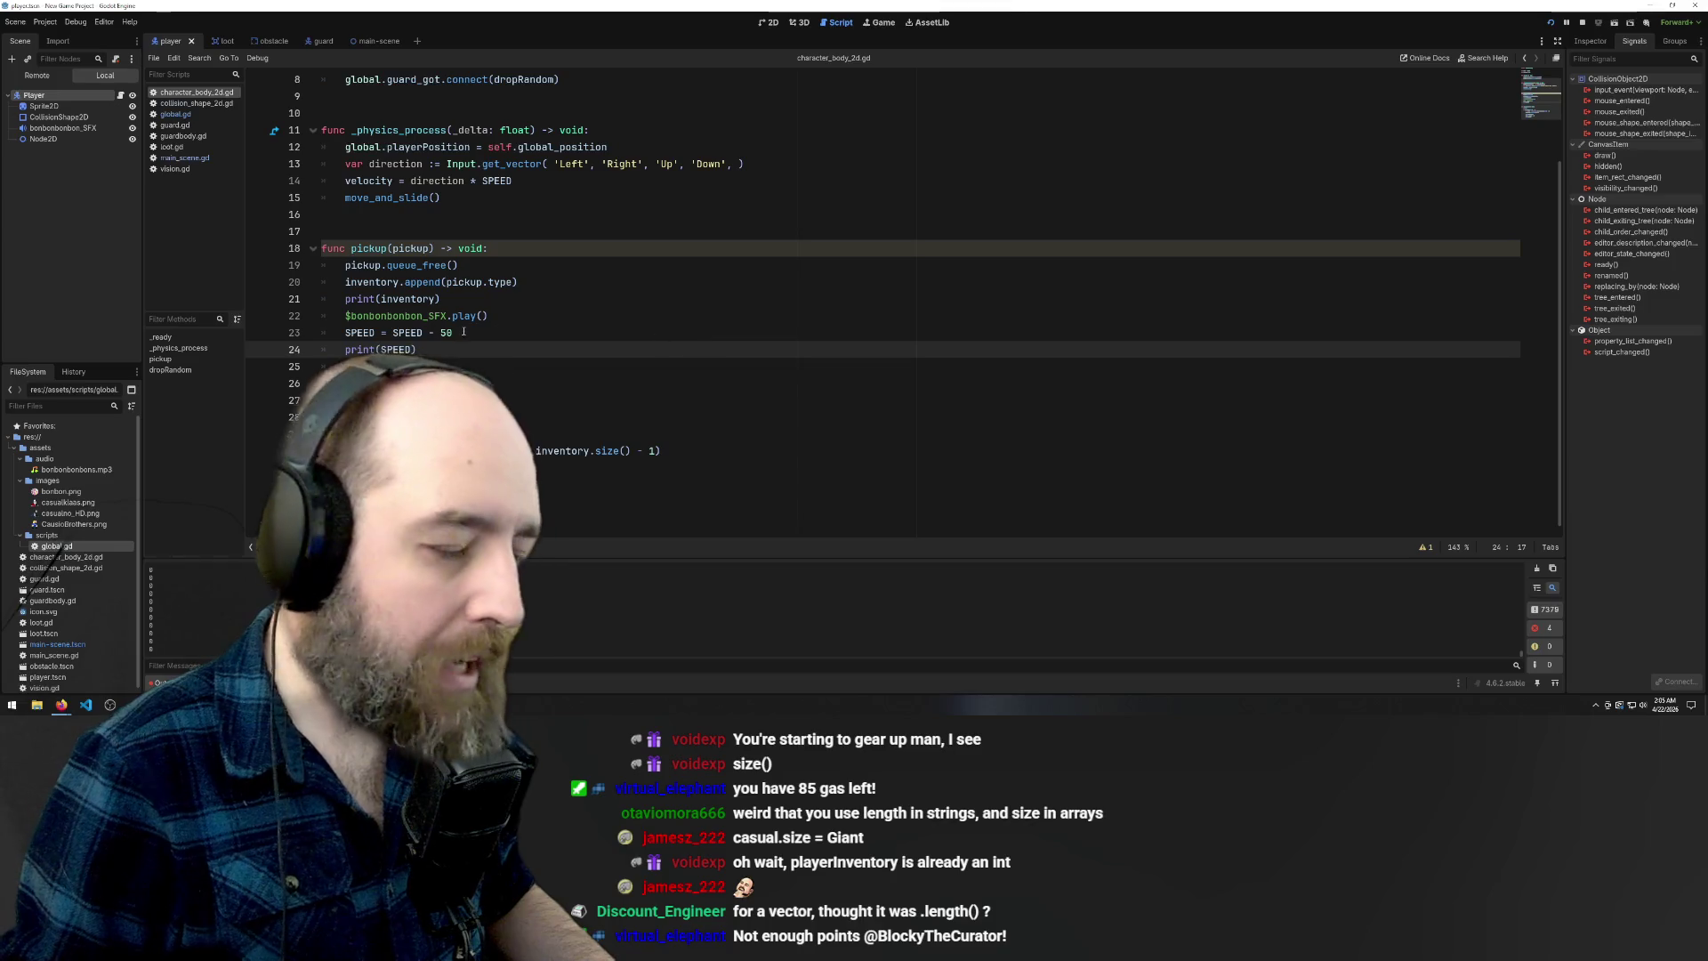
pyautogui.press('Return')
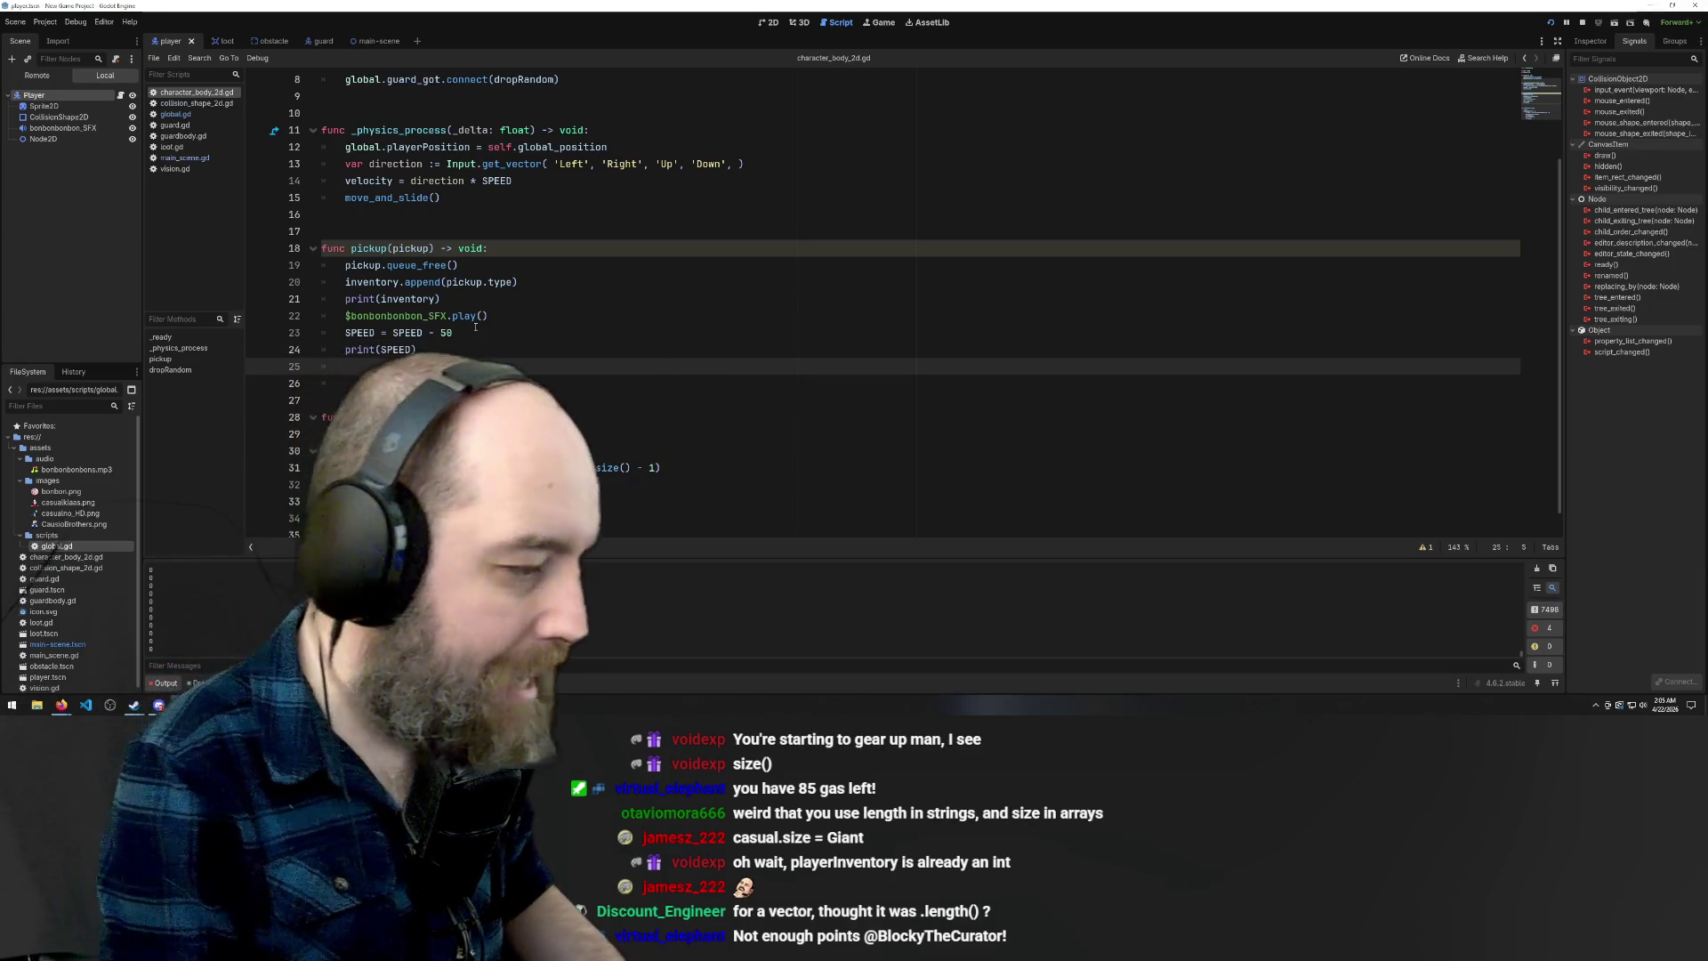
pyautogui.write('global.playerInventory')
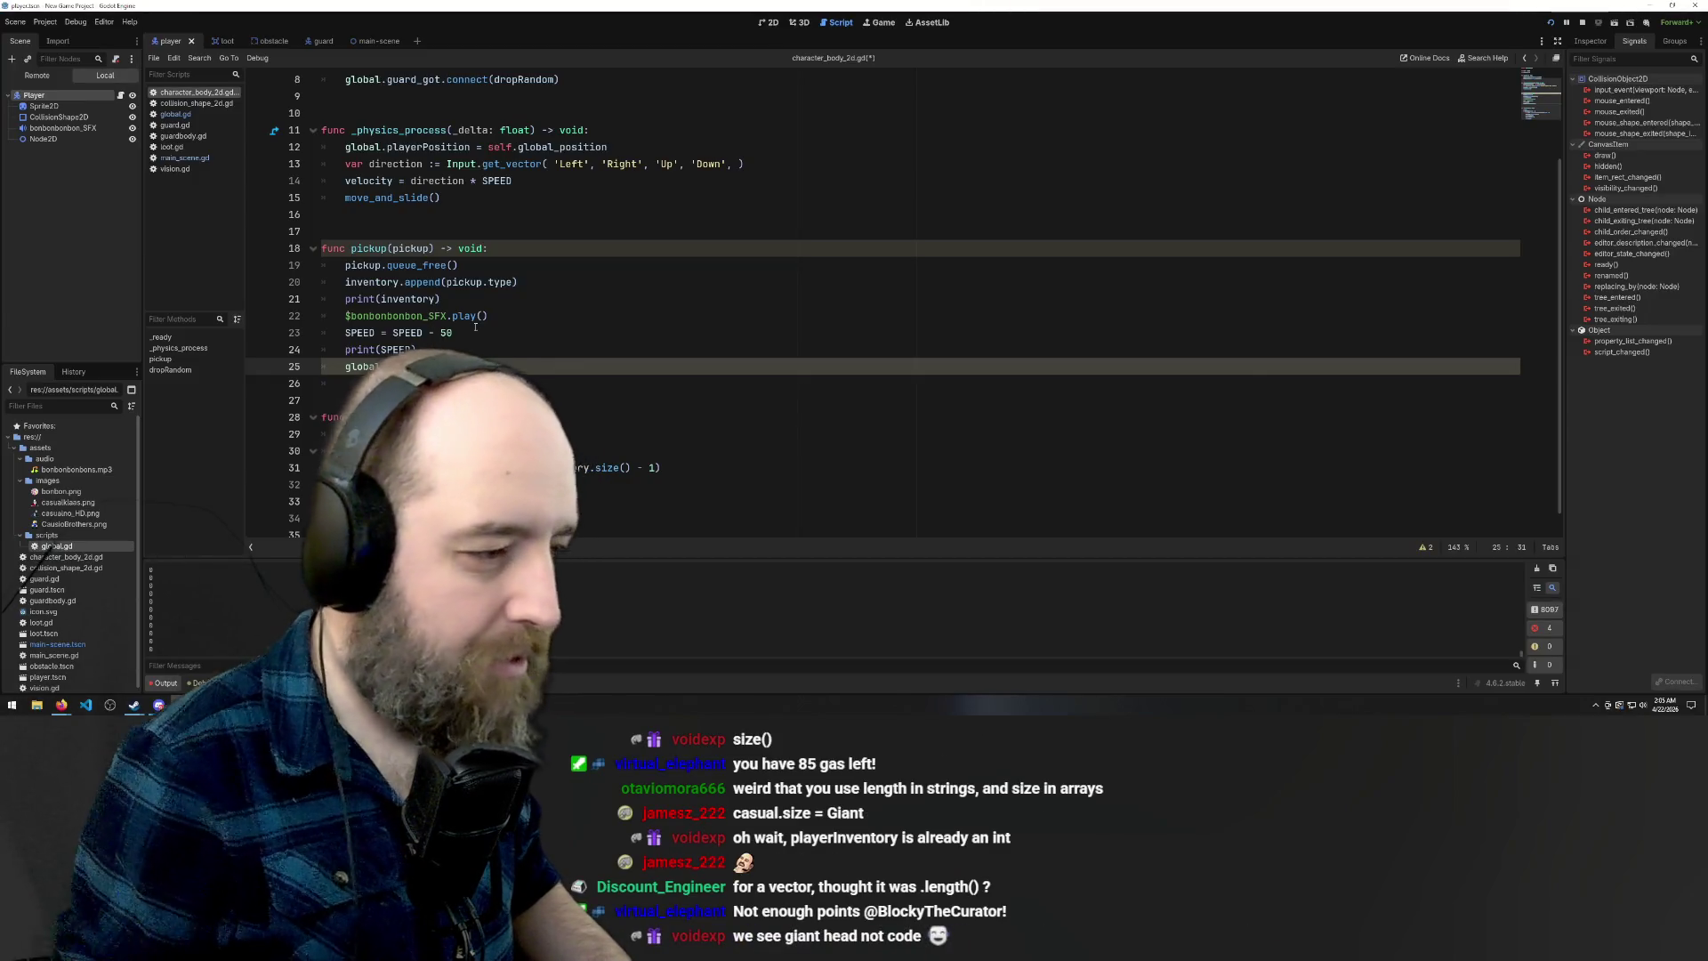
pyautogui.click(645, 395)
pyautogui.click(427, 349)
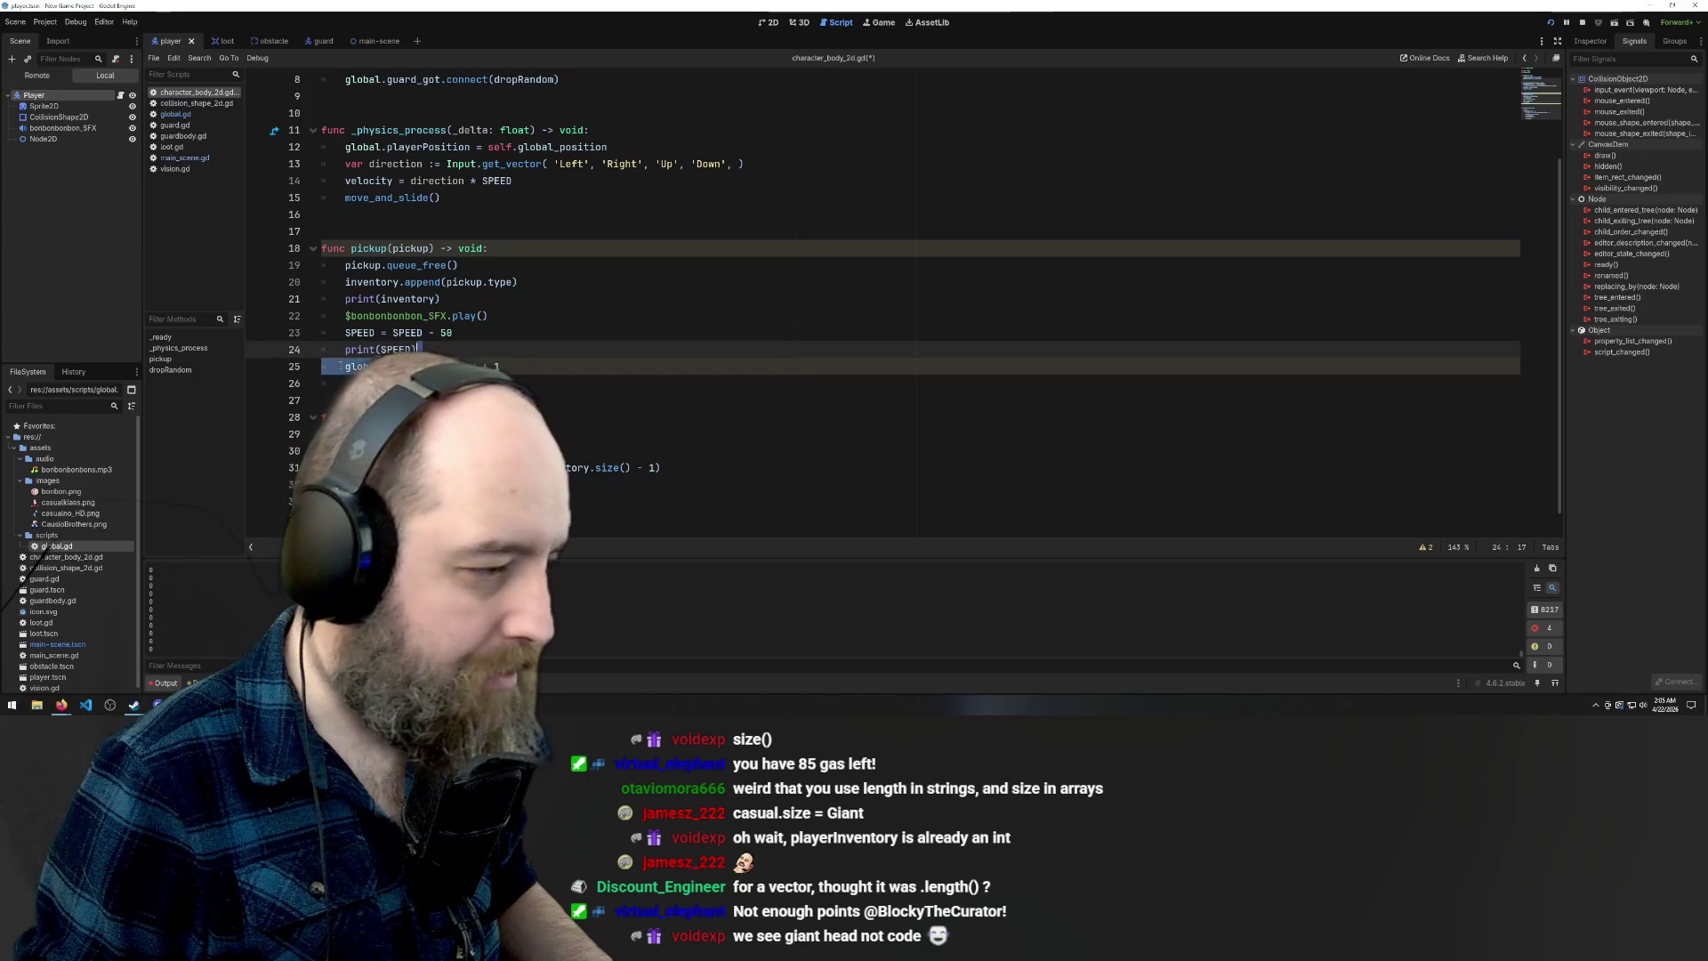
pyautogui.click(345, 367)
pyautogui.hotkey('shift', 'Right')
pyautogui.hotkey('shift', 'Right')
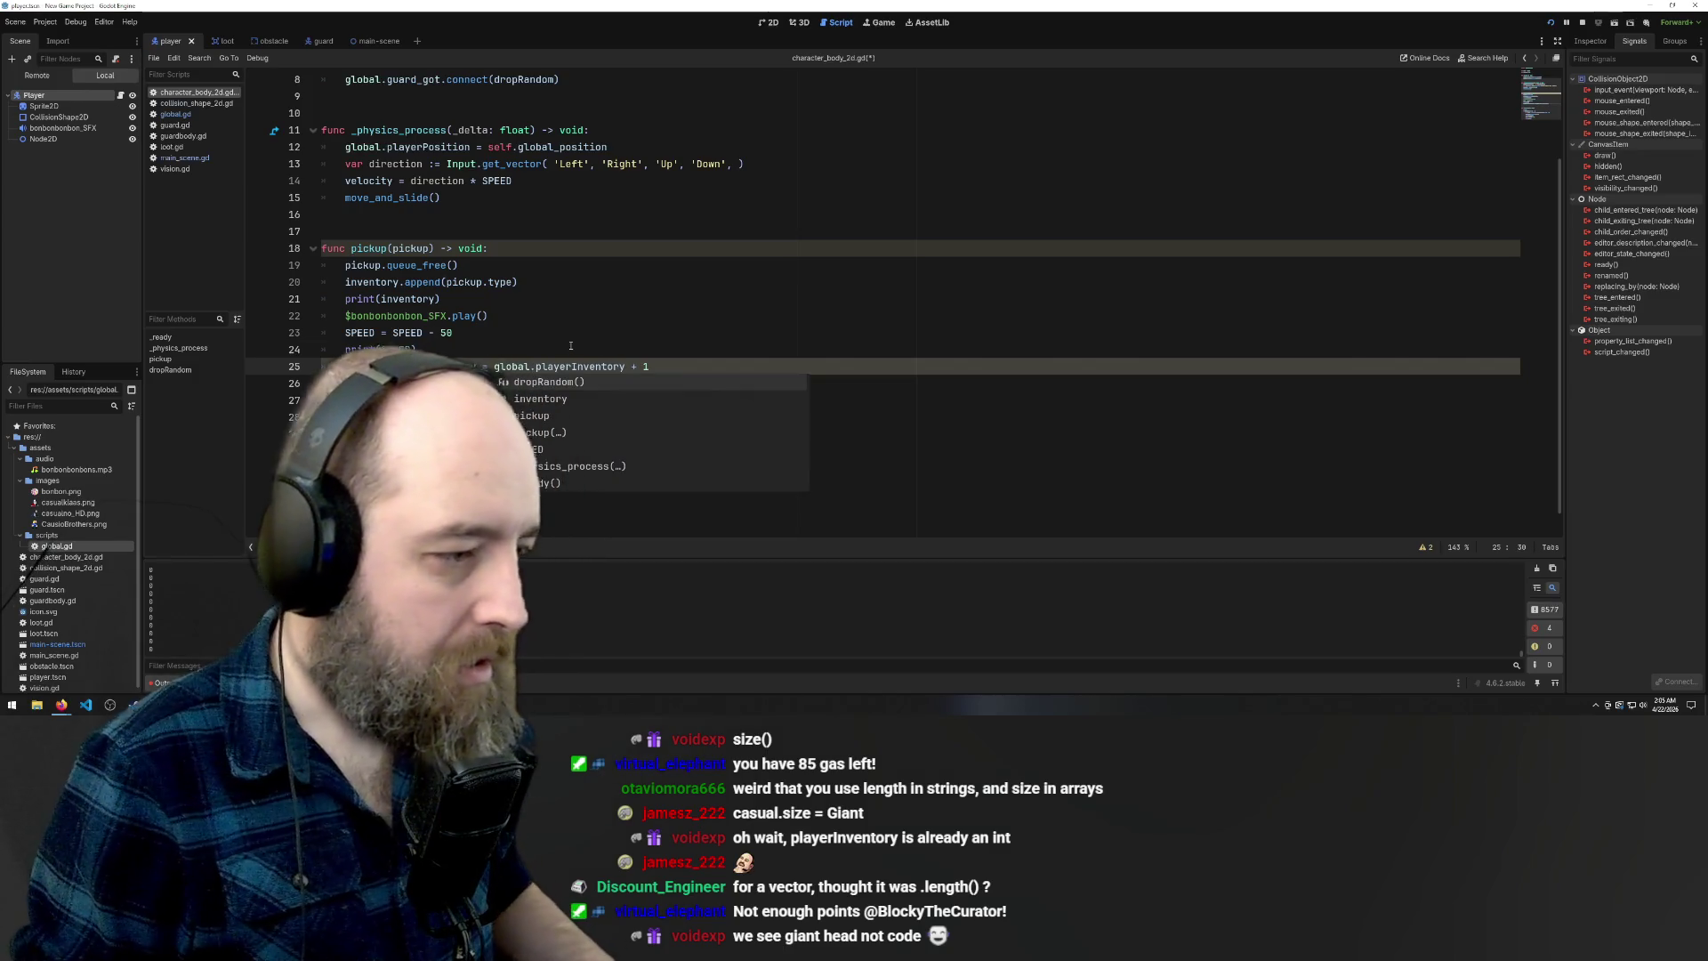
pyautogui.press('Up')
pyautogui.hotkey('ctrl', 's')
# Add the matching 'global.playerInventory - 1' decrement in dropRandom() and run the game
pyautogui.scroll(-1, 570, 329)
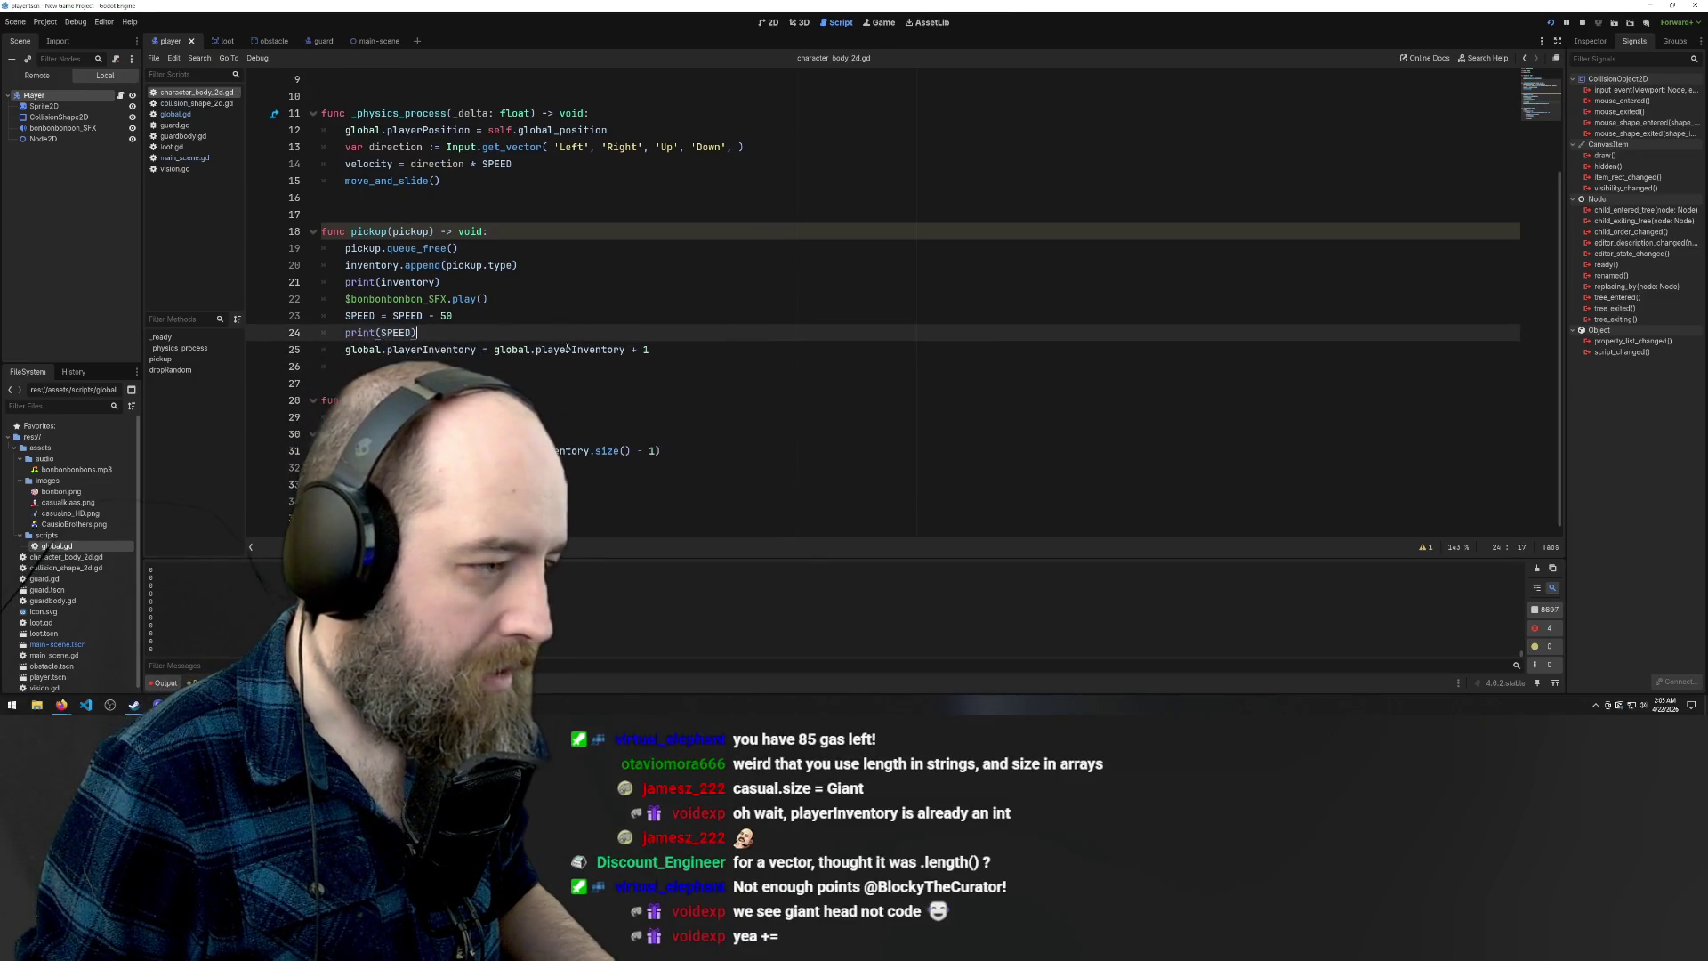
pyautogui.moveTo(662, 350); pyautogui.dragTo(350, 349)
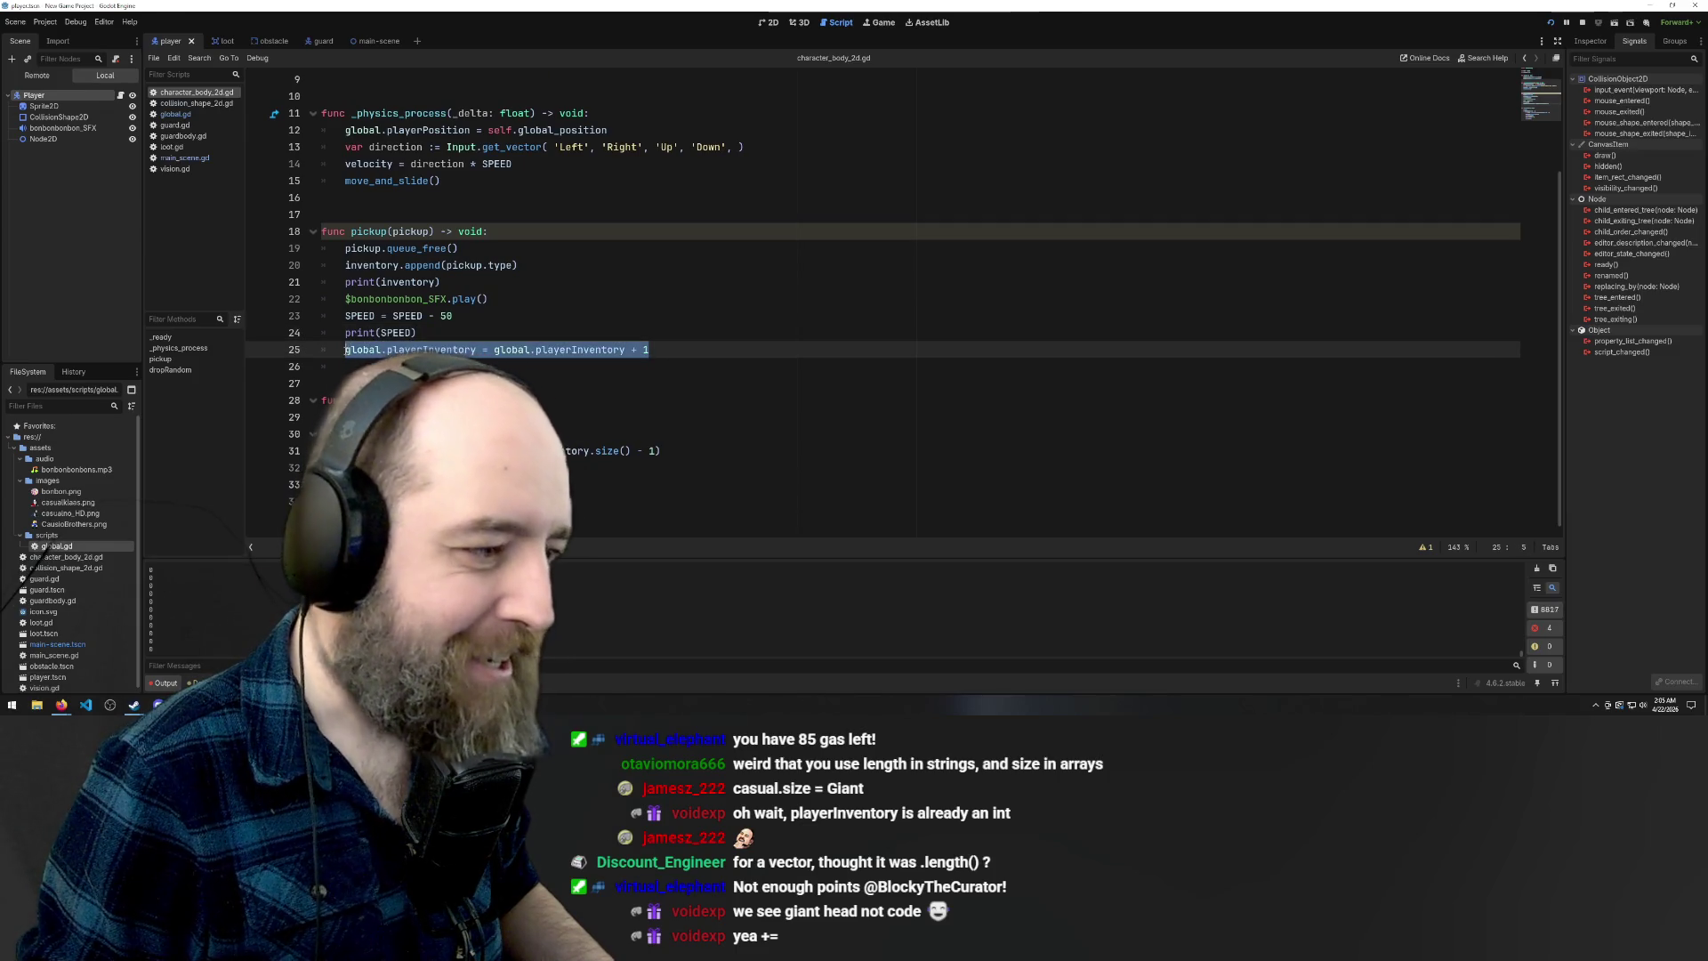
pyautogui.click(369, 526)
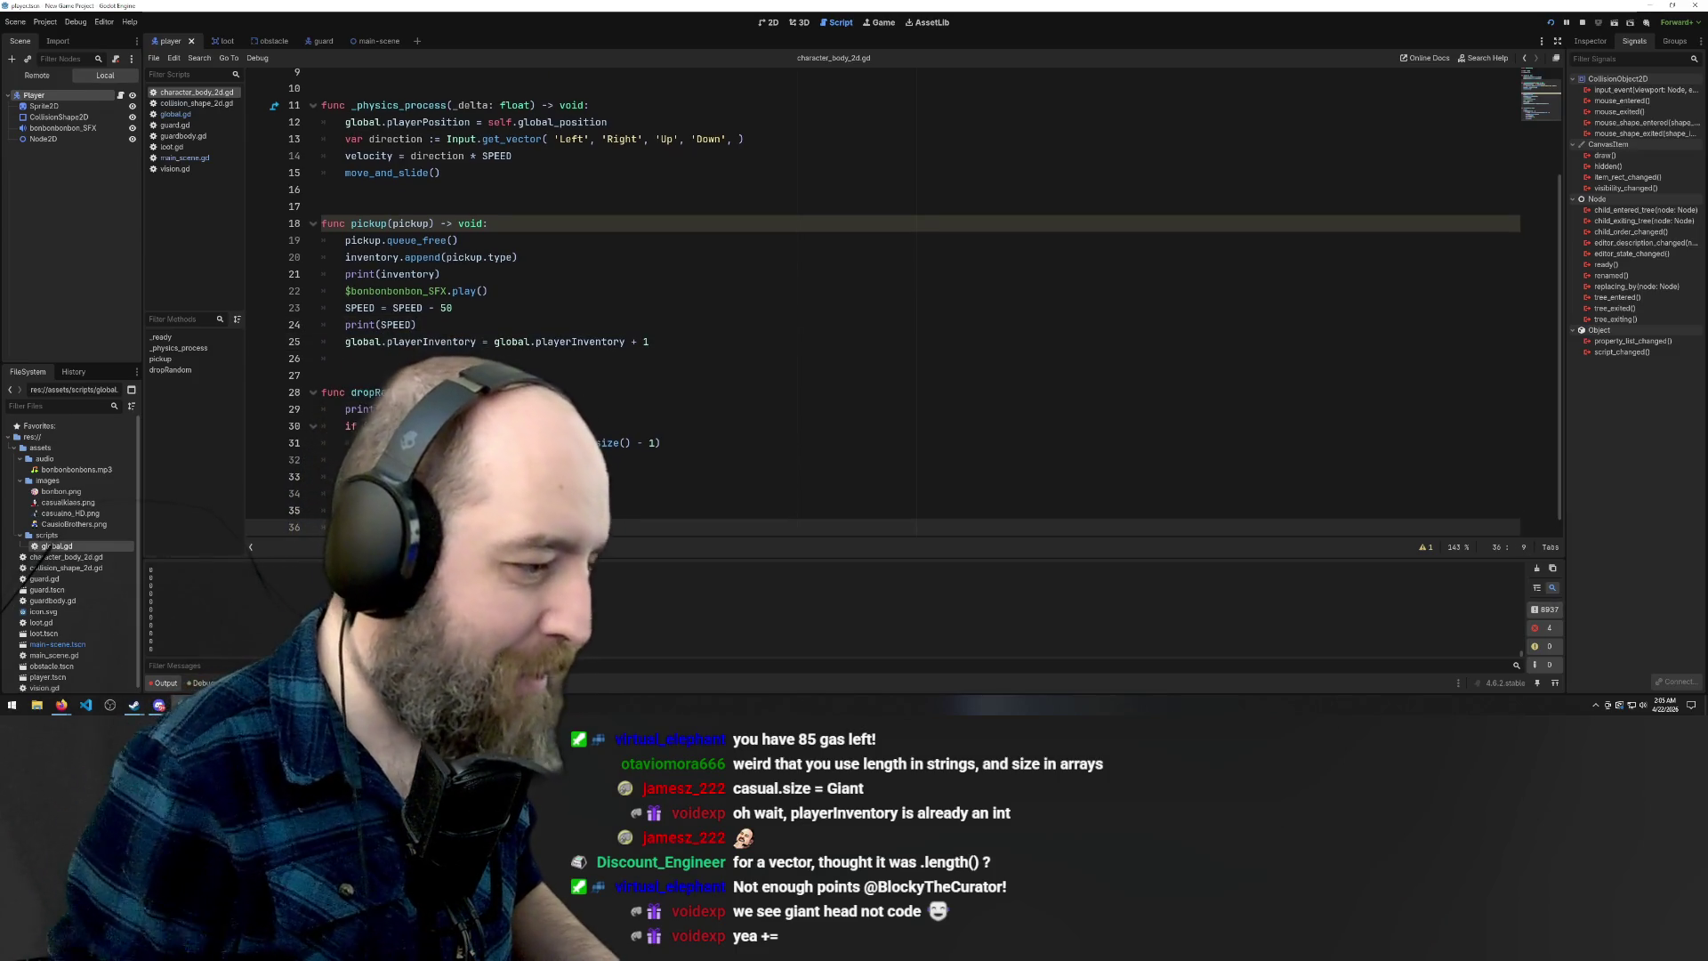
pyautogui.press('Left')
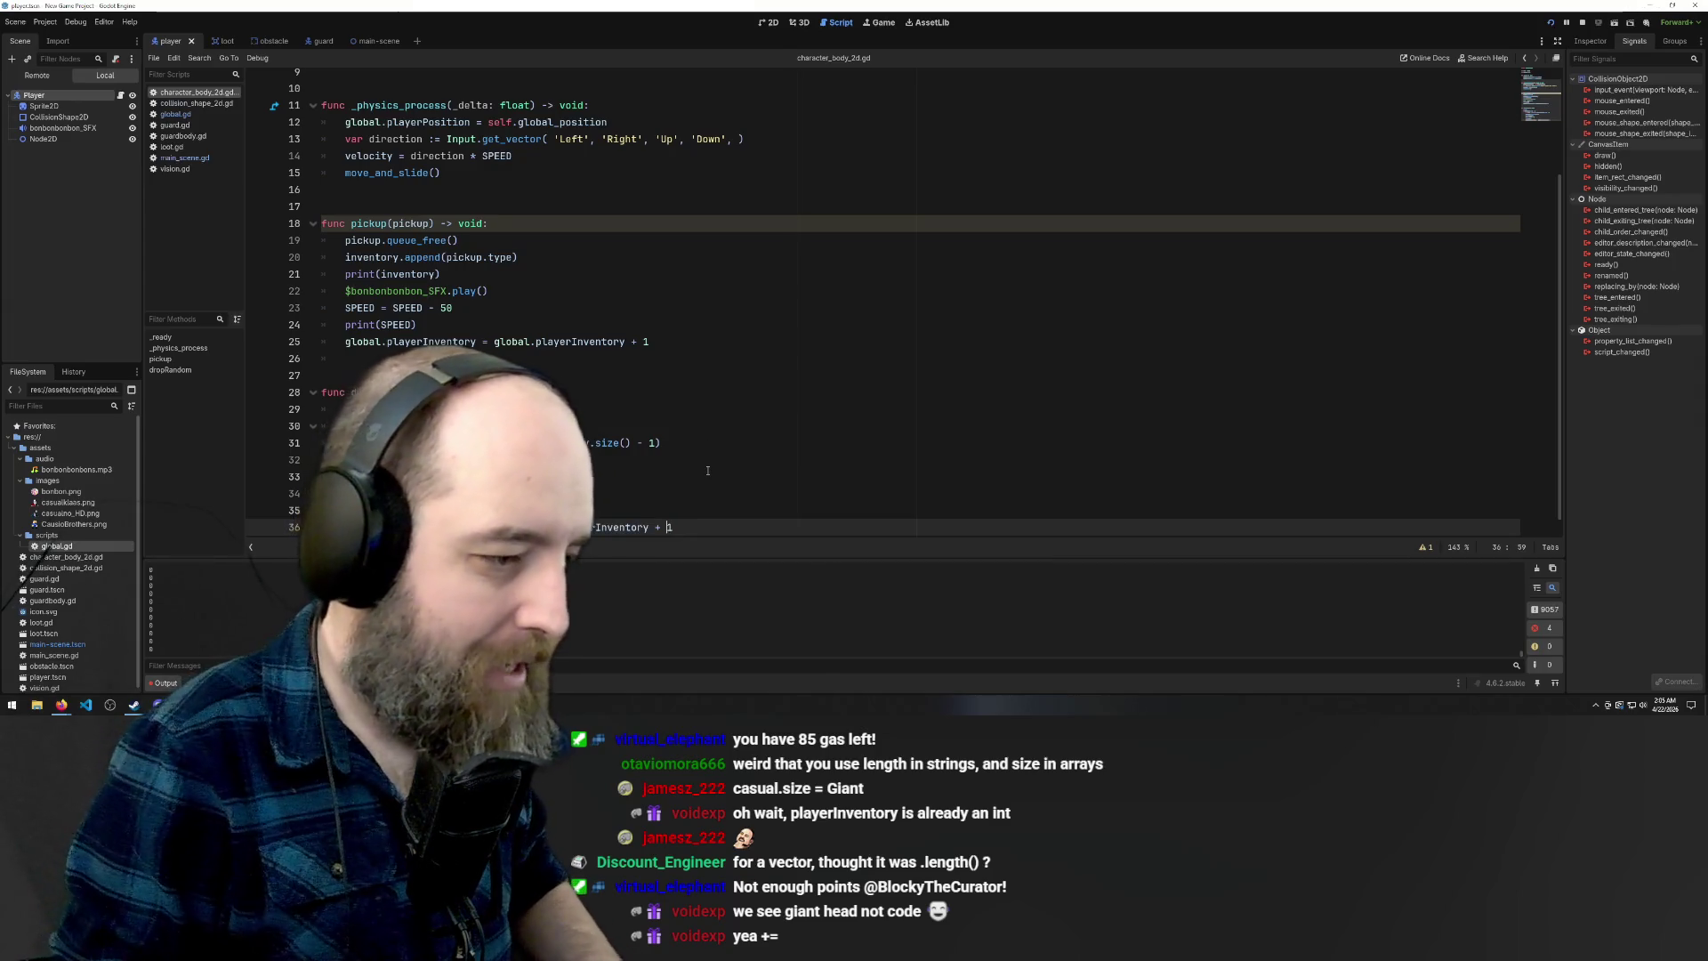
pyautogui.click(805, 382)
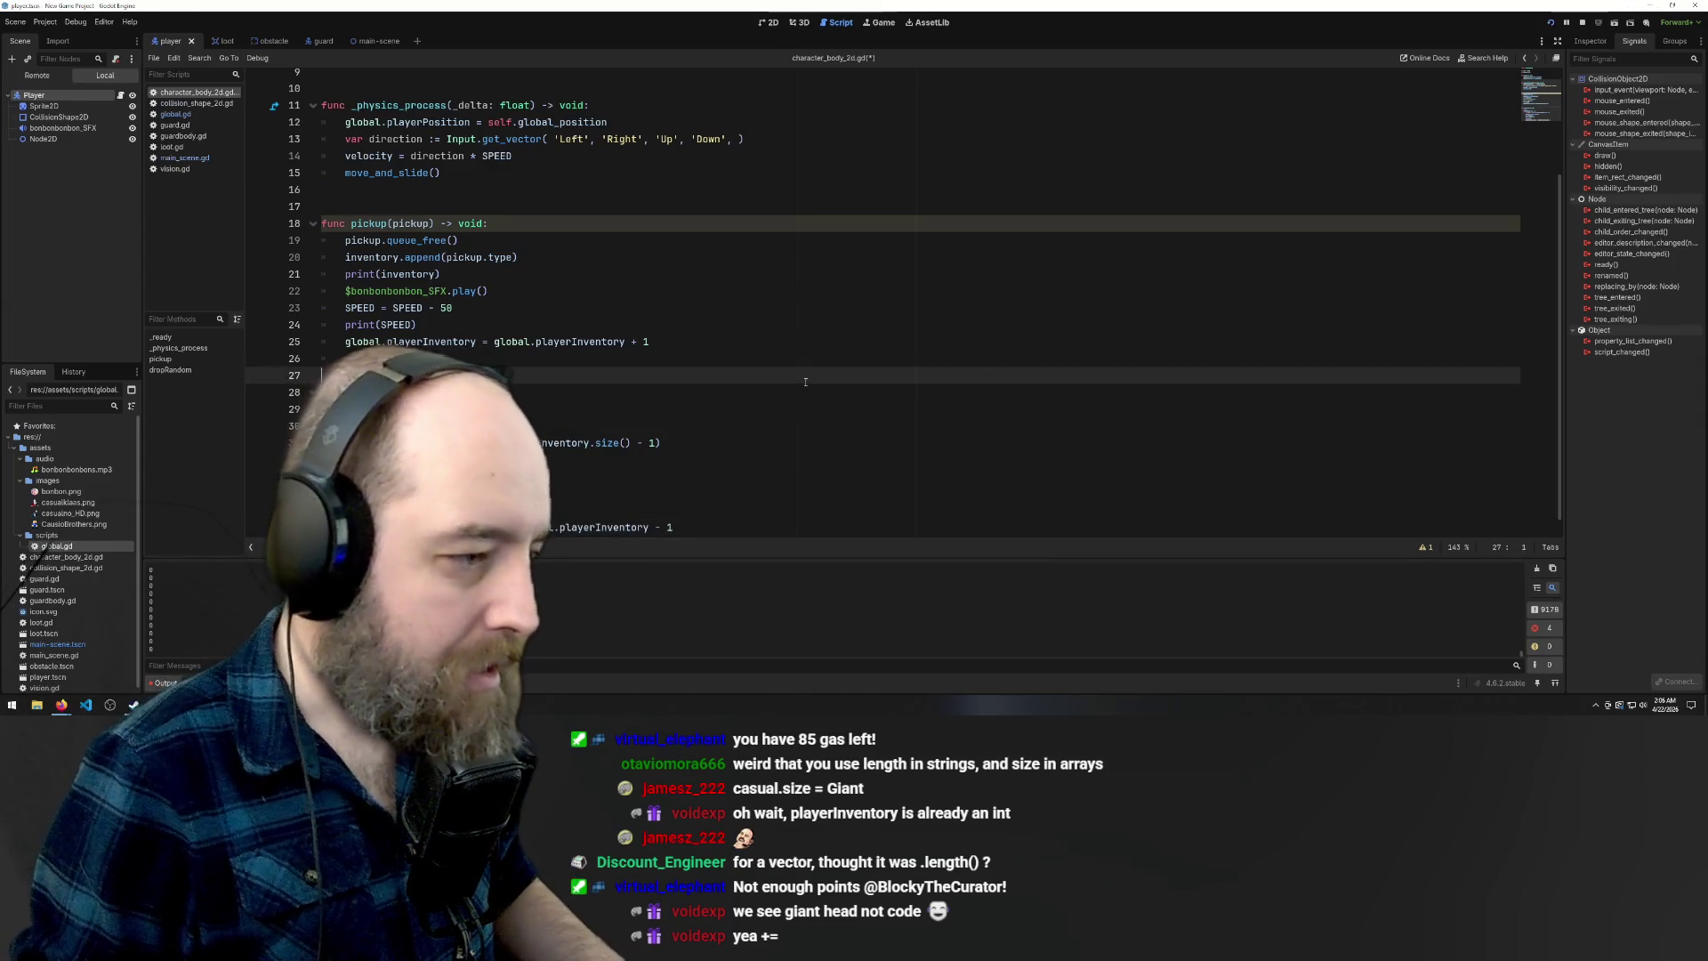
pyautogui.click(788, 258)
pyautogui.press('F5')
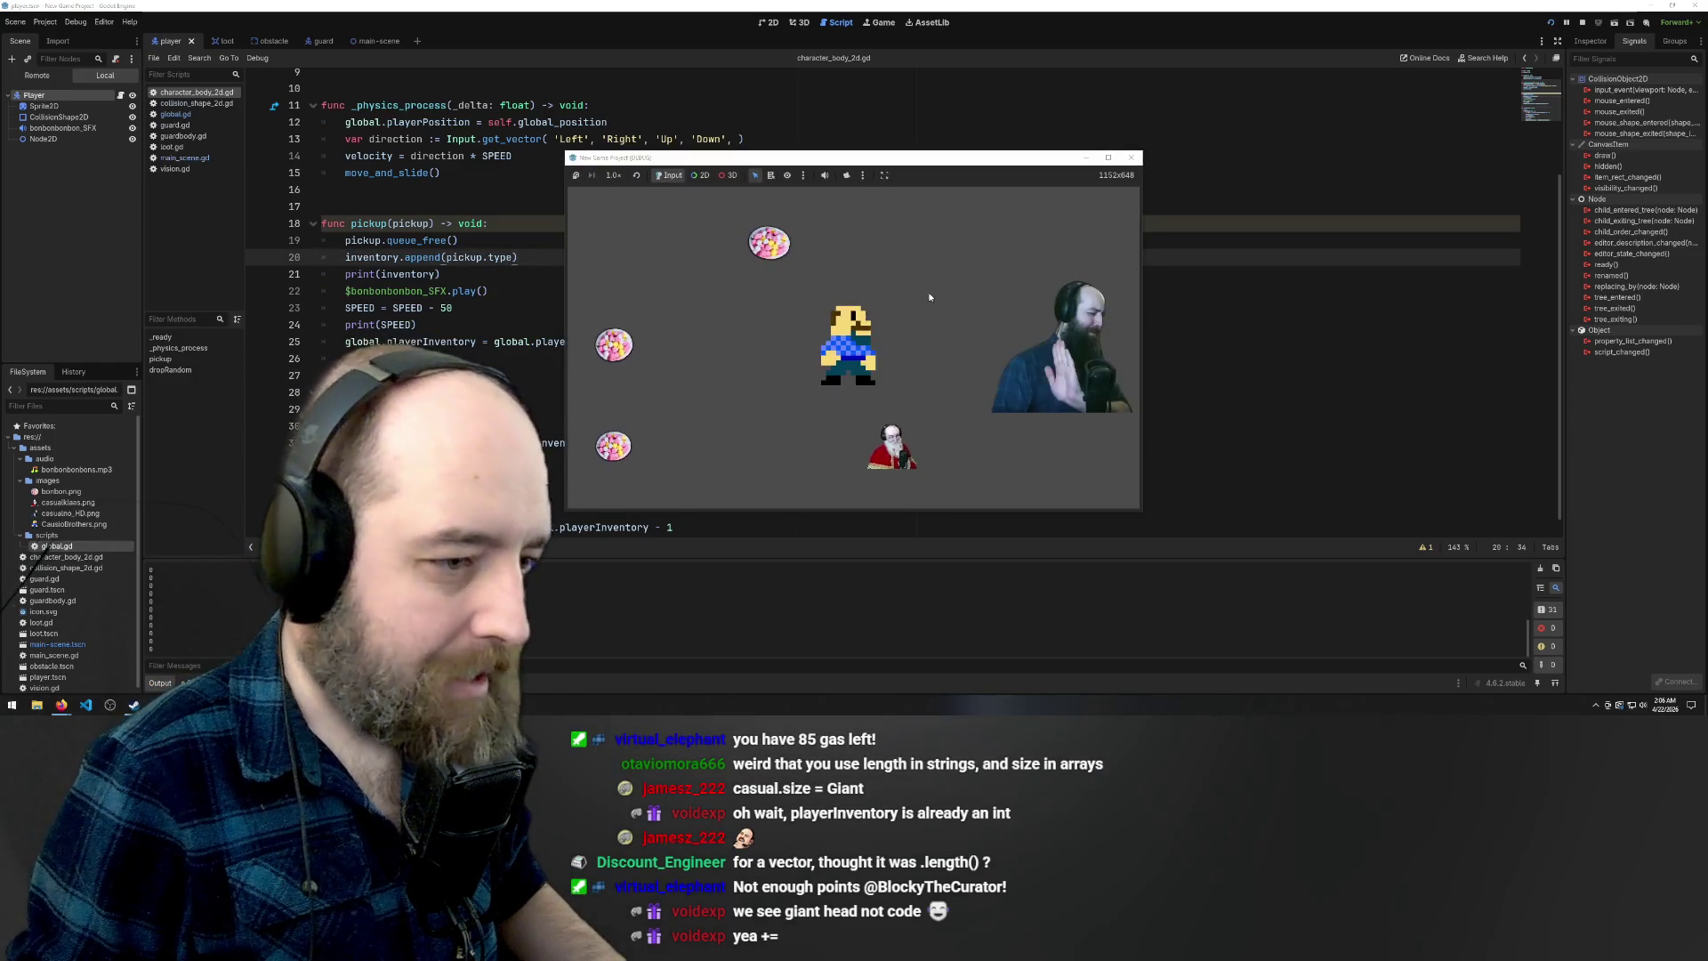
# Collect bonbons and walk the player into the guard to drop loot
pyautogui.press('Left')
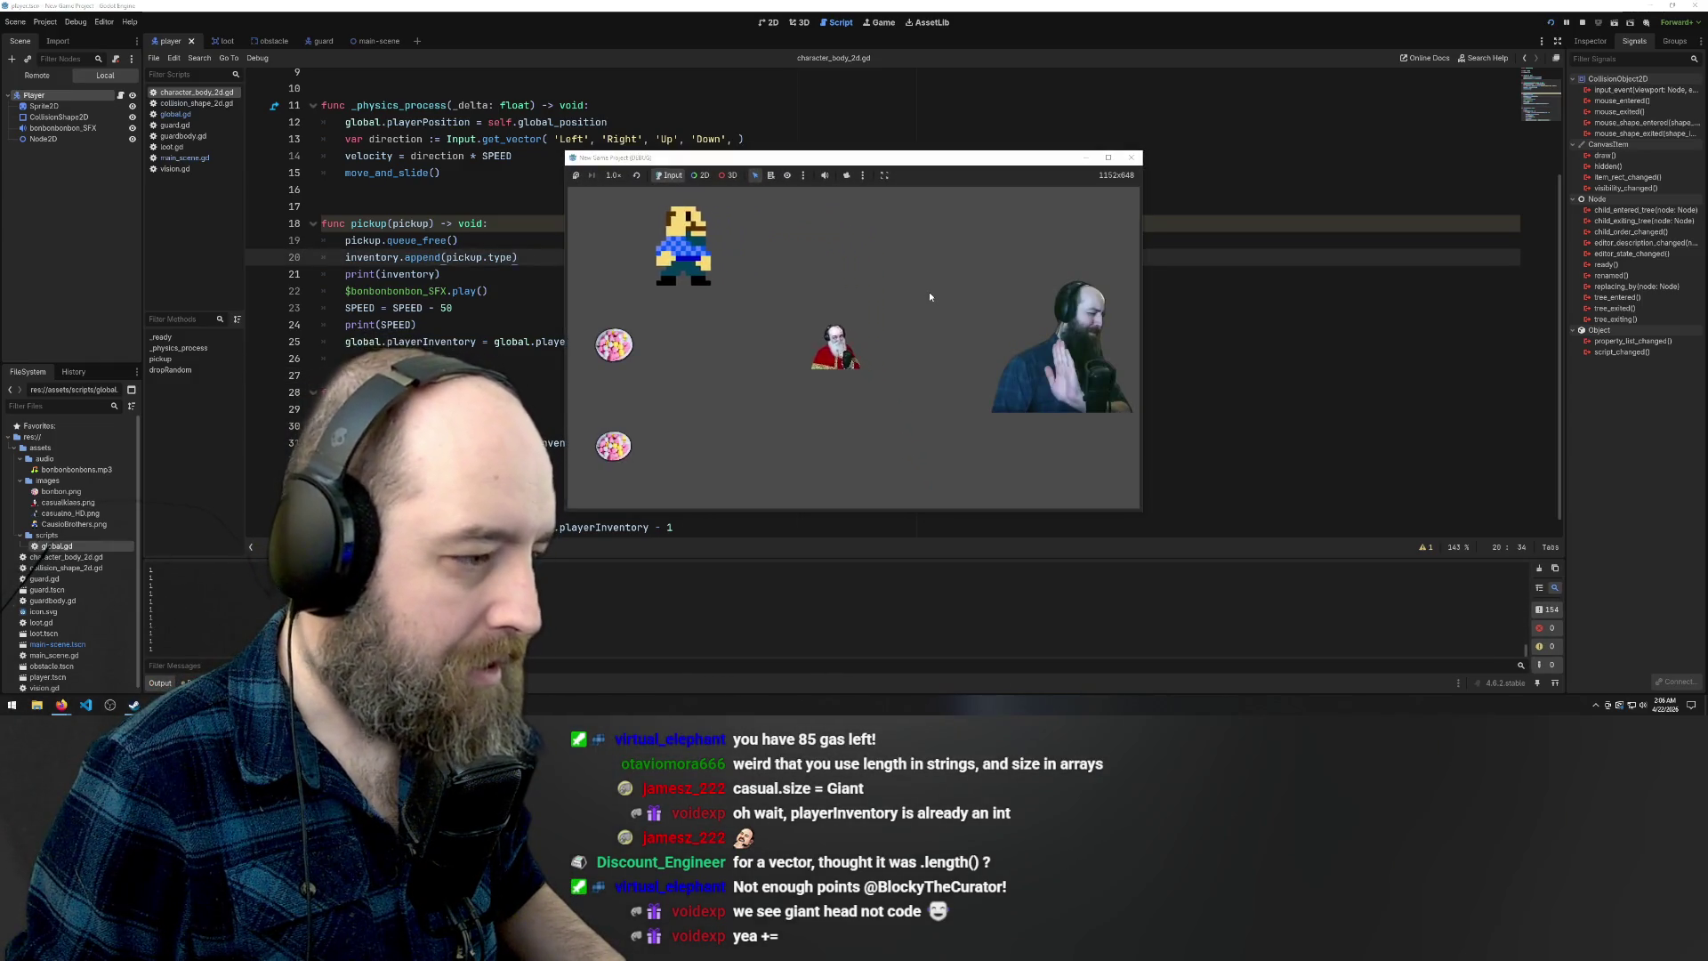
pyautogui.press('Down')
pyautogui.press('Down')
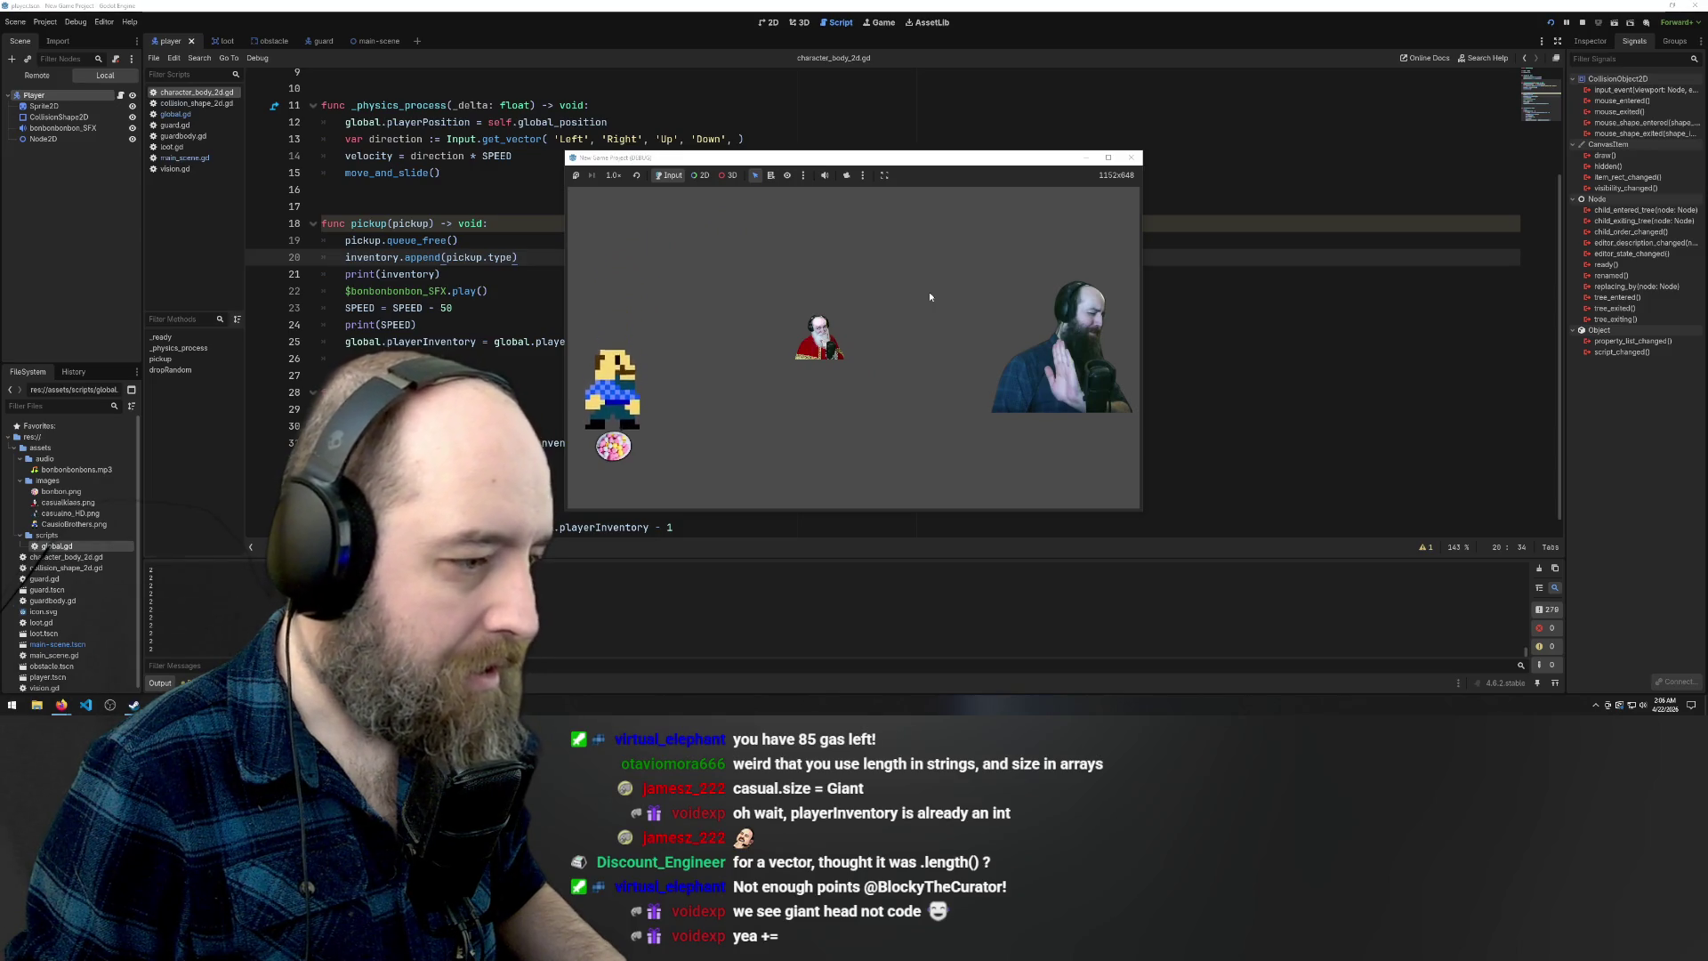
pyautogui.press('Up')
pyautogui.press('Right')
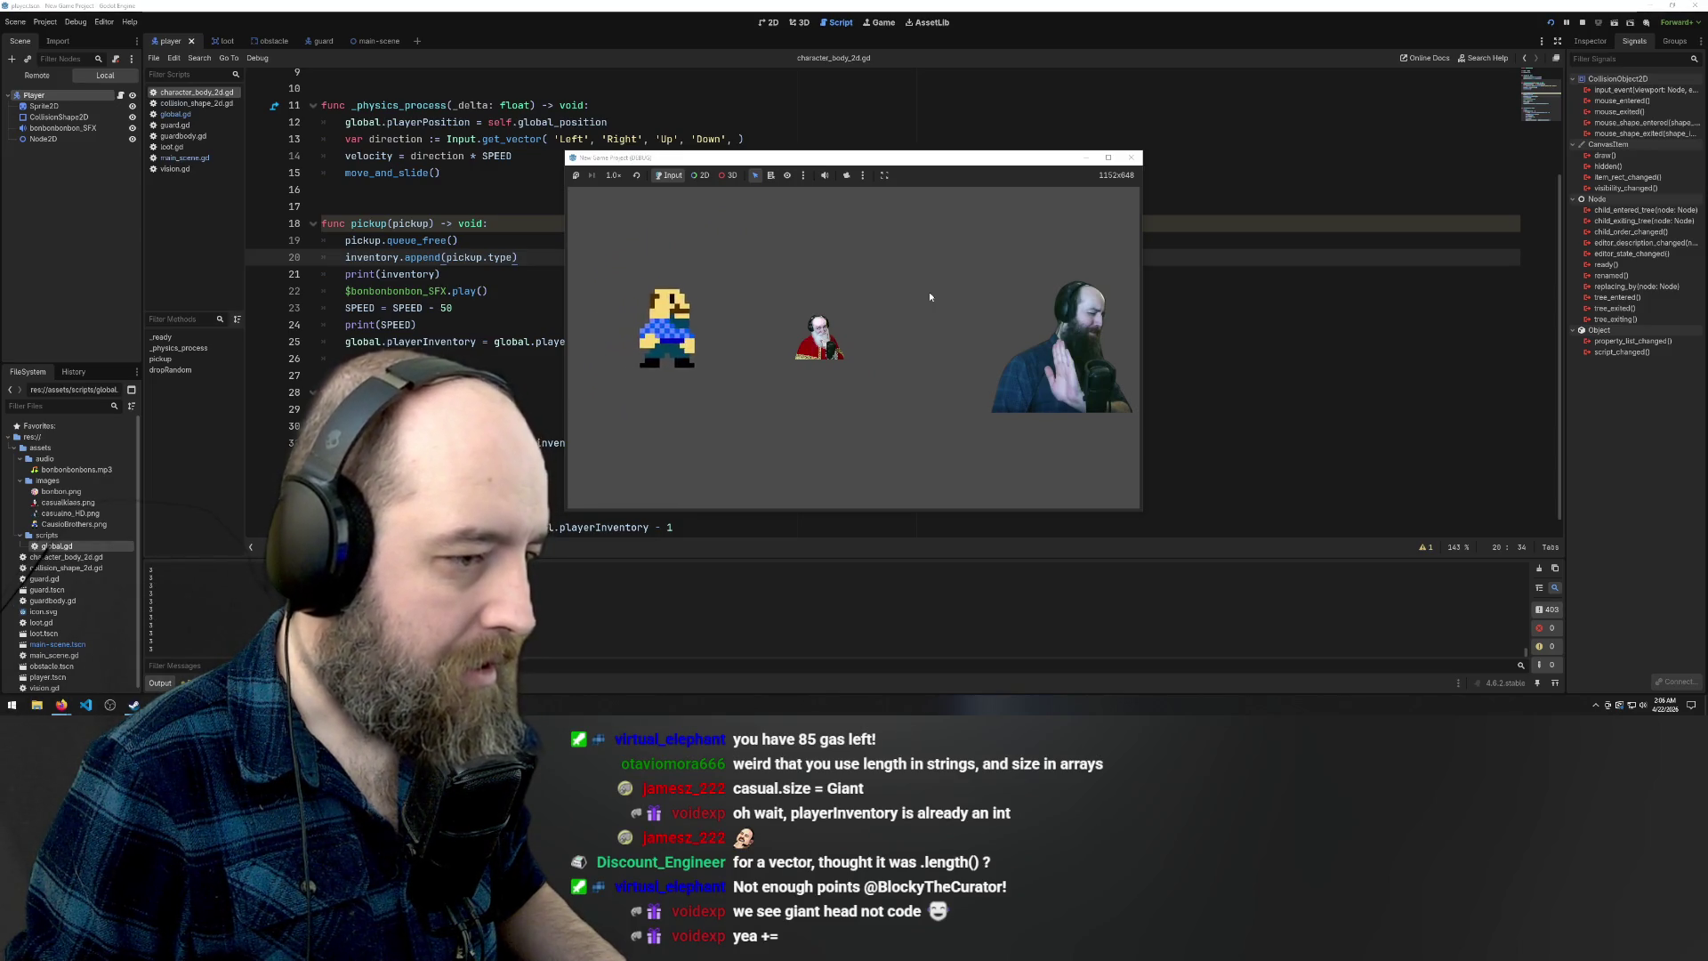
pyautogui.press('Left')
pyautogui.press('Down')
pyautogui.press('Left')
pyautogui.press('Down')
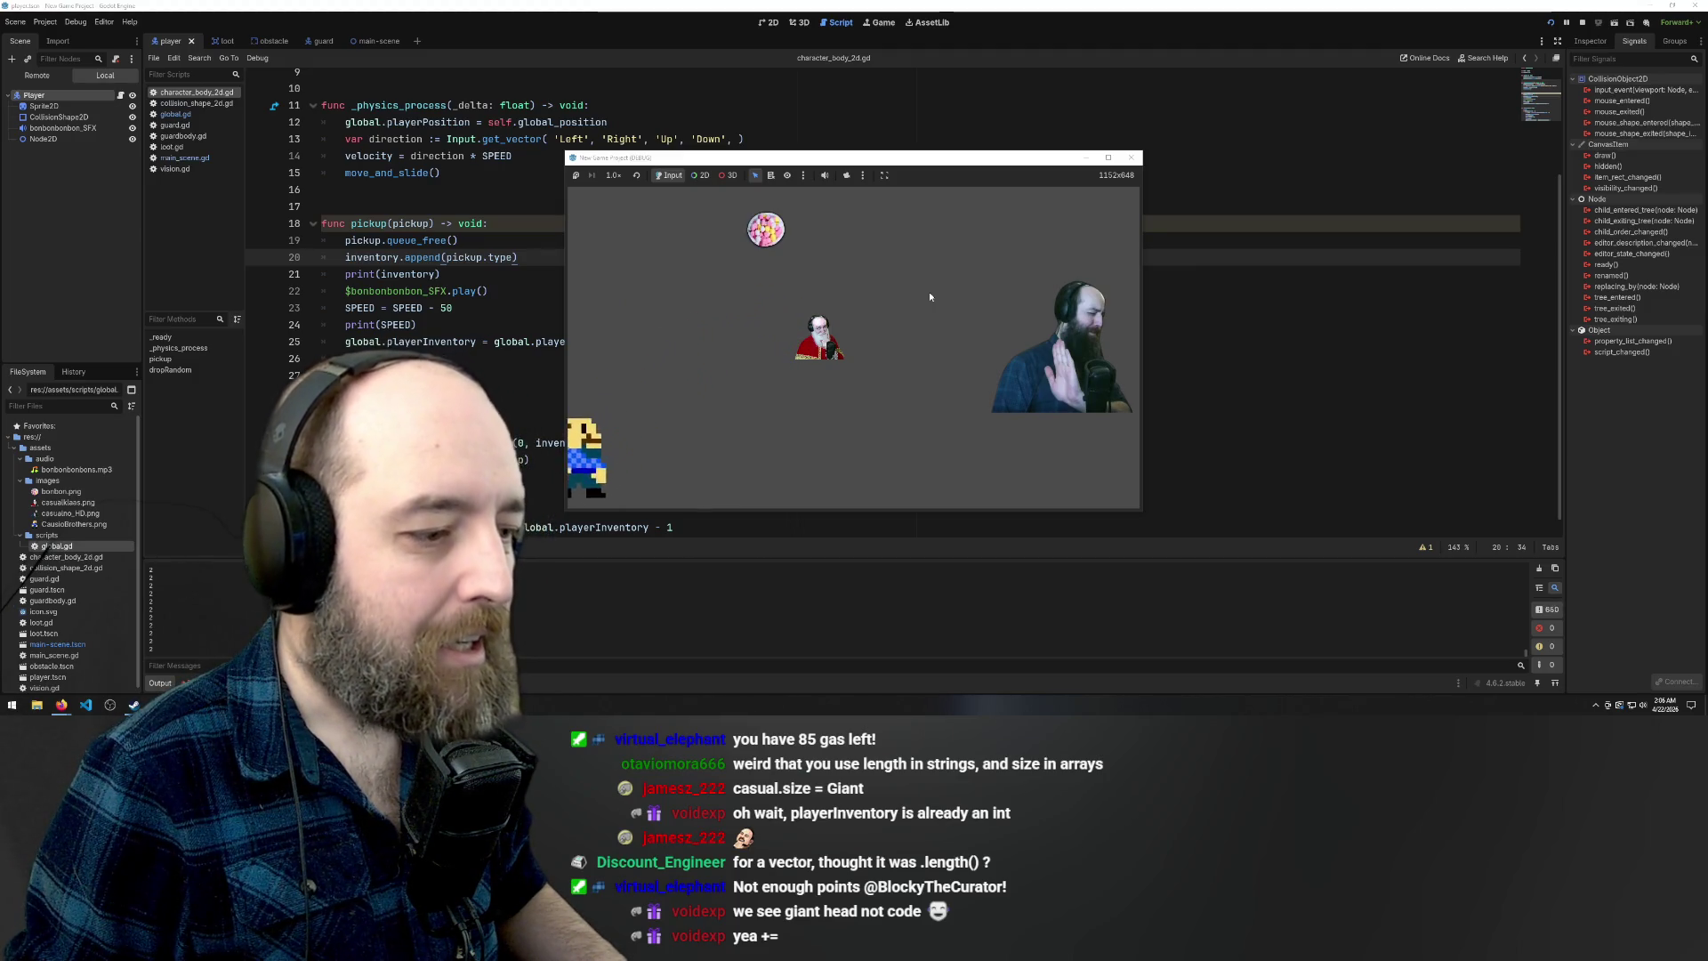
pyautogui.press('Up')
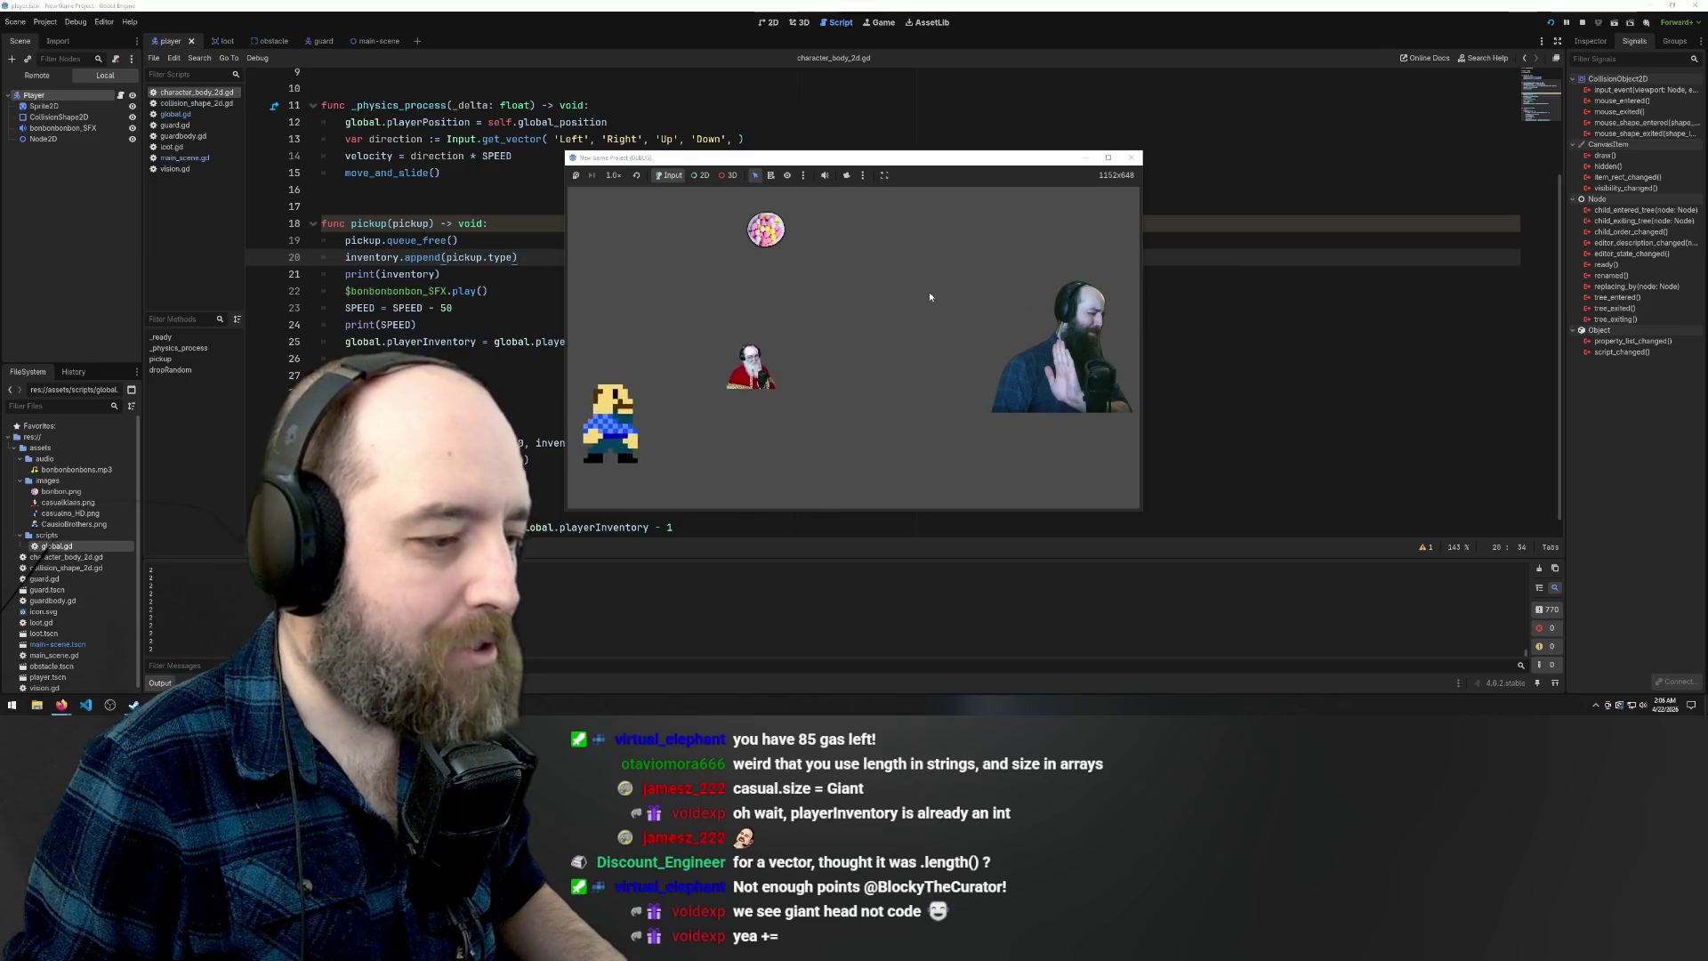
pyautogui.press('Up')
pyautogui.press('Right')
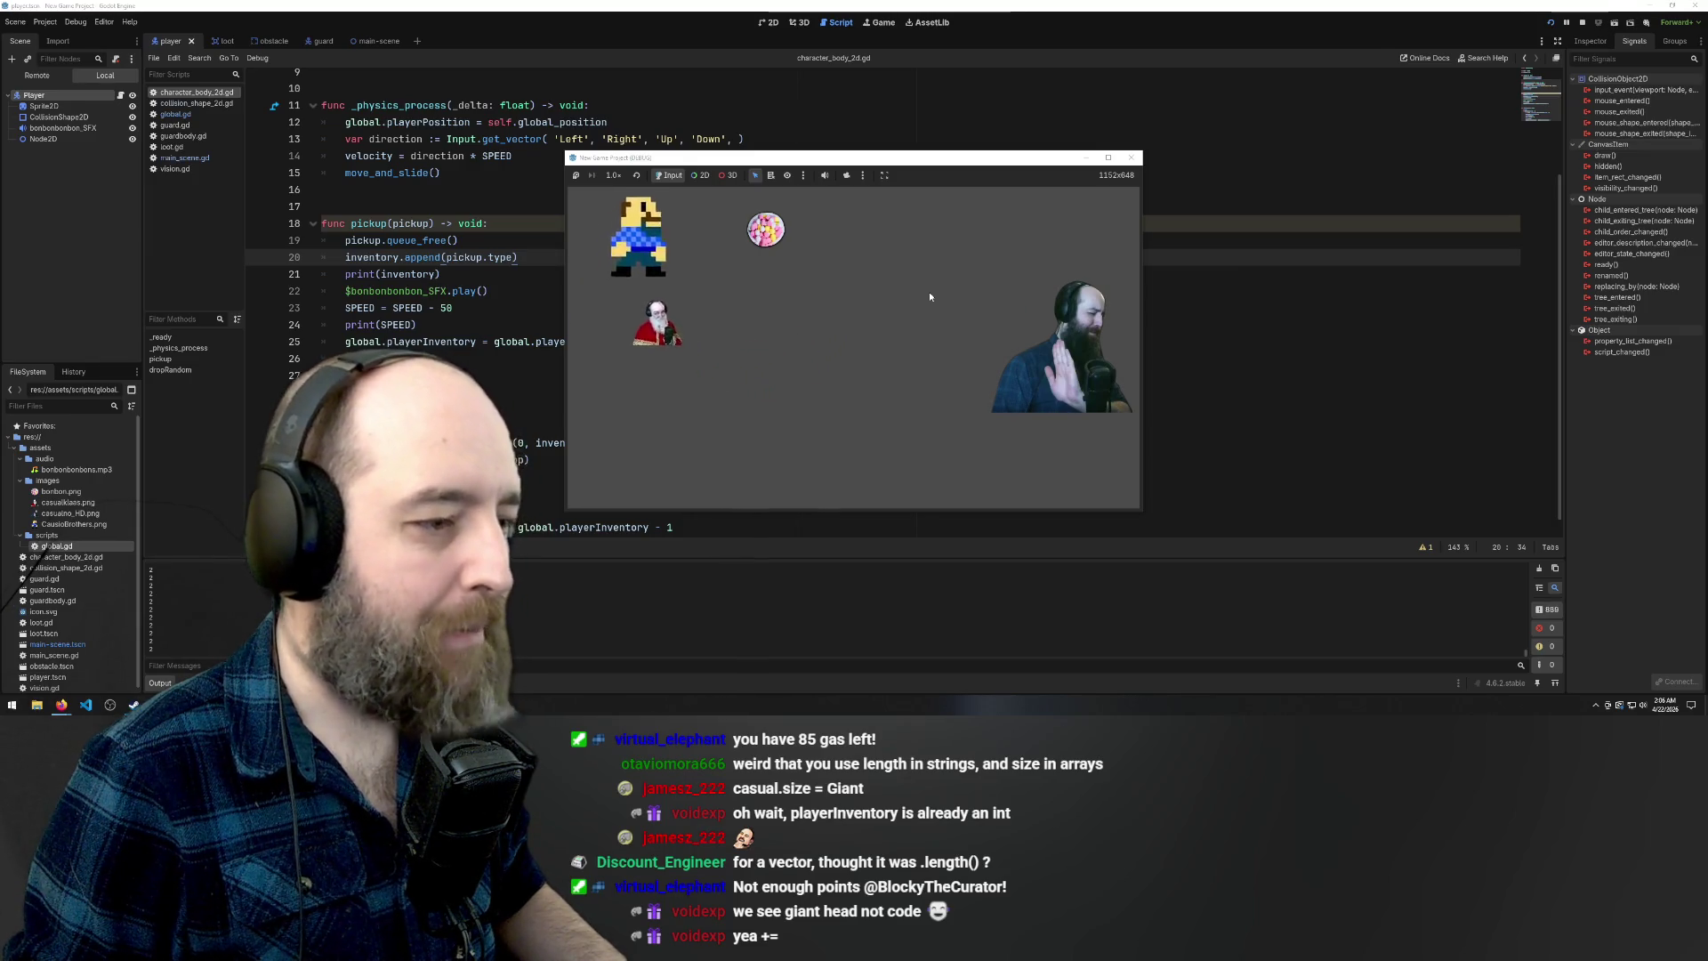
pyautogui.press('Right')
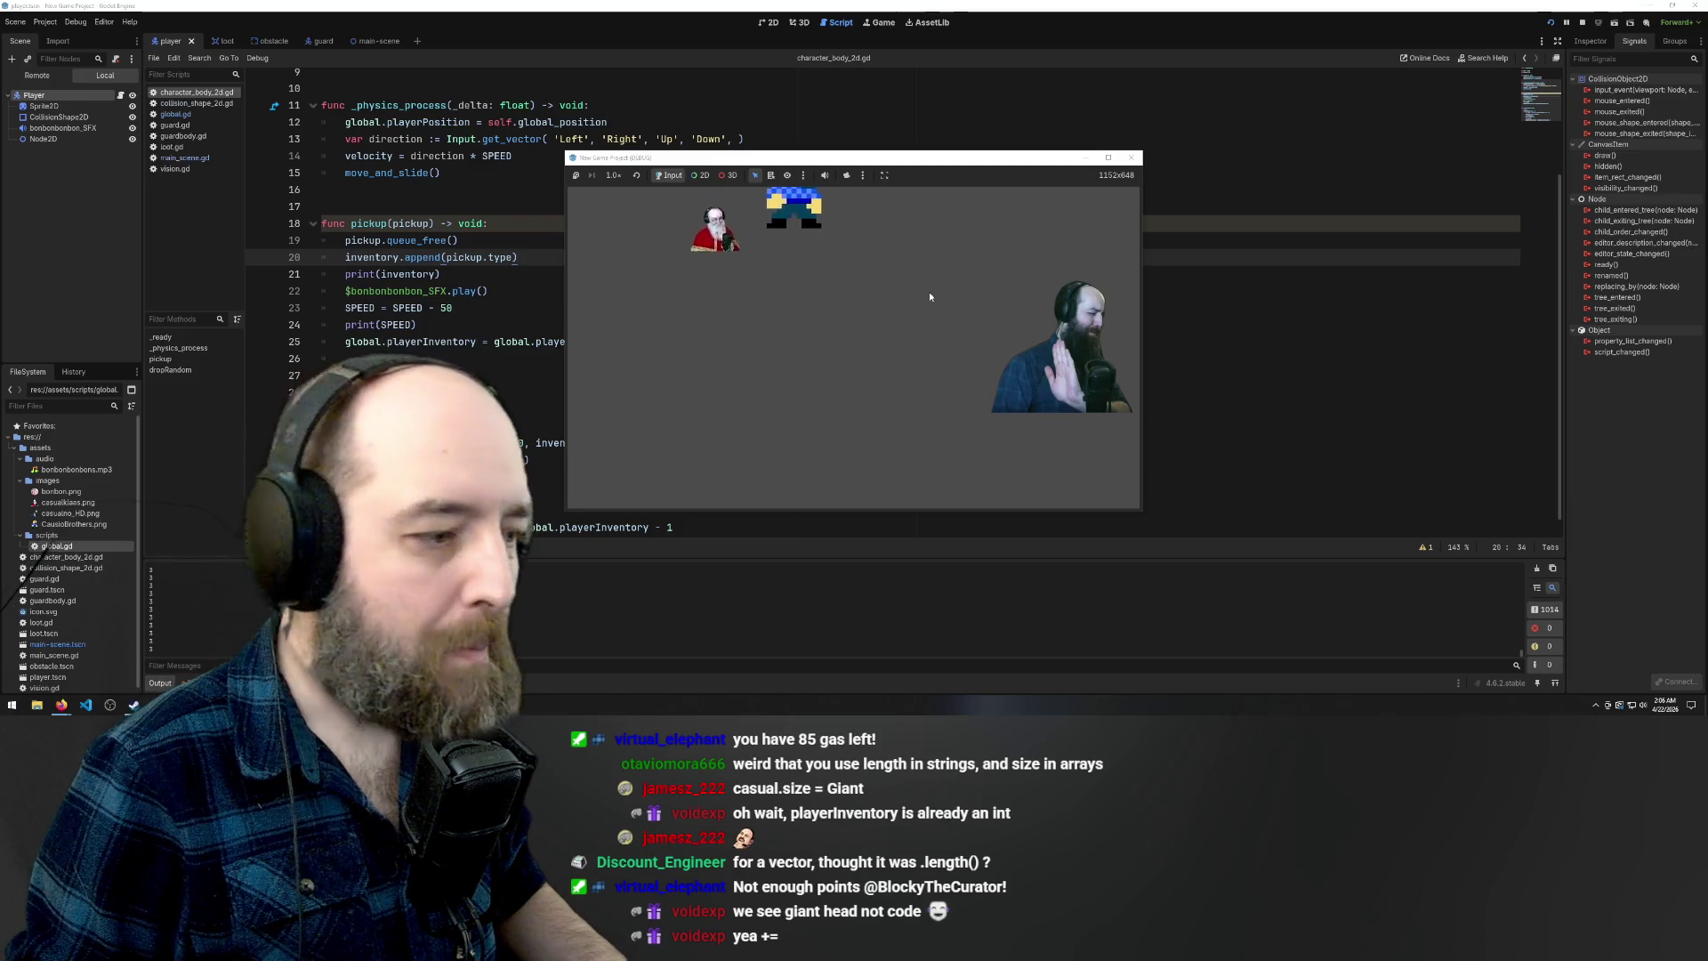
pyautogui.press('Down')
pyautogui.press('Right')
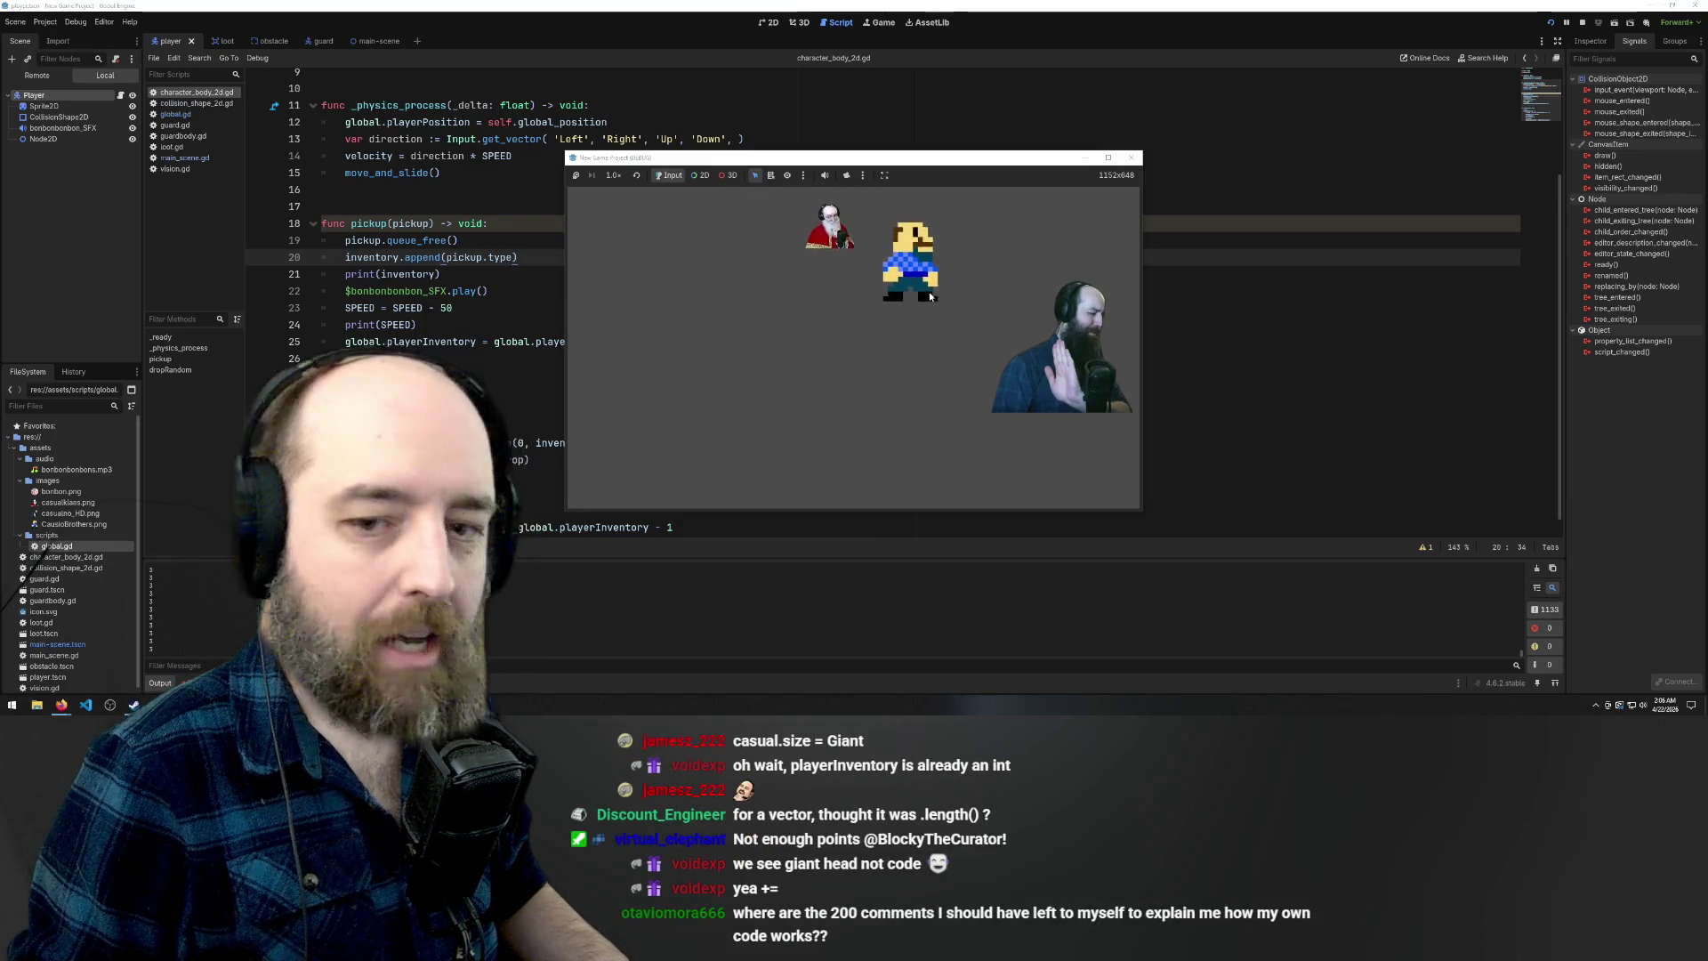
pyautogui.press('Left')
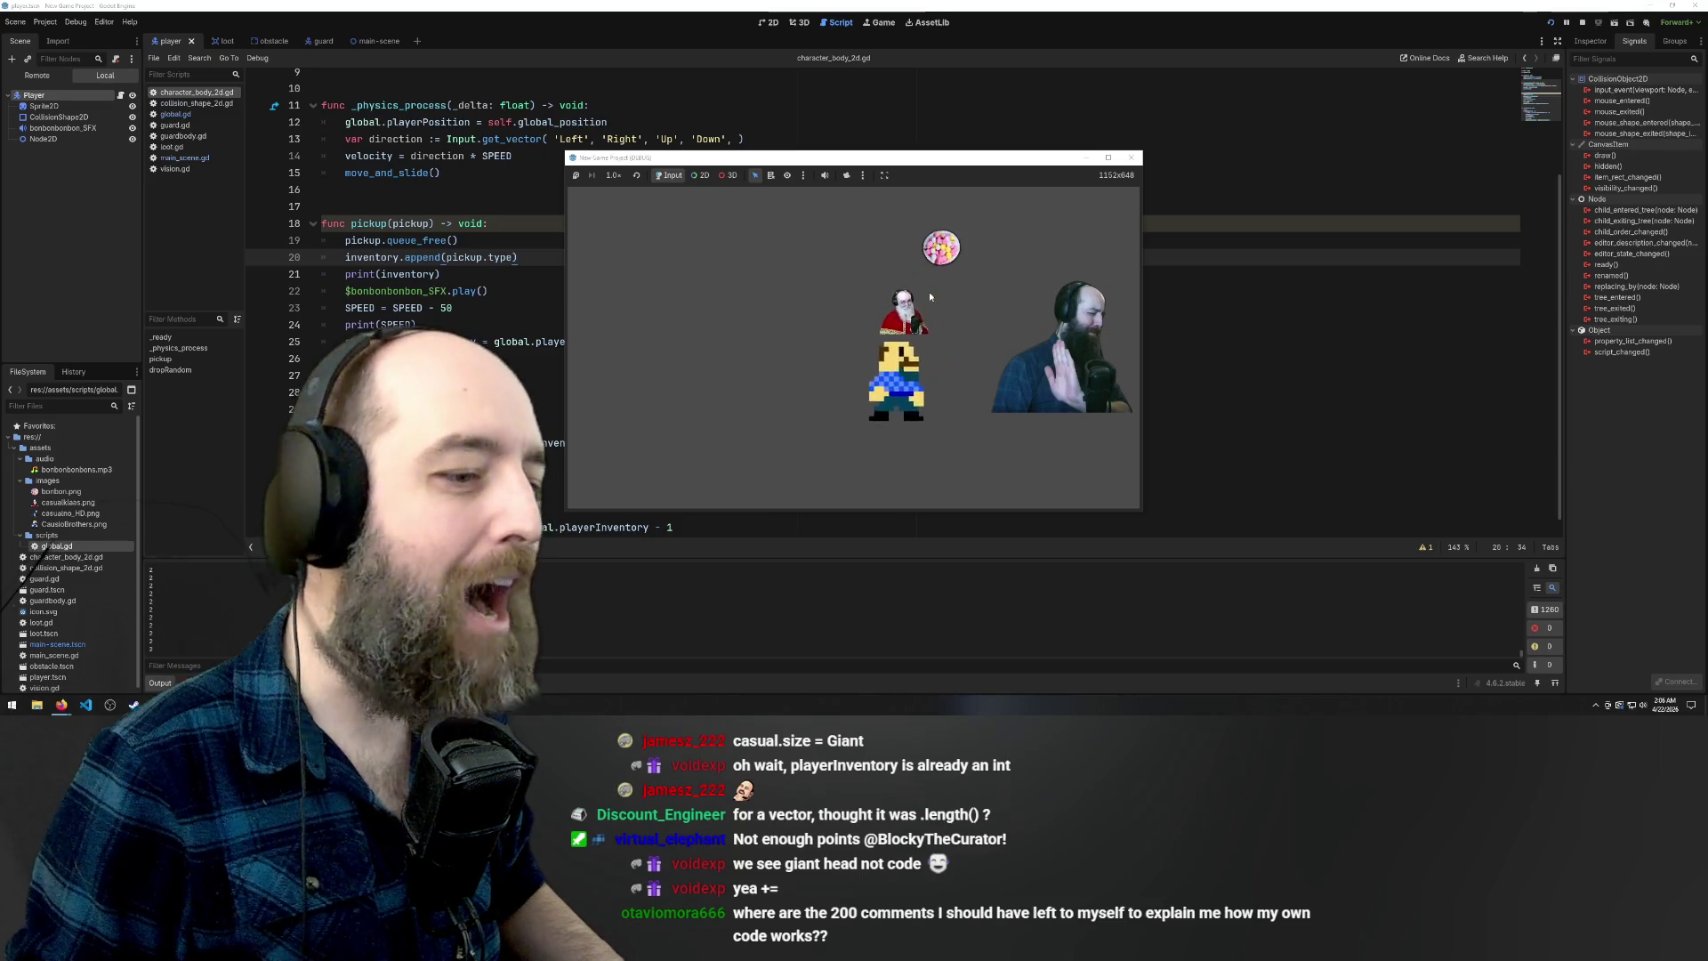
pyautogui.press('Left')
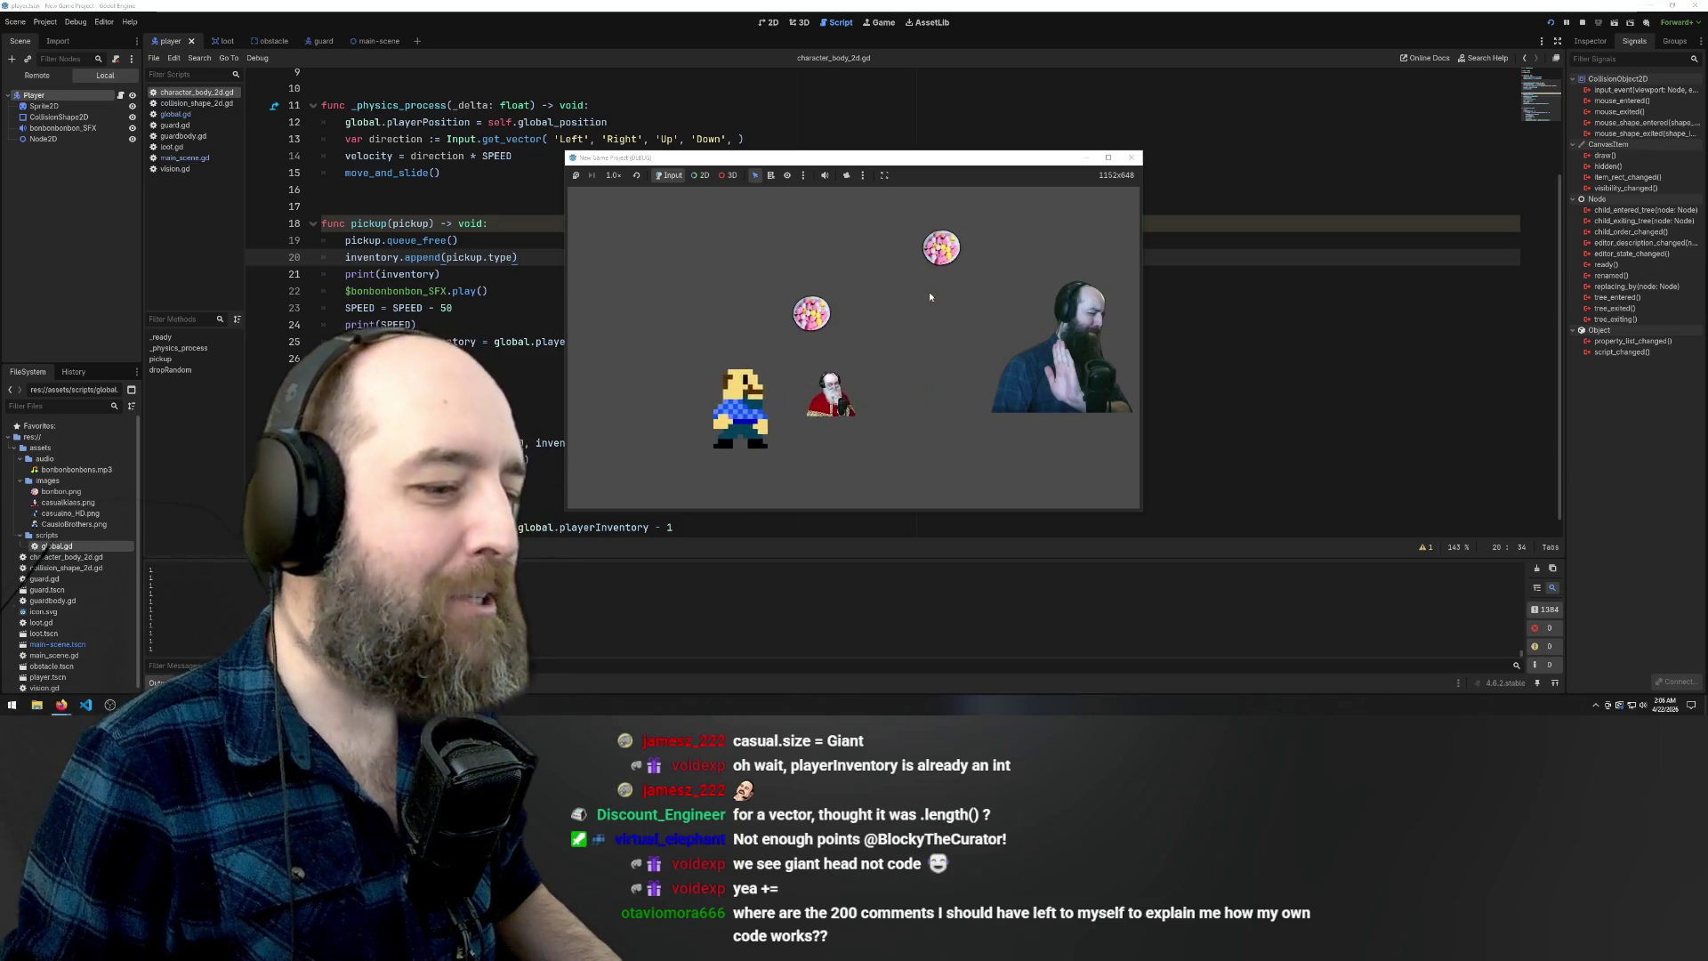
pyautogui.press('Right')
pyautogui.press('Up')
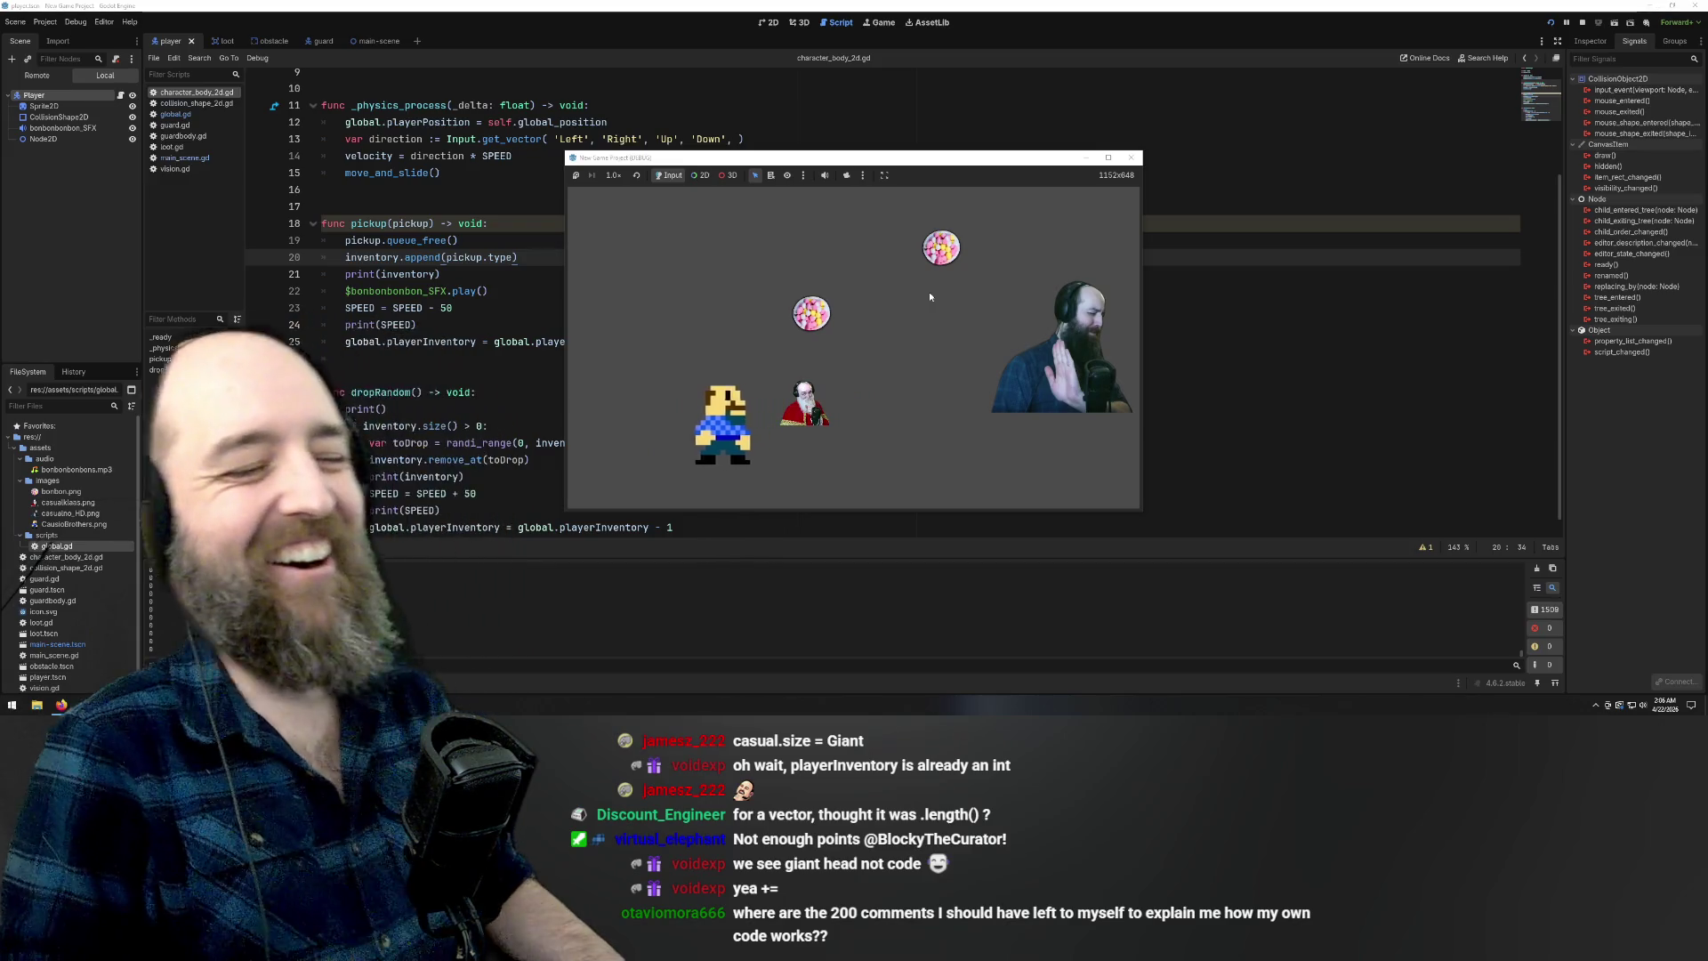
# Keep collecting bonbons and touching the guard, then close the game window
pyautogui.press('Left')
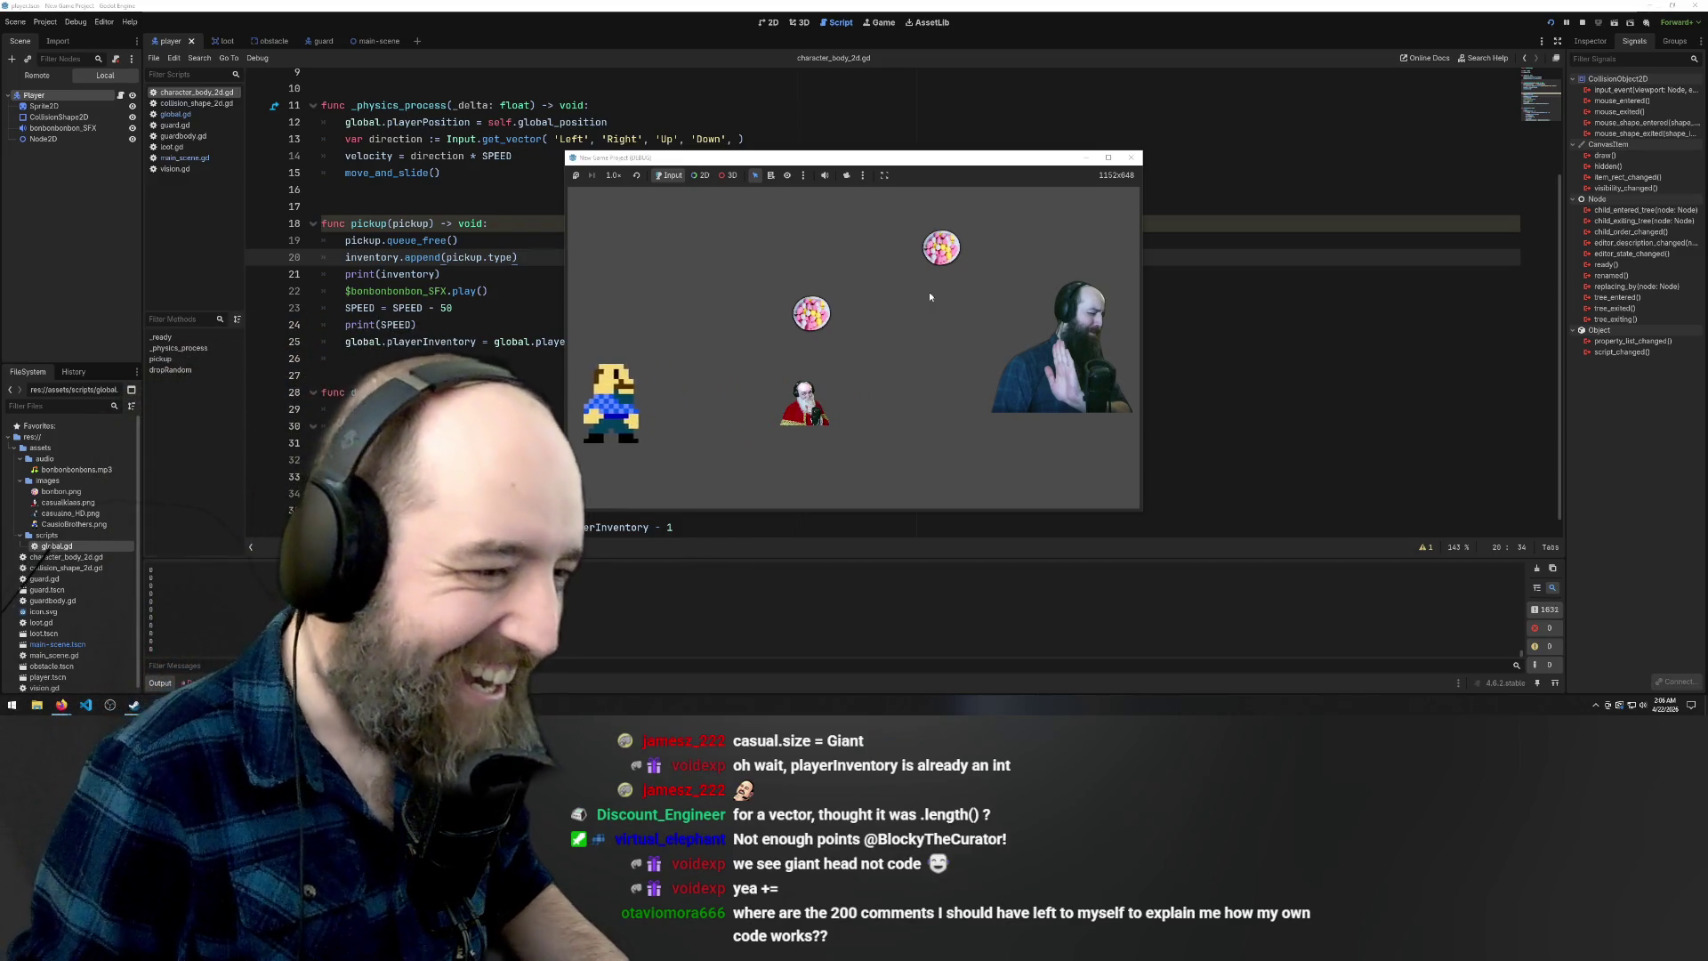
pyautogui.press('Right')
pyautogui.press('Up')
pyautogui.press('Up')
pyautogui.press('Right')
pyautogui.press('Up')
pyautogui.press('Left')
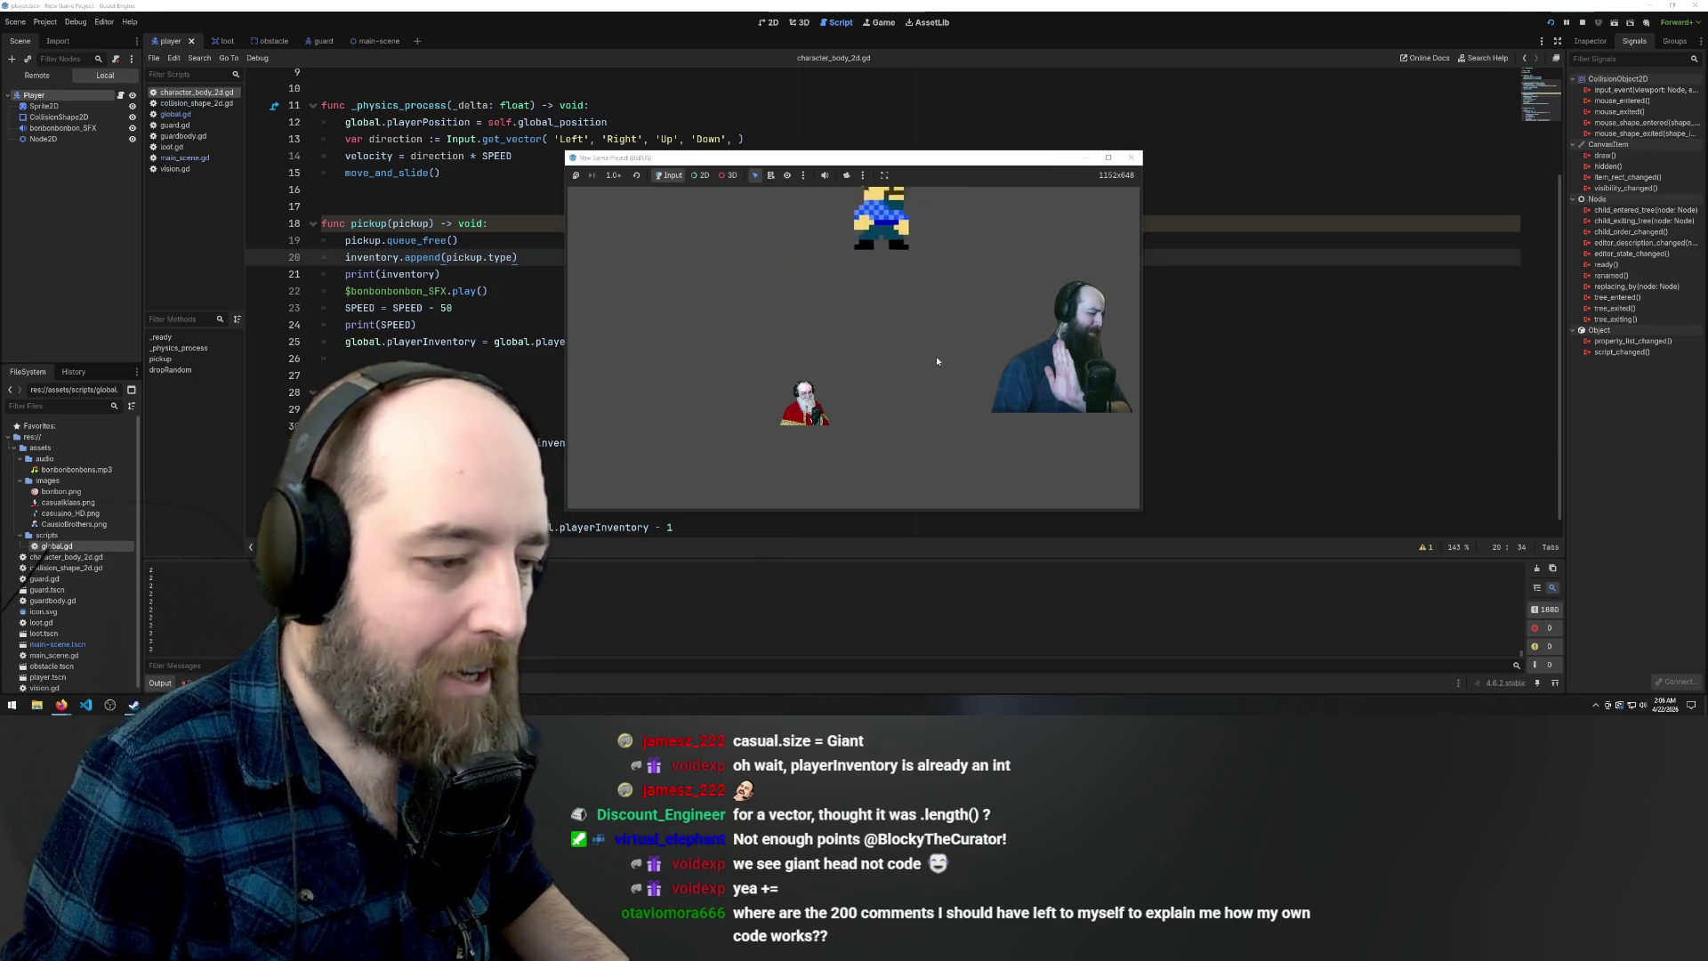
pyautogui.press('Down')
pyautogui.press('Left')
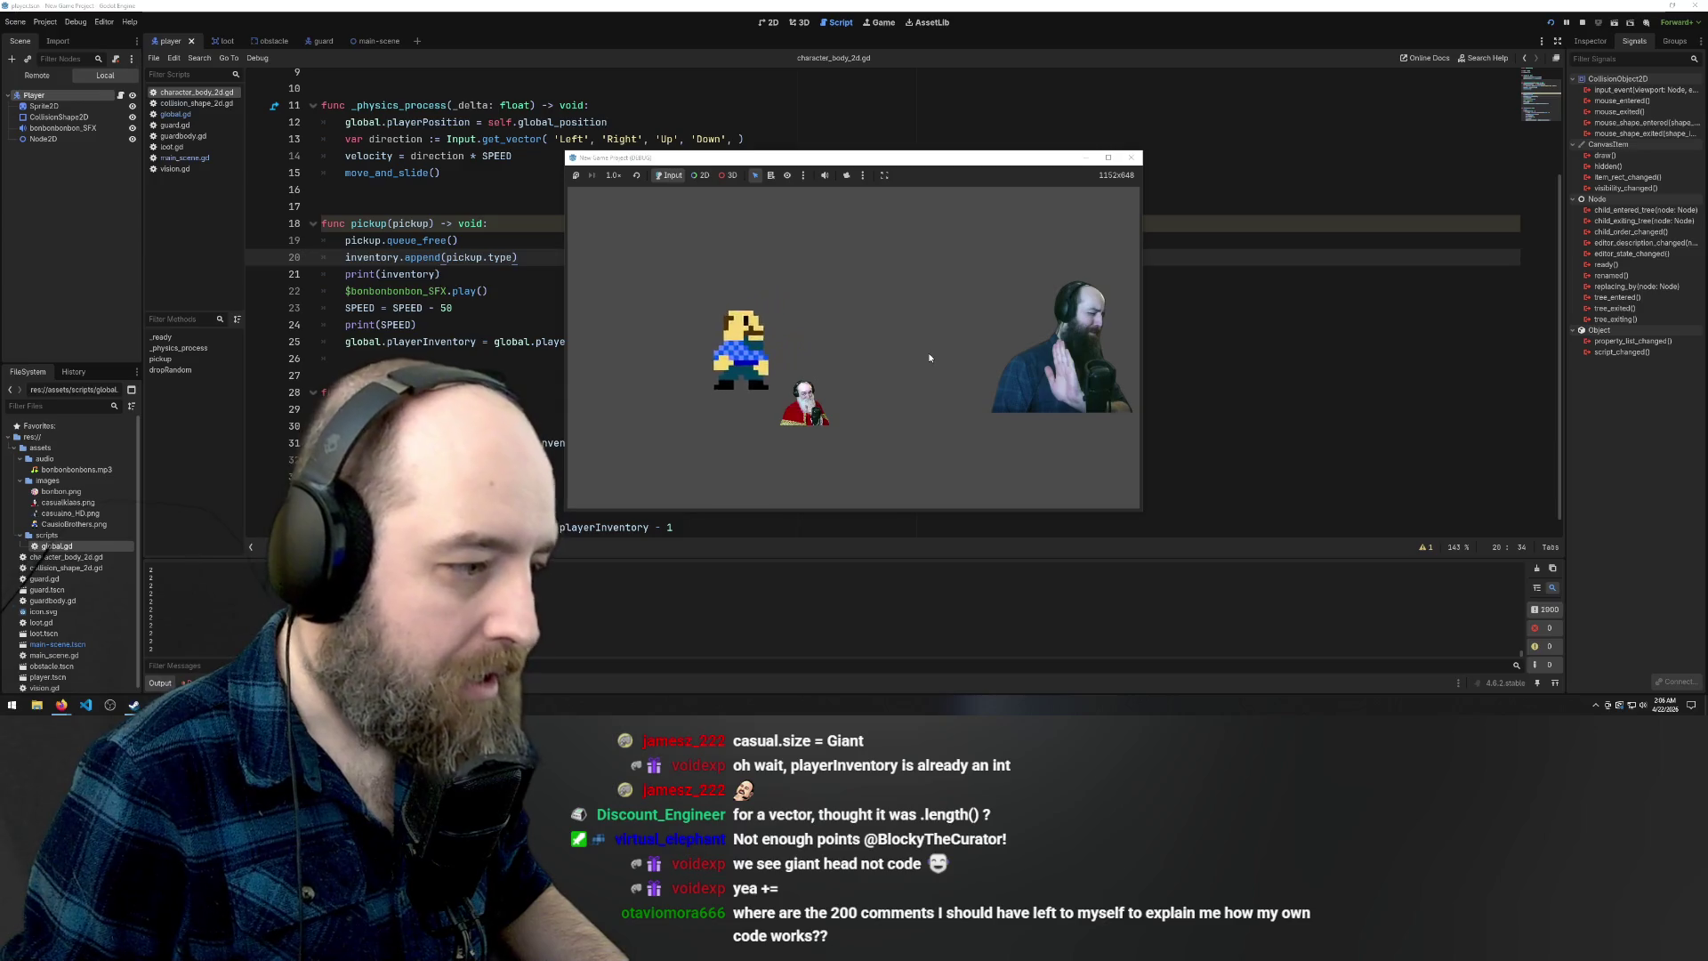
pyautogui.press('Right')
pyautogui.press('Left')
pyautogui.press('Right')
pyautogui.press('Left')
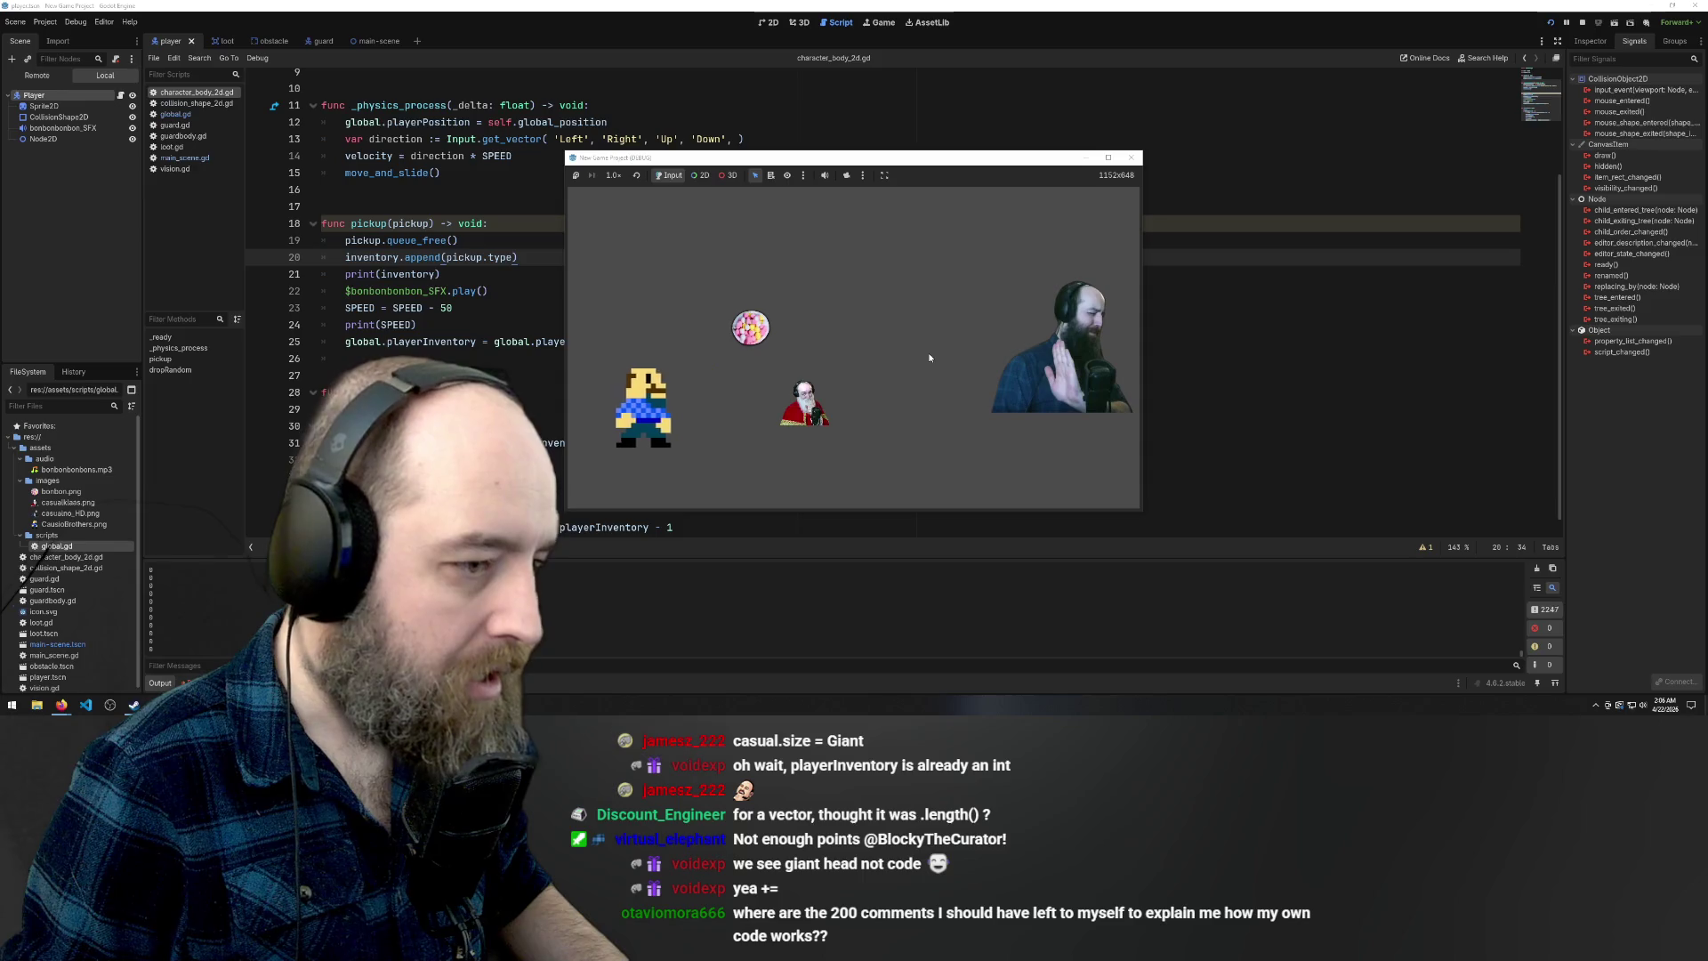
pyautogui.press('Right')
pyautogui.press('Up')
pyautogui.press('Left')
pyautogui.press('Right')
pyautogui.press('Down')
pyautogui.press('Right')
pyautogui.press('Left')
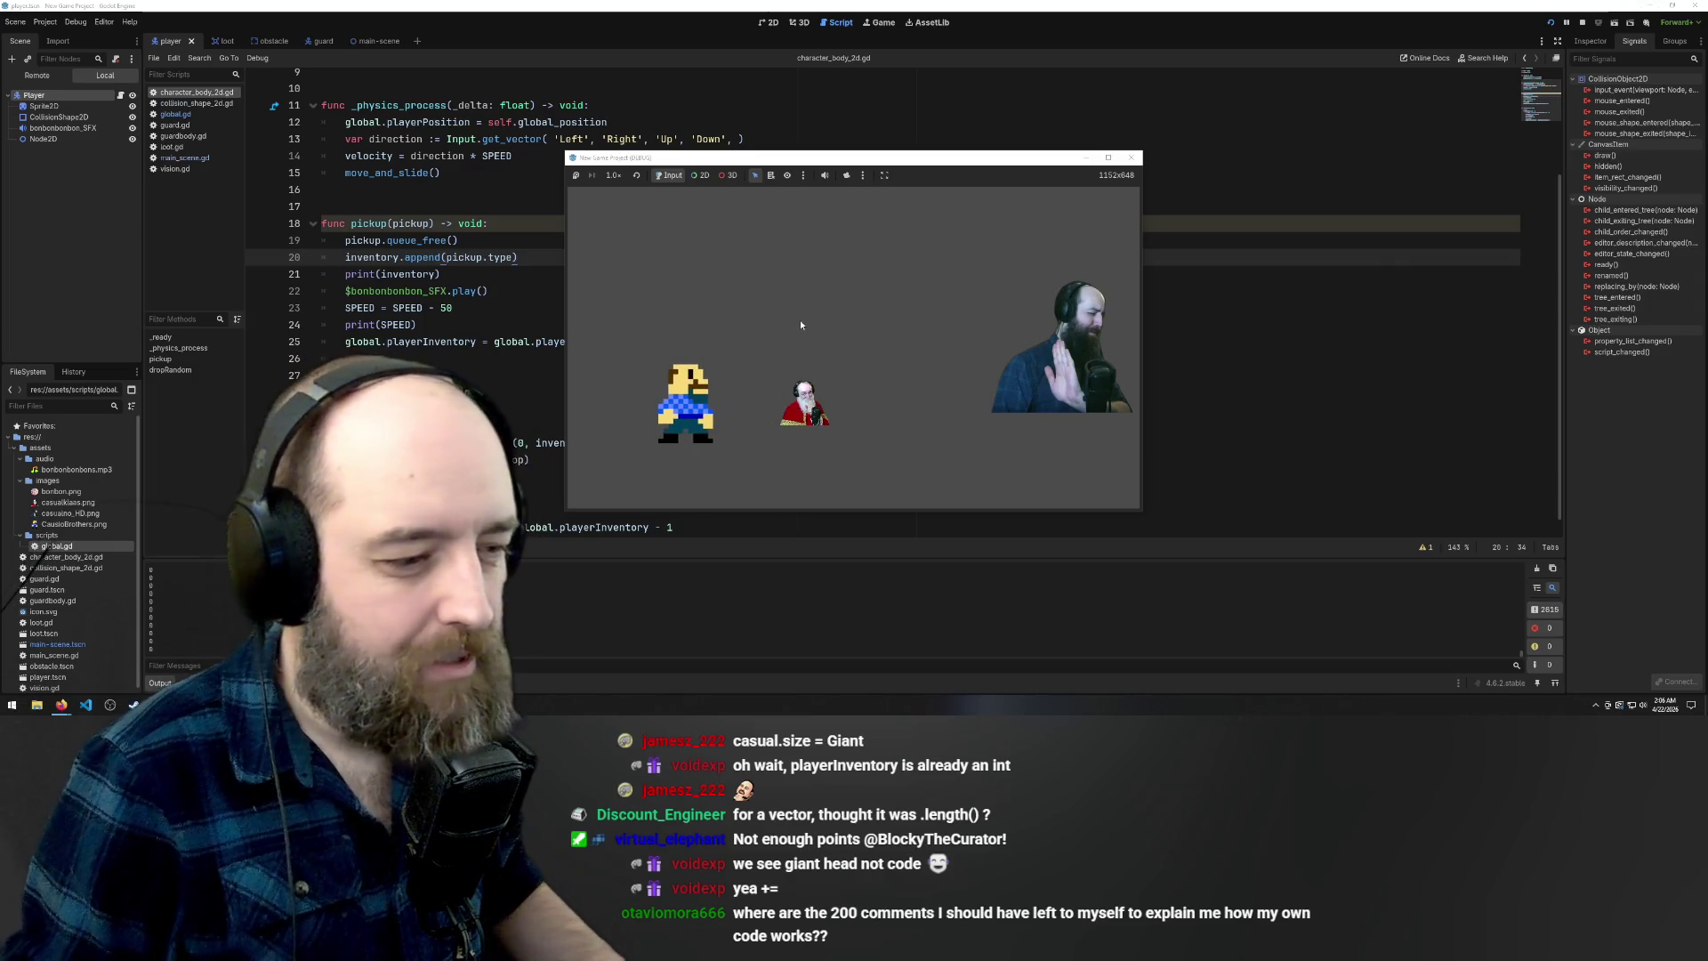
pyautogui.click(1129, 166)
pyautogui.click(1062, 190)
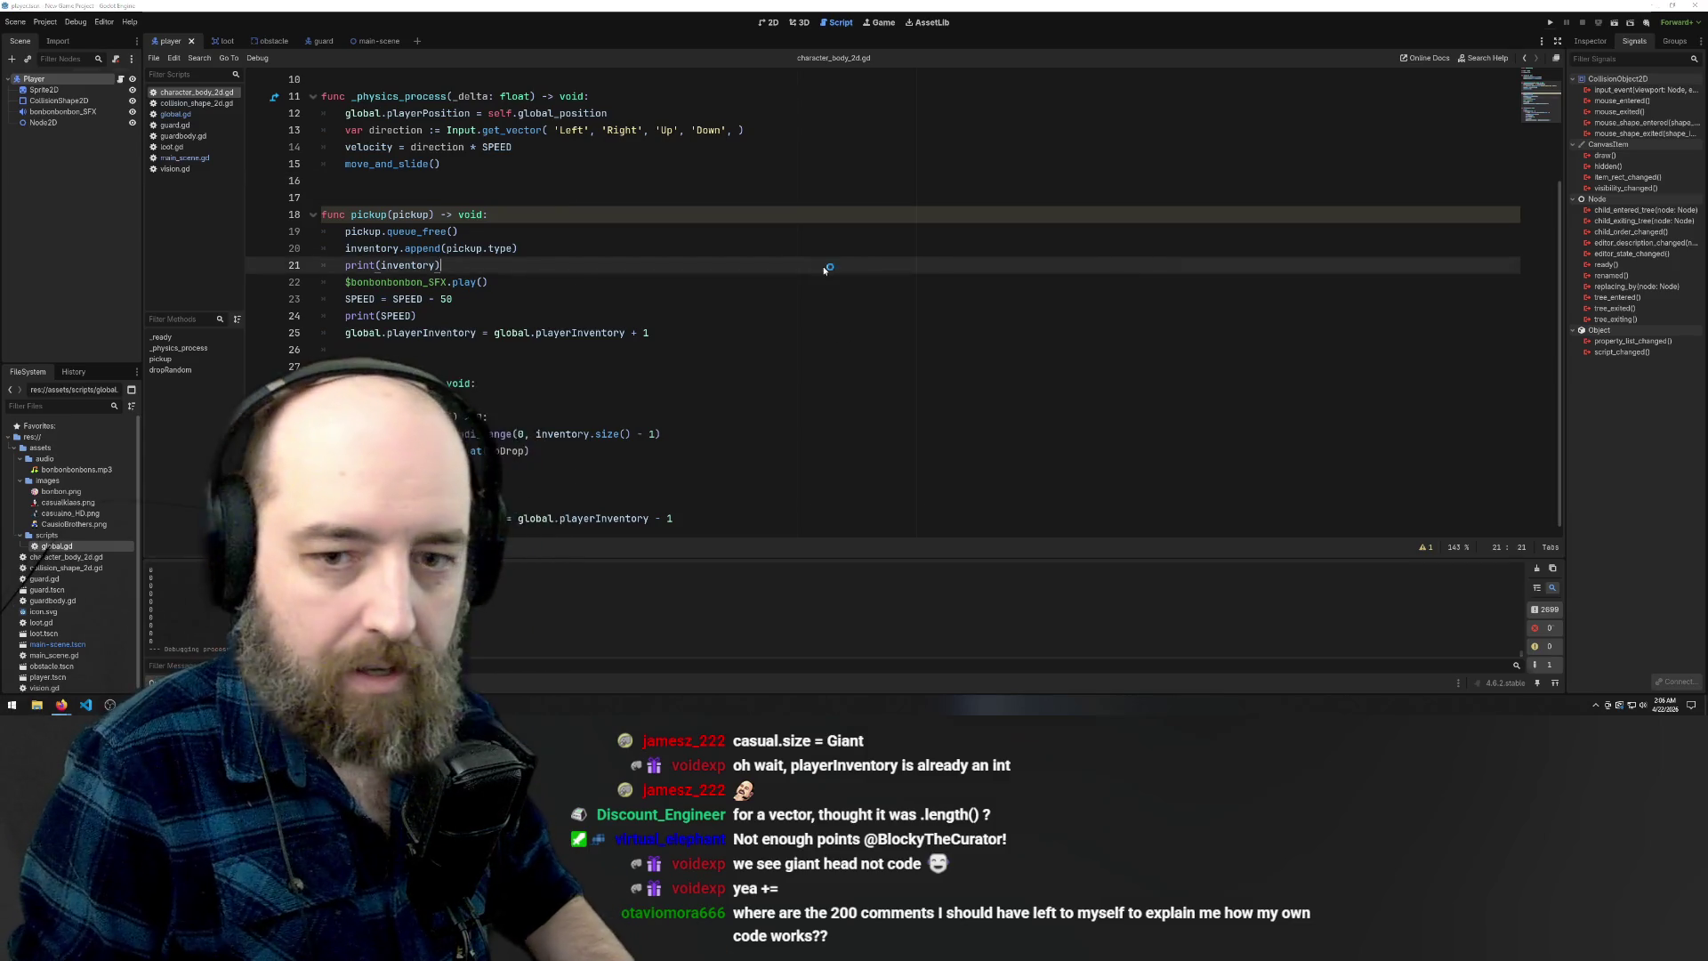
# Run the game again and steer the player left and up to grab the top bonbon
pyautogui.click(824, 265)
pyautogui.press('F5')
pyautogui.press('Left')
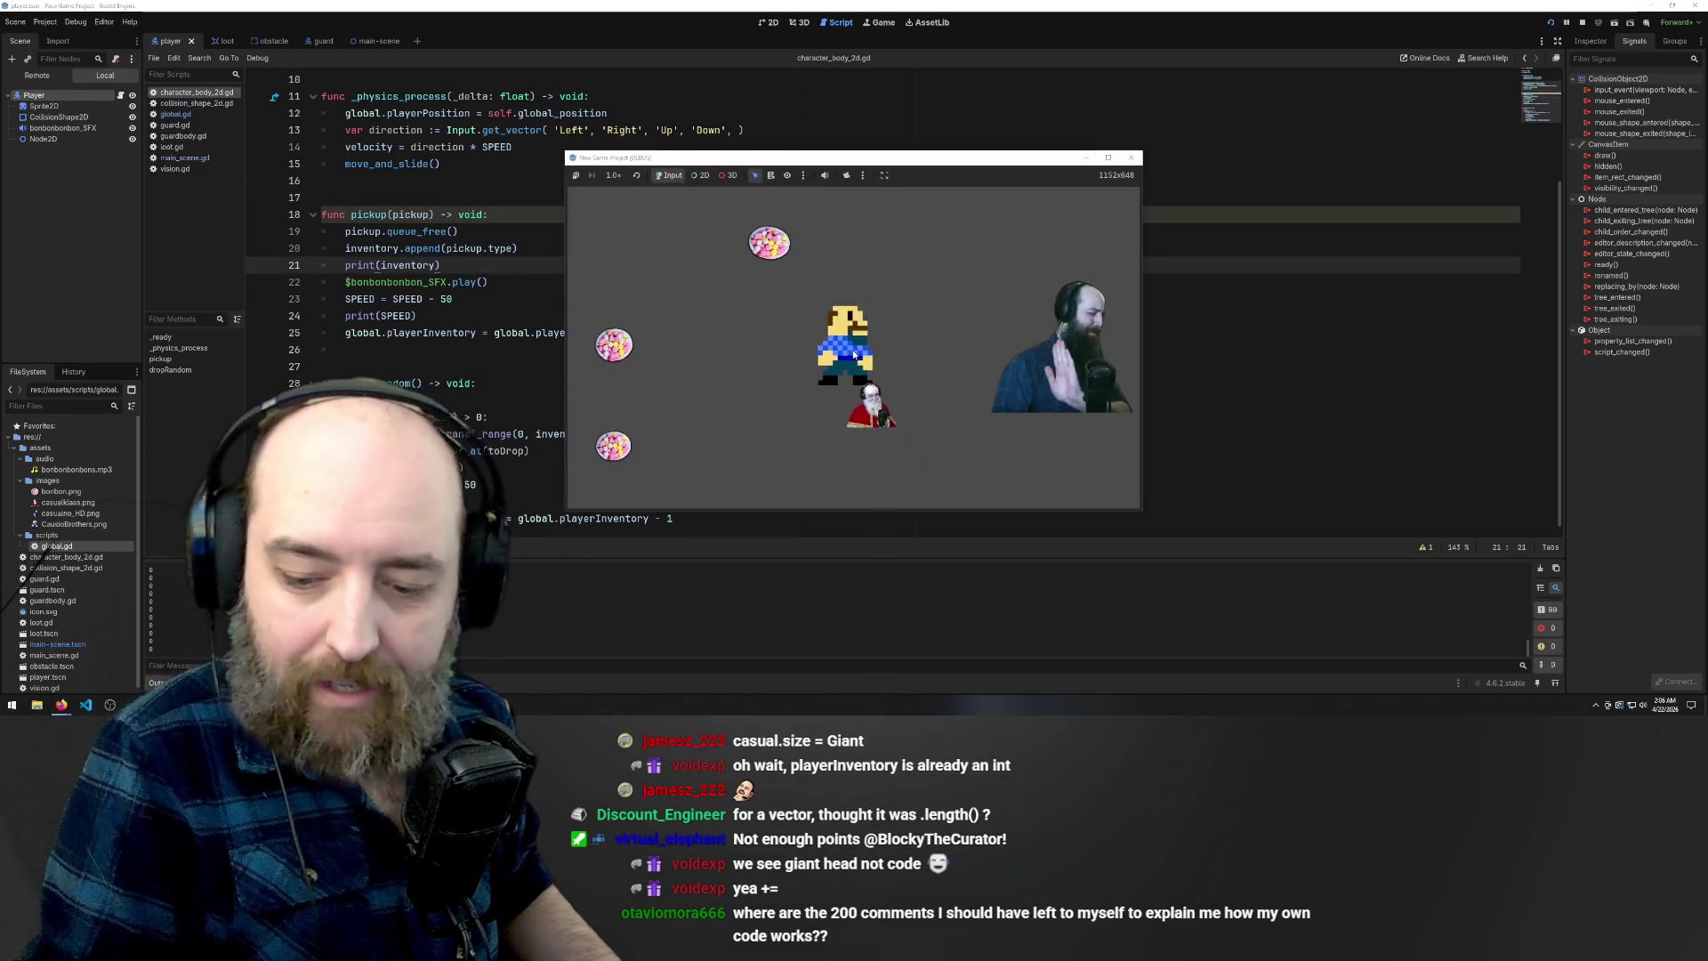
pyautogui.press('Left')
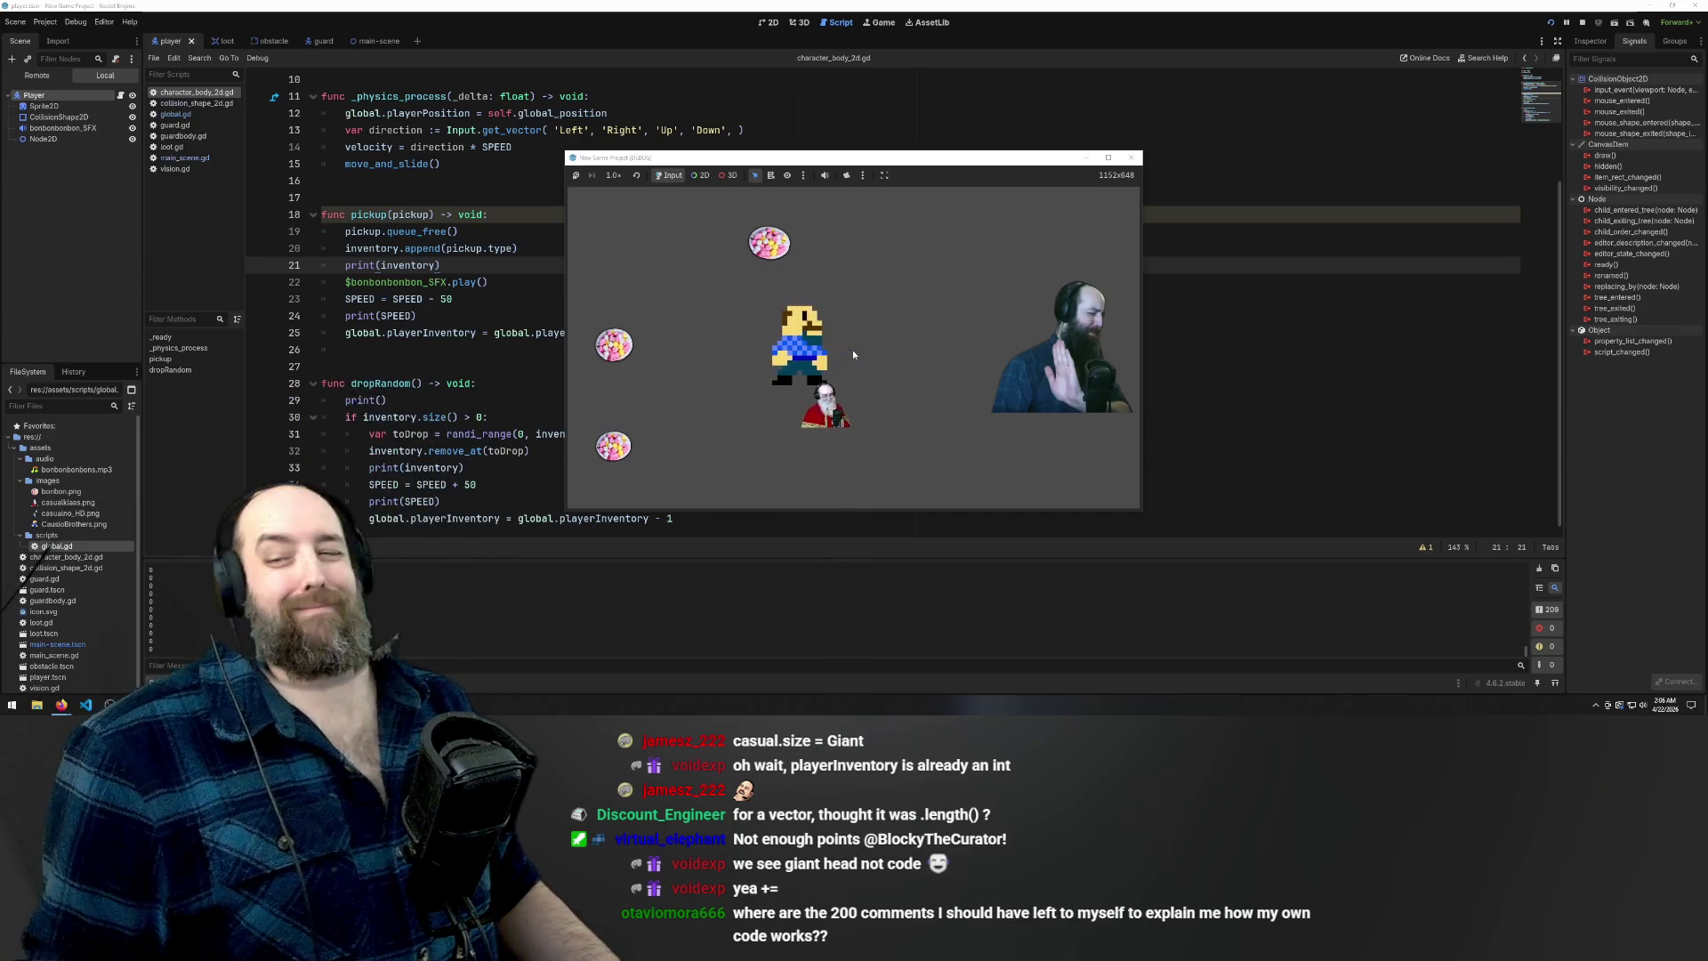
pyautogui.press('Up')
pyautogui.press('Left')
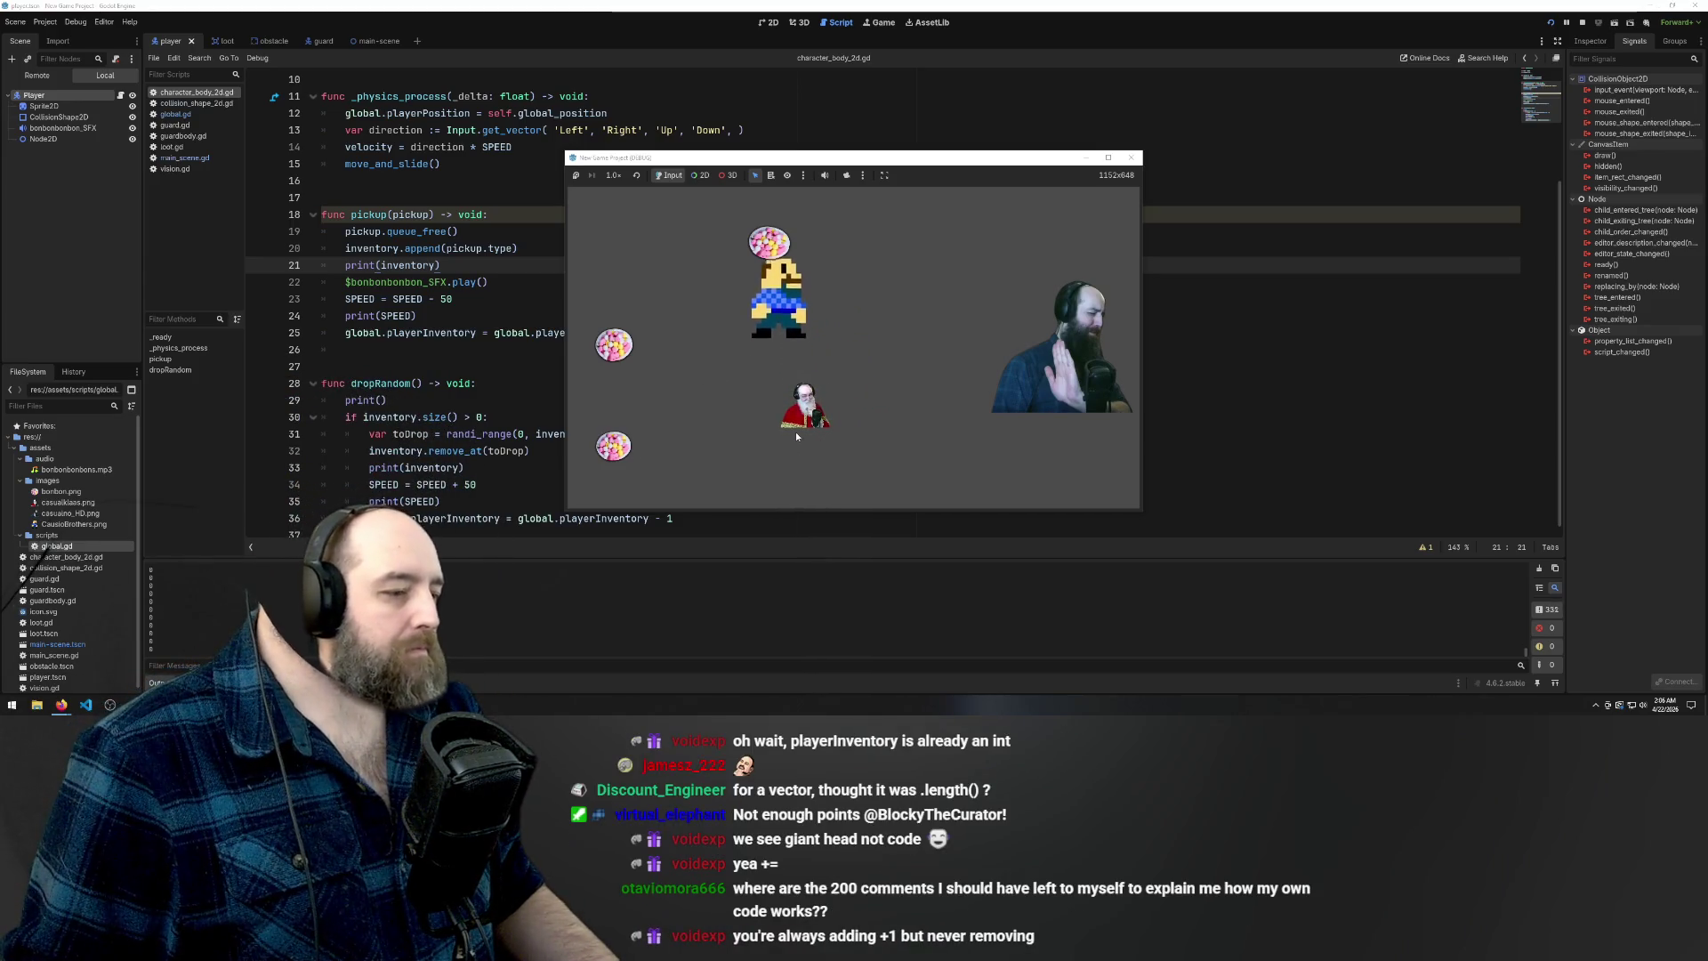
# Weave the player near the guard, along the top edge, and back into the chase
pyautogui.press('Right')
pyautogui.press('Down')
pyautogui.press('Up')
pyautogui.press('Left')
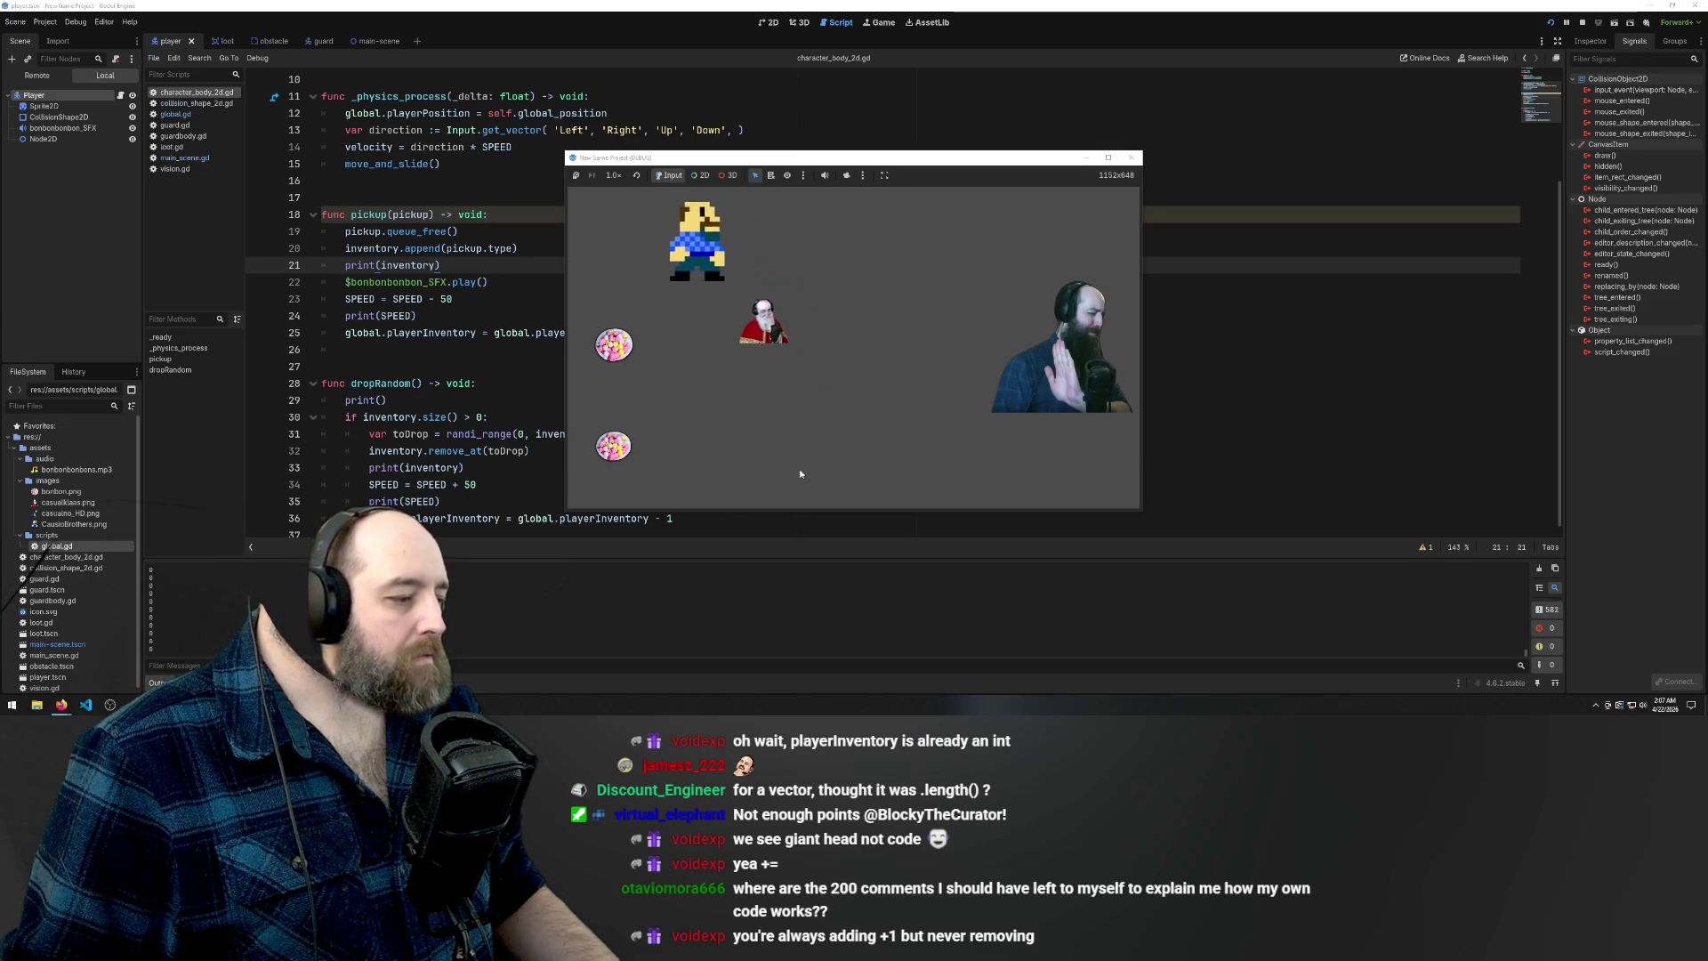
pyautogui.press('Right')
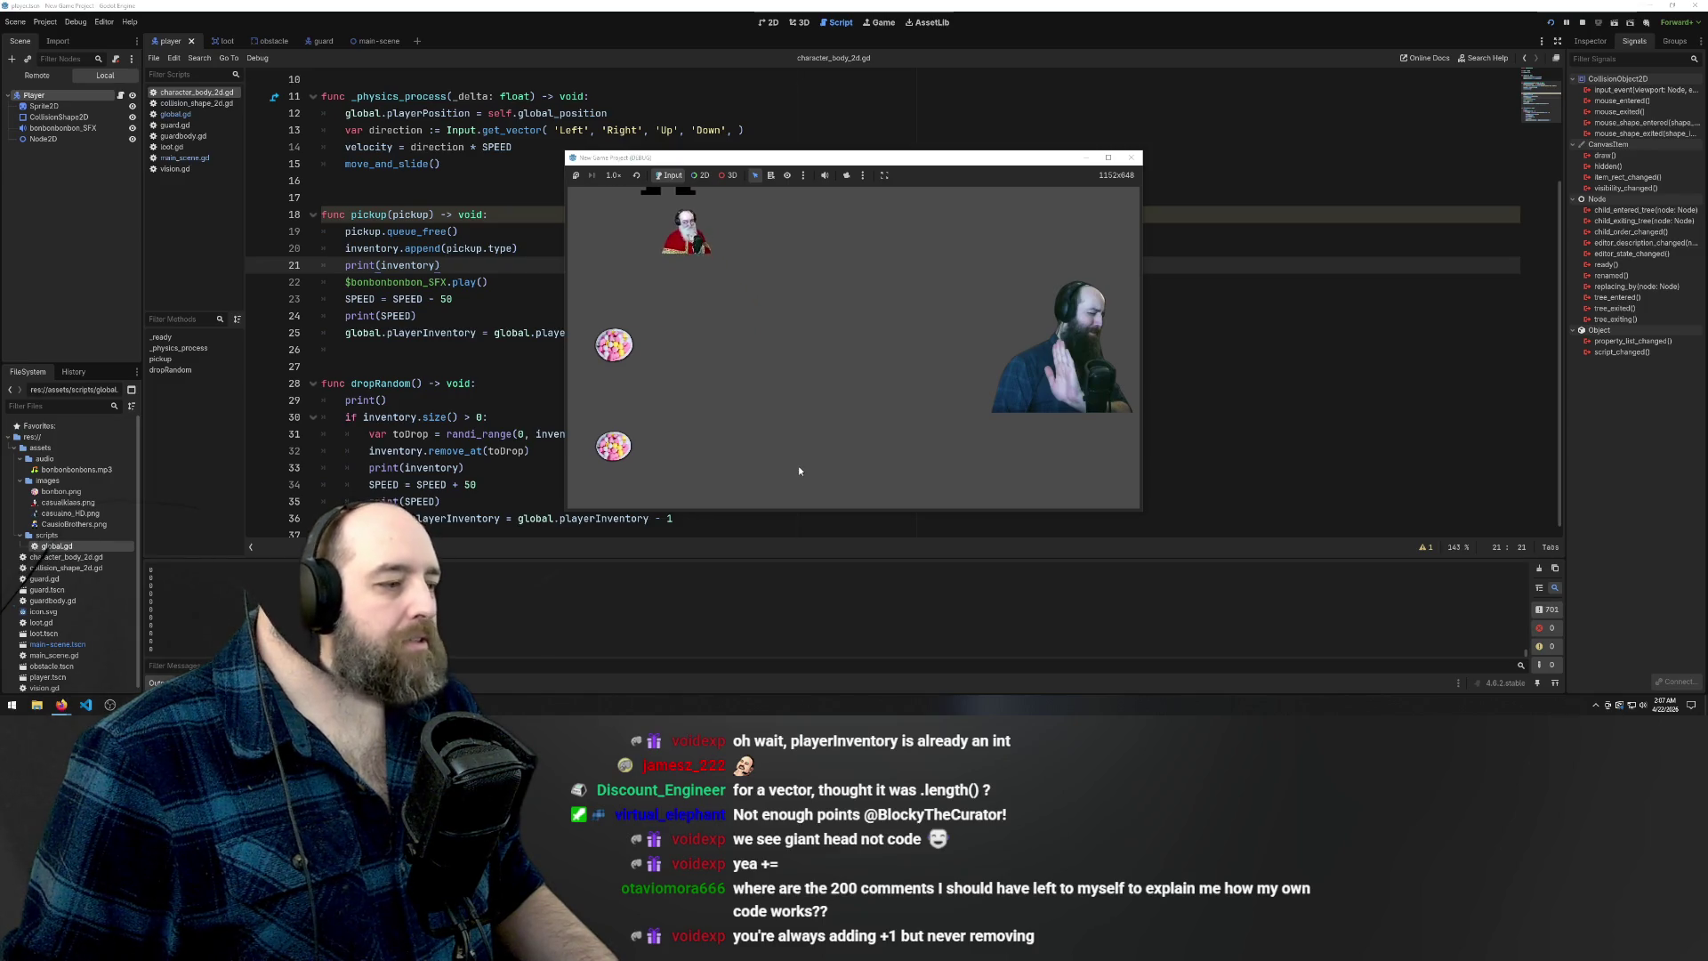
pyautogui.press('Down')
pyautogui.press('Down')
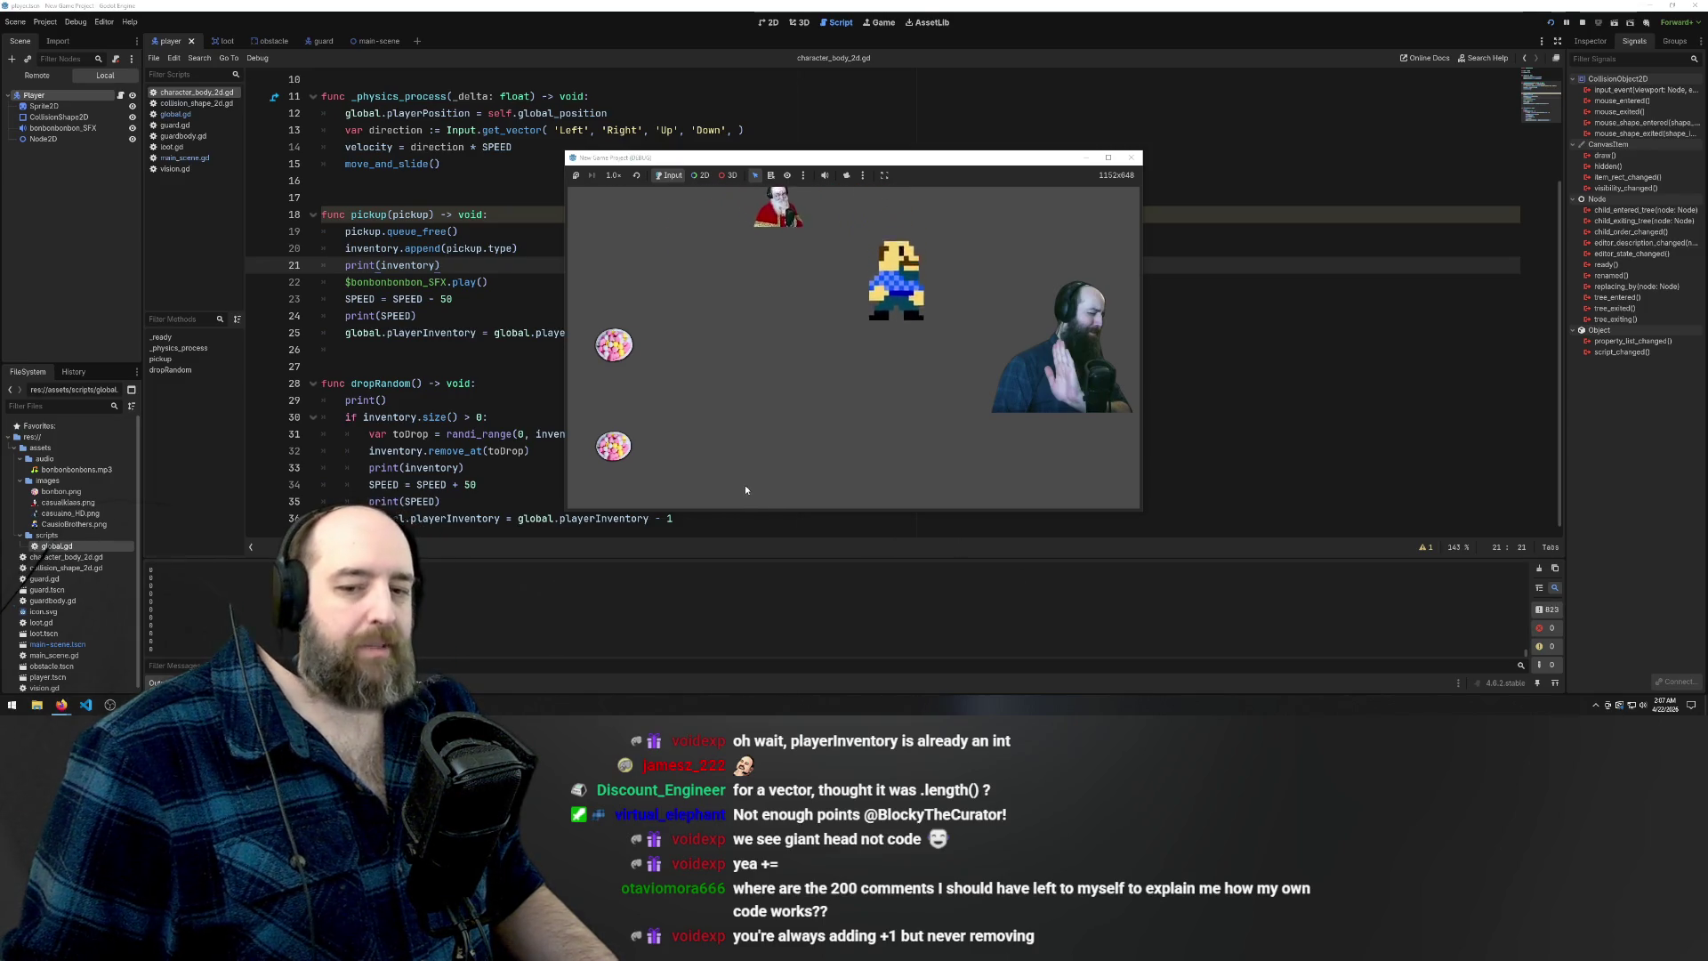
pyautogui.press('Up')
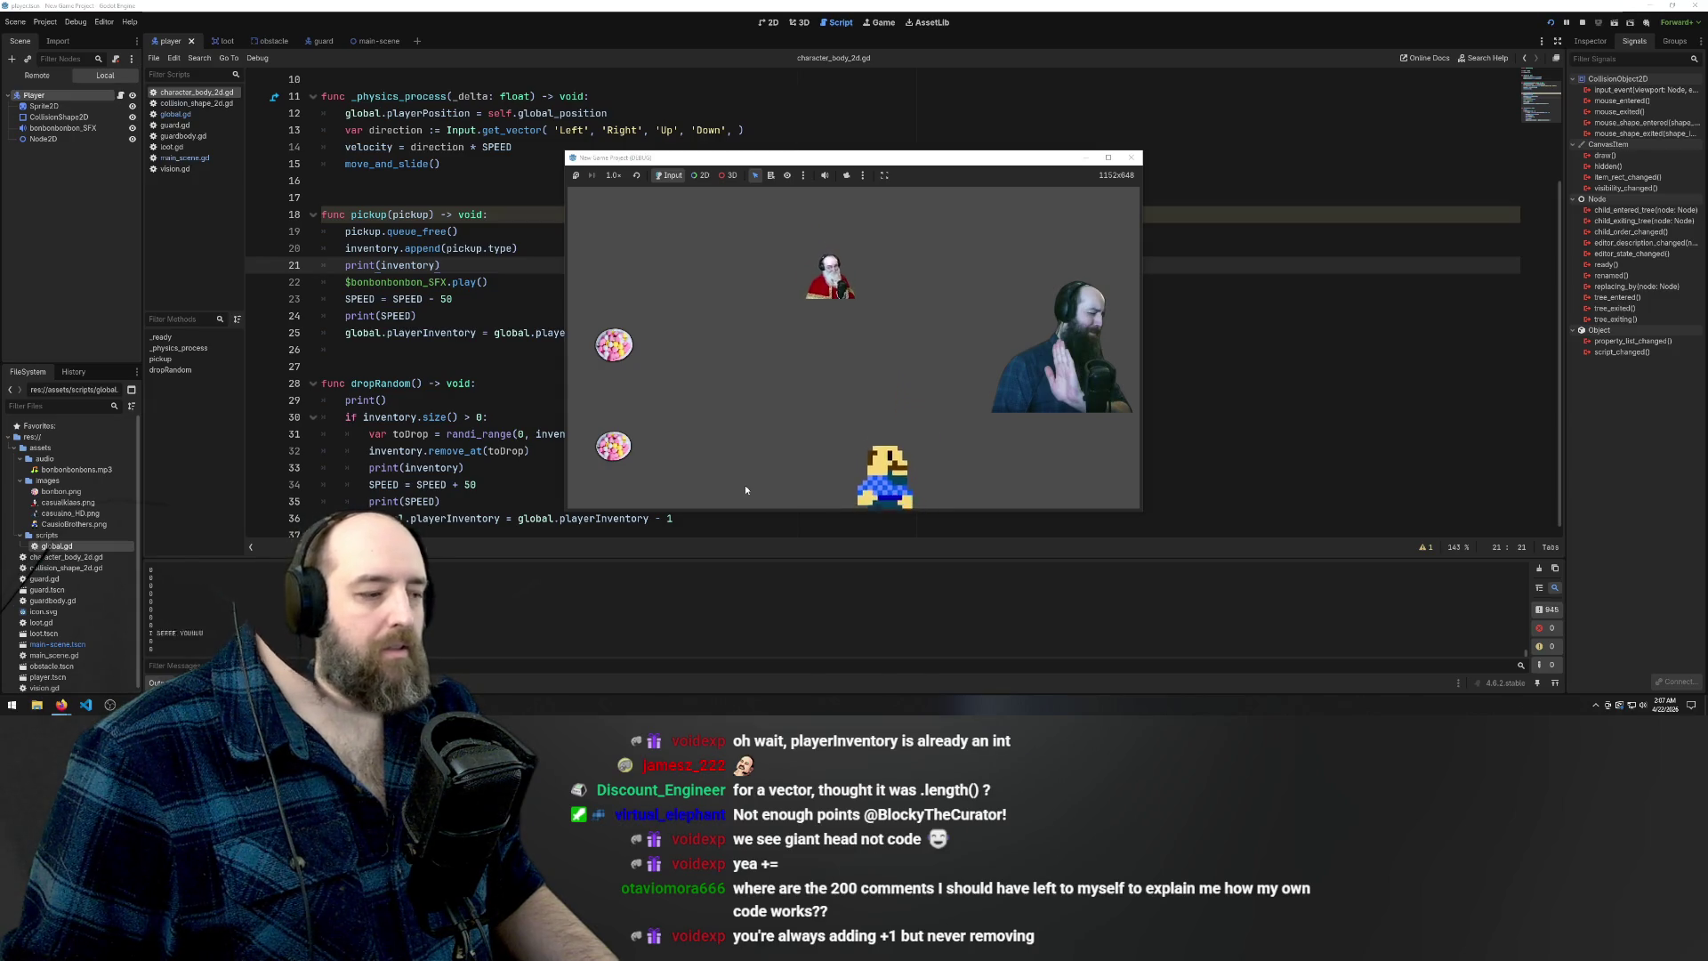
pyautogui.press('Left')
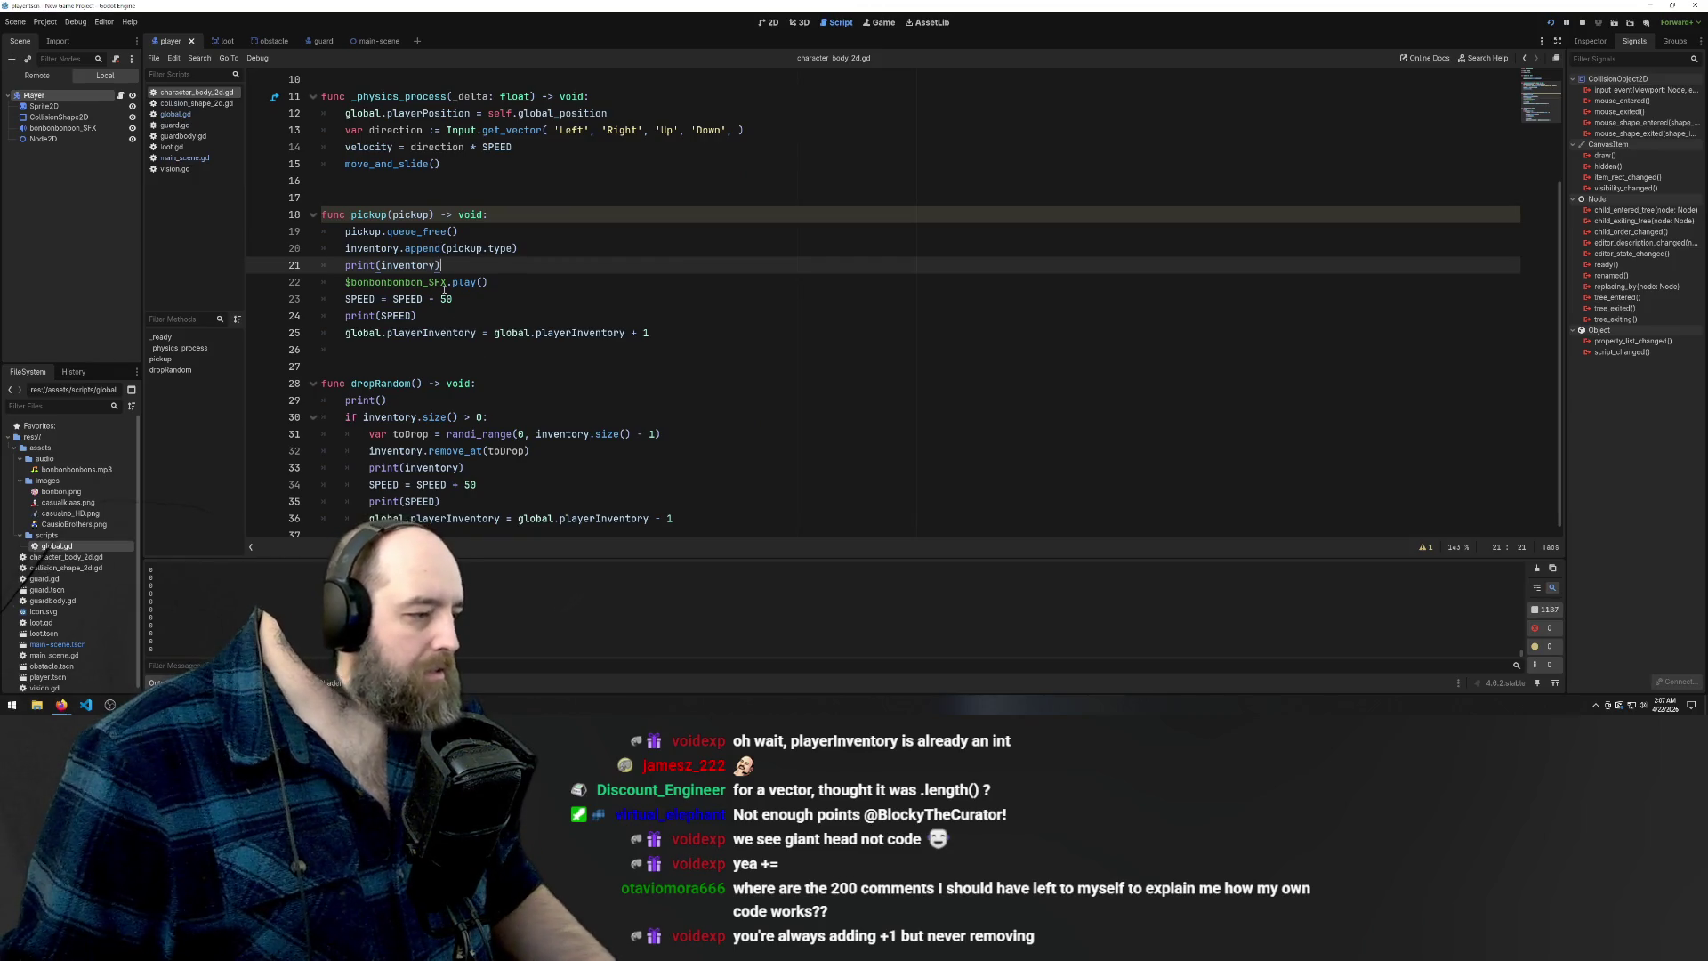
# Check line 25's increment of 1 and the dropRandom decrement on line 36
pyautogui.doubleClick(661, 339)
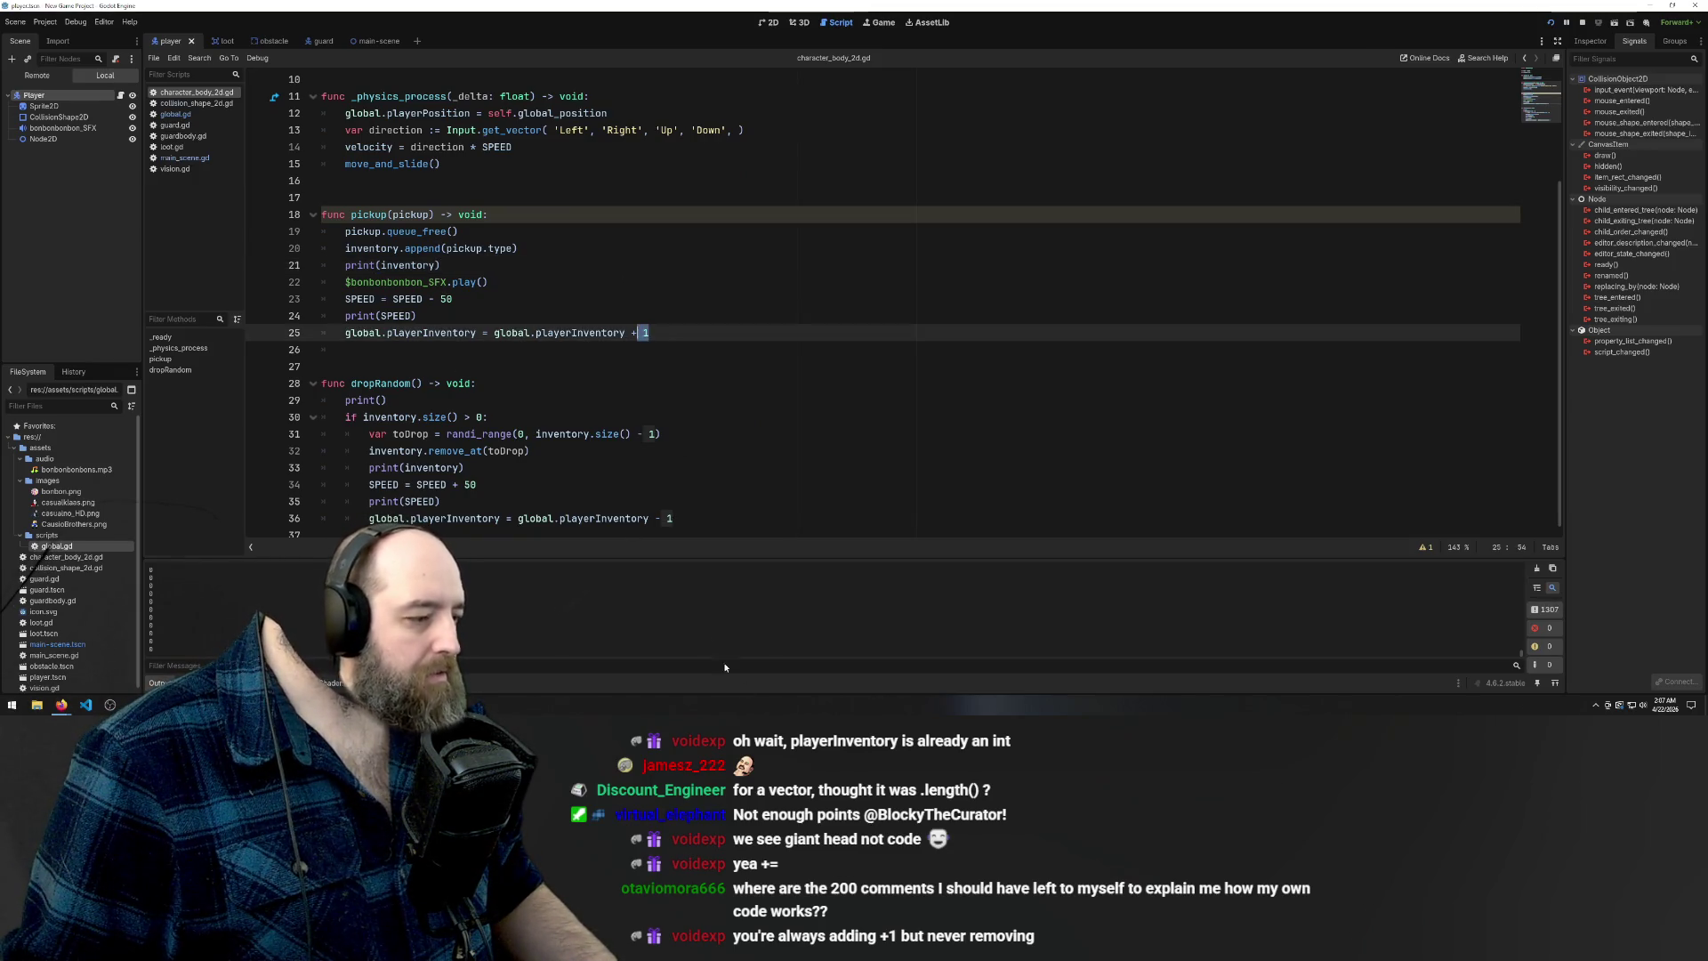
pyautogui.click(709, 529)
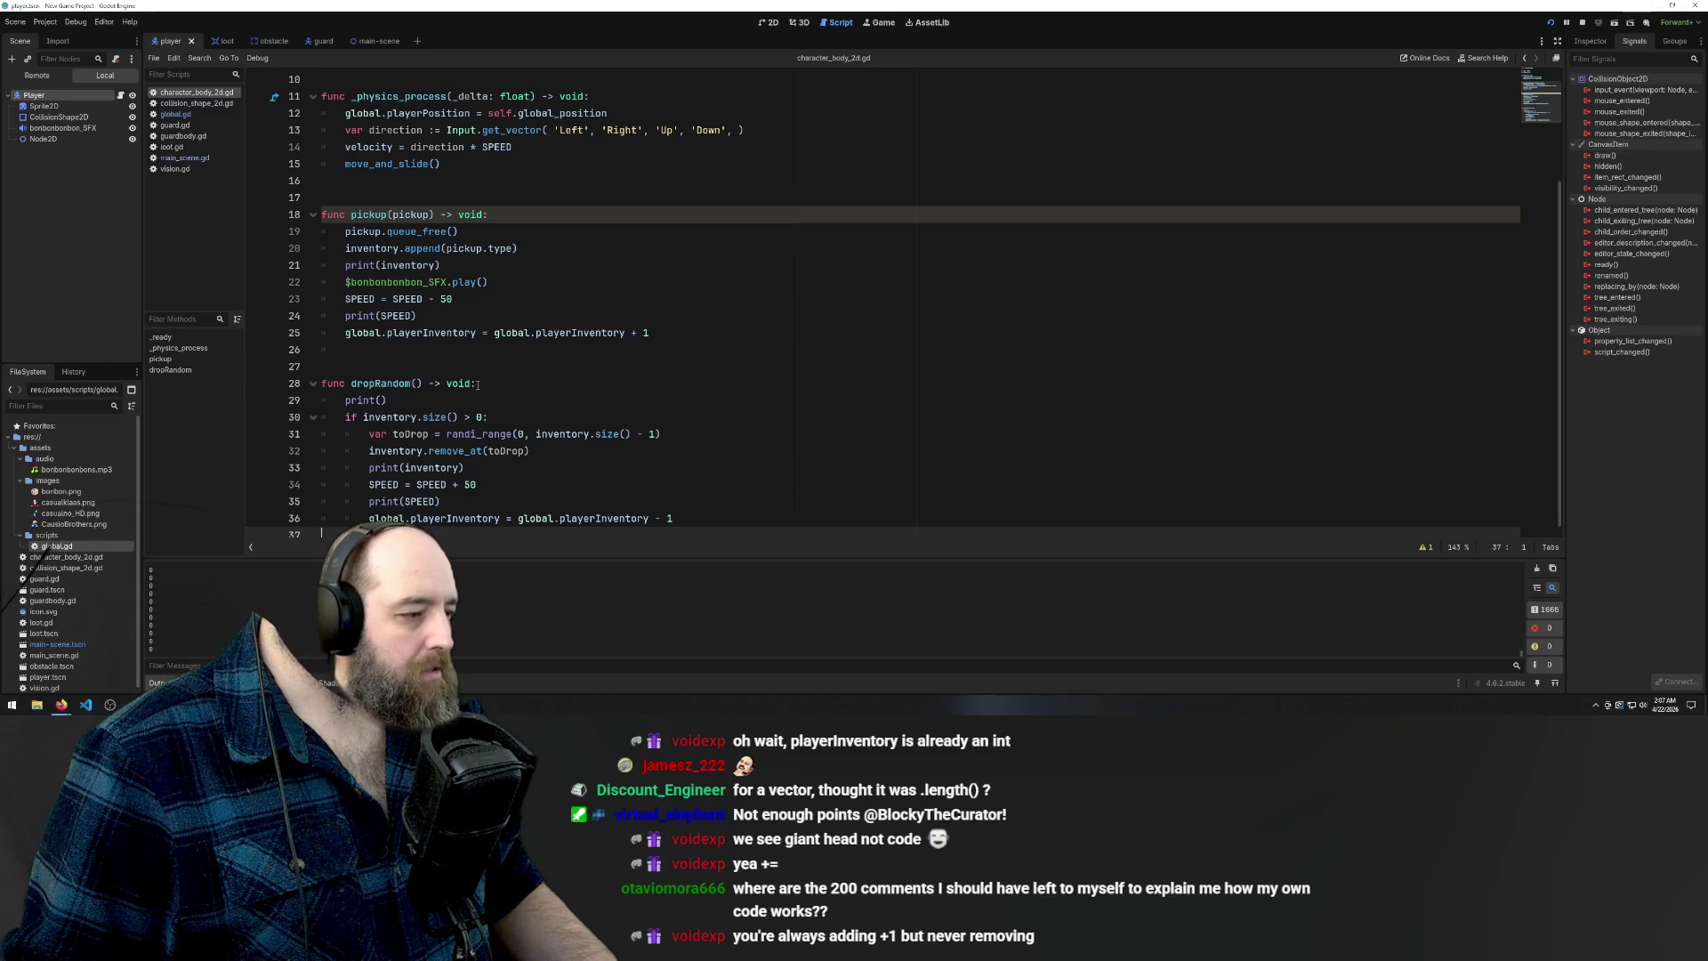
pyautogui.click(677, 516)
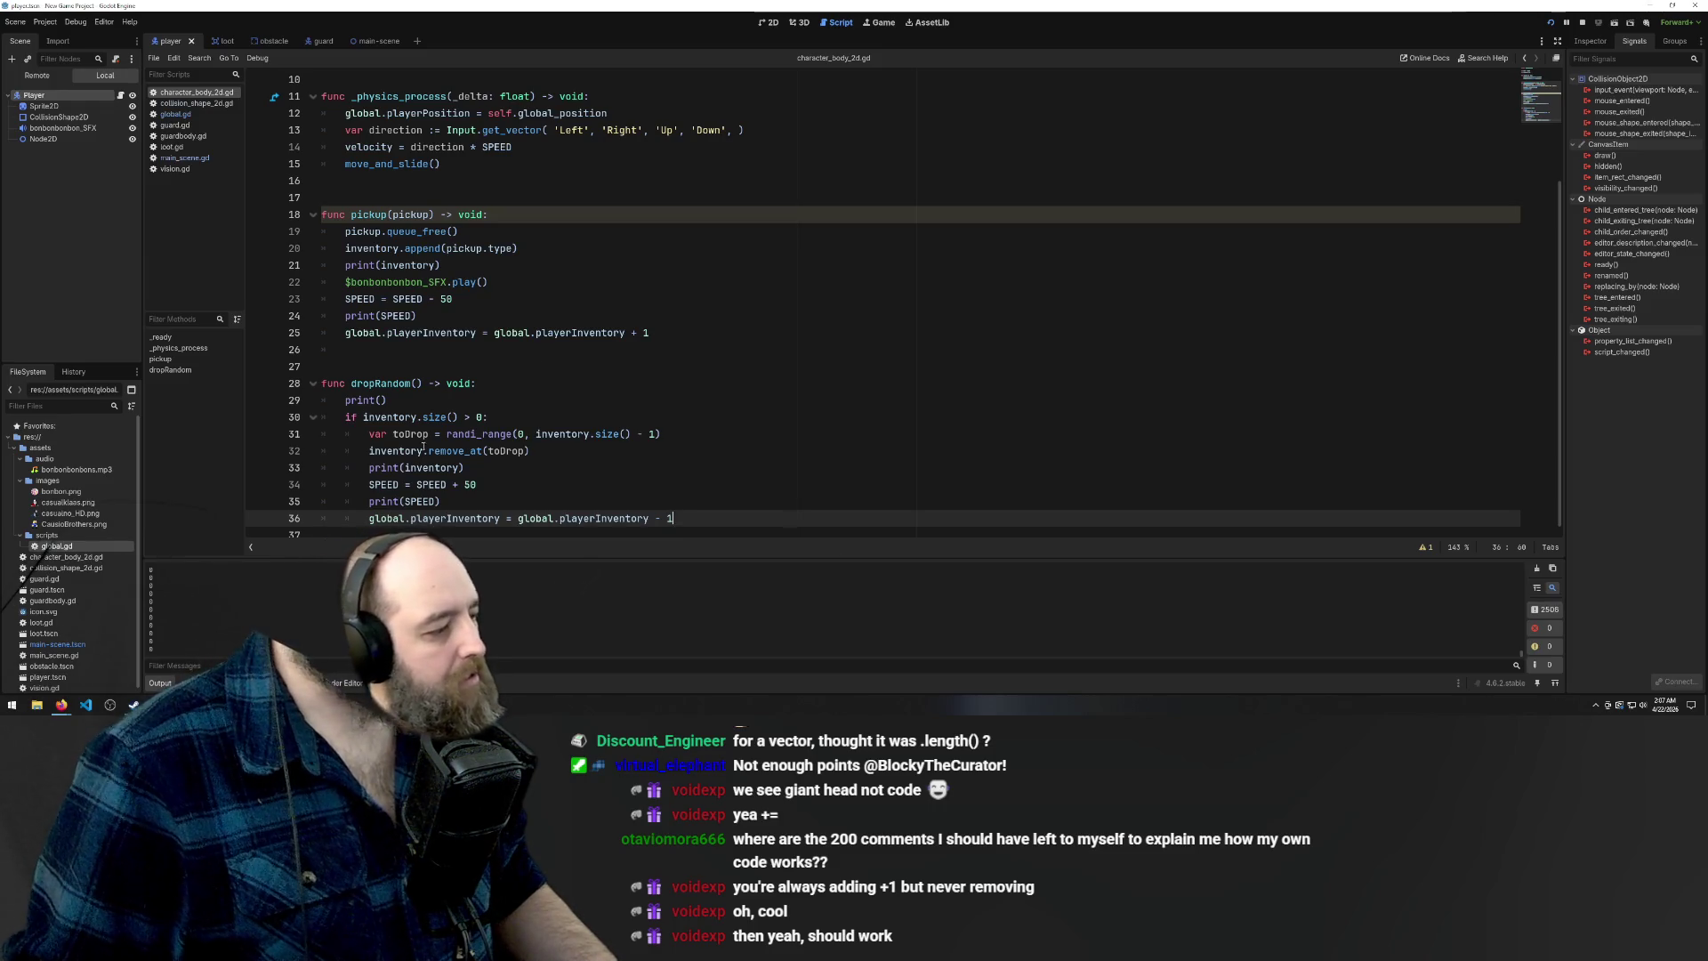
pyautogui.scroll(3, 782, 417)
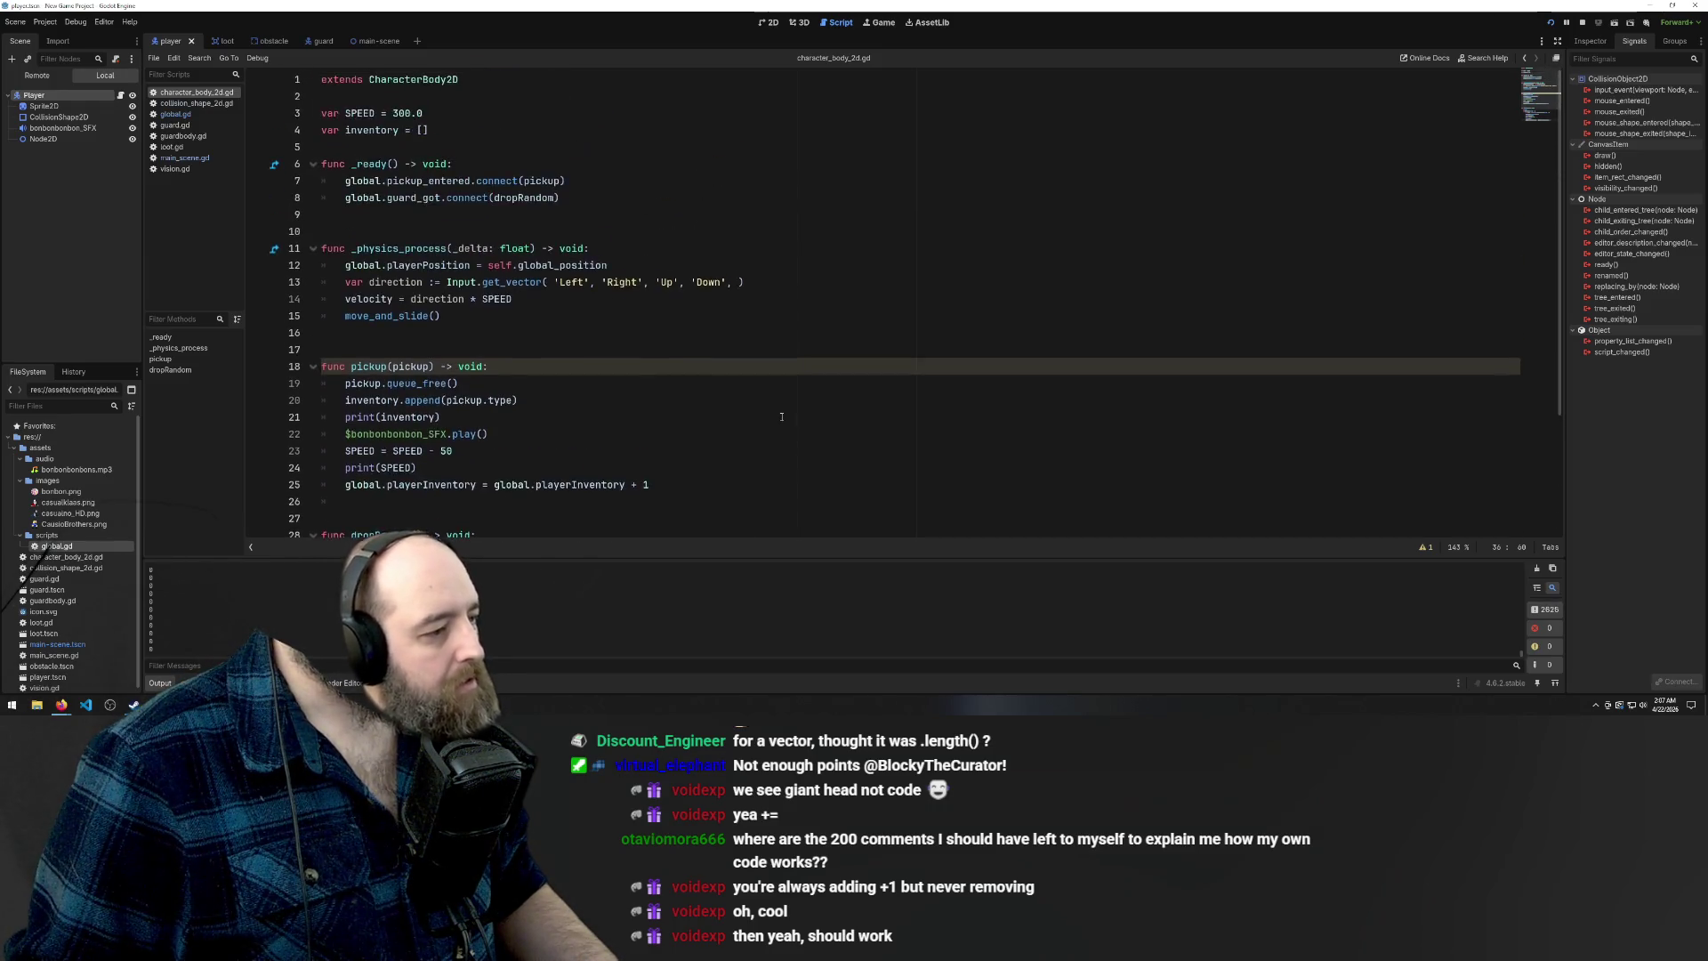
pyautogui.scroll(-3, 782, 417)
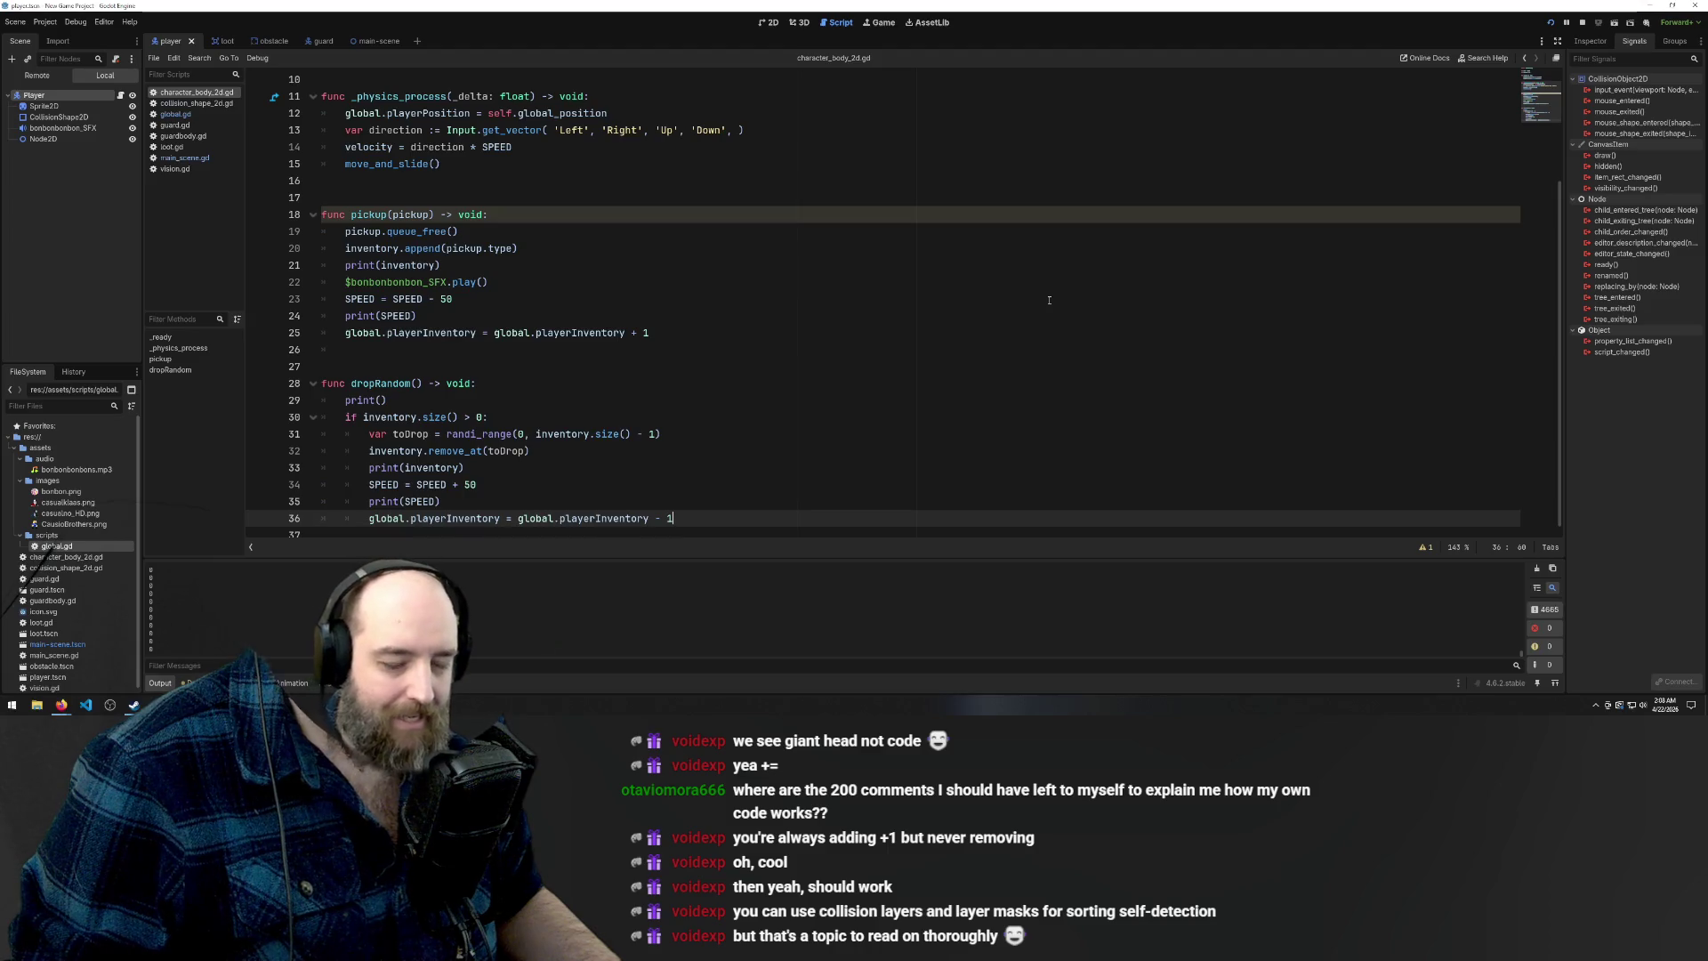
# Step back through lines 24–25 of the pickup function to review its +1 inventory update
pyautogui.click(770, 311)
pyautogui.click(800, 384)
pyautogui.click(801, 265)
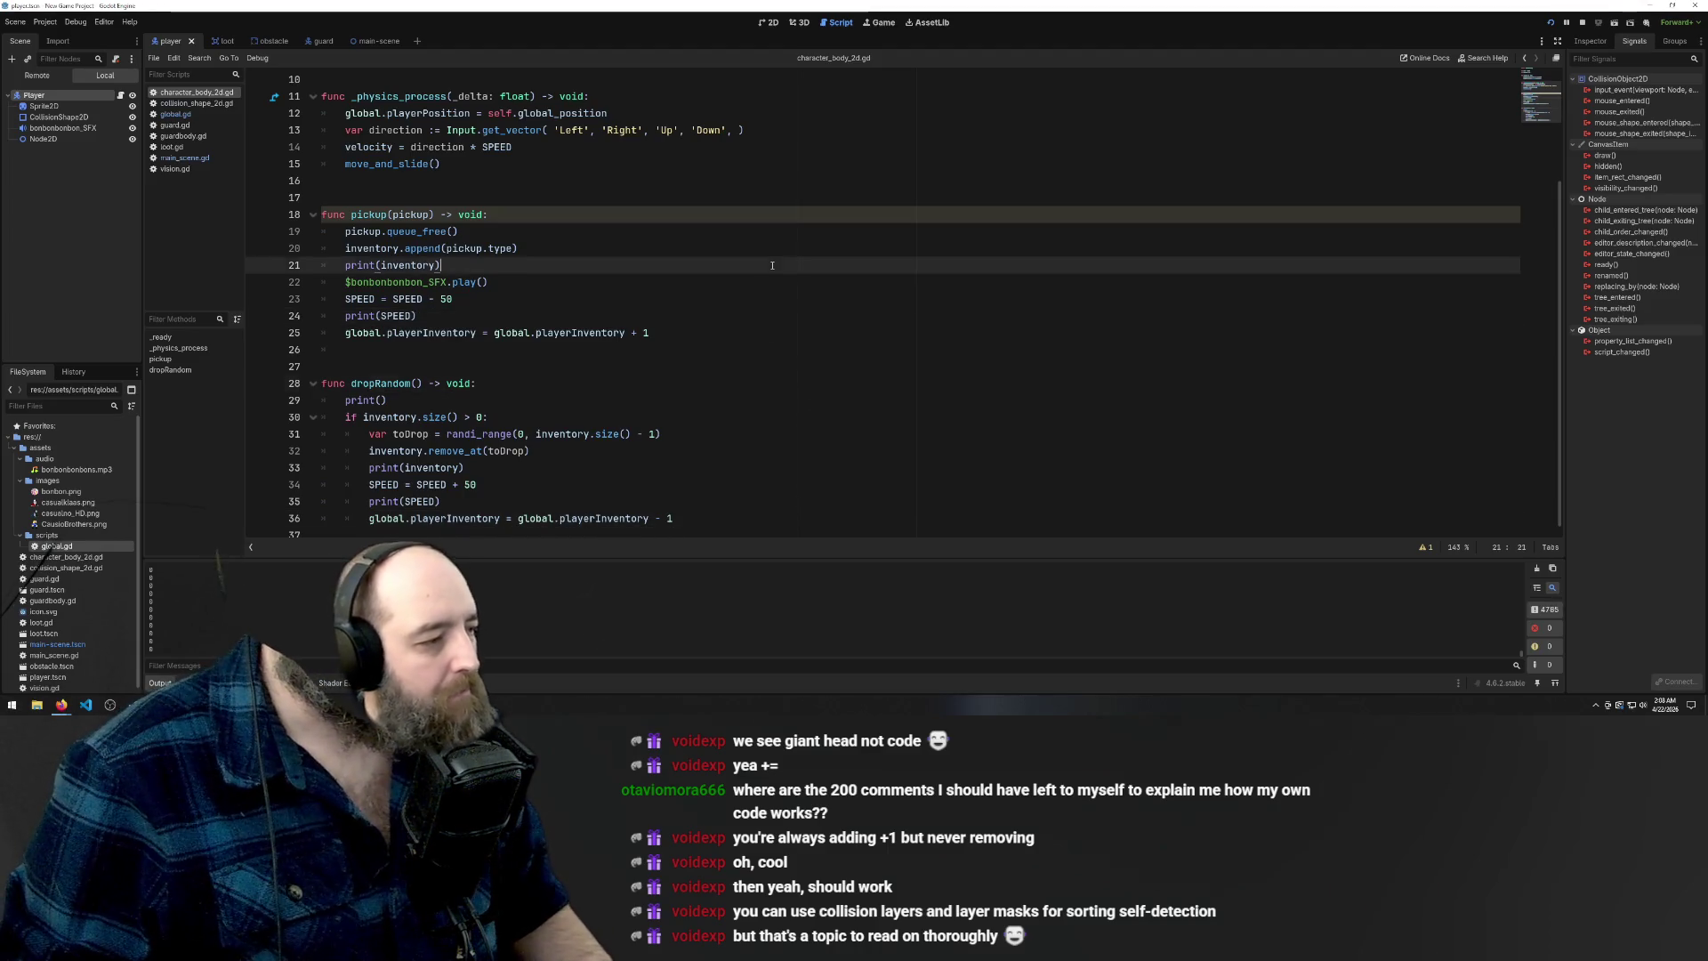
pyautogui.click(752, 316)
pyautogui.click(747, 350)
pyautogui.press('Up')
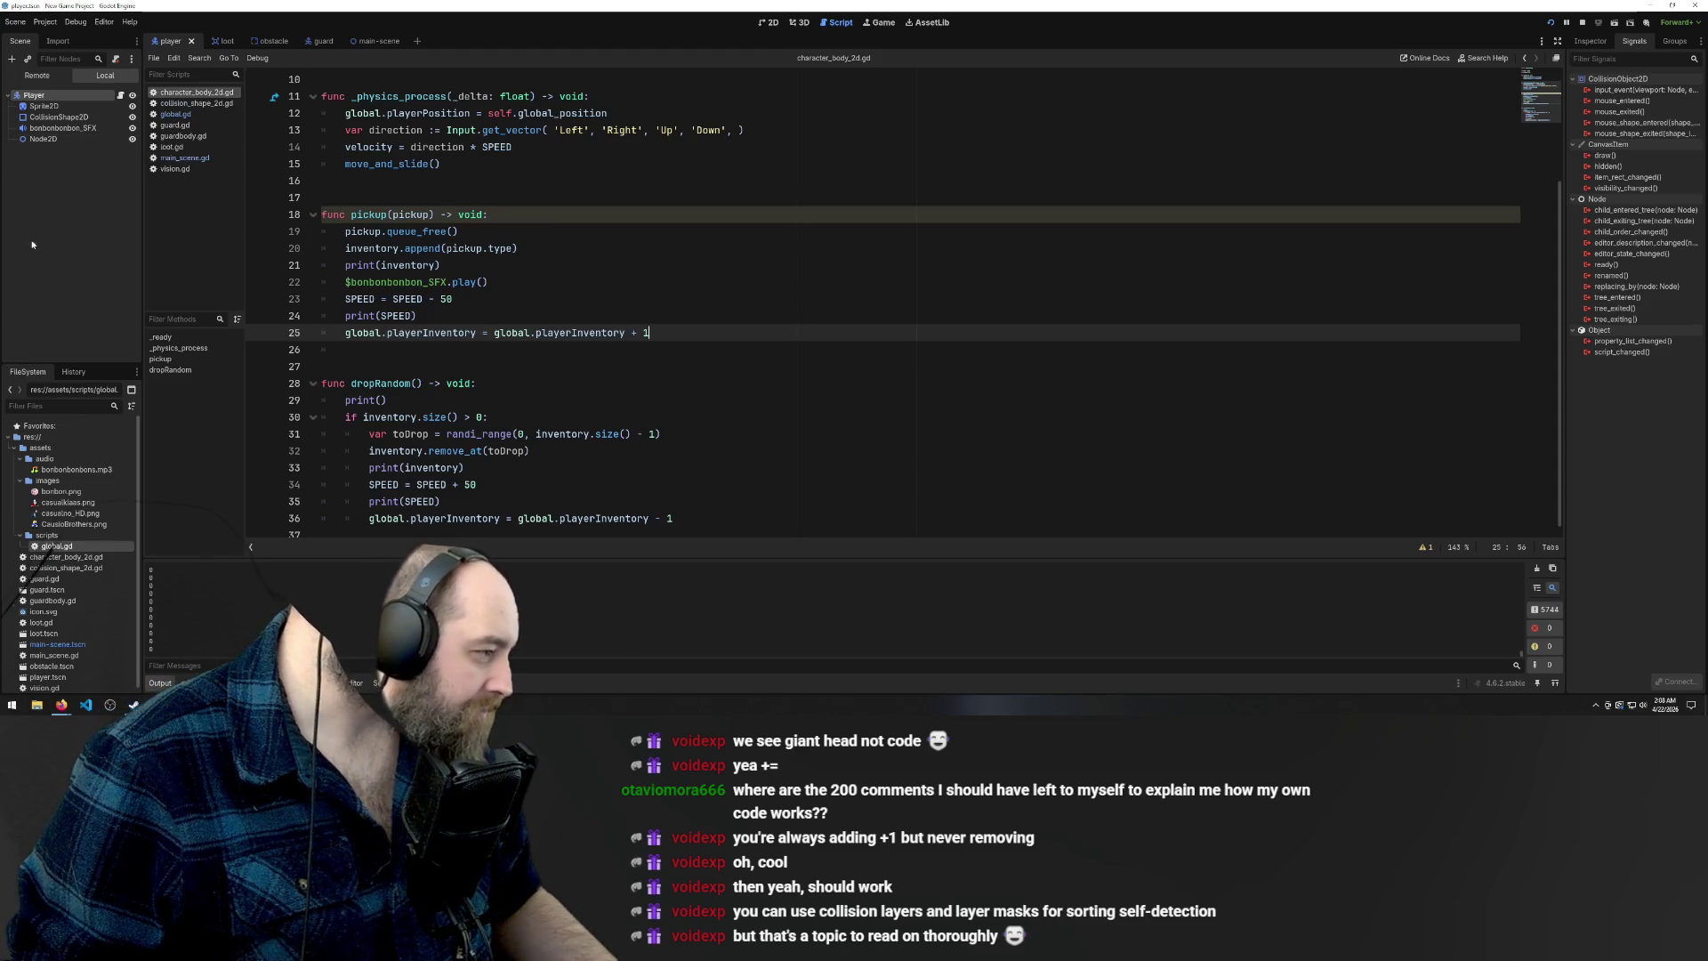
# Inspect the player's CollisionShape2D, then the guard scene's Area2D and CollisionShape2D nodes
pyautogui.click(69, 119)
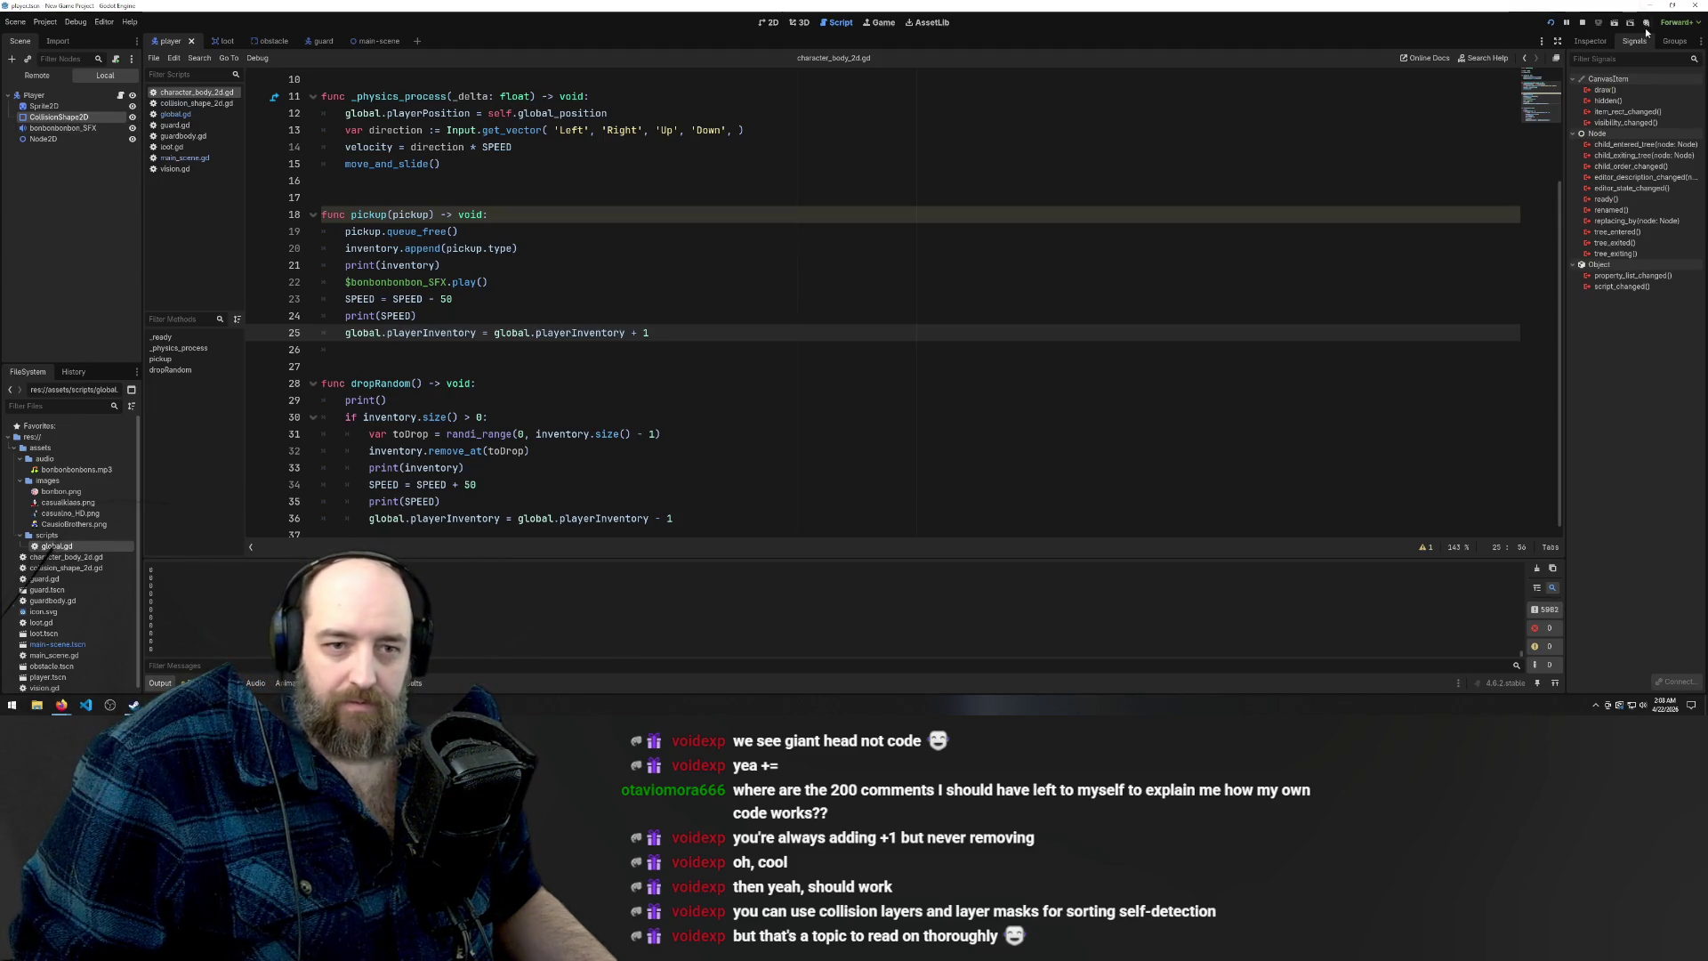
pyautogui.click(1594, 42)
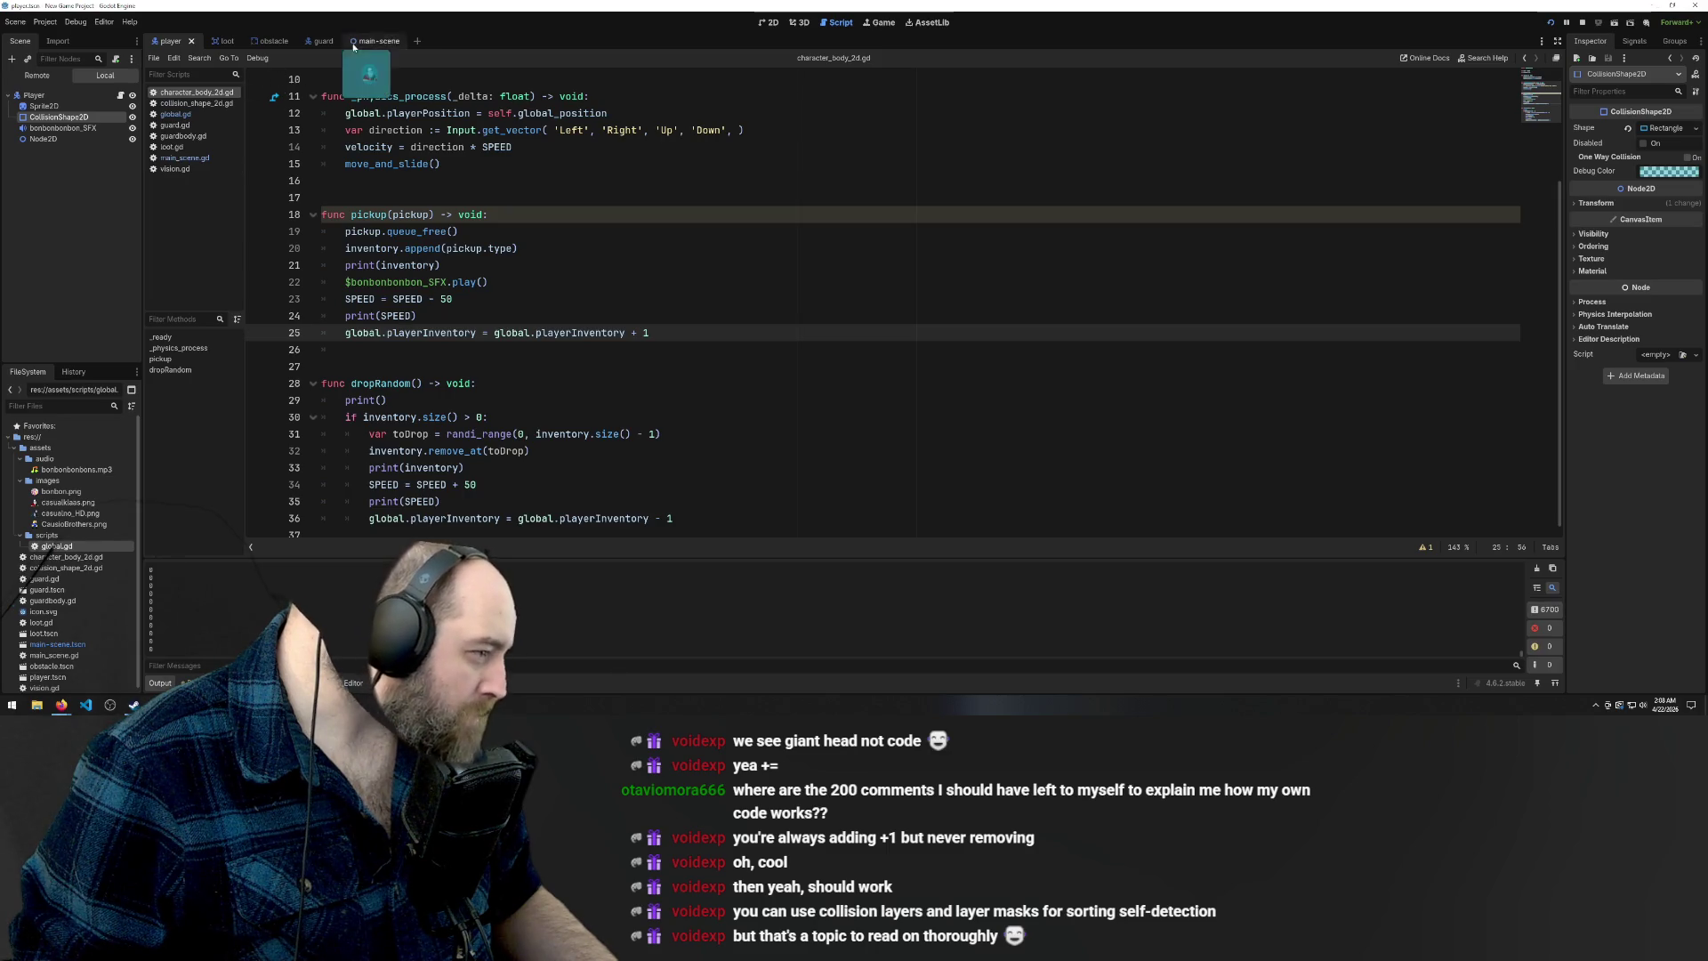
pyautogui.click(322, 41)
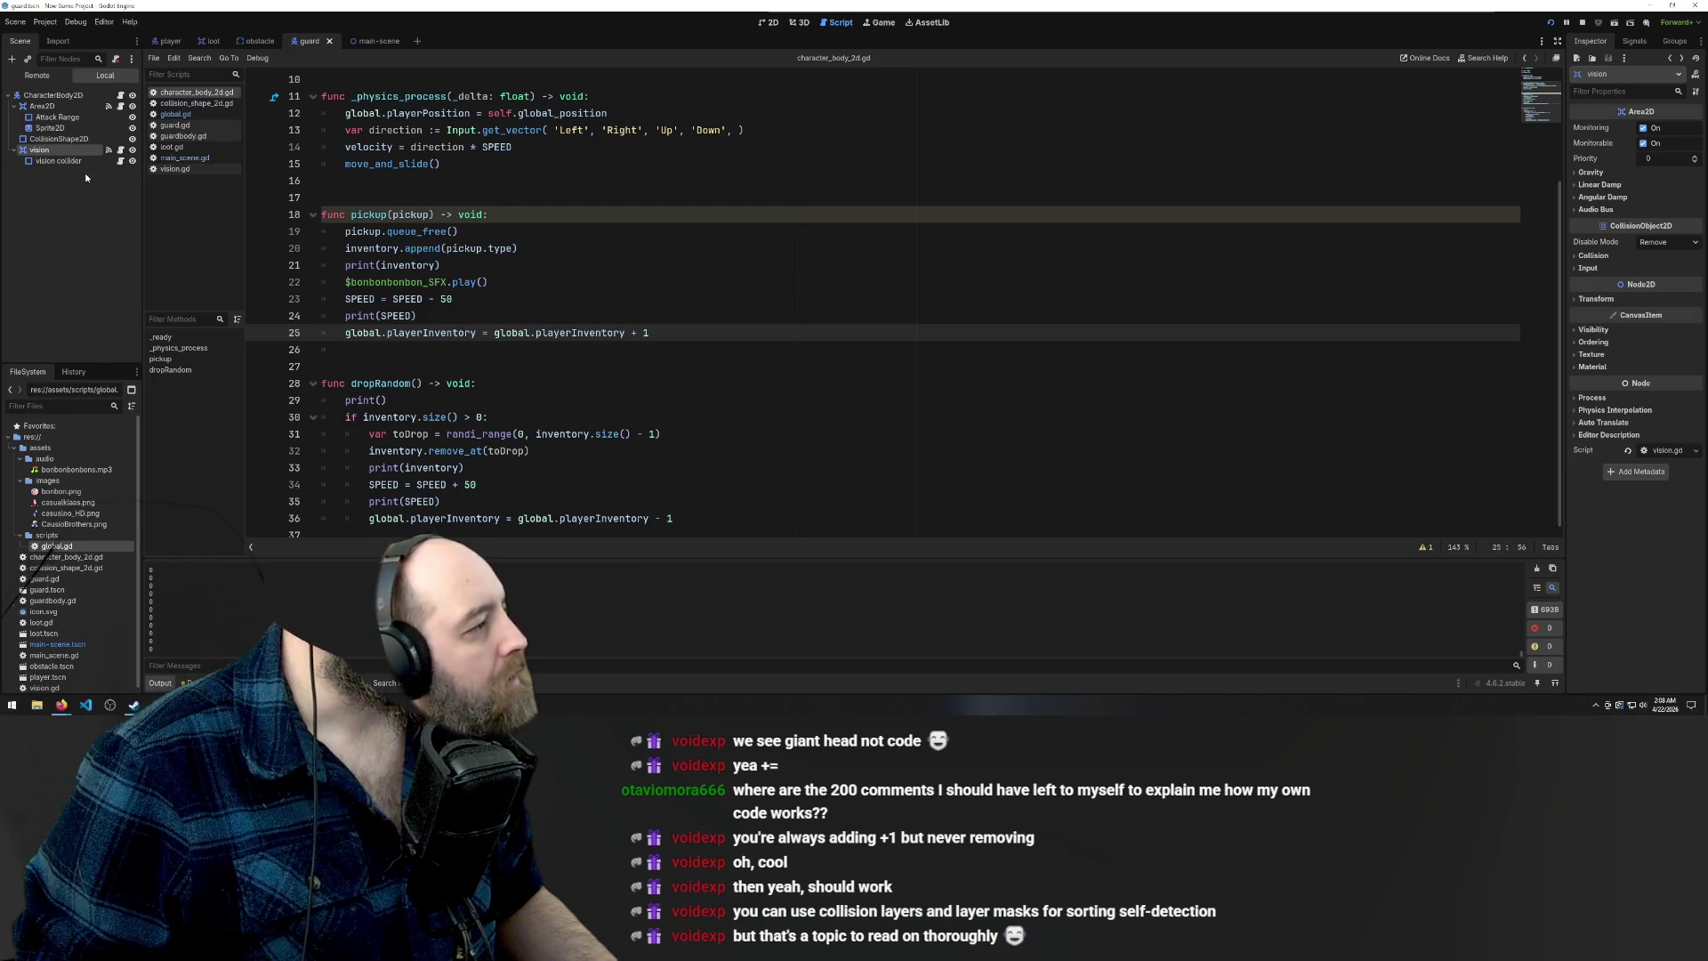
pyautogui.click(61, 107)
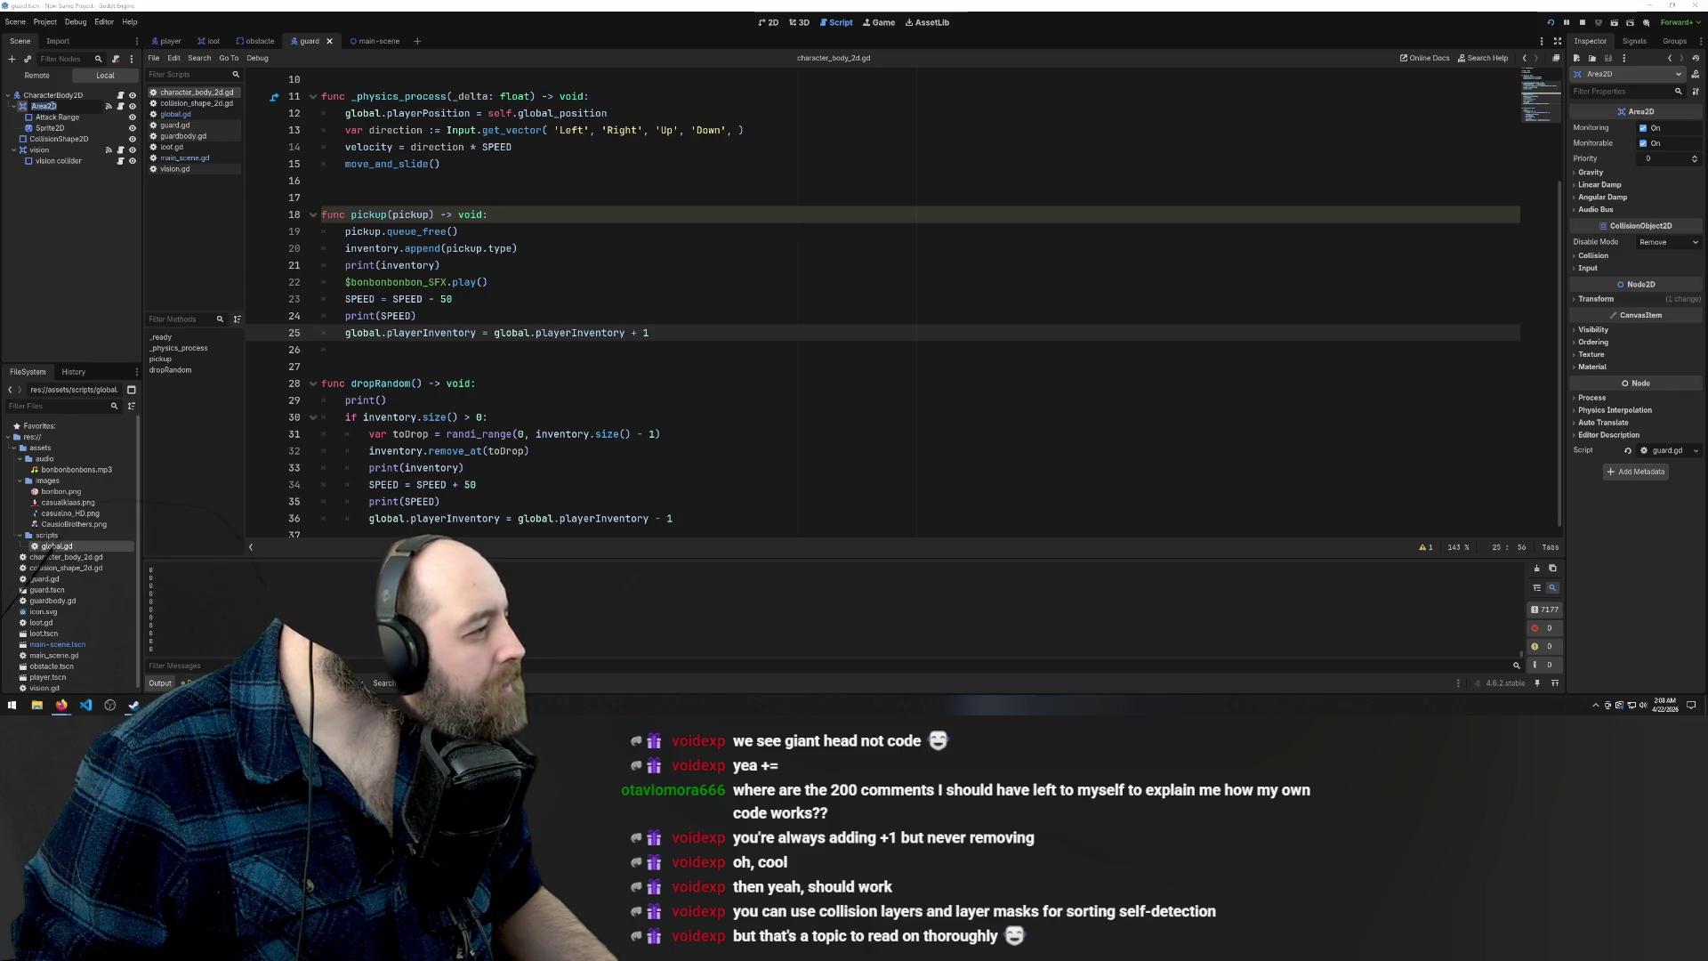
pyautogui.click(61, 140)
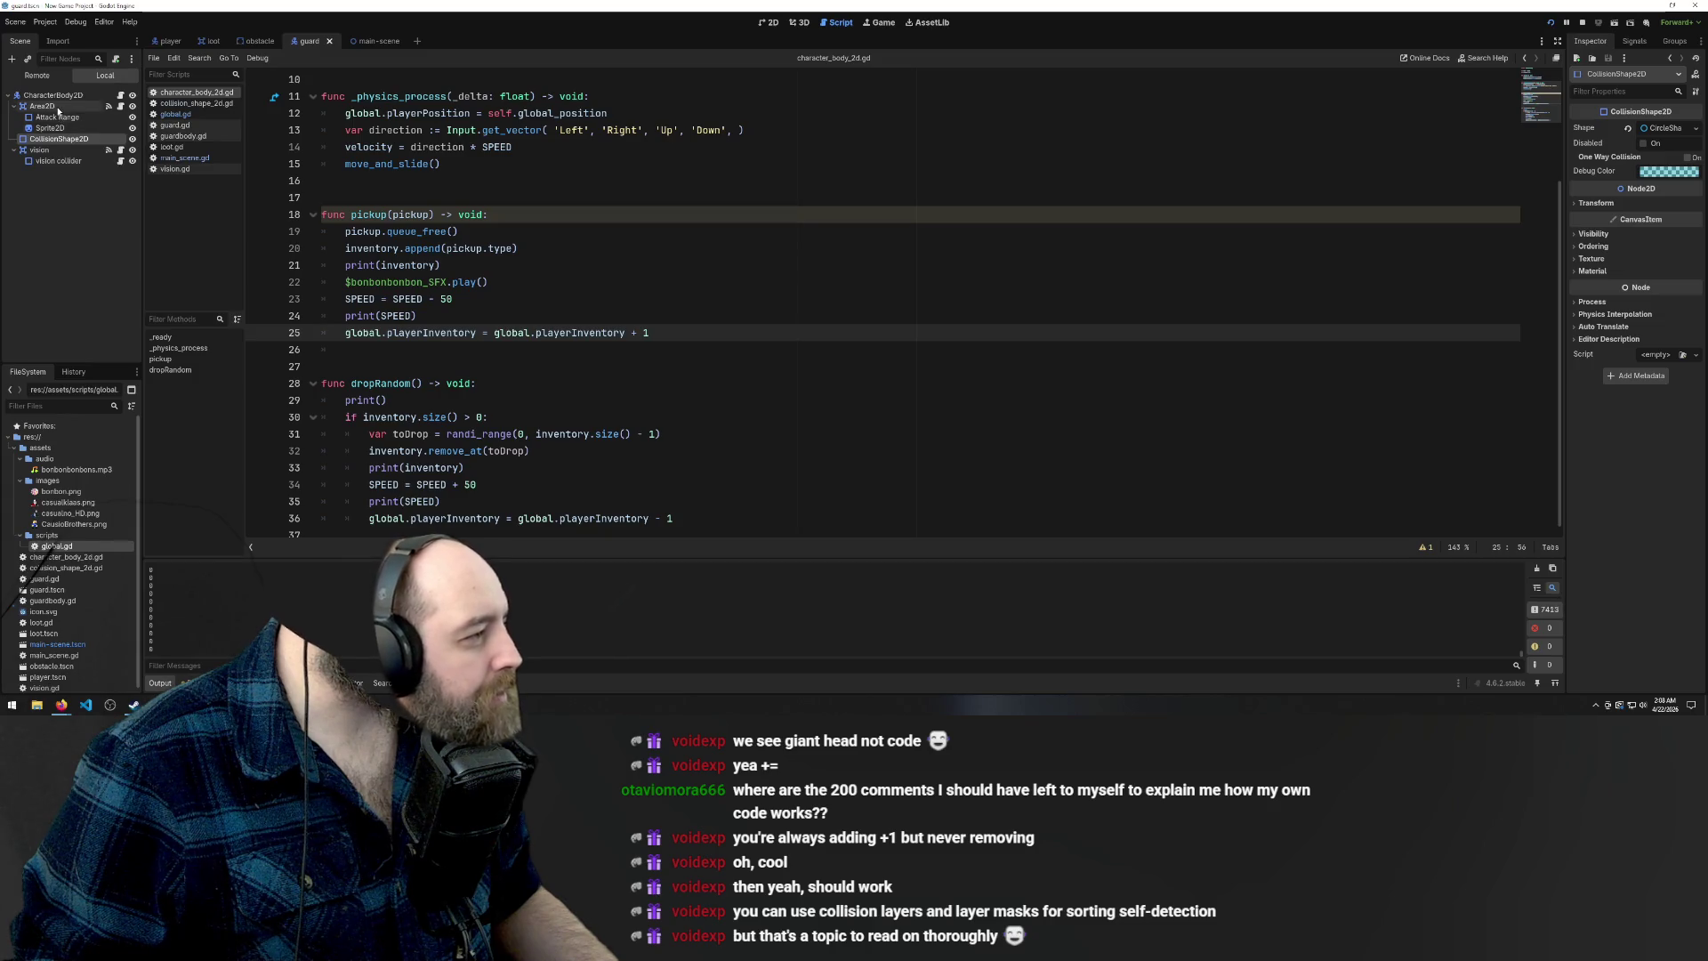
pyautogui.click(57, 107)
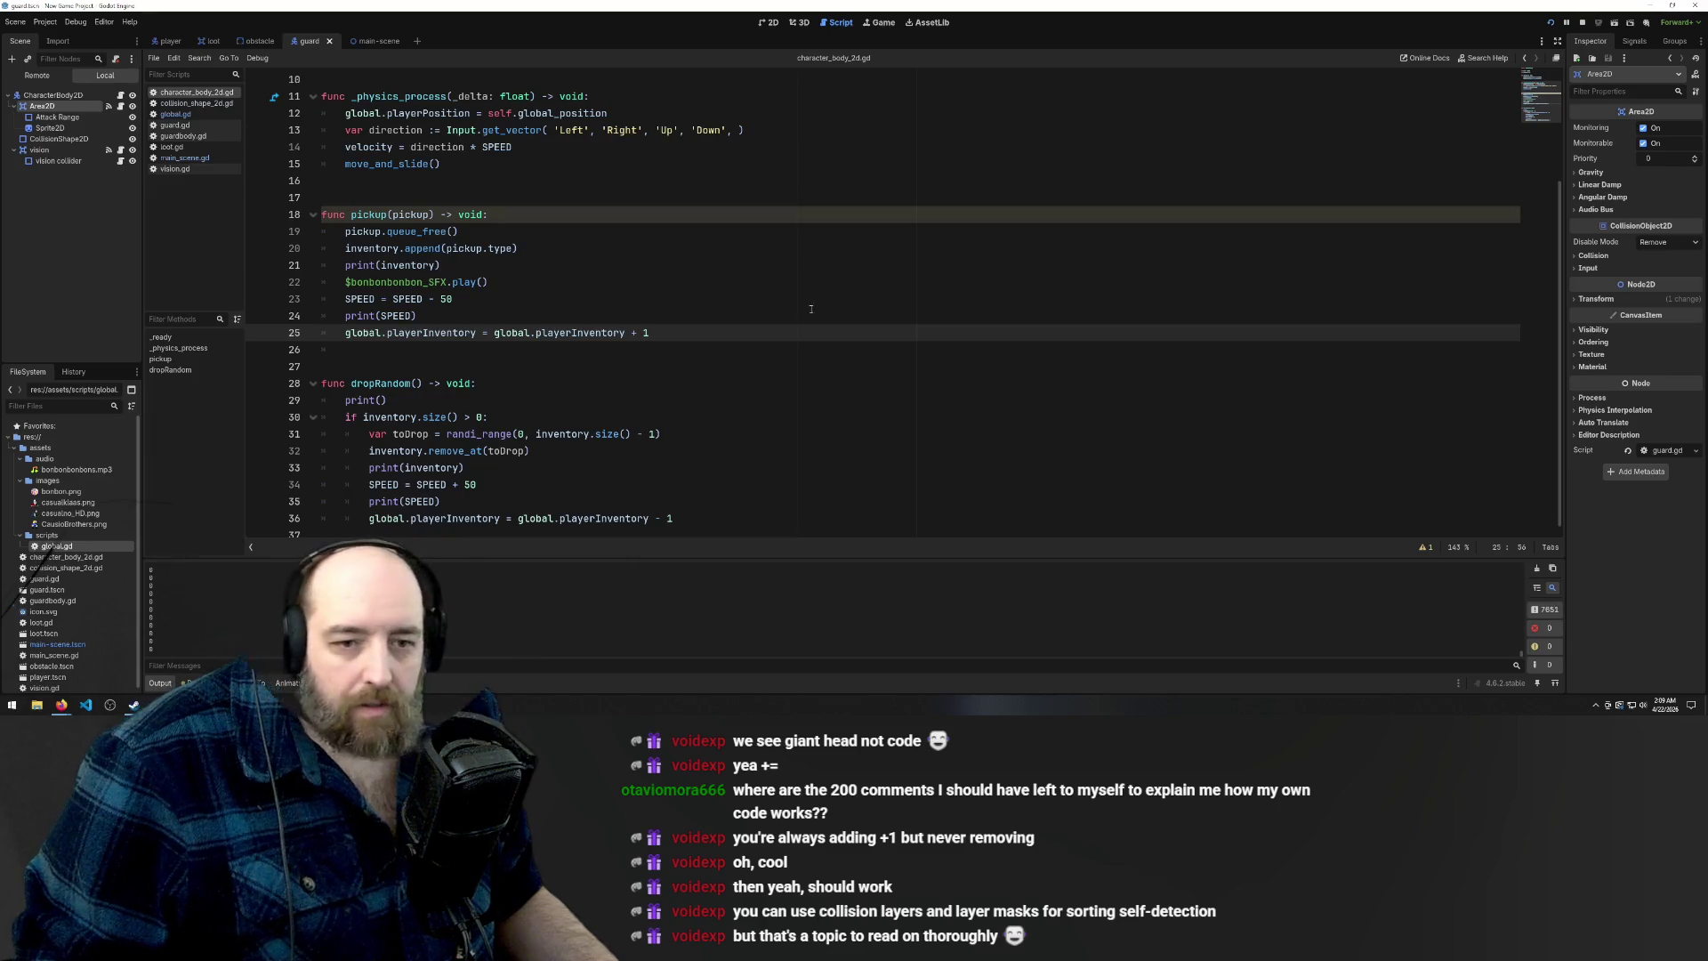
# Filter the guard Area2D's Inspector properties by 'mask' to find its collision masks
pyautogui.moveTo(1667, 227)
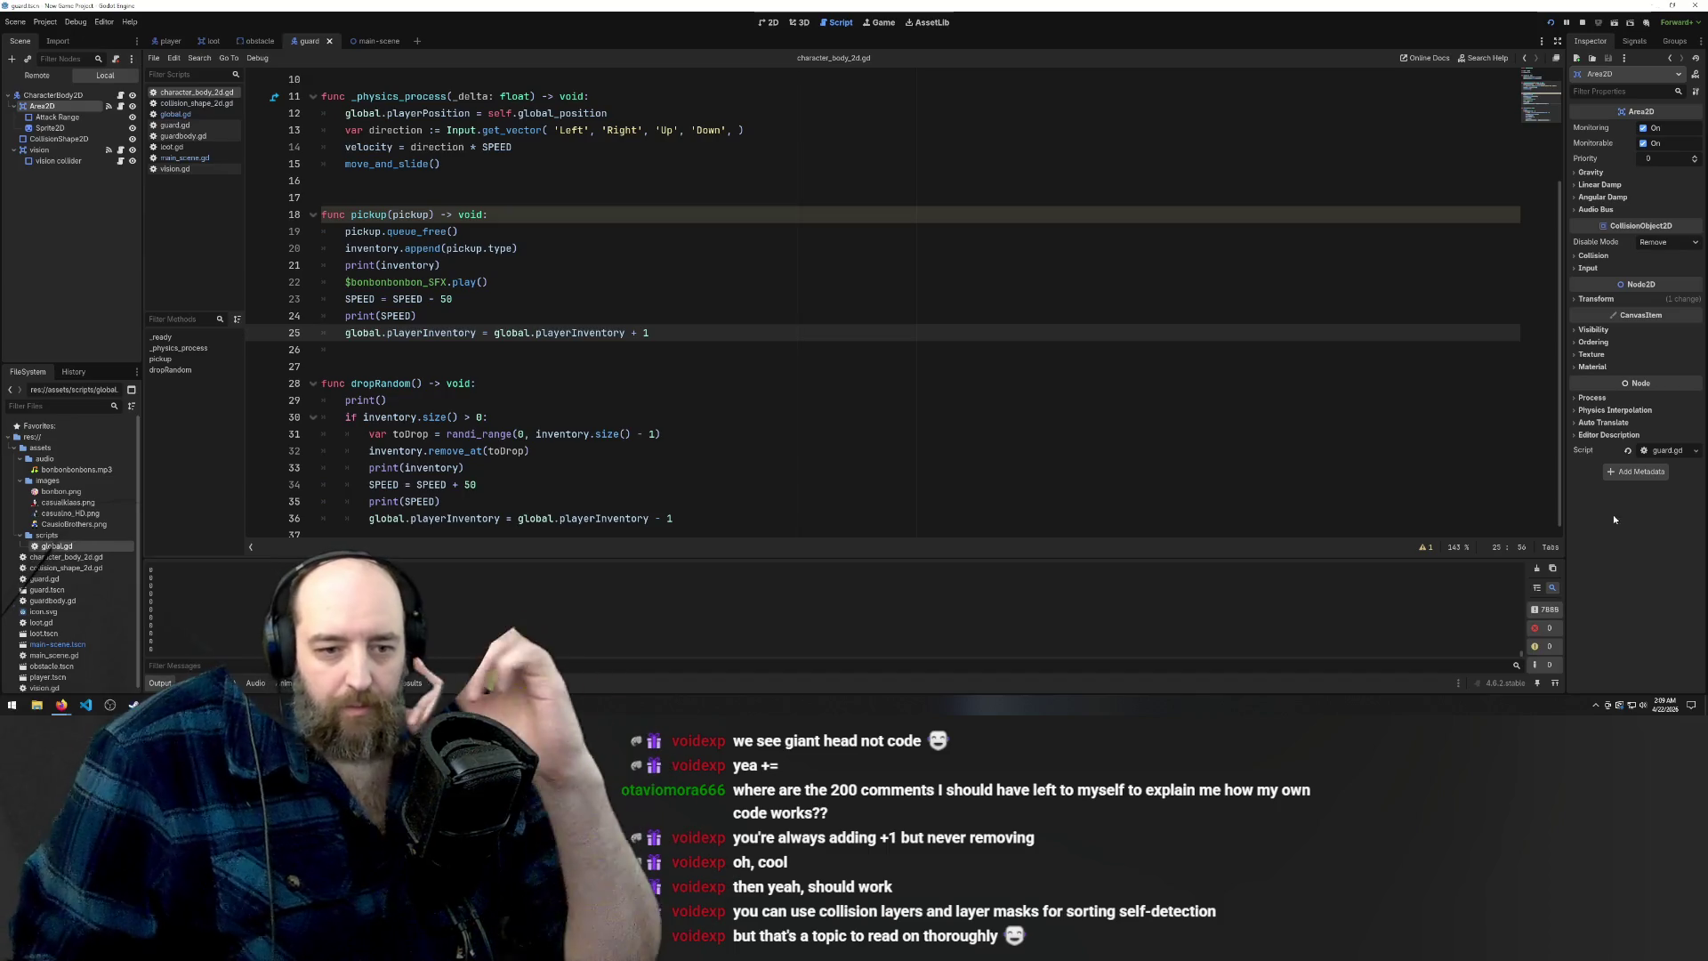
pyautogui.click(1608, 91)
pyautogui.write('mask')
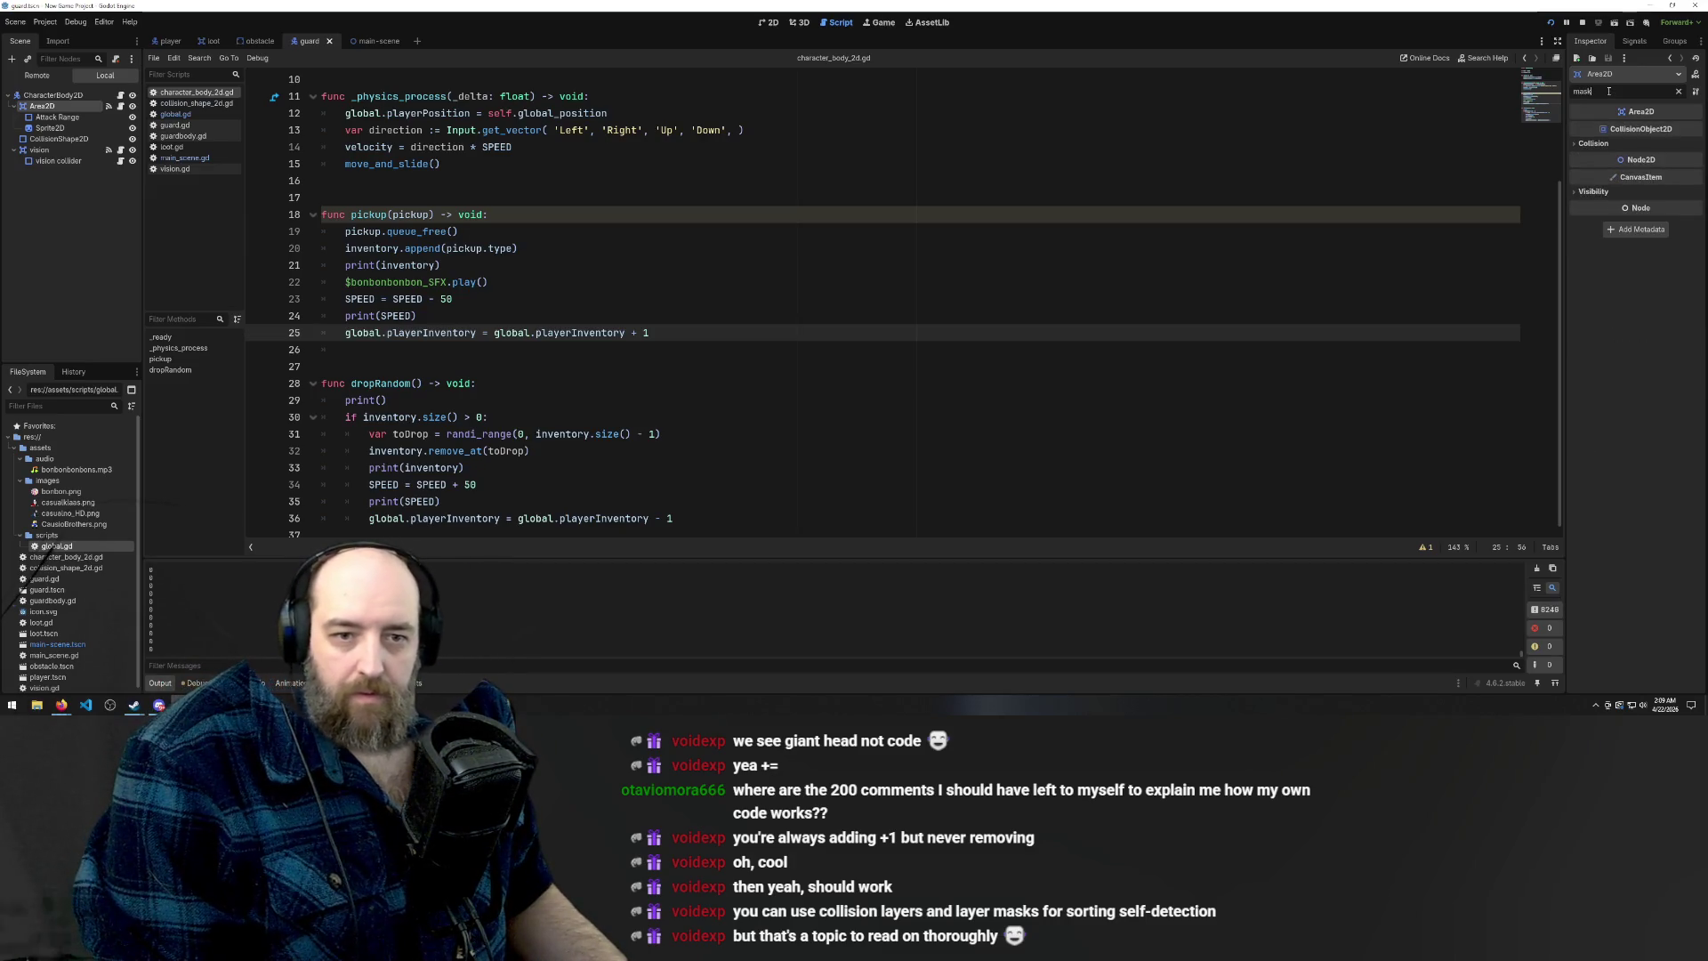
# Expand the Area2D's Collision and Visibility sections to show its mask layers
pyautogui.click(1576, 145)
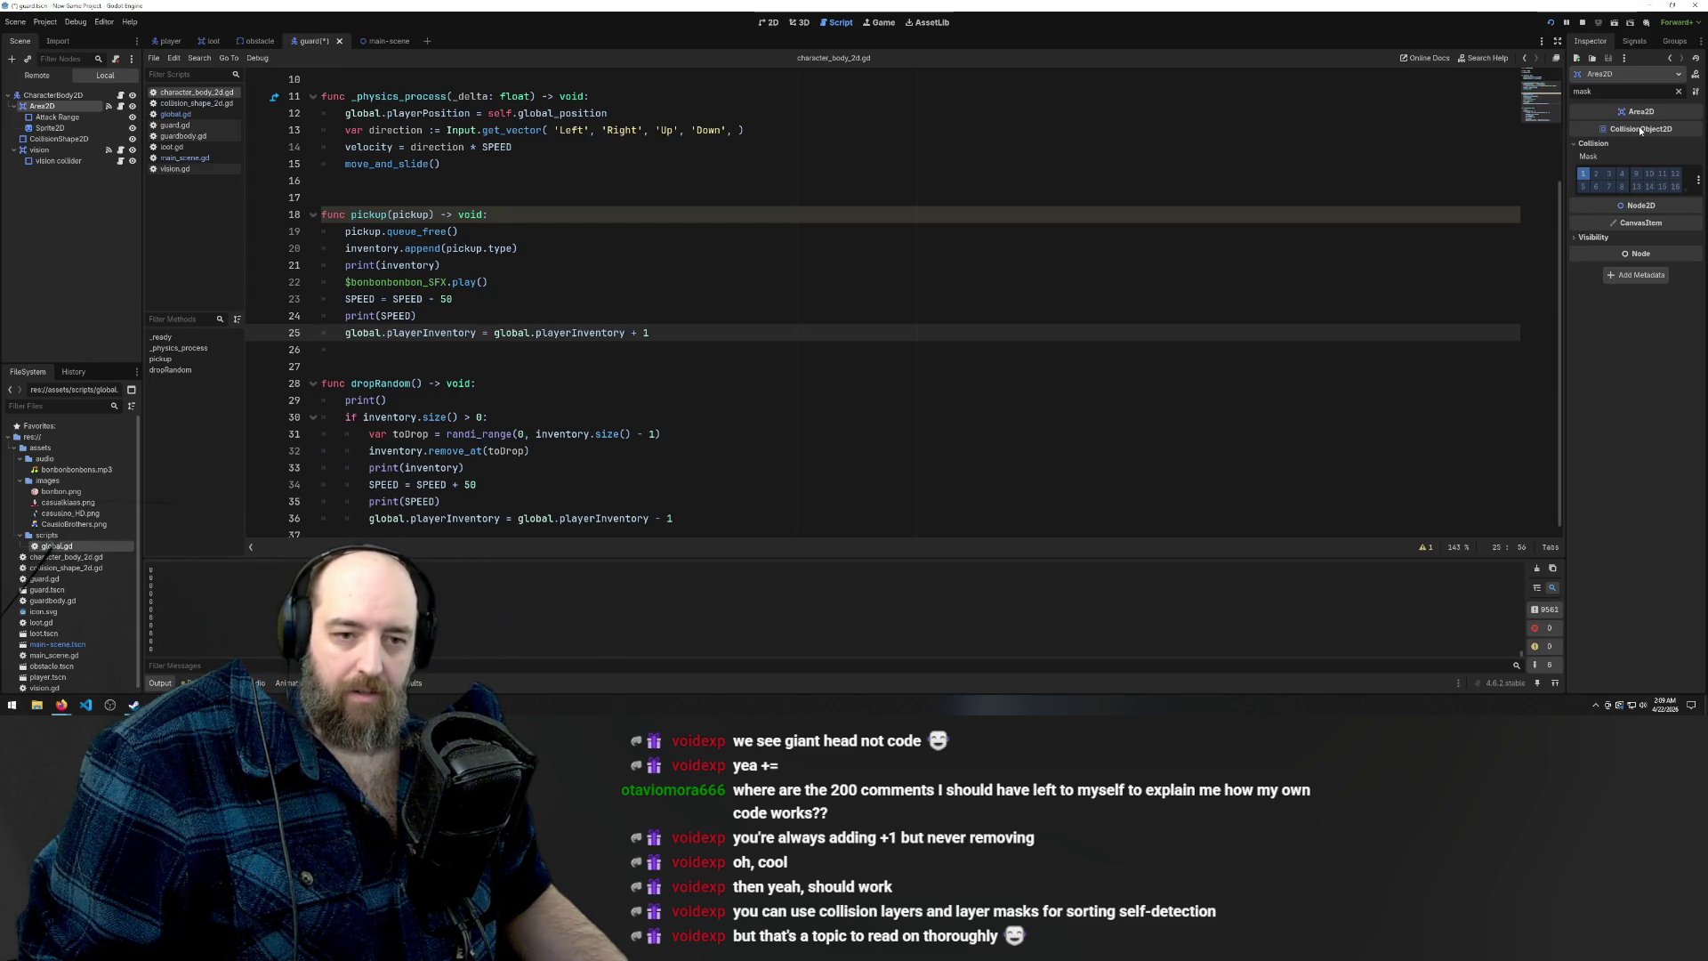
pyautogui.click(1576, 239)
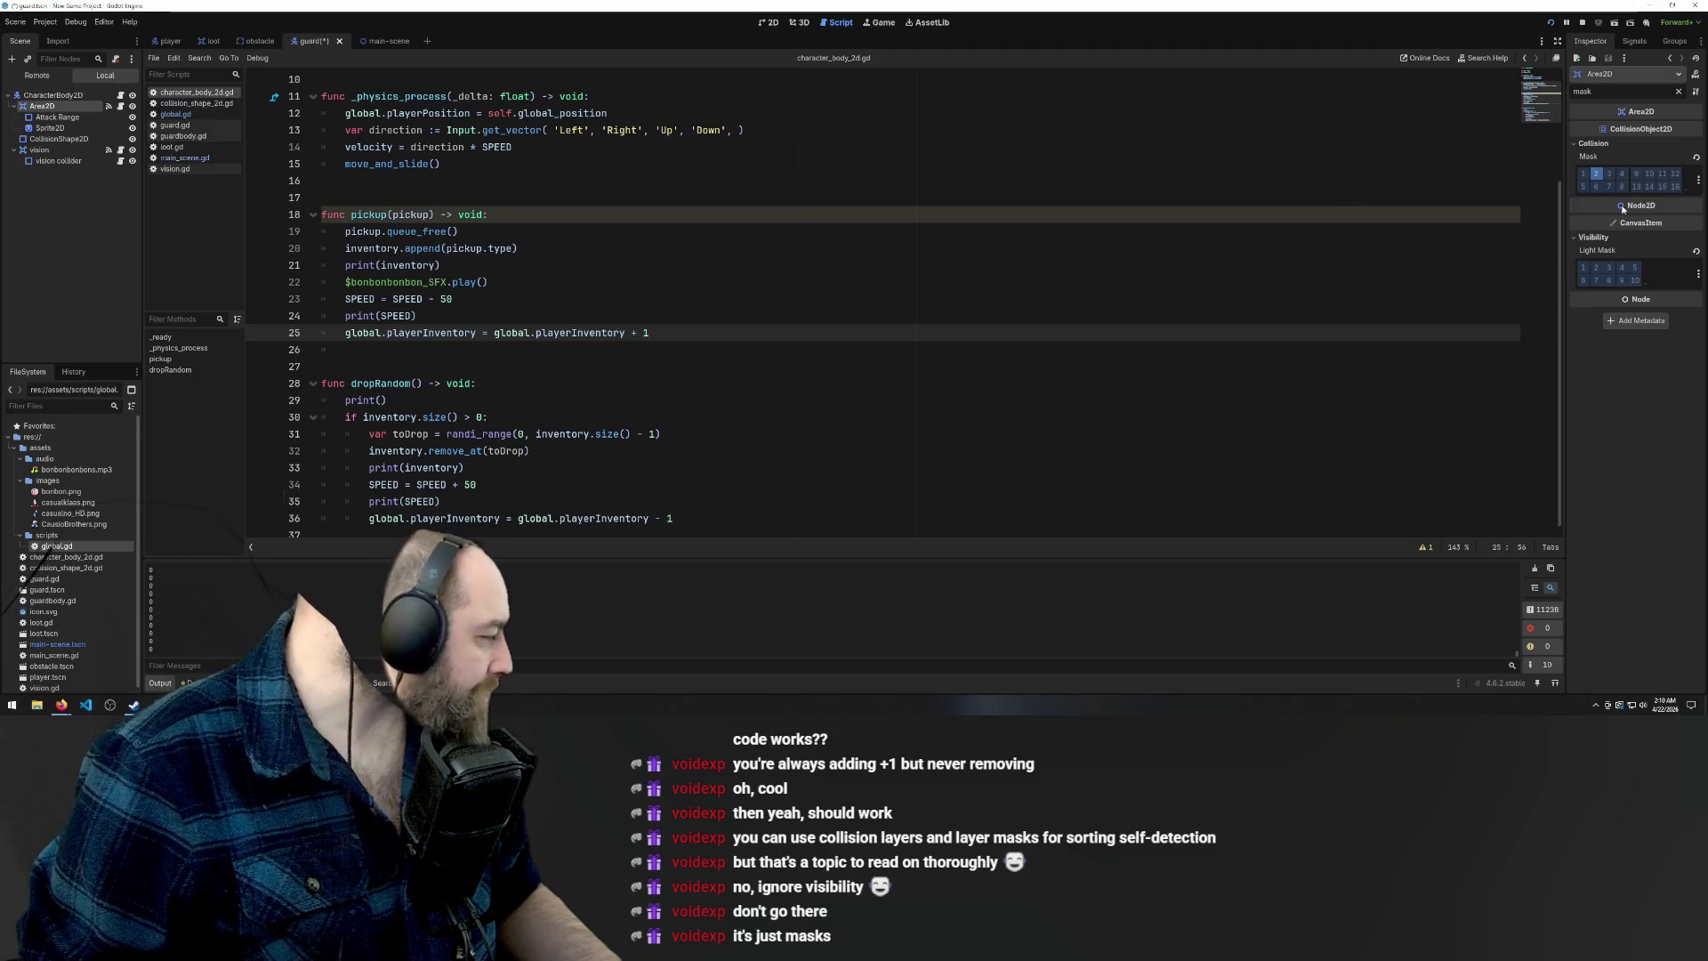
pyautogui.moveTo(1622, 208)
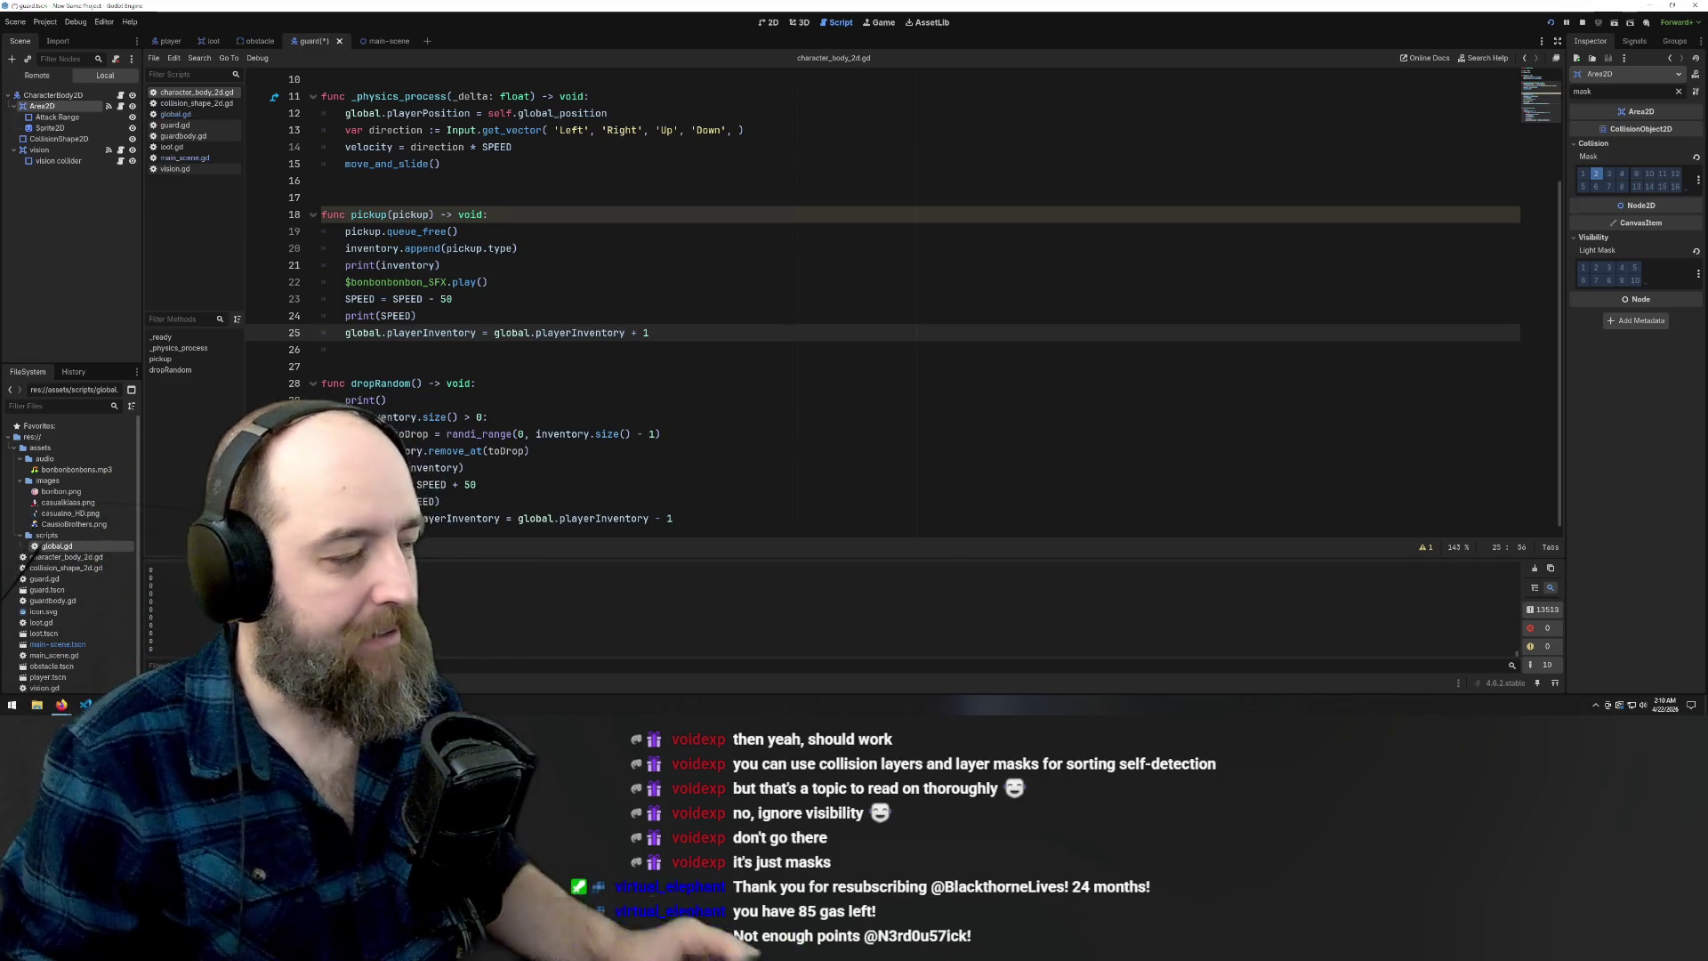
pyautogui.scroll(3, 783, 403)
pyautogui.scroll(-3, 782, 399)
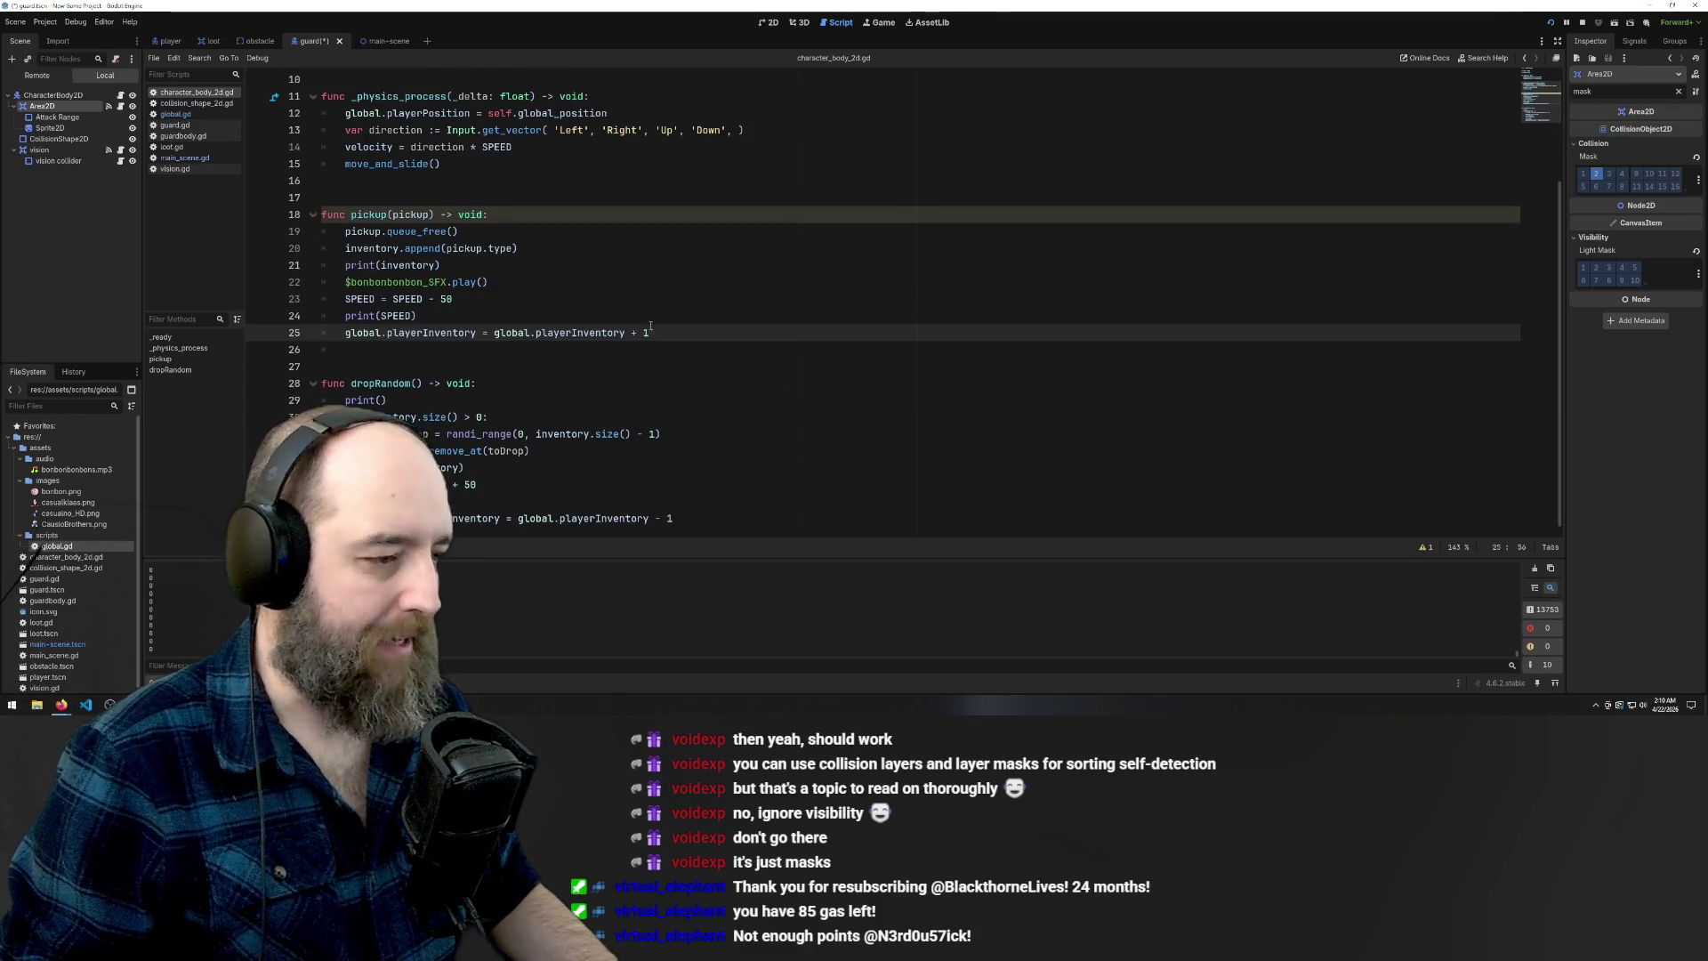
# Select line 25's inventory increment statement, then move into dropRandom
pyautogui.hotkey('shift', 'Home')
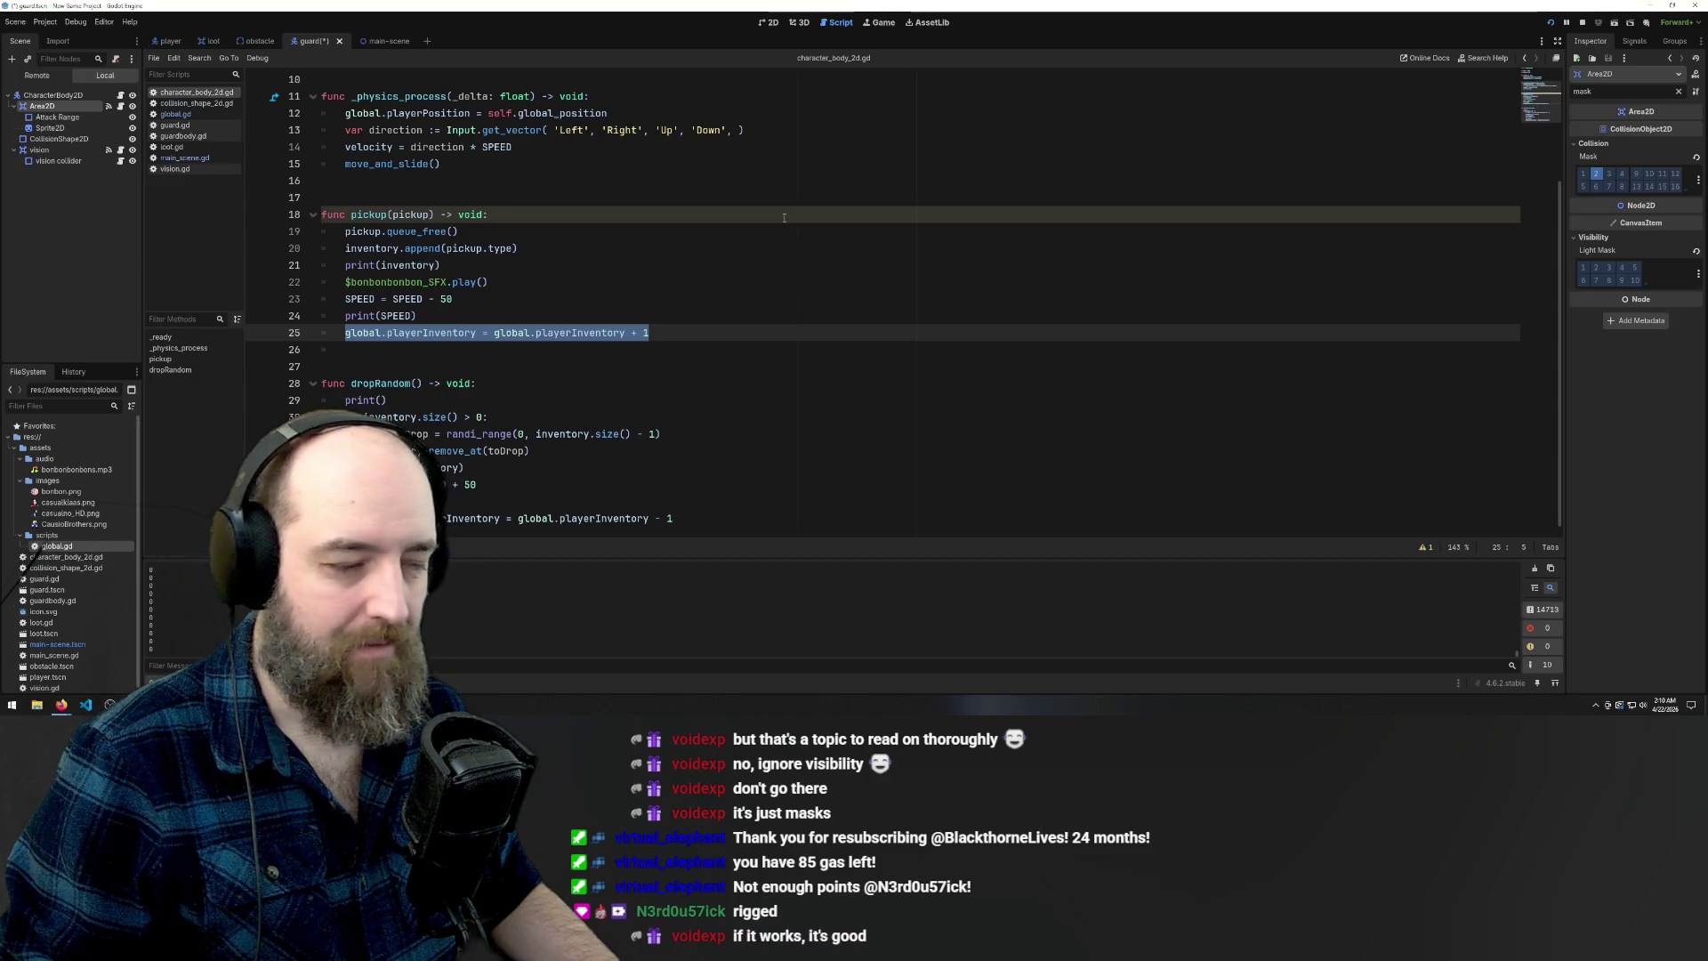
pyautogui.click(632, 399)
pyautogui.scroll(3, 659, 436)
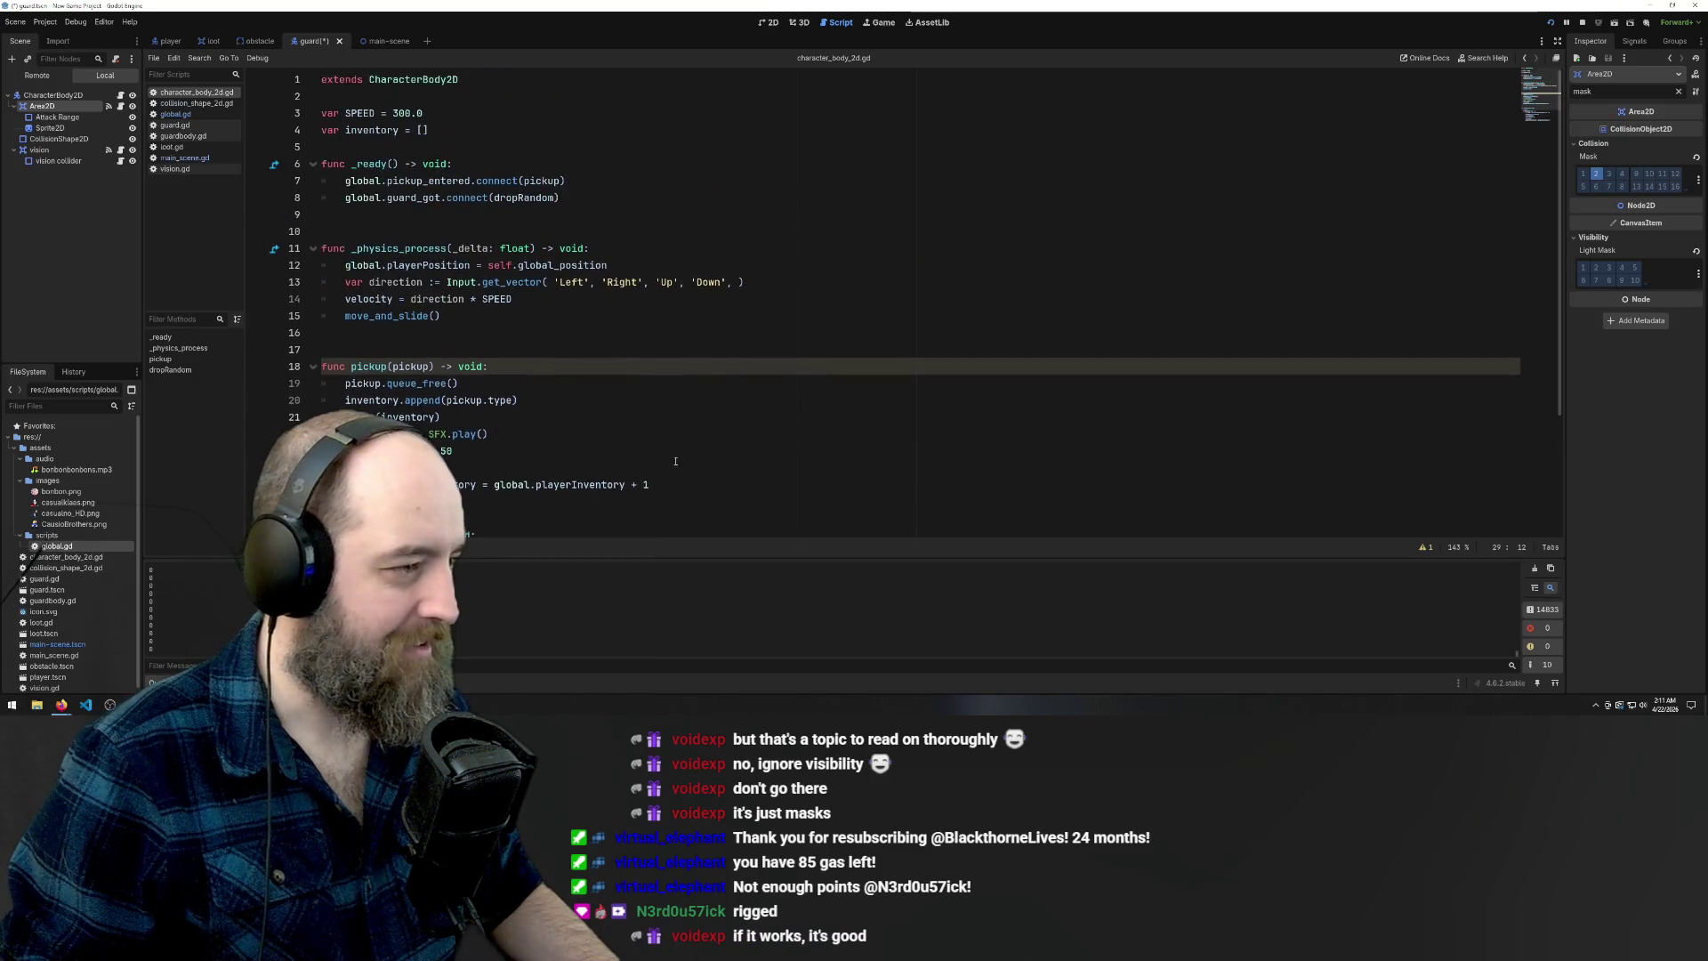
pyautogui.scroll(-3, 689, 478)
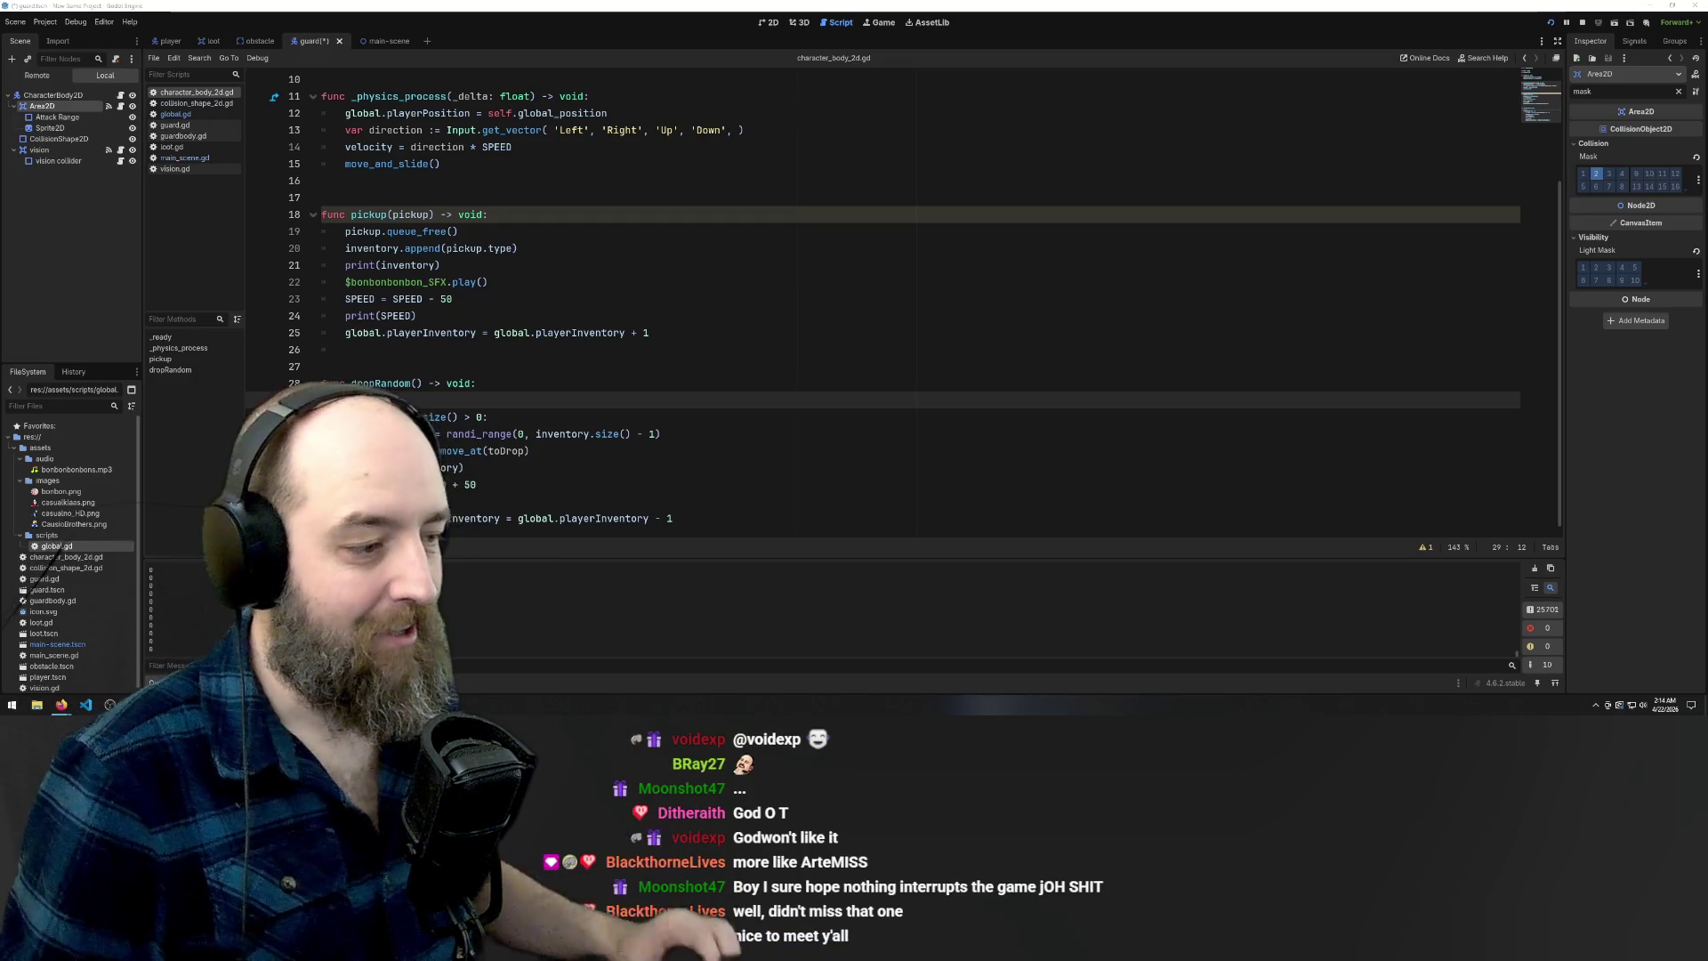
pyautogui.click(983, 282)
# Save and run the game, moving the player around the level to the bottom edge
pyautogui.press('F5')
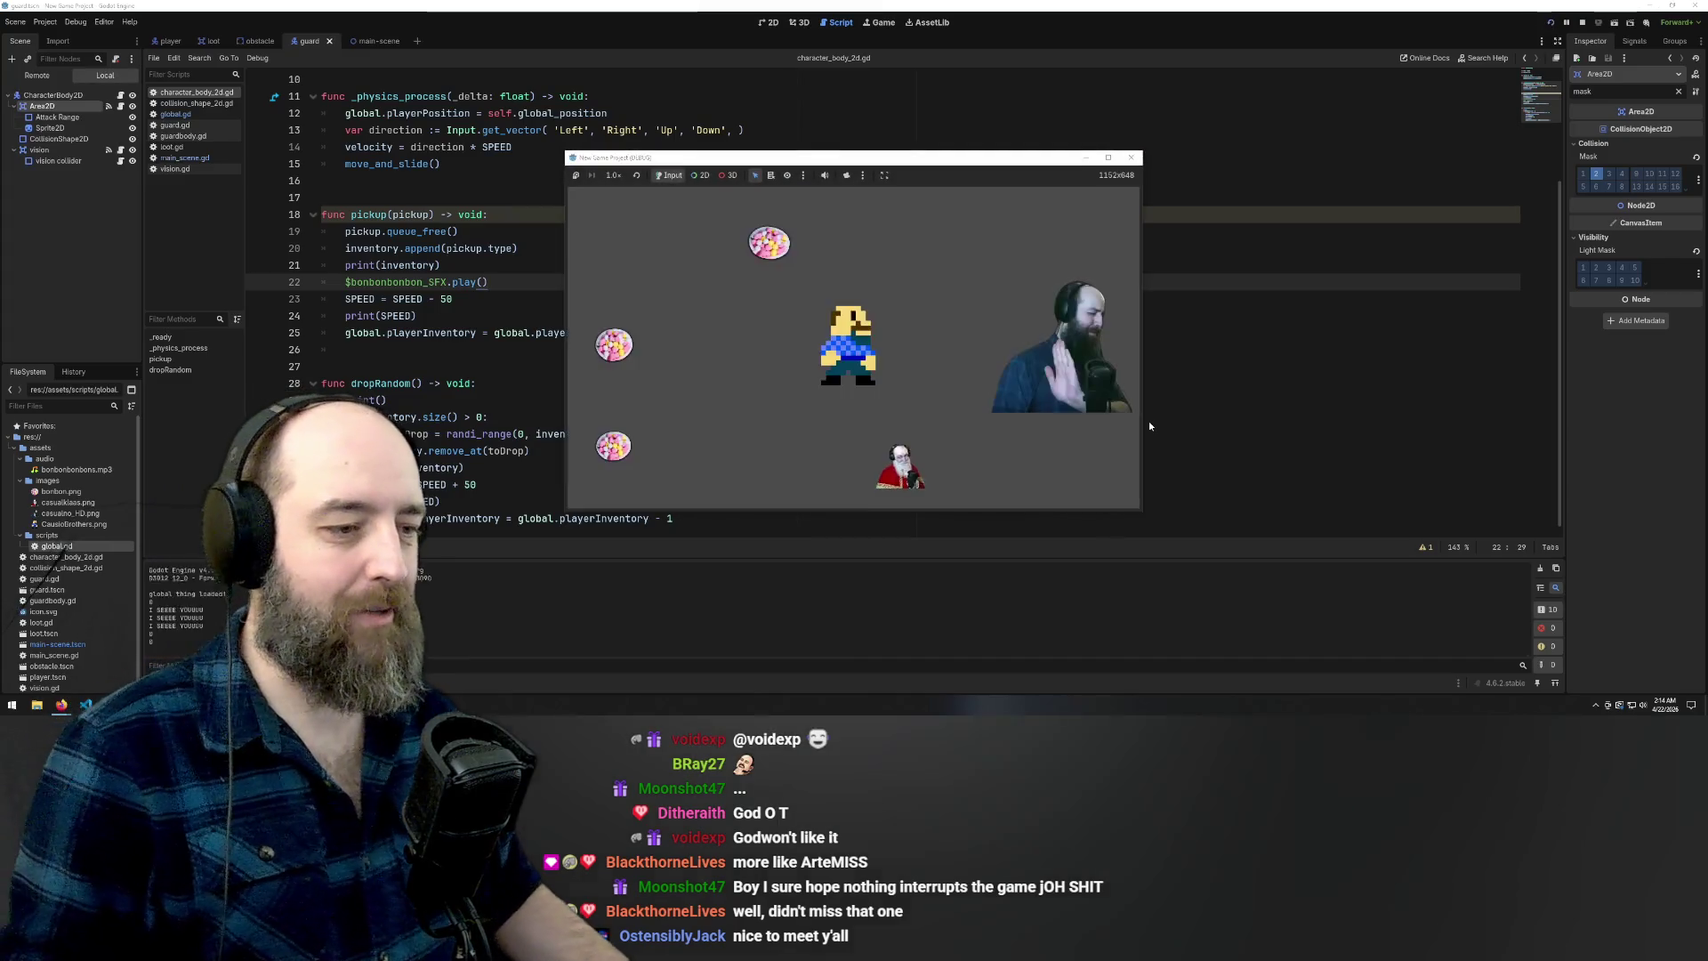
pyautogui.press('Up')
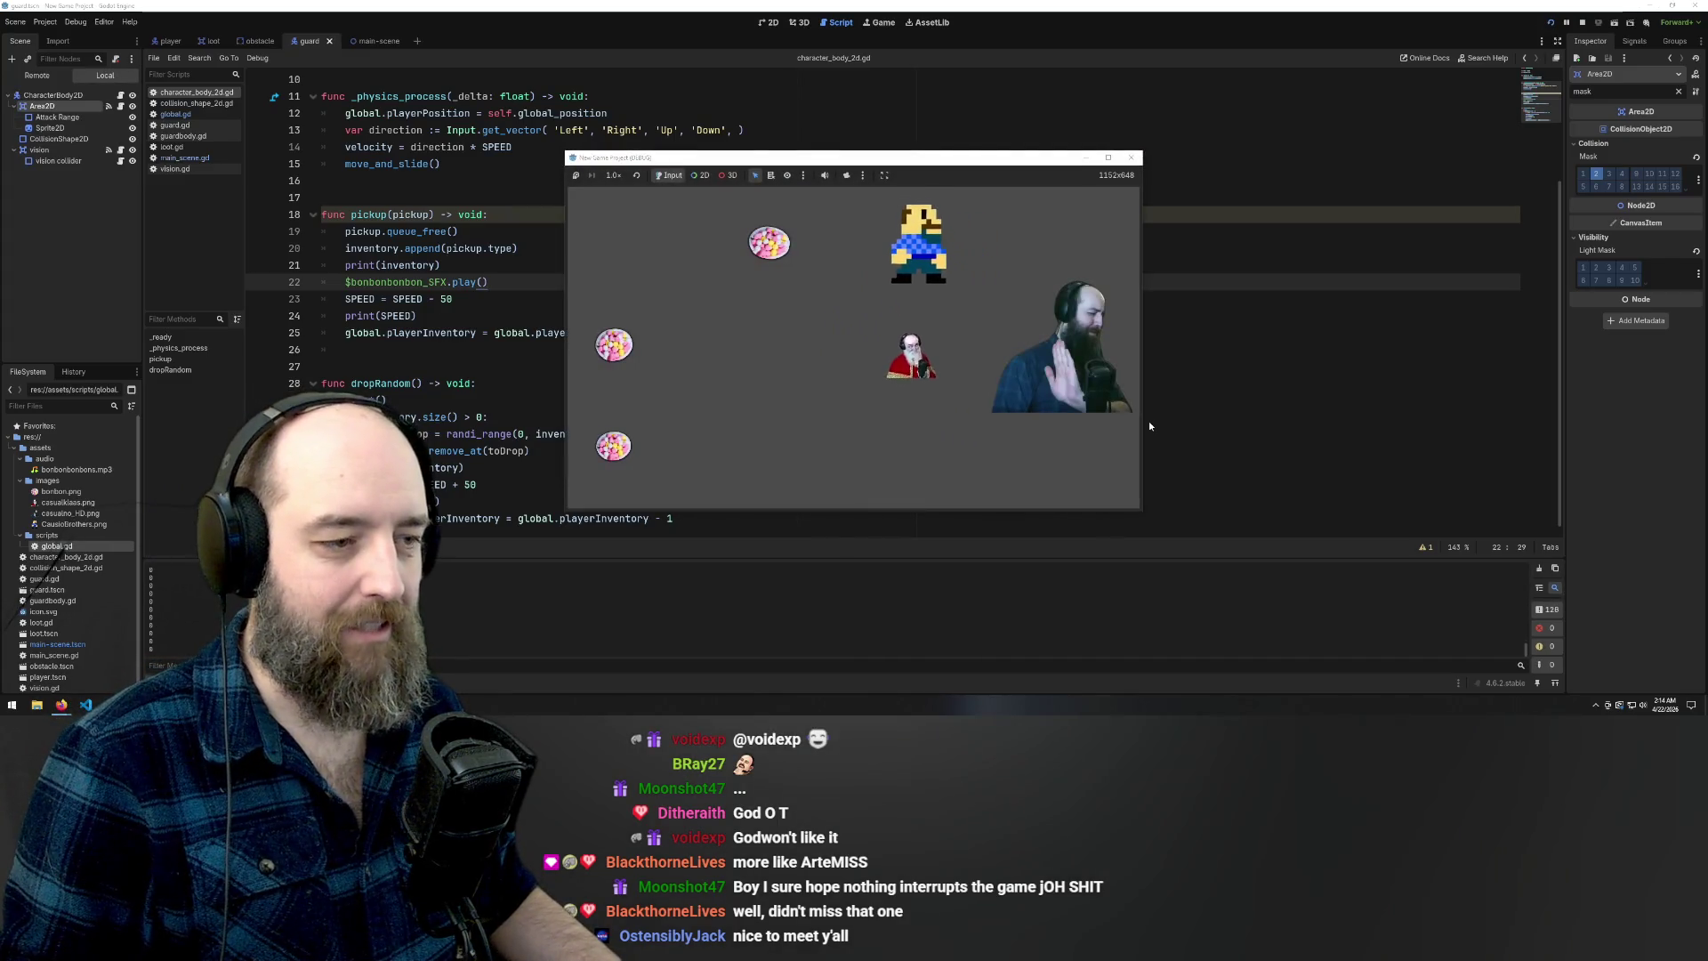
pyautogui.press('Left')
pyautogui.press('Down')
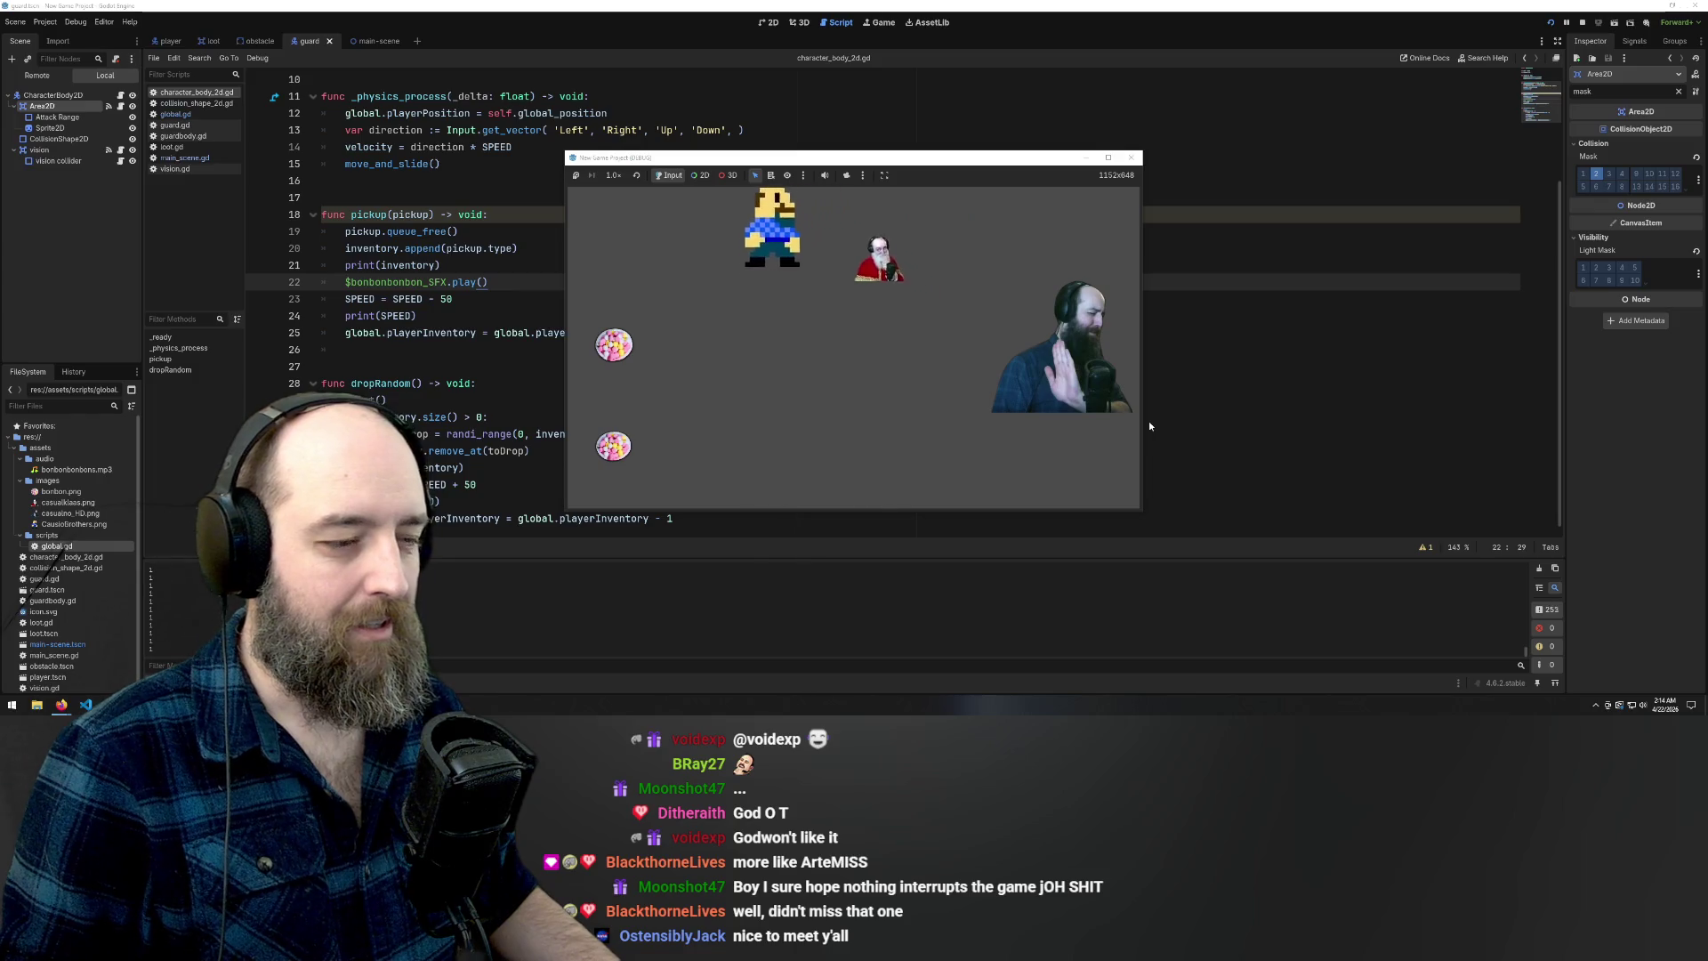
pyautogui.press('Right')
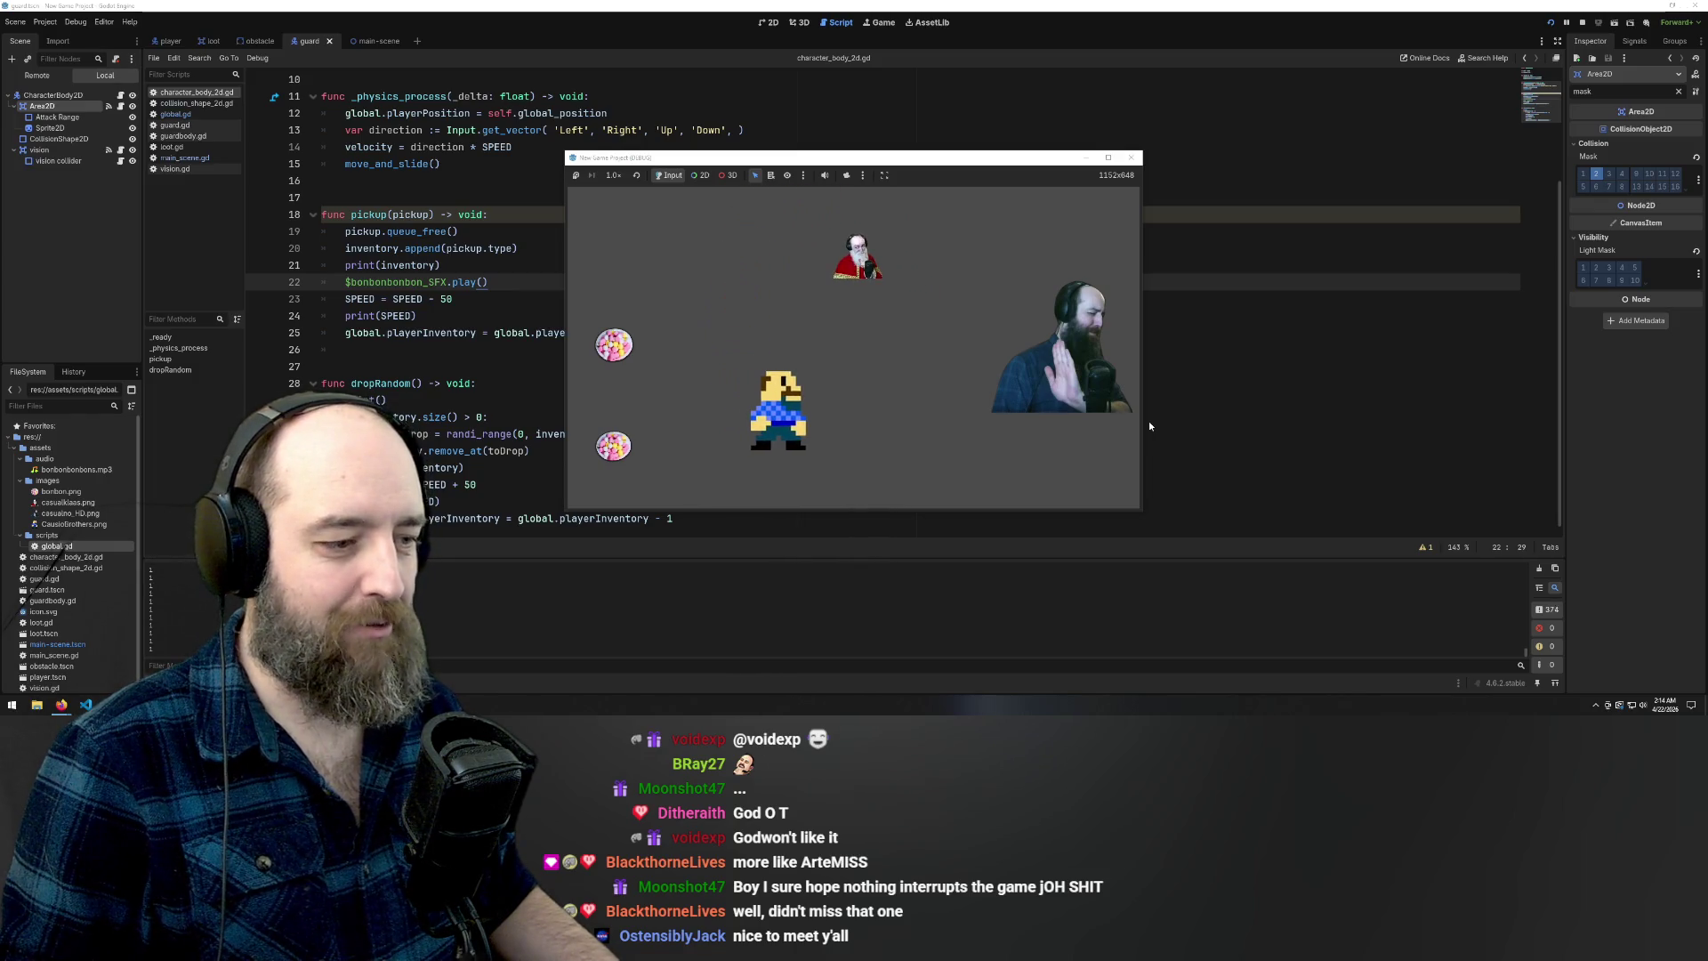
pyautogui.press('Left')
pyautogui.press('Down')
pyautogui.press('Up')
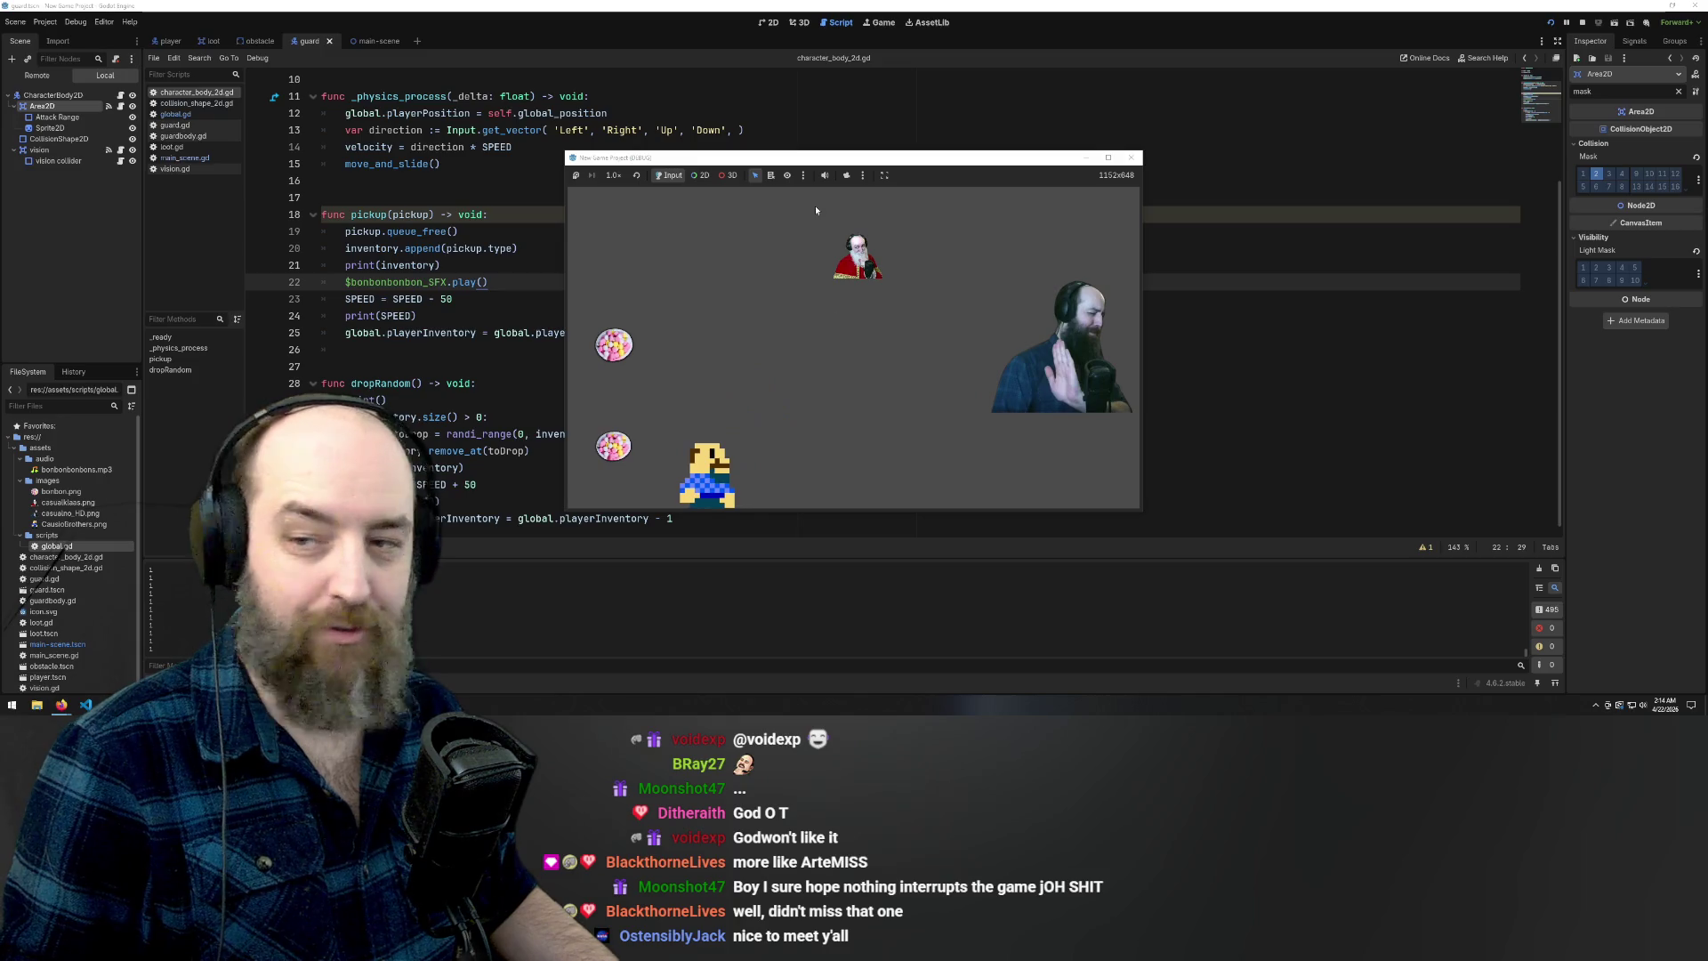
pyautogui.press('Down')
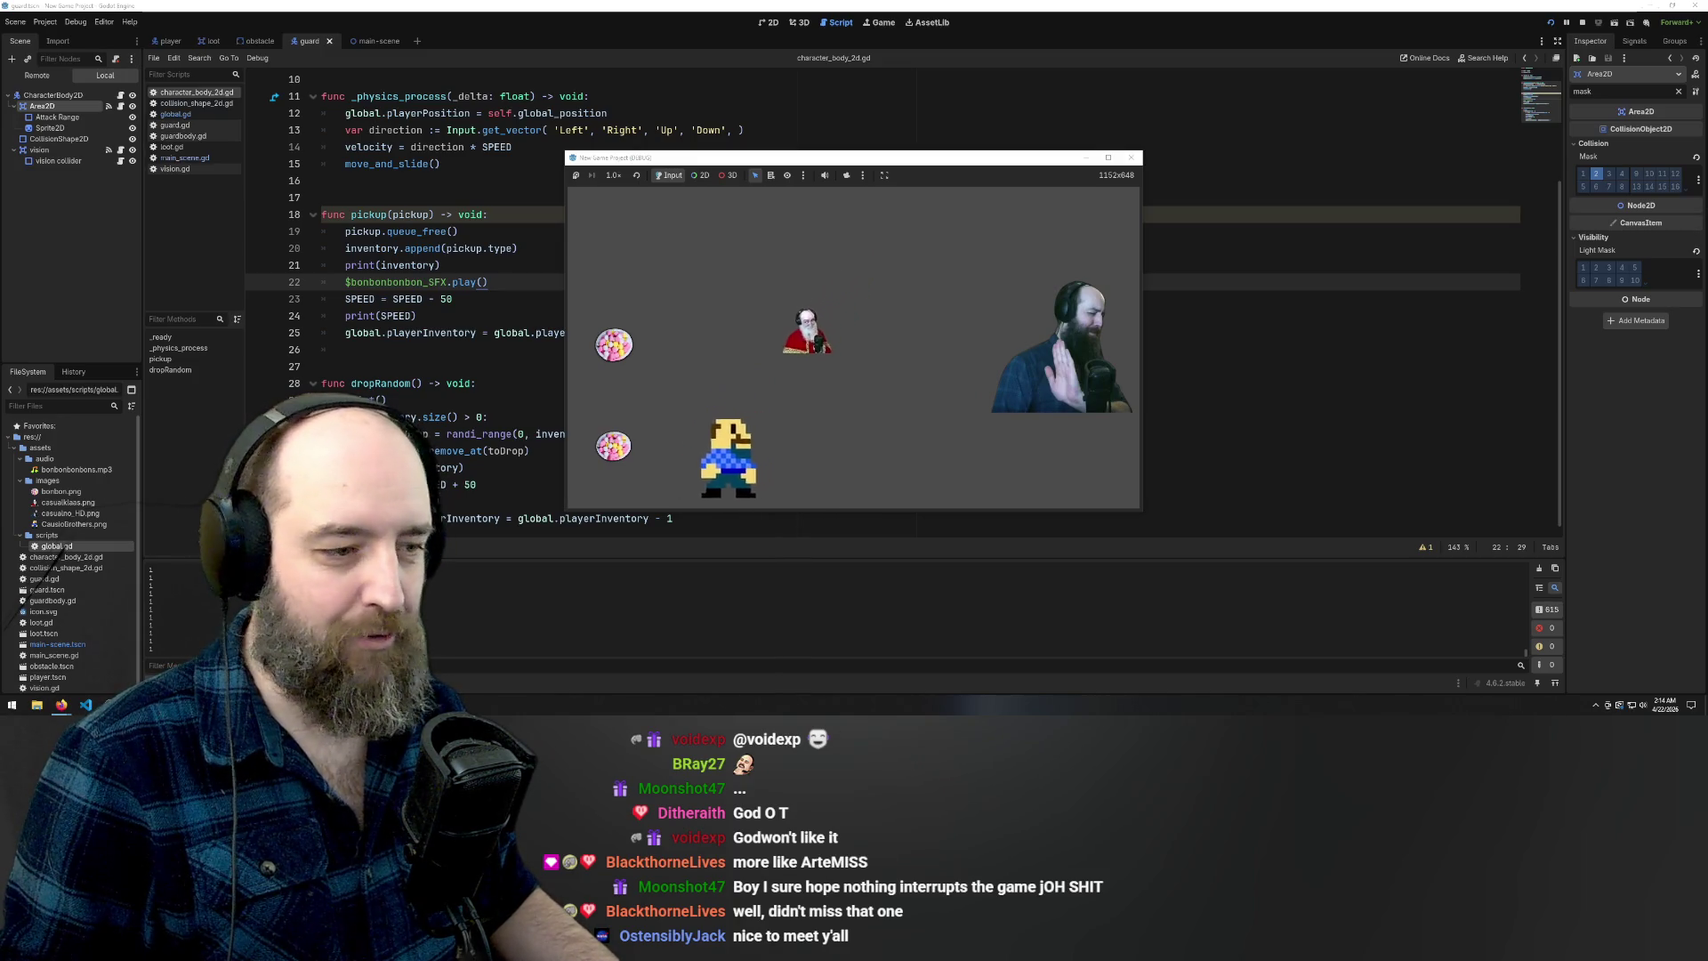
# Lead the guard right and around the level, then collect the lower bonbon
pyautogui.press('Right')
pyautogui.press('Right')
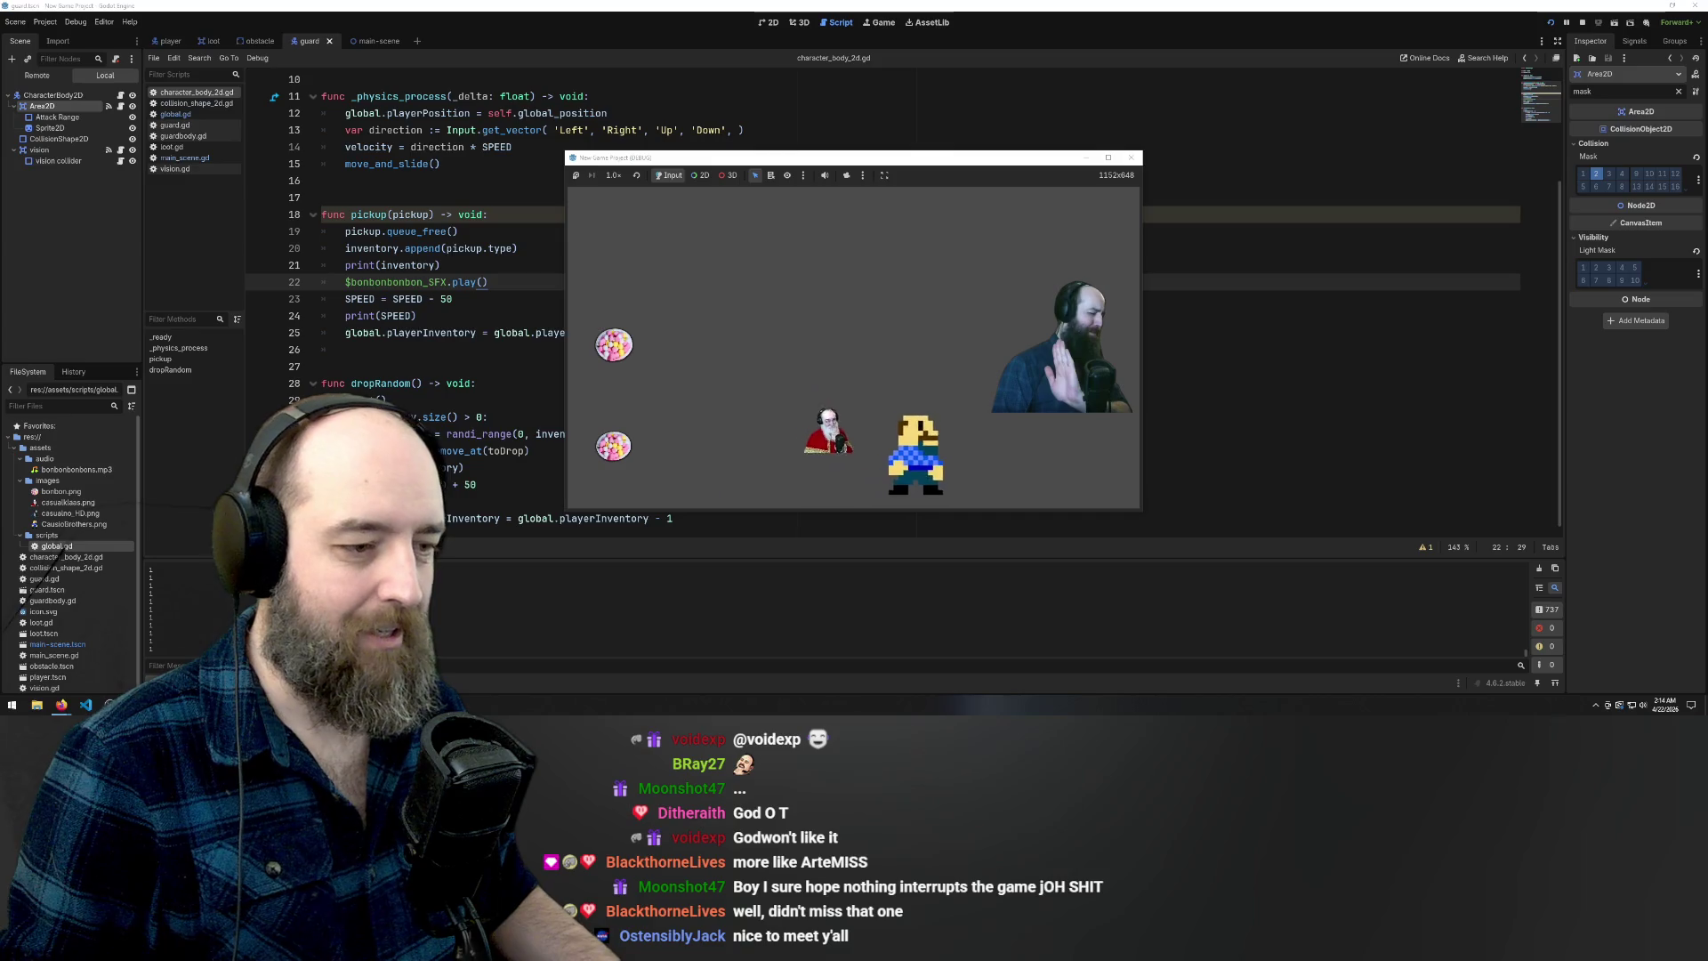
pyautogui.press('Right')
pyautogui.press('Right')
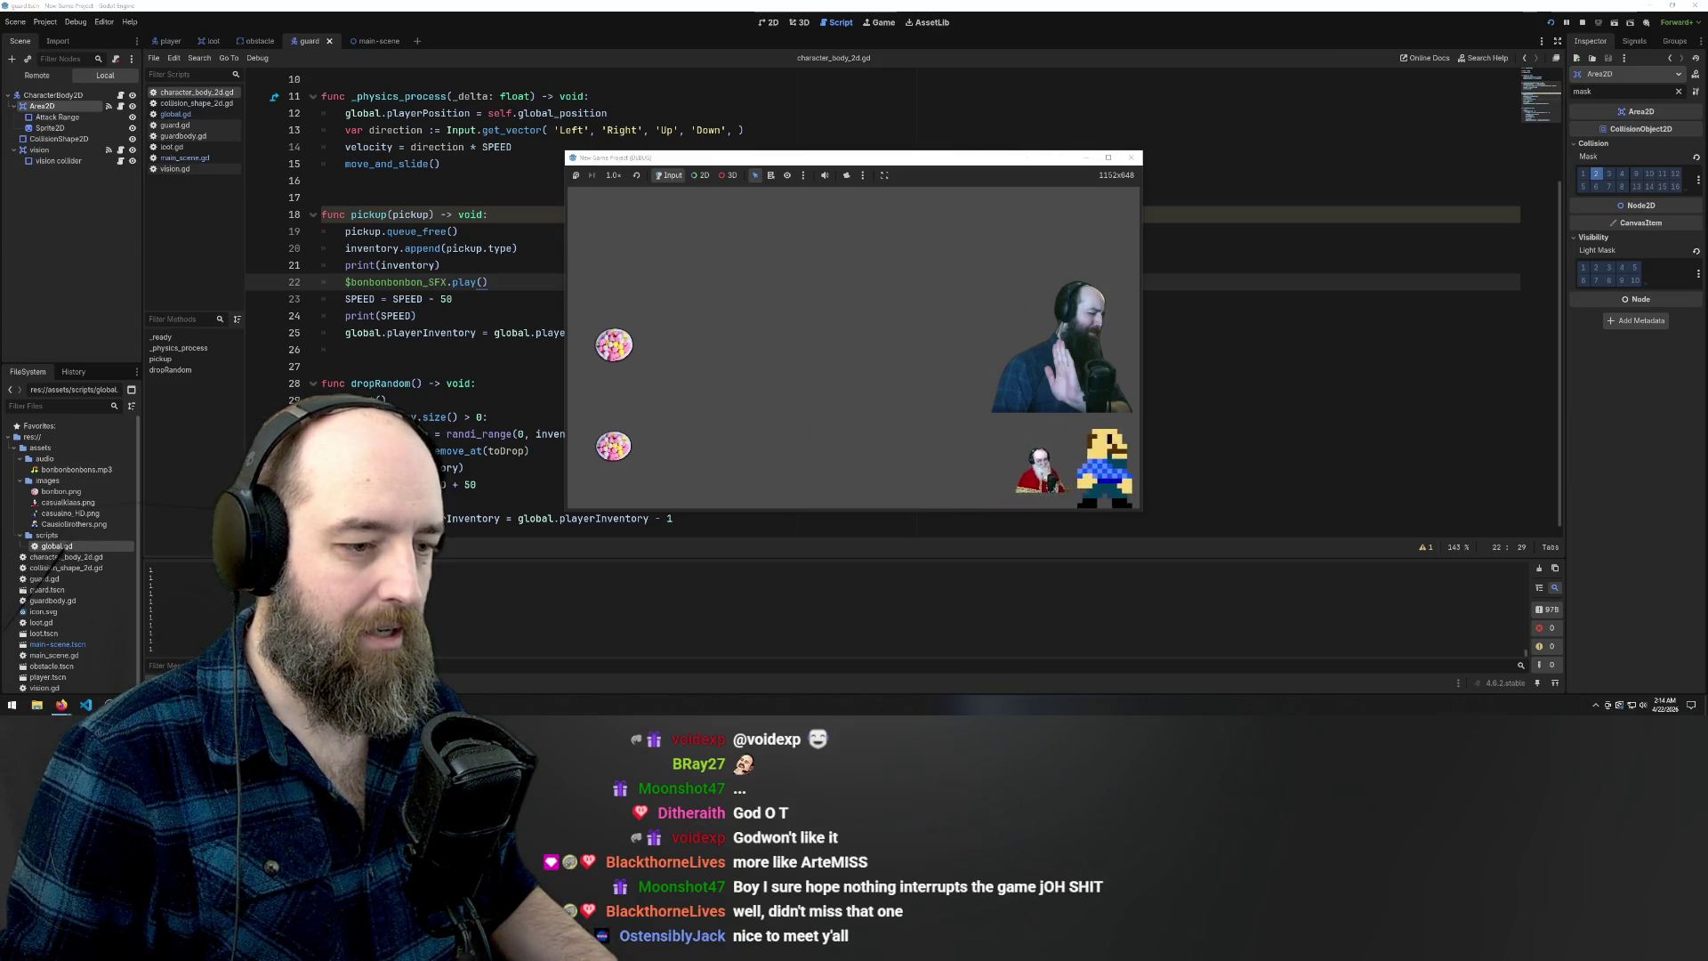
pyautogui.press('Up')
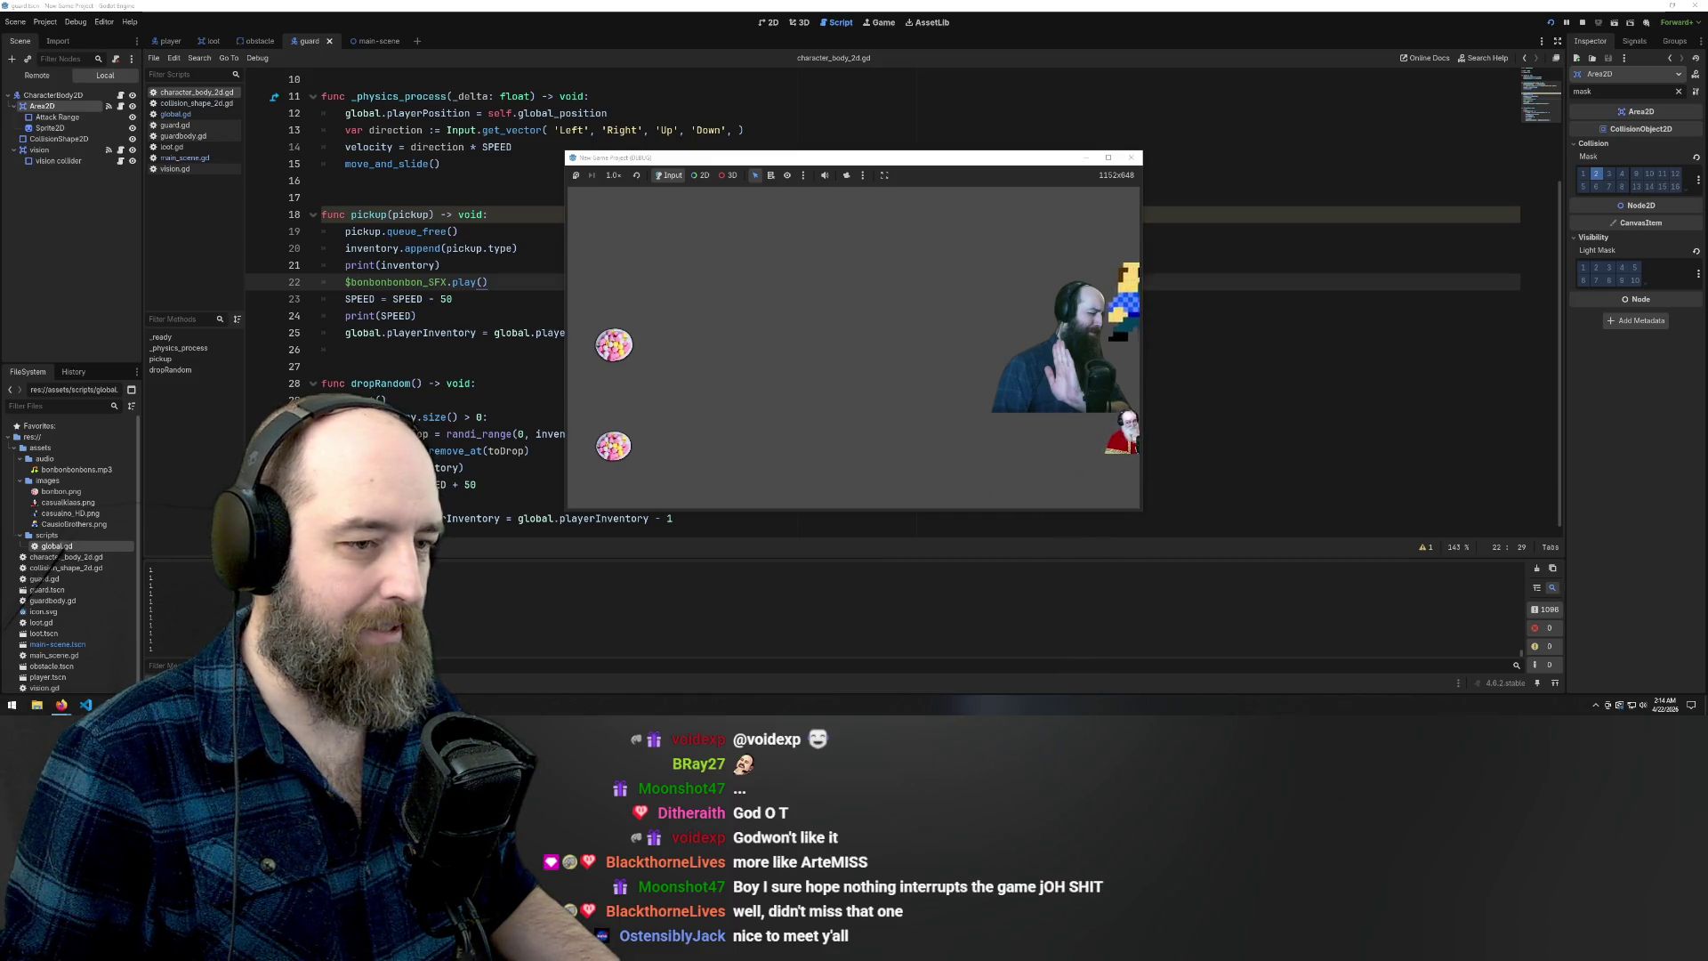
pyautogui.press('Left')
pyautogui.press('Down')
pyautogui.press('Right')
pyautogui.press('Left')
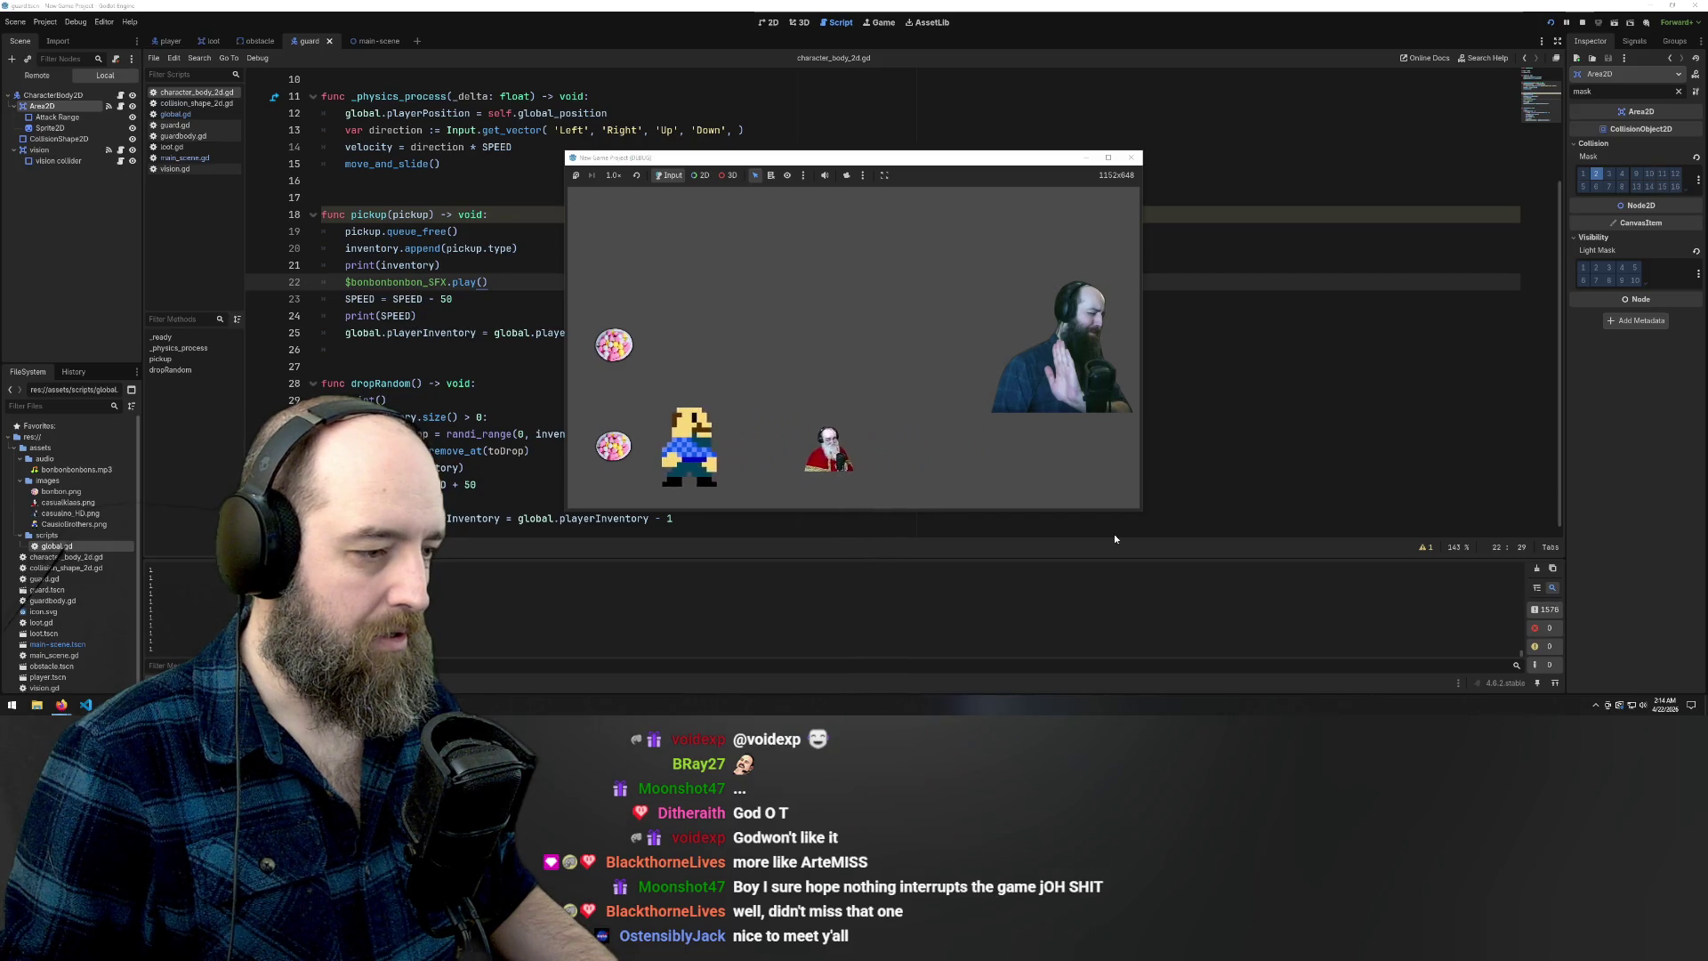
pyautogui.press('Right')
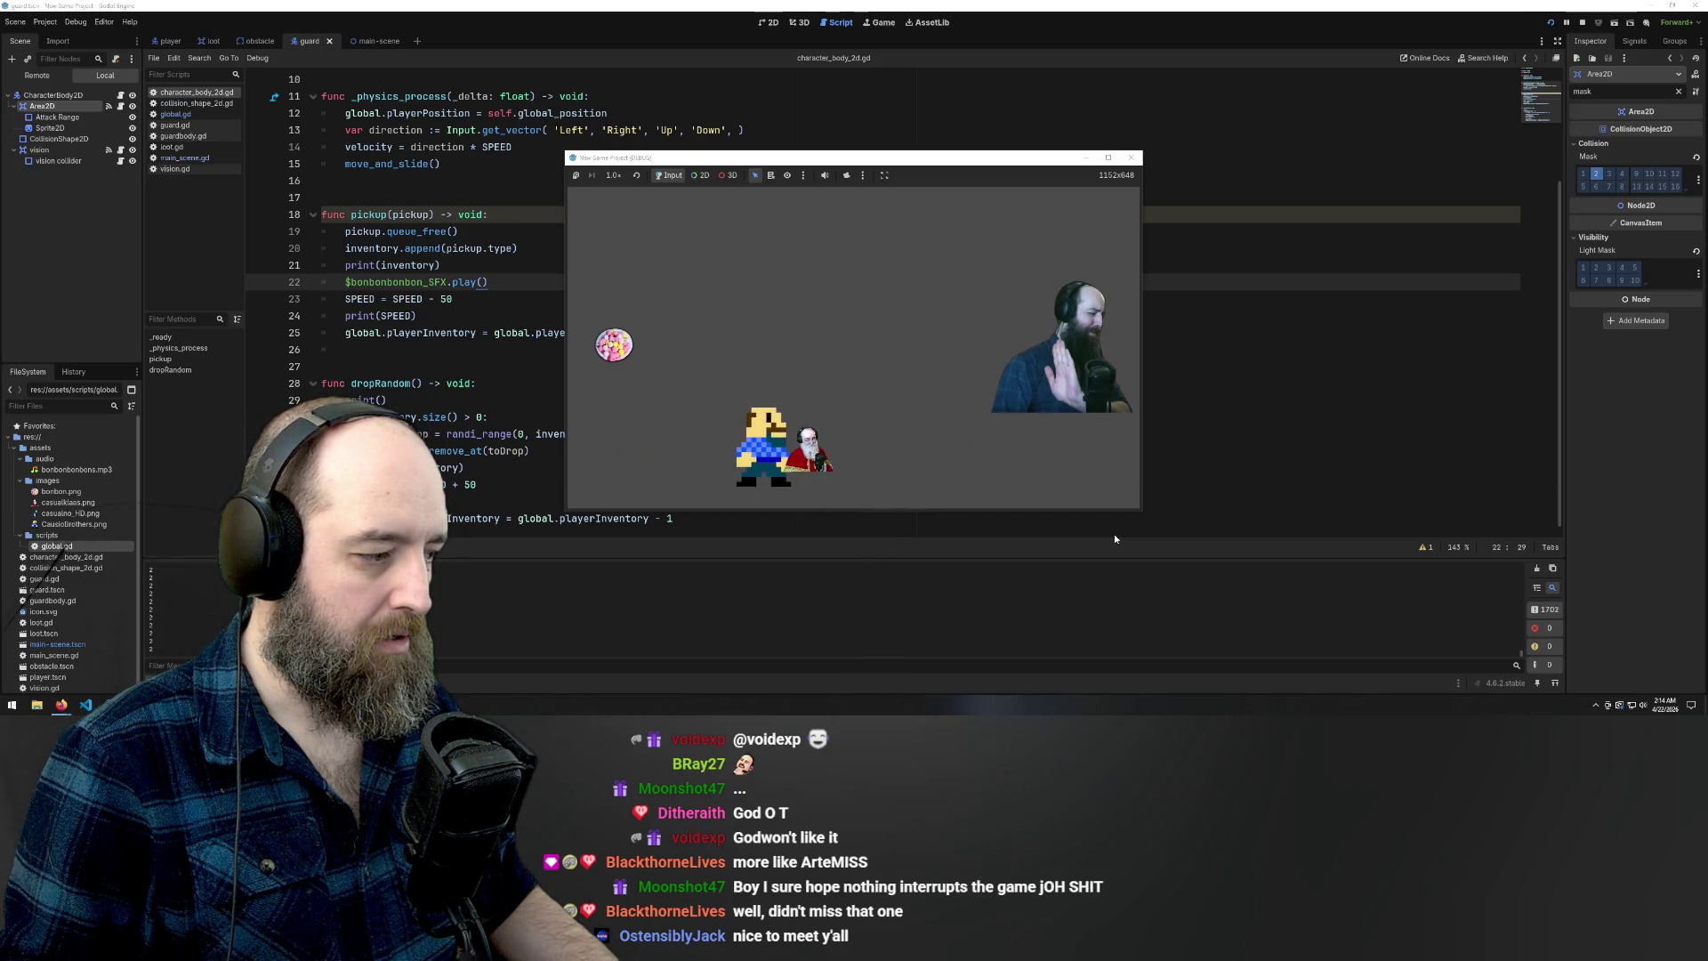
# Back in the script, delete the minus sign before the 1 in dropRandom's decrement line
pyautogui.click(939, 123)
pyautogui.hotkey('ctrl', 'End')
pyautogui.press('Left')
pyautogui.press('Left')
pyautogui.press('BackSpace')
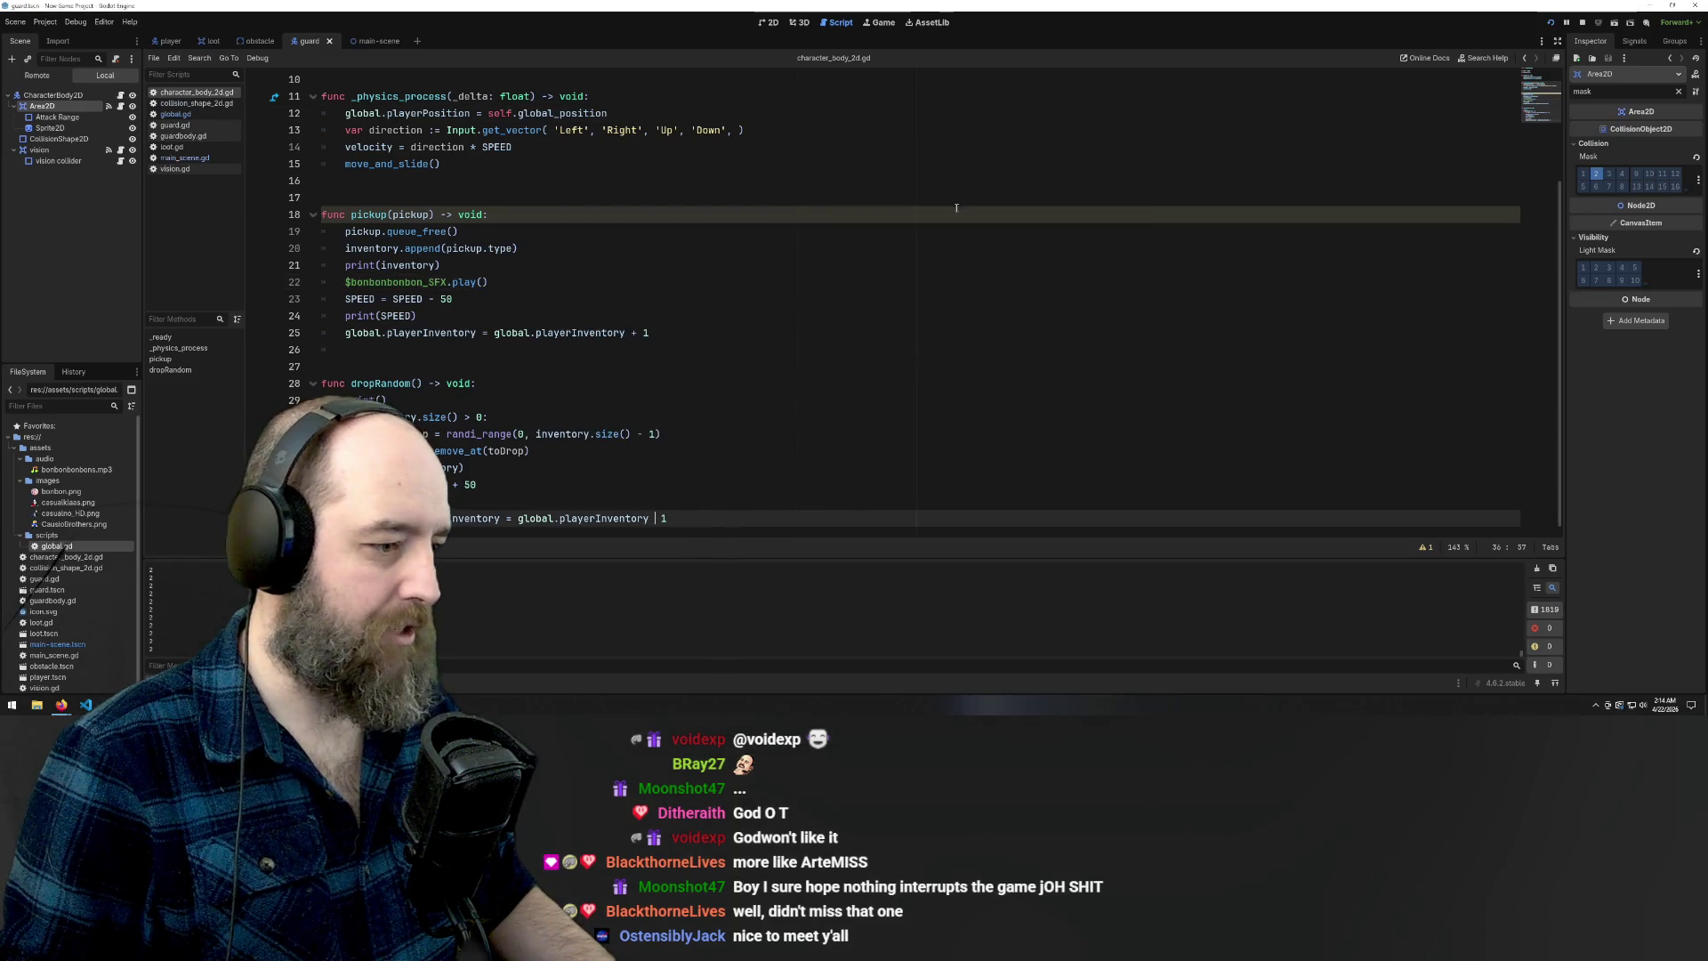
# Undo the deletion so line 36 subtracts 1 again, then move up to pickup's sound line
pyautogui.hotkey('ctrl', 'z')
pyautogui.write('-')
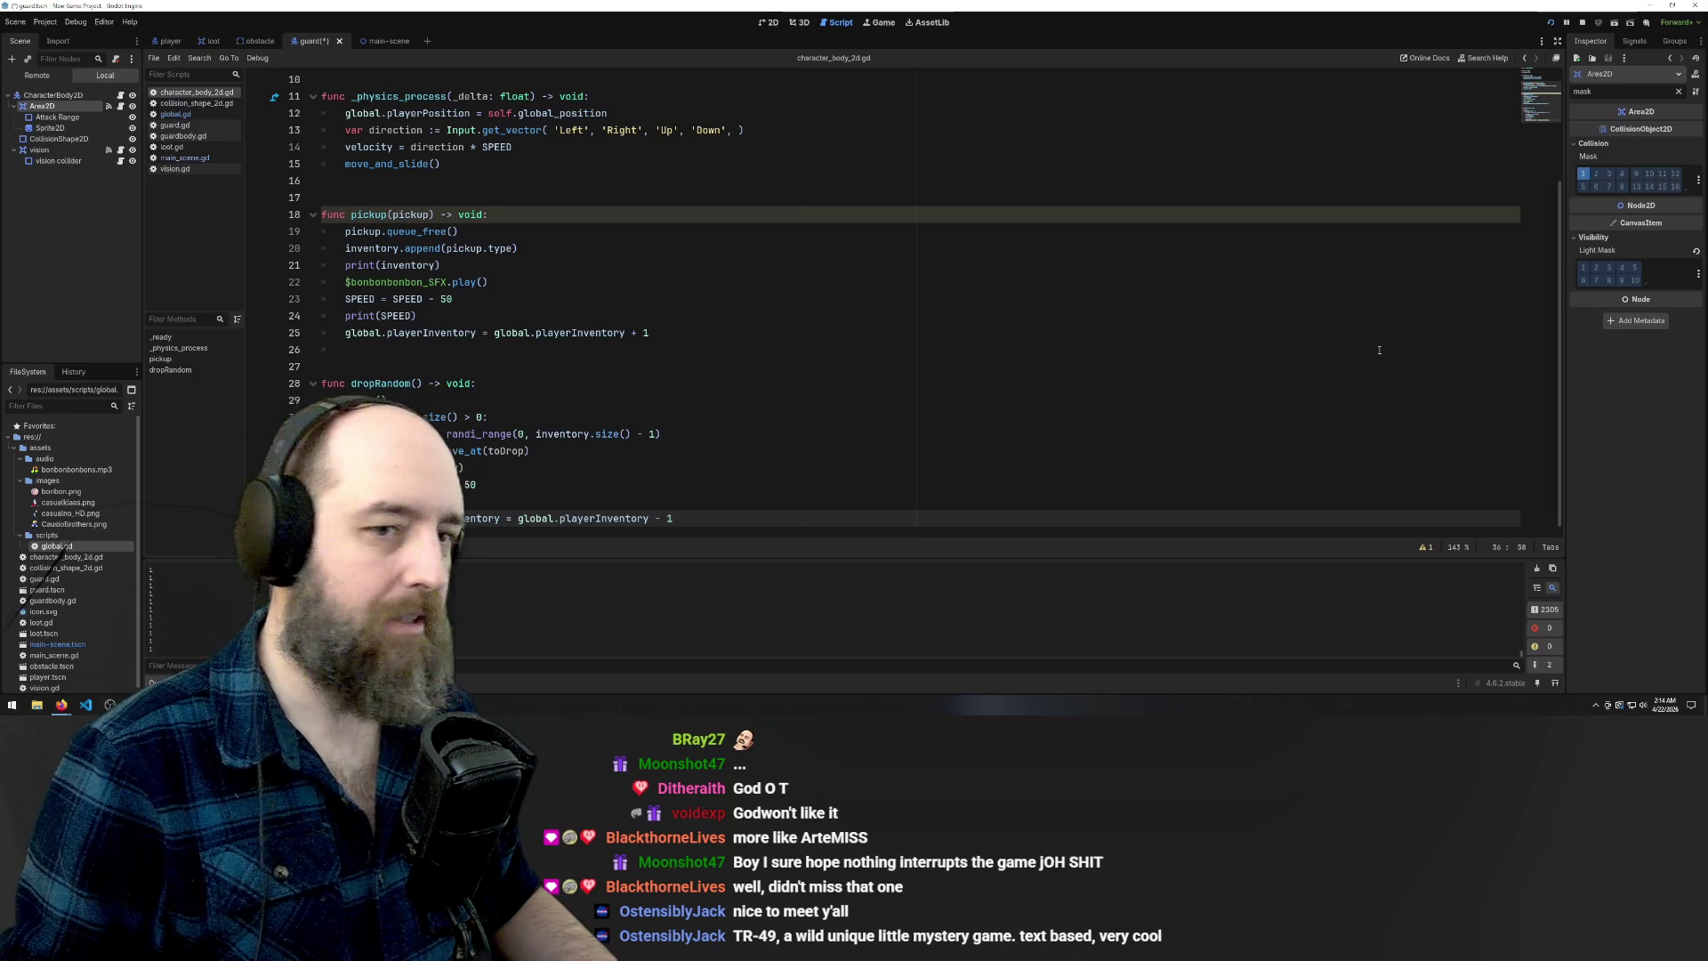
pyautogui.click(1023, 181)
pyautogui.click(960, 282)
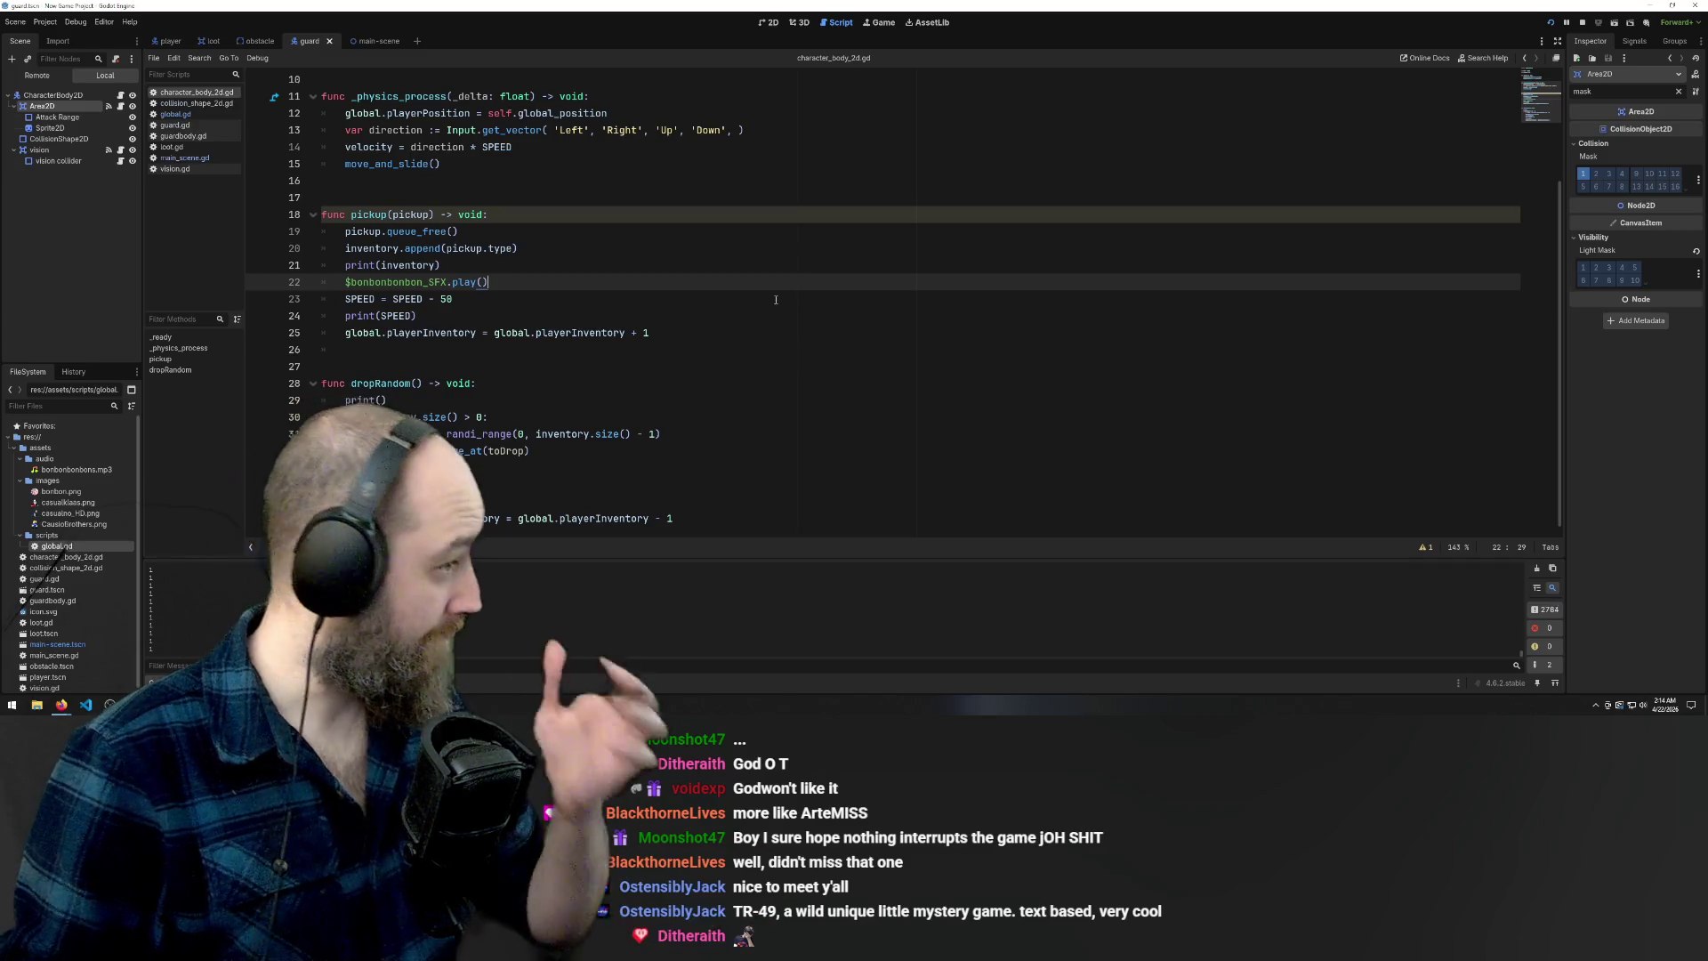
# Run the game and steer the player to collect the upper bonbon
pyautogui.click(977, 314)
pyautogui.press('F5')
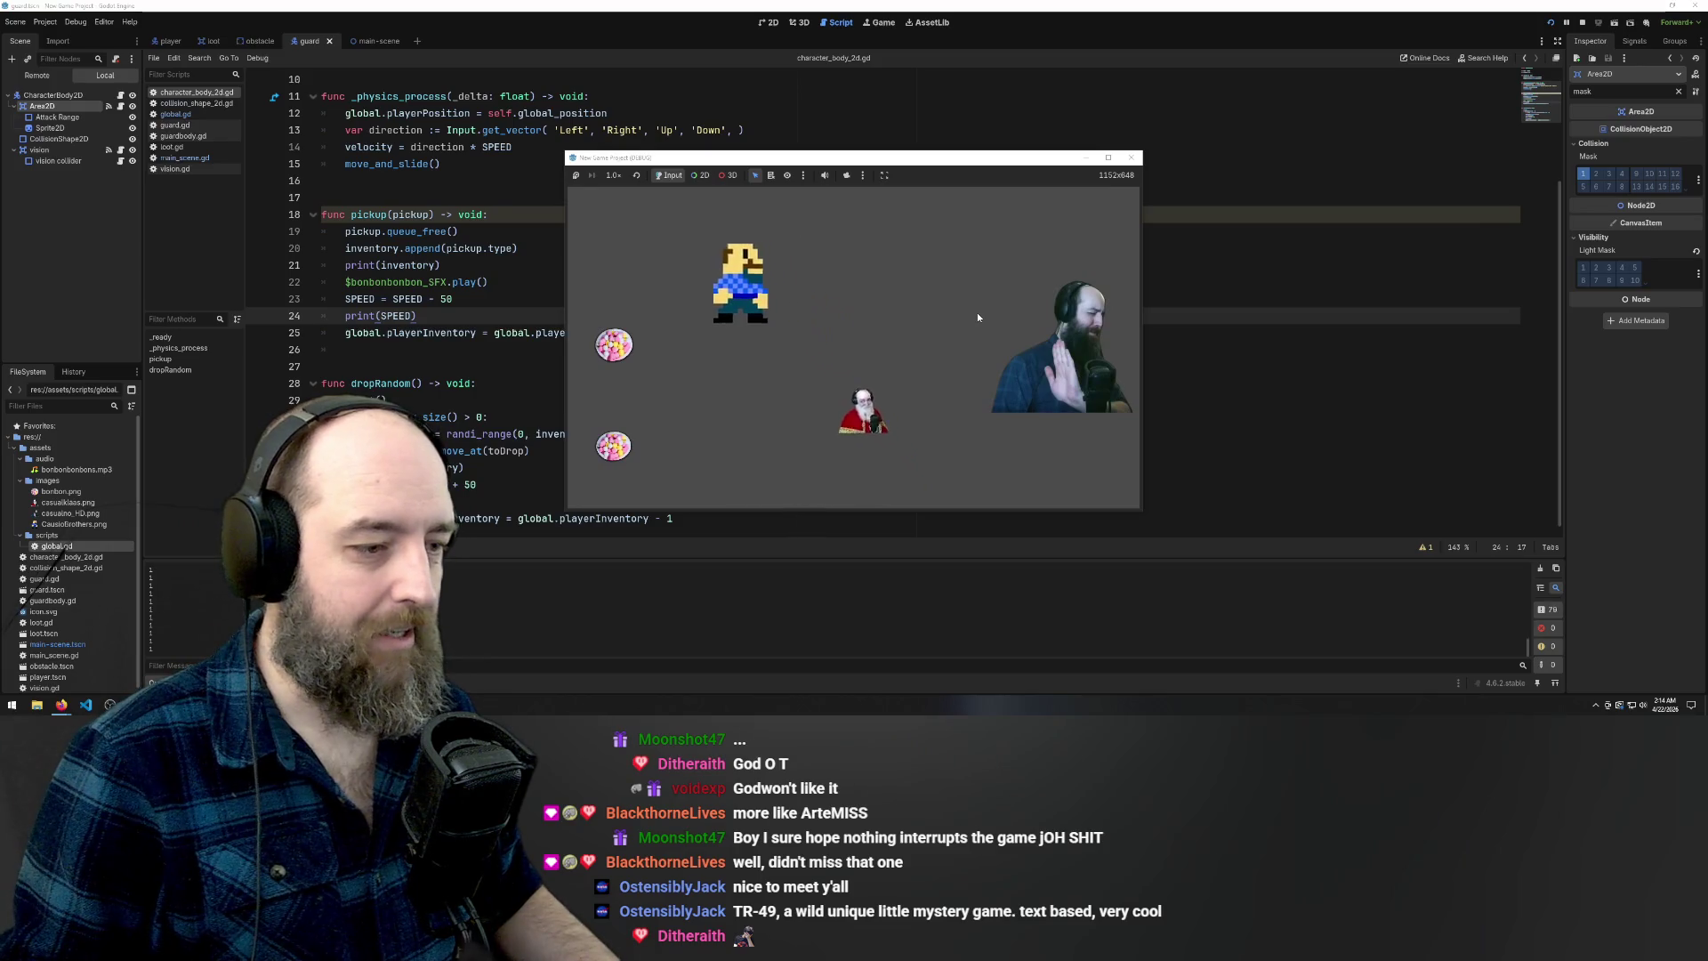
pyautogui.press('Down')
pyautogui.press('Left')
pyautogui.press('Up')
pyautogui.press('Down')
pyautogui.press('Right')
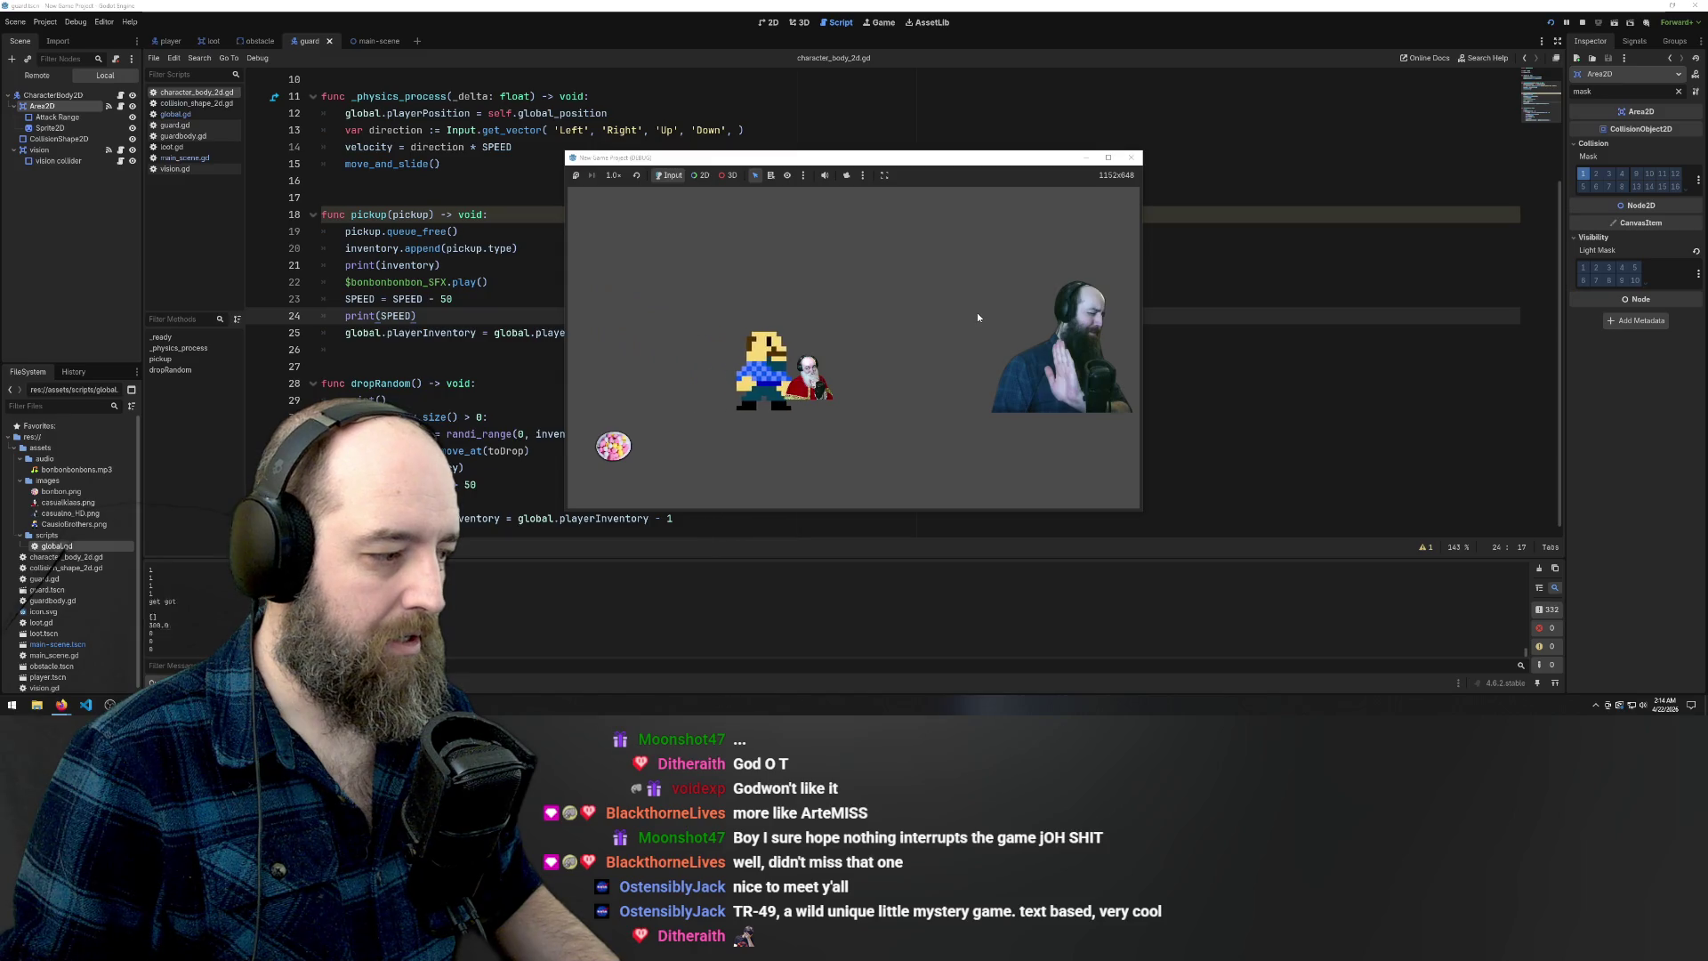
# Collect the remaining bonbon, get caught by the guard, then clear the 'mask' property filter
pyautogui.press('Left')
pyautogui.press('Down')
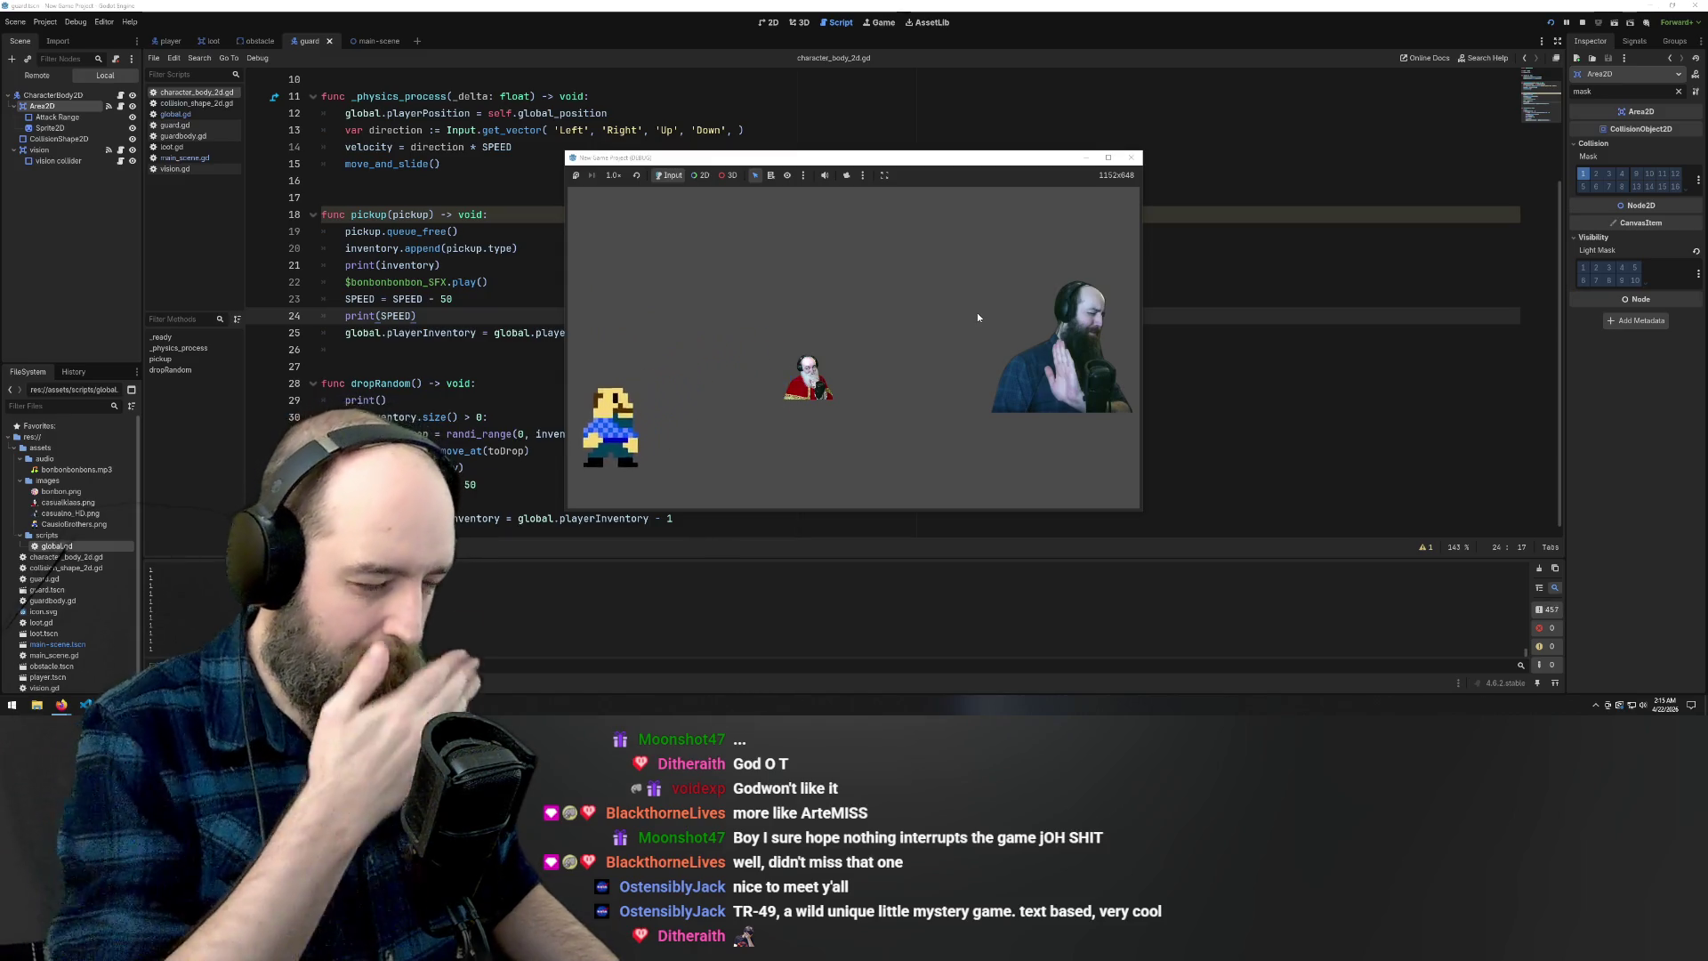
pyautogui.press('Right')
pyautogui.press('Up')
pyautogui.press('Down')
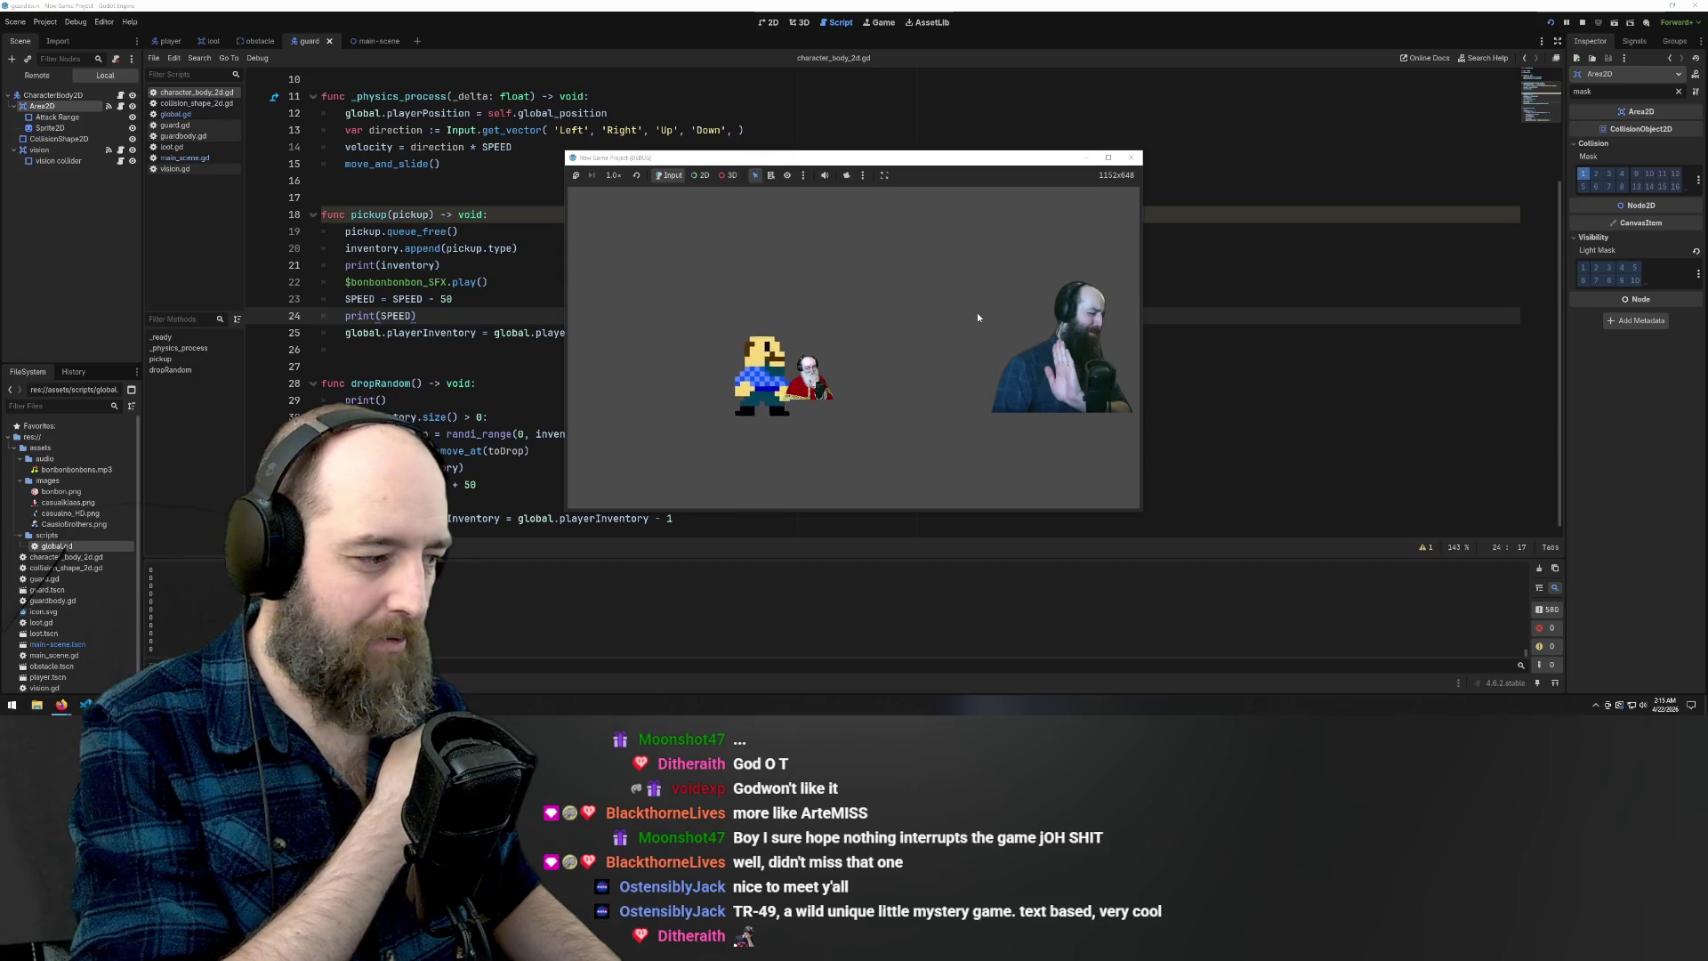
pyautogui.press('Left')
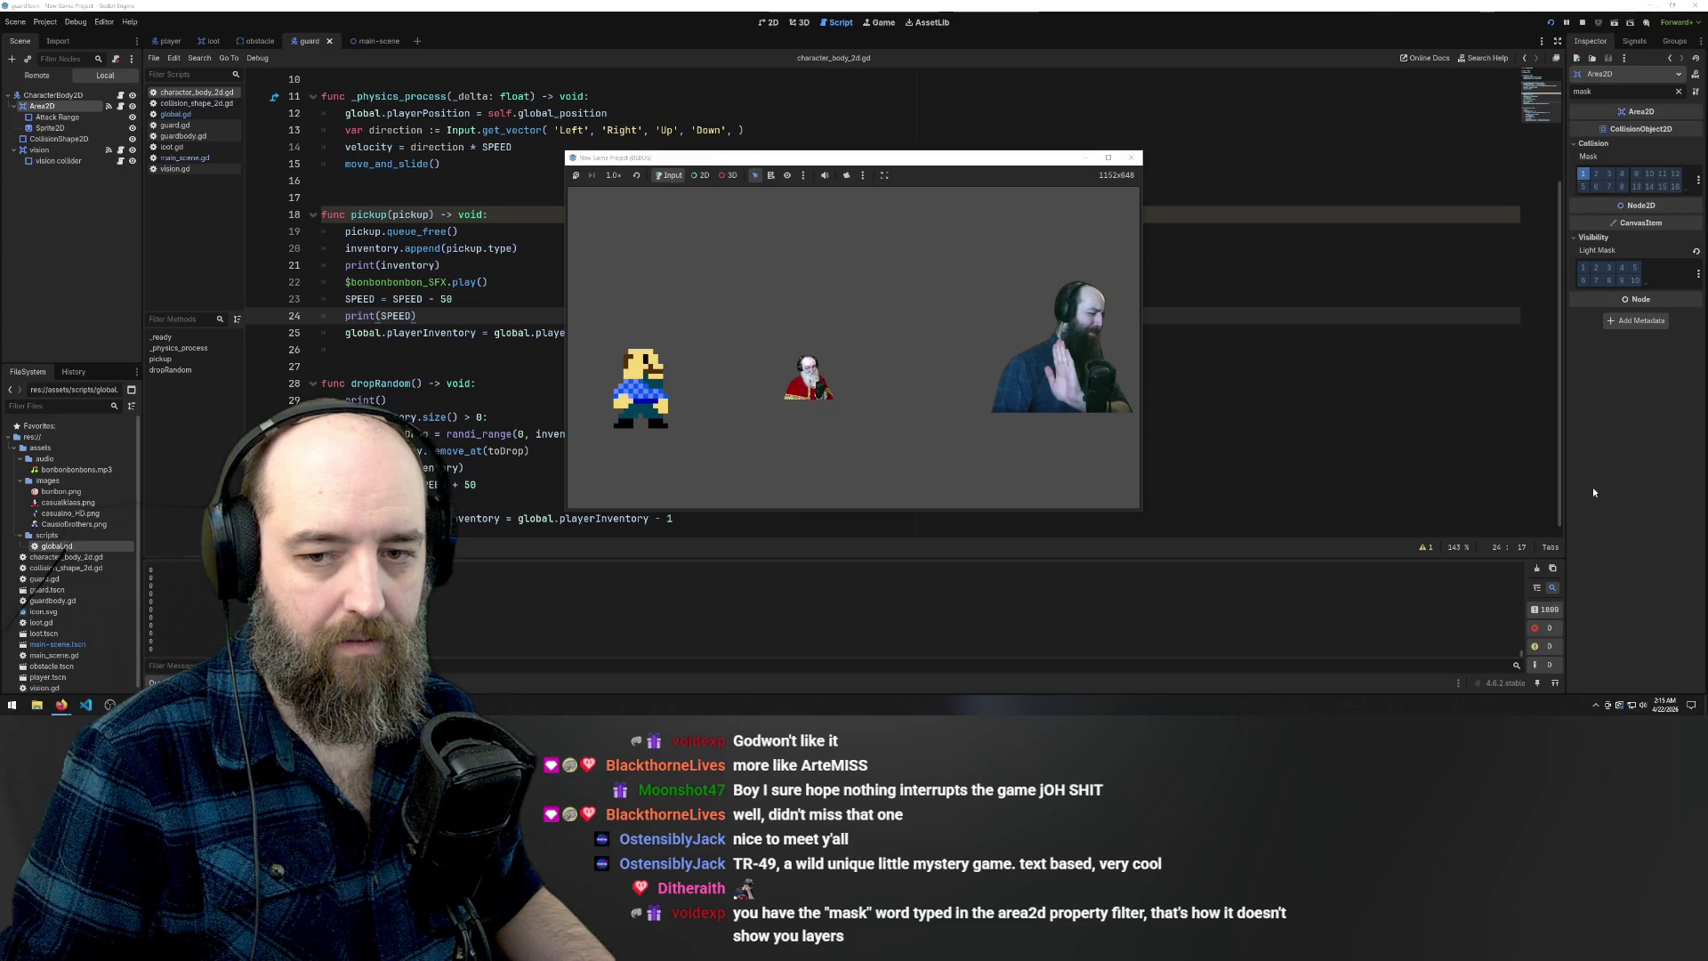
pyautogui.click(1679, 91)
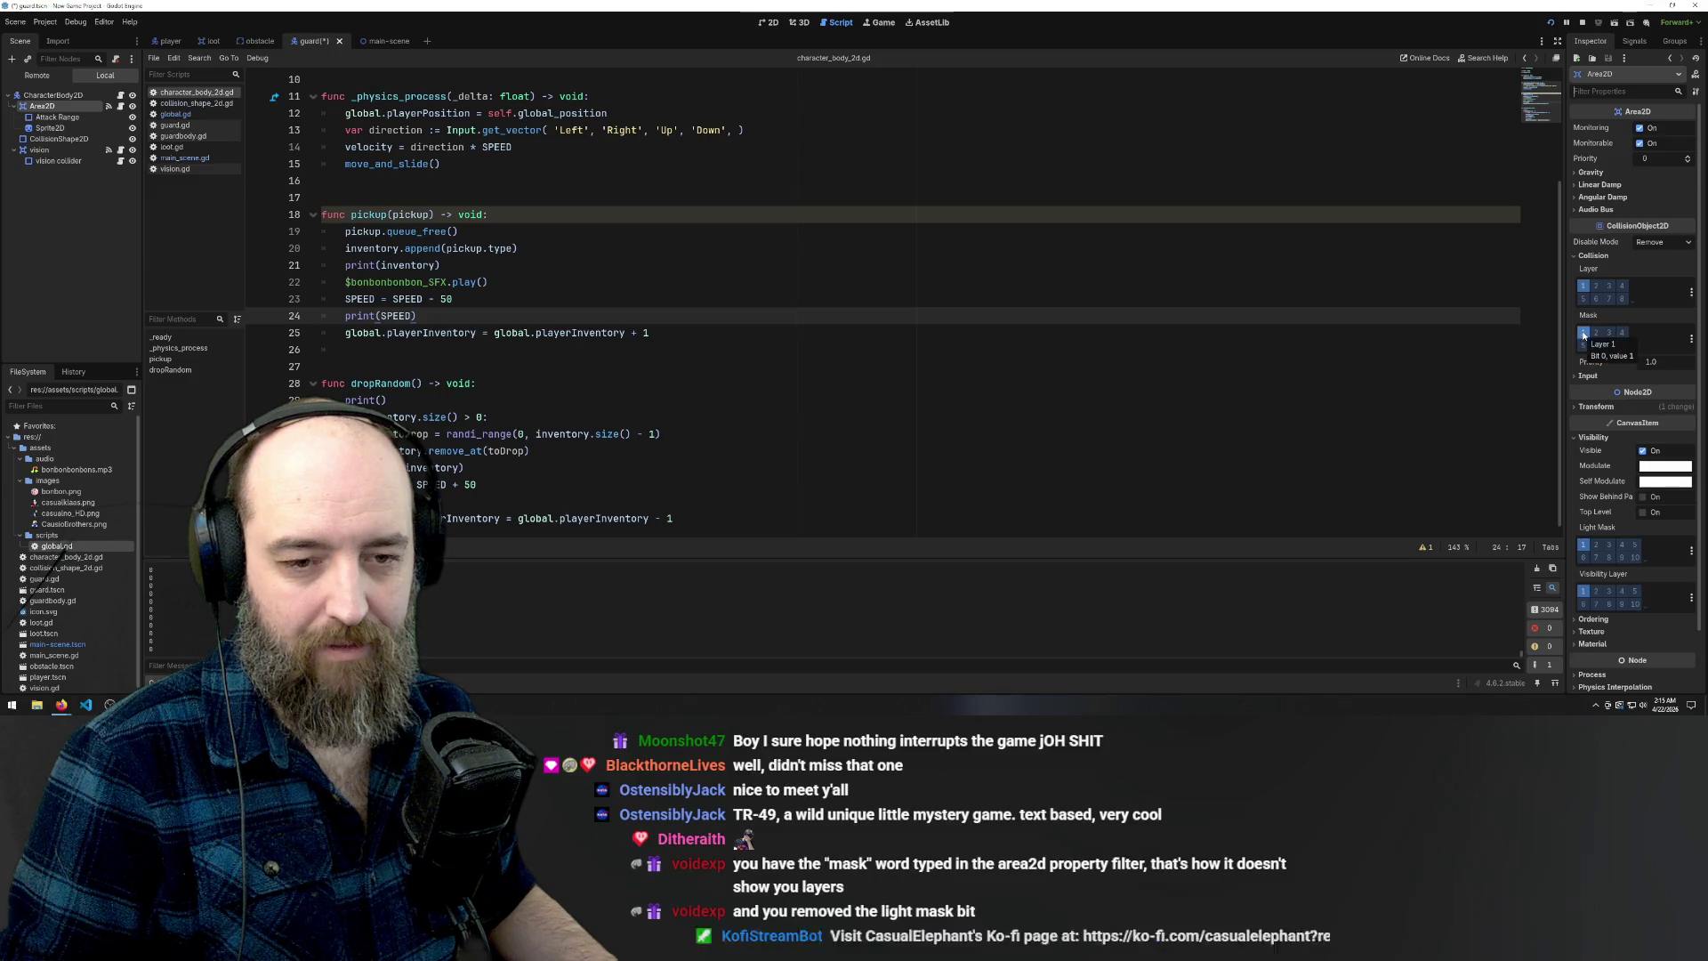
pyautogui.click(1573, 257)
pyautogui.click(1574, 256)
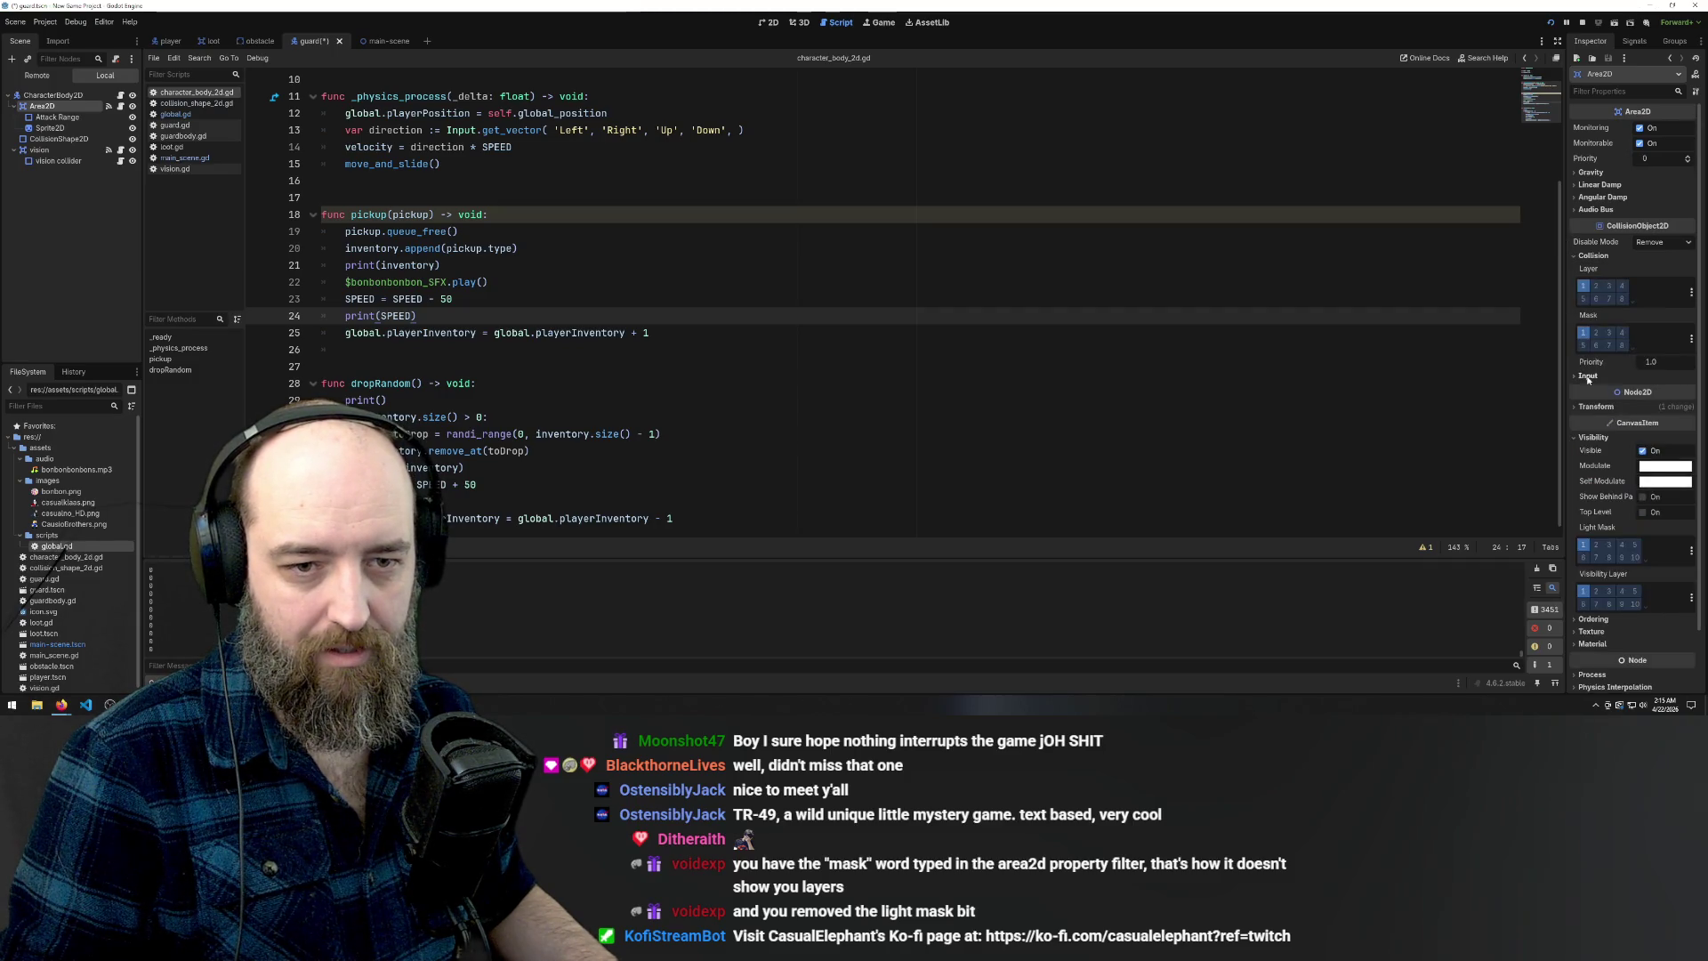
pyautogui.click(1629, 302)
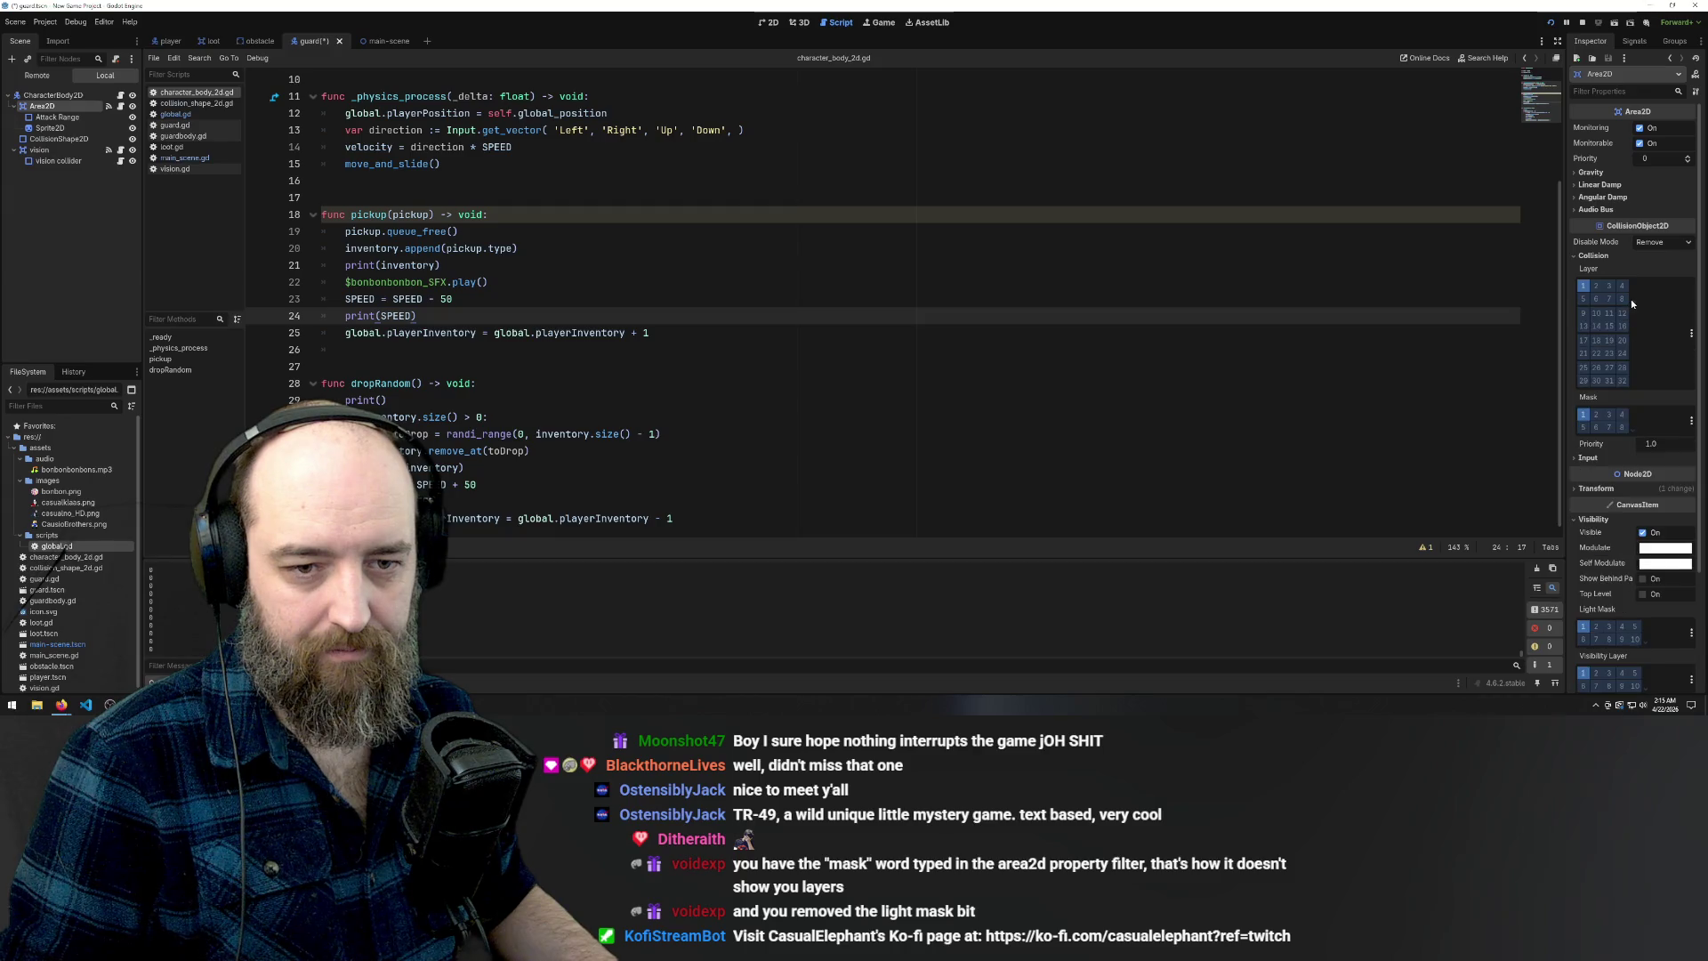
pyautogui.click(1631, 299)
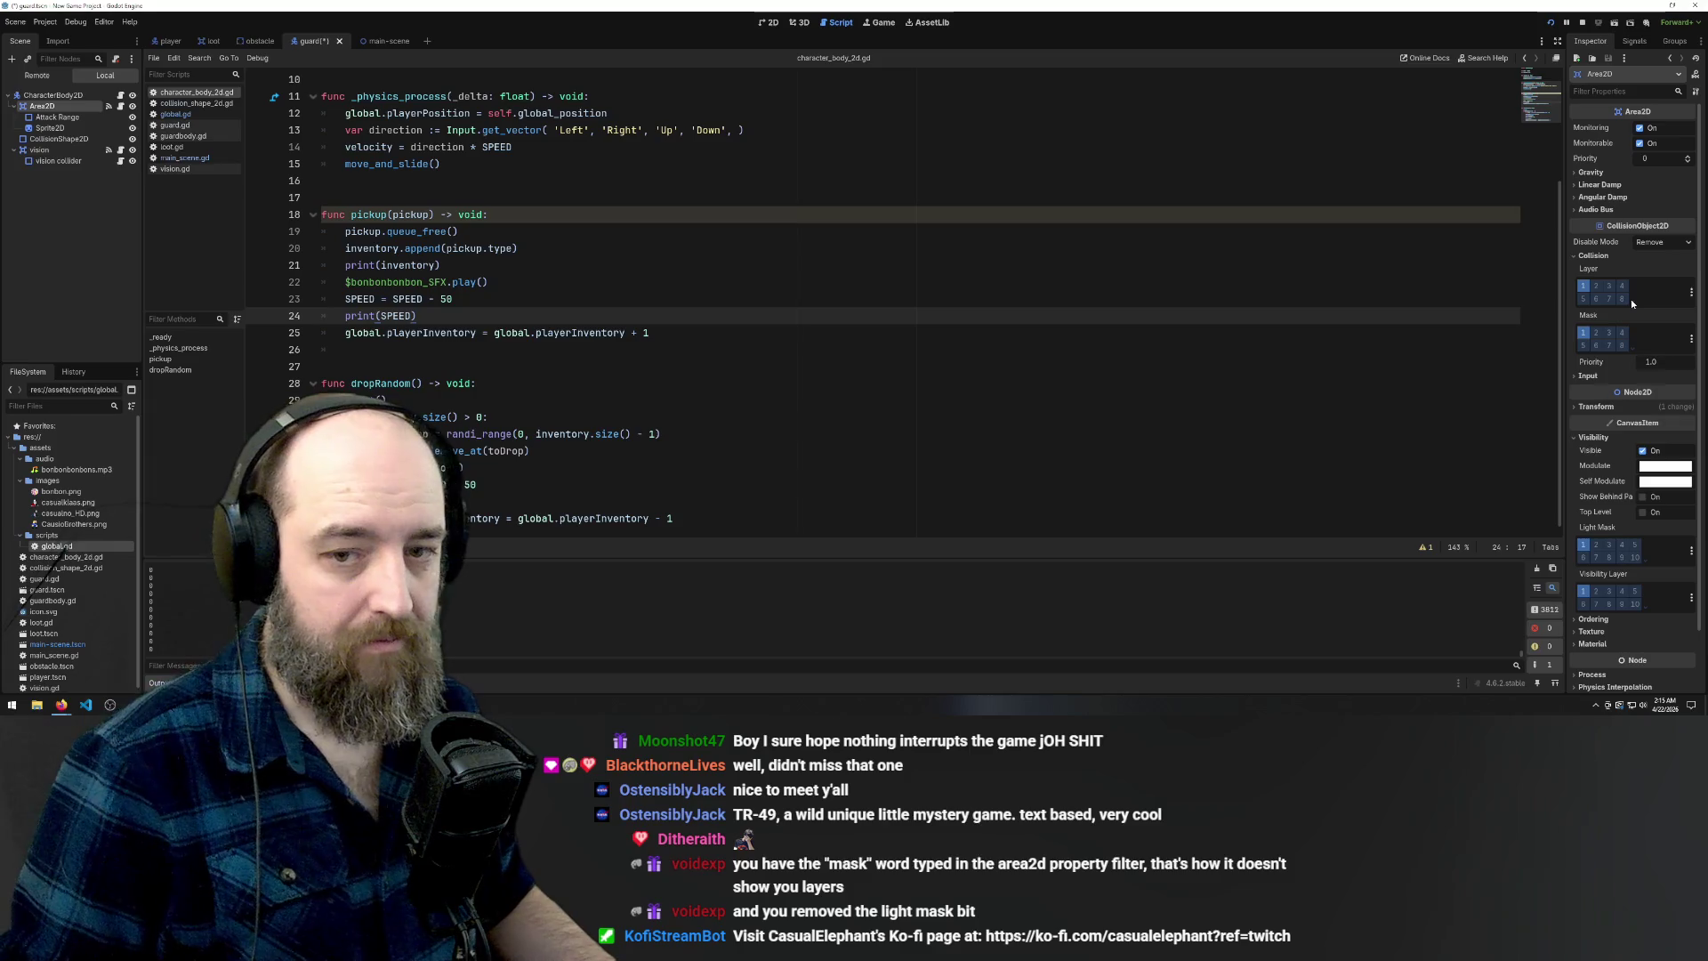
# Leave the player script for the main scene and open its main_scene.gd script
pyautogui.click(1112, 383)
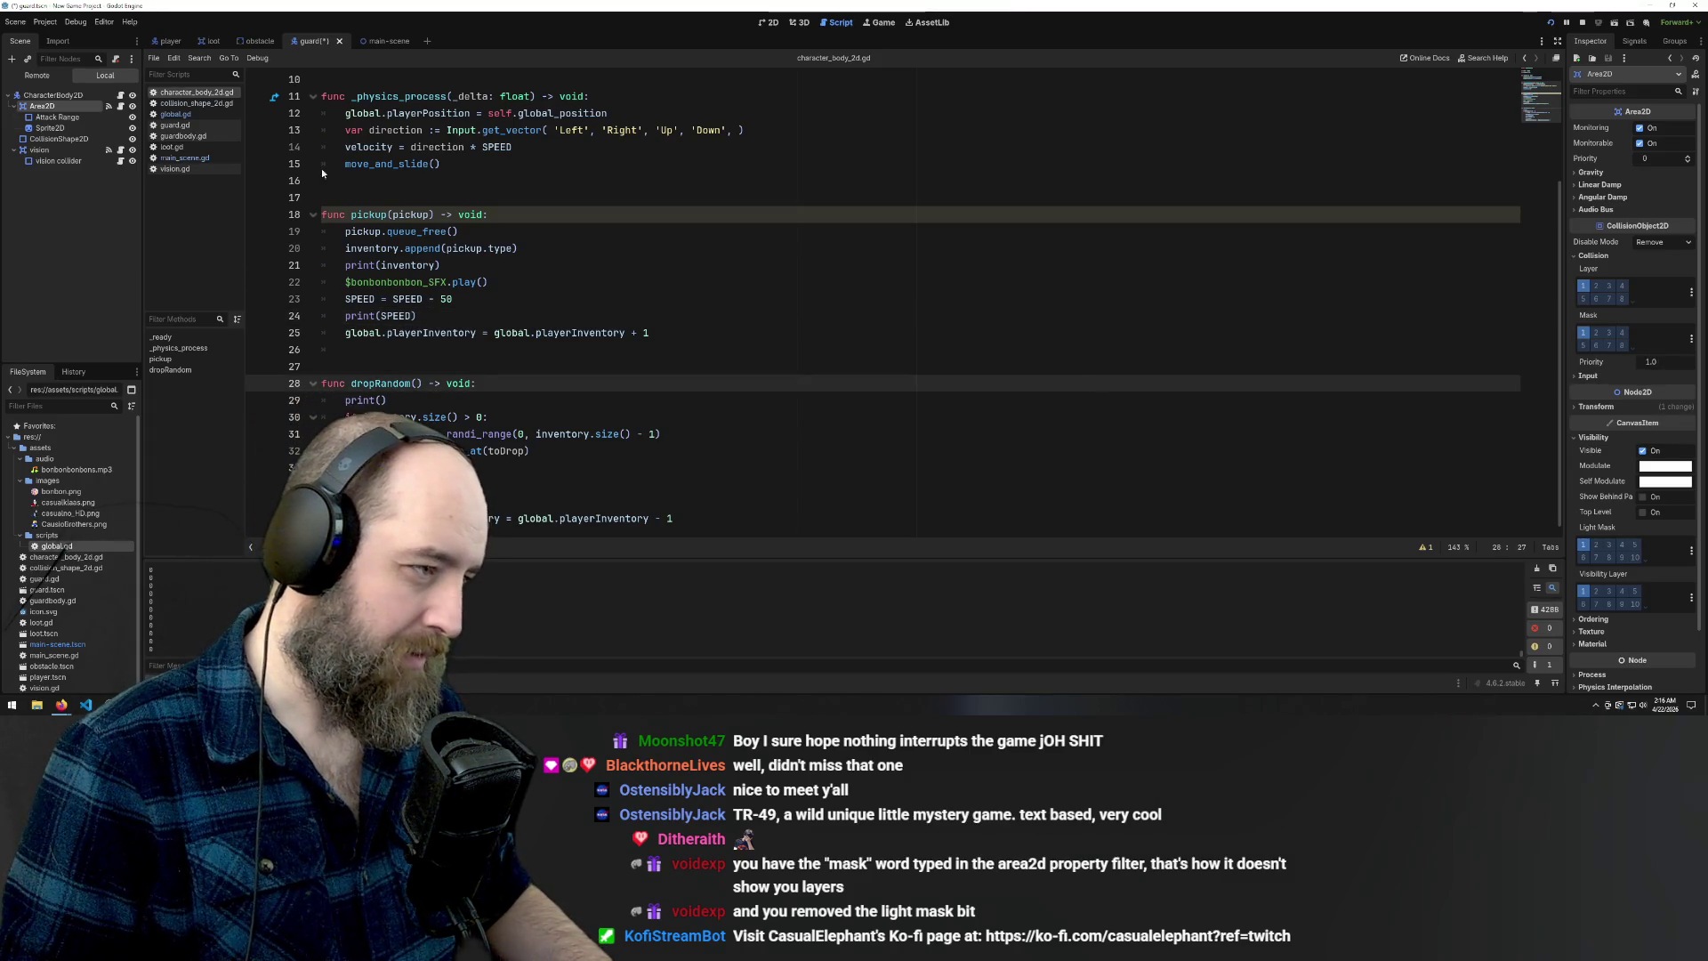
pyautogui.scroll(3, 530, 261)
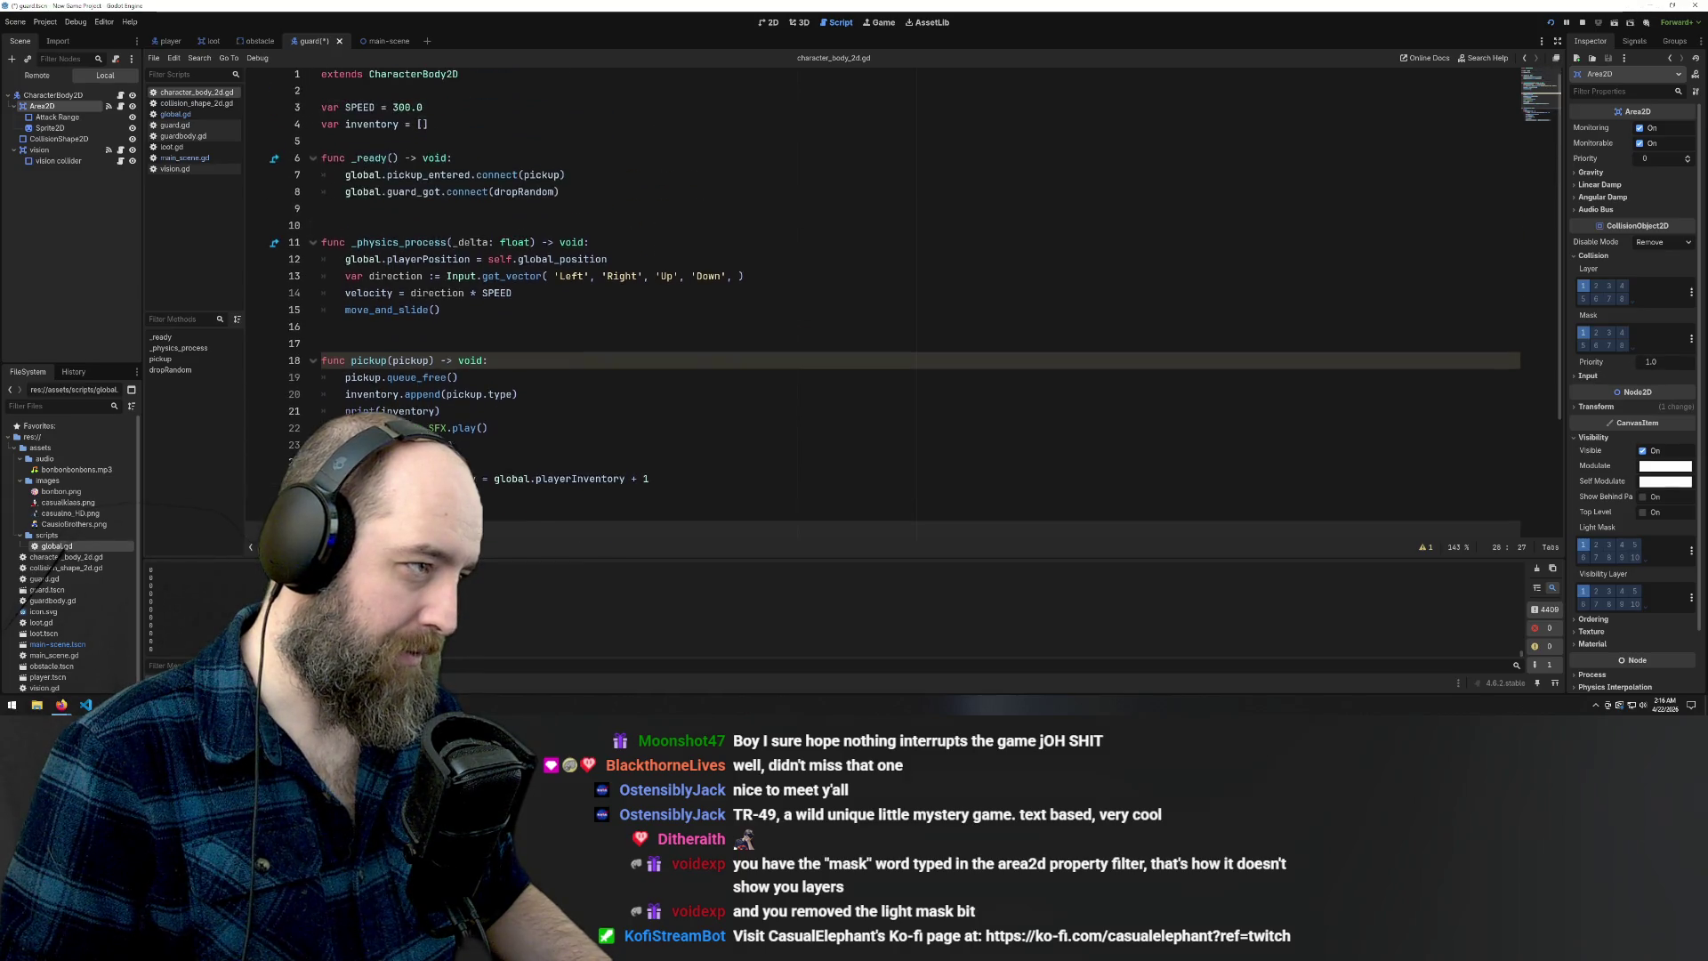
pyautogui.click(374, 198)
pyautogui.hotkey('ctrl', 'Tab')
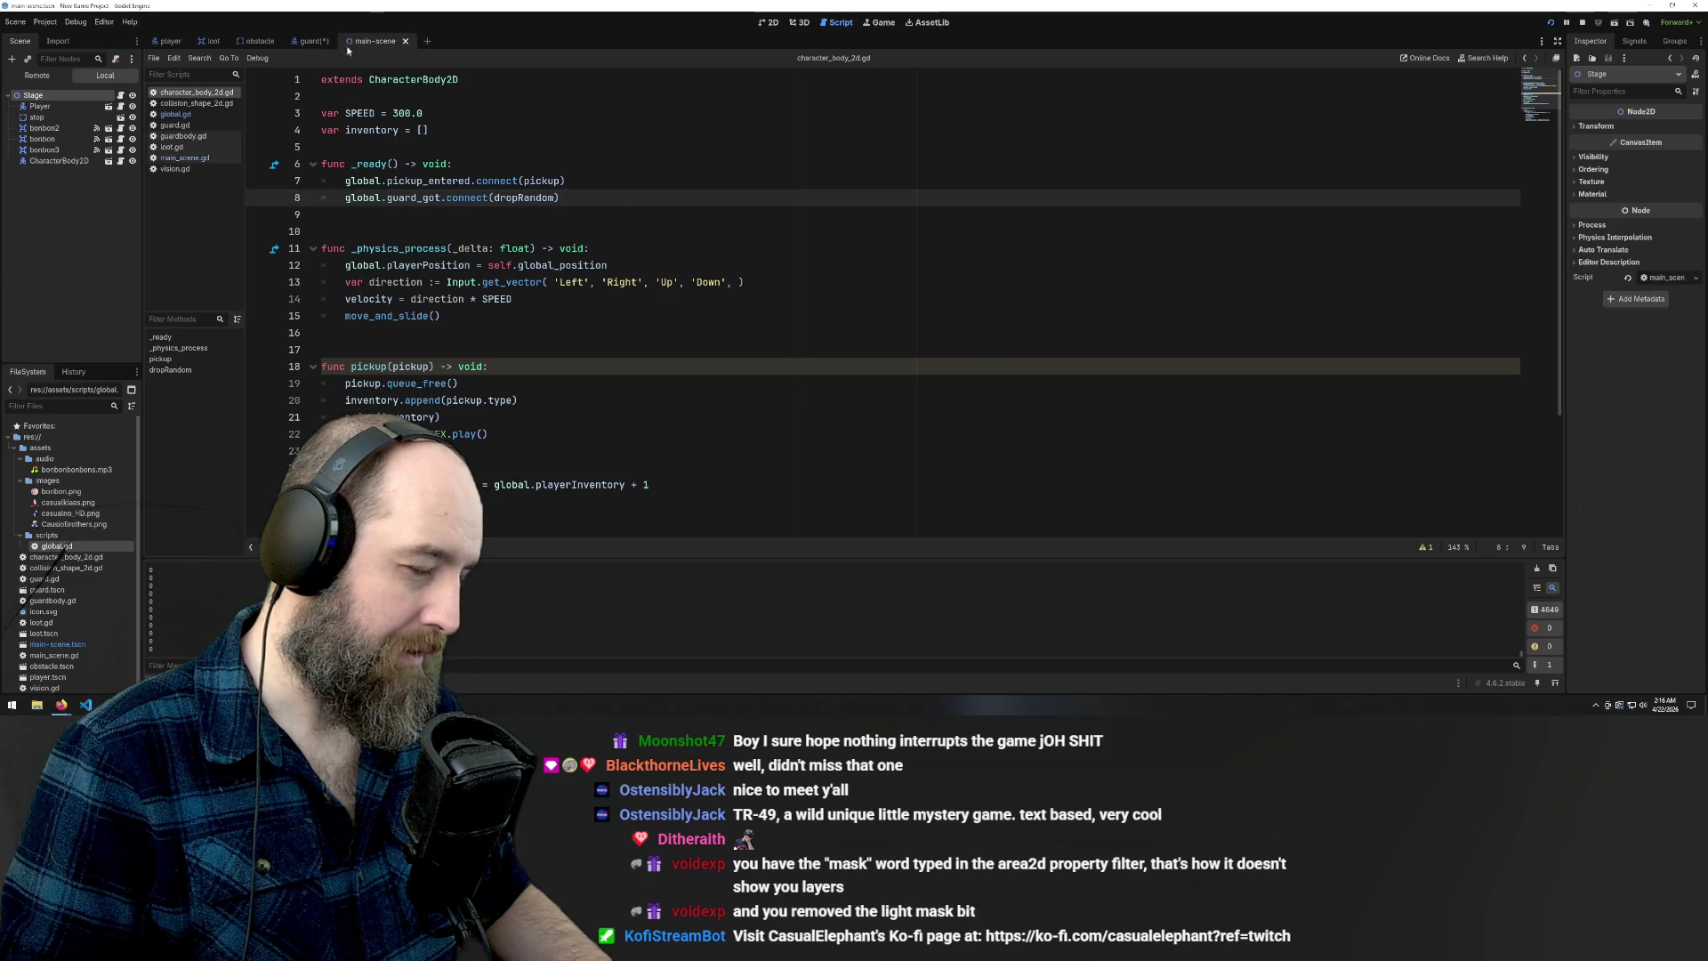
pyautogui.click(196, 158)
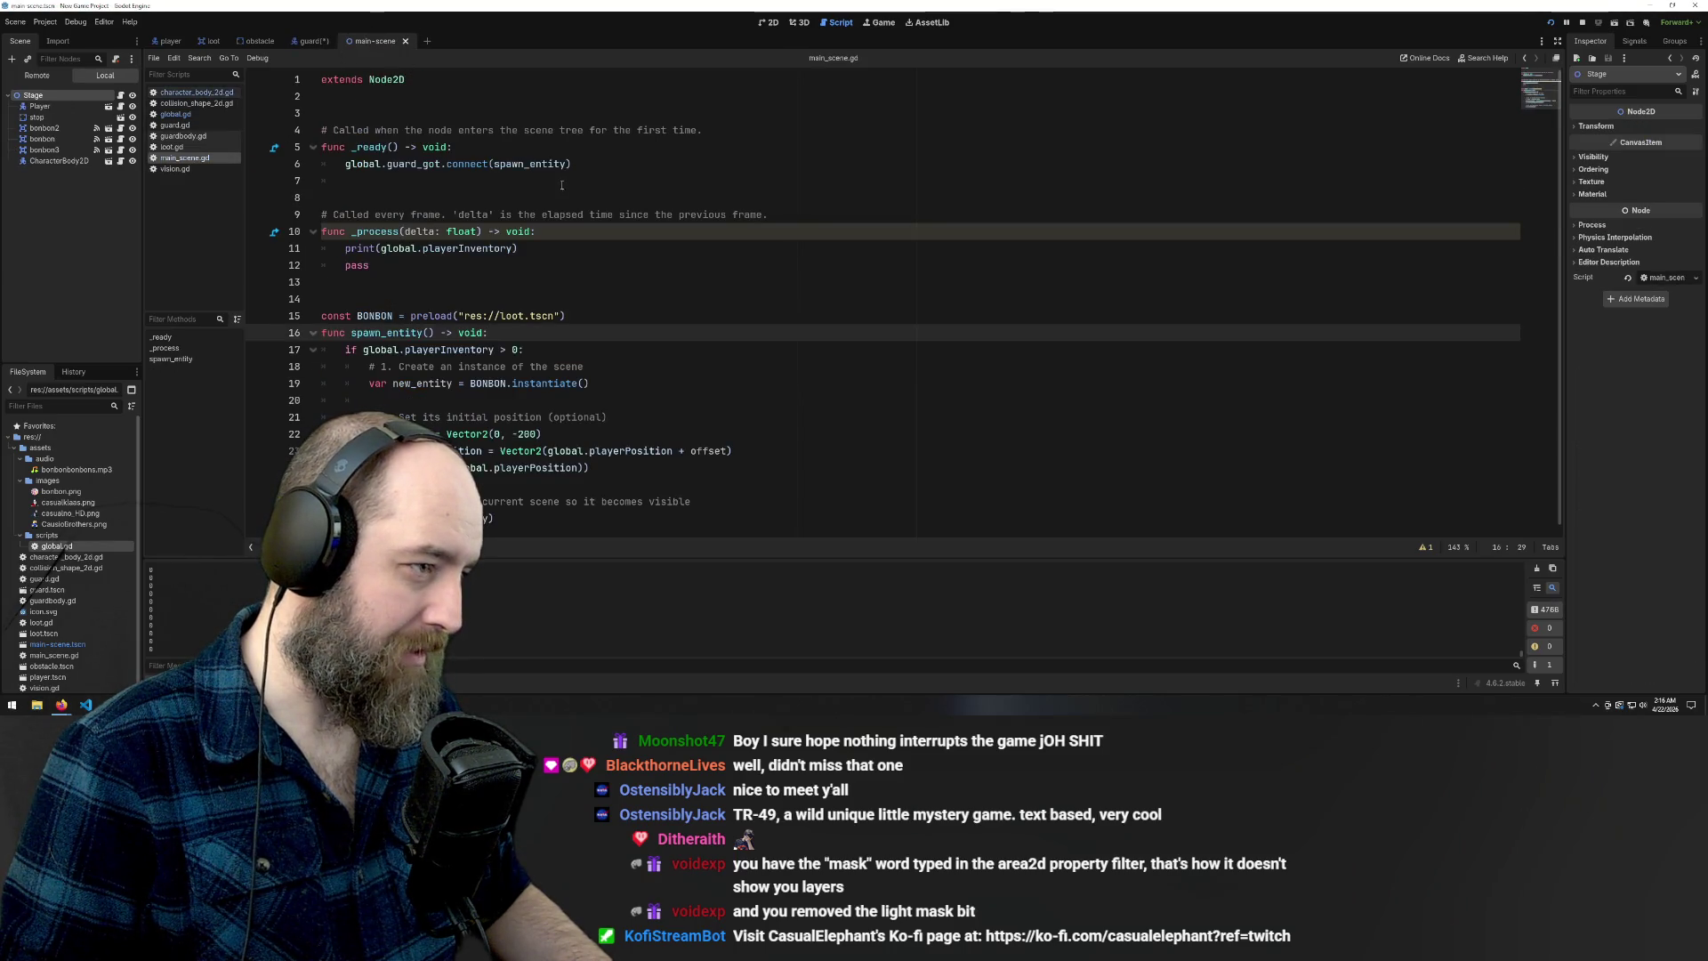
# Review lines 7 and 12 of main_scene.gd, then run the game and head up-left for the top bonbon
pyautogui.click(562, 185)
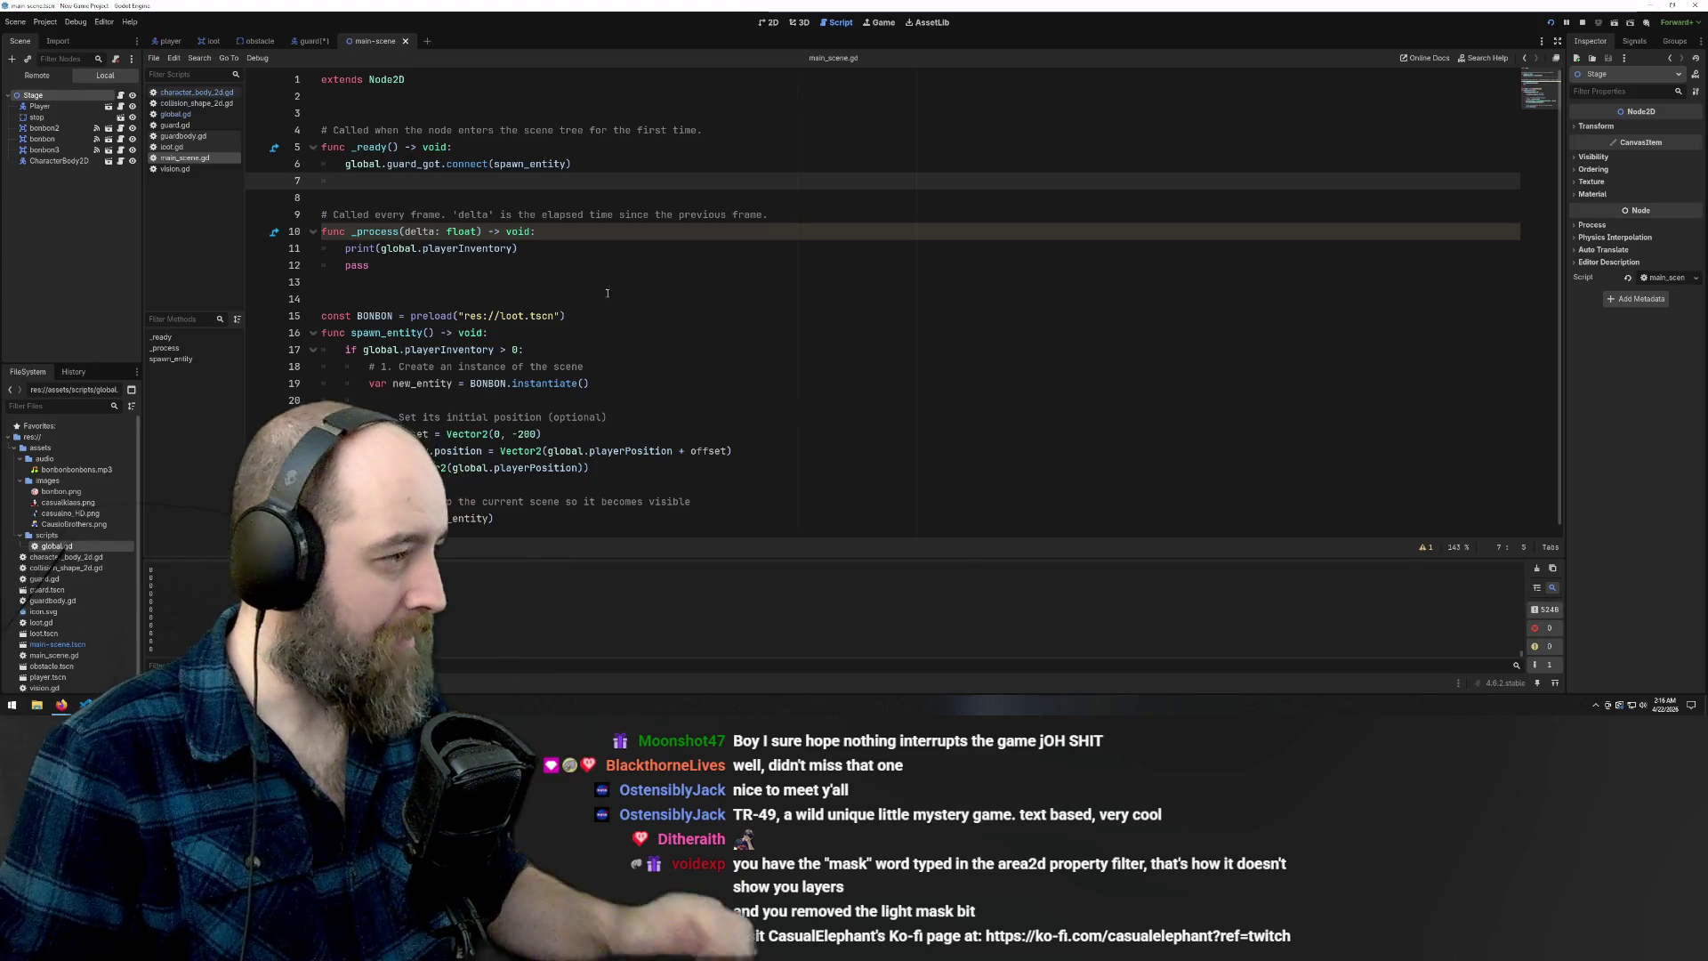
pyautogui.click(680, 267)
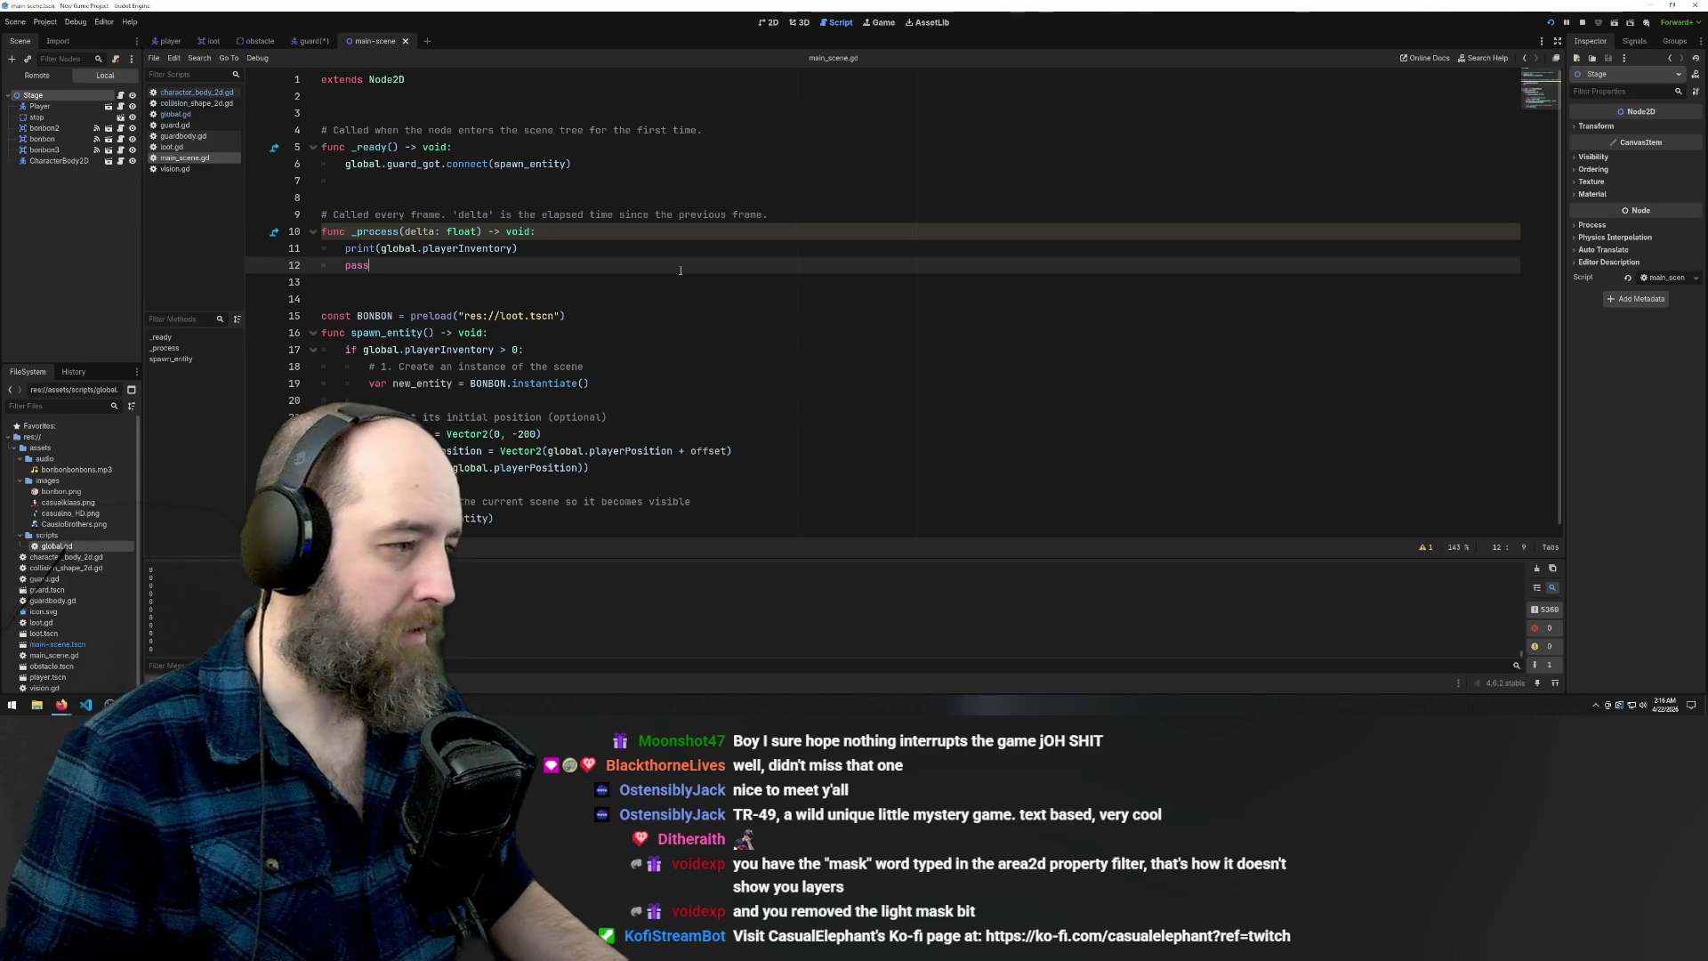
pyautogui.press('F5')
pyautogui.press('Left')
pyautogui.press('Up')
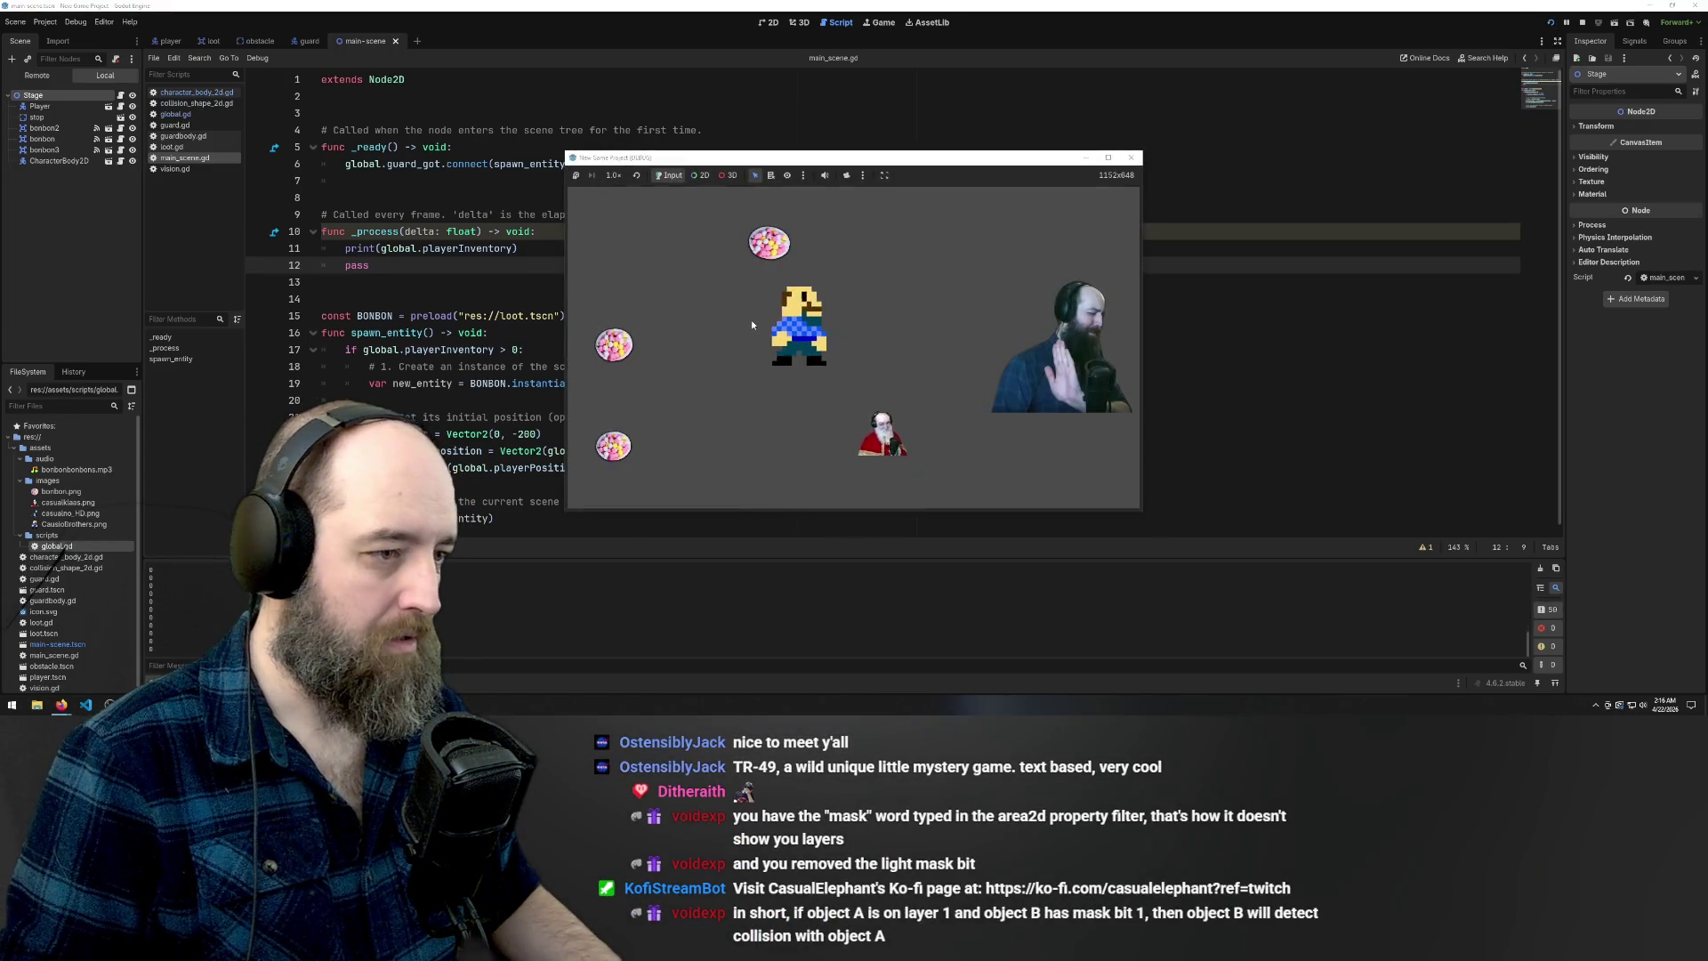
# Walk the player left and right near the guard to collect both bonbons
pyautogui.press('Down')
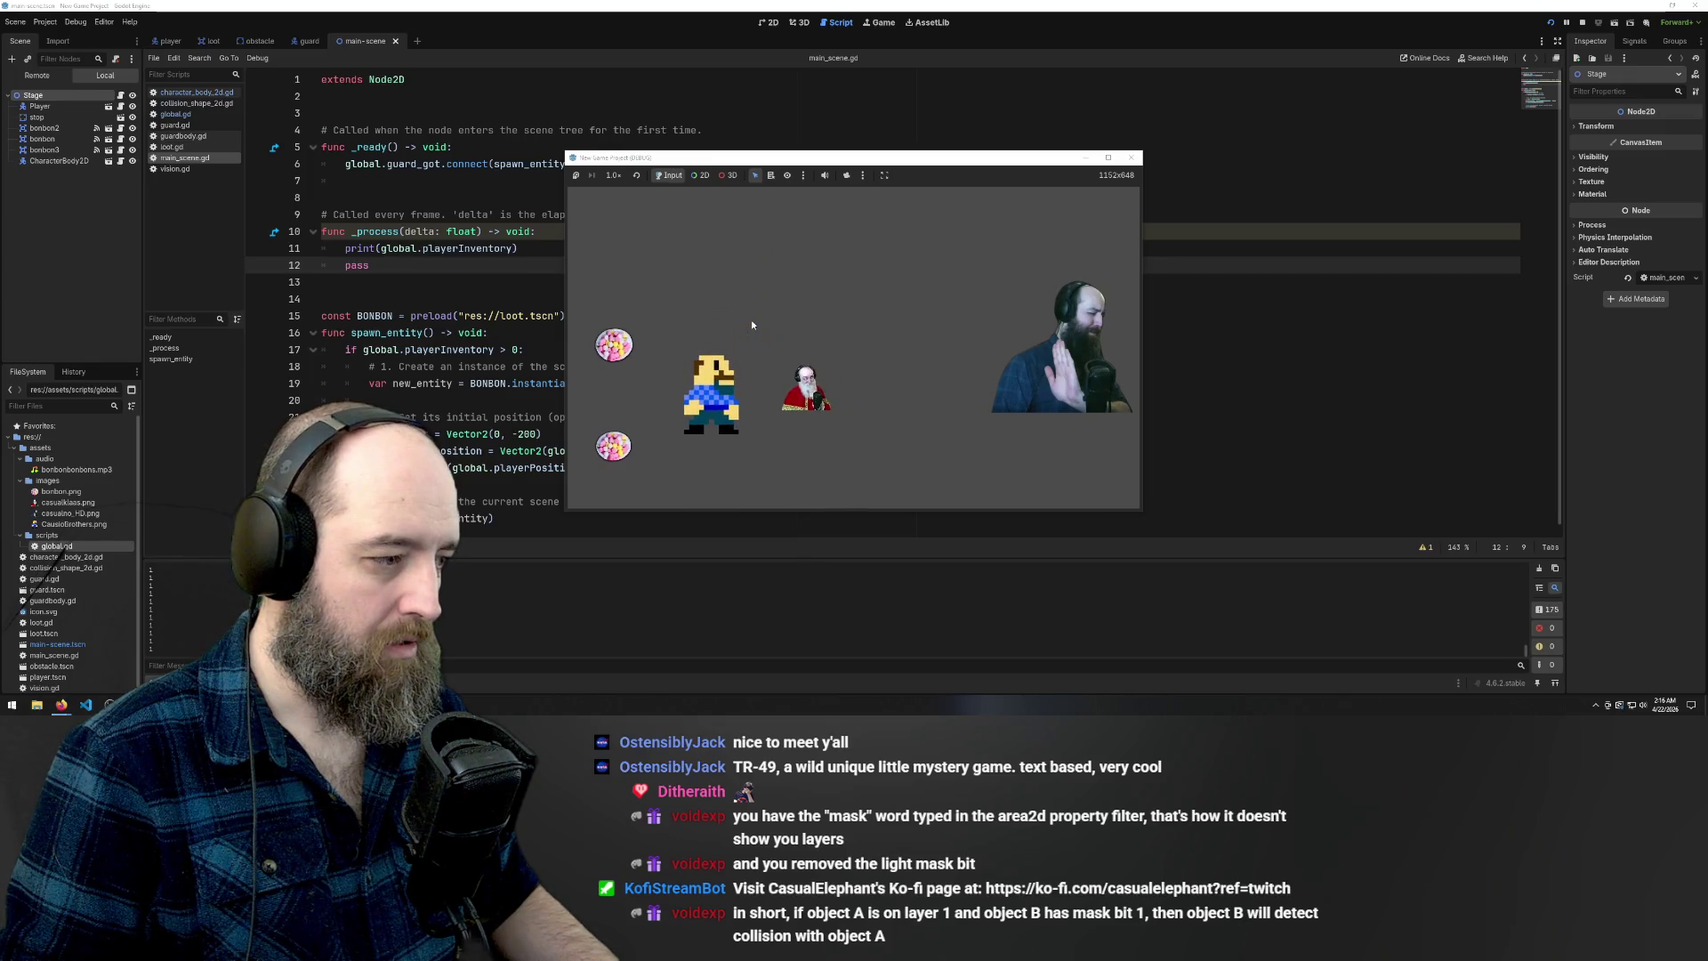
pyautogui.press('Left')
pyautogui.press('Left')
pyautogui.press('Right')
pyautogui.press('Left')
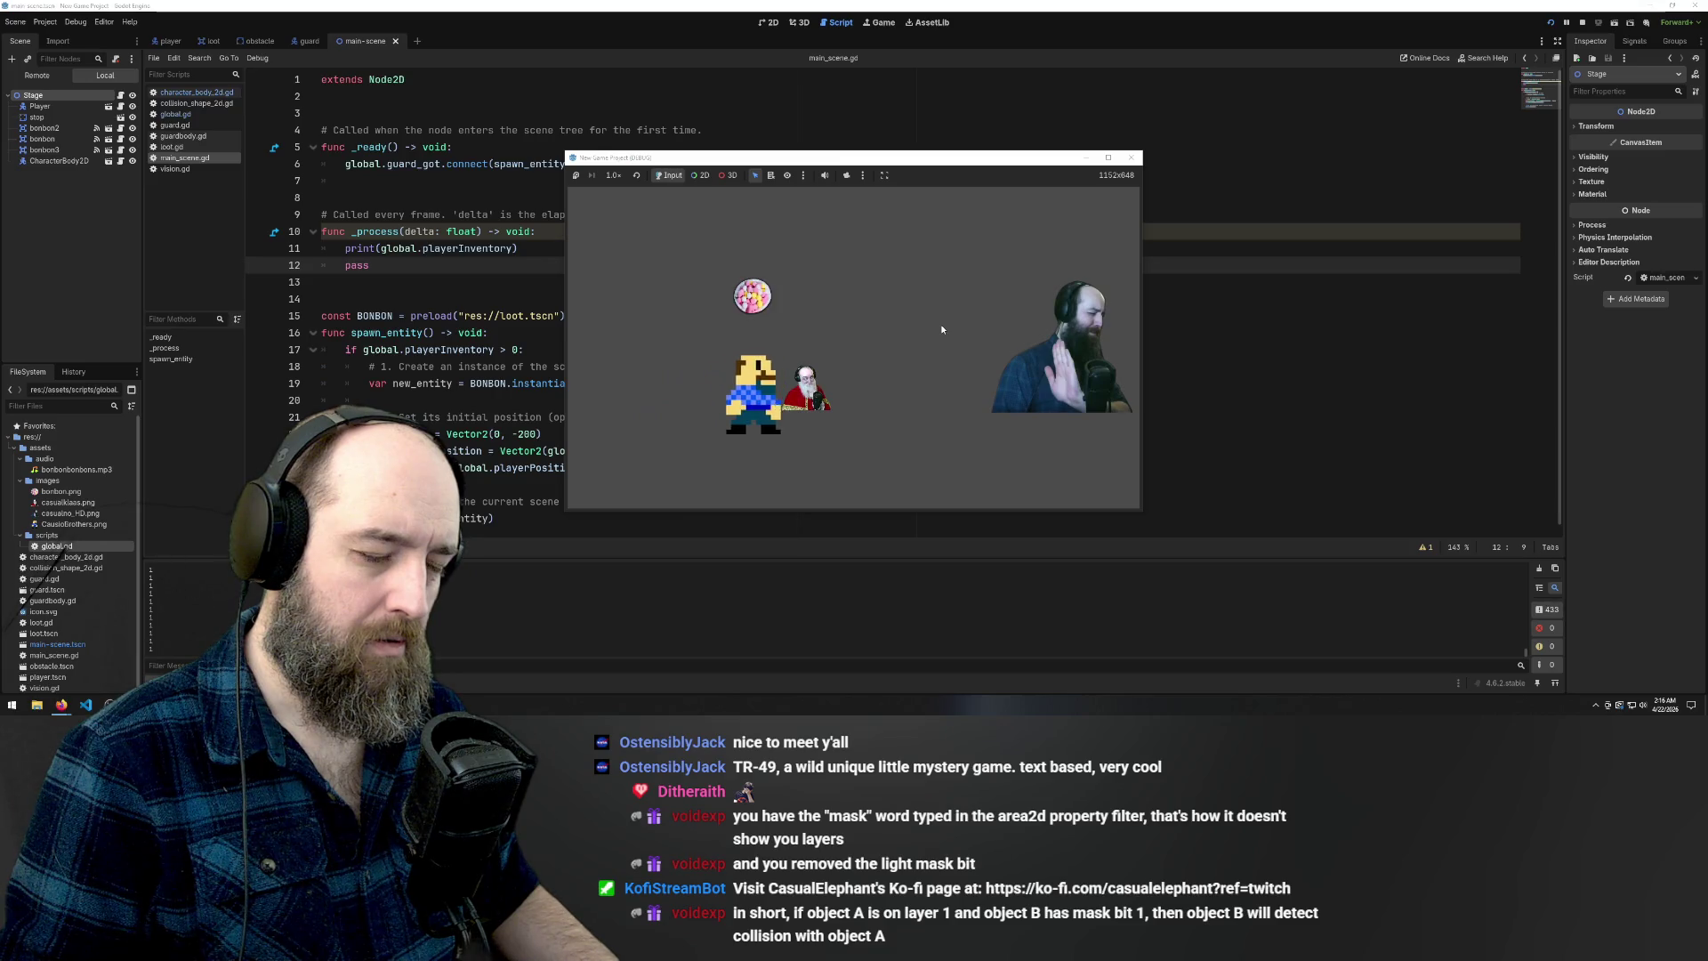
pyautogui.press('Right')
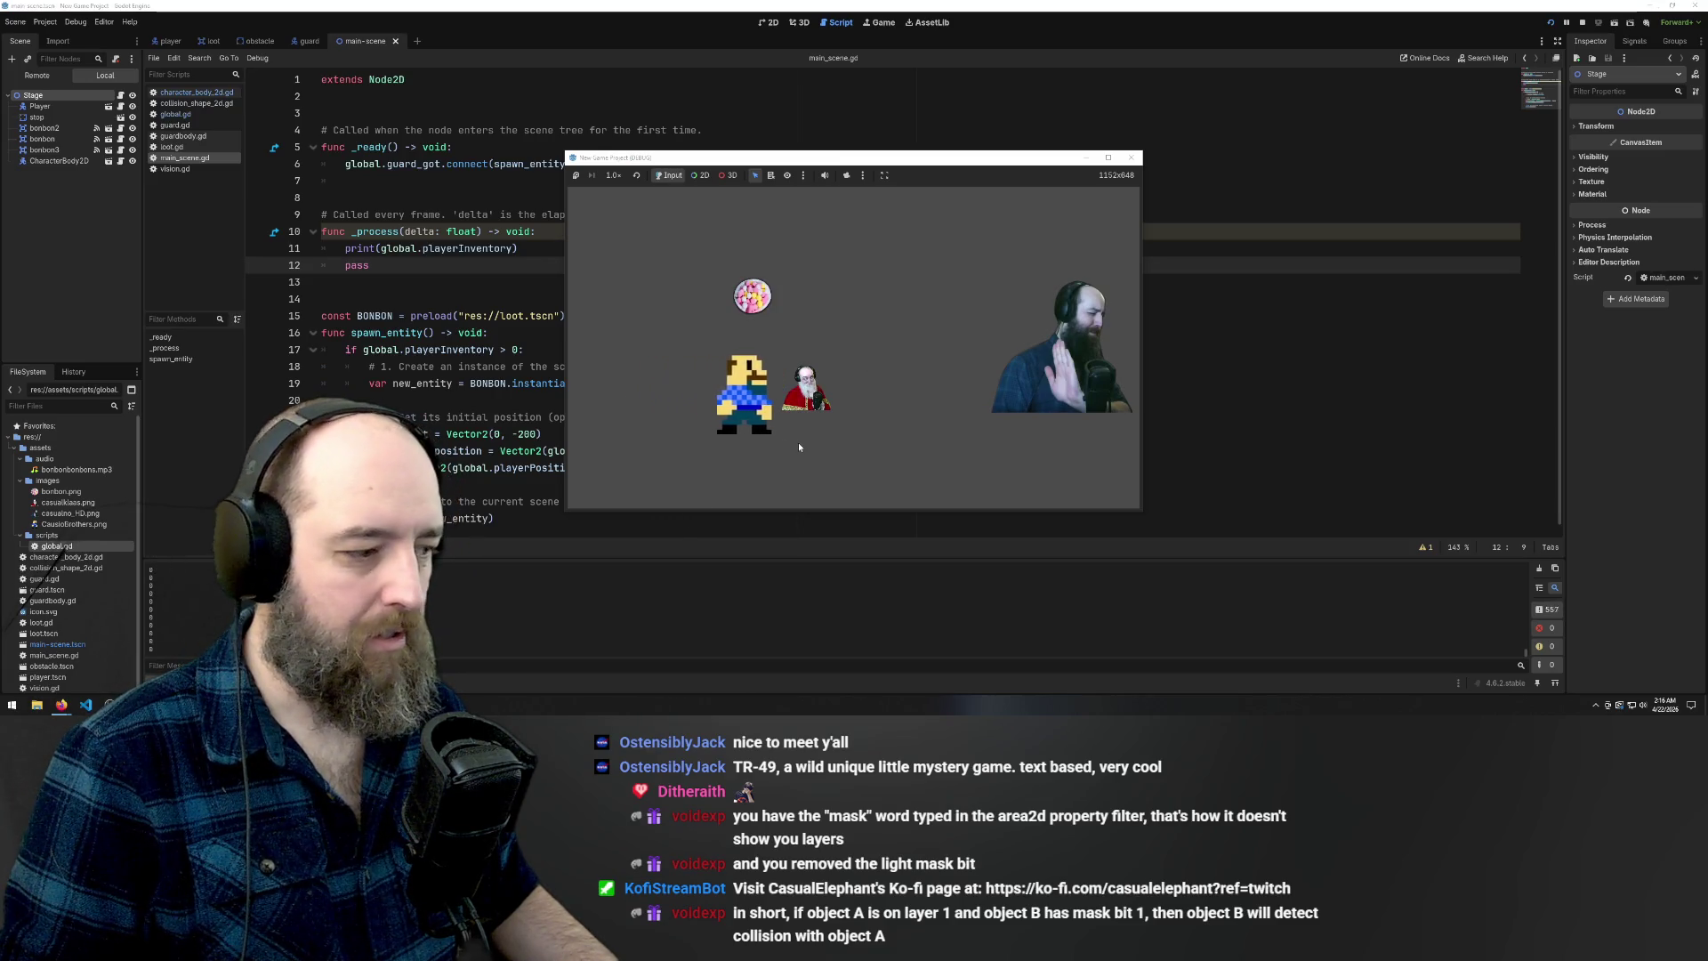
pyautogui.press('Left')
pyautogui.press('Right')
pyautogui.press('Left')
# Collect the newly dropped bonbon with a couple of jumps, then return to the editor
pyautogui.press('Right')
pyautogui.press('Left')
pyautogui.press('space')
pyautogui.press('Right')
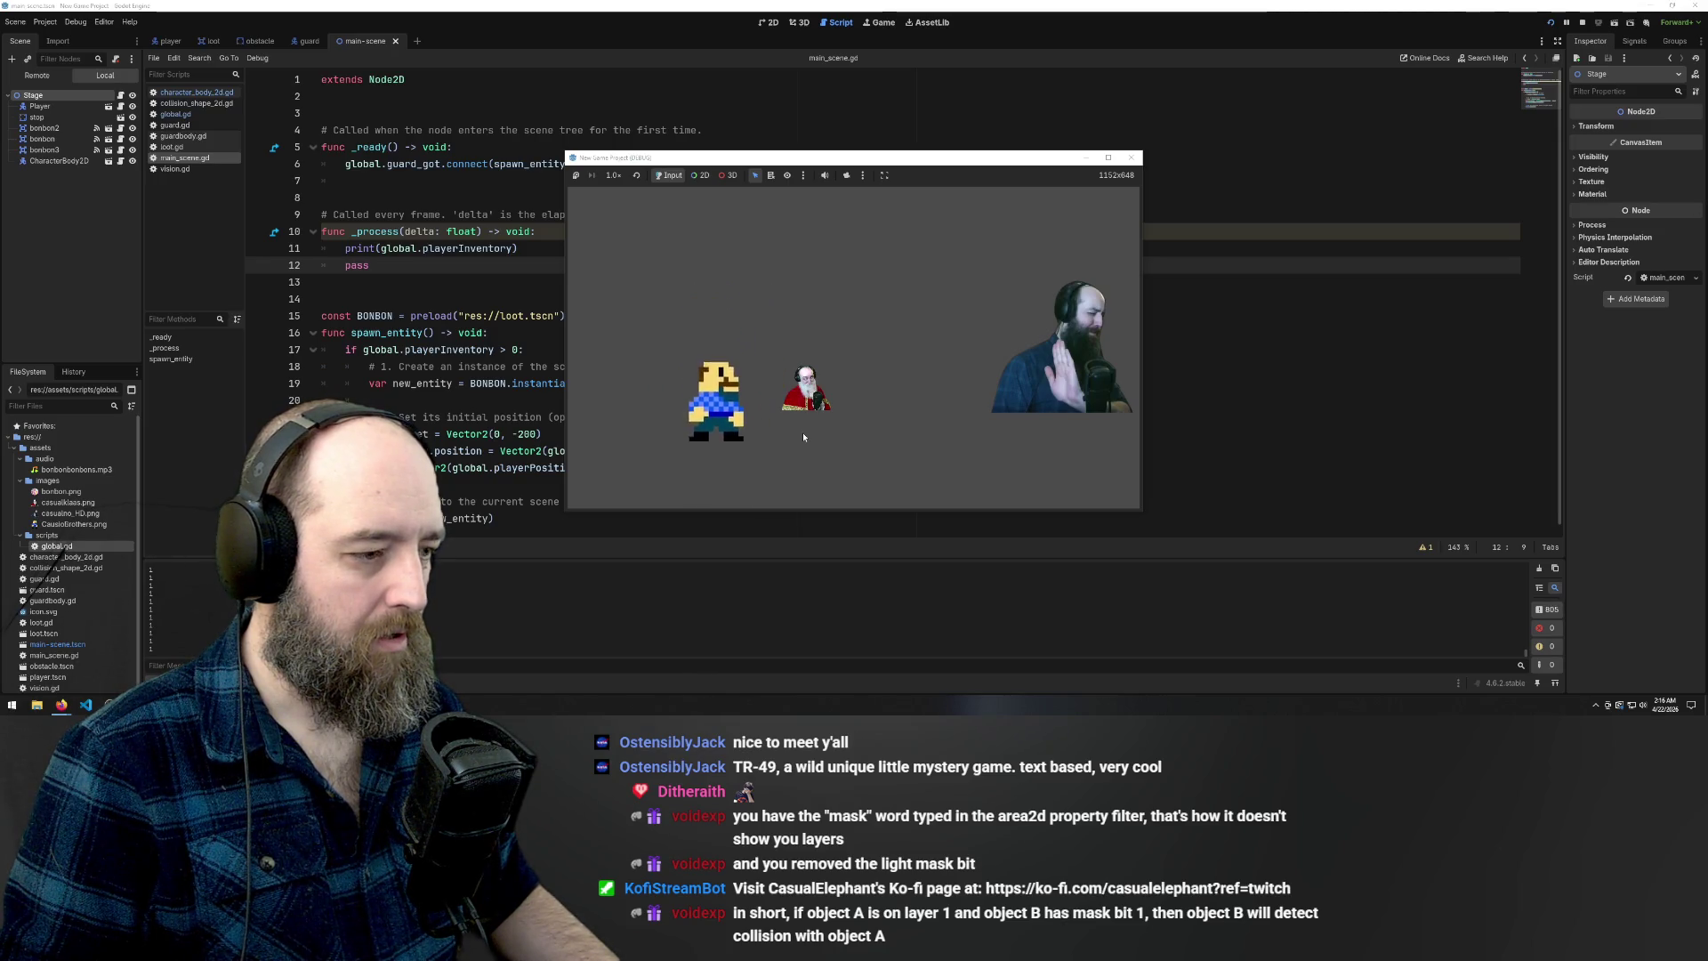
pyautogui.press('Left')
pyautogui.press('Right')
pyautogui.press('space')
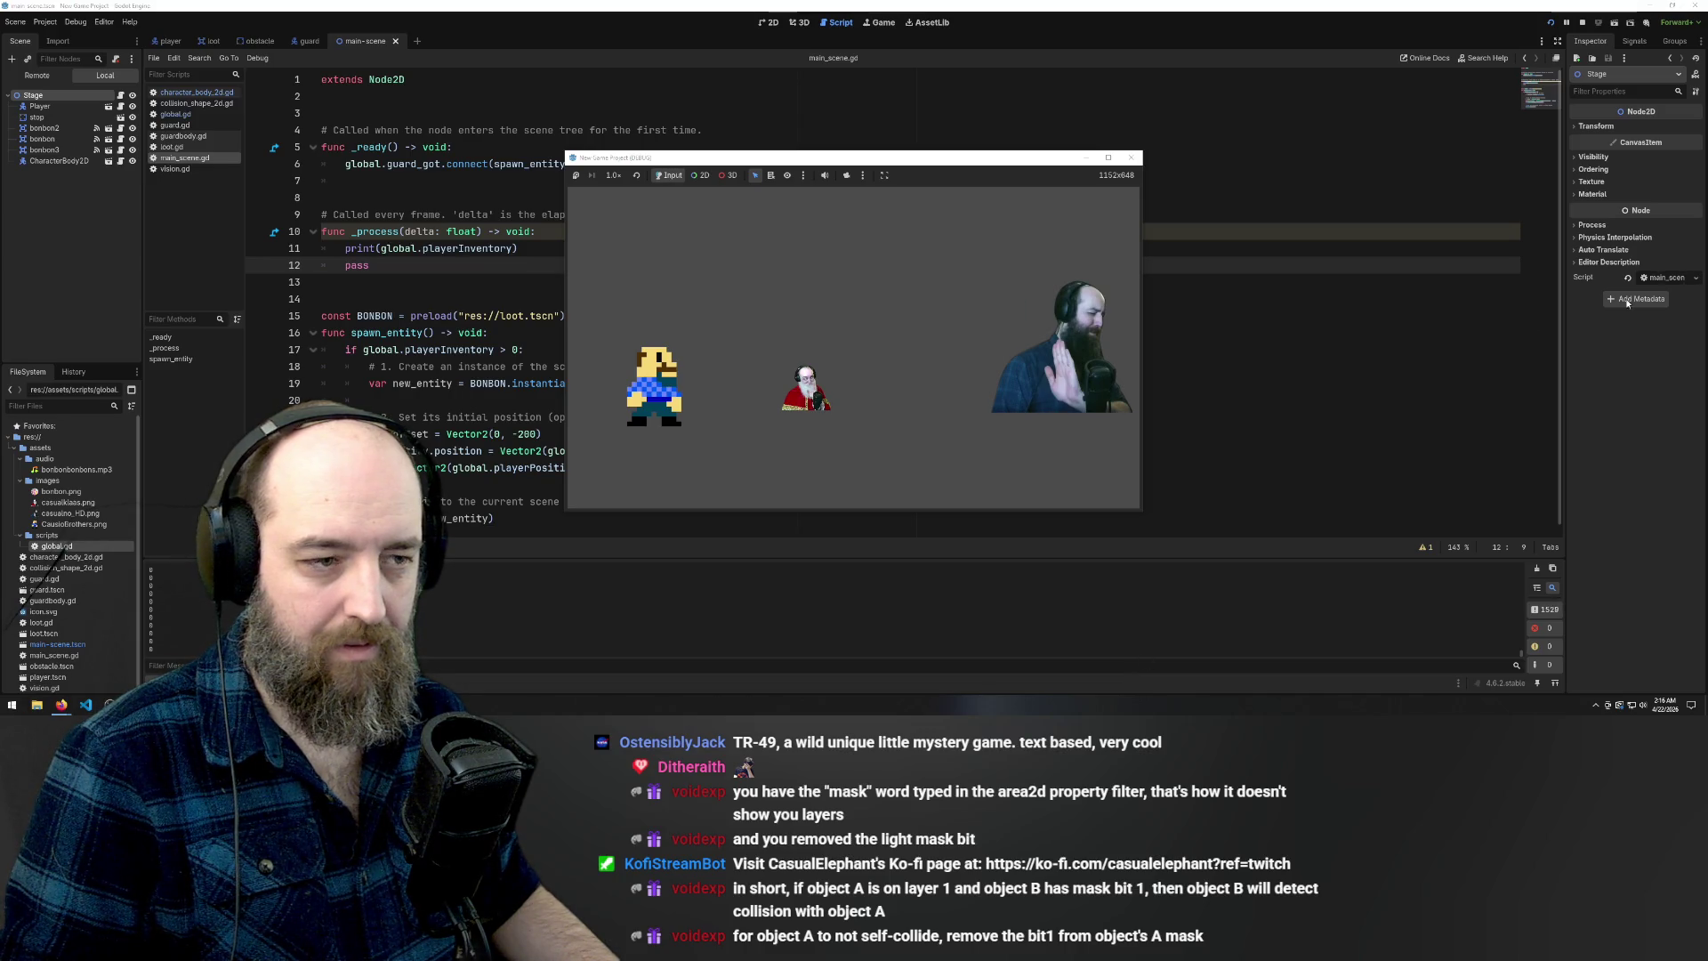
pyautogui.click(1246, 384)
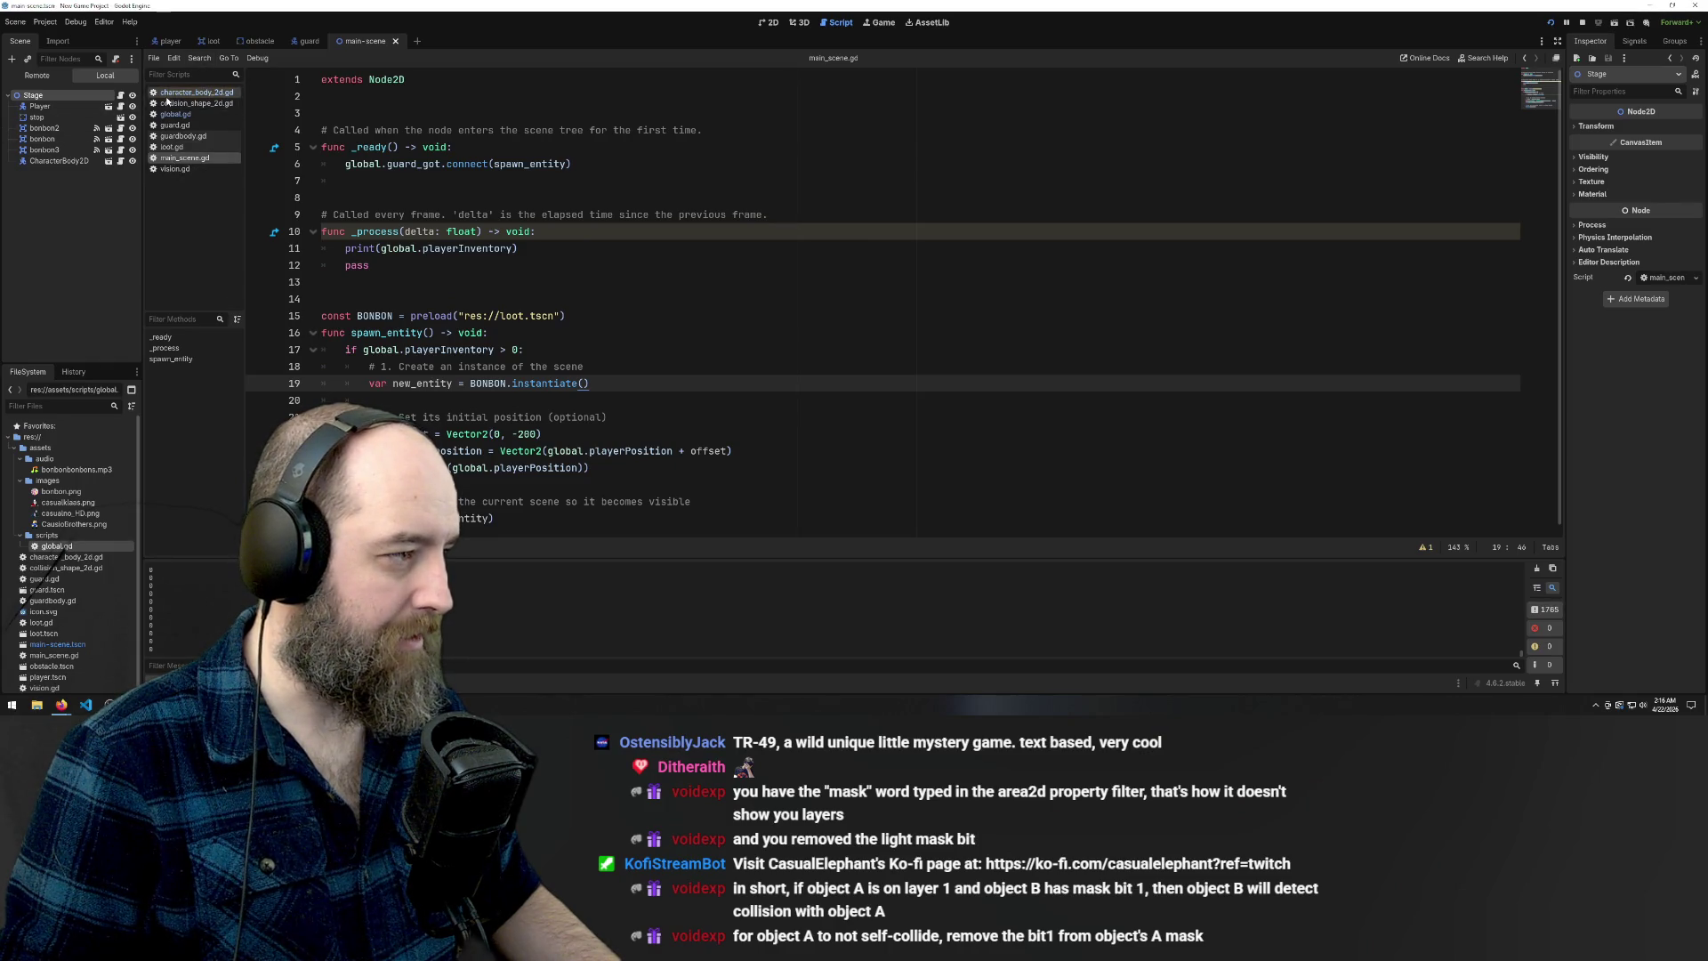
# Open guard.gd, then switch to the guard scene and view it in the 3D workspace
pyautogui.click(181, 125)
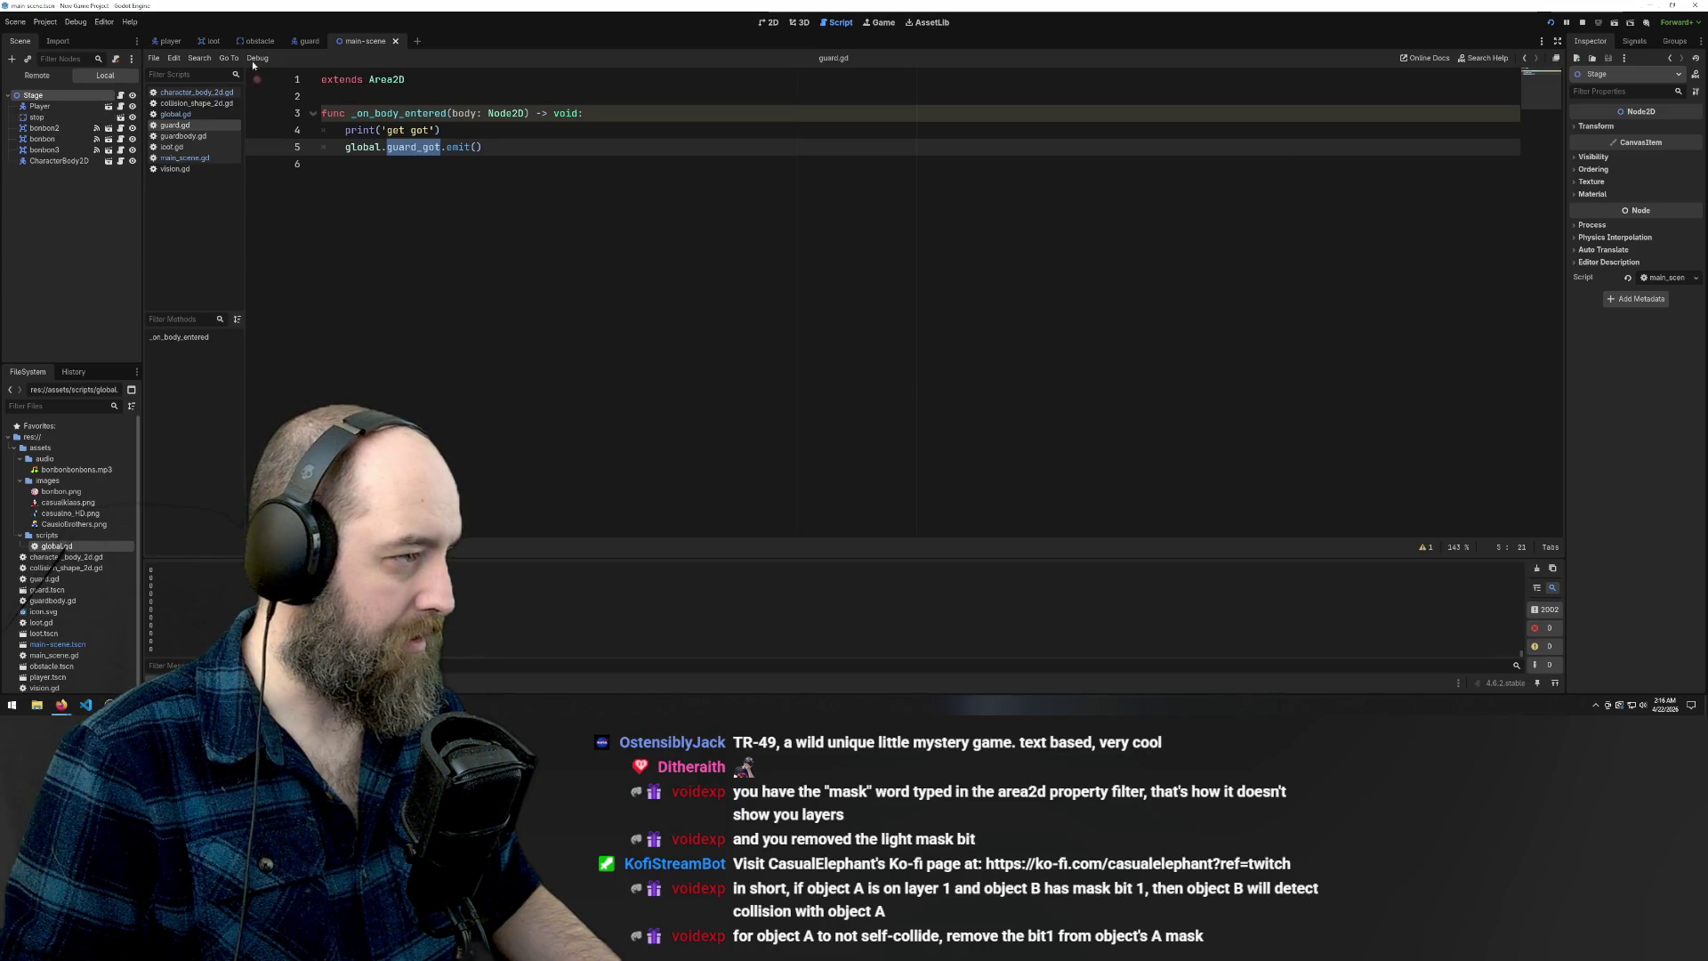
pyautogui.click(300, 45)
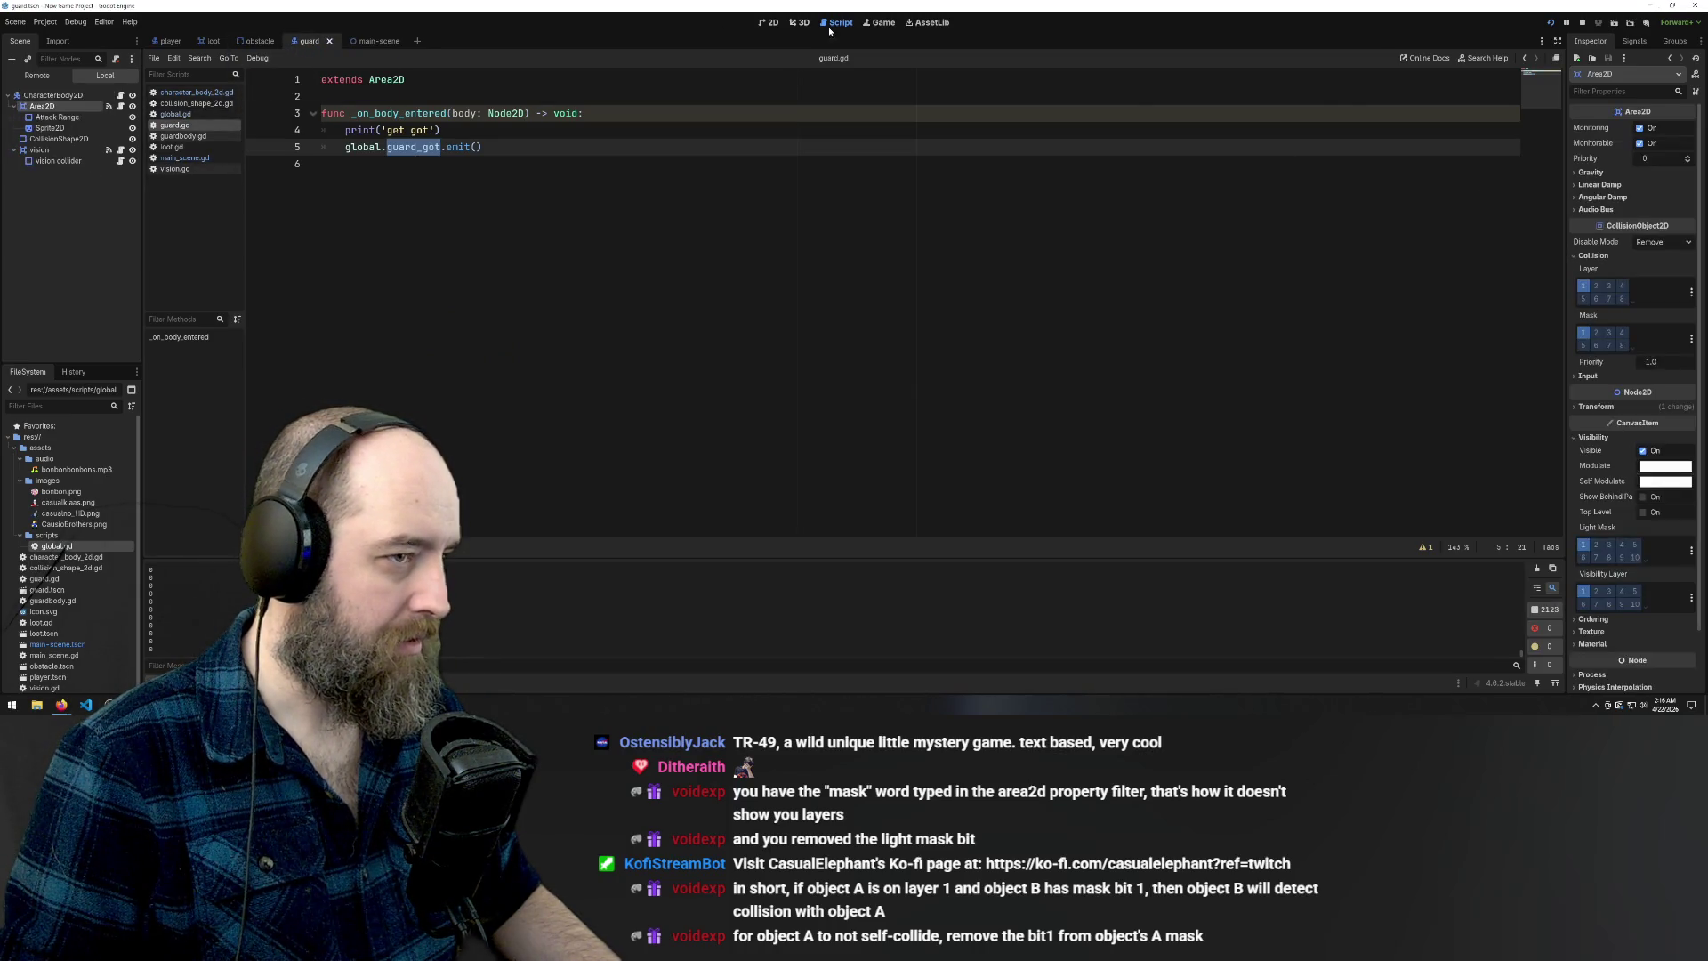
pyautogui.click(786, 23)
pyautogui.click(792, 22)
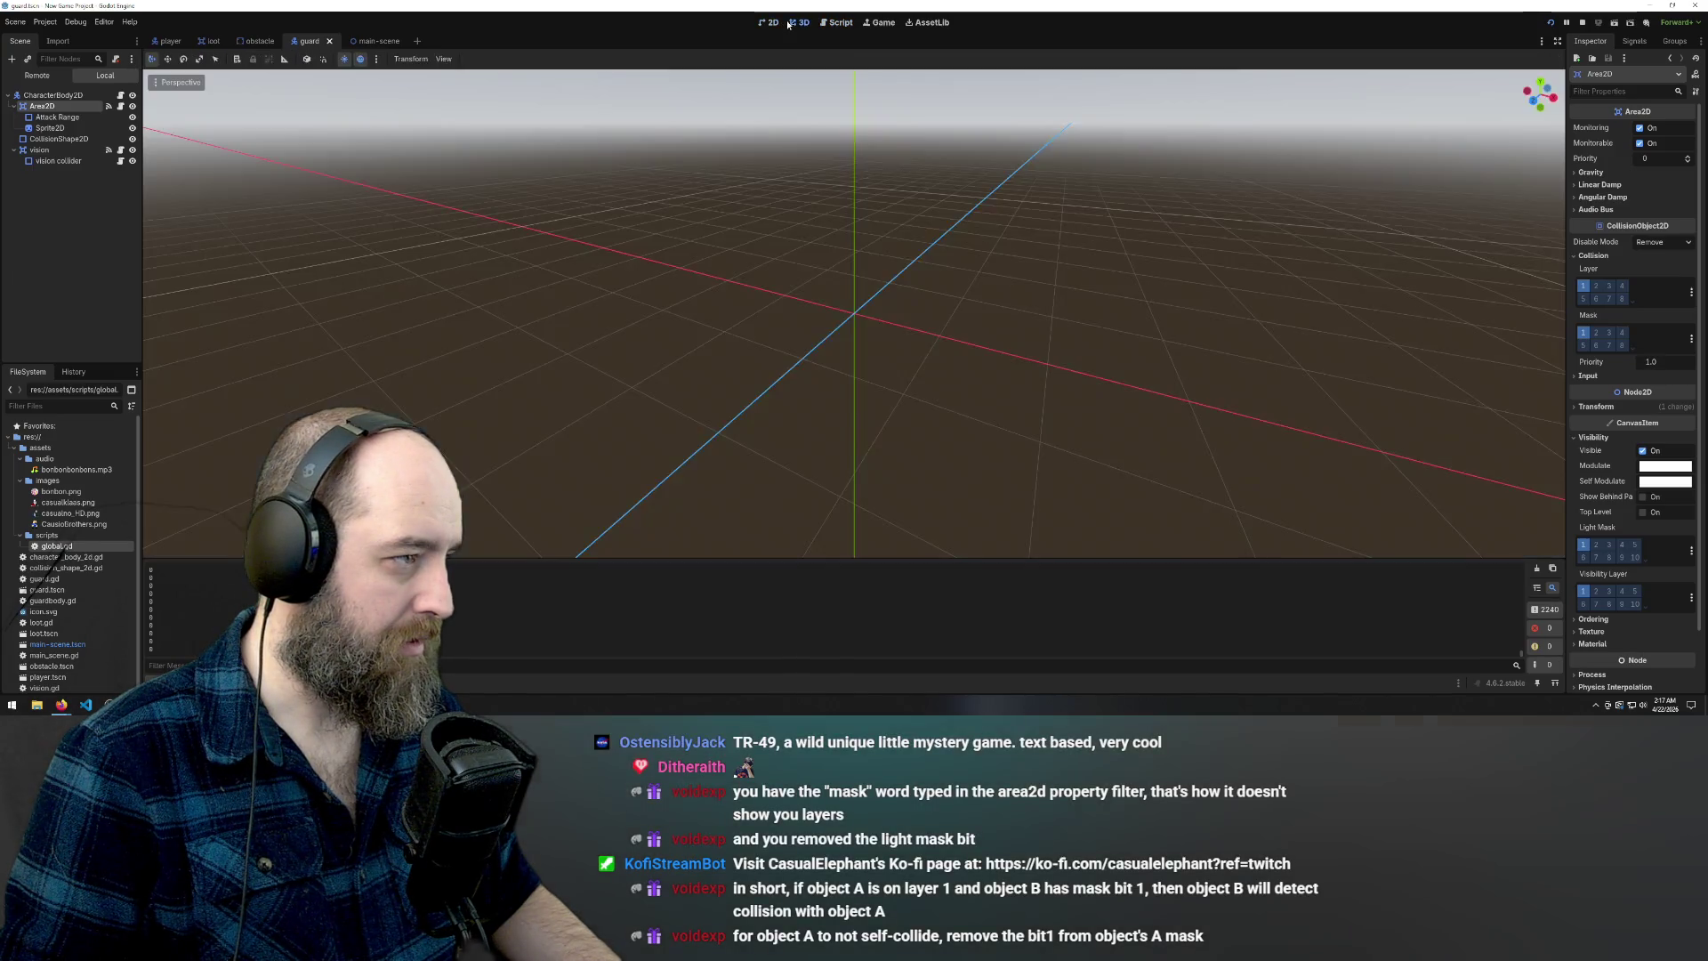
# Switch to the Script workspace to show guard.gd again
pyautogui.click(836, 23)
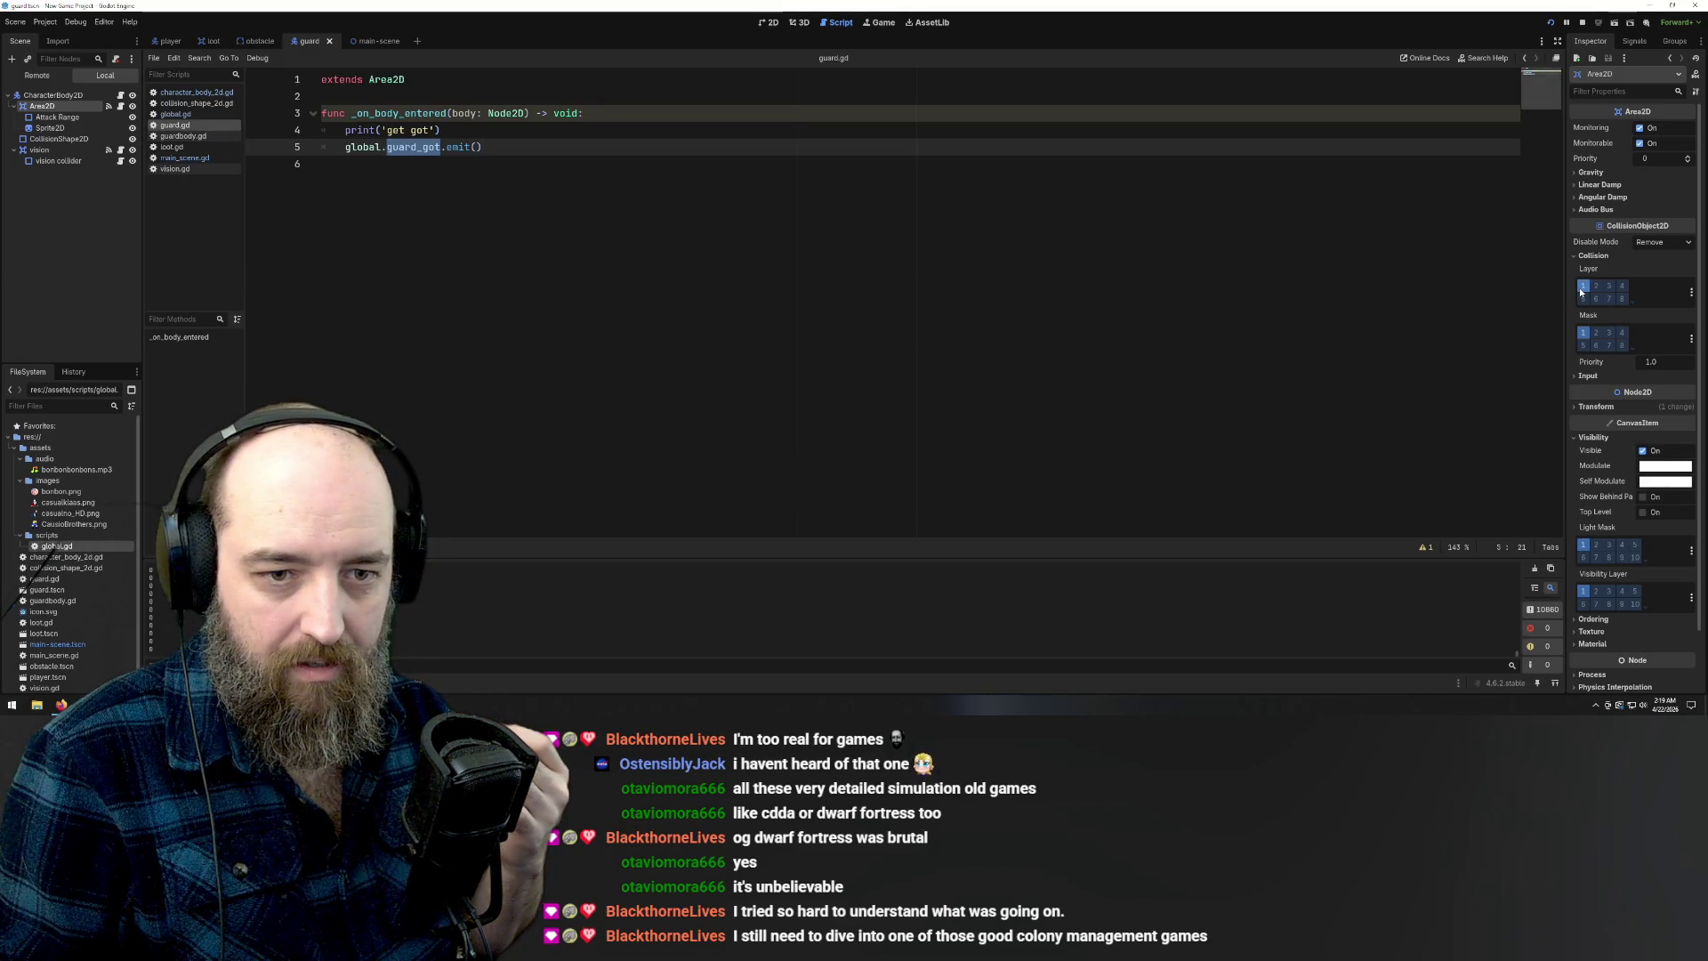
# Turn off mask layer 1 on the guard's area and save the guard scene
pyautogui.click(1585, 333)
pyautogui.click(1146, 350)
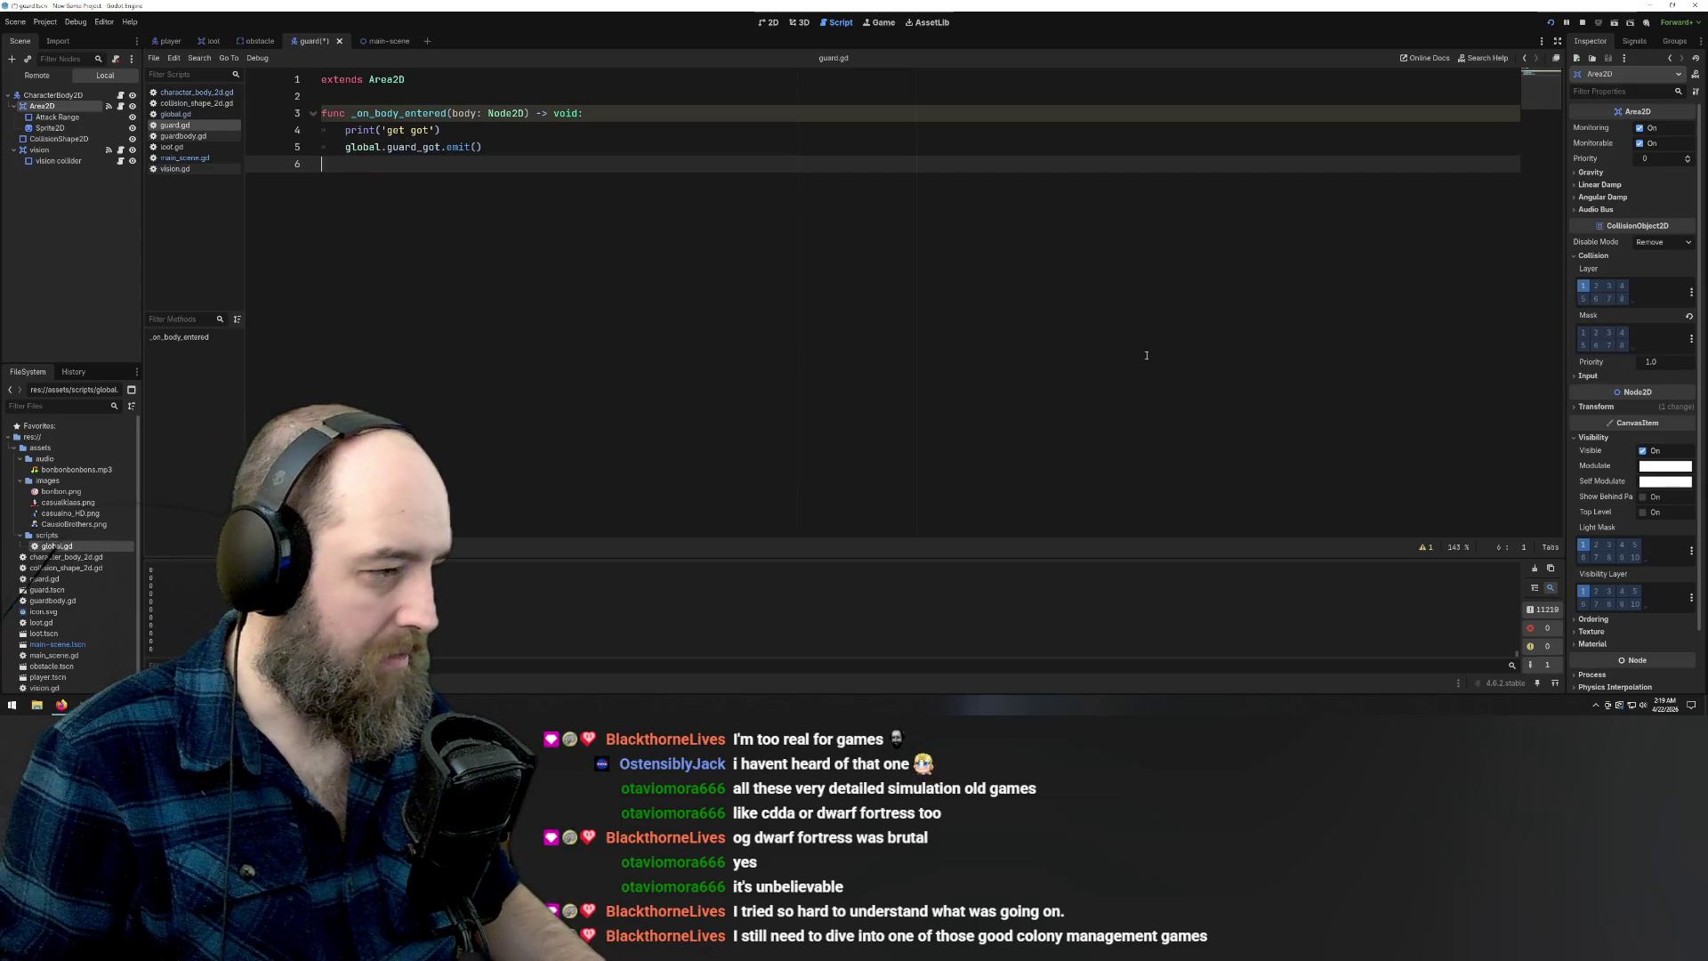
pyautogui.hotkey('ctrl', 's')
# Run the game and steer the player toward the top bonbon until the guard touches it
pyautogui.press('F5')
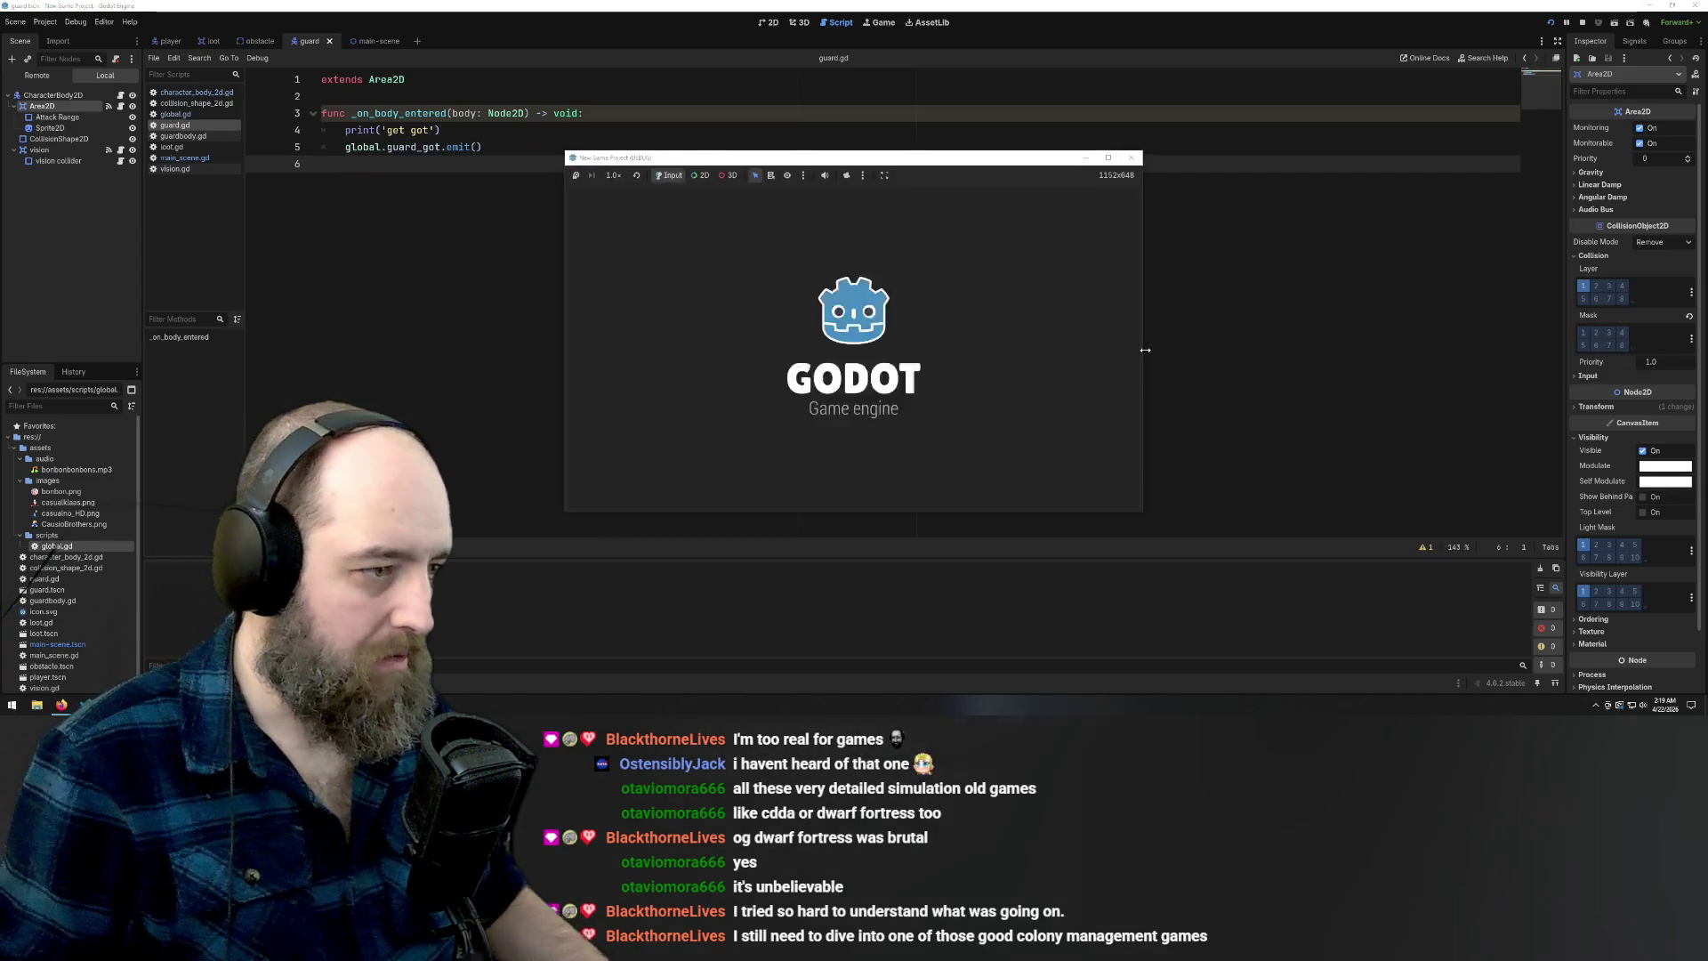
pyautogui.press('Left')
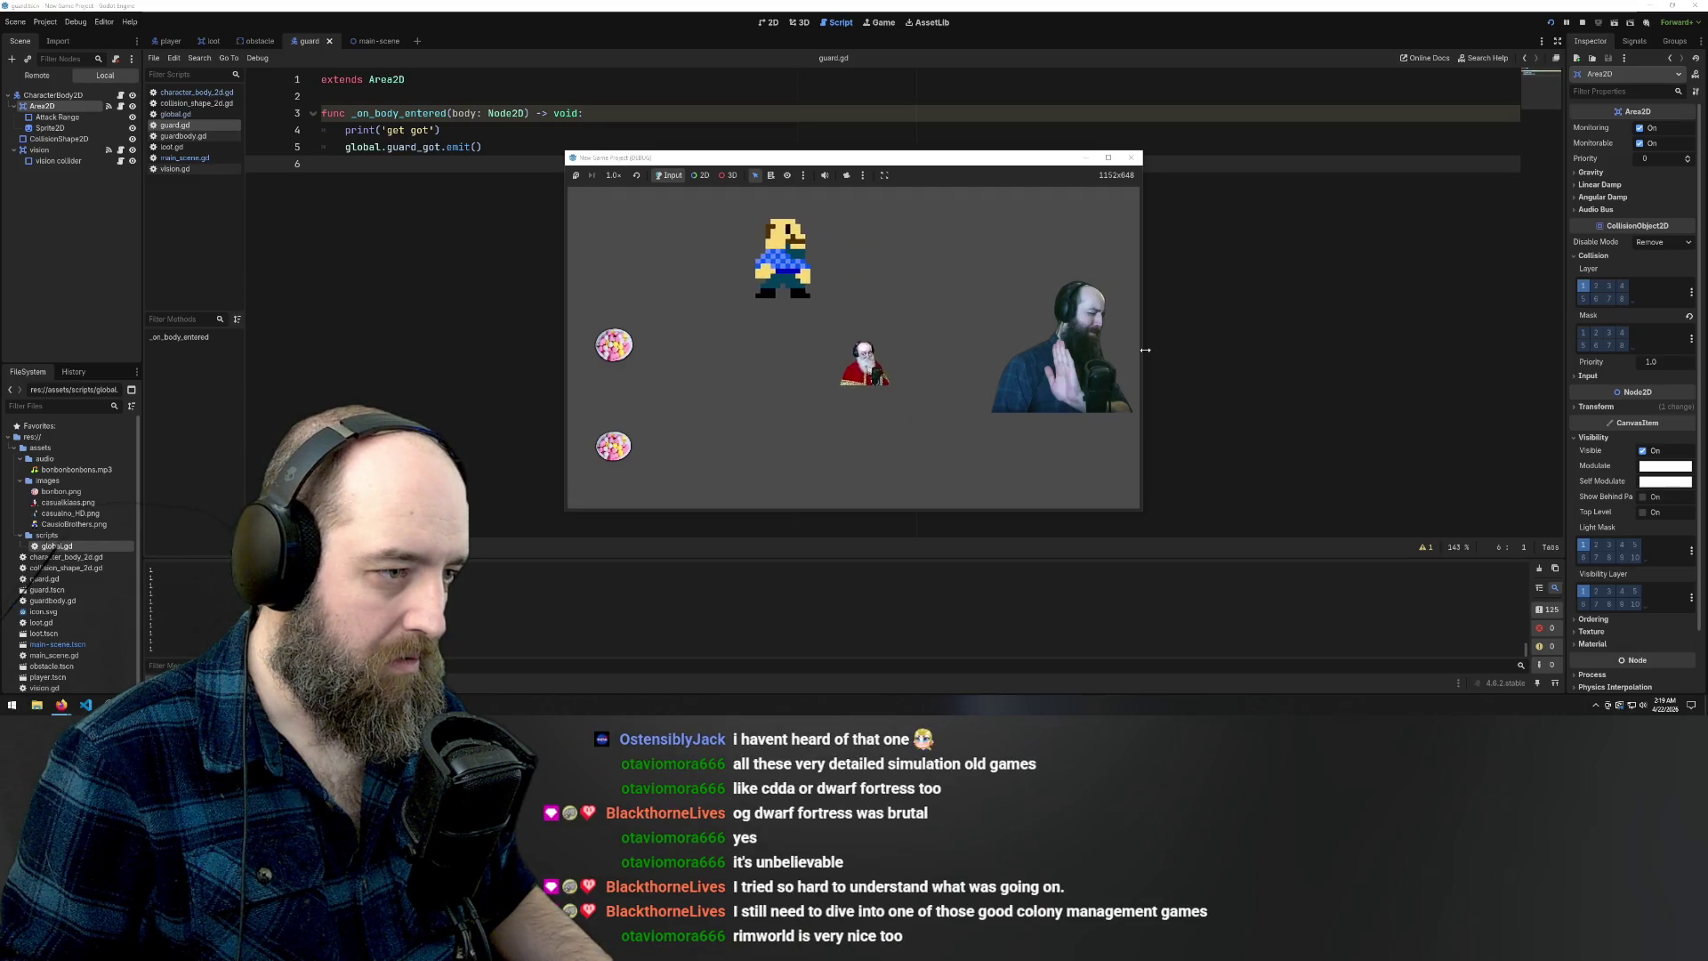
pyautogui.press('Down')
pyautogui.press('Right')
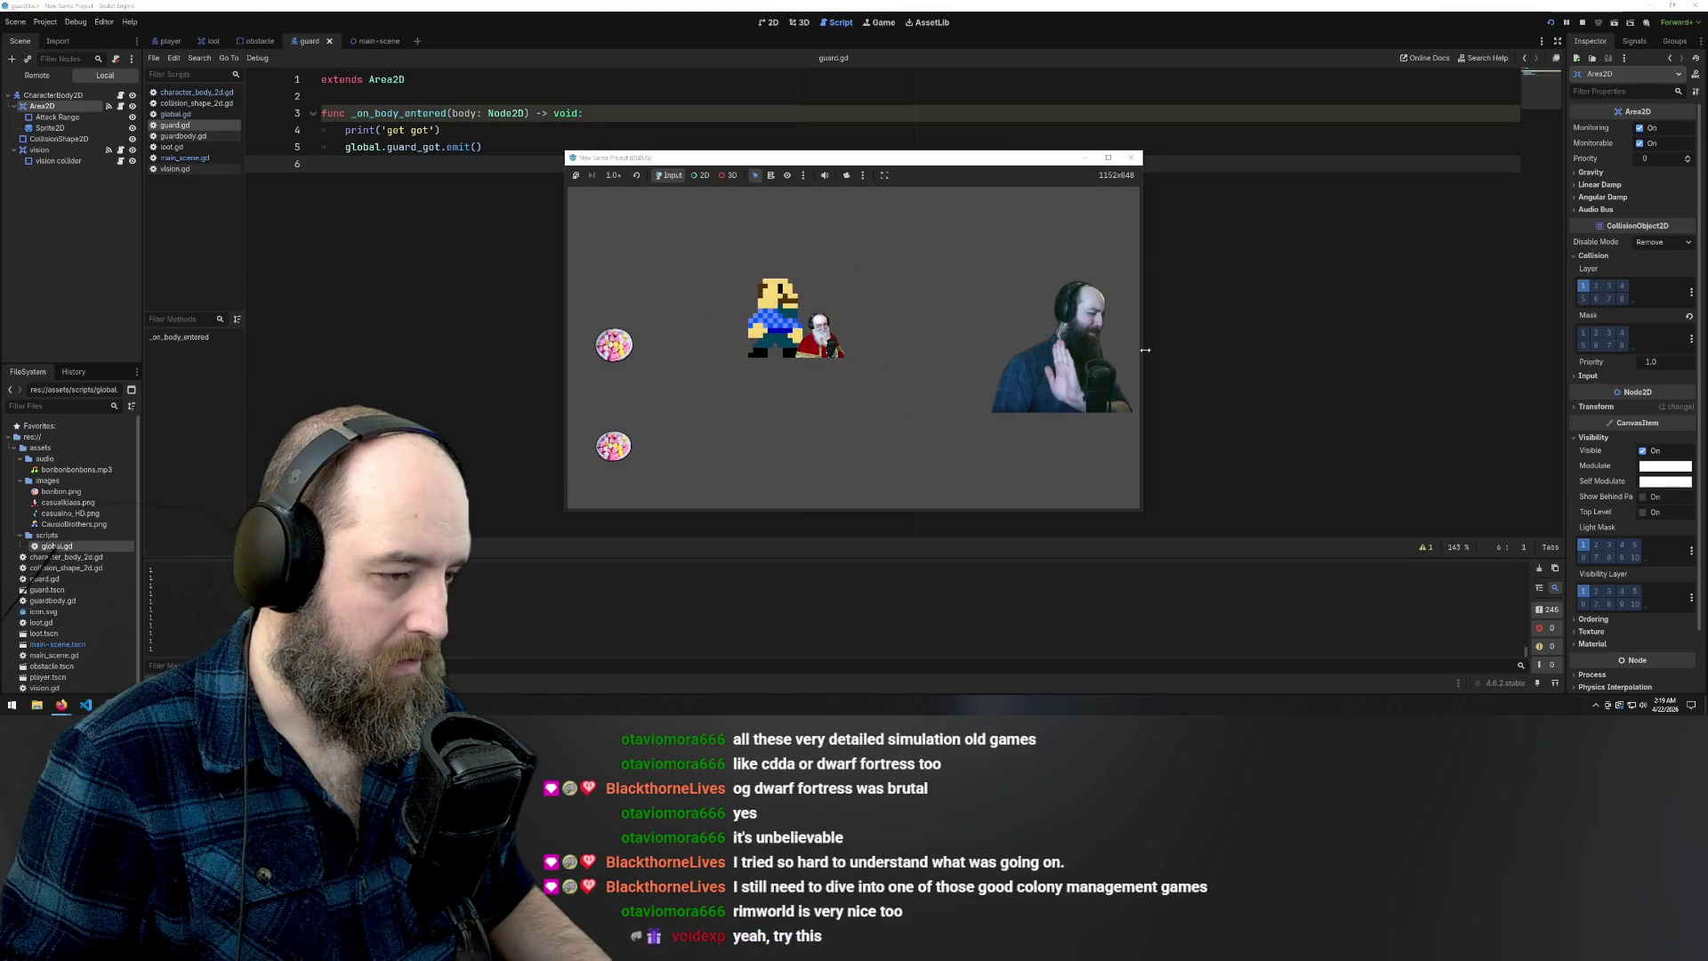
pyautogui.press('Left')
pyautogui.press('Right')
pyautogui.press('Left')
pyautogui.press('Up')
pyautogui.press('Left')
pyautogui.press('Right')
pyautogui.press('Down')
pyautogui.press('Left')
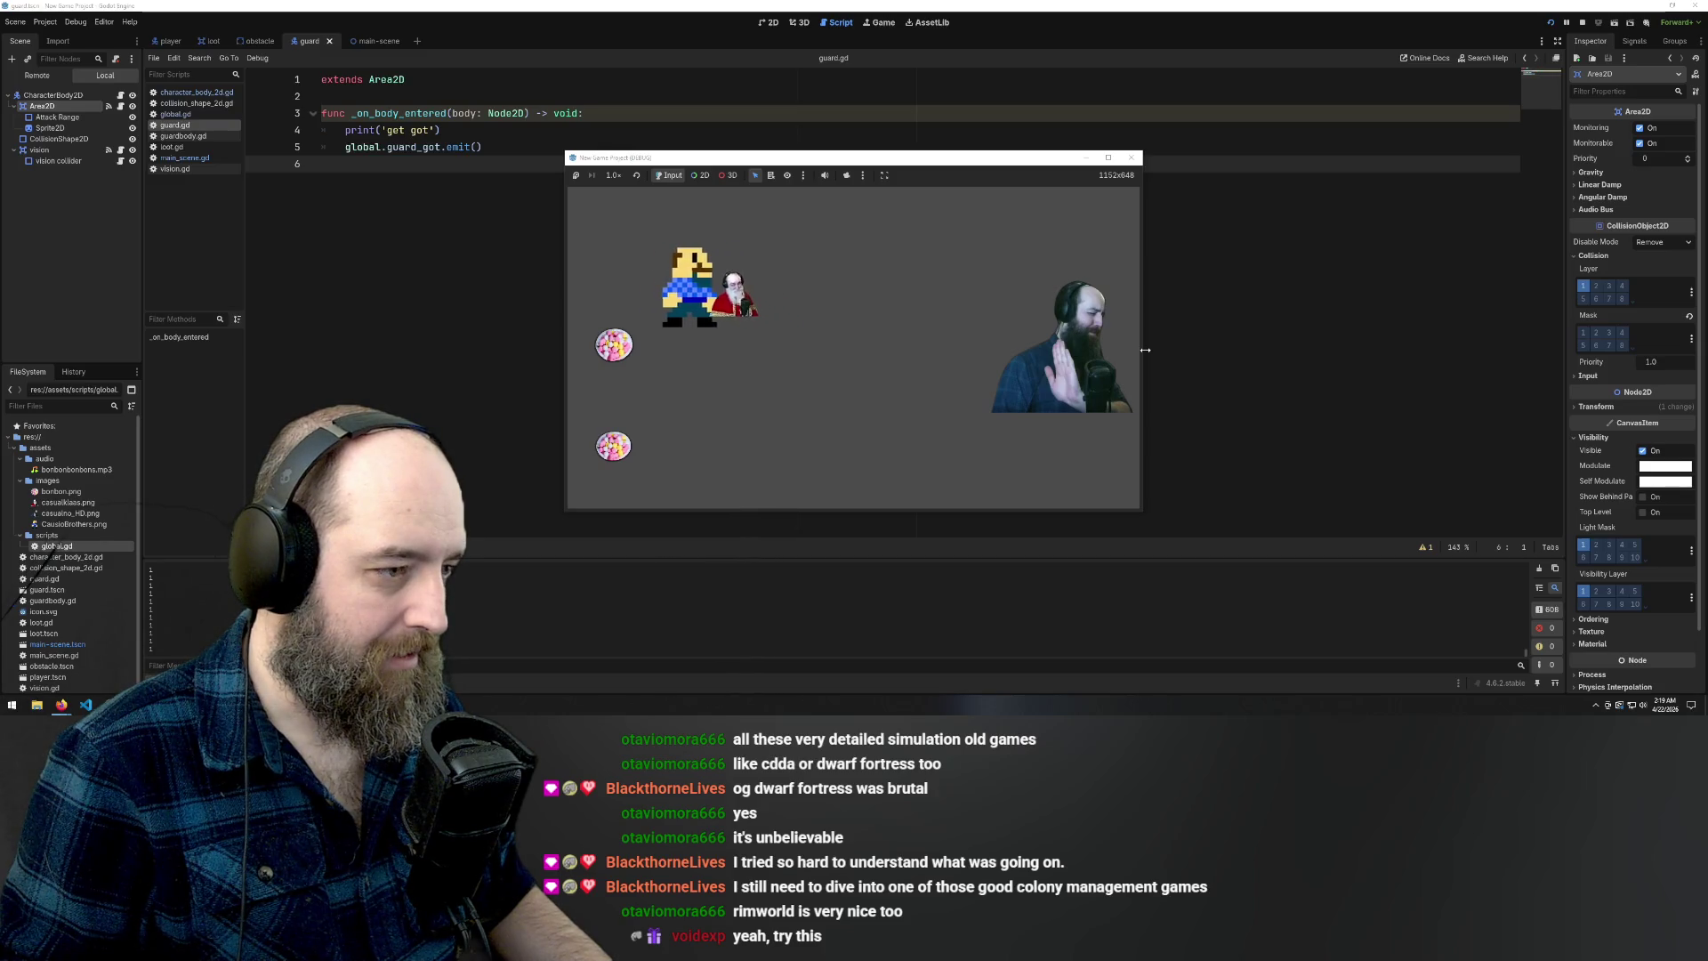
pyautogui.press('Up')
pyautogui.press('Left')
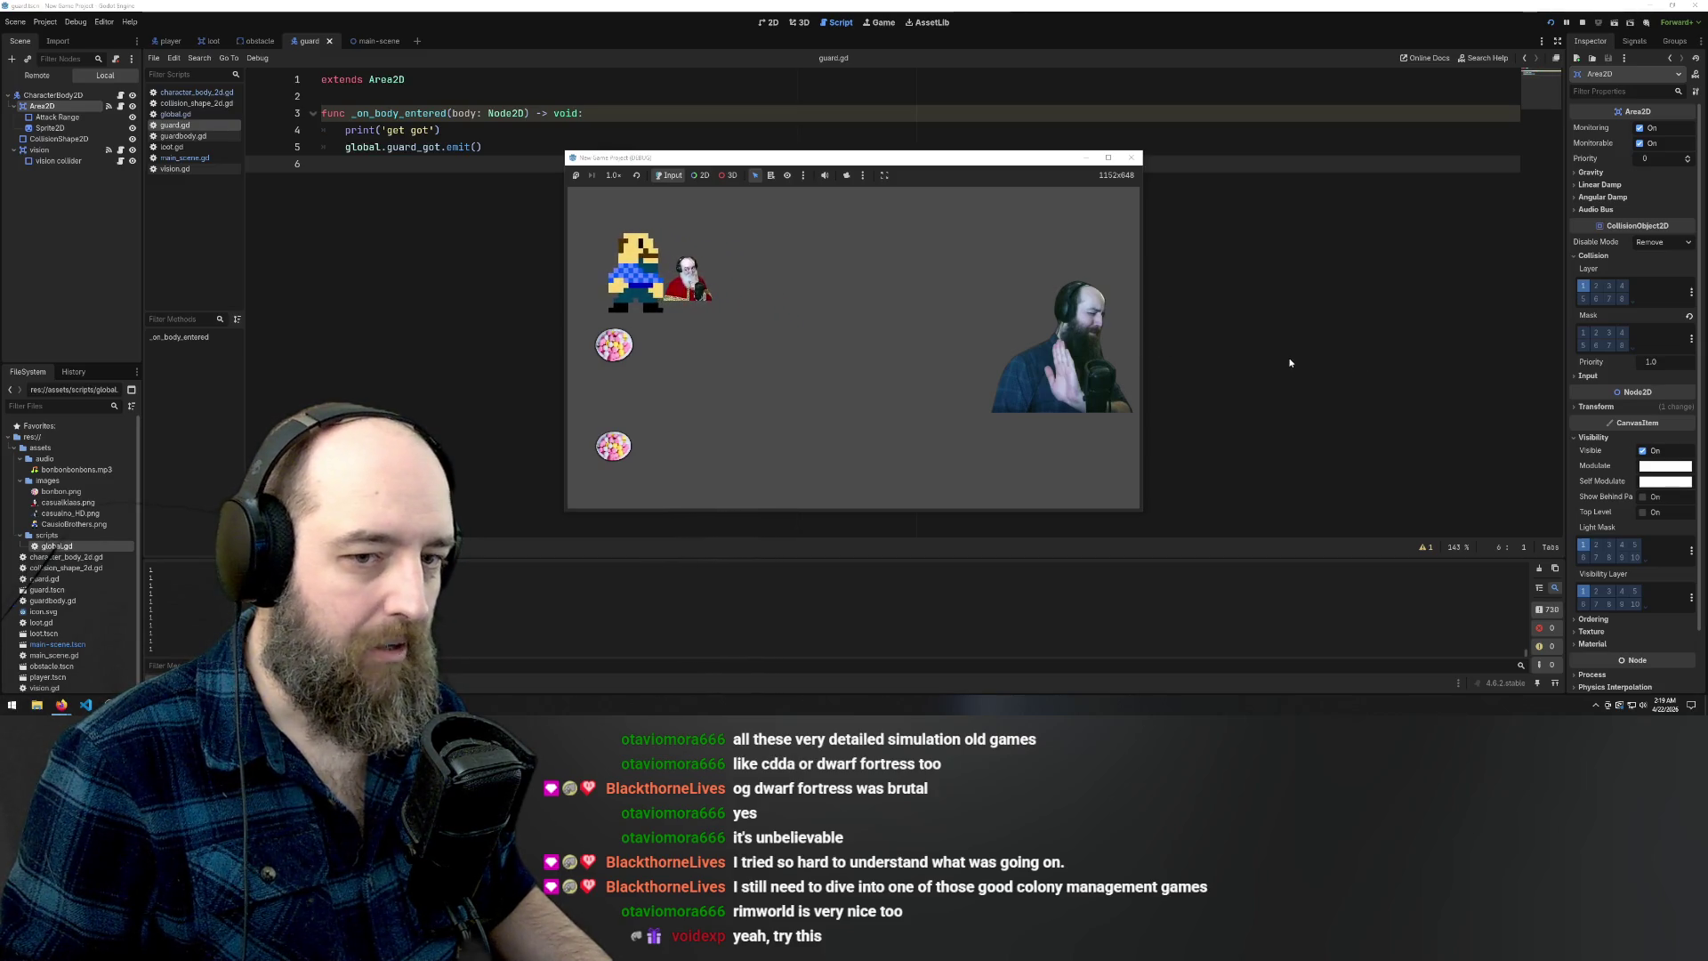
pyautogui.press('Left')
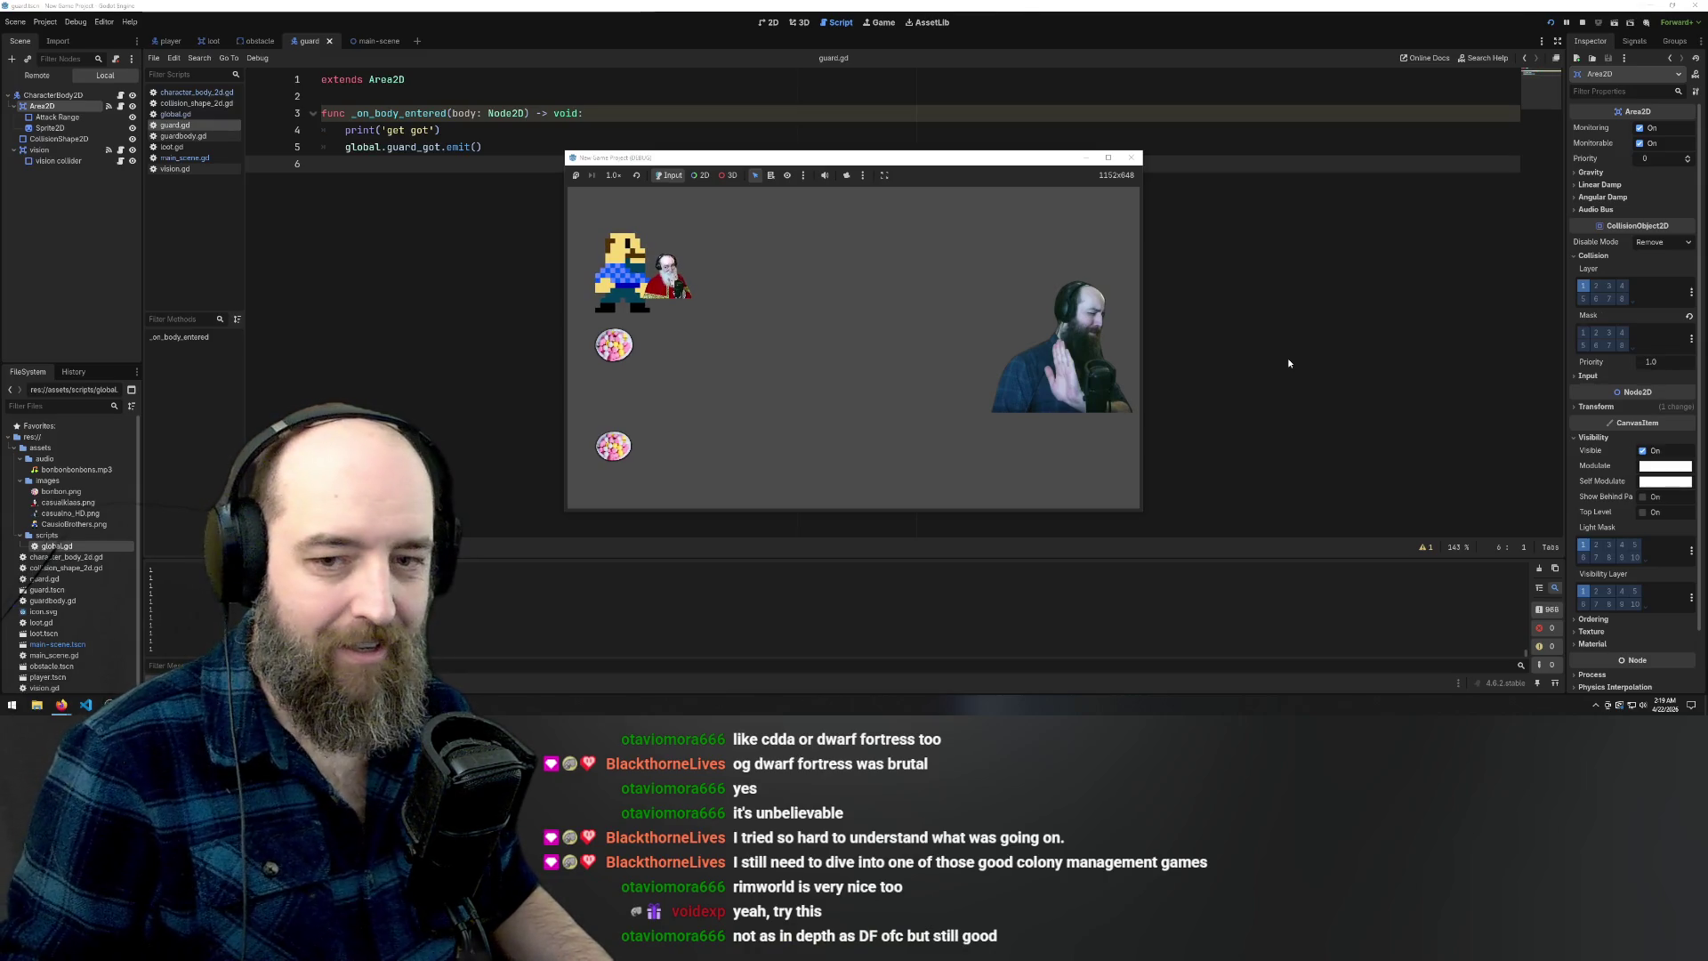
# Close the game window, save guard.gd and the guard scene, and relaunch with F5
pyautogui.click(1130, 158)
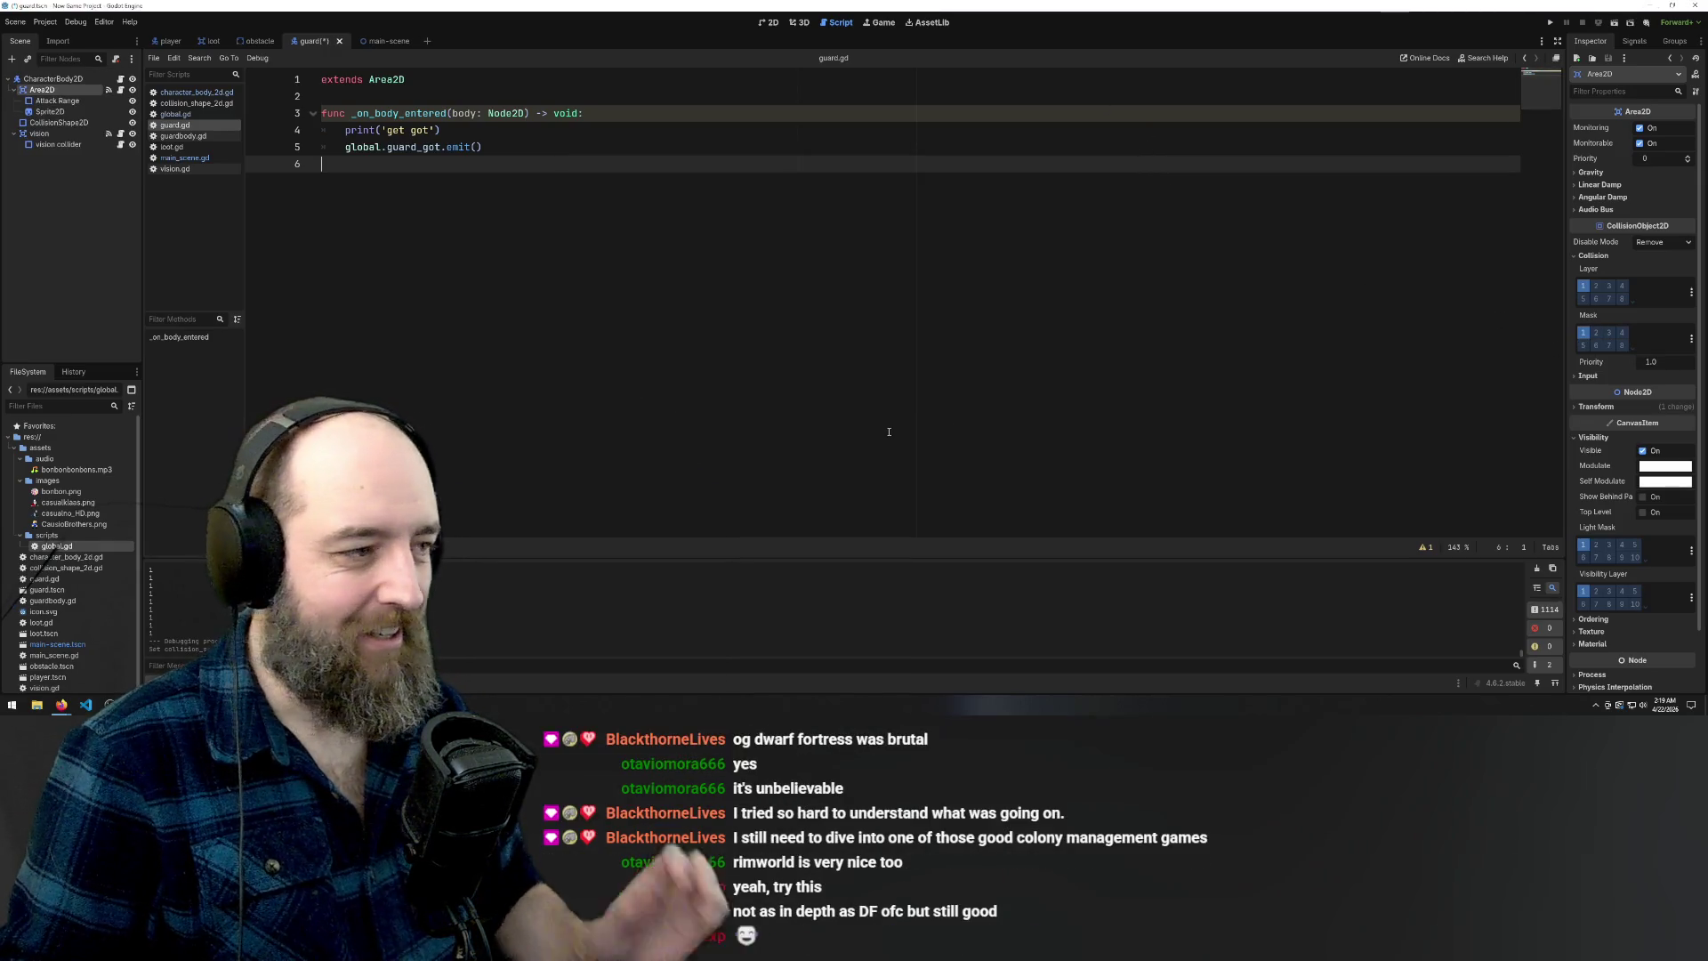
pyautogui.click(492, 148)
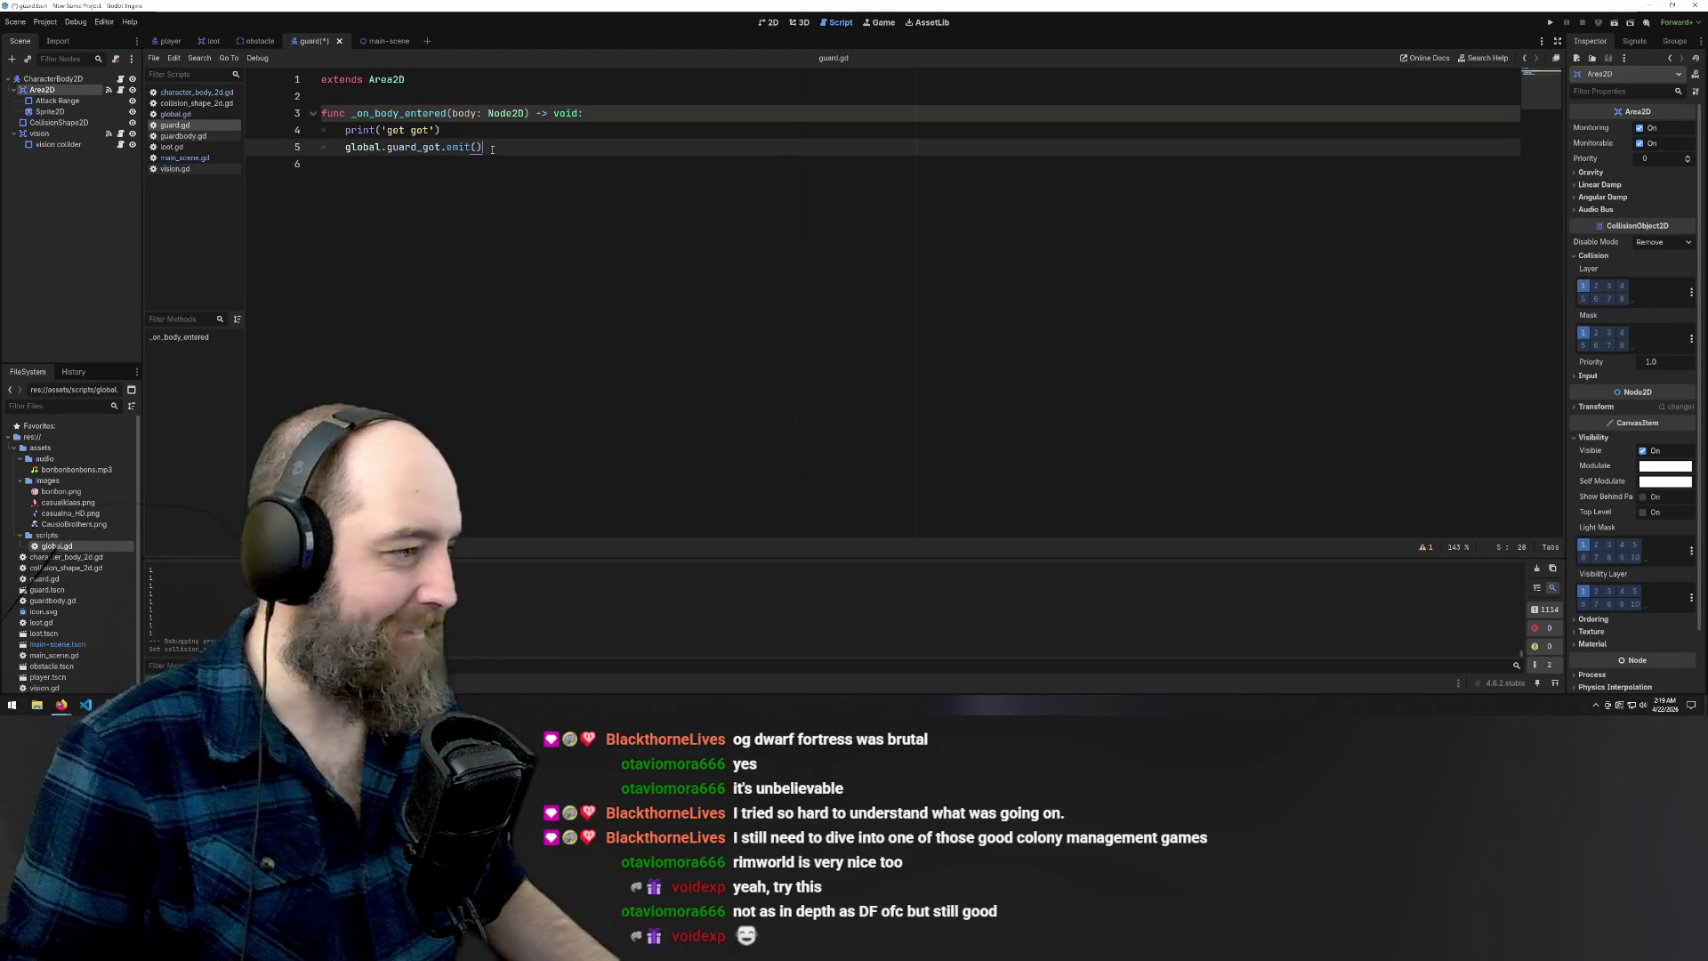
pyautogui.hotkey('ctrl', 's')
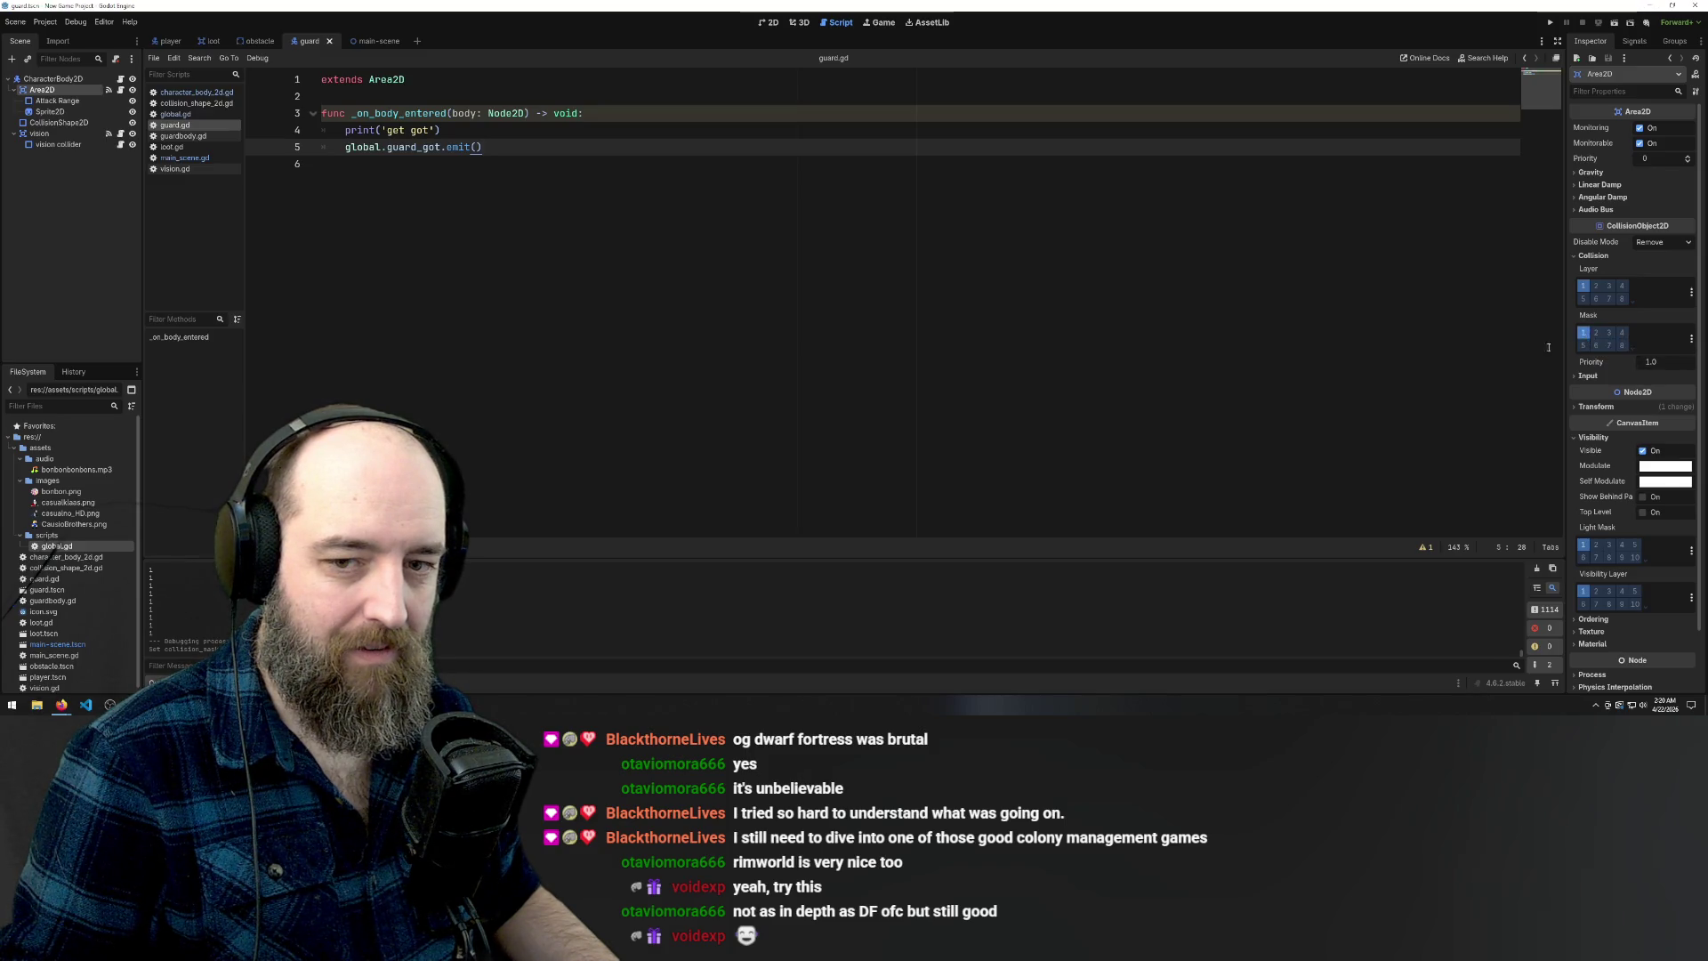
pyautogui.click(1225, 346)
pyautogui.press('F5')
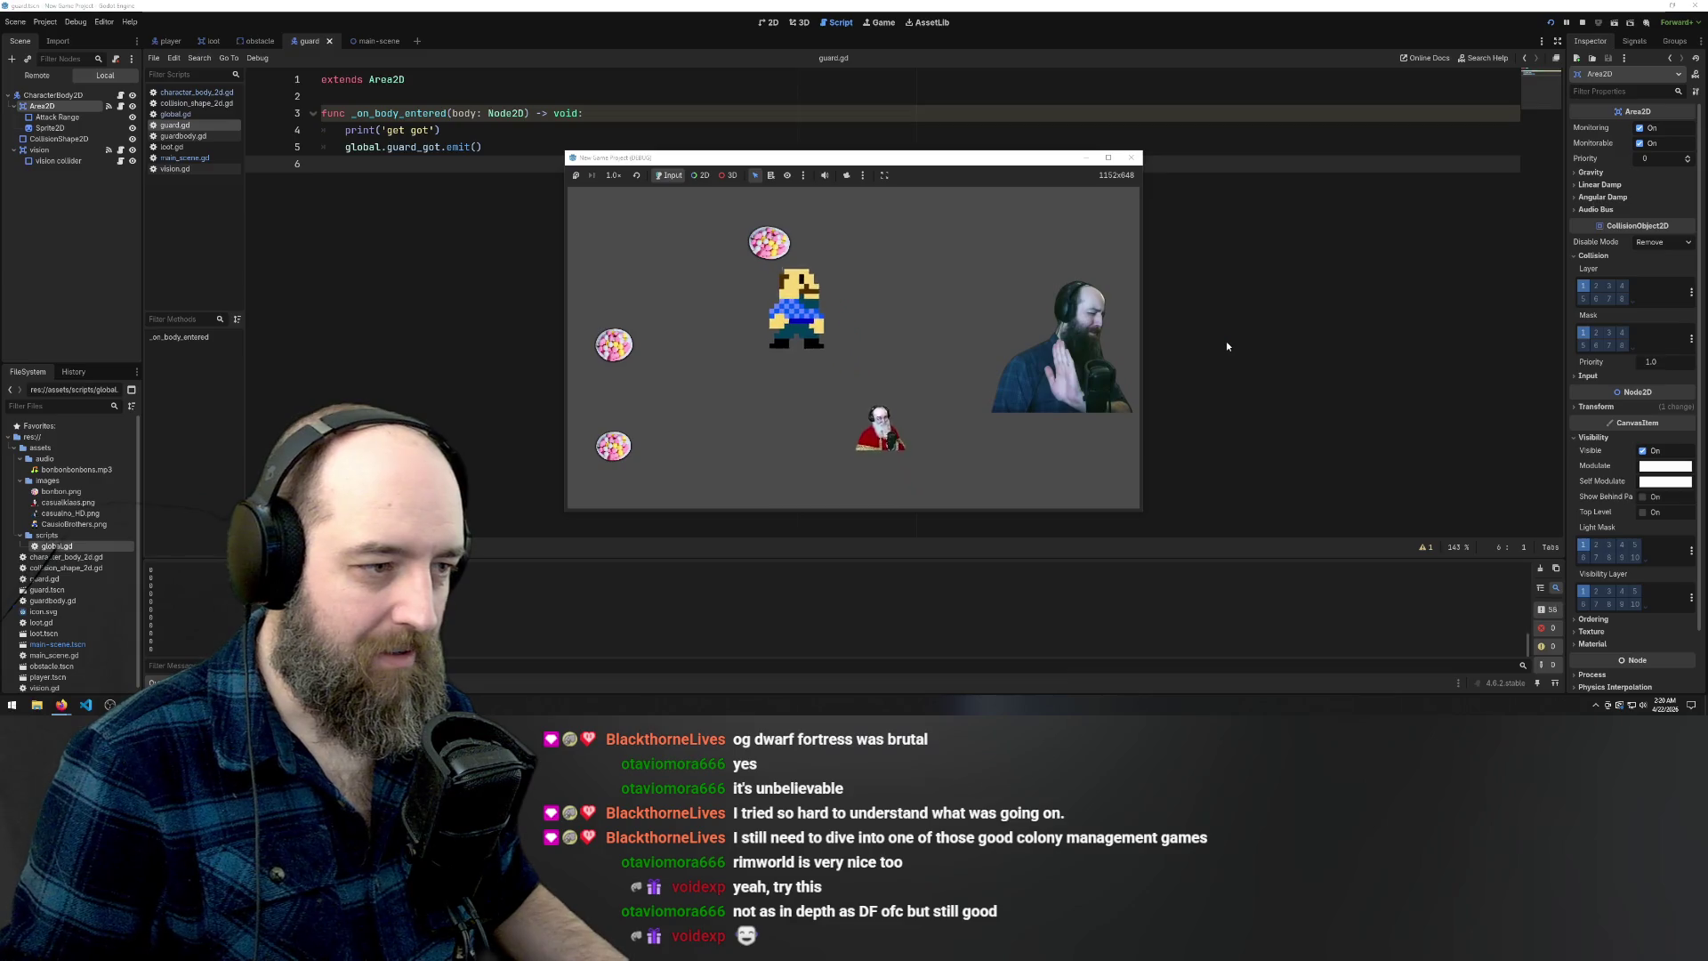
# Steer the player down toward the guard, grab a bonbon, and walk into the guard
pyautogui.press('Left')
pyautogui.press('Down')
pyautogui.press('Right')
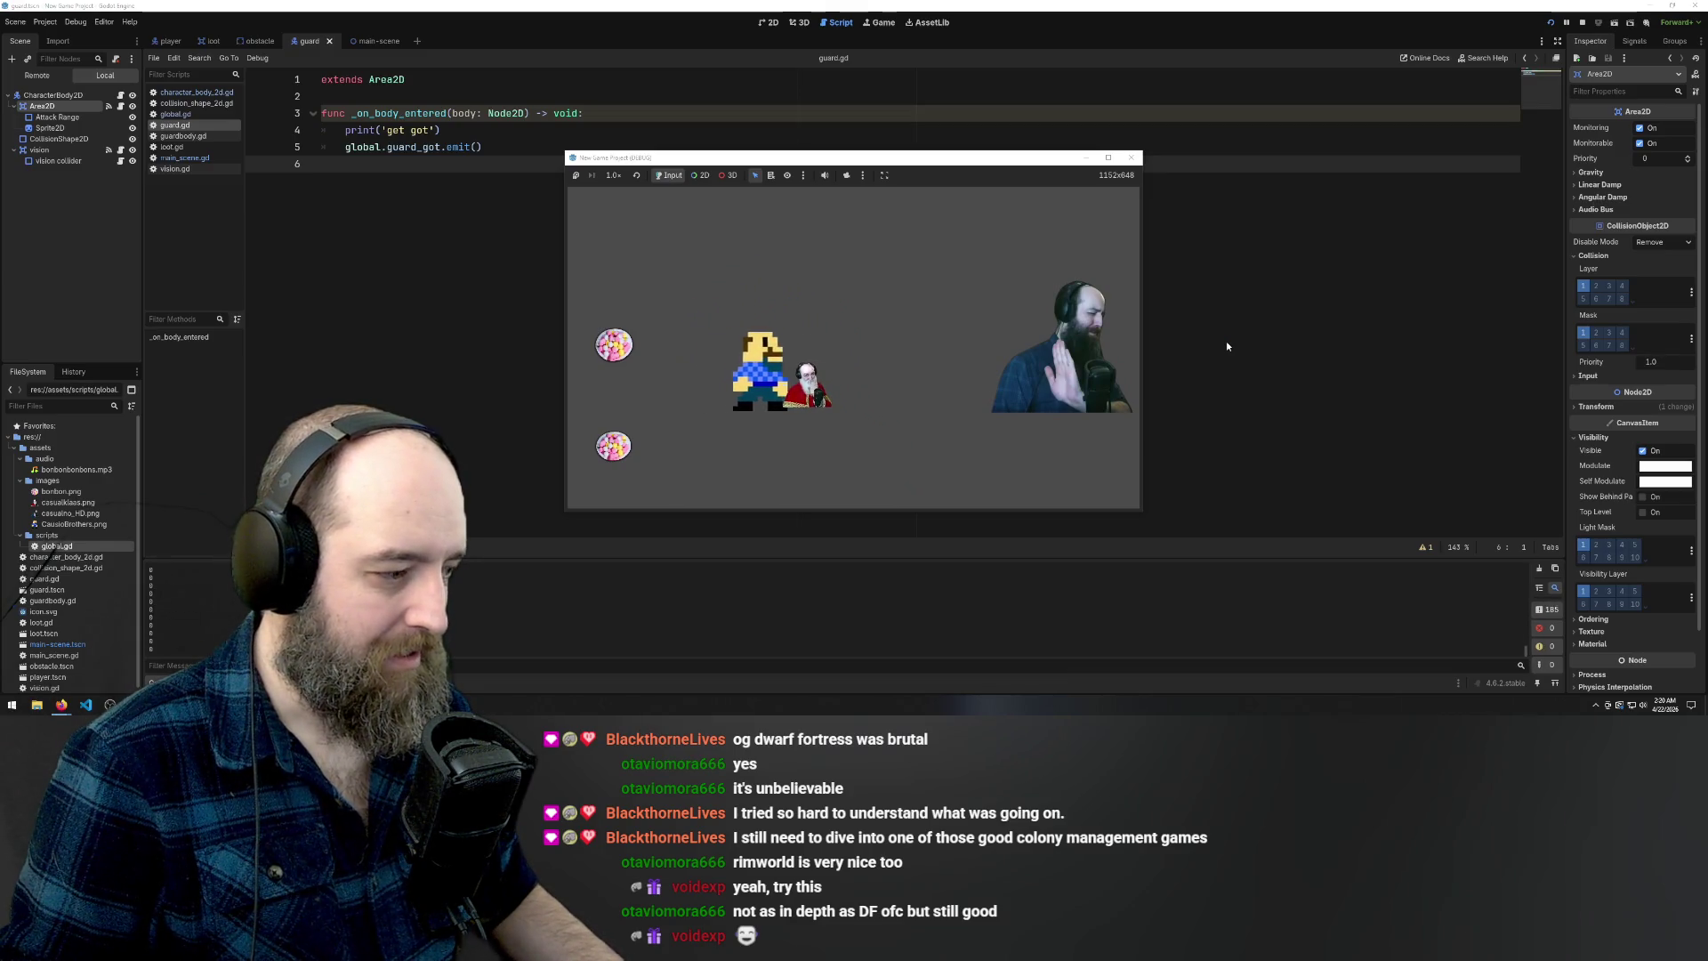
pyautogui.press('Left')
pyautogui.press('Up')
pyautogui.press('Right')
pyautogui.press('Right')
pyautogui.press('Down')
# Collect the remaining bonbons including the last one, then bring the browser to the front
pyautogui.press('Left')
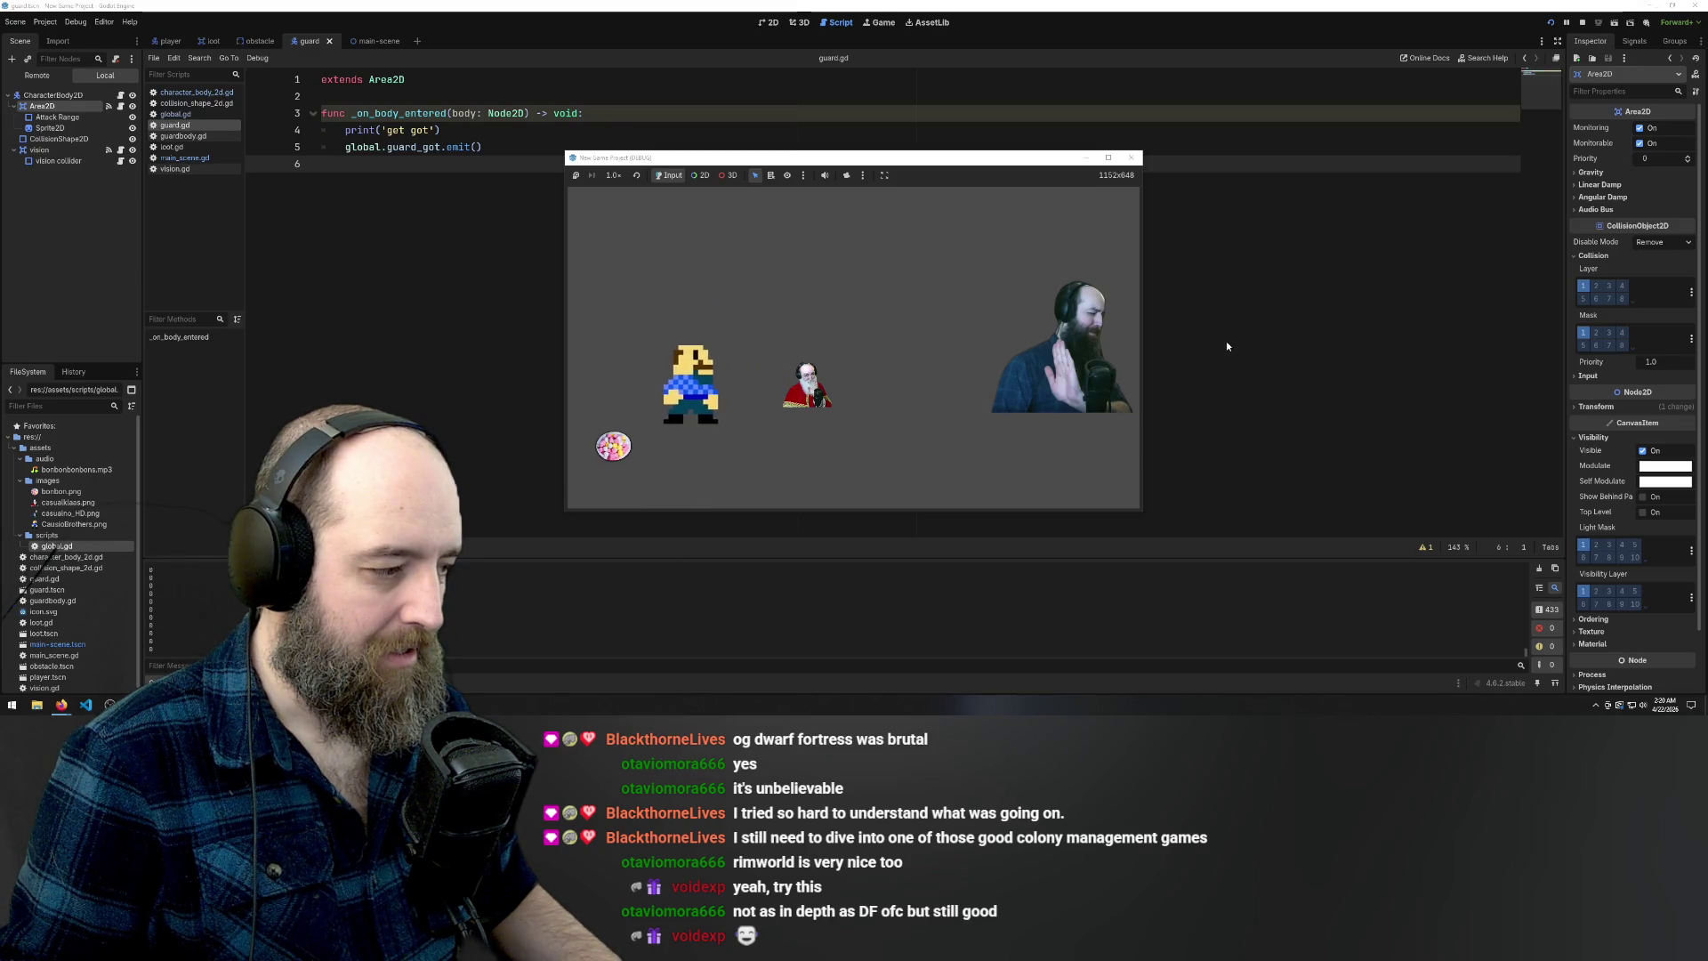
pyautogui.press('Left')
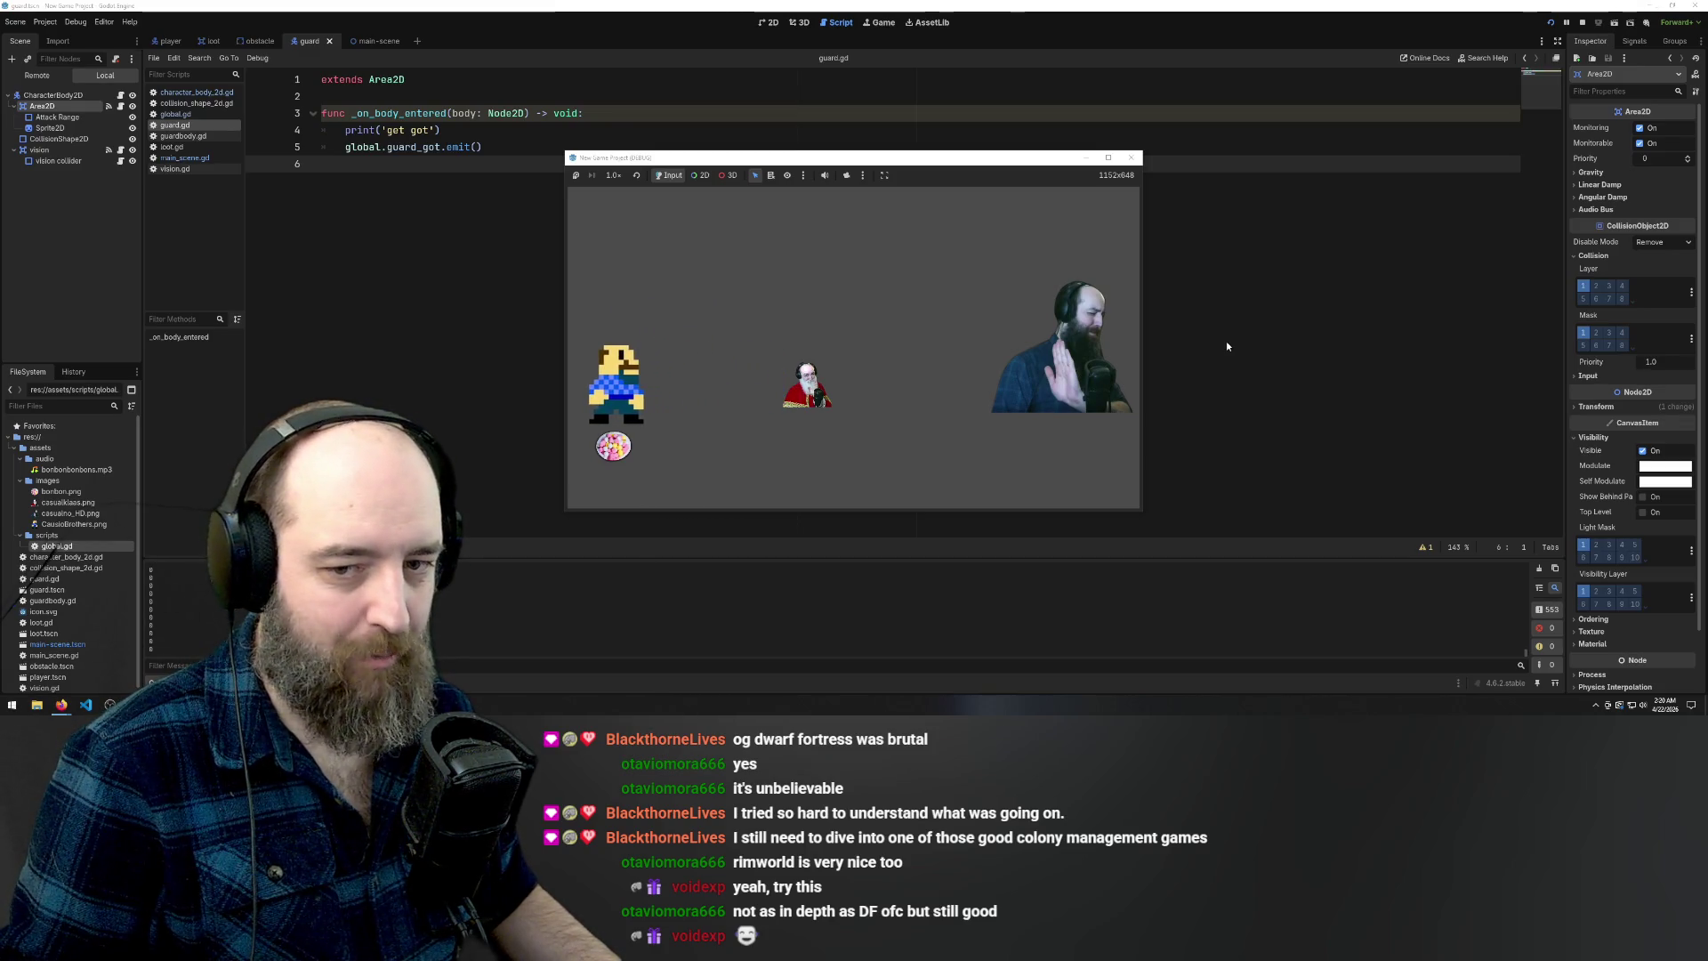
pyautogui.press('Up')
pyautogui.press('Down')
pyautogui.press('Up')
pyautogui.press('Right')
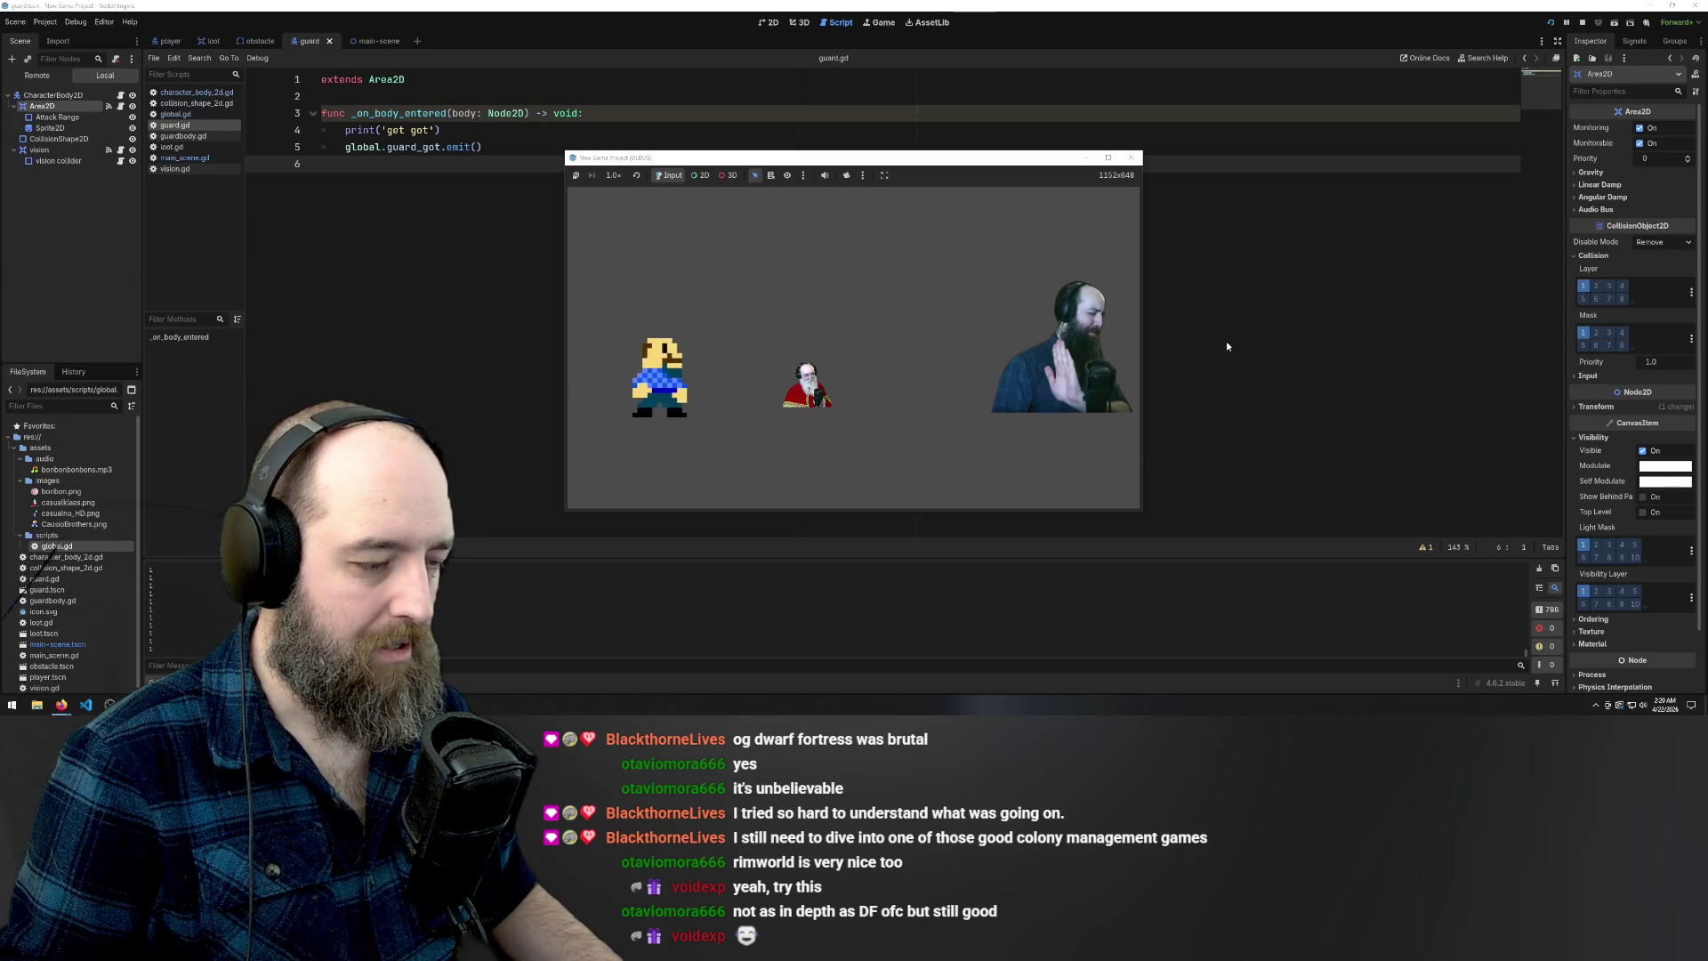
pyautogui.press('Left')
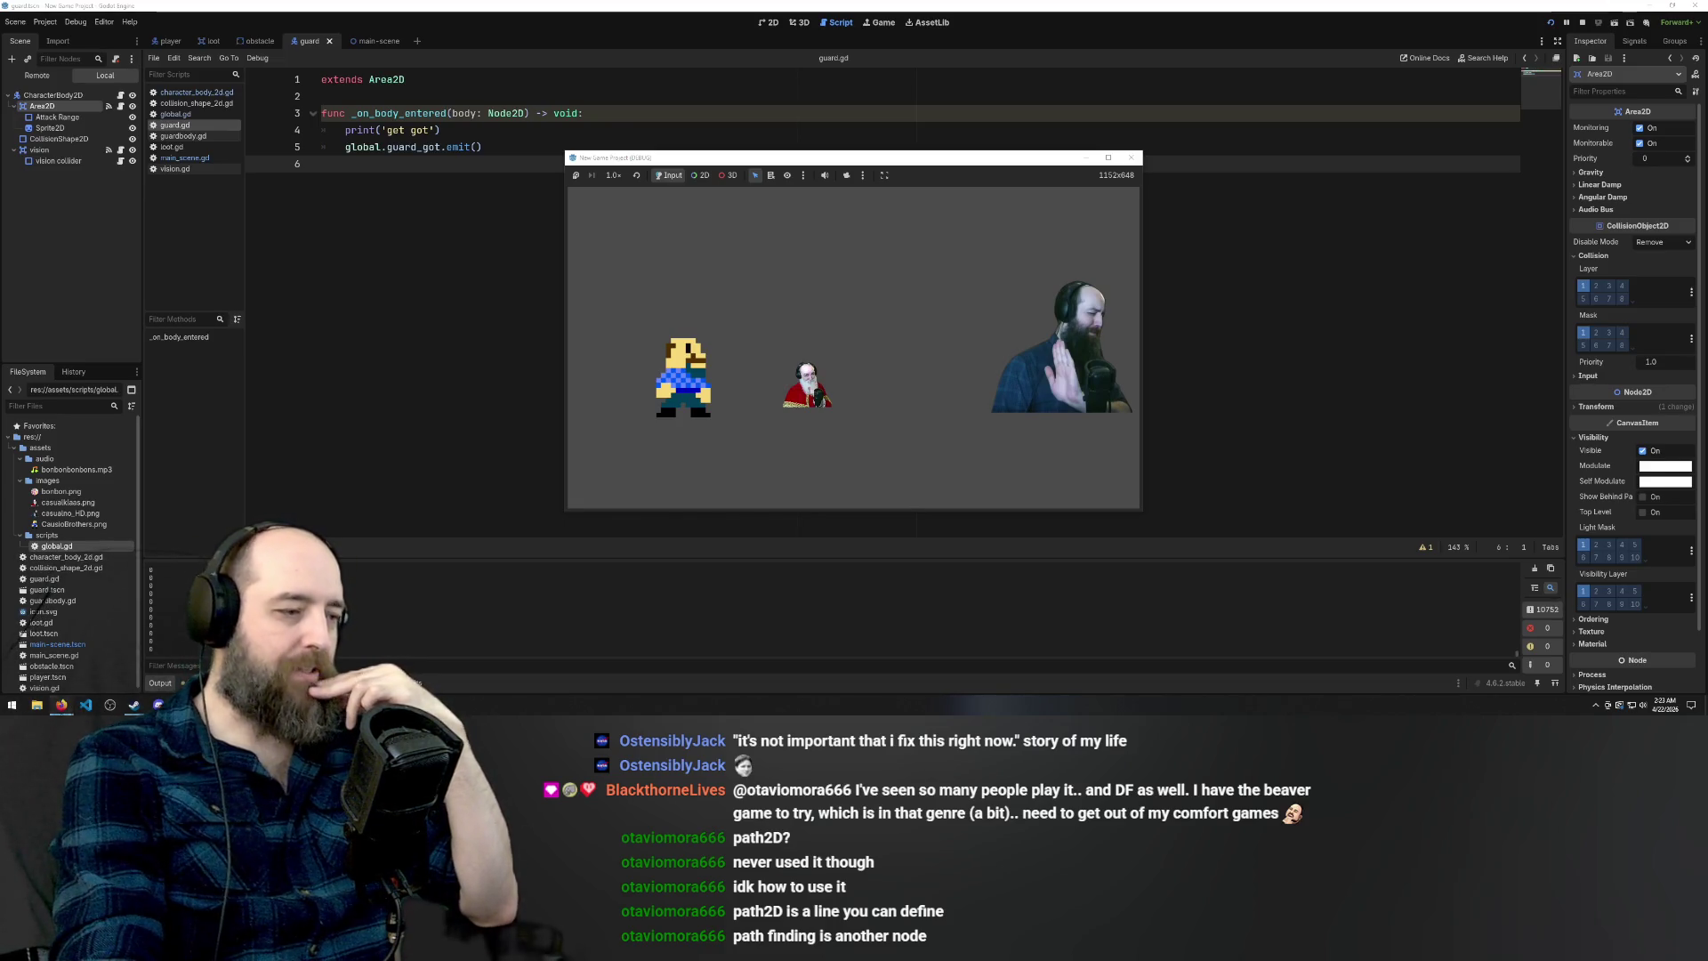
pyautogui.click(111, 682)
# Show the Loot Goblin board and tick the AI Patrol, chase and search card complete
pyautogui.click(40, 11)
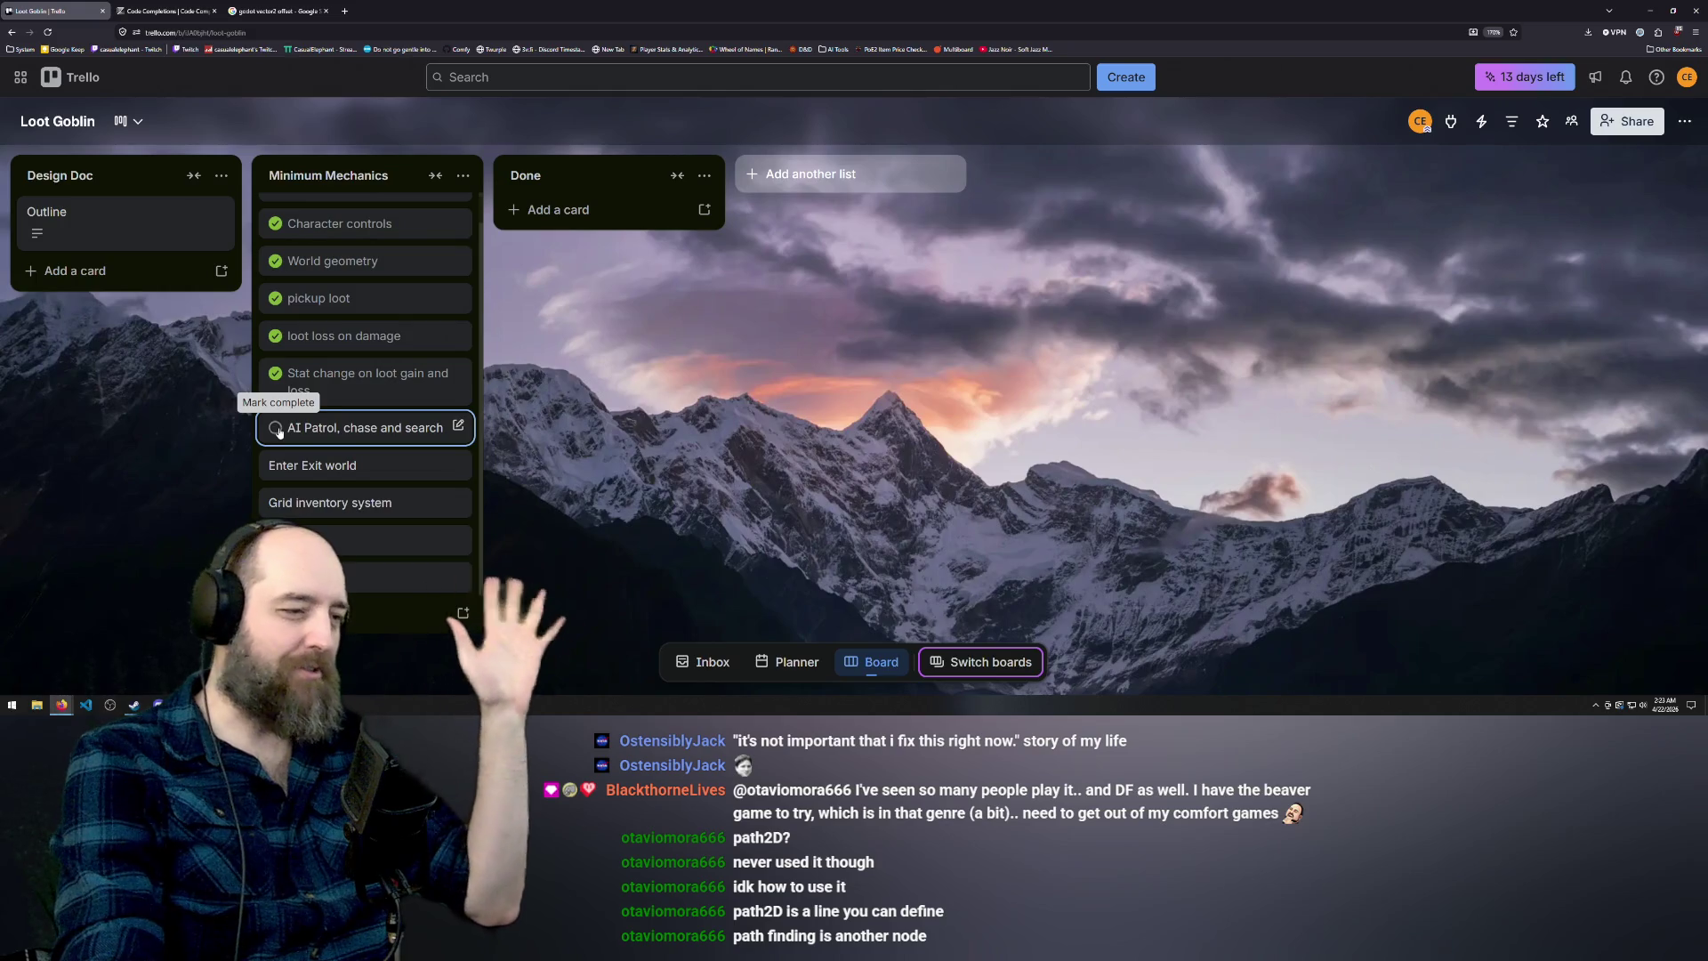
pyautogui.click(276, 428)
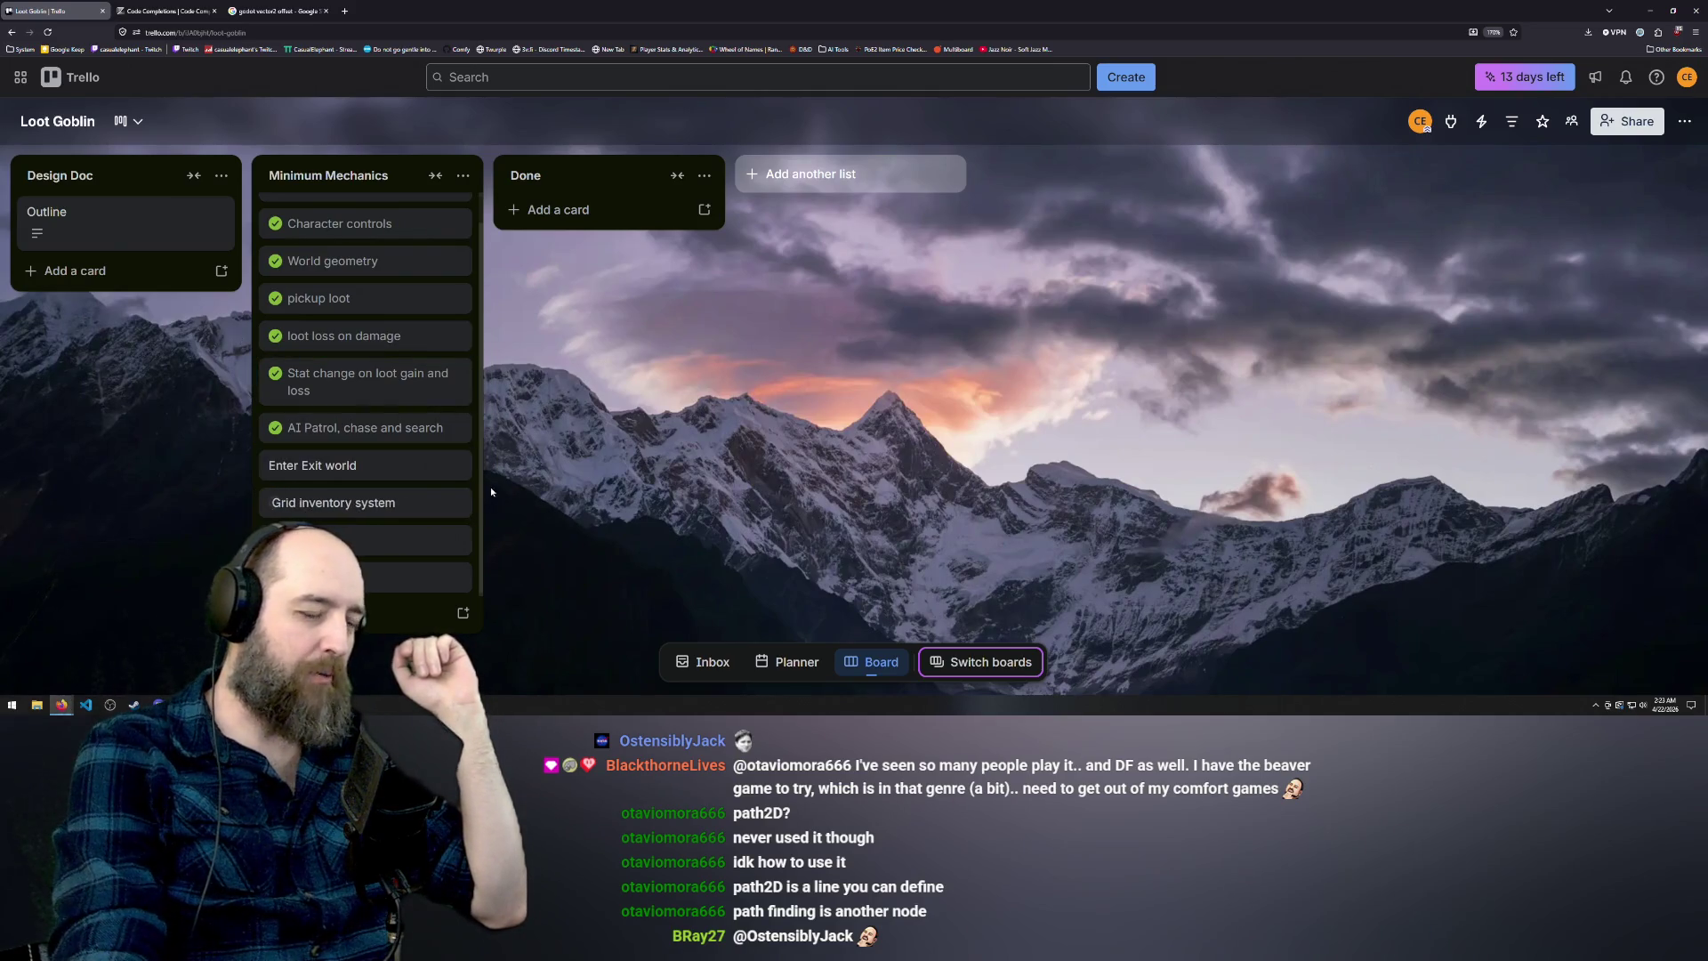
# Archive the Grid inventory system card from its card menu and close its details
pyautogui.click(438, 501)
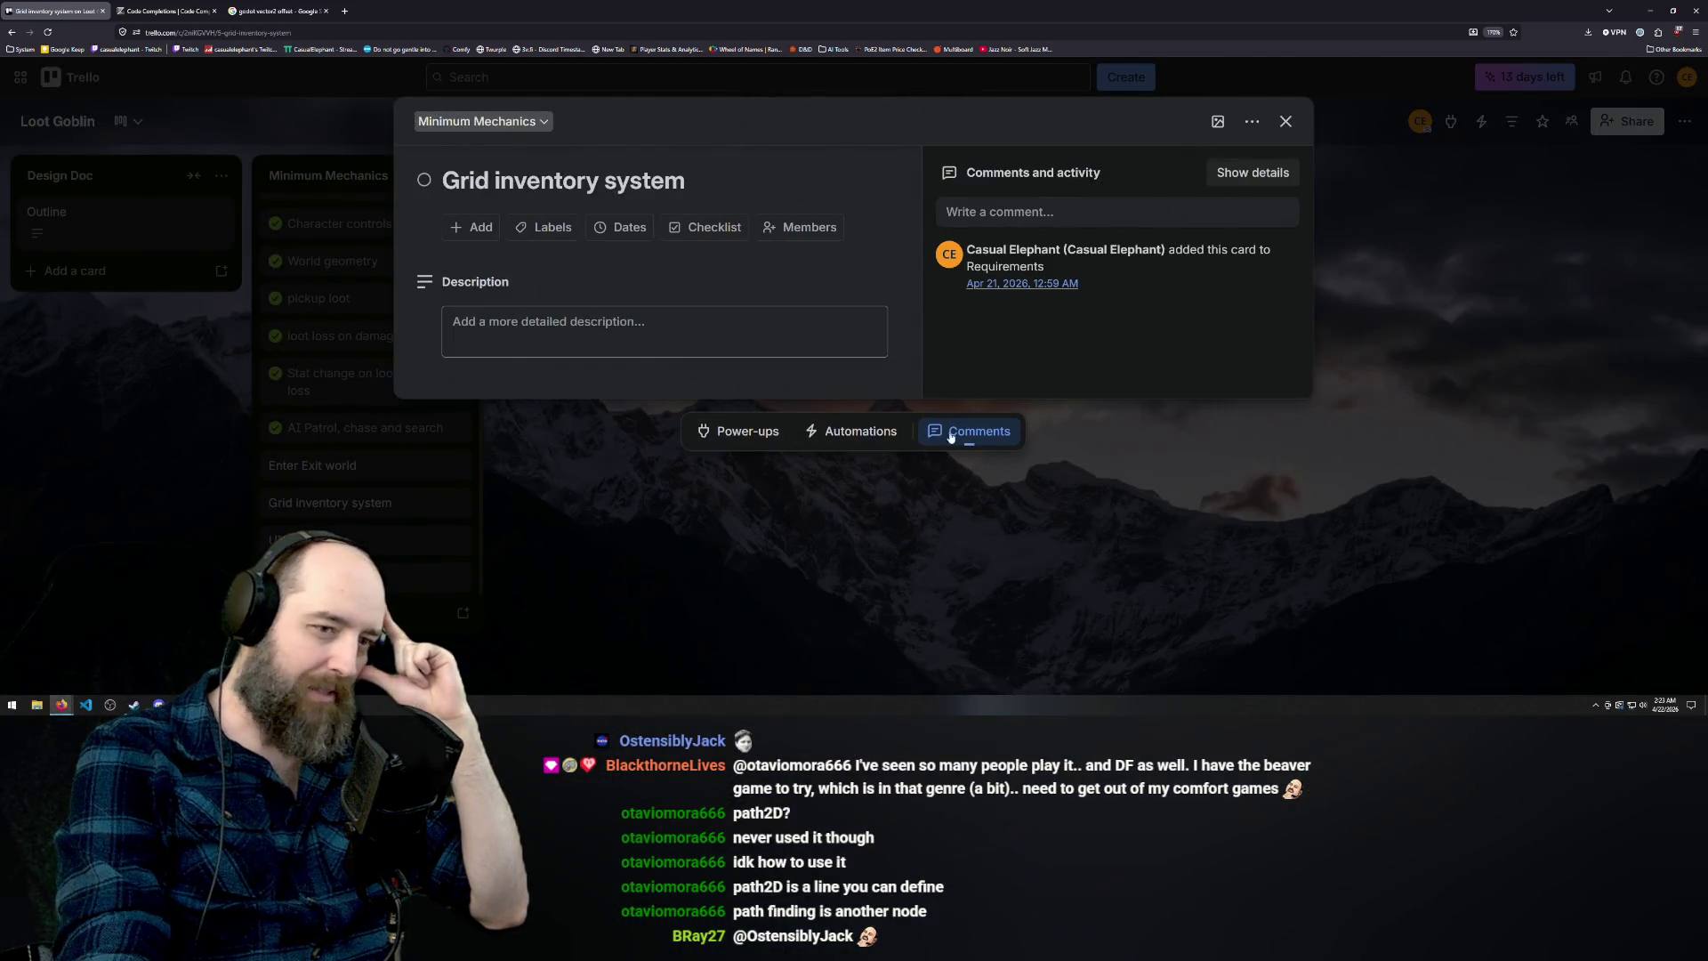
pyautogui.click(1250, 123)
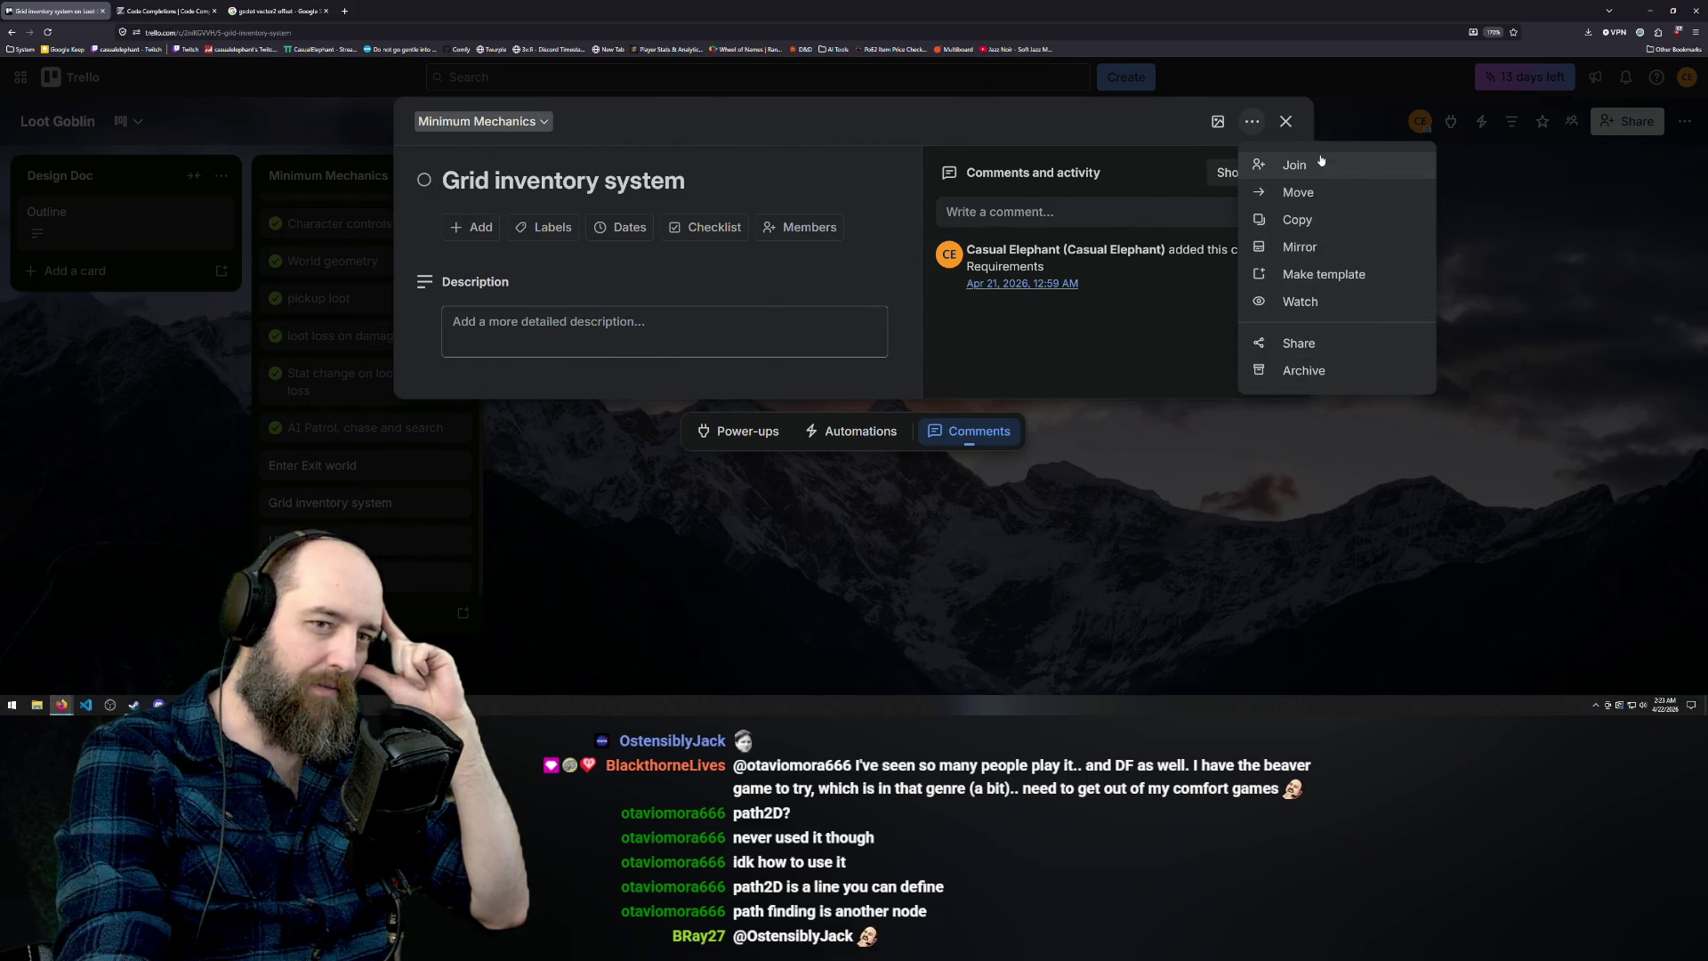
pyautogui.click(1301, 372)
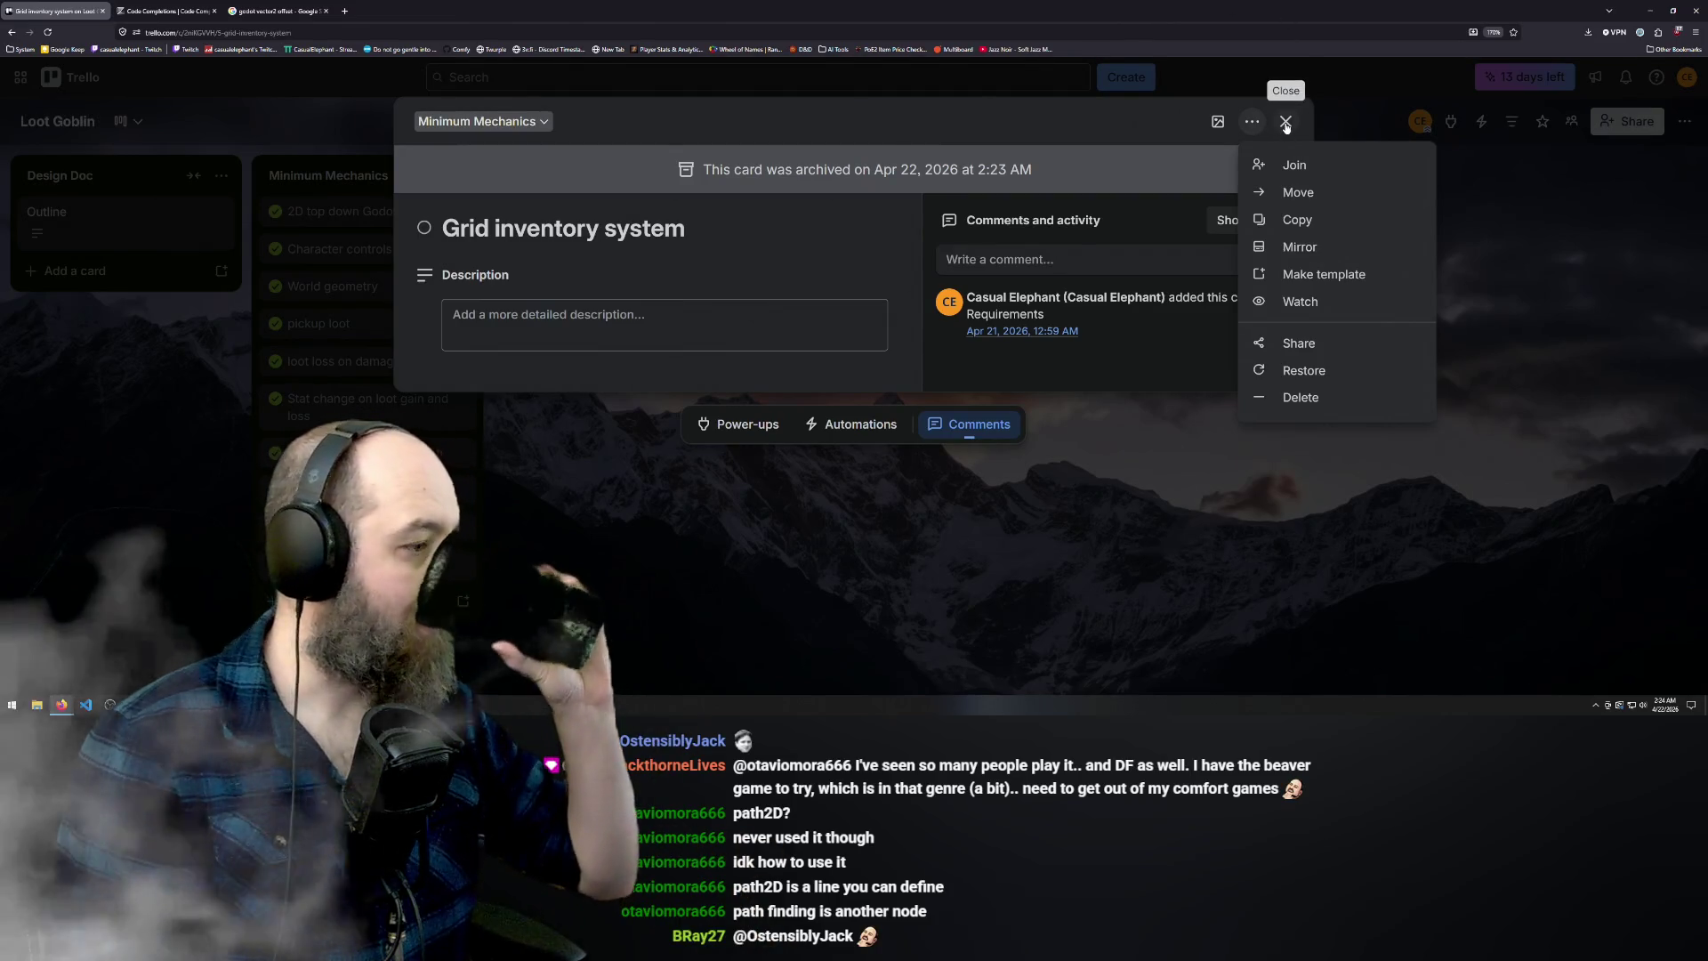
pyautogui.click(1285, 123)
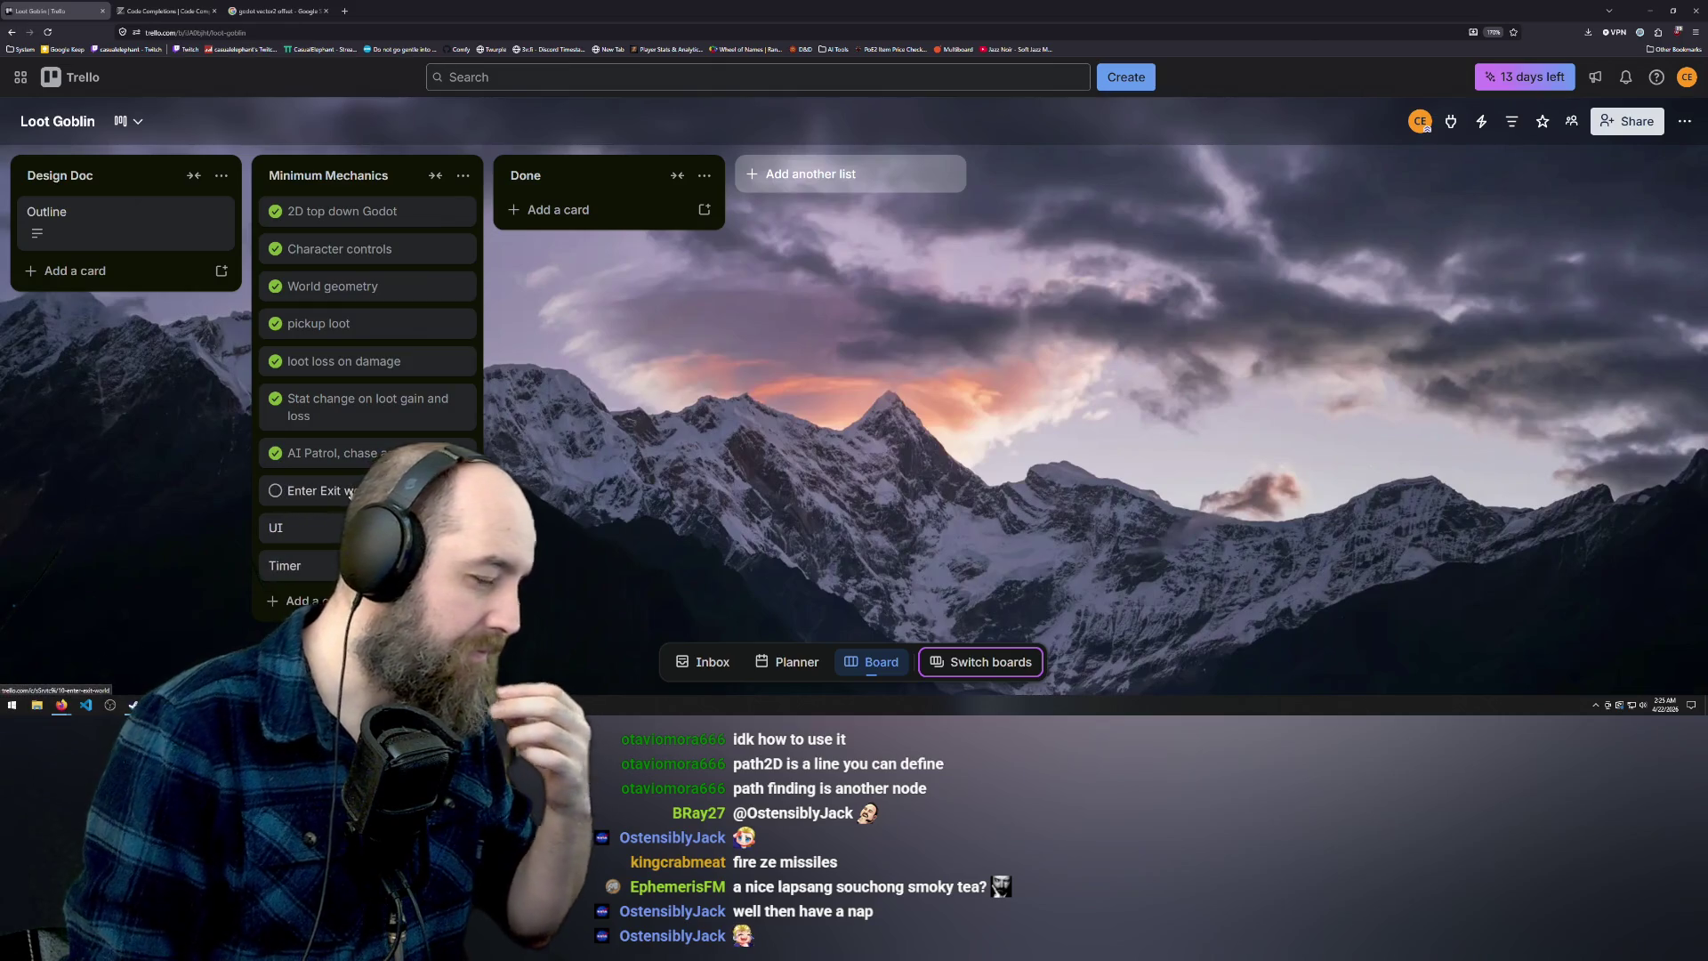
# Move Enter Exit world below the UI card, archive the last Minimum Mechanics card, then close the game
pyautogui.moveTo(348, 490); pyautogui.dragTo(356, 534)
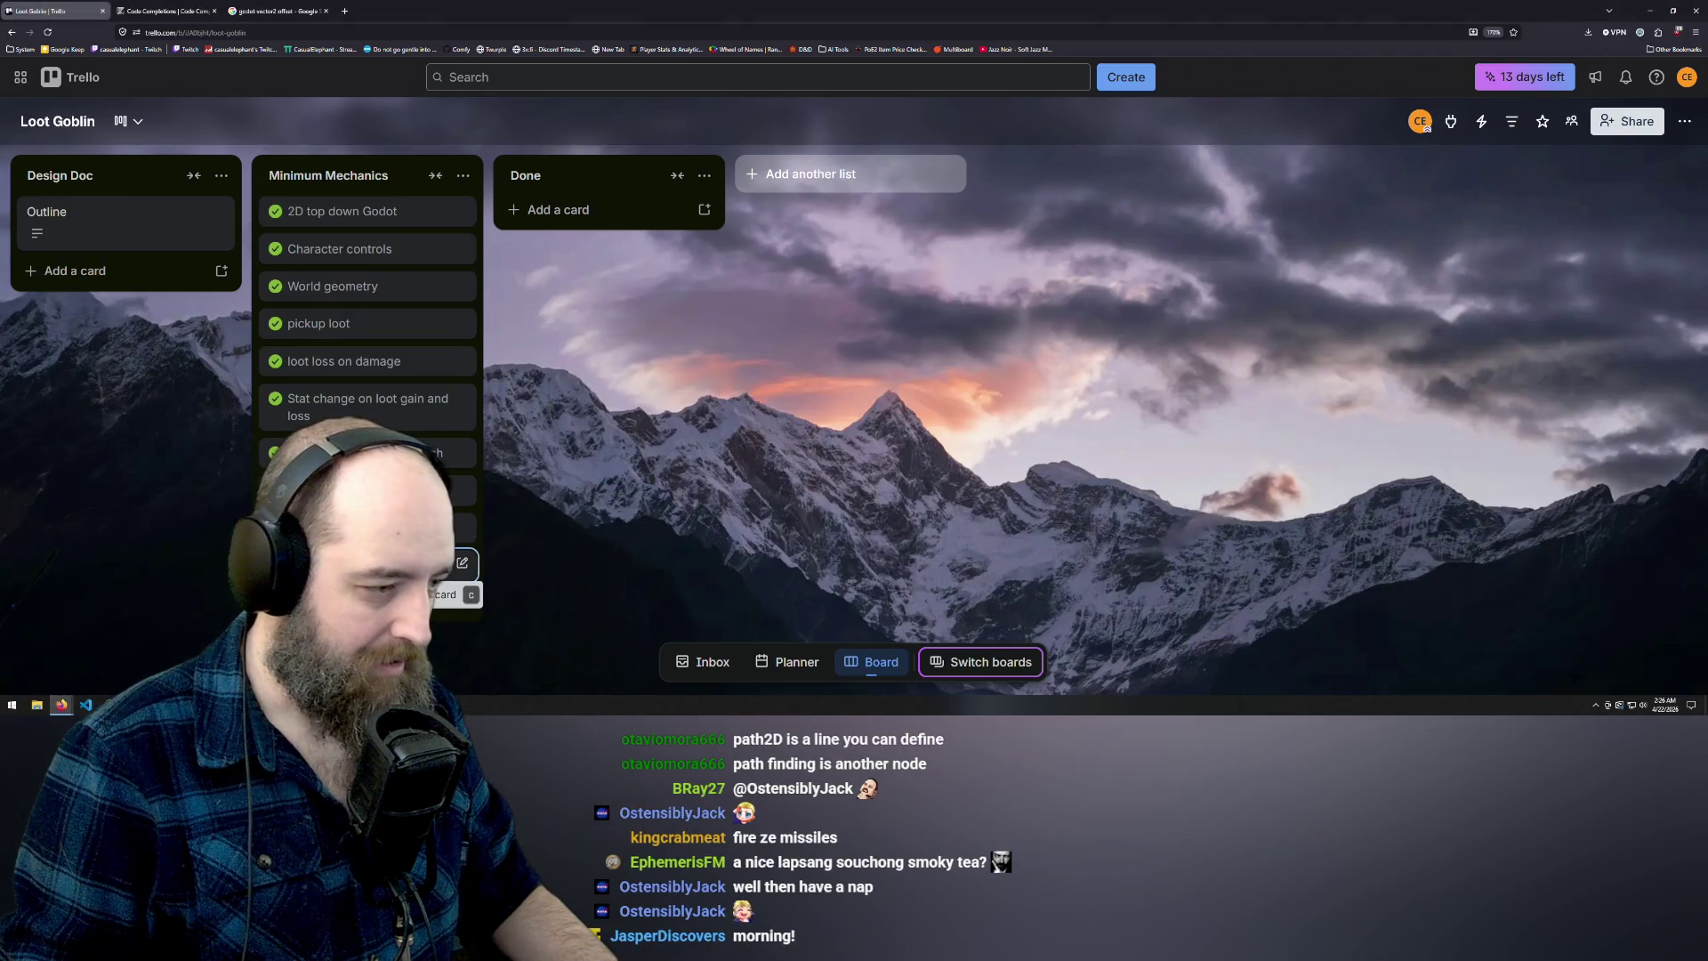
pyautogui.press('c')
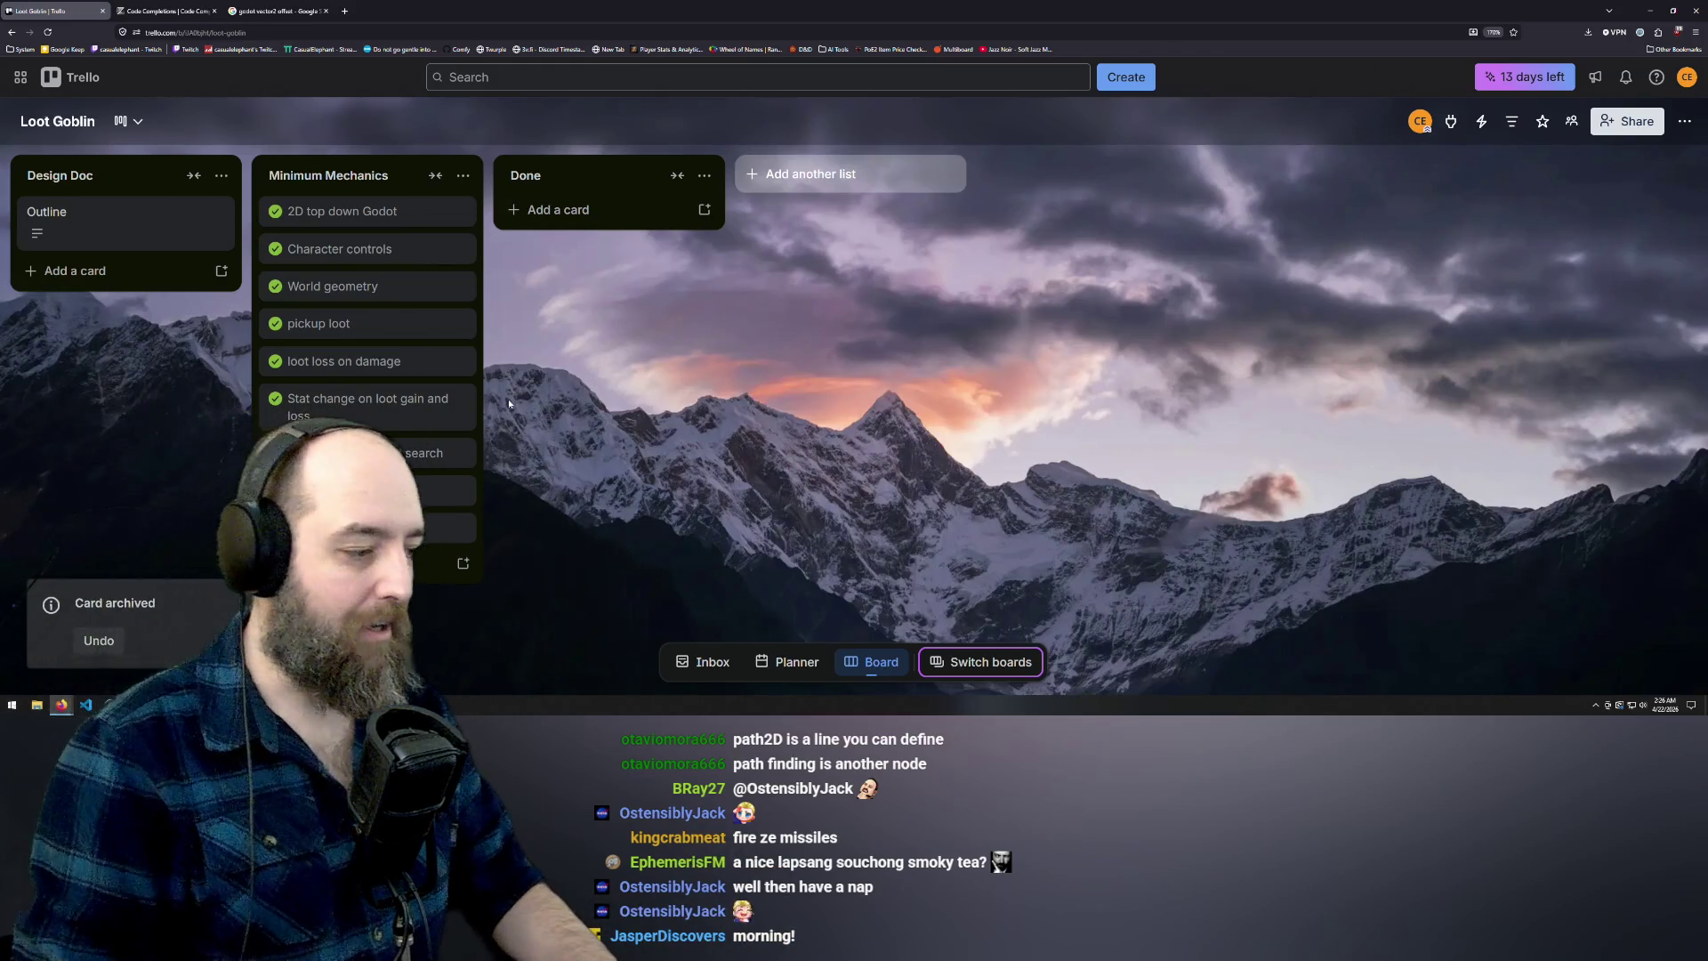
pyautogui.moveTo(110, 705)
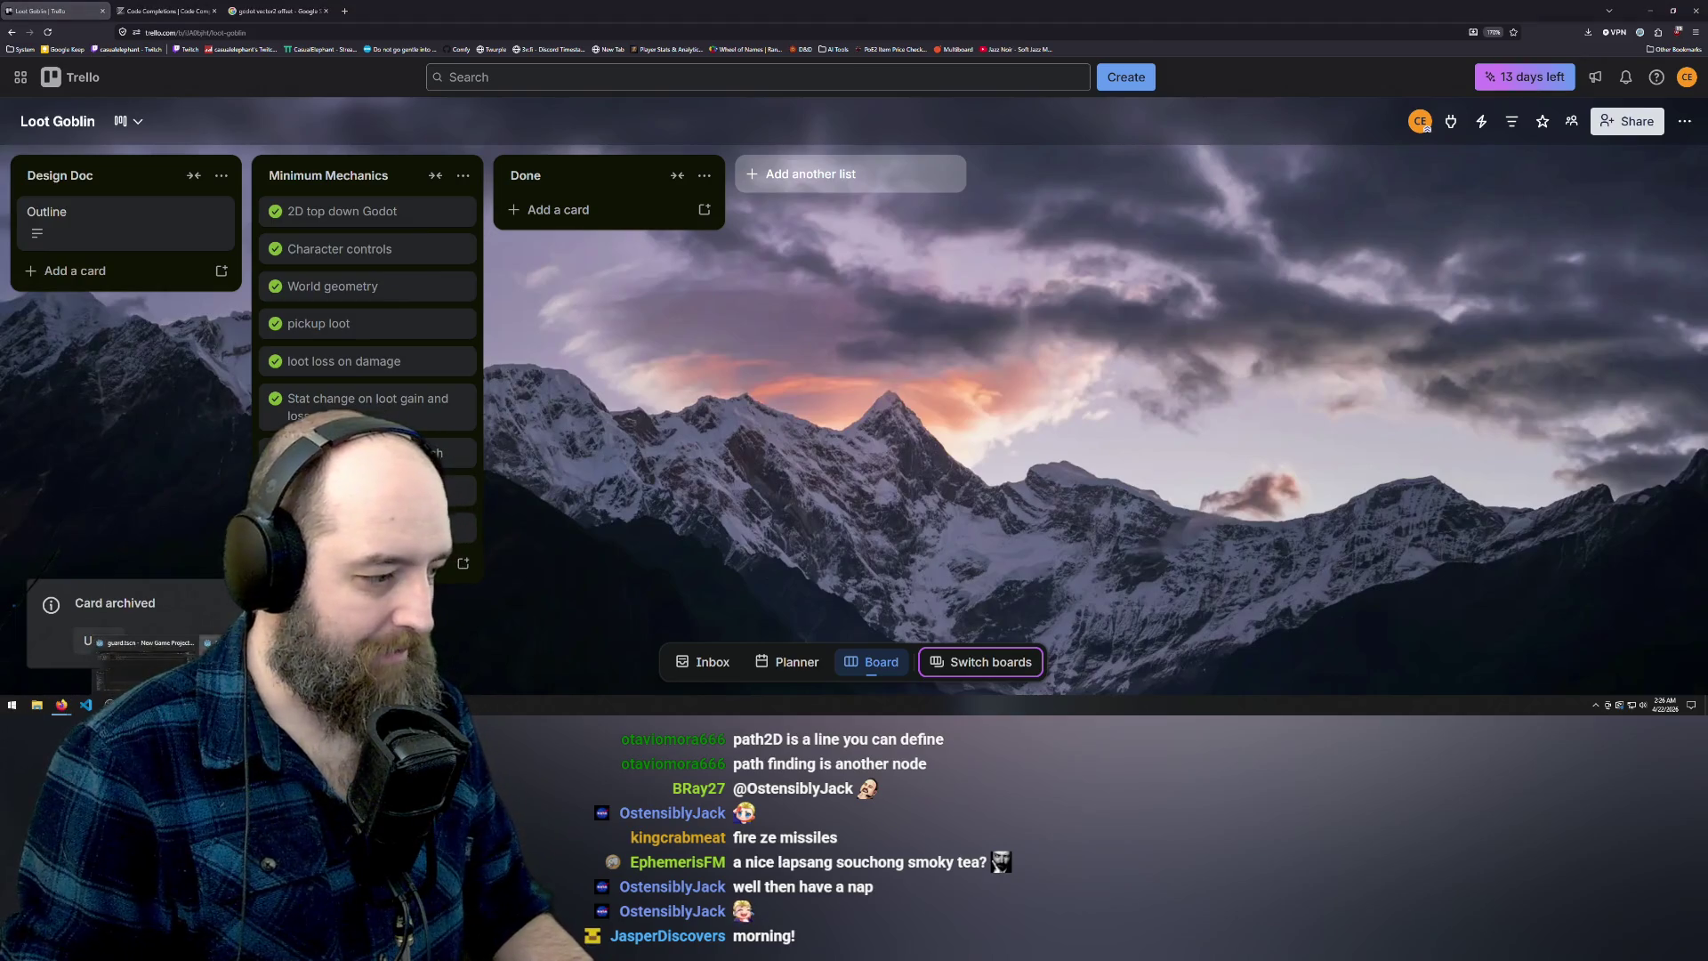
pyautogui.click(213, 662)
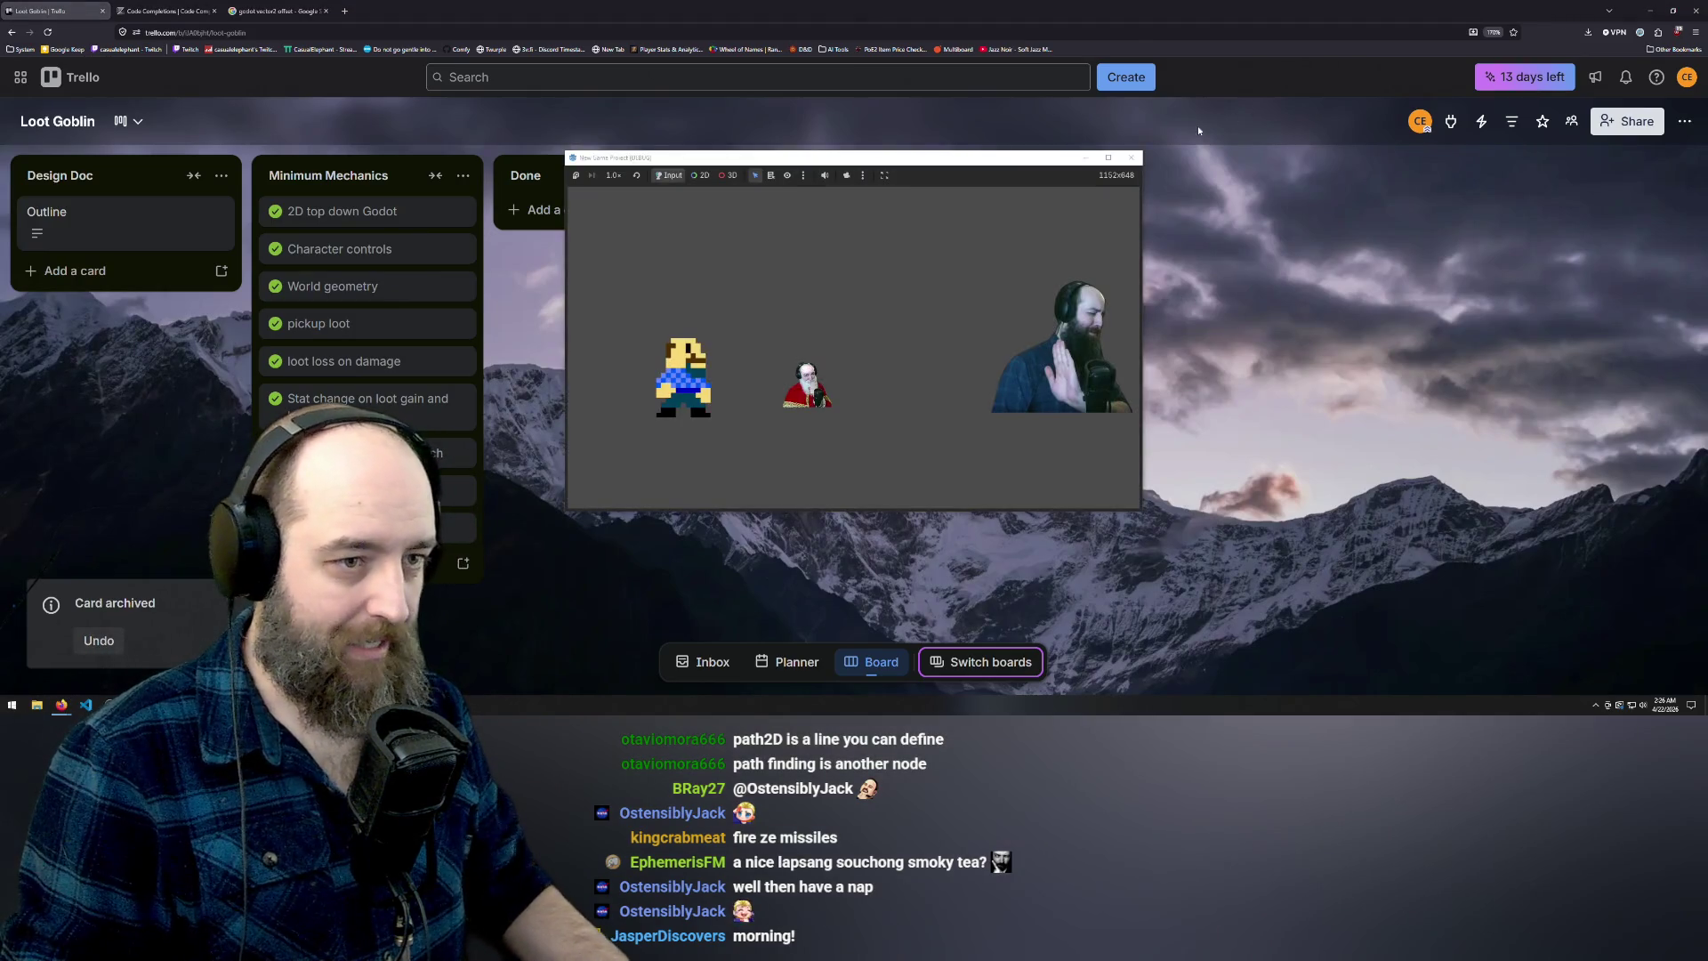
pyautogui.click(1132, 158)
pyautogui.hotkey('alt', 'Tab')
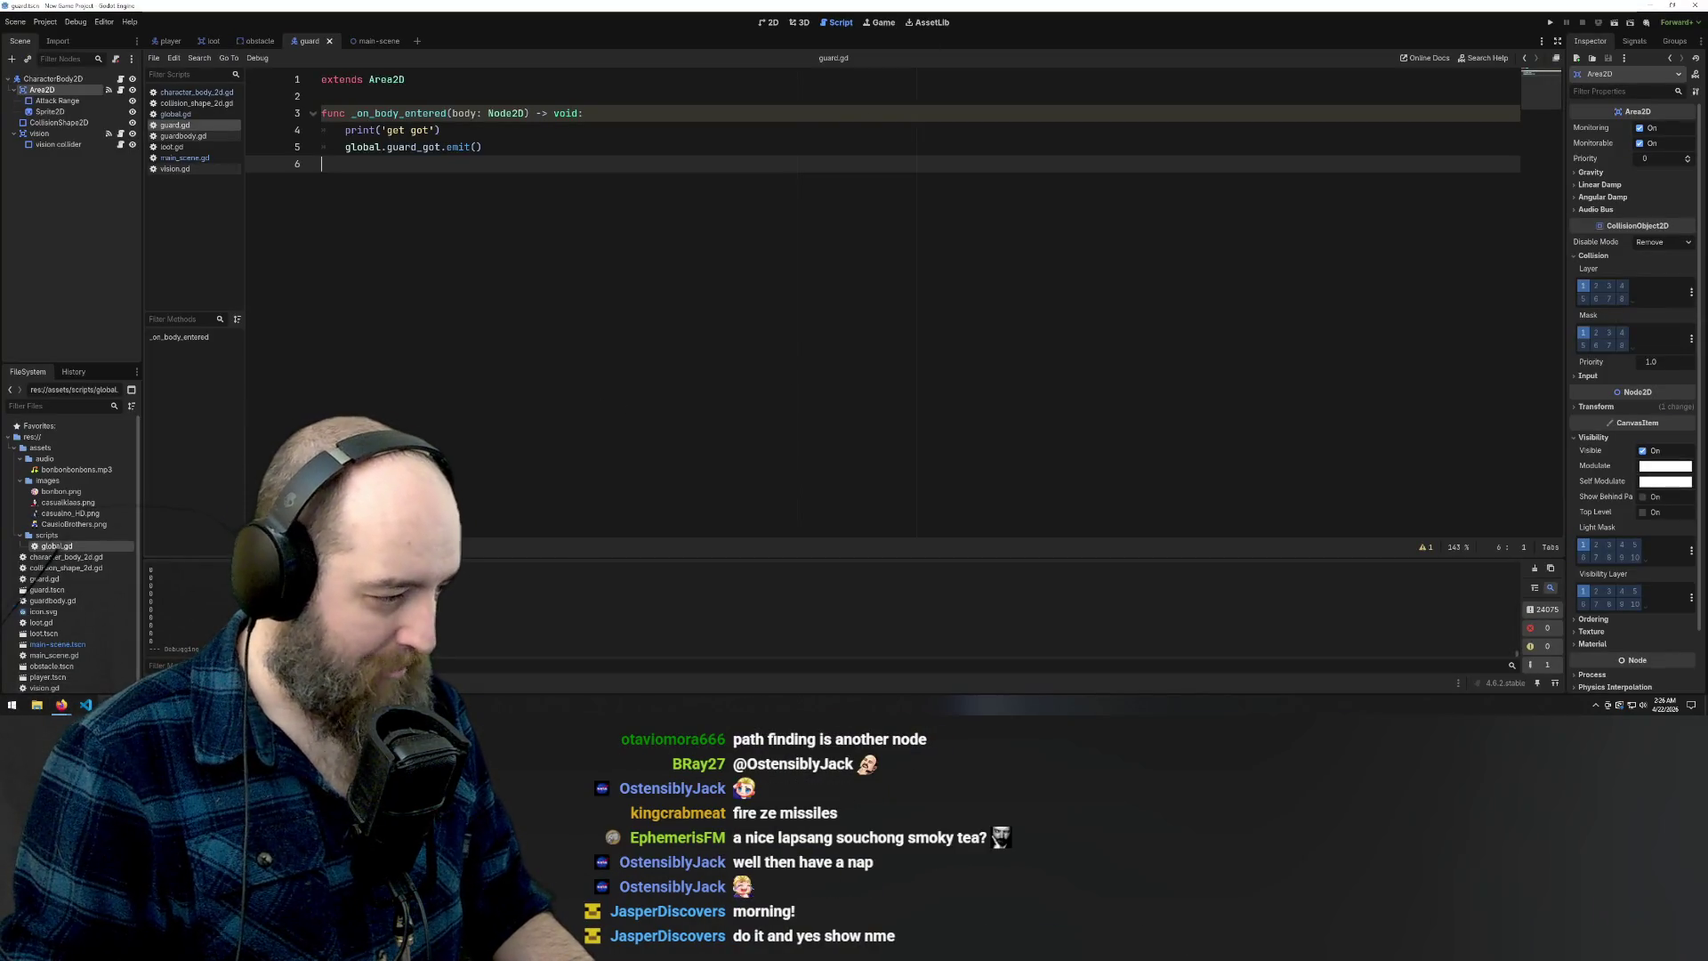
# Launch the game and steer the player around the level away from the guard
pyautogui.press('F5')
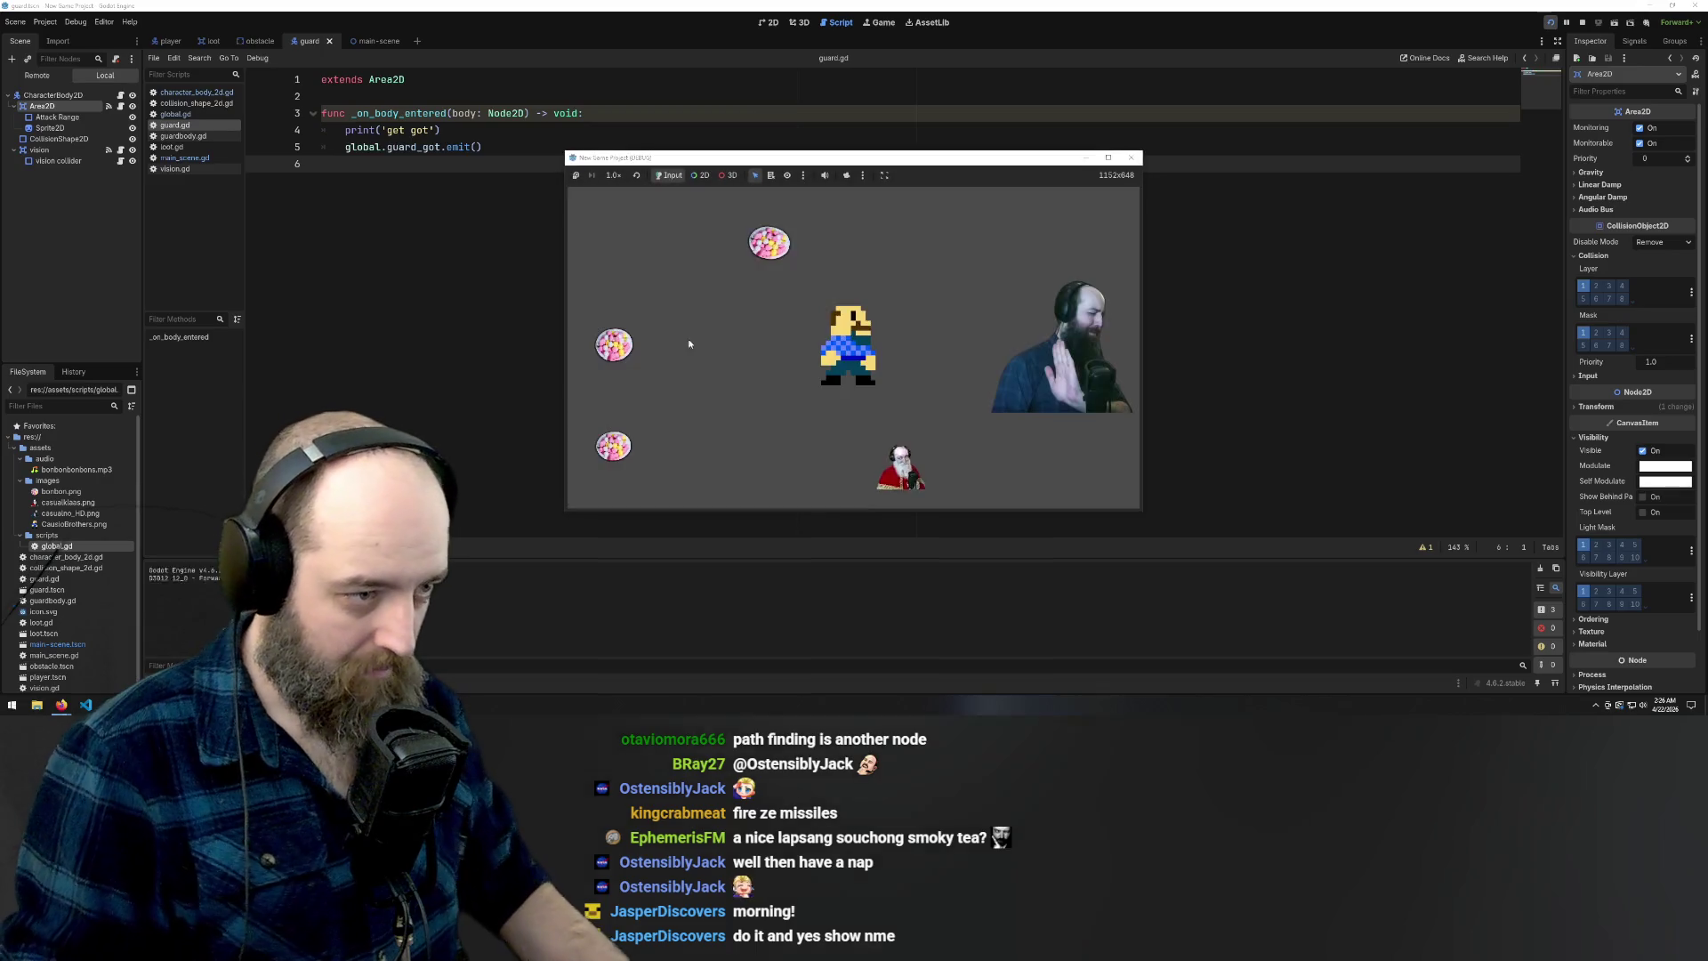
pyautogui.press('Up')
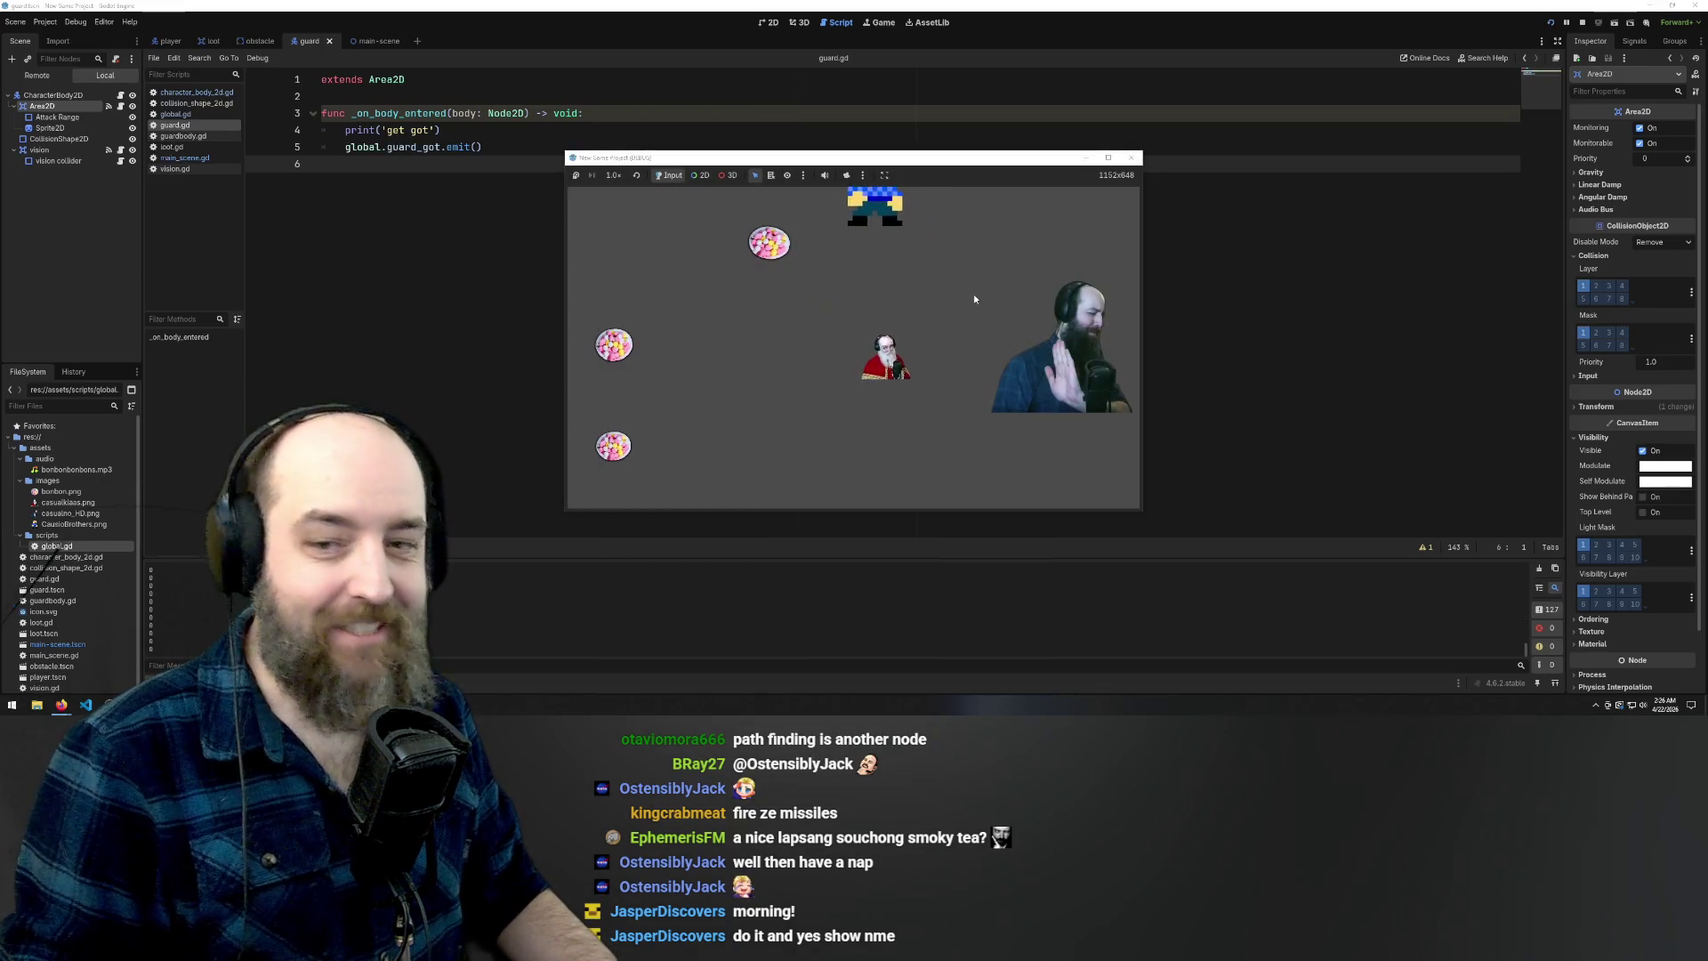
pyautogui.press('Left')
pyautogui.press('Down')
pyautogui.press('Up')
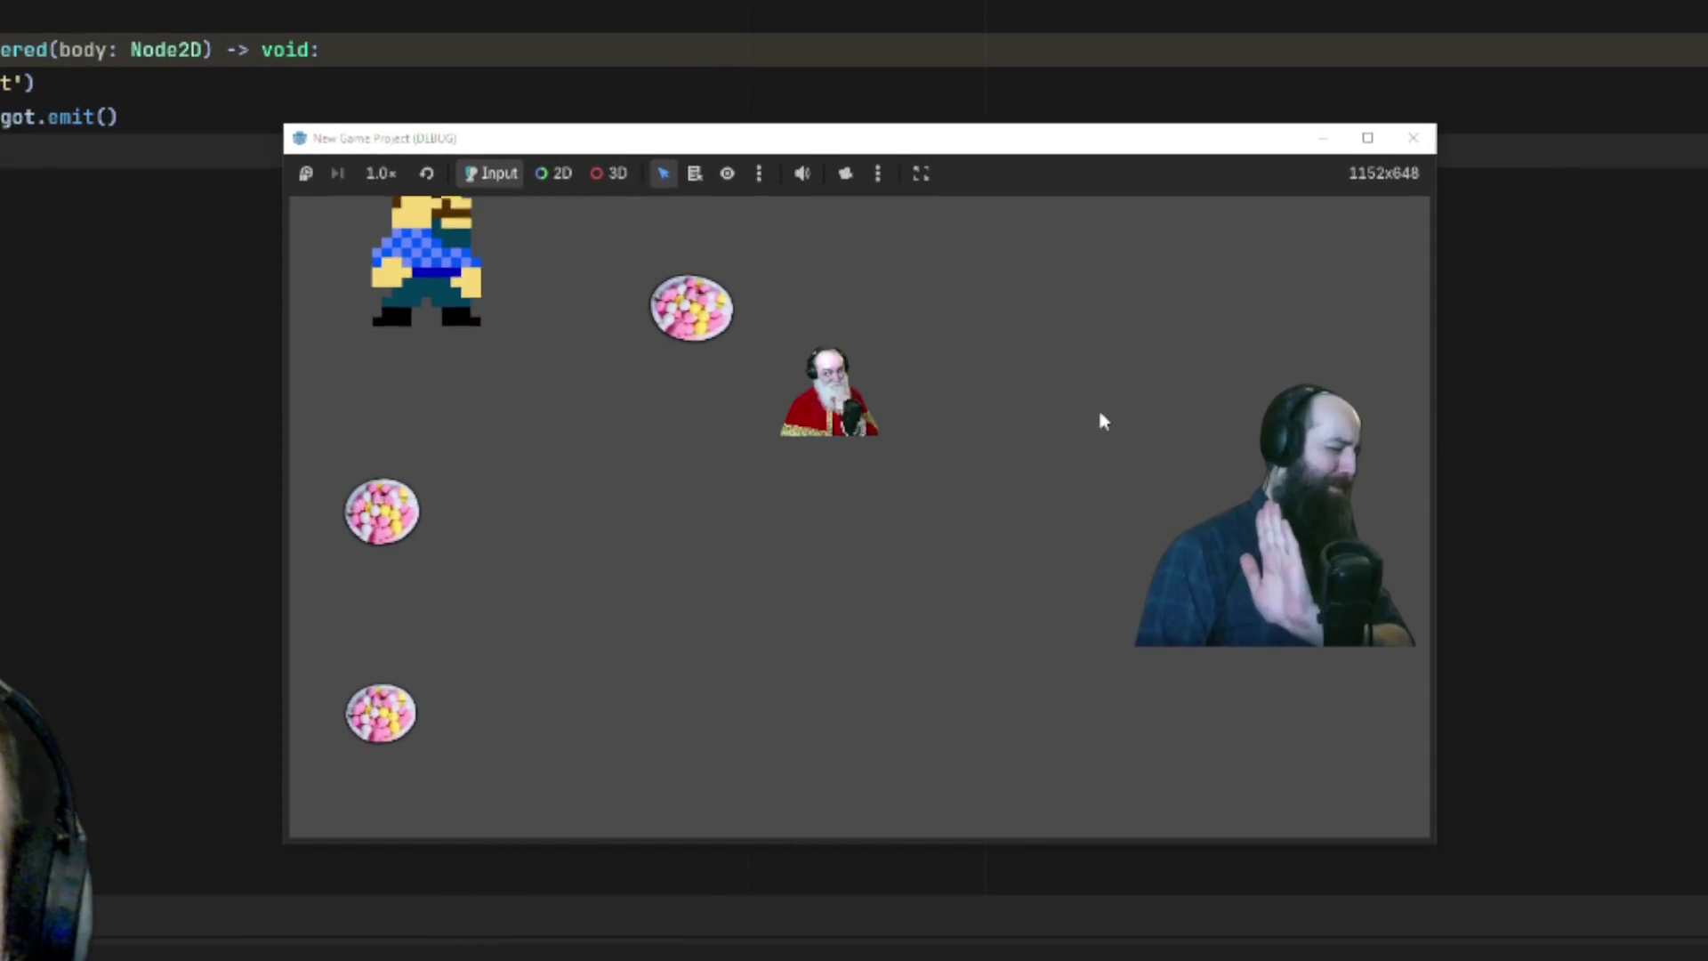
pyautogui.press('Down')
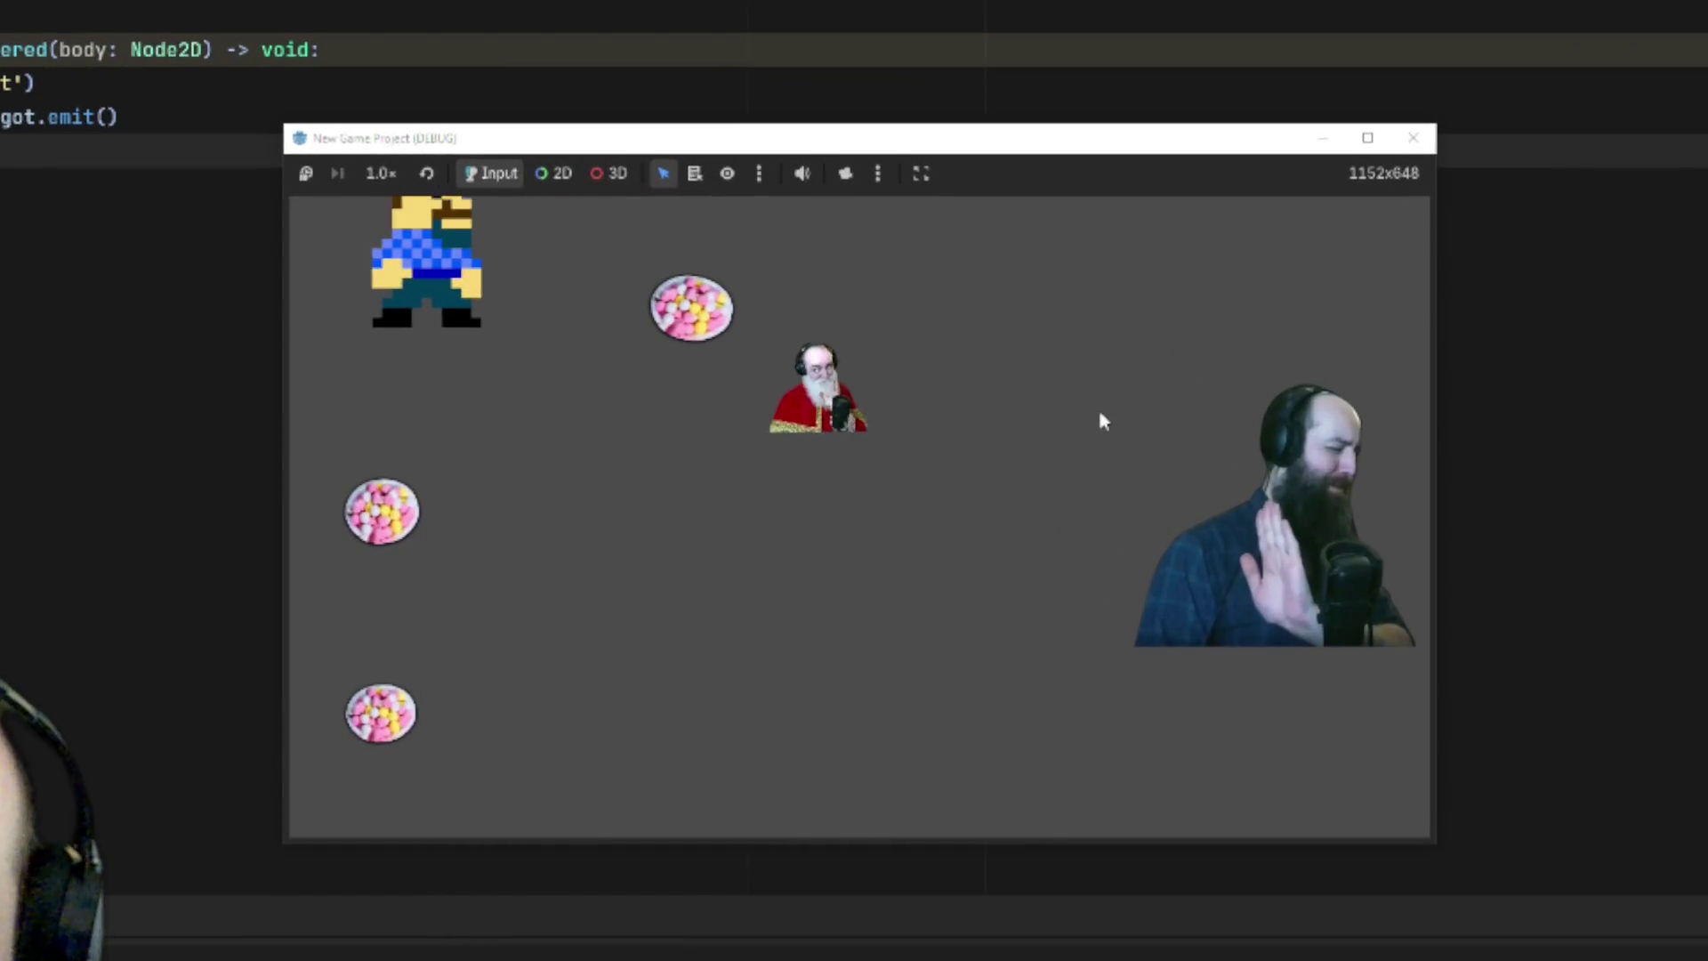
pyautogui.press('Left')
pyautogui.press('Right')
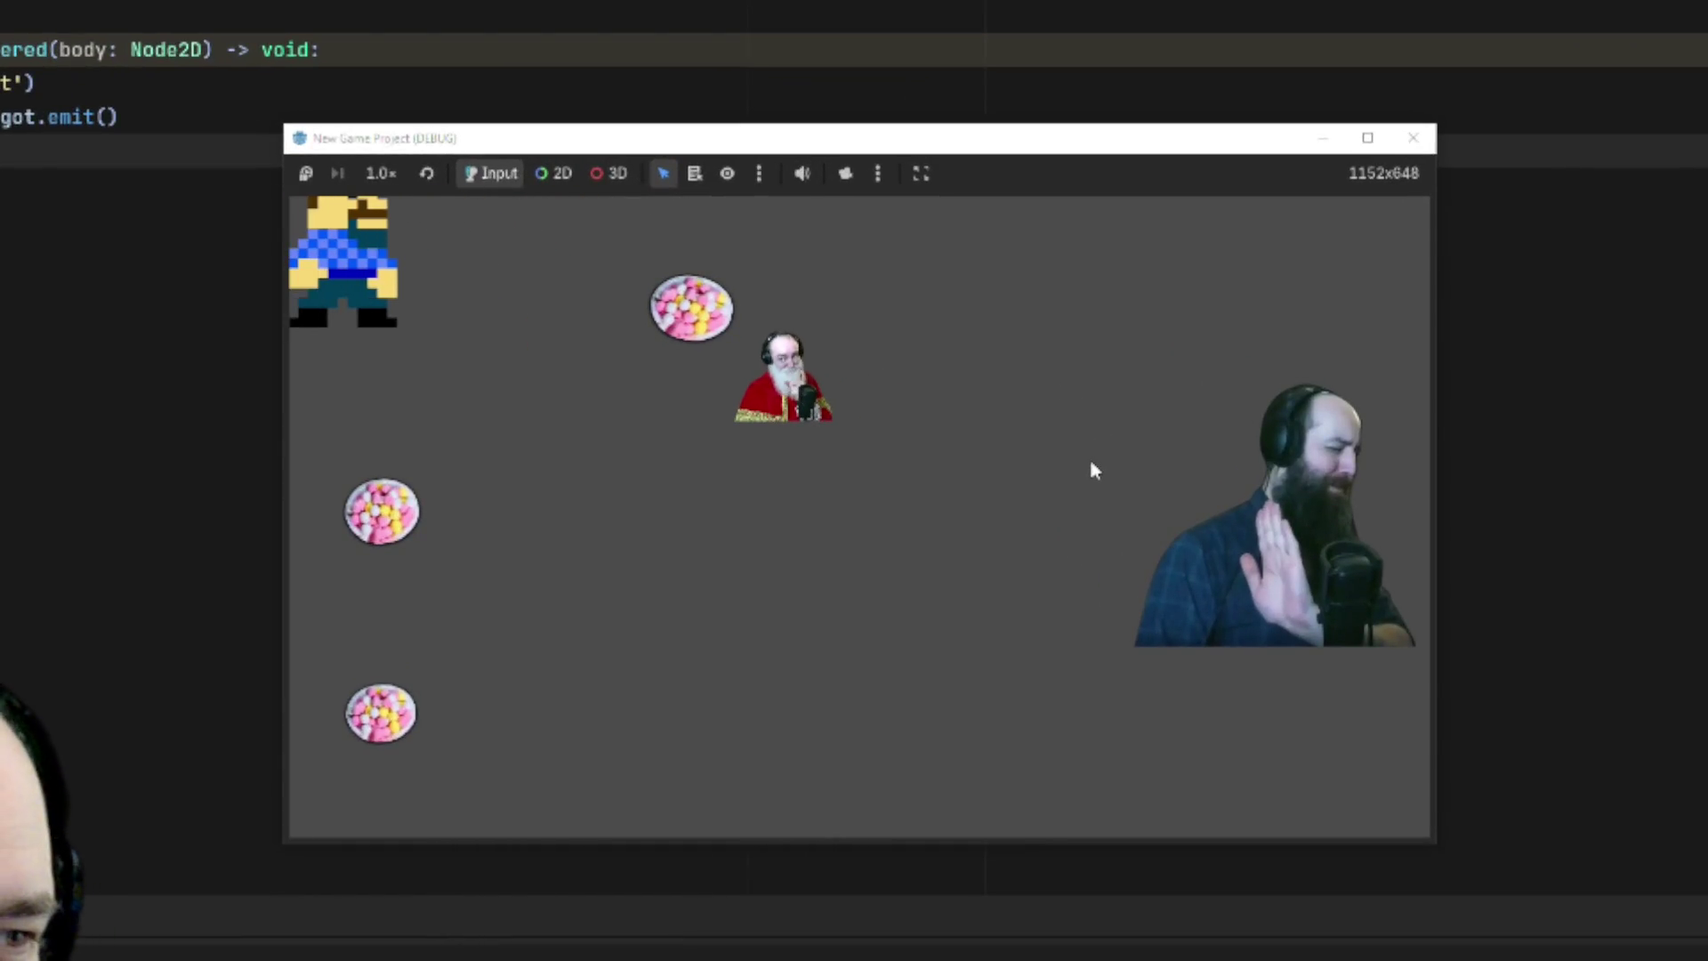
pyautogui.press('Down')
pyautogui.press('Up')
pyautogui.press('Left')
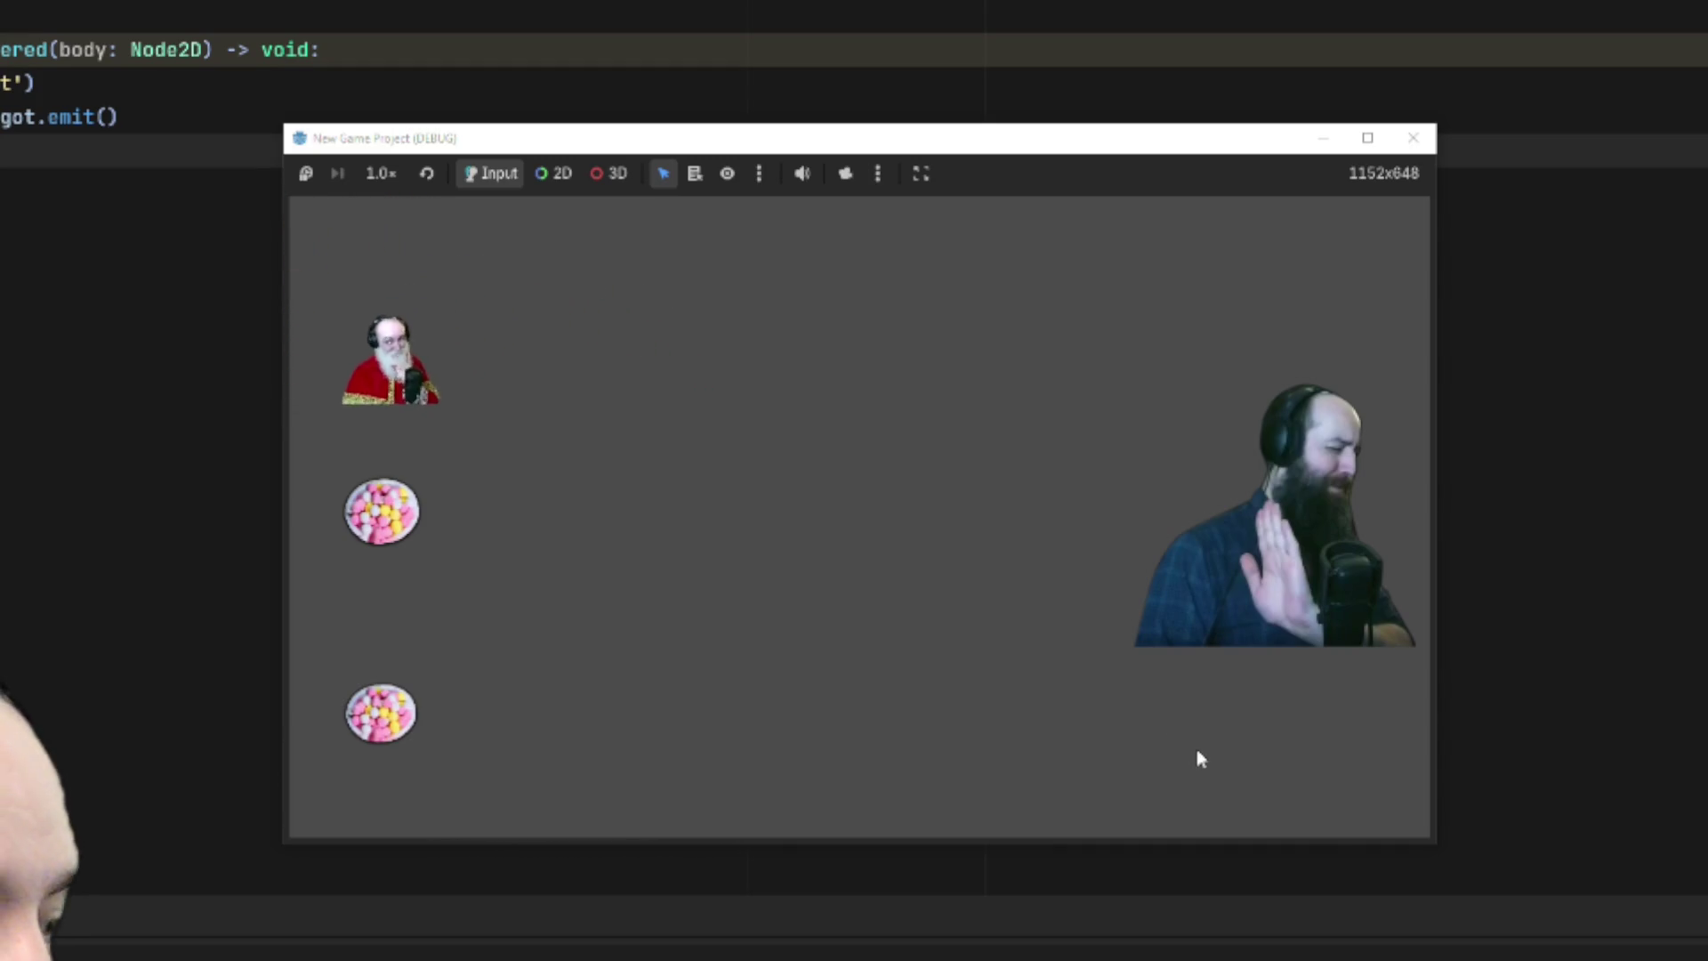
# Lead the chasing guard right along the bottom into the bottom-right corner
pyautogui.press('Right')
pyautogui.press('Right')
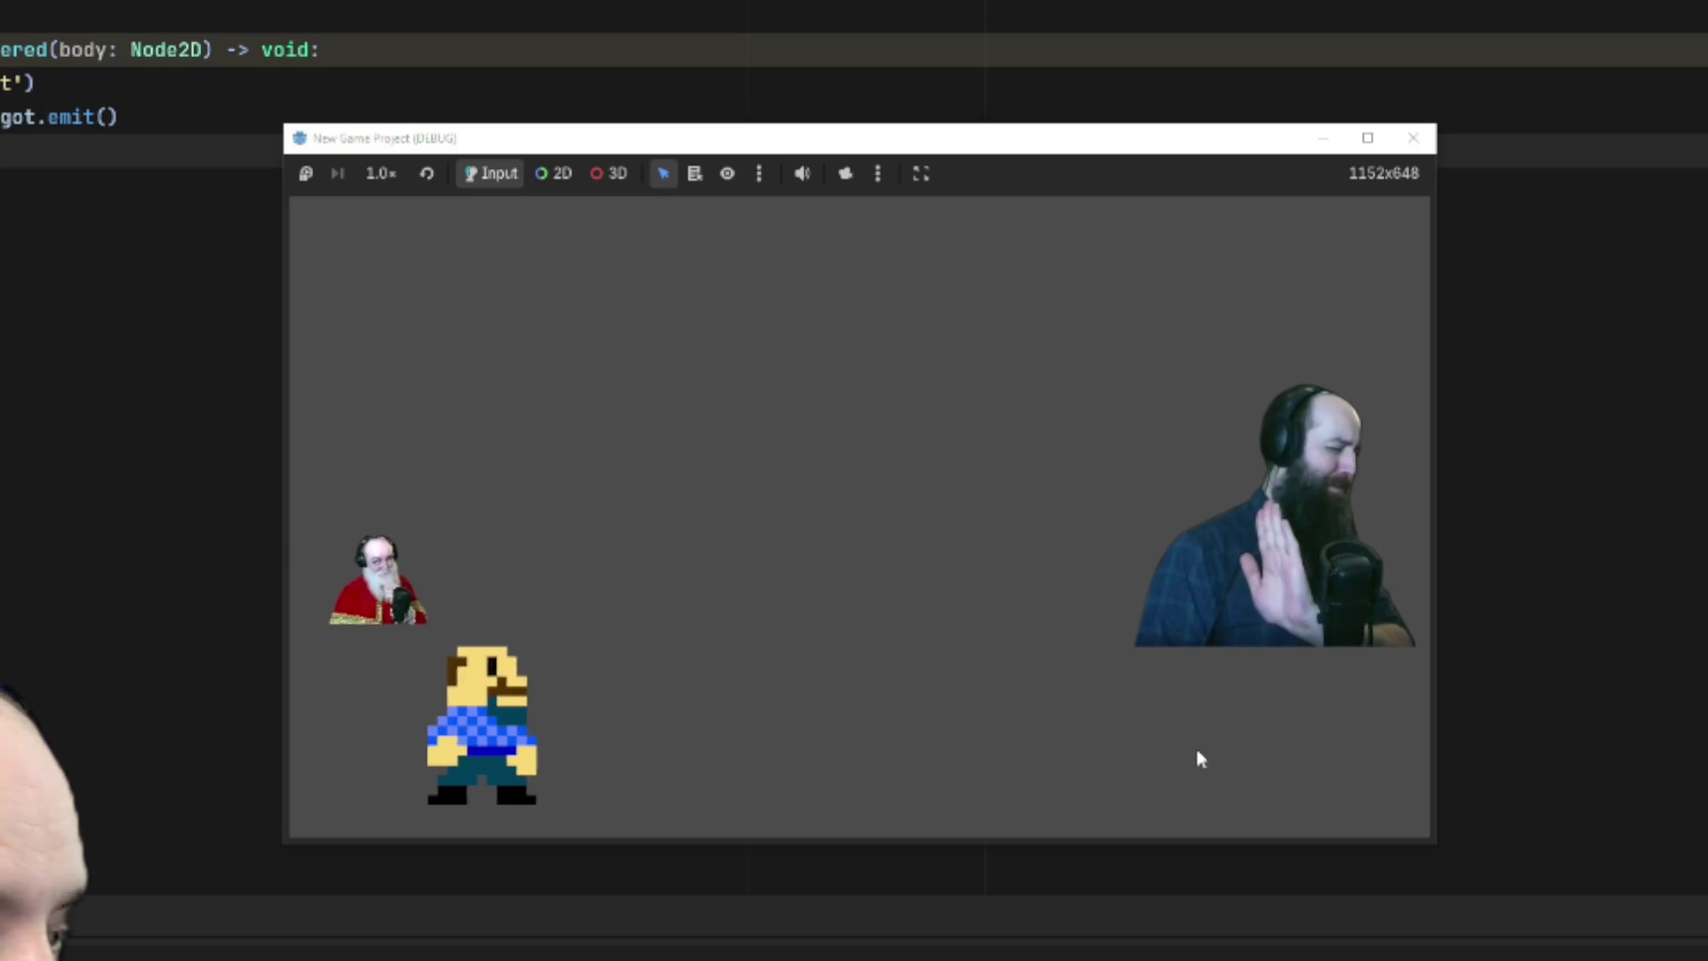
pyautogui.press('Right')
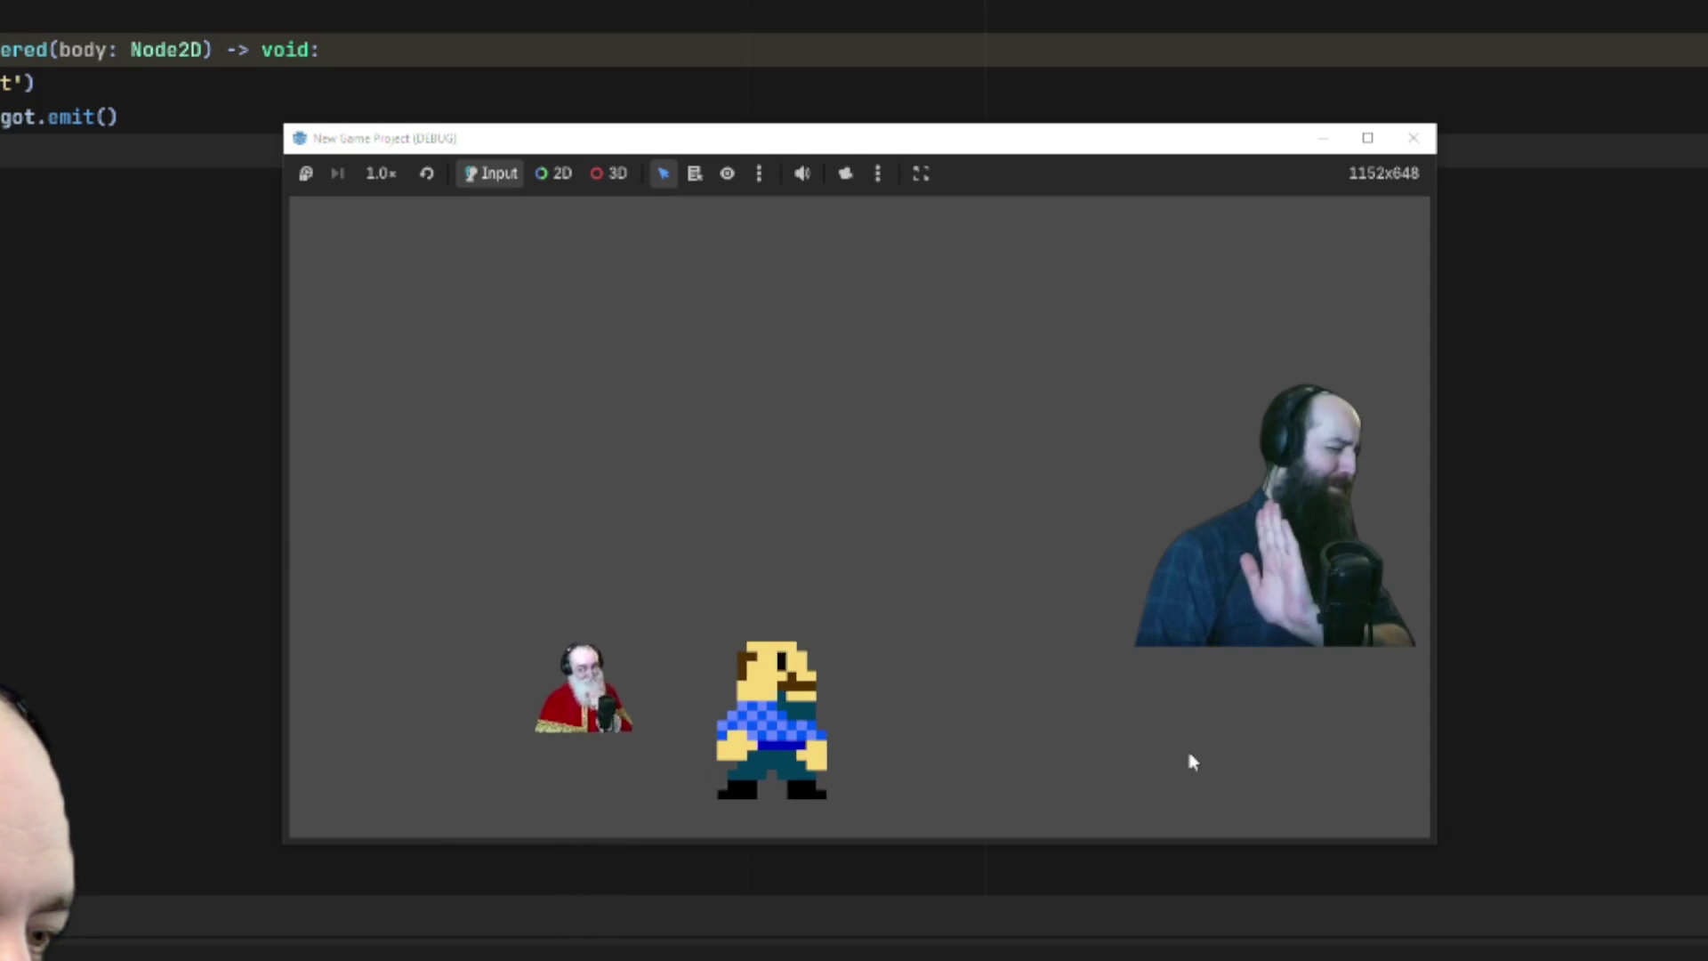
pyautogui.press('Right')
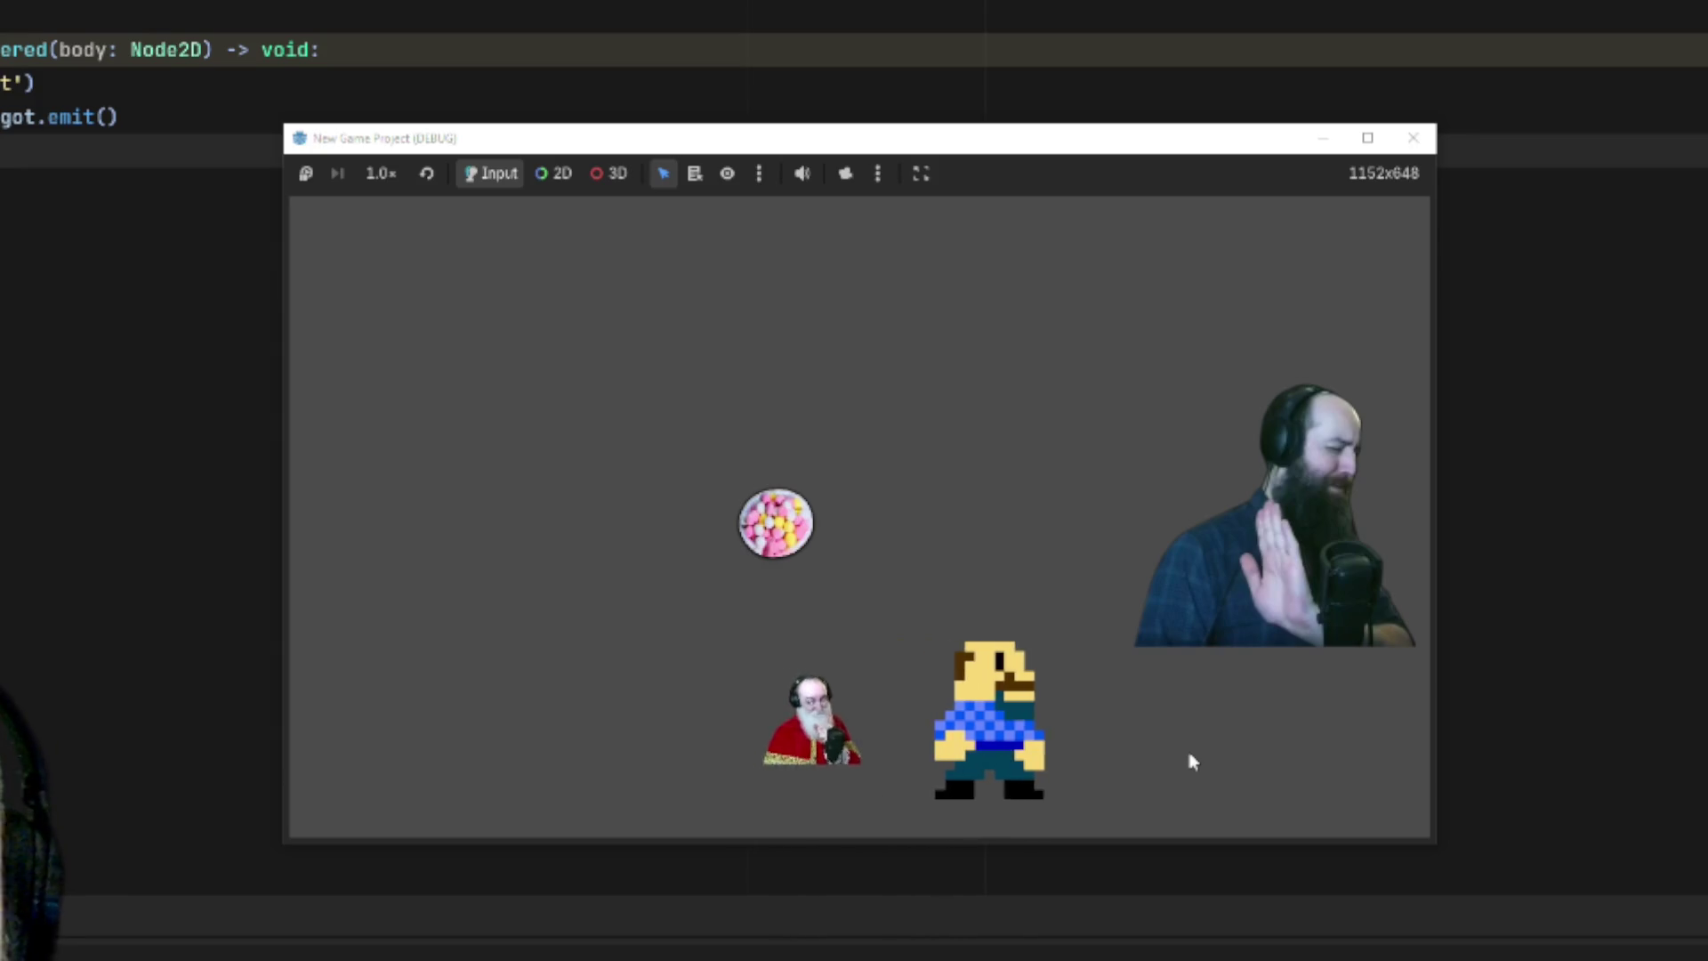
pyautogui.press('Right')
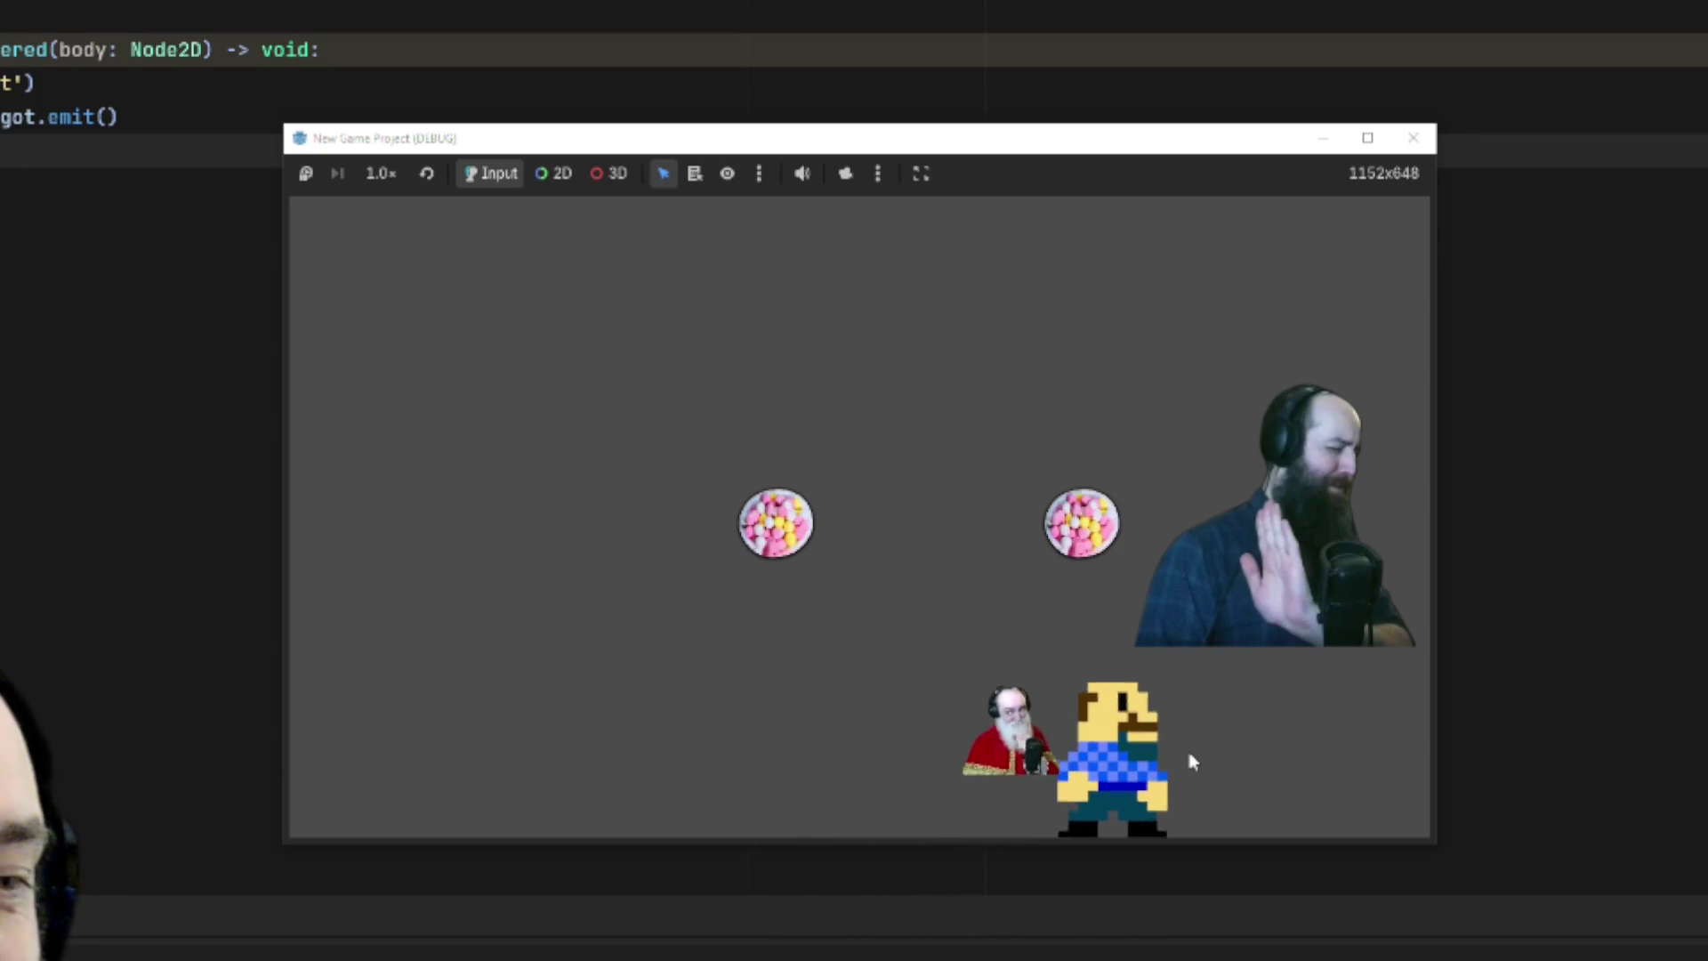
pyautogui.press('Right')
pyautogui.press('Up')
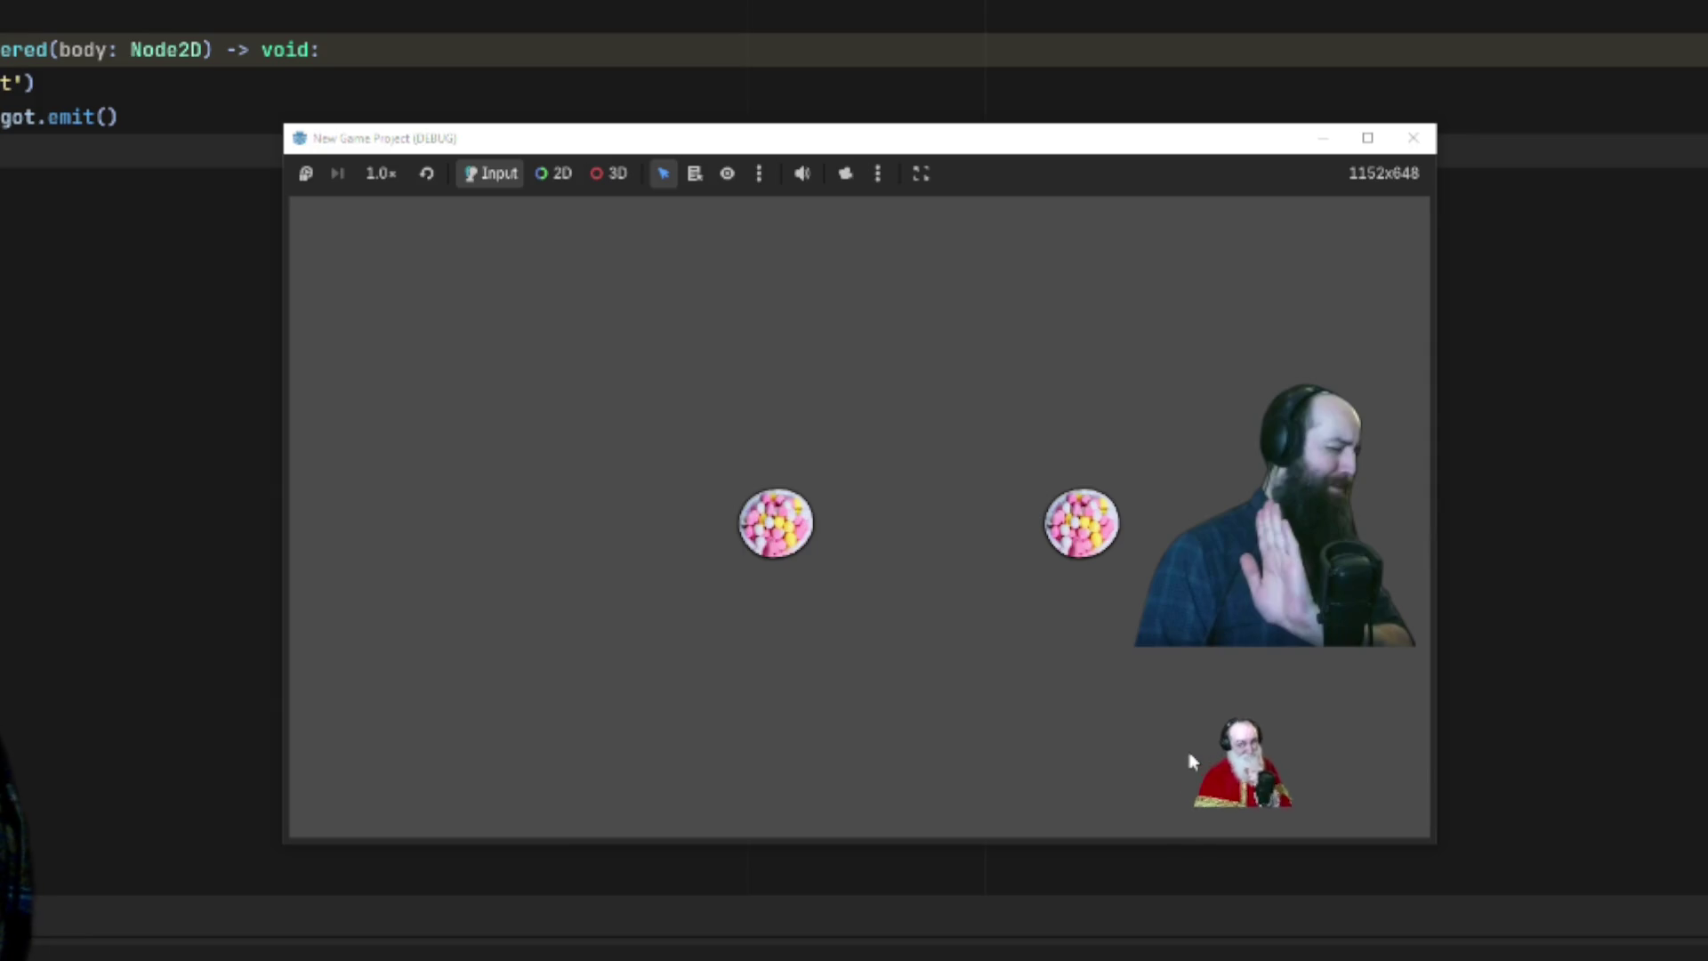
# Weave the player back left past the guard, then circle near it as loot bowls spawn
pyautogui.press('Left')
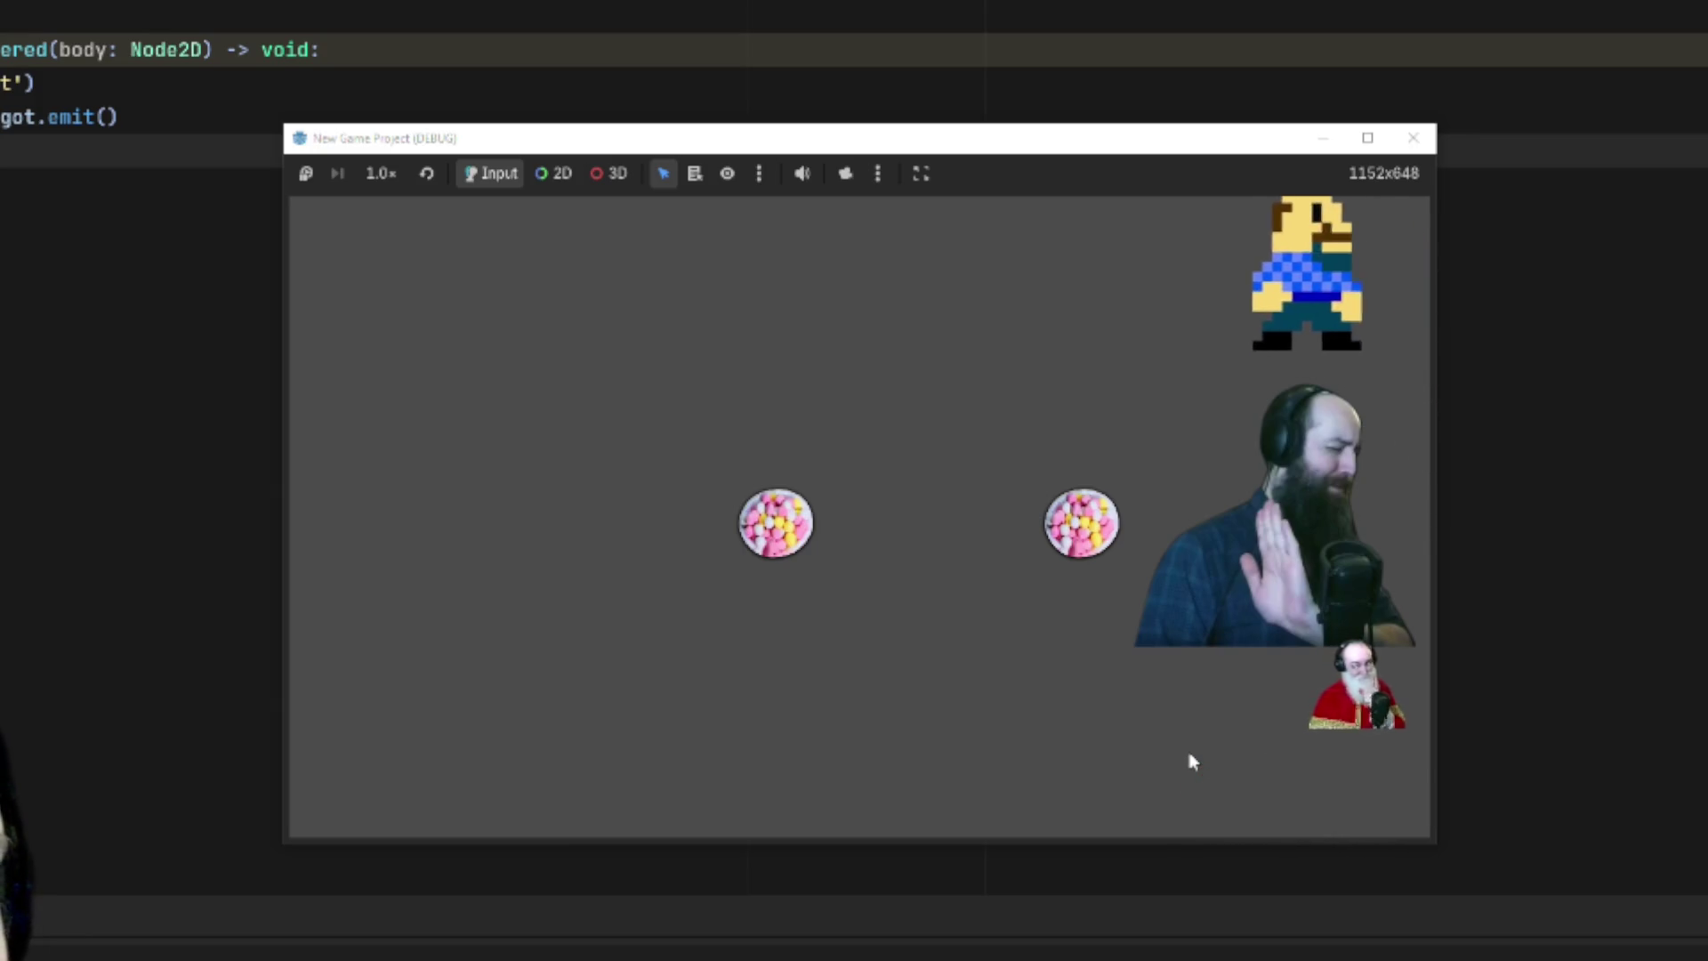
pyautogui.press('Down')
pyautogui.press('Left')
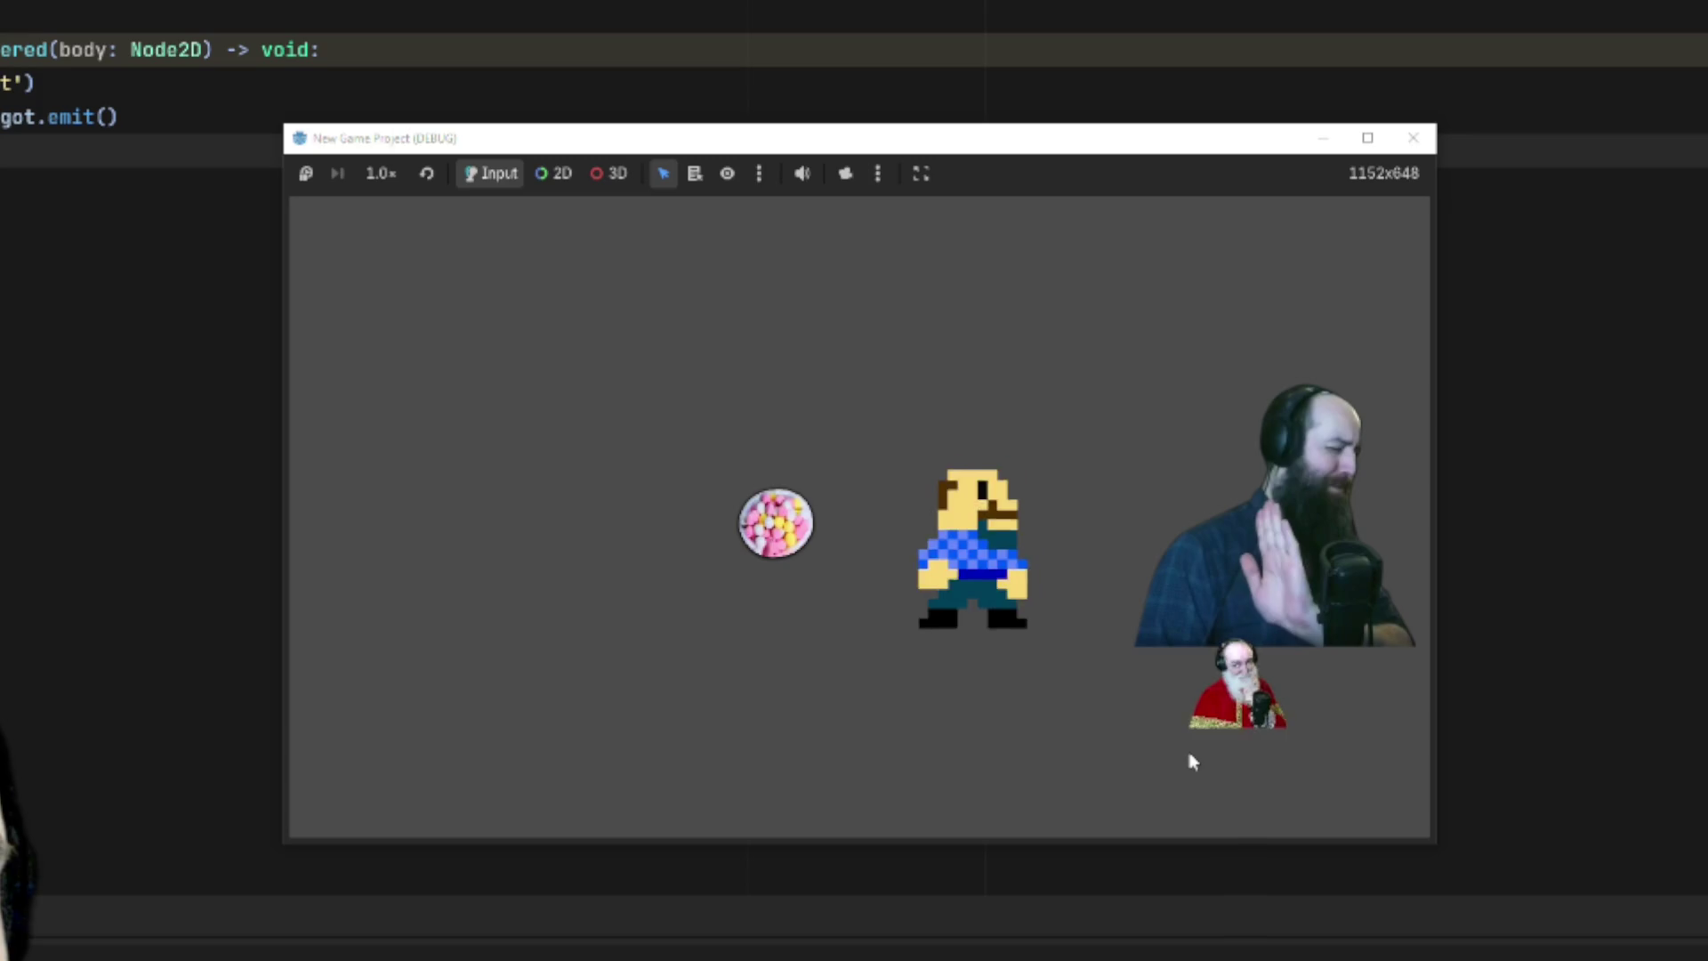
pyautogui.press('Right')
pyautogui.press('Left')
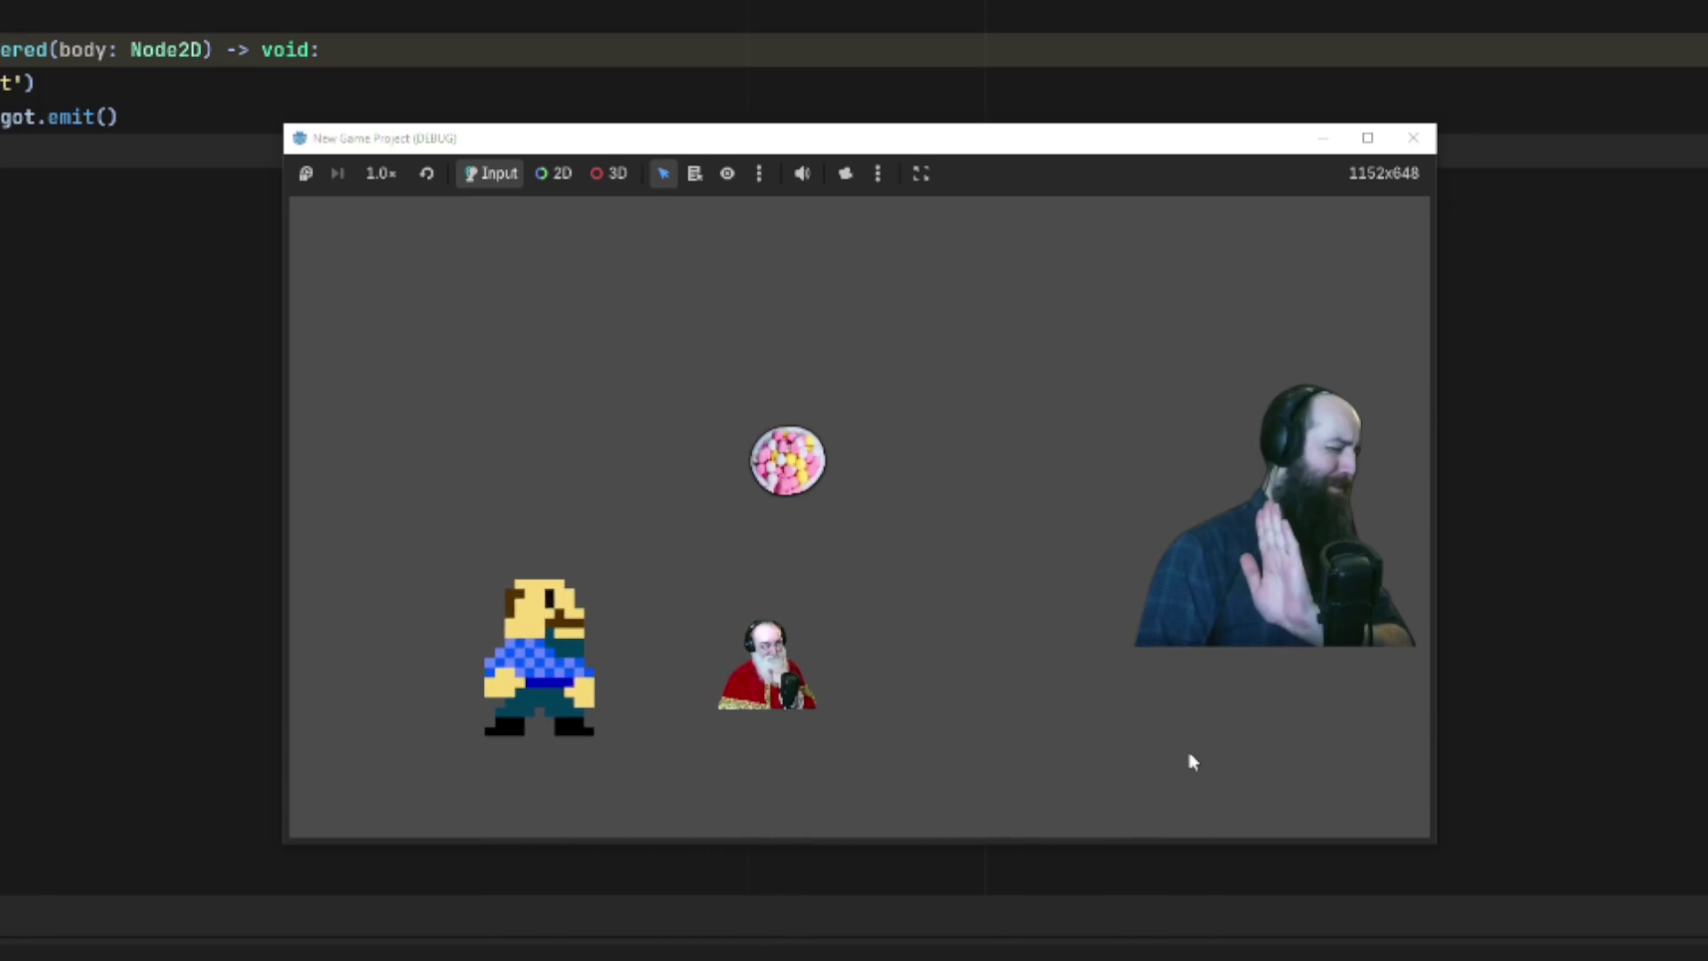
pyautogui.press('Right')
pyautogui.press('Left')
pyautogui.press('Up')
pyautogui.press('Right')
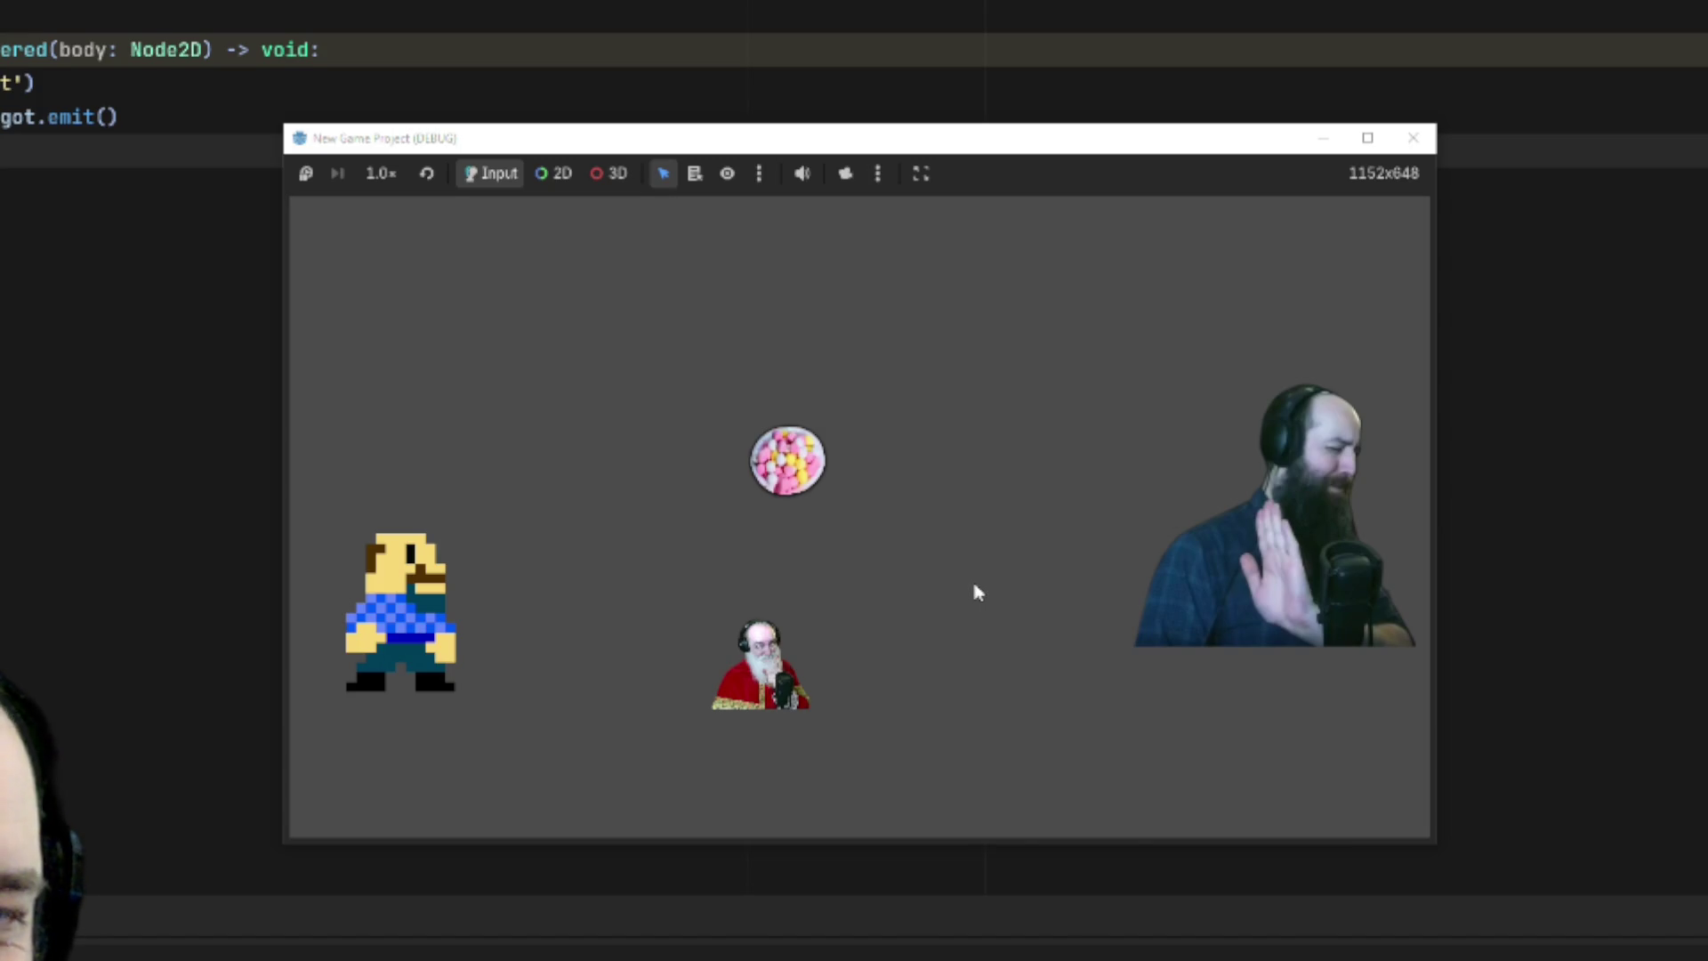
pyautogui.press('Right')
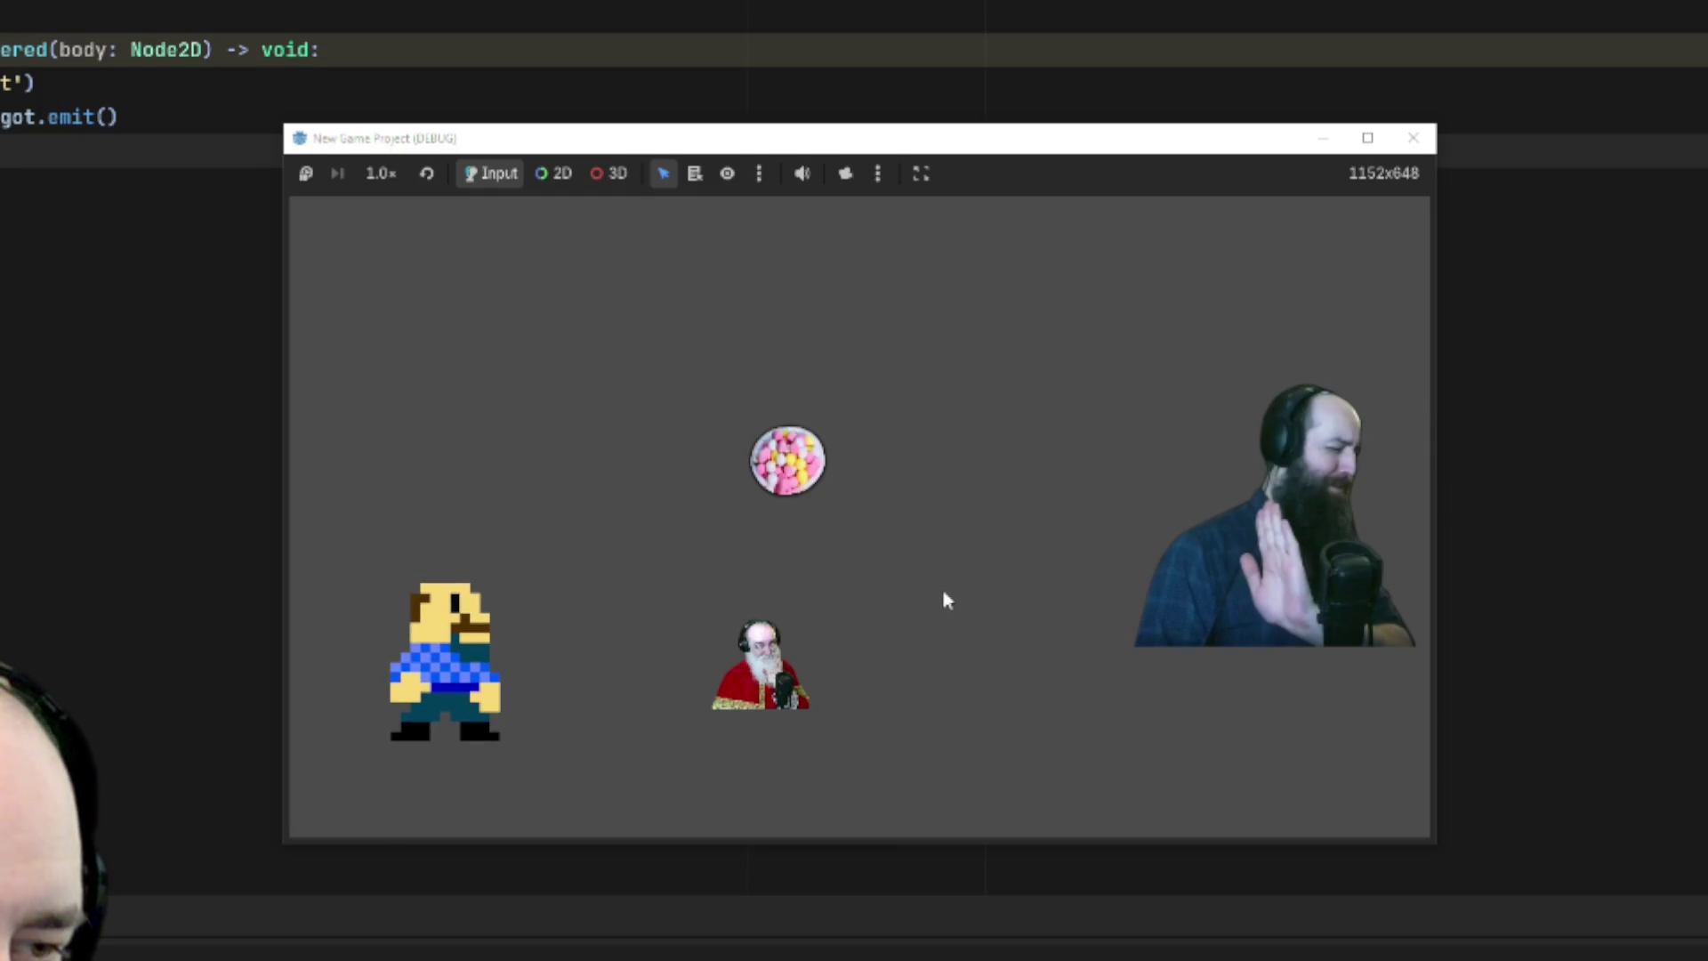
pyautogui.press('Up')
pyautogui.press('Left')
pyautogui.press('Down')
pyautogui.press('Right')
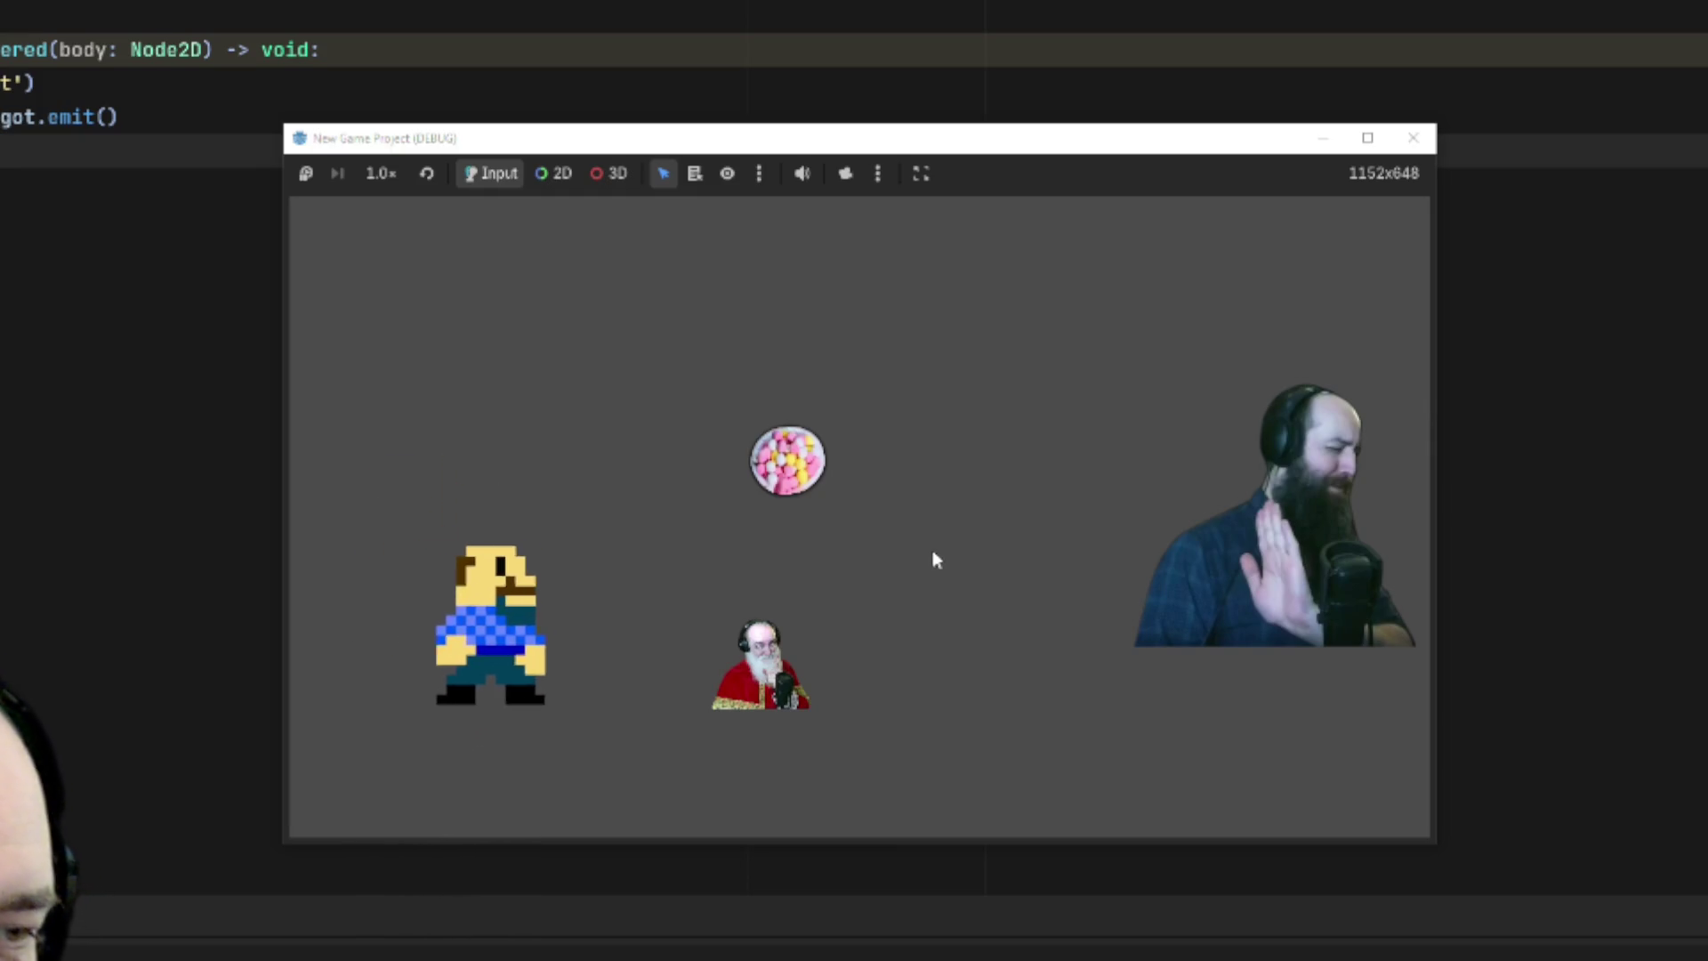
pyautogui.press('Up')
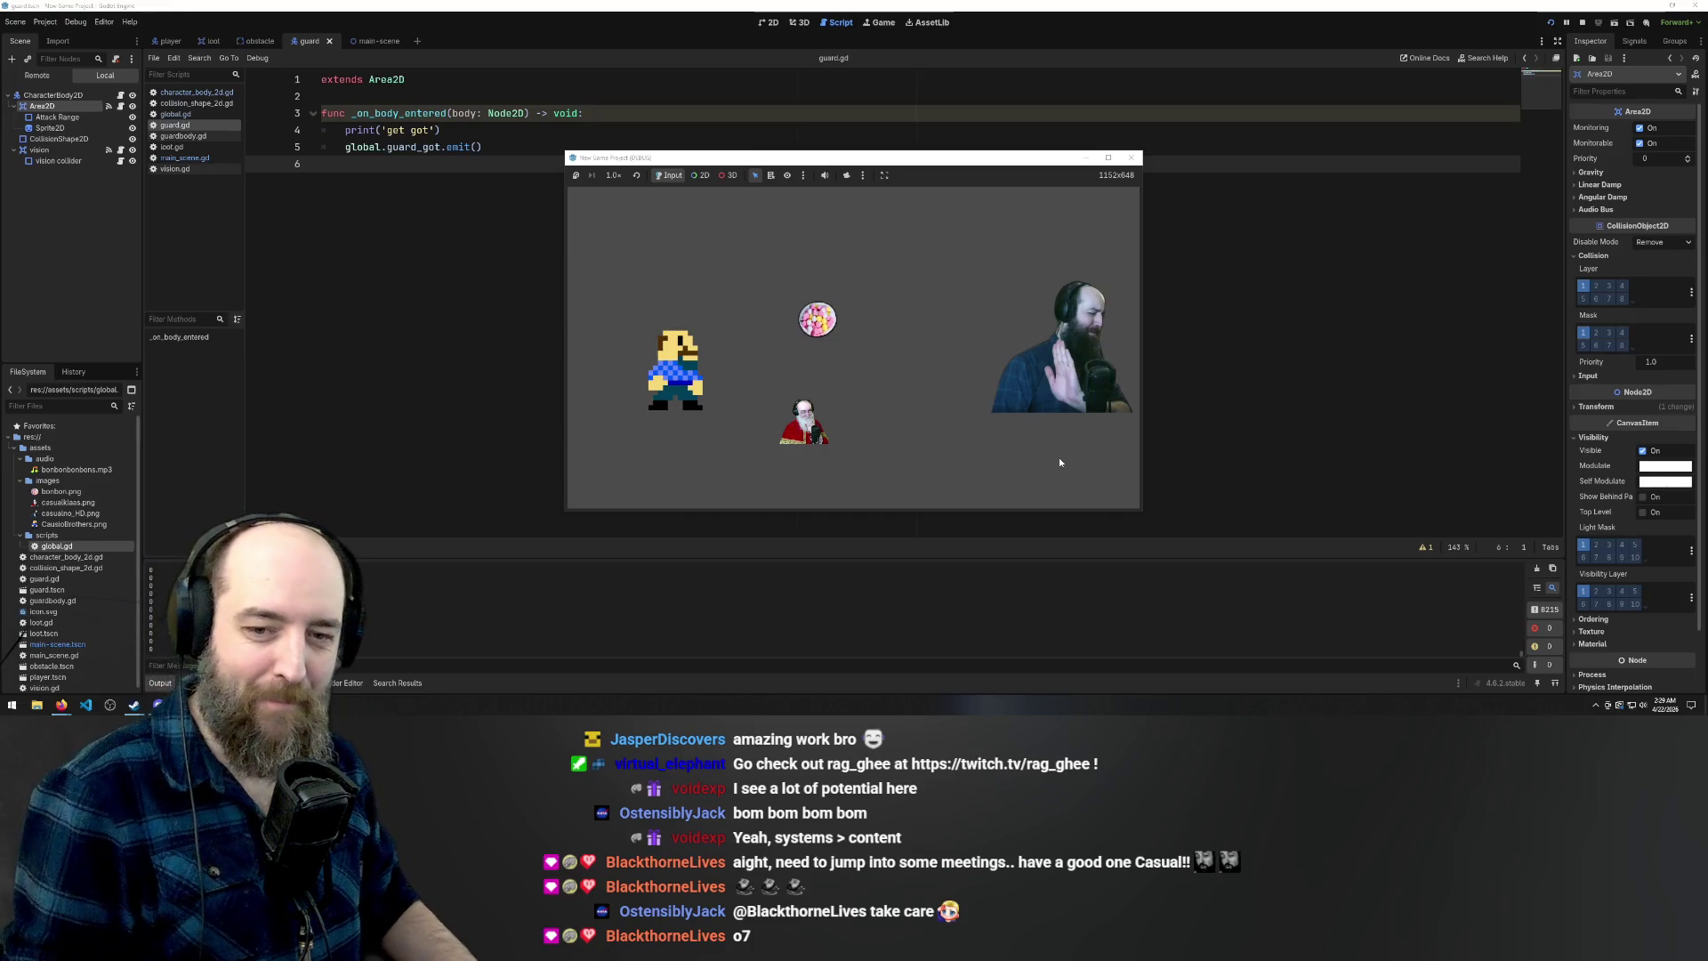
# Keep the player dodging the guard along the top edge, then stop the running game
pyautogui.press('Left')
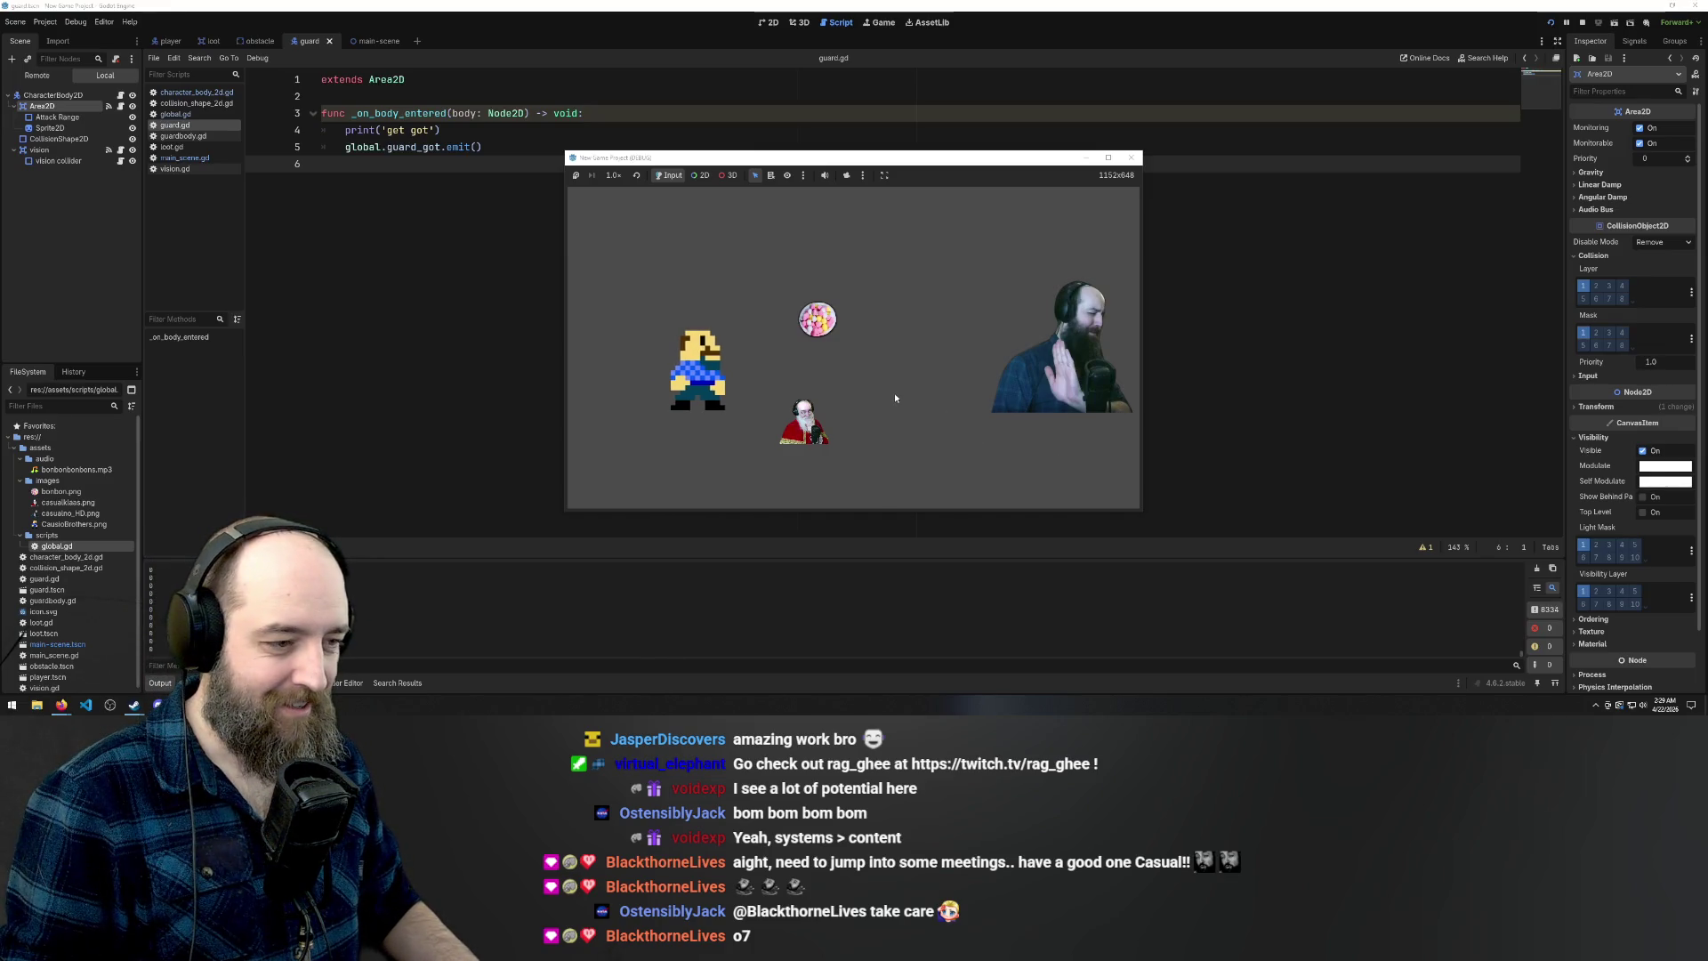
pyautogui.press('Up')
pyautogui.press('Up')
pyautogui.press('Left')
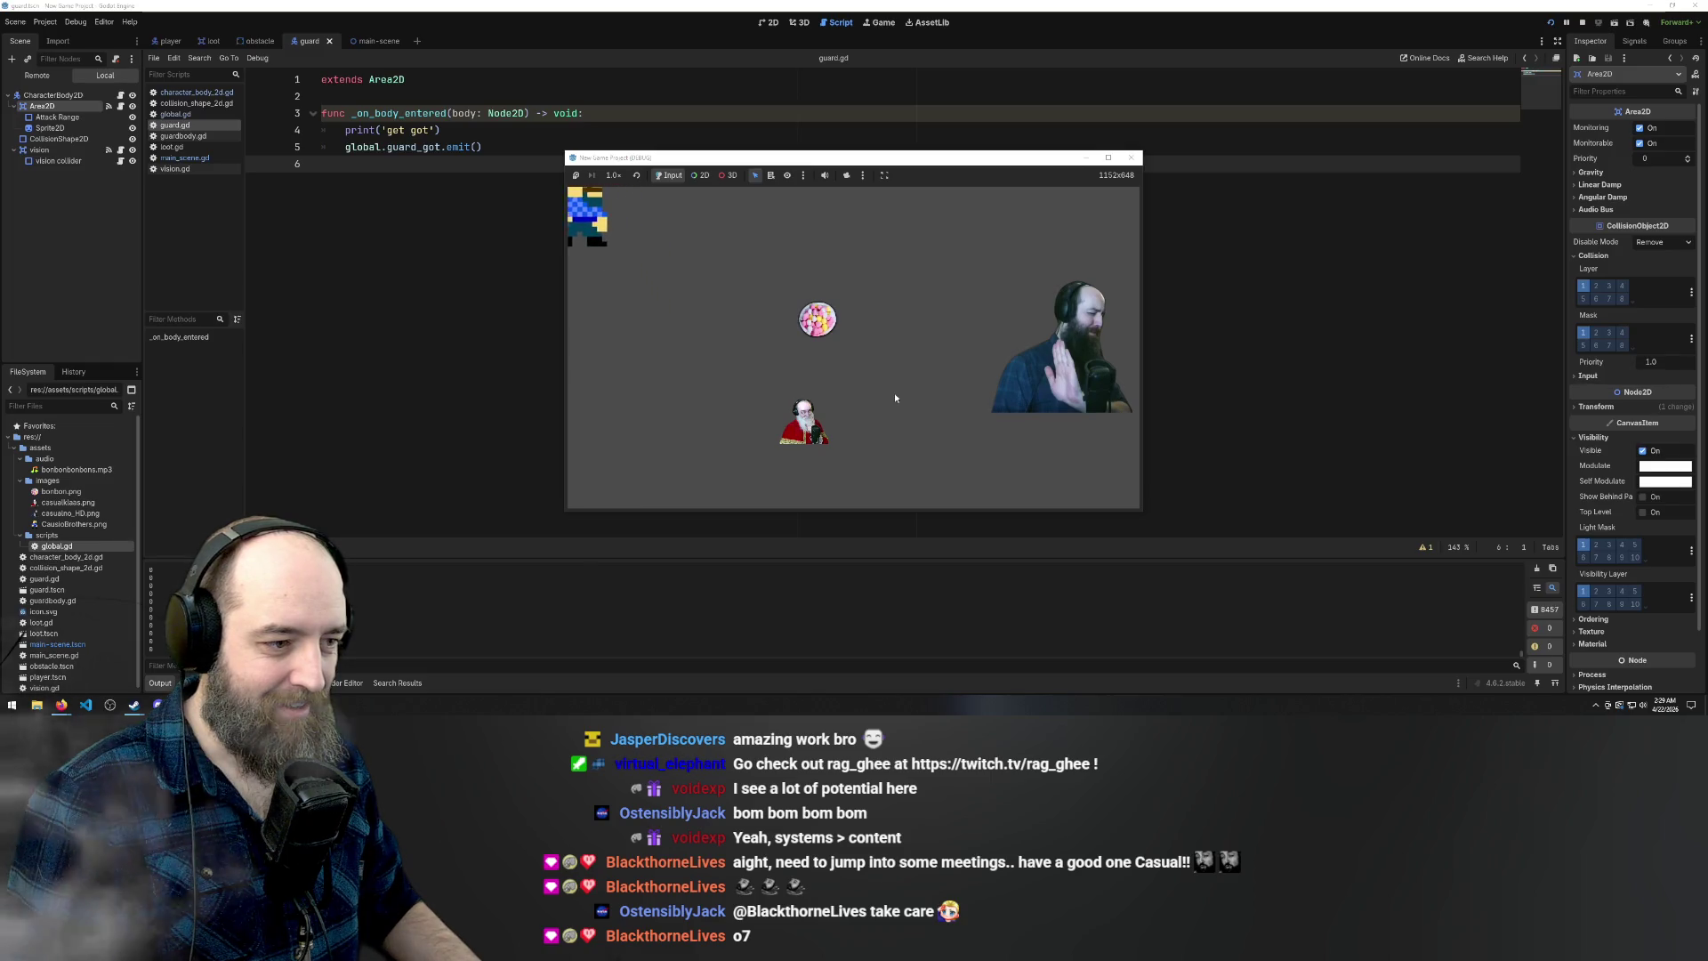
pyautogui.press('Down')
pyautogui.press('Right')
pyautogui.press('Up')
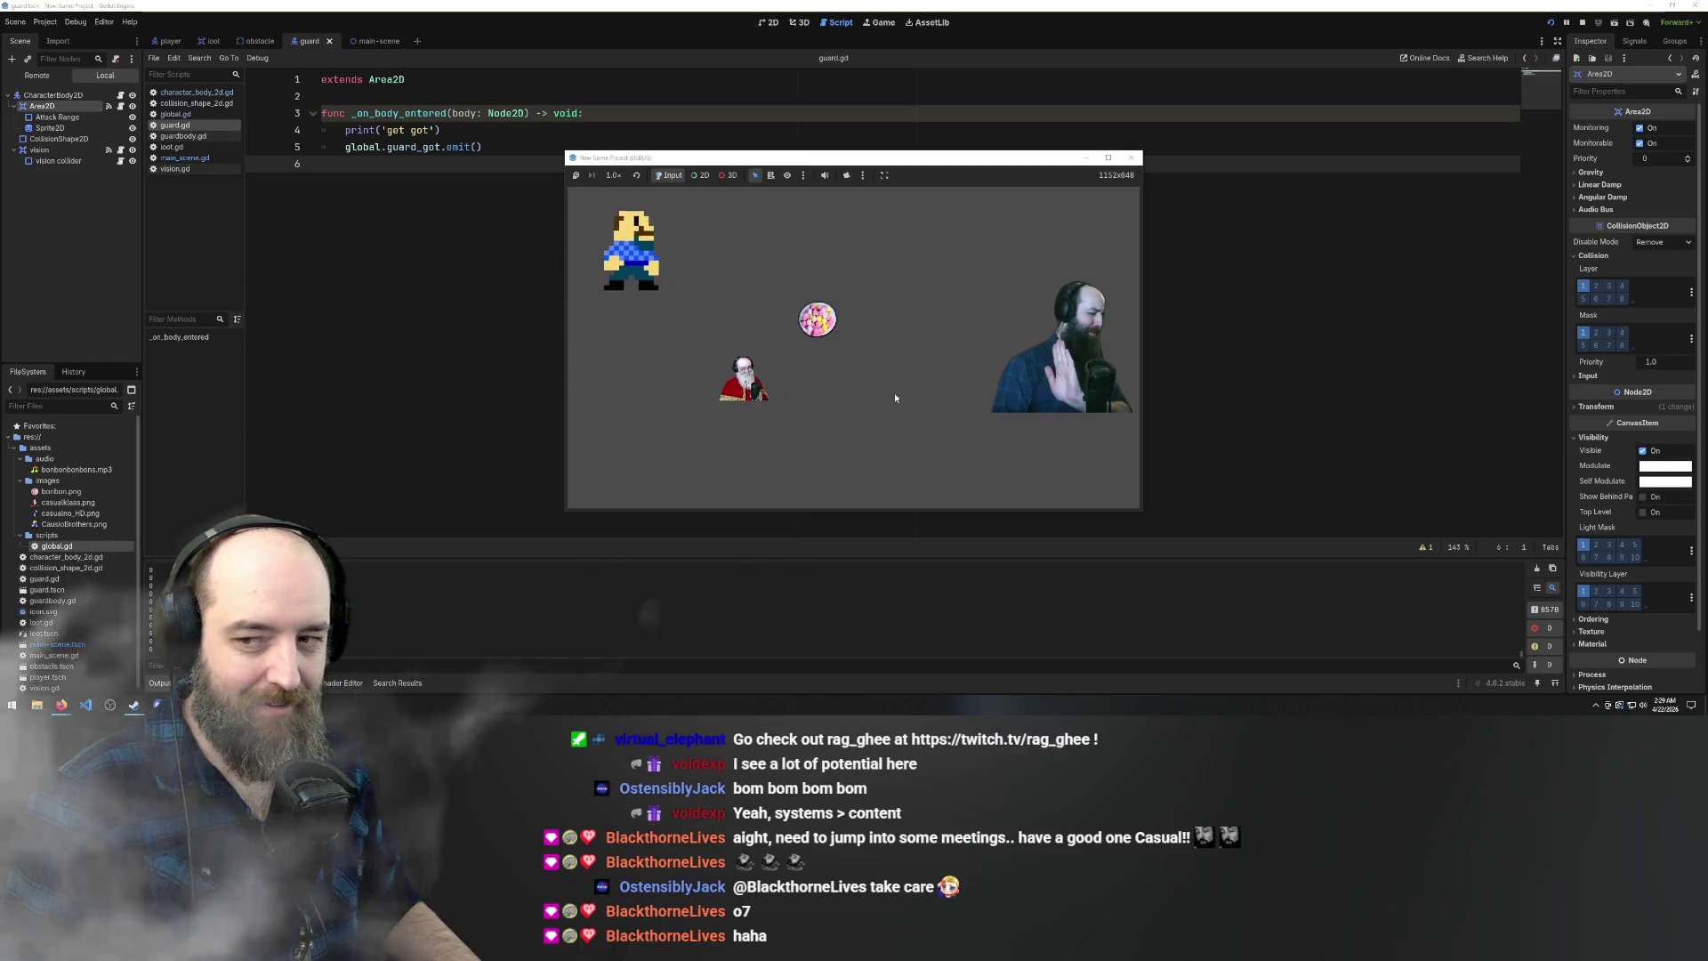
pyautogui.press('Right')
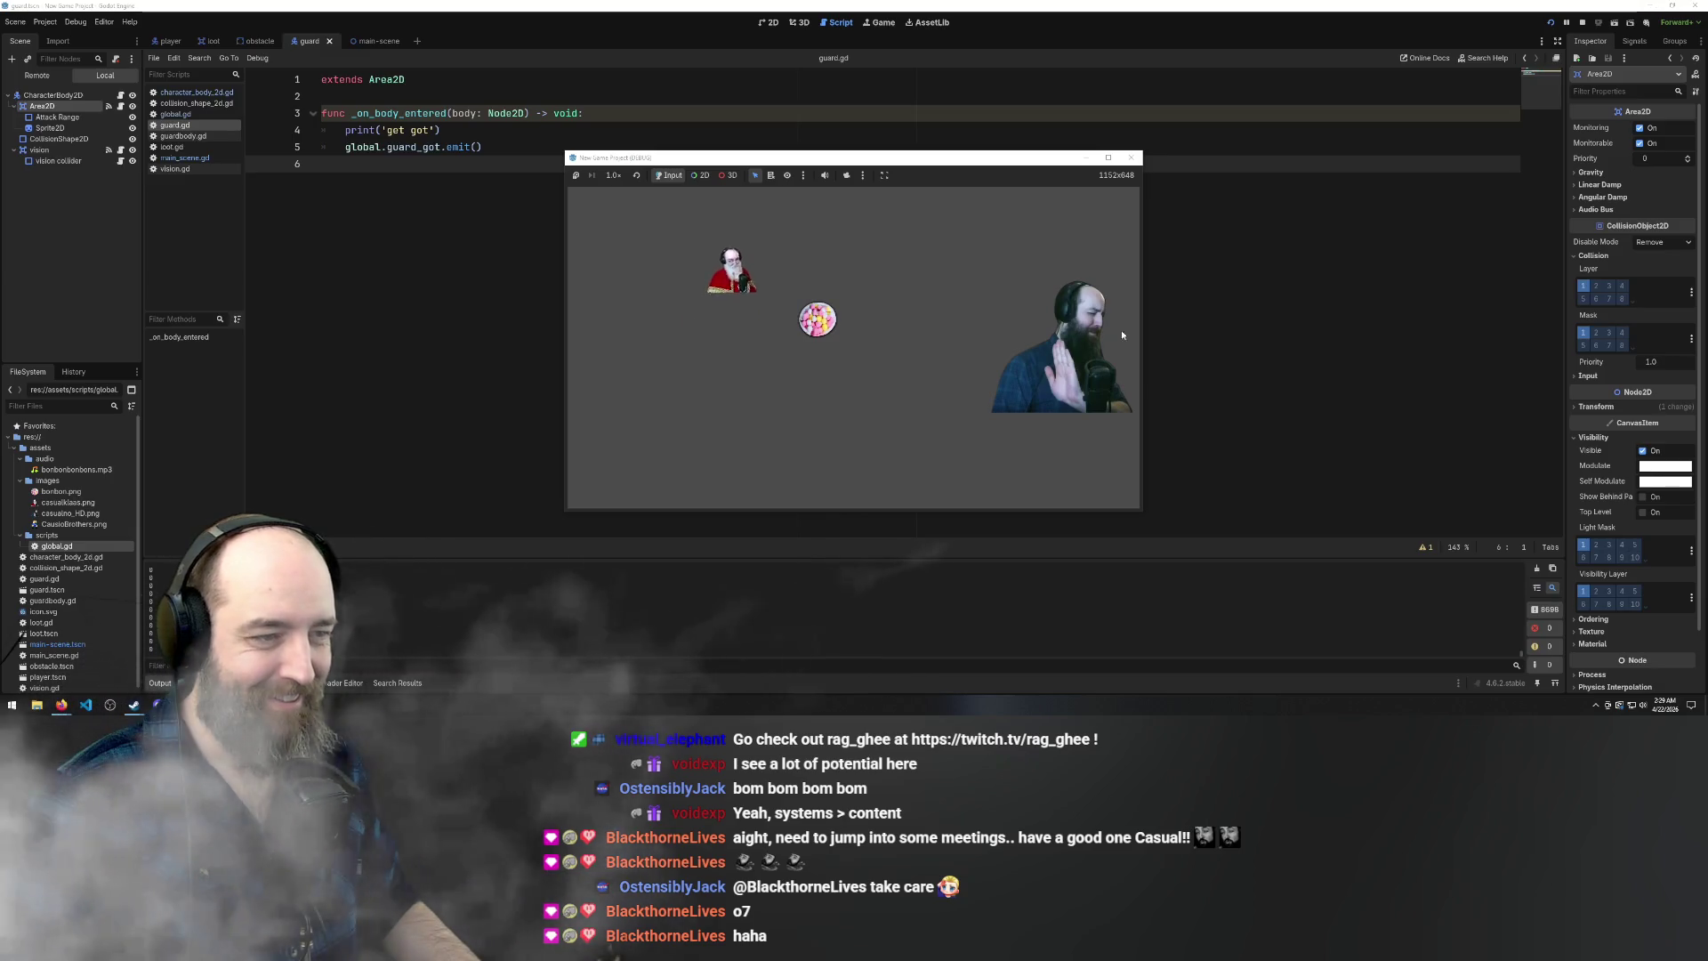
pyautogui.press('Down')
pyautogui.click(1133, 158)
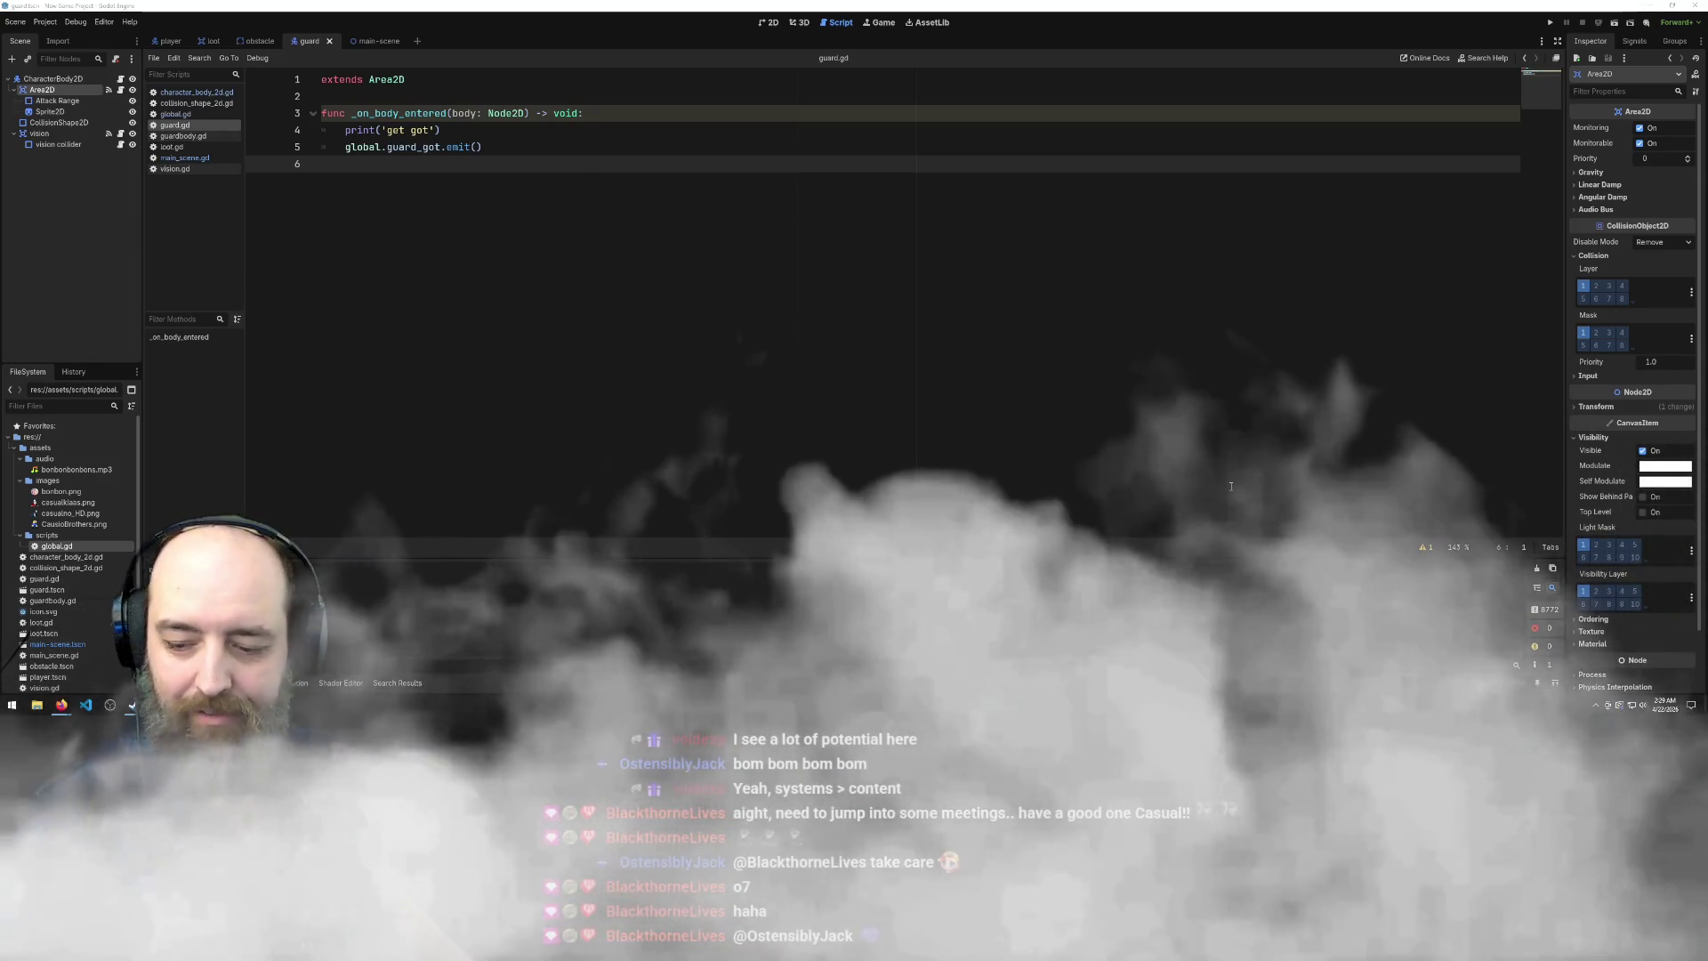
# Run the project again with F5 for another test, then bring the Loot Goblin Trello board forward
pyautogui.press('F5')
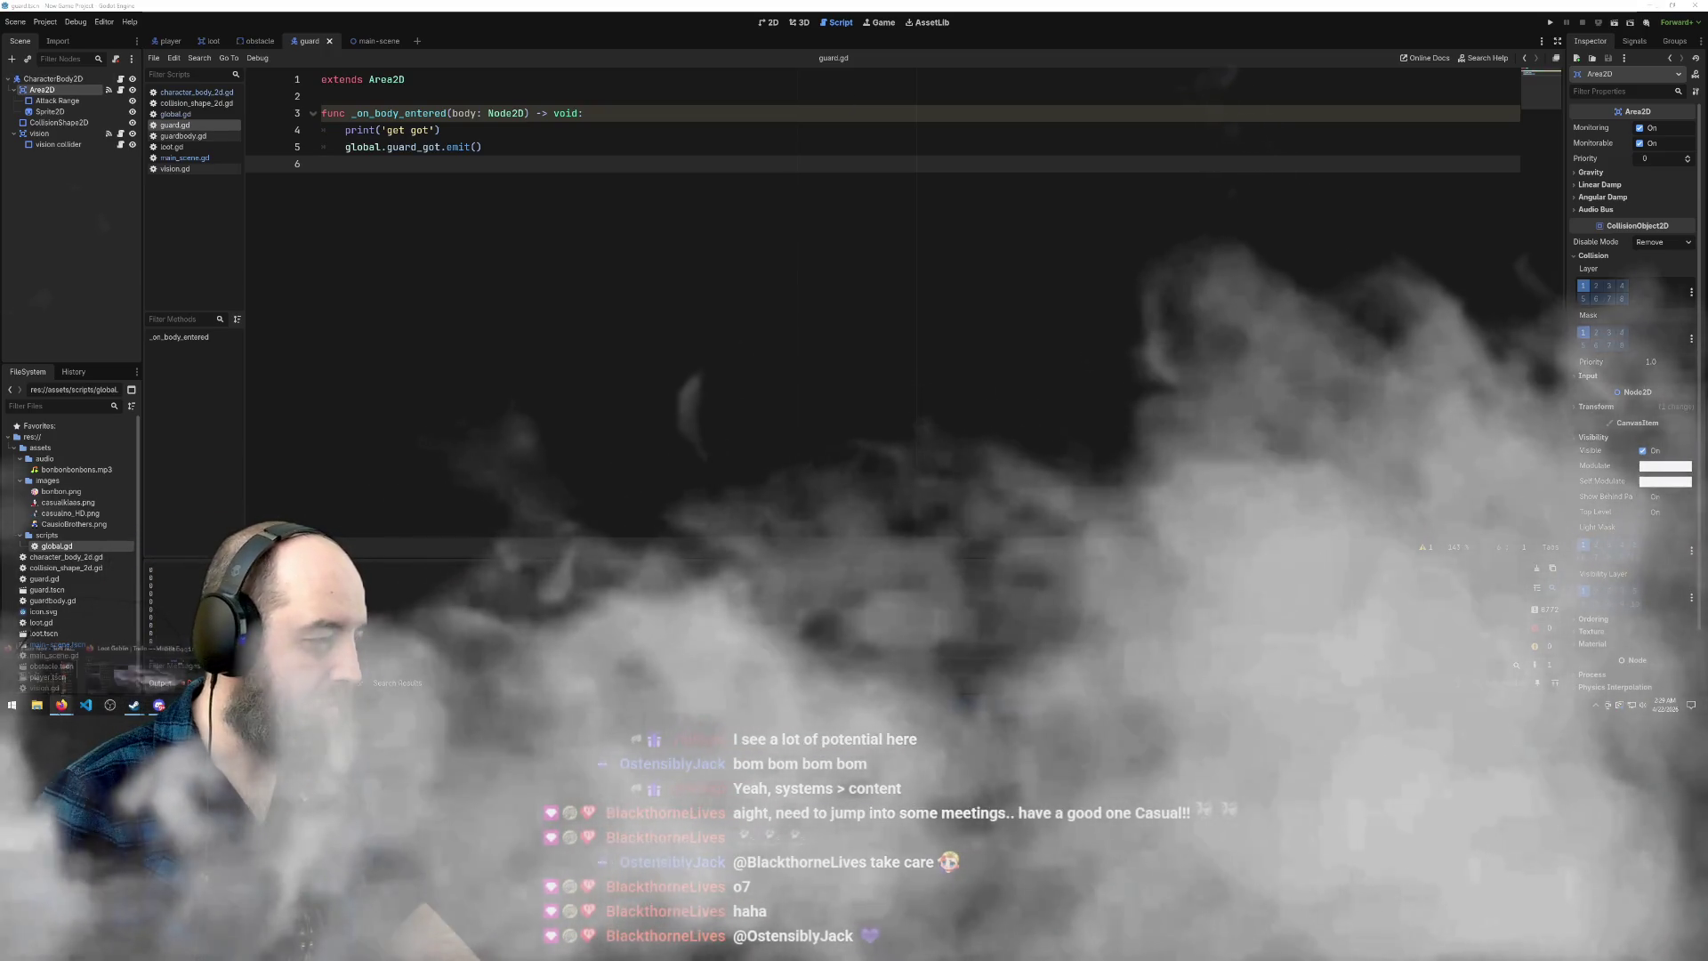
pyautogui.moveTo(62, 704)
pyautogui.click(109, 683)
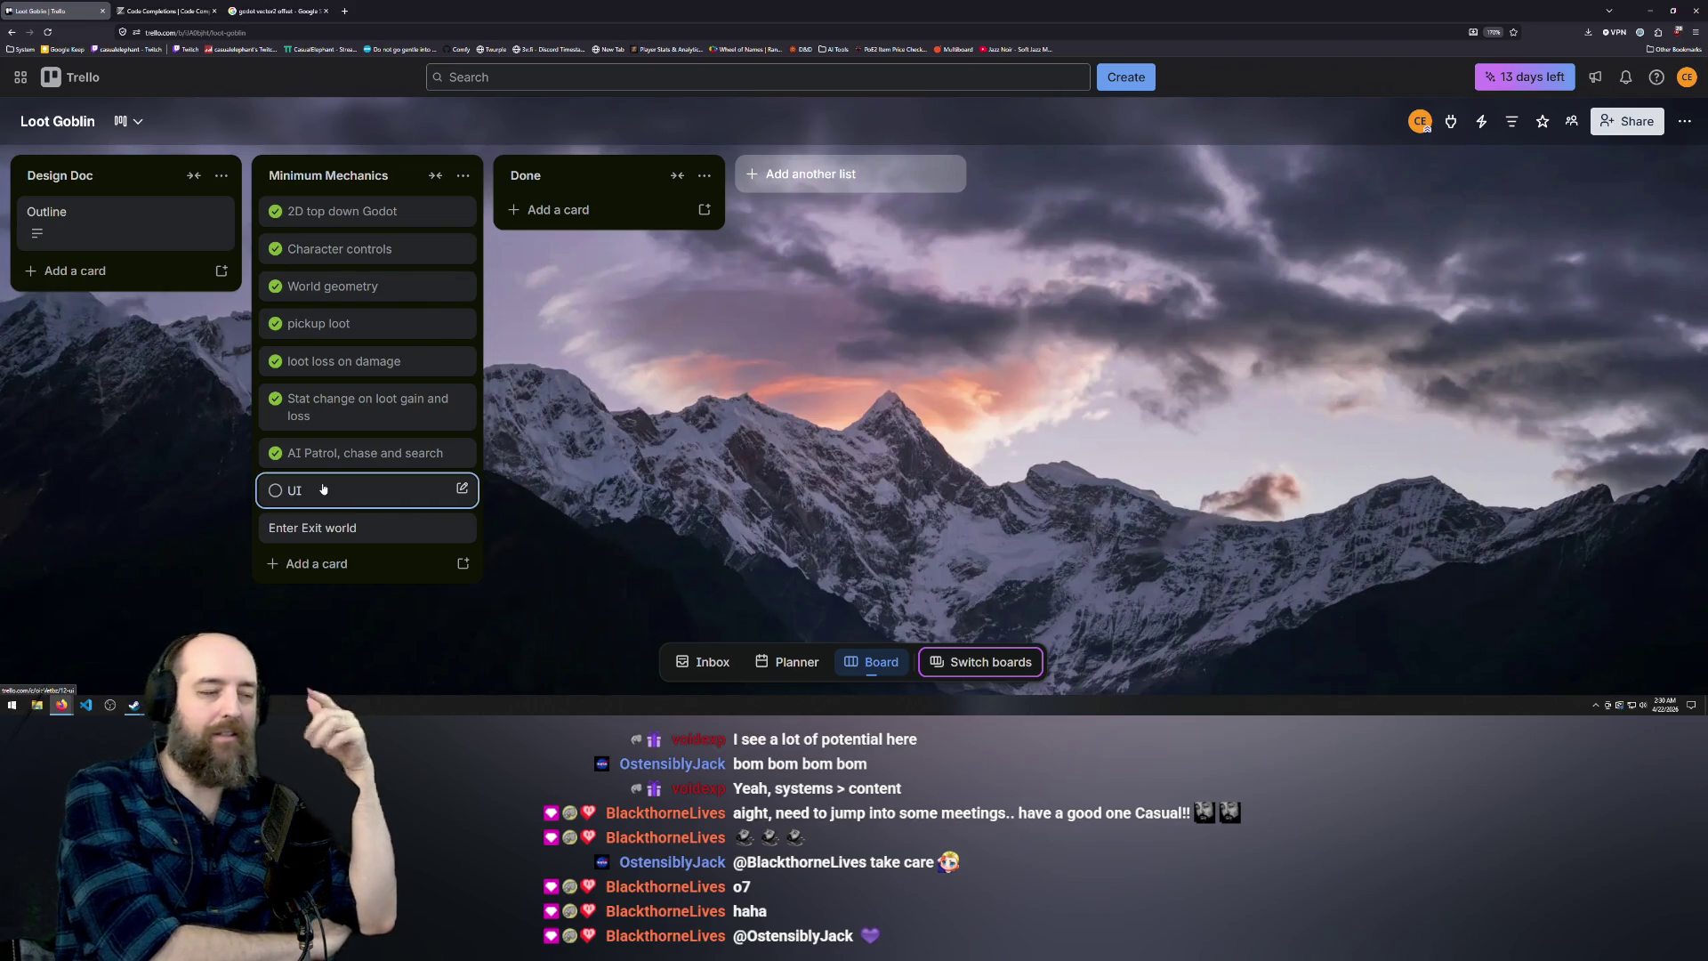
# Switch to the 'godot vector2 offset - Google' search results tab
pyautogui.click(319, 5)
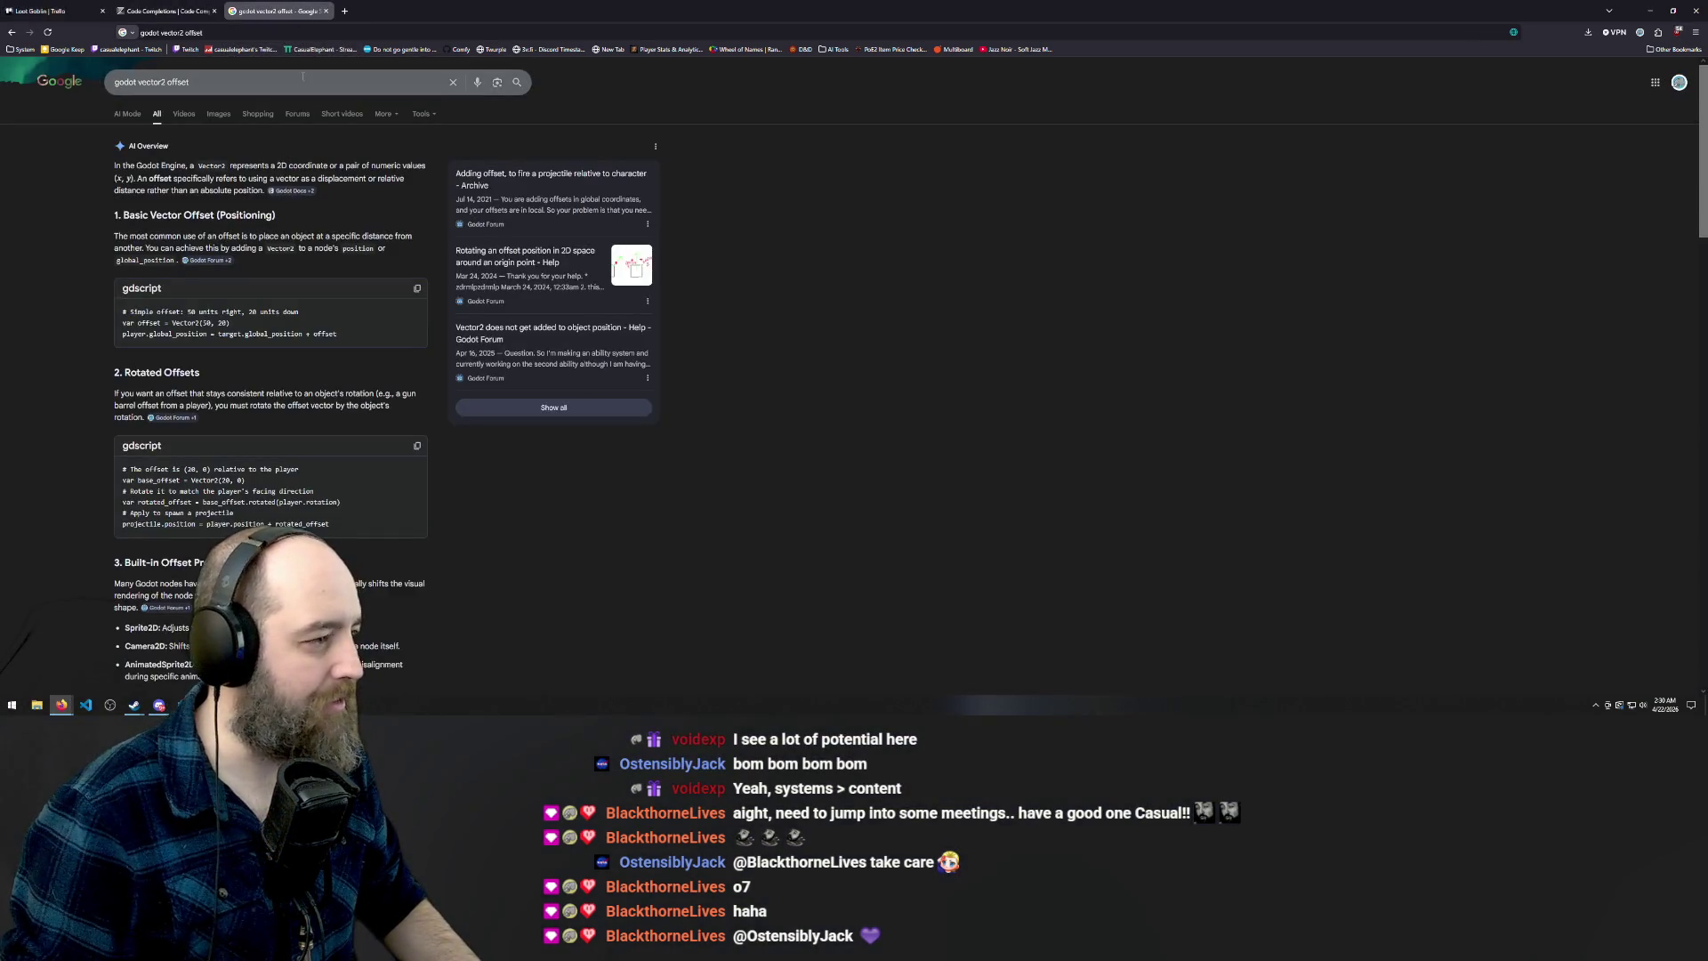
# Search 'change active scene in godot' and expand the AI Overview on change_scene_to_file
pyautogui.click(302, 81)
pyautogui.hotkey('ctrl', 'a')
pyautogui.press('BackSpace')
pyautogui.write('change active scene in god')
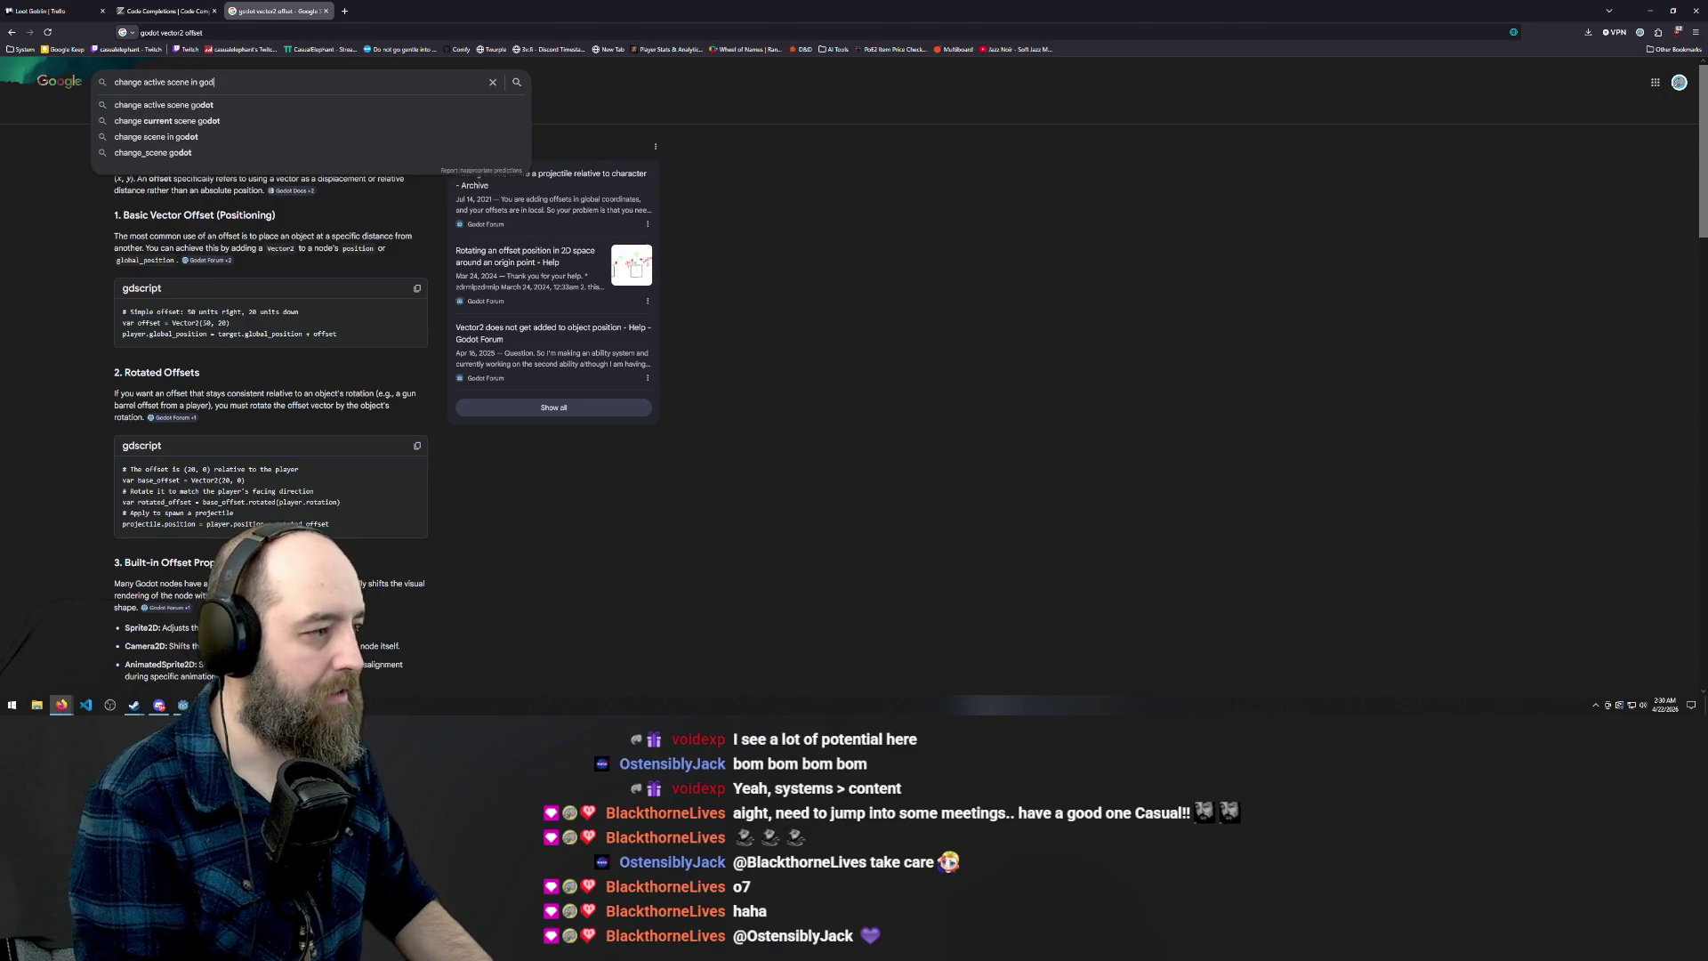
pyautogui.write('ot')
pyautogui.press('Return')
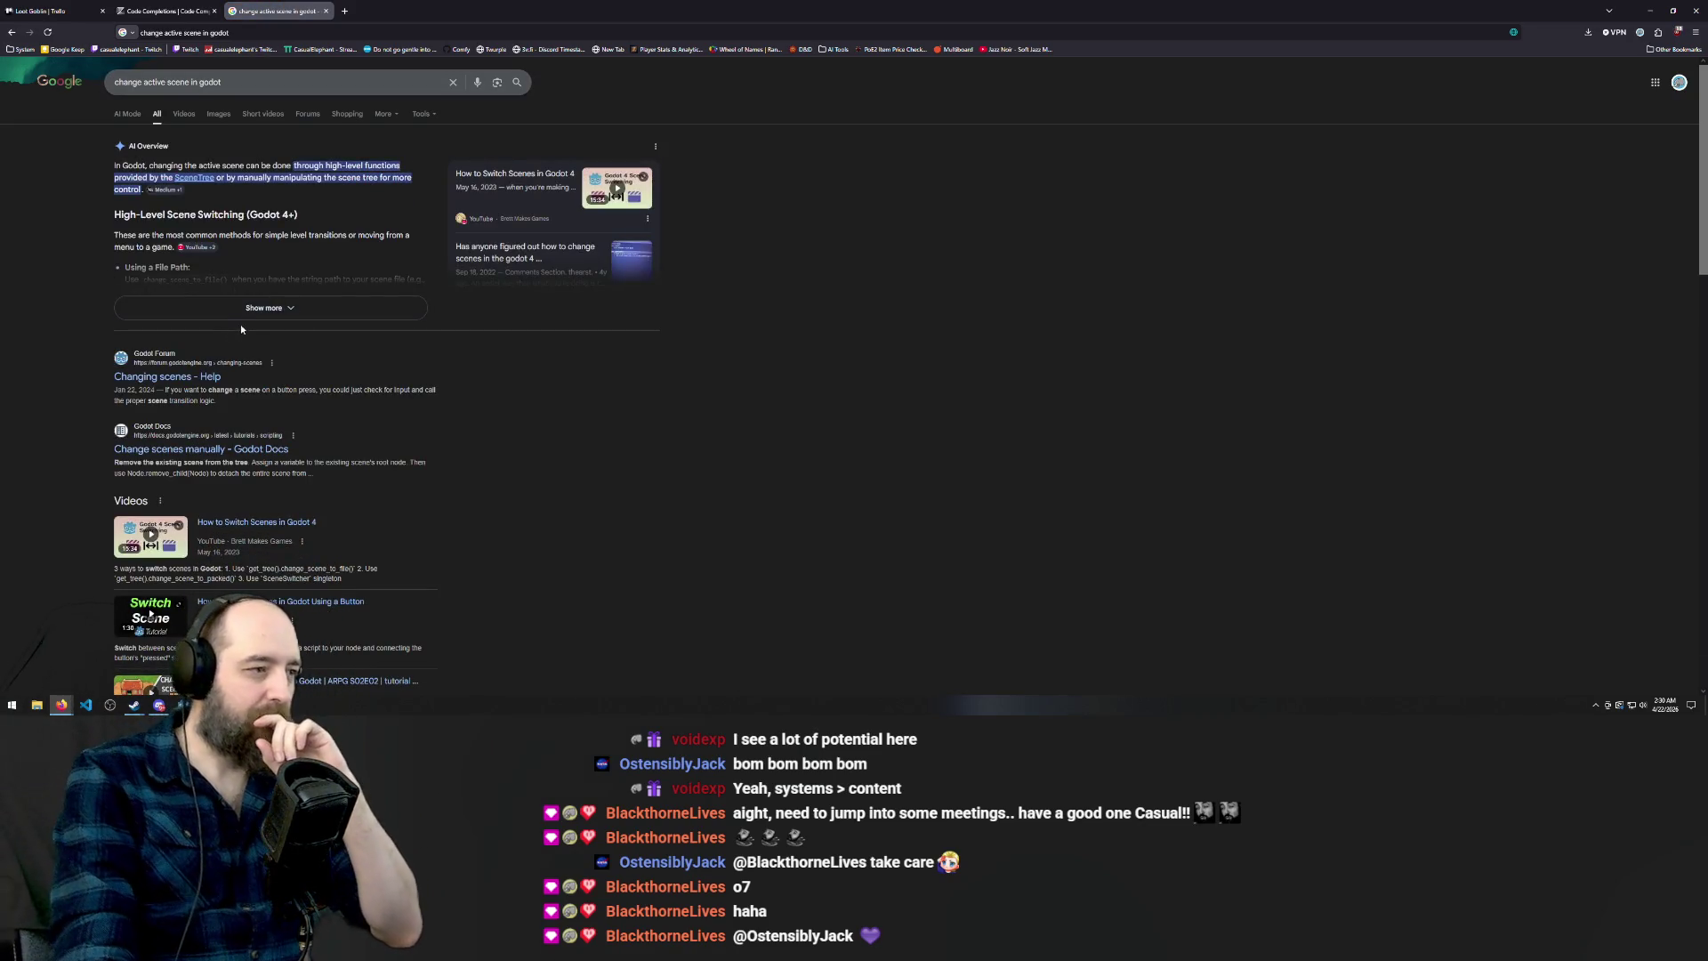
pyautogui.click(274, 309)
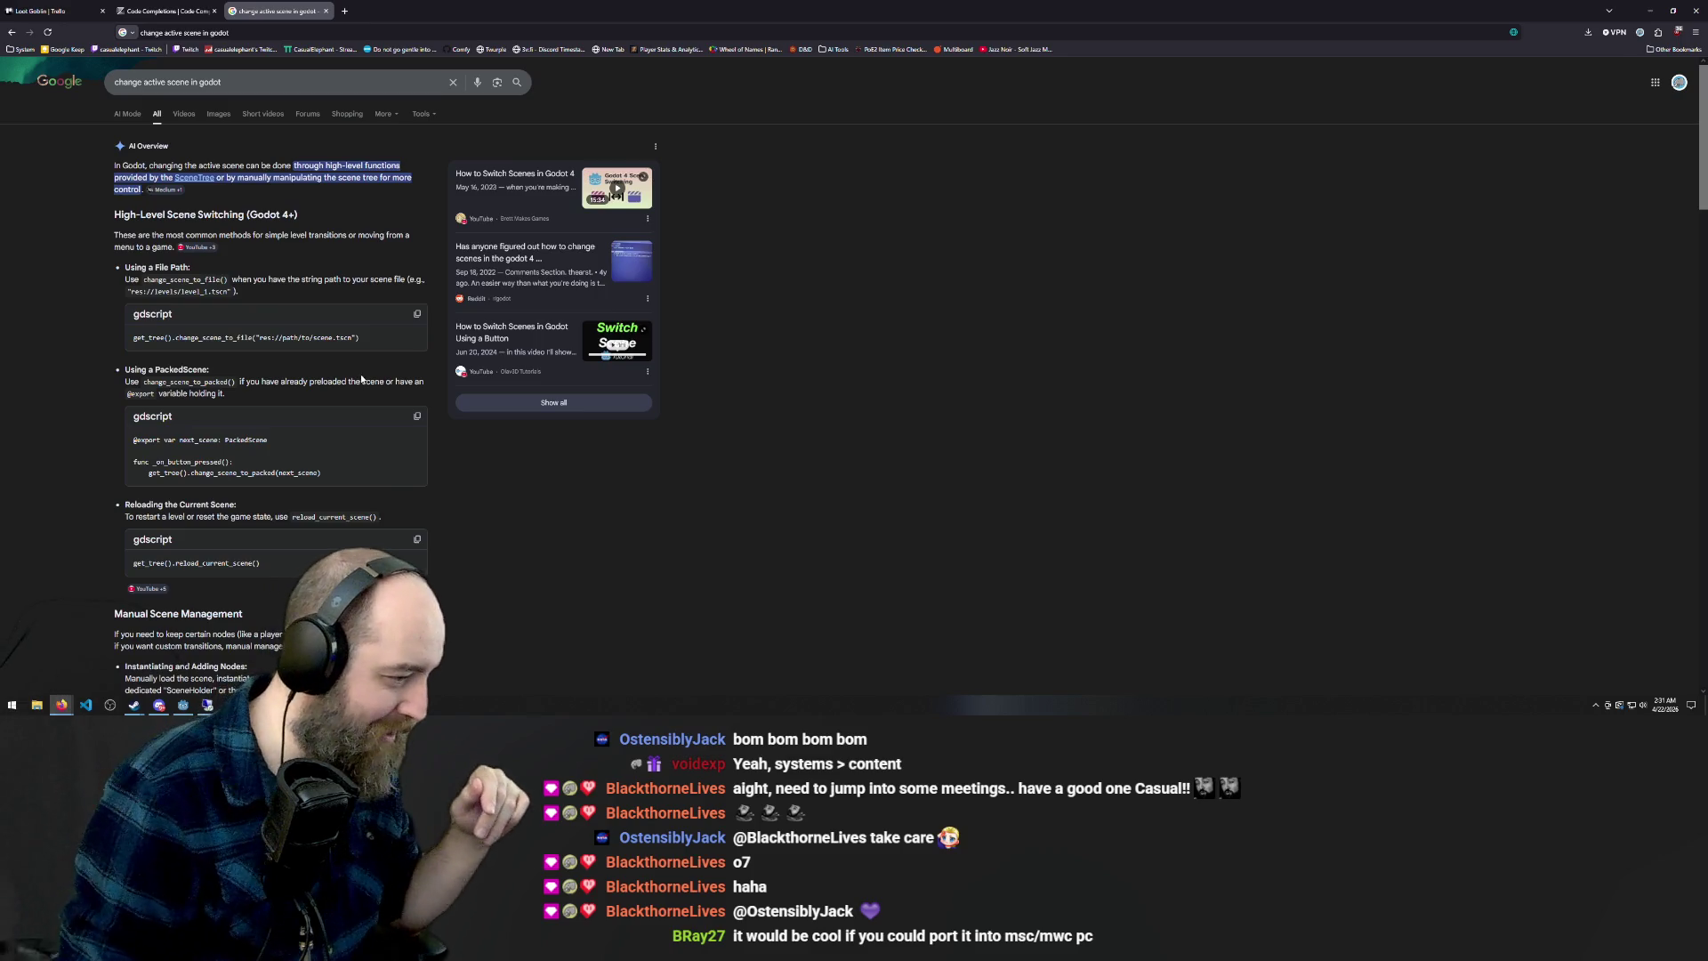
pyautogui.scroll(-1, 54, 516)
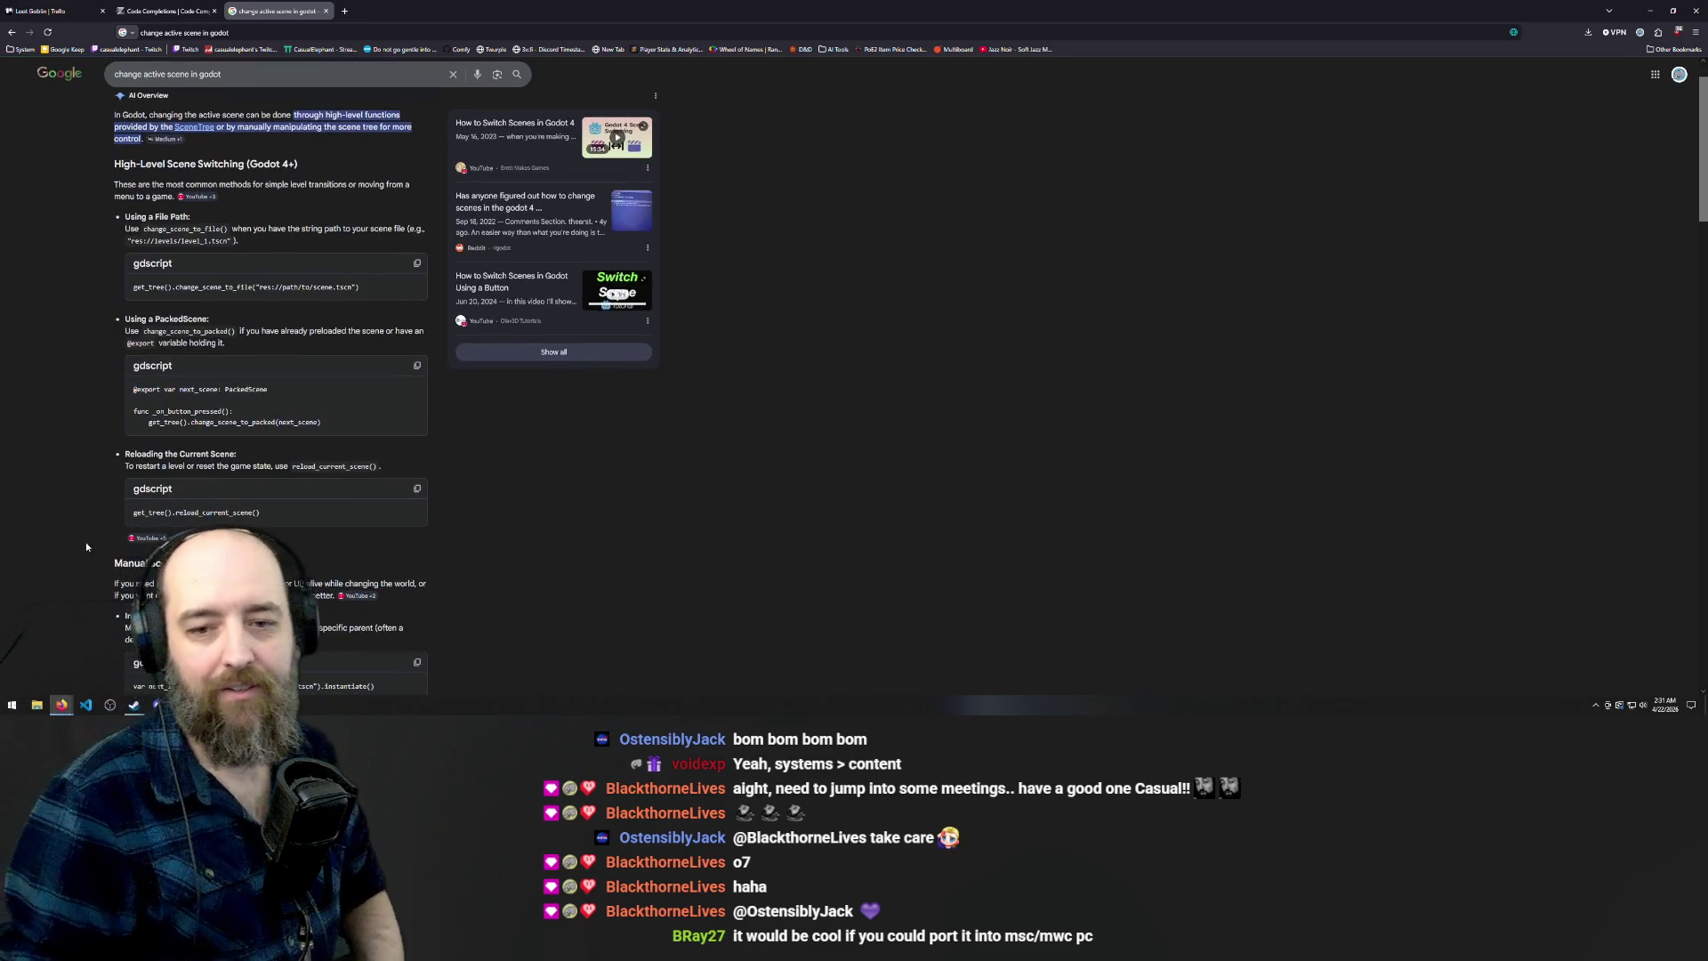
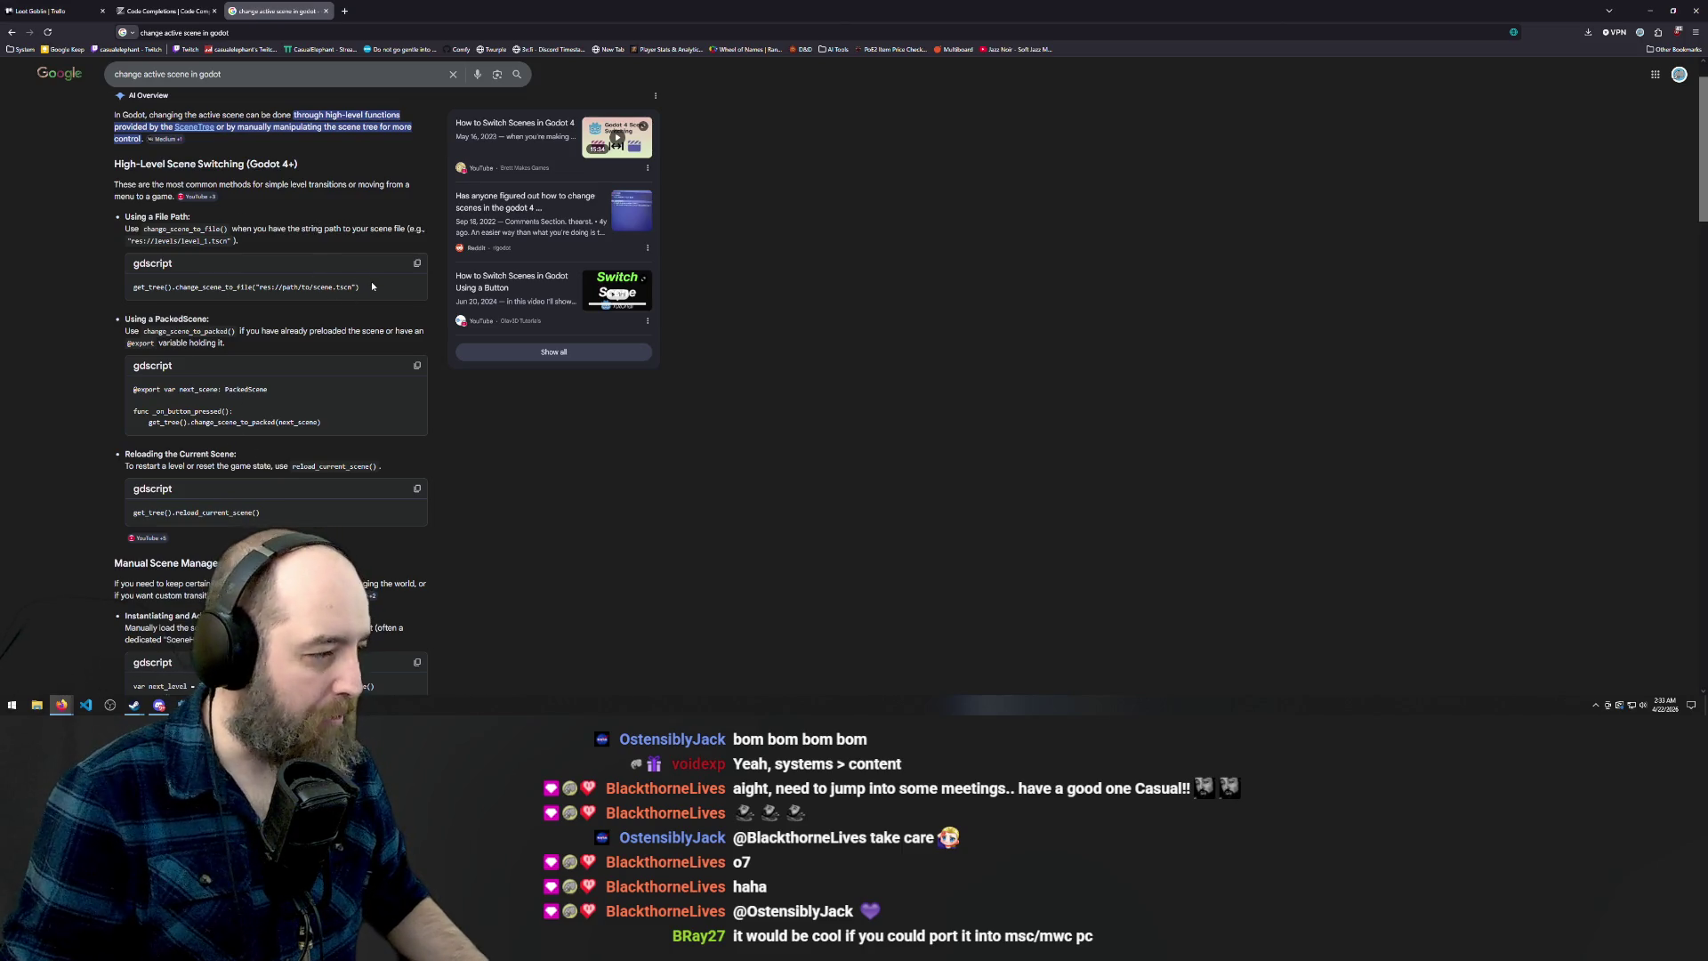
# Select the full get_tree().change_scene_to_file line in the AI Overview code block
pyautogui.moveTo(372, 285); pyautogui.dragTo(229, 287)
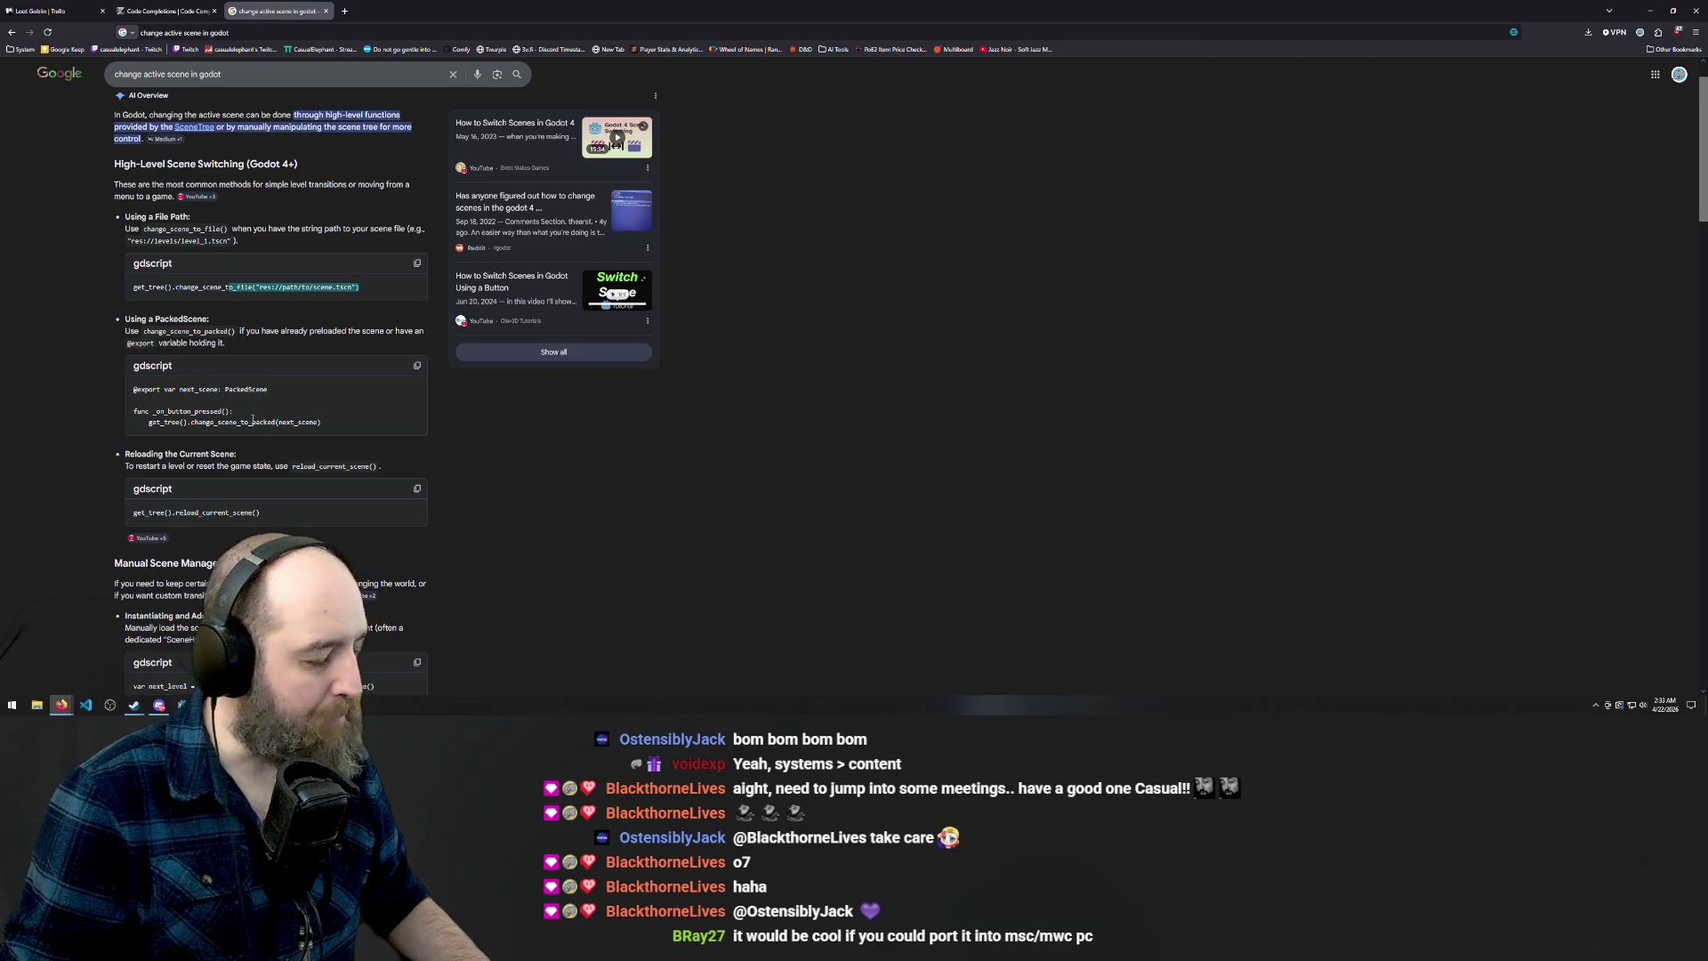
pyautogui.click(364, 292)
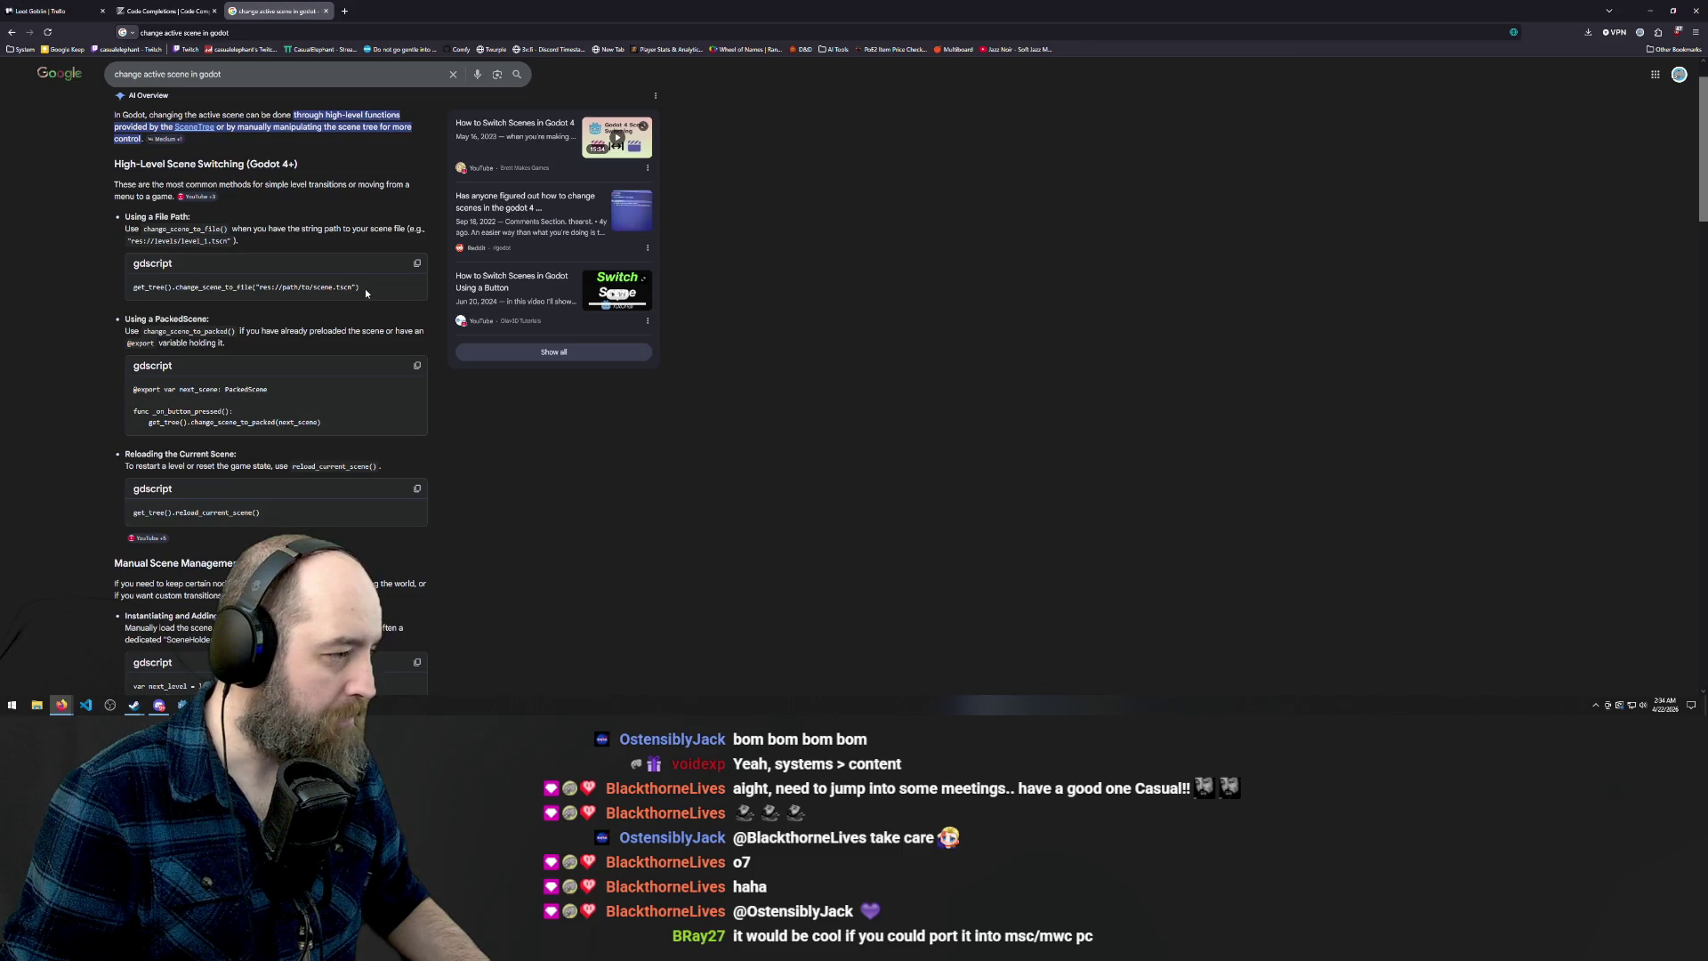
pyautogui.moveTo(365, 288); pyautogui.dragTo(98, 291)
pyautogui.hotkey('ctrl', 'c')
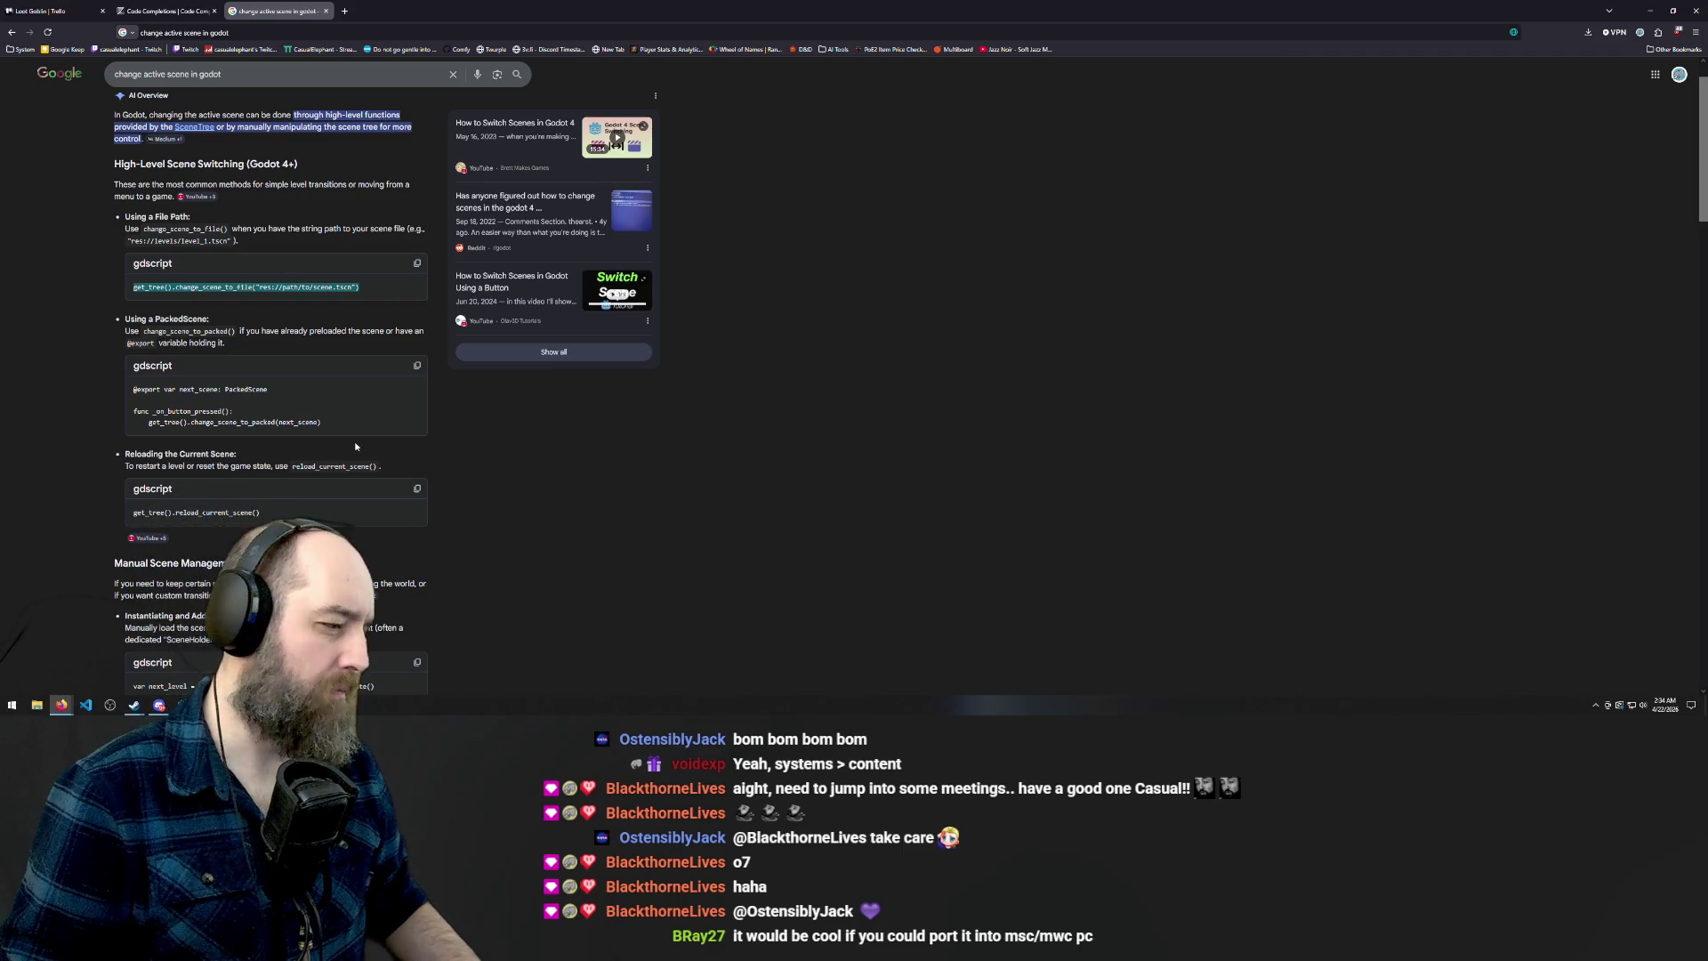
# Switch over to the Zed Code Completions docs browser tab
pyautogui.scroll(-2, 356, 445)
pyautogui.moveTo(349, 447)
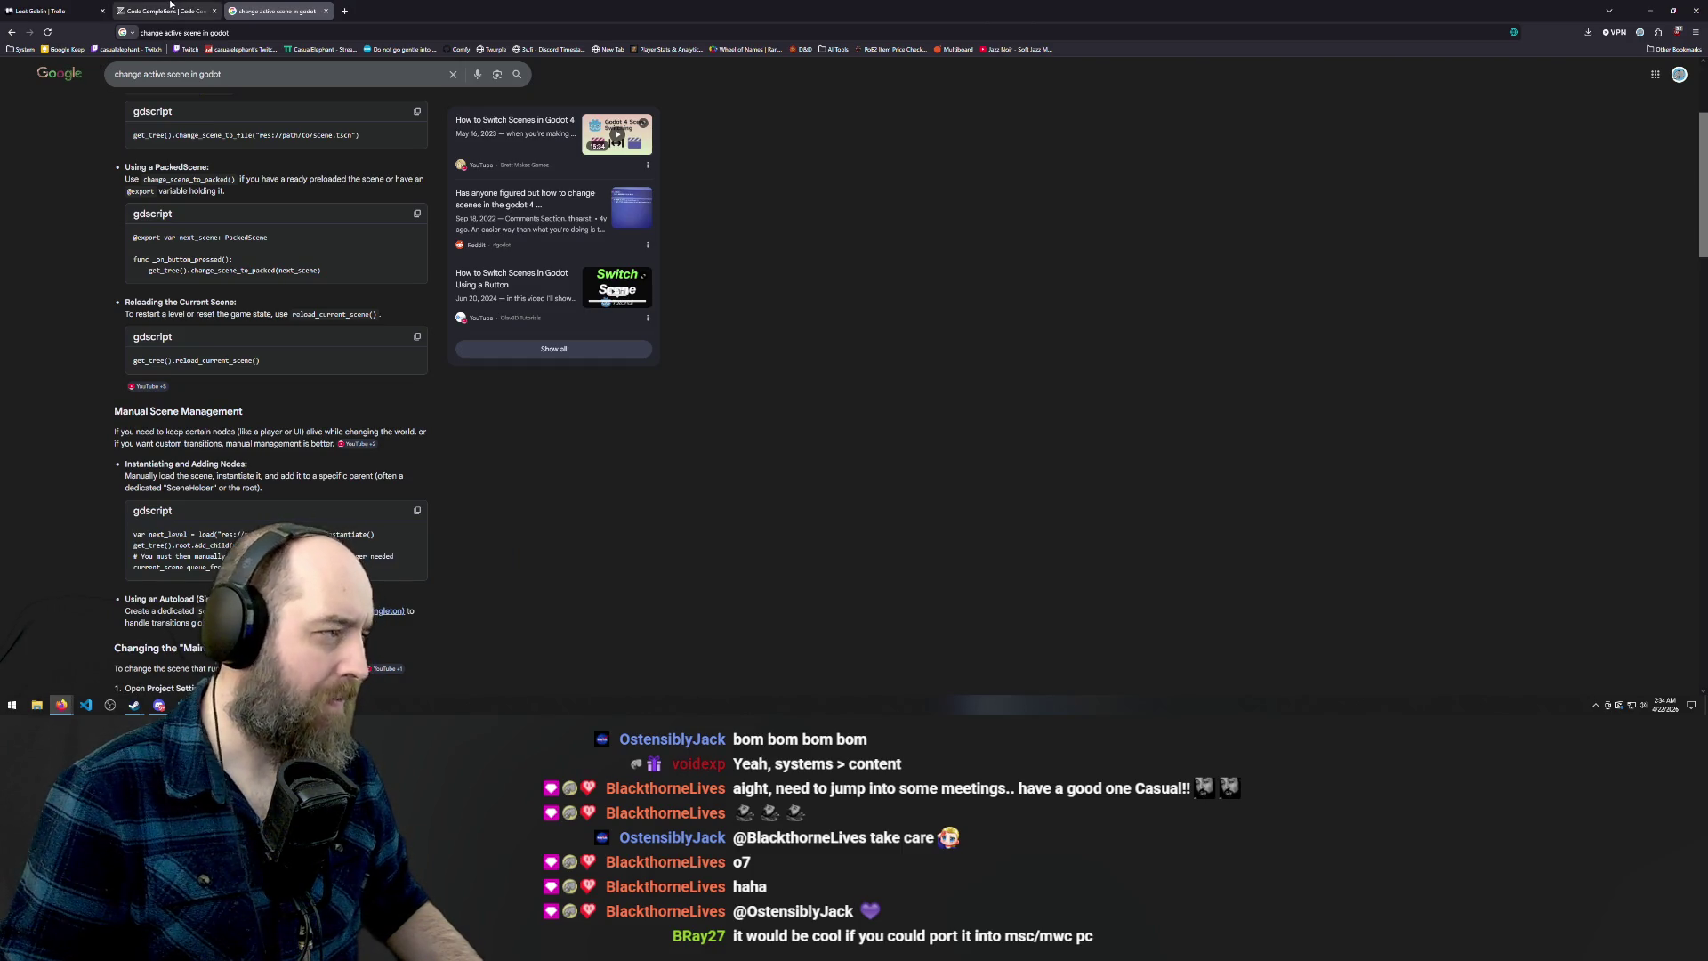
pyautogui.click(71, 11)
pyautogui.click(137, 5)
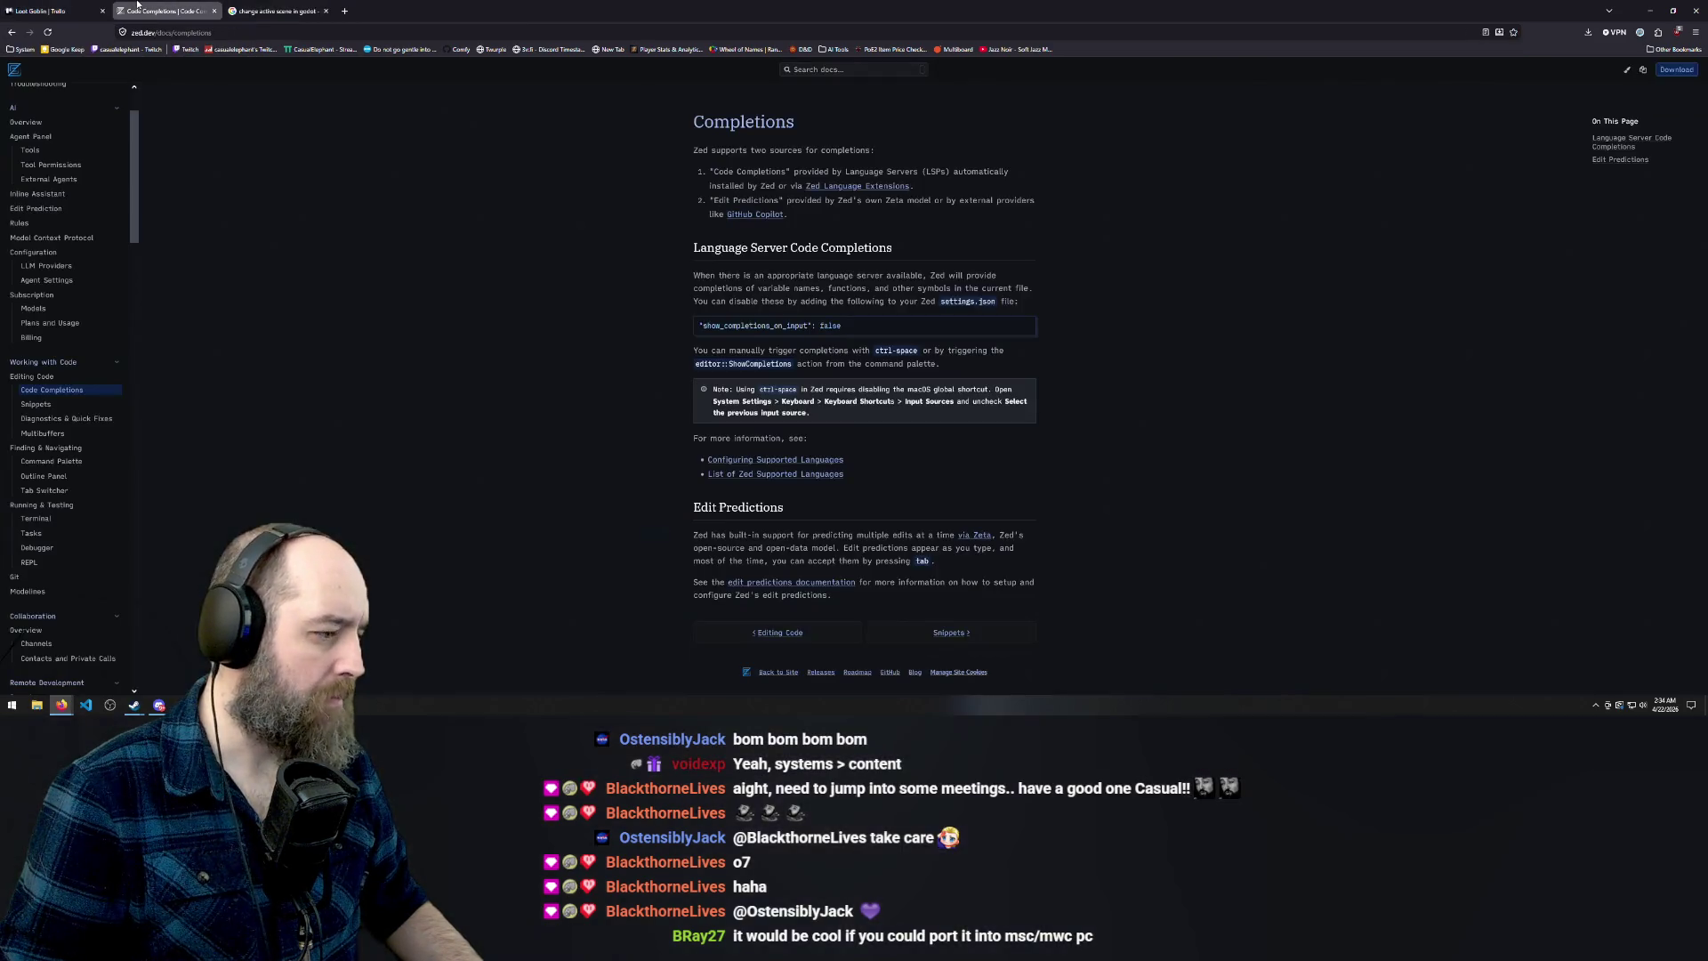
# Open global.gd in Godot, paste the scene-change line at the end, then delete it
pyautogui.hotkey('alt', 'Tab')
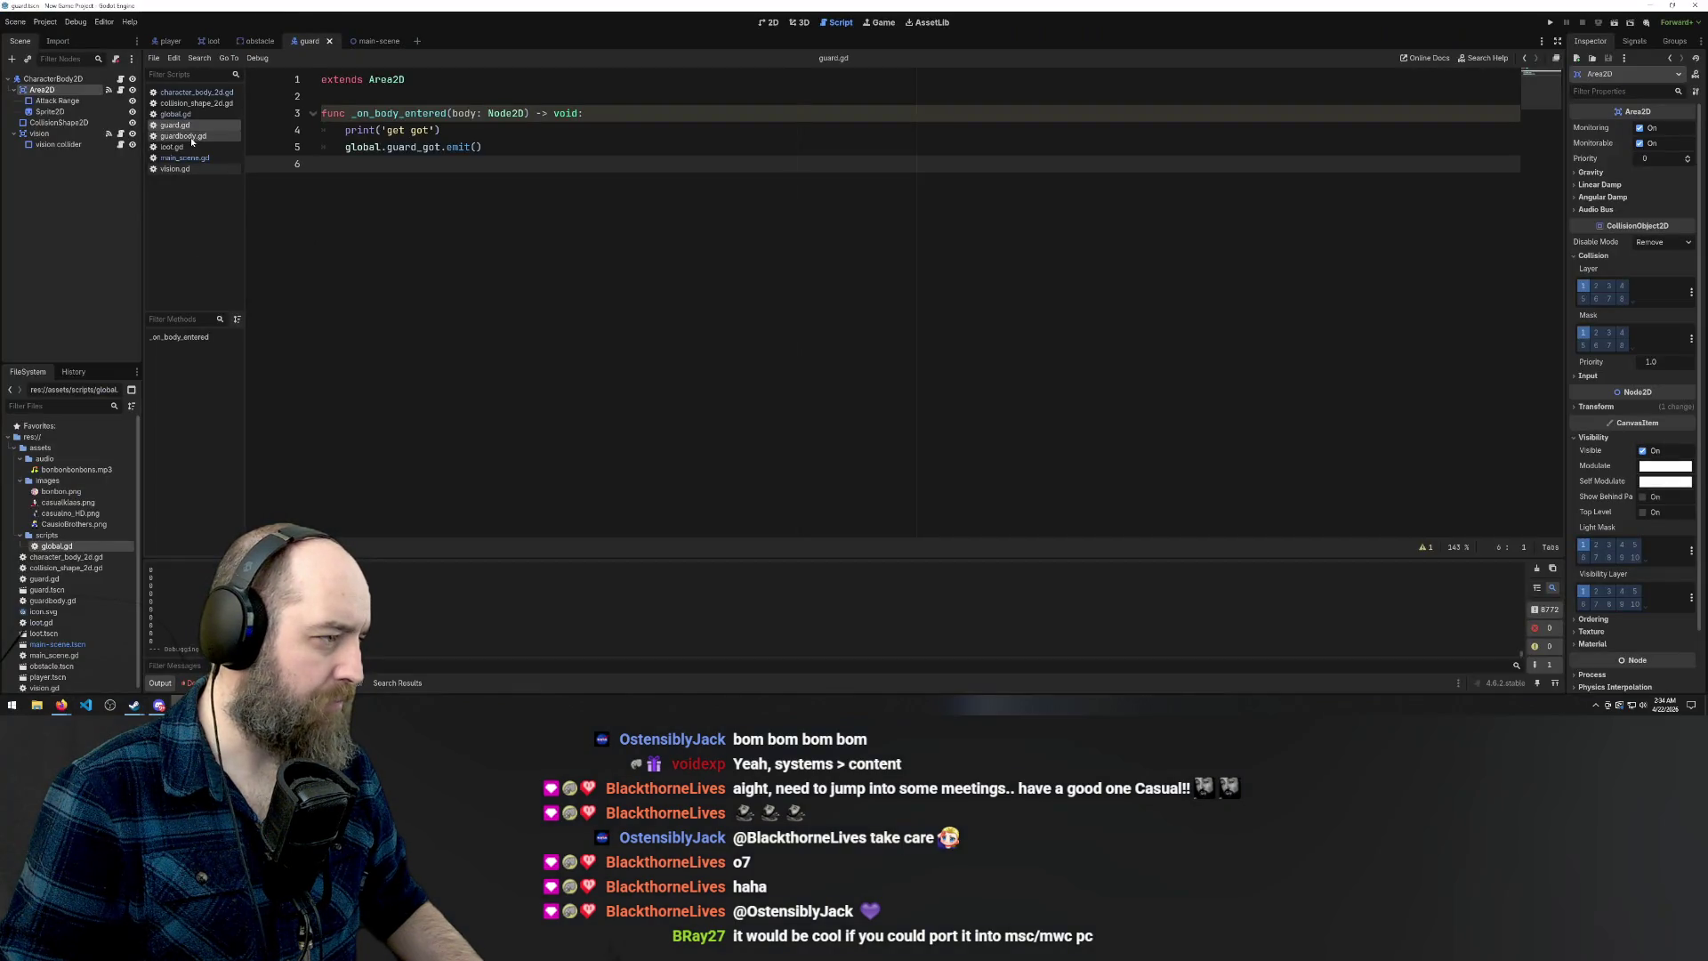
pyautogui.click(175, 114)
pyautogui.click(446, 459)
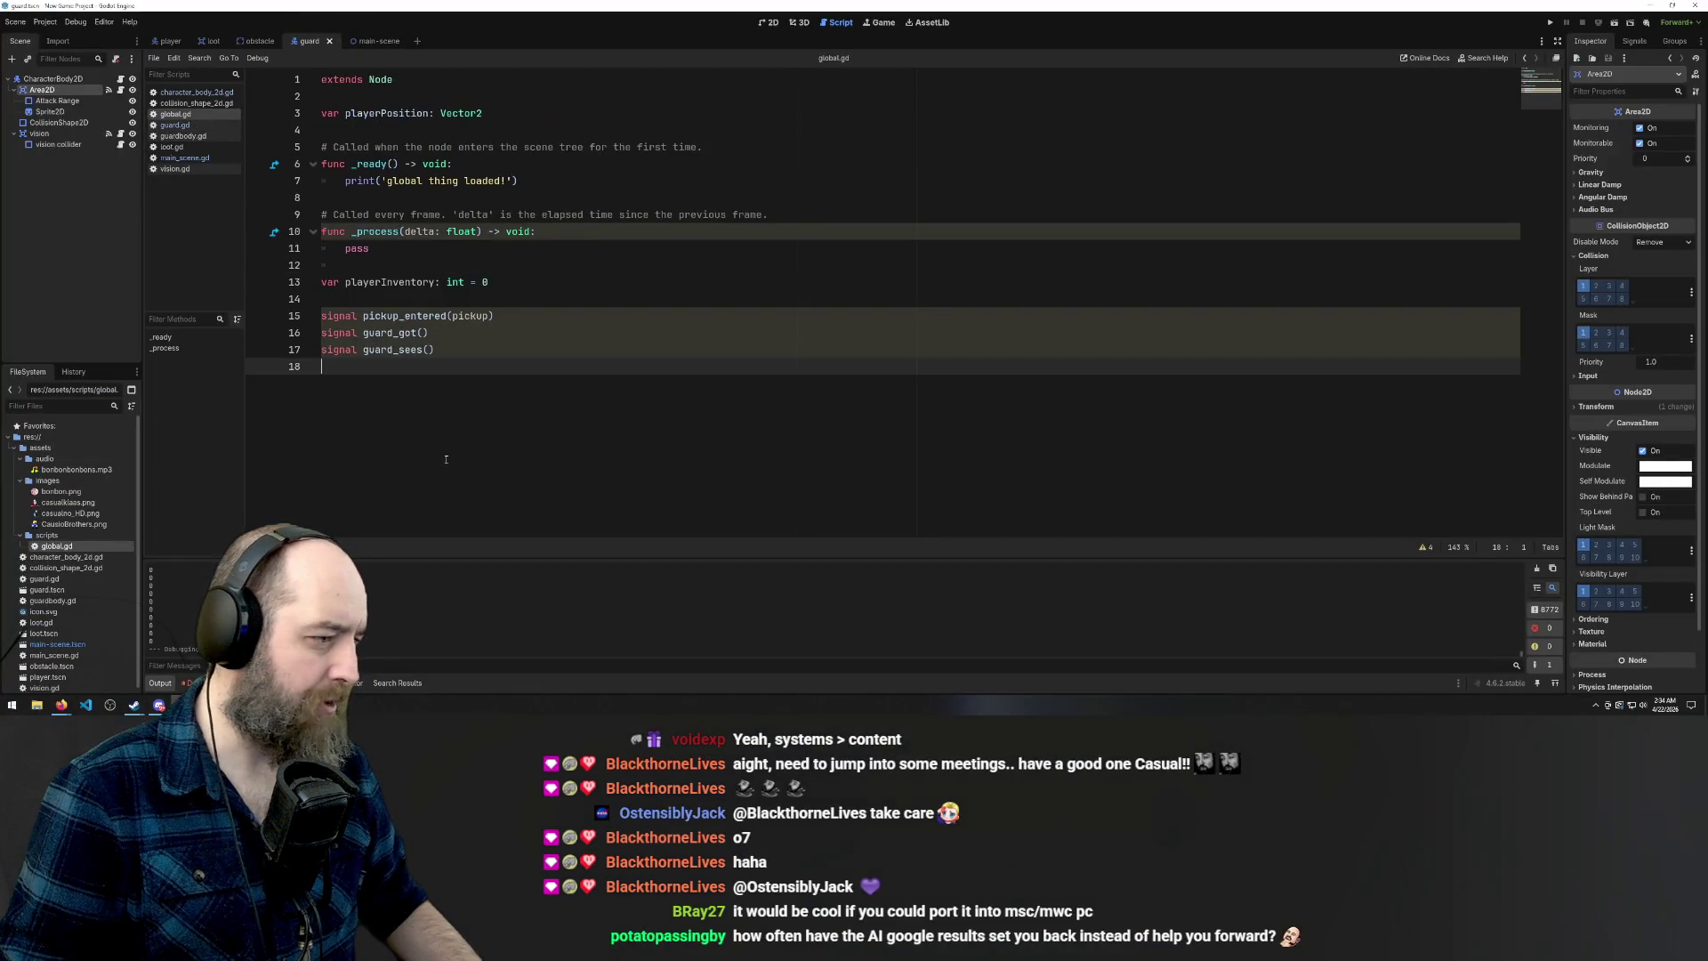
pyautogui.press('Return')
pyautogui.hotkey('ctrl', 'v')
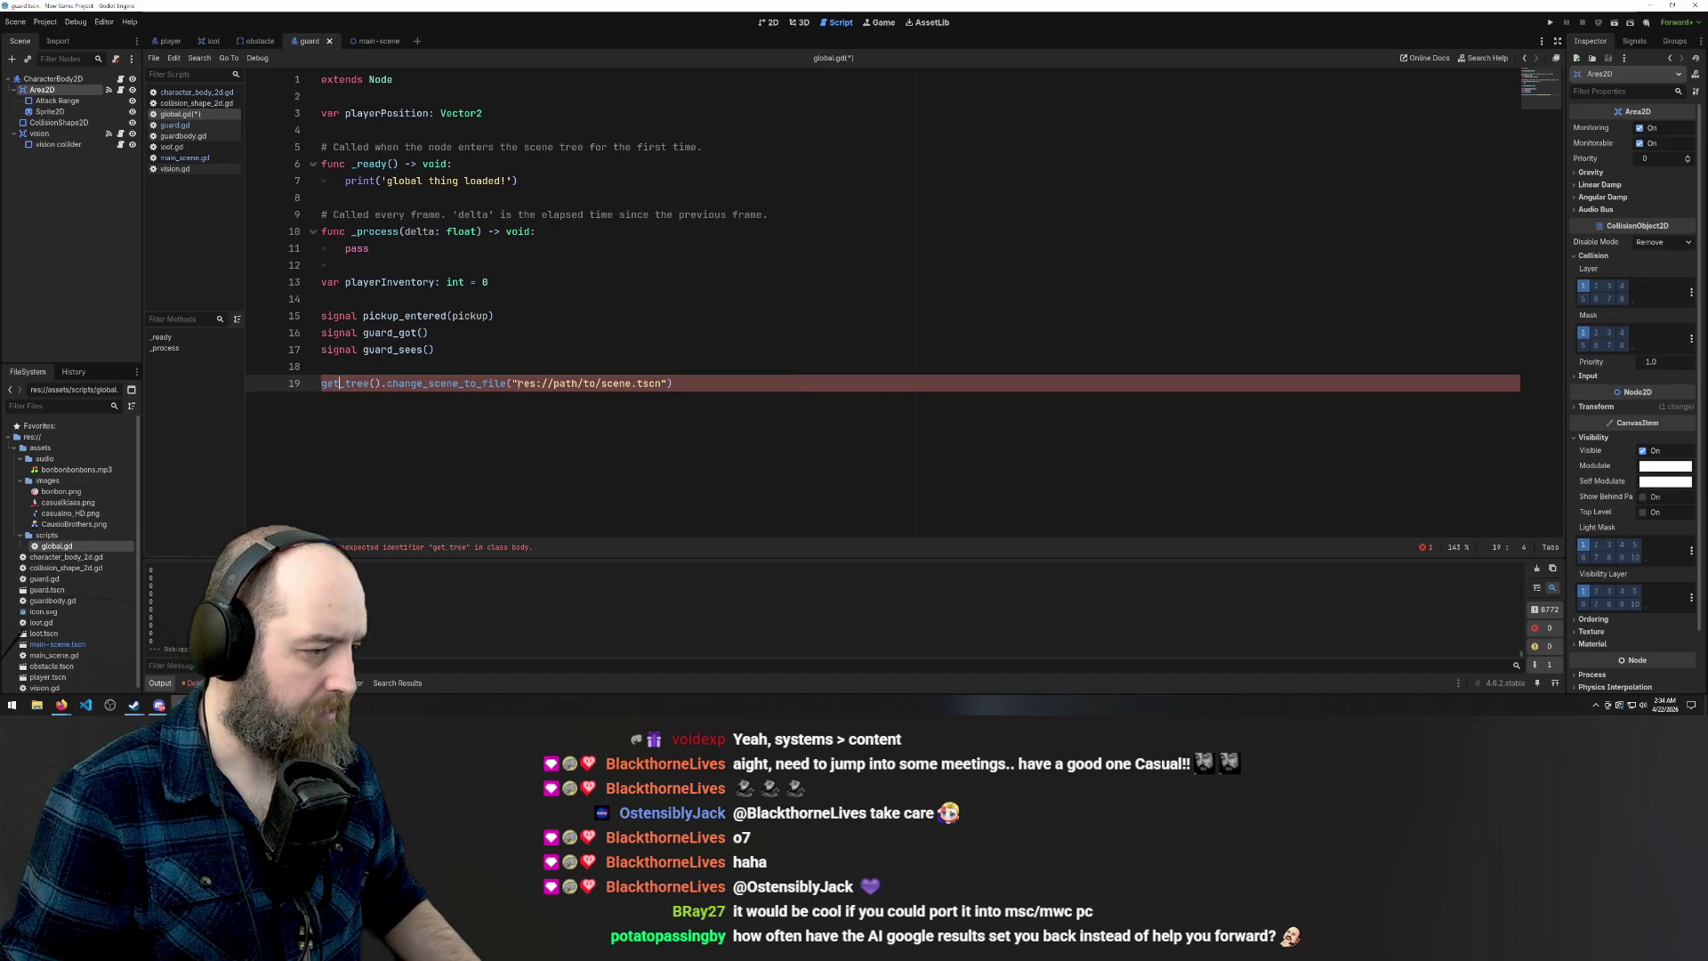
pyautogui.click(278, 378)
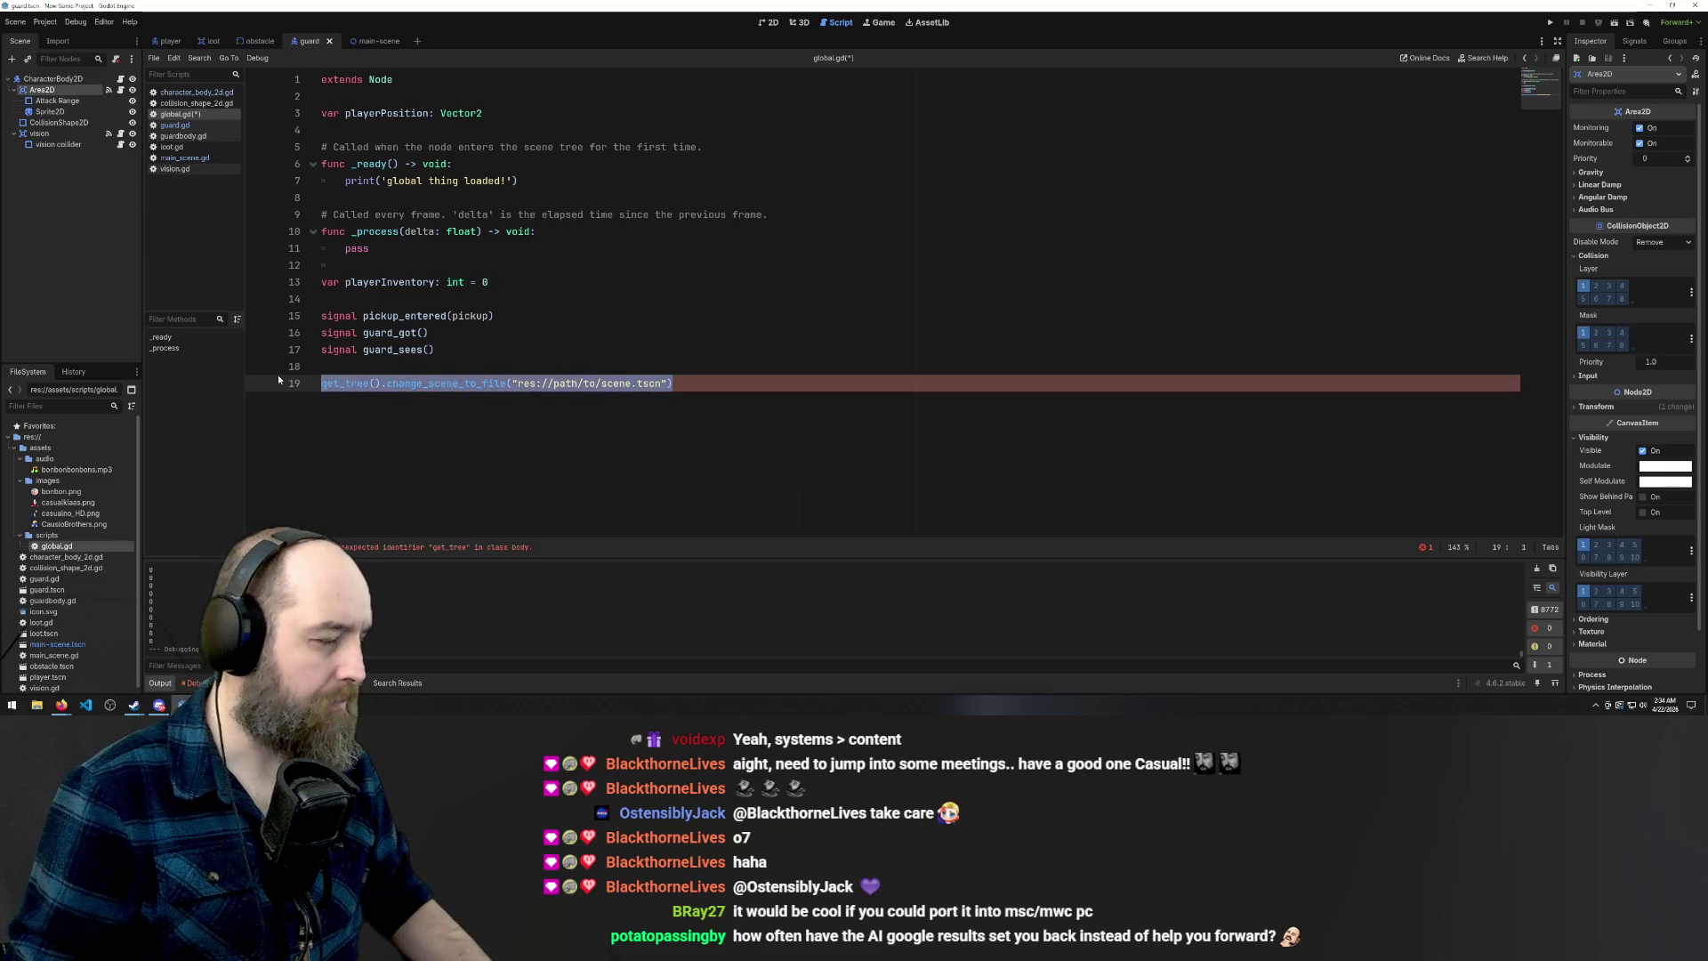
pyautogui.press('Delete')
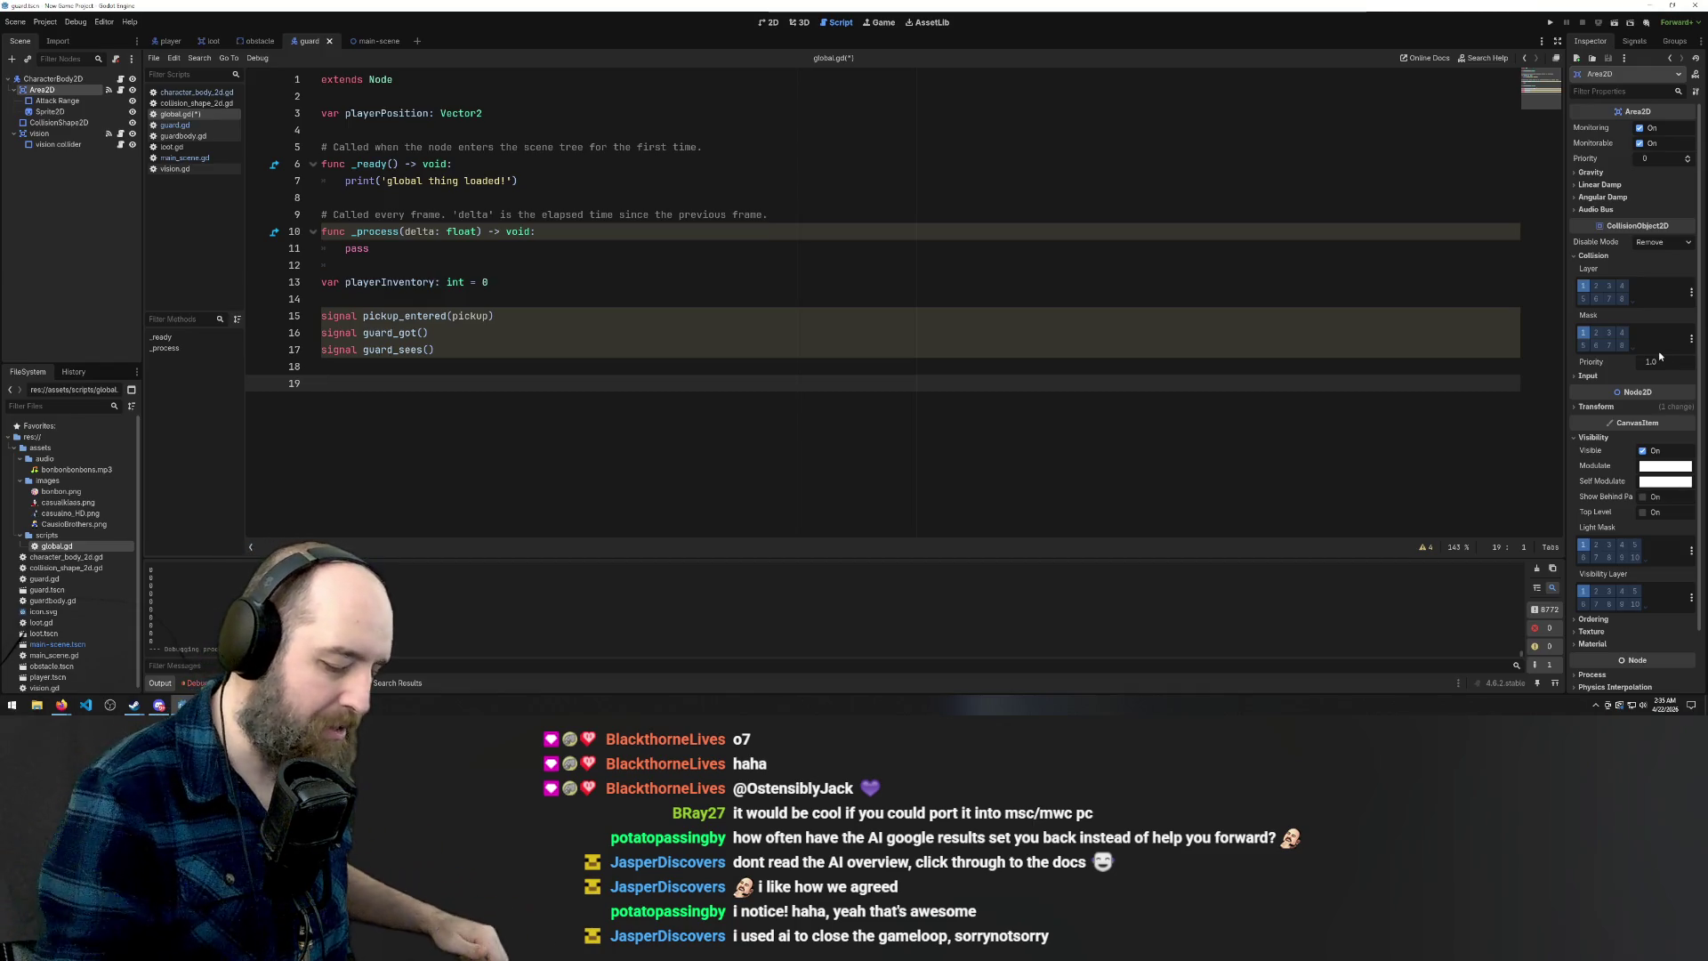
pyautogui.press('F5')
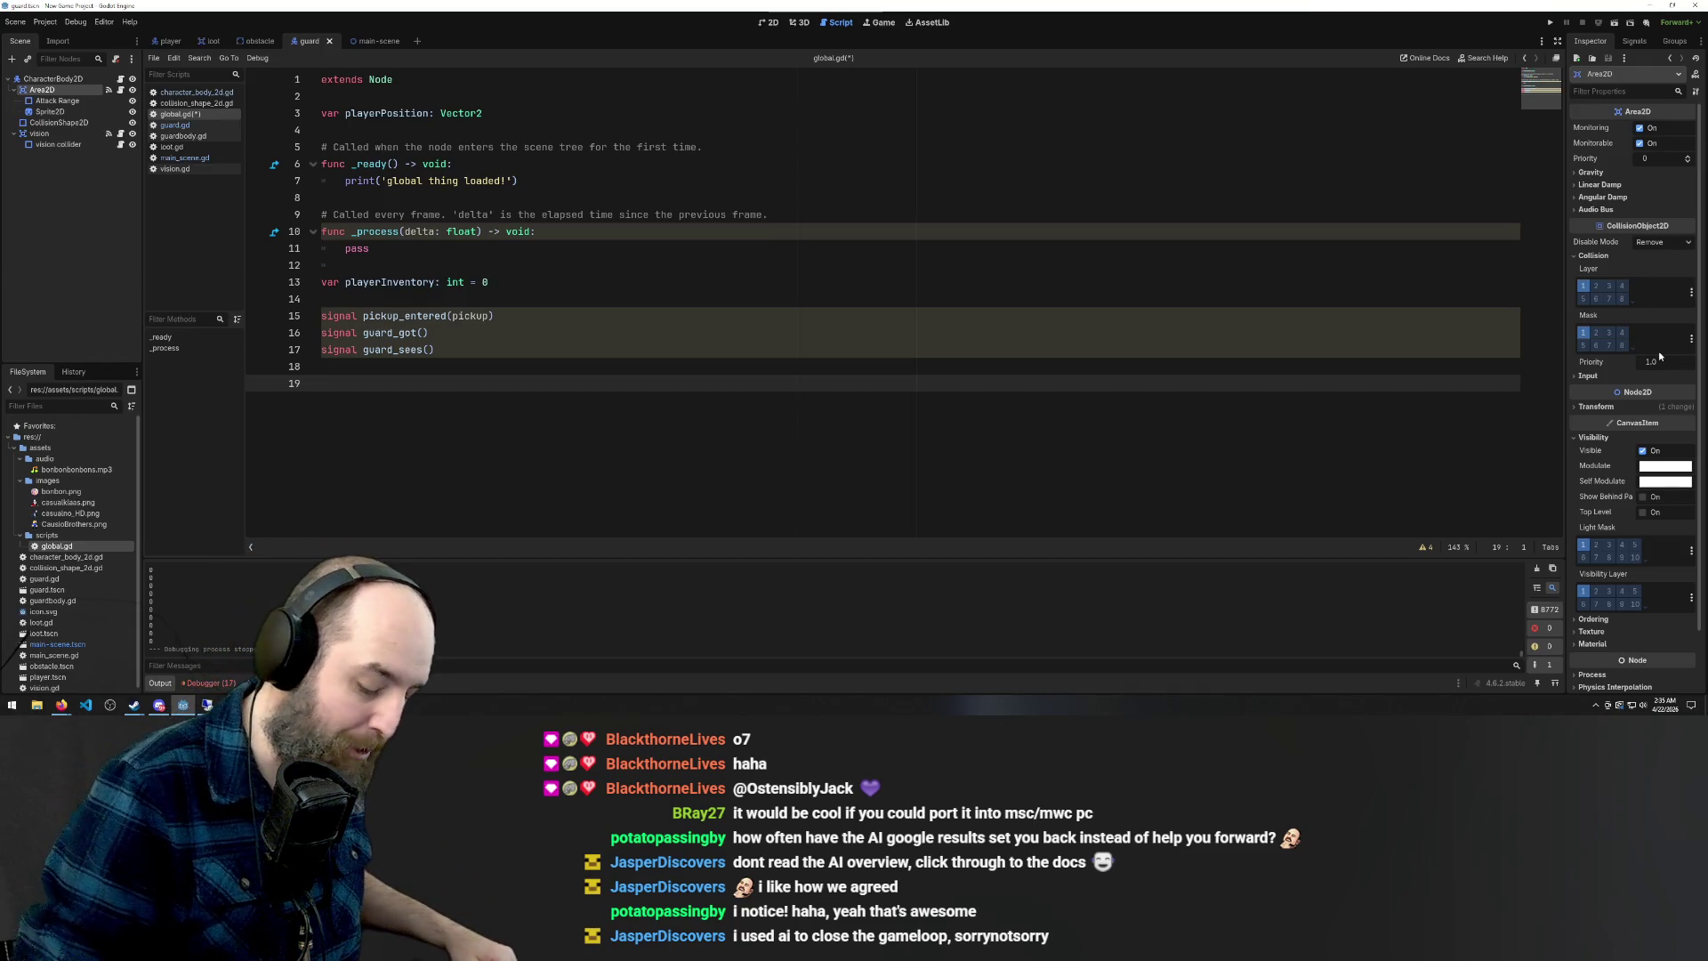
pyautogui.press('F8')
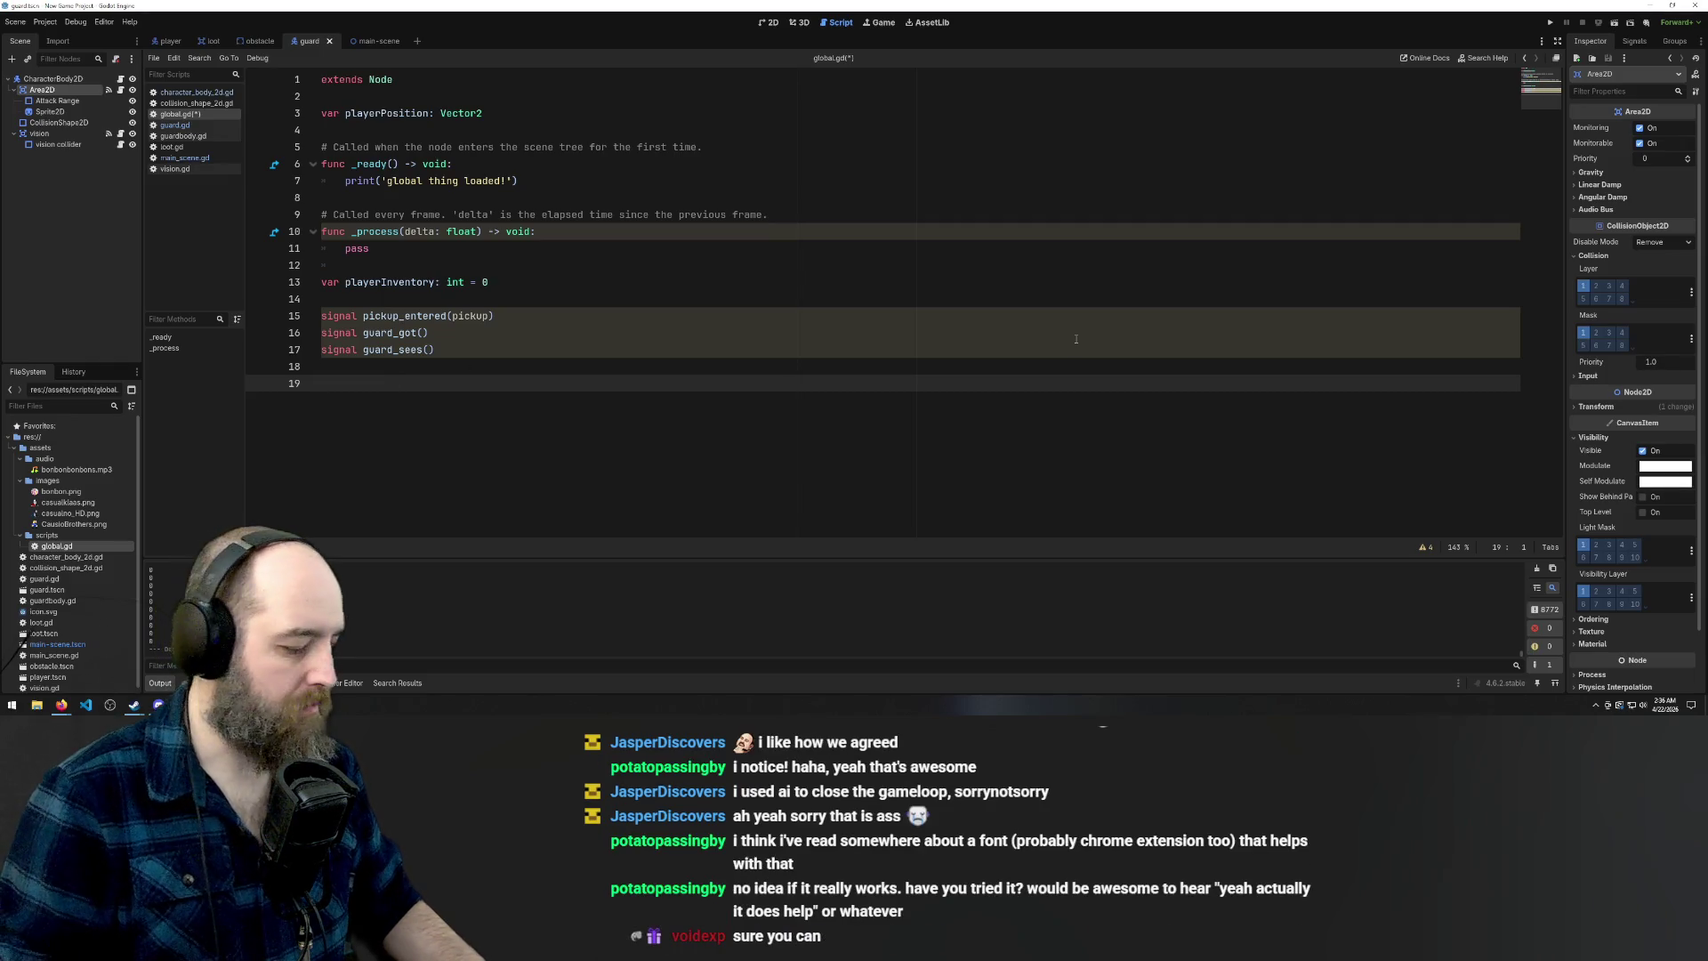
# Write a 'func changeScene() -> Void:' stub with a pass body in global.gd
pyautogui.write('function')
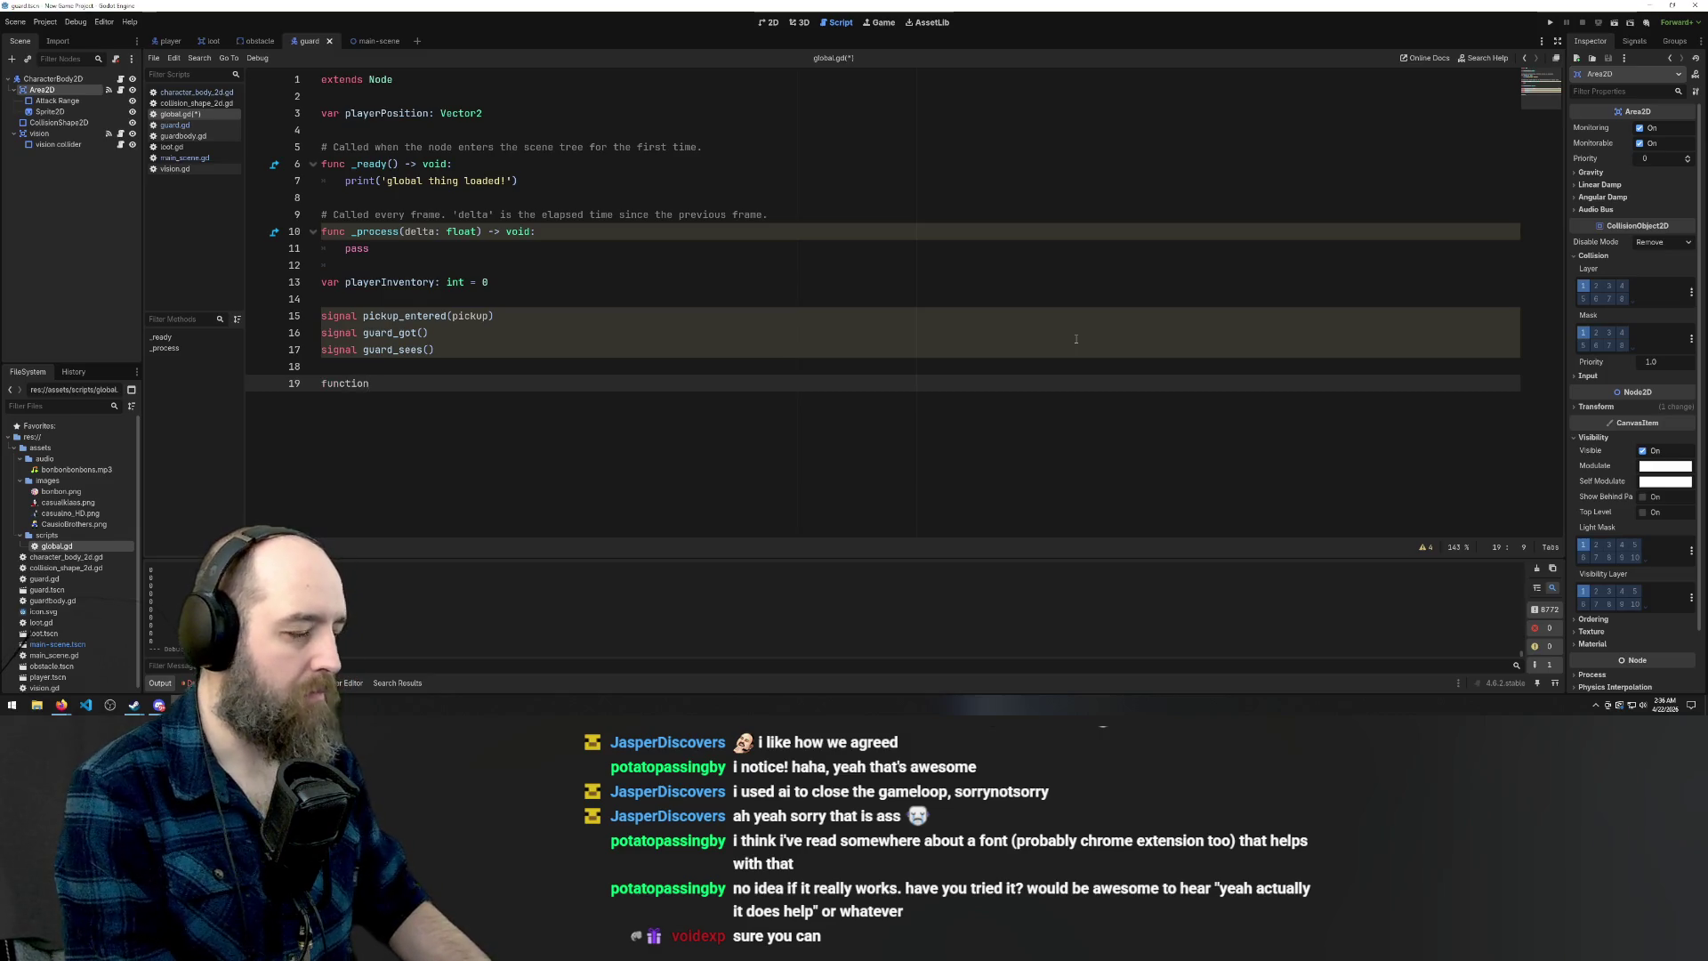
pyautogui.press('BackSpace')
pyautogui.press('BackSpace')
pyautogui.press('BackSpace')
pyautogui.write('changeScene(')
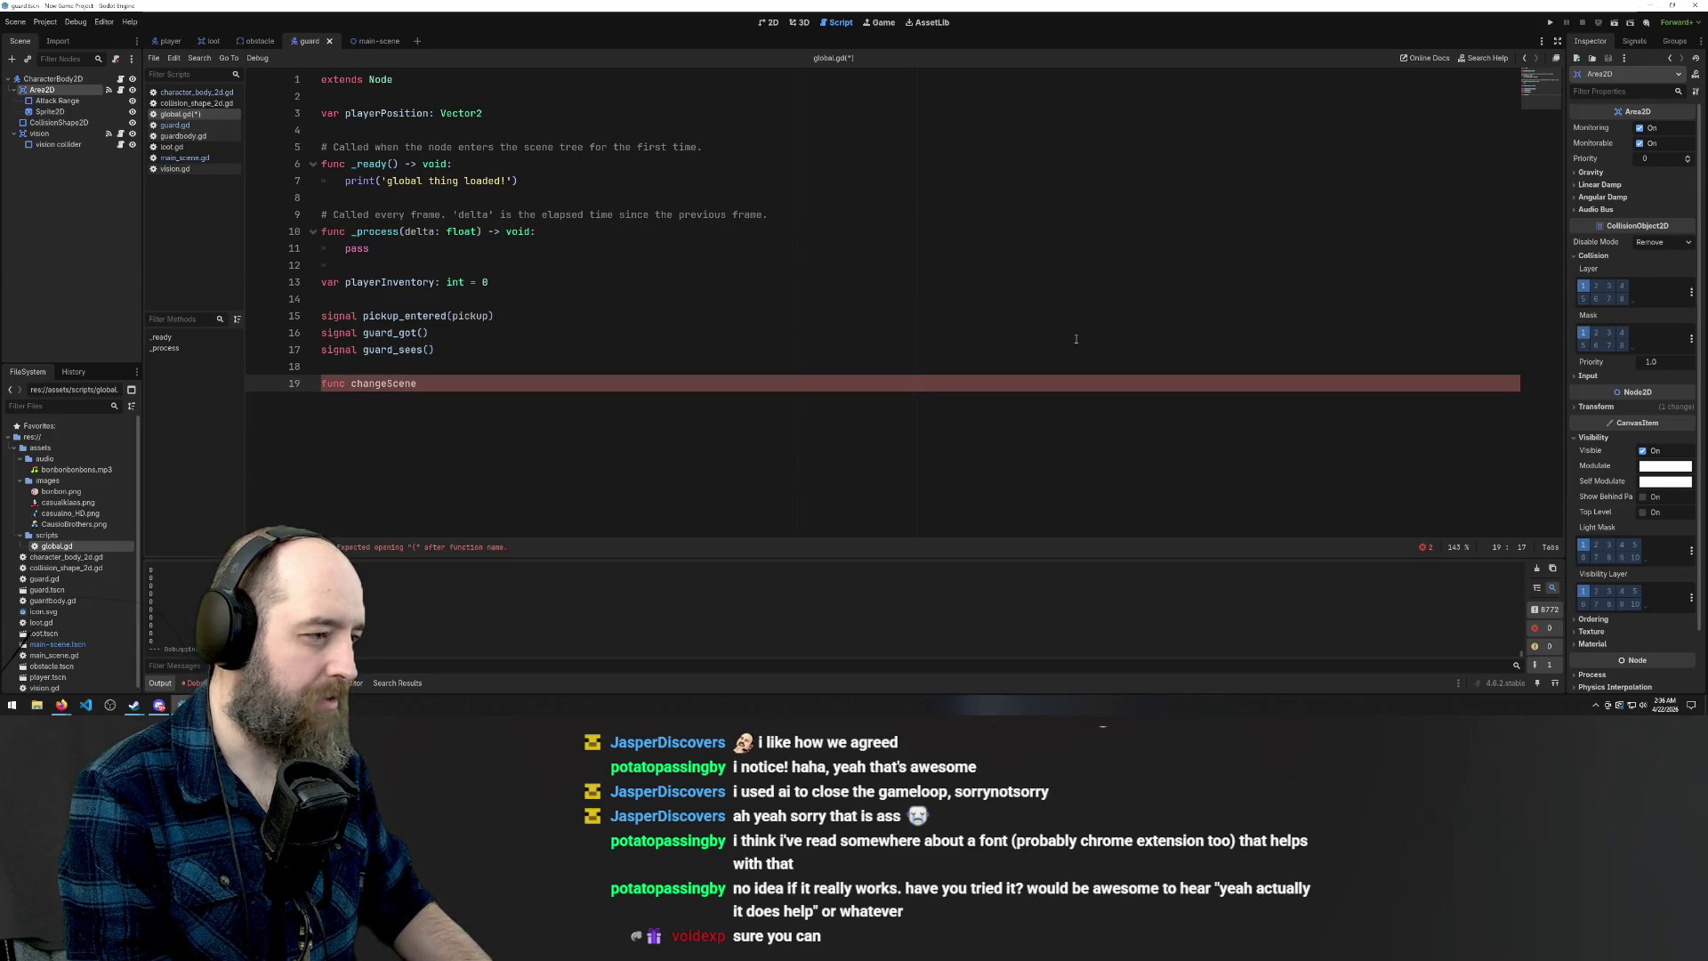
pyautogui.write(') -')
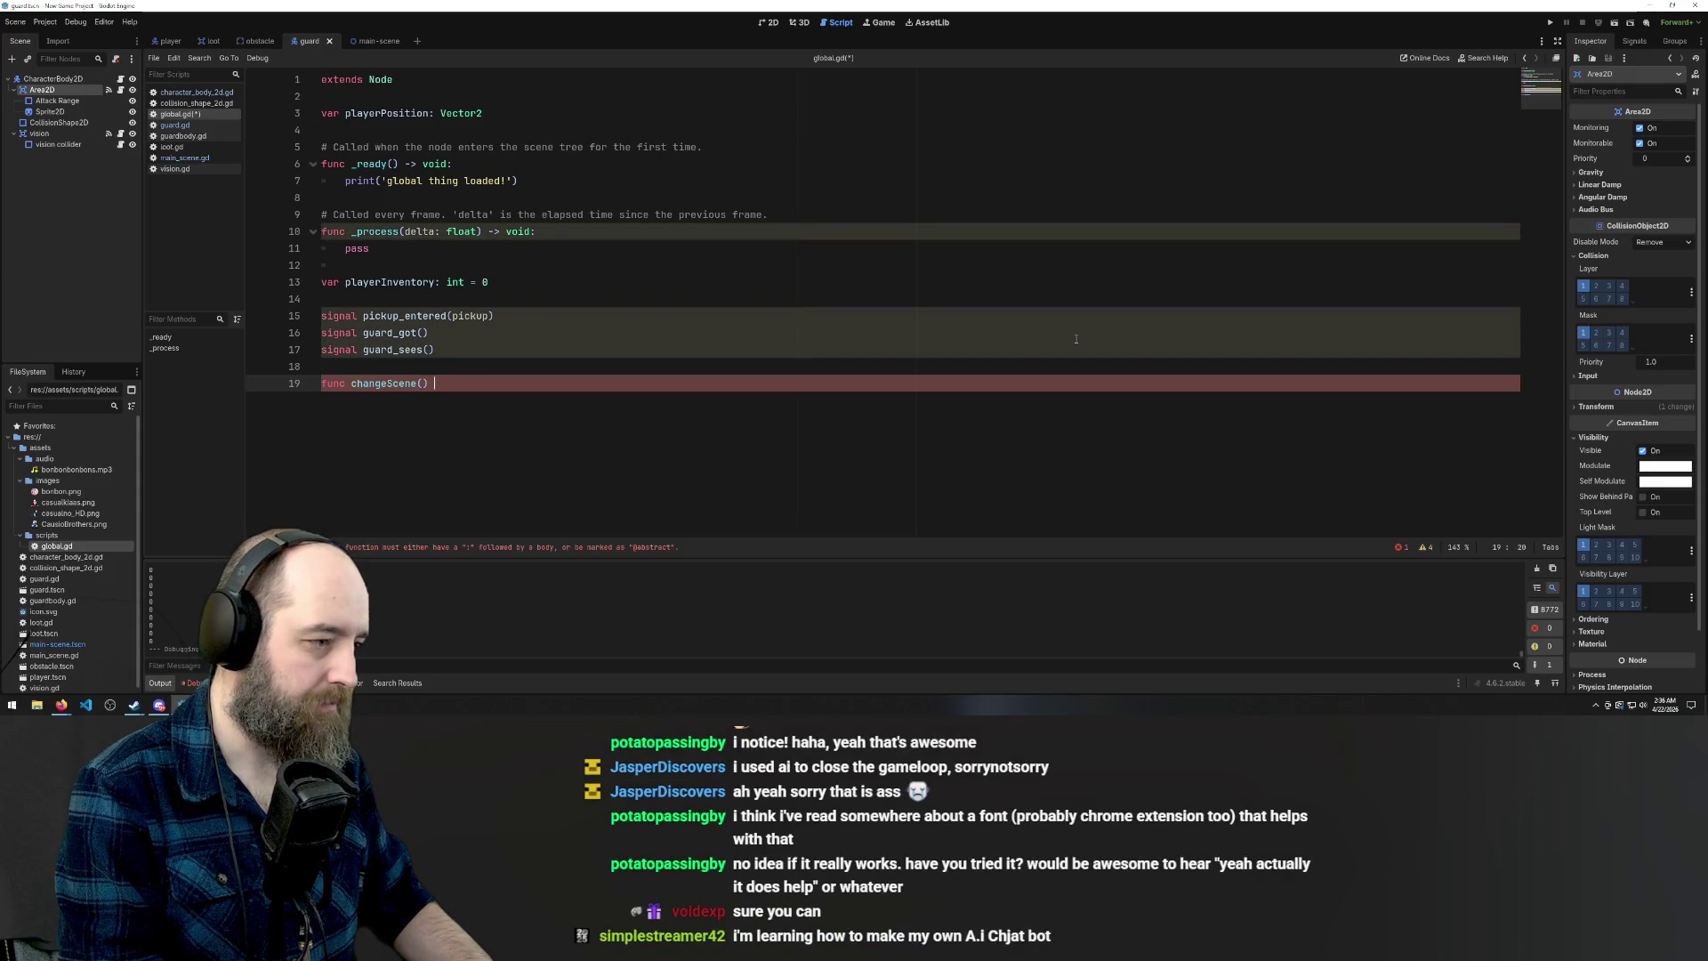
pyautogui.write('> ')
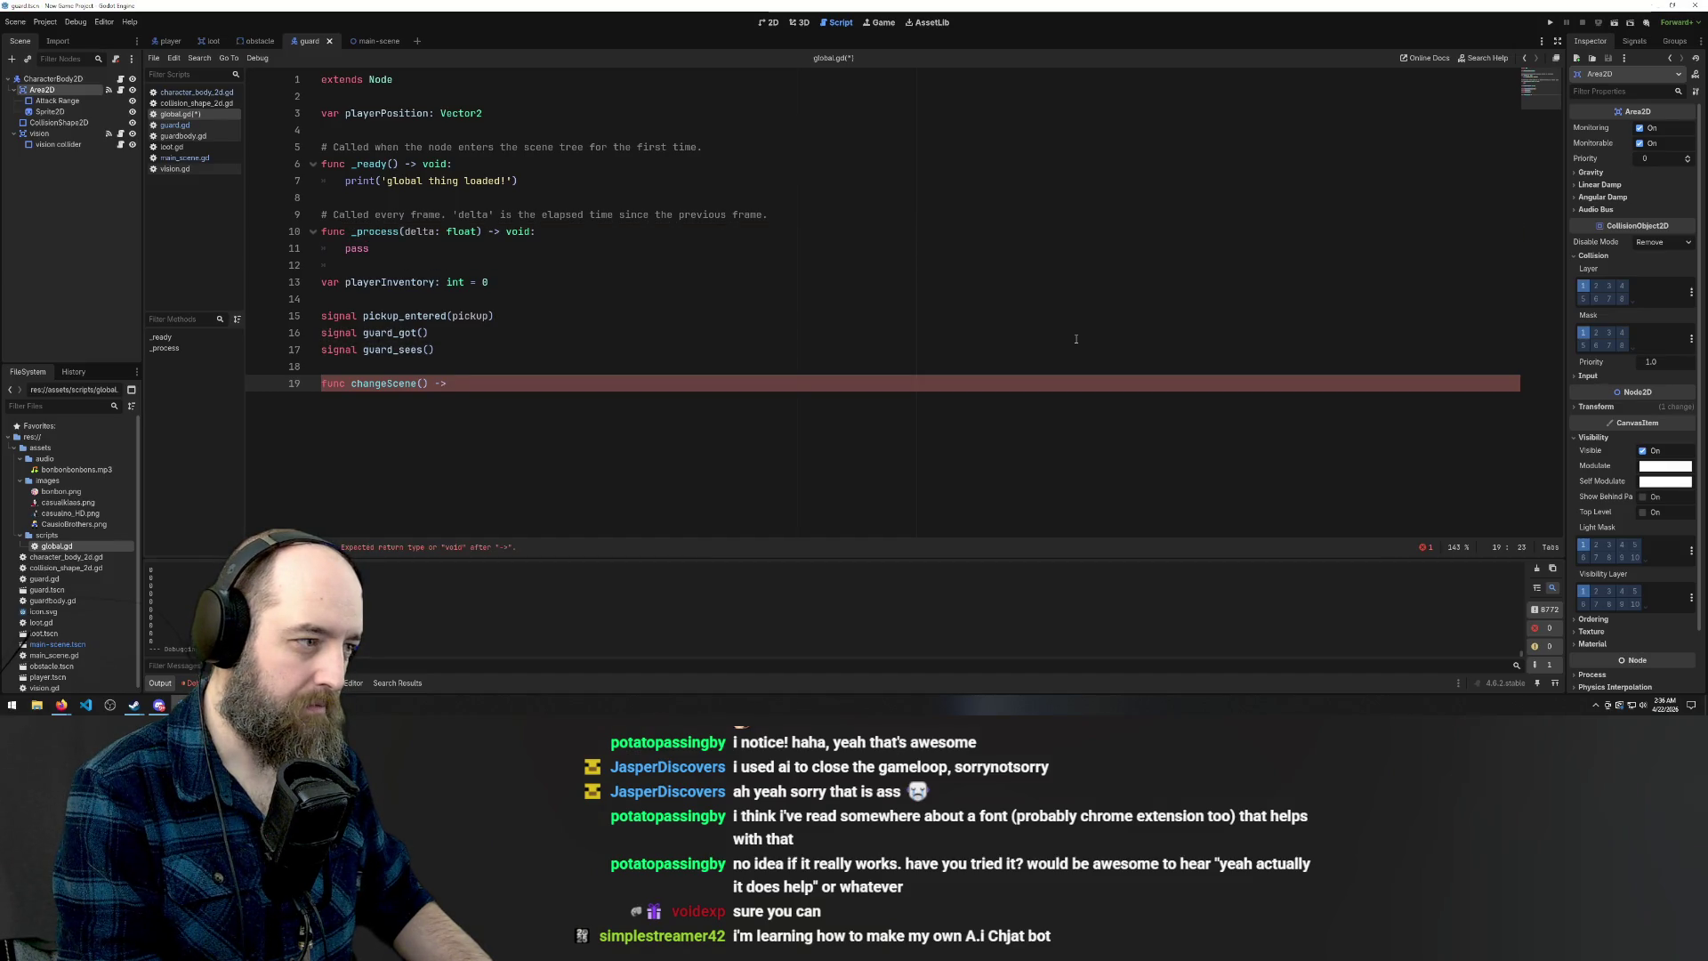
pyautogui.write('V')
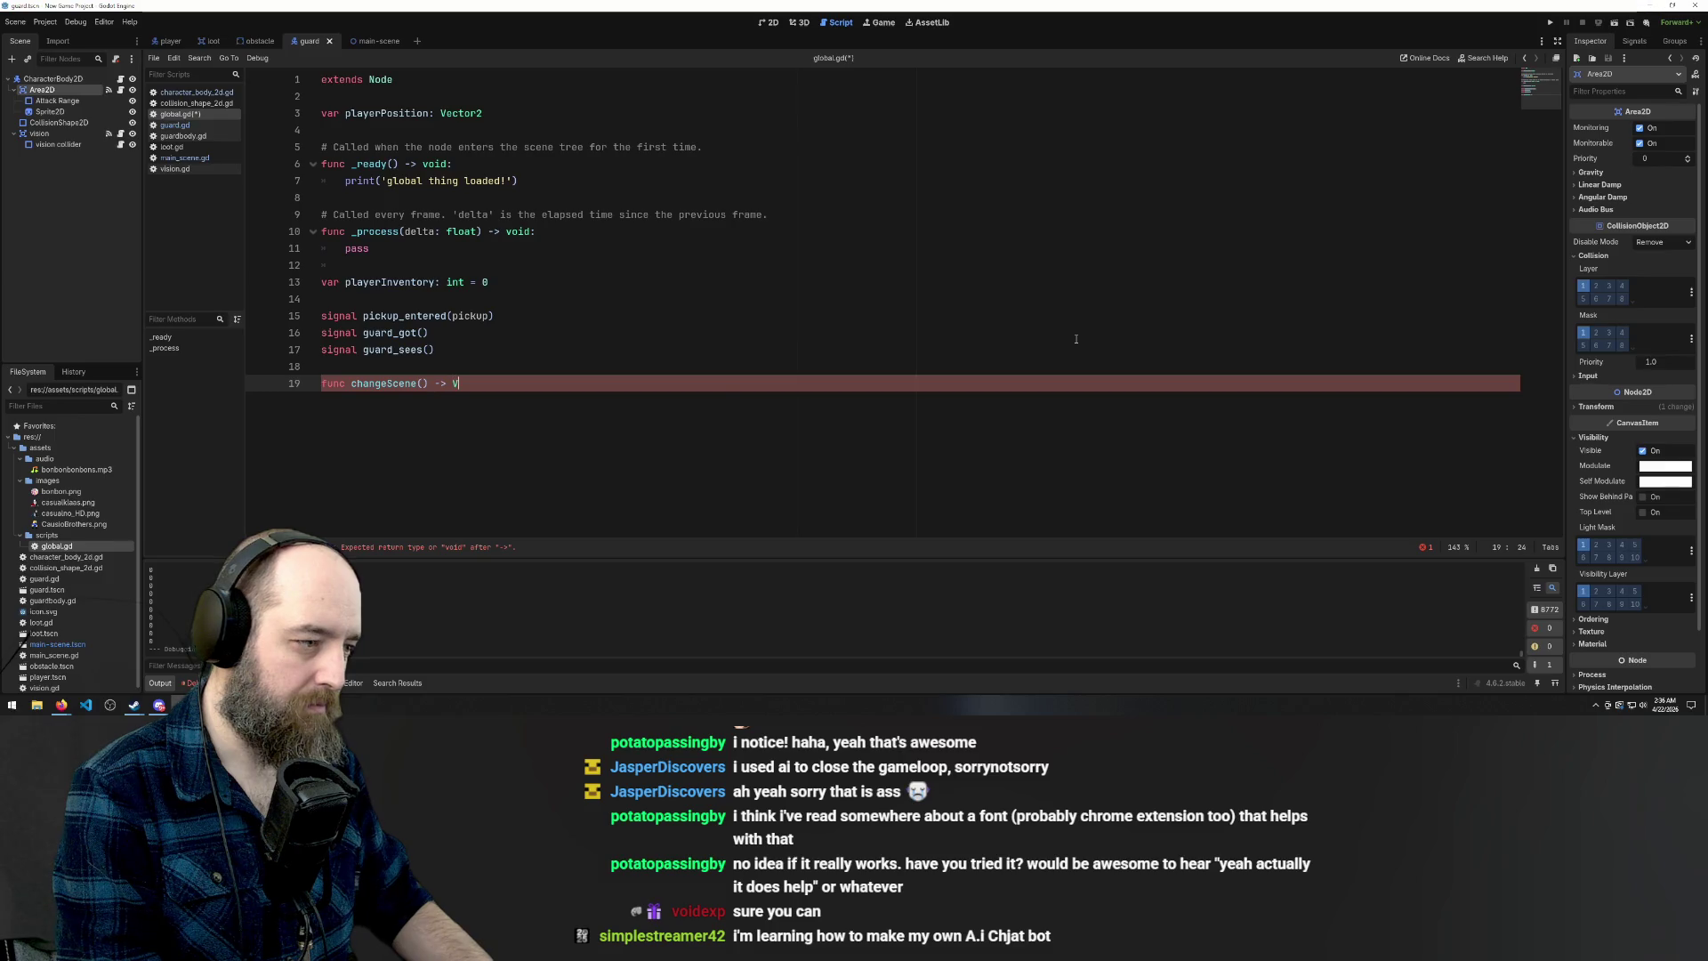
pyautogui.write('oid:')
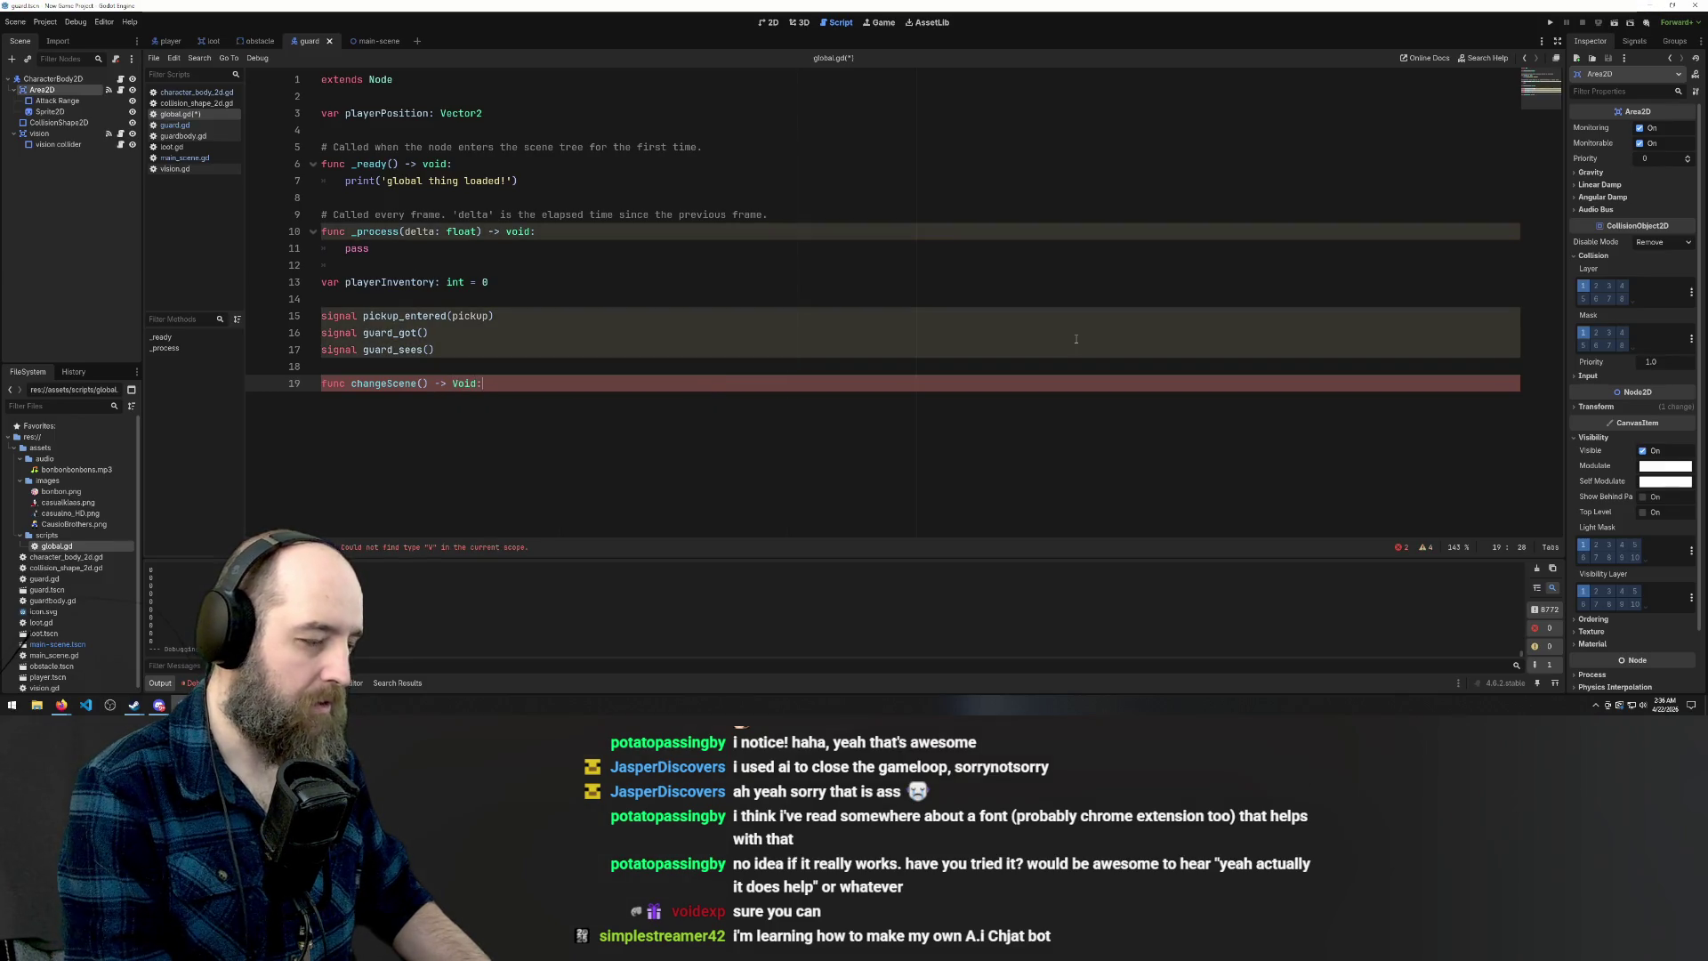
pyautogui.press('Return')
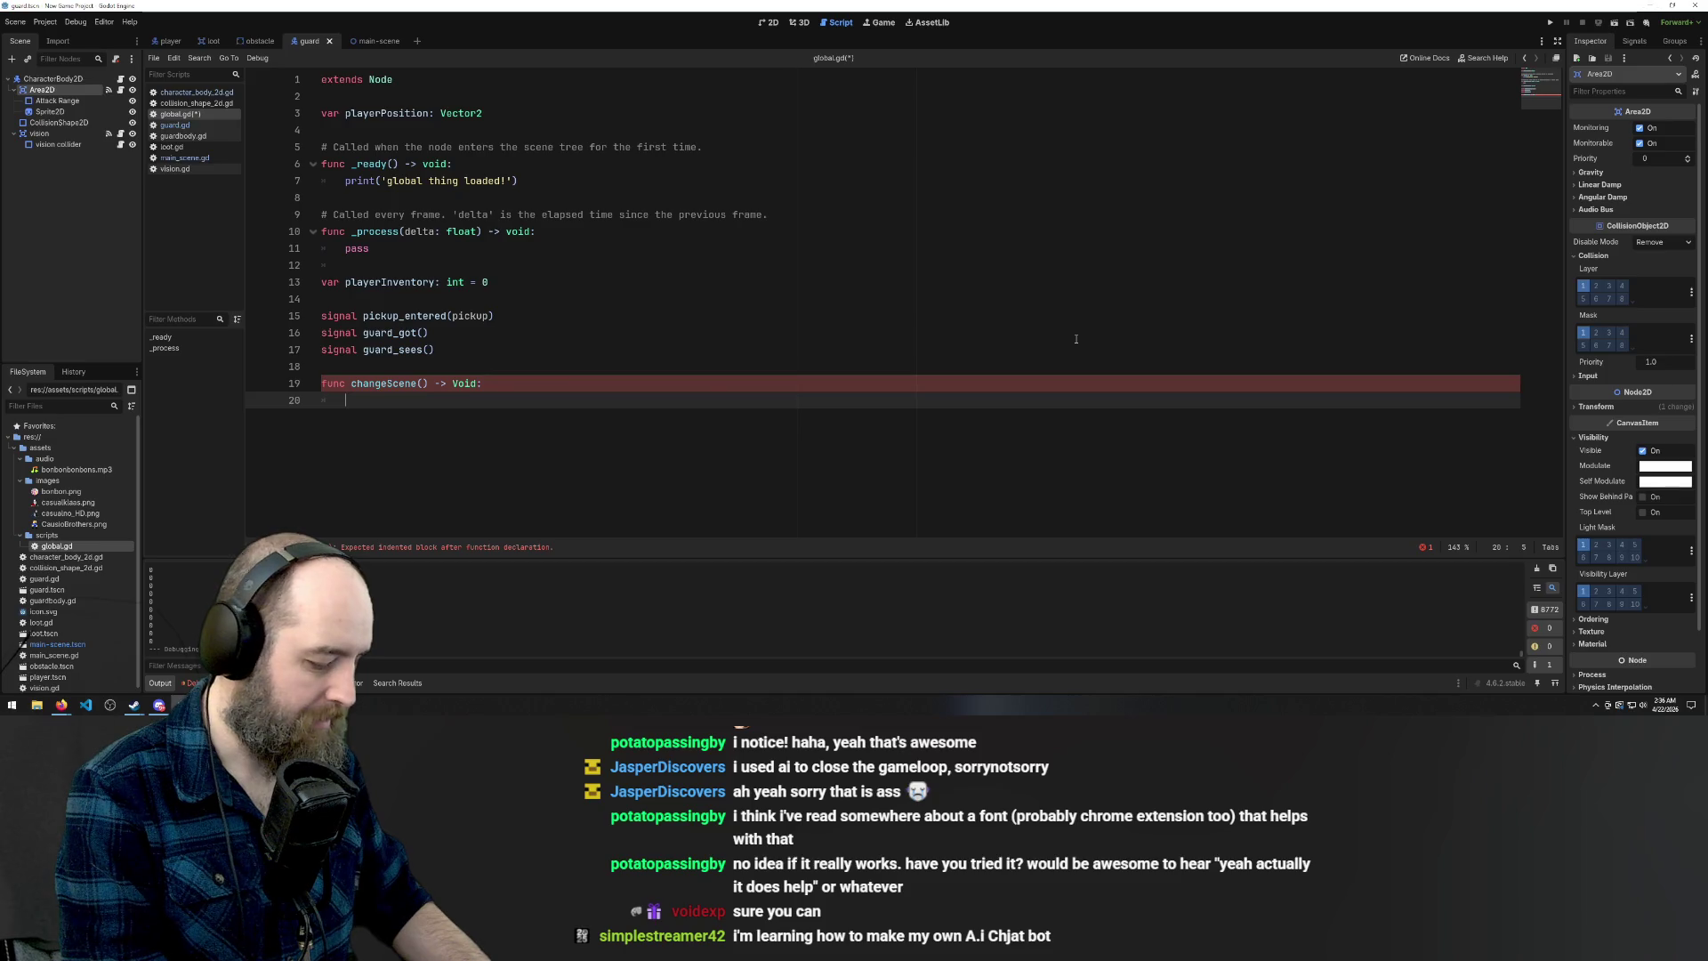
pyautogui.write('pass')
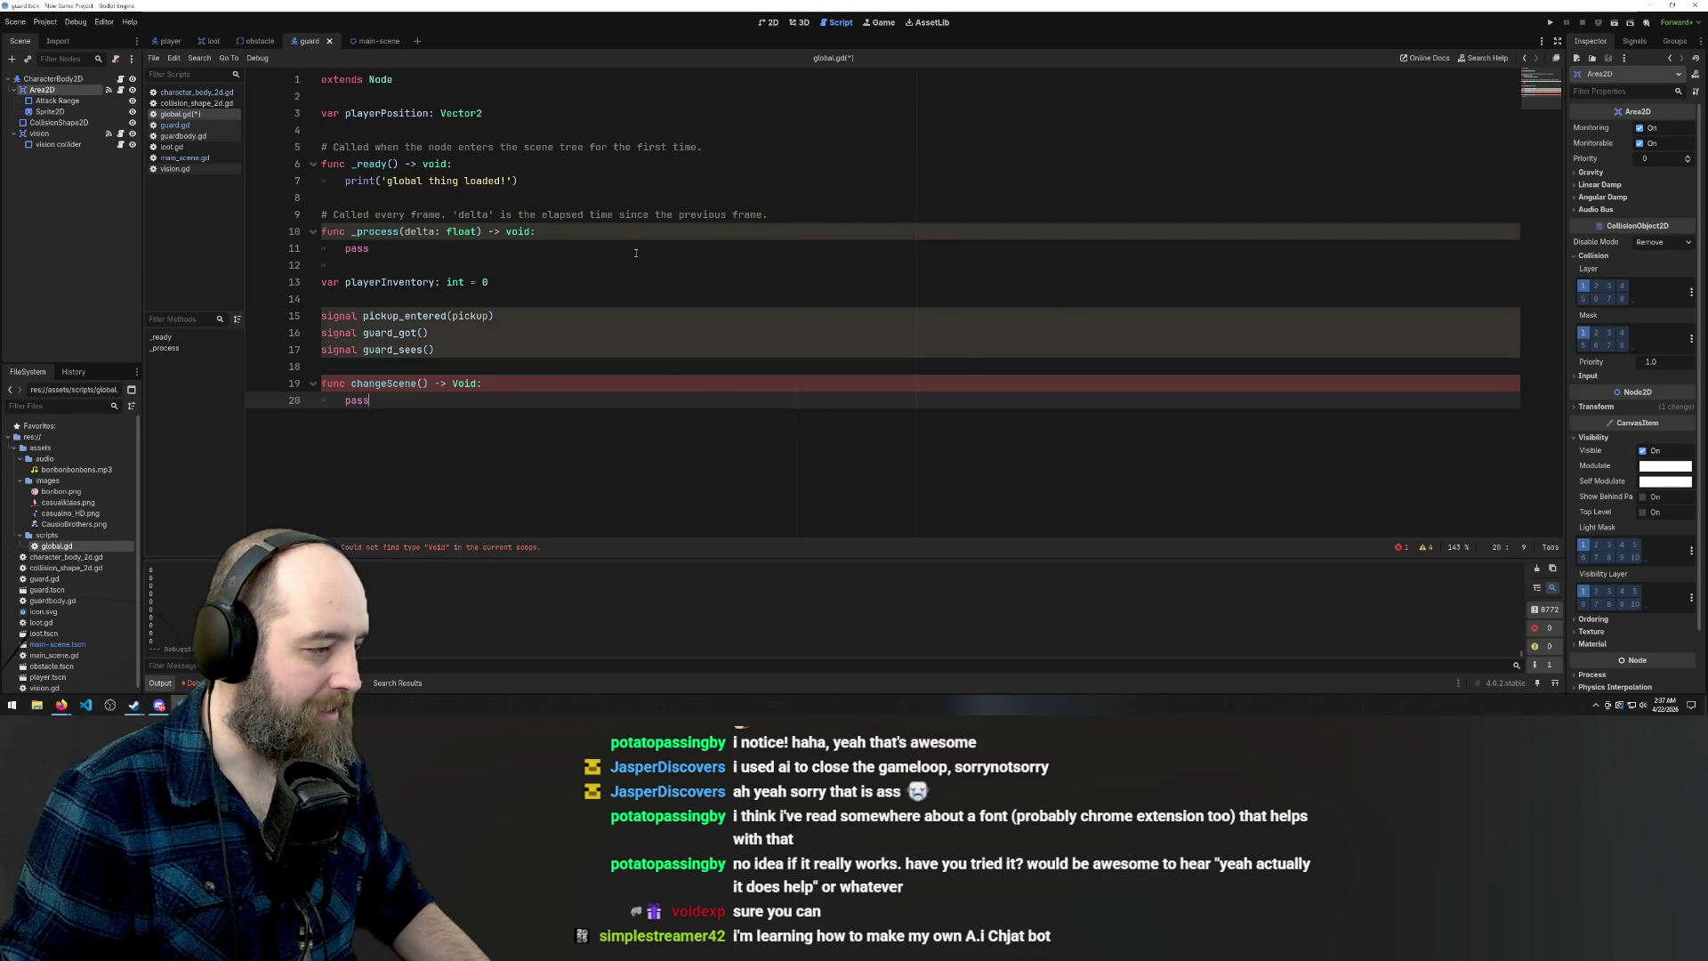
# Remove the trailing colon after Void on the changeScene declaration
pyautogui.click(626, 225)
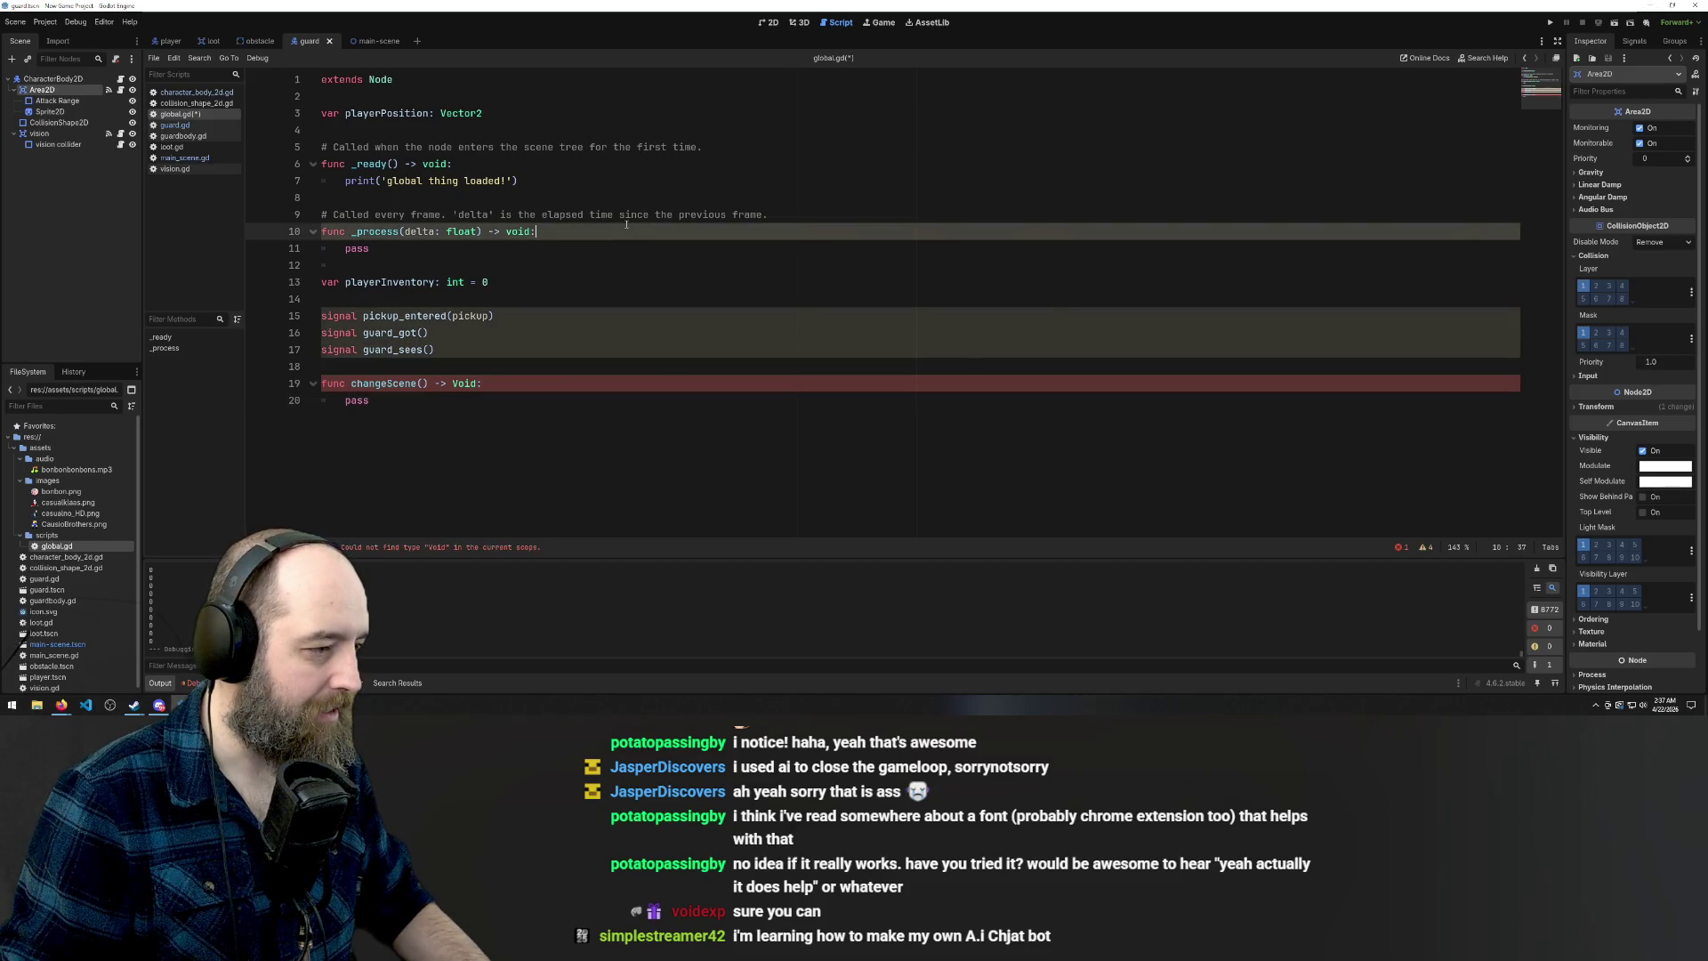
pyautogui.click(466, 282)
pyautogui.click(477, 433)
pyautogui.click(455, 384)
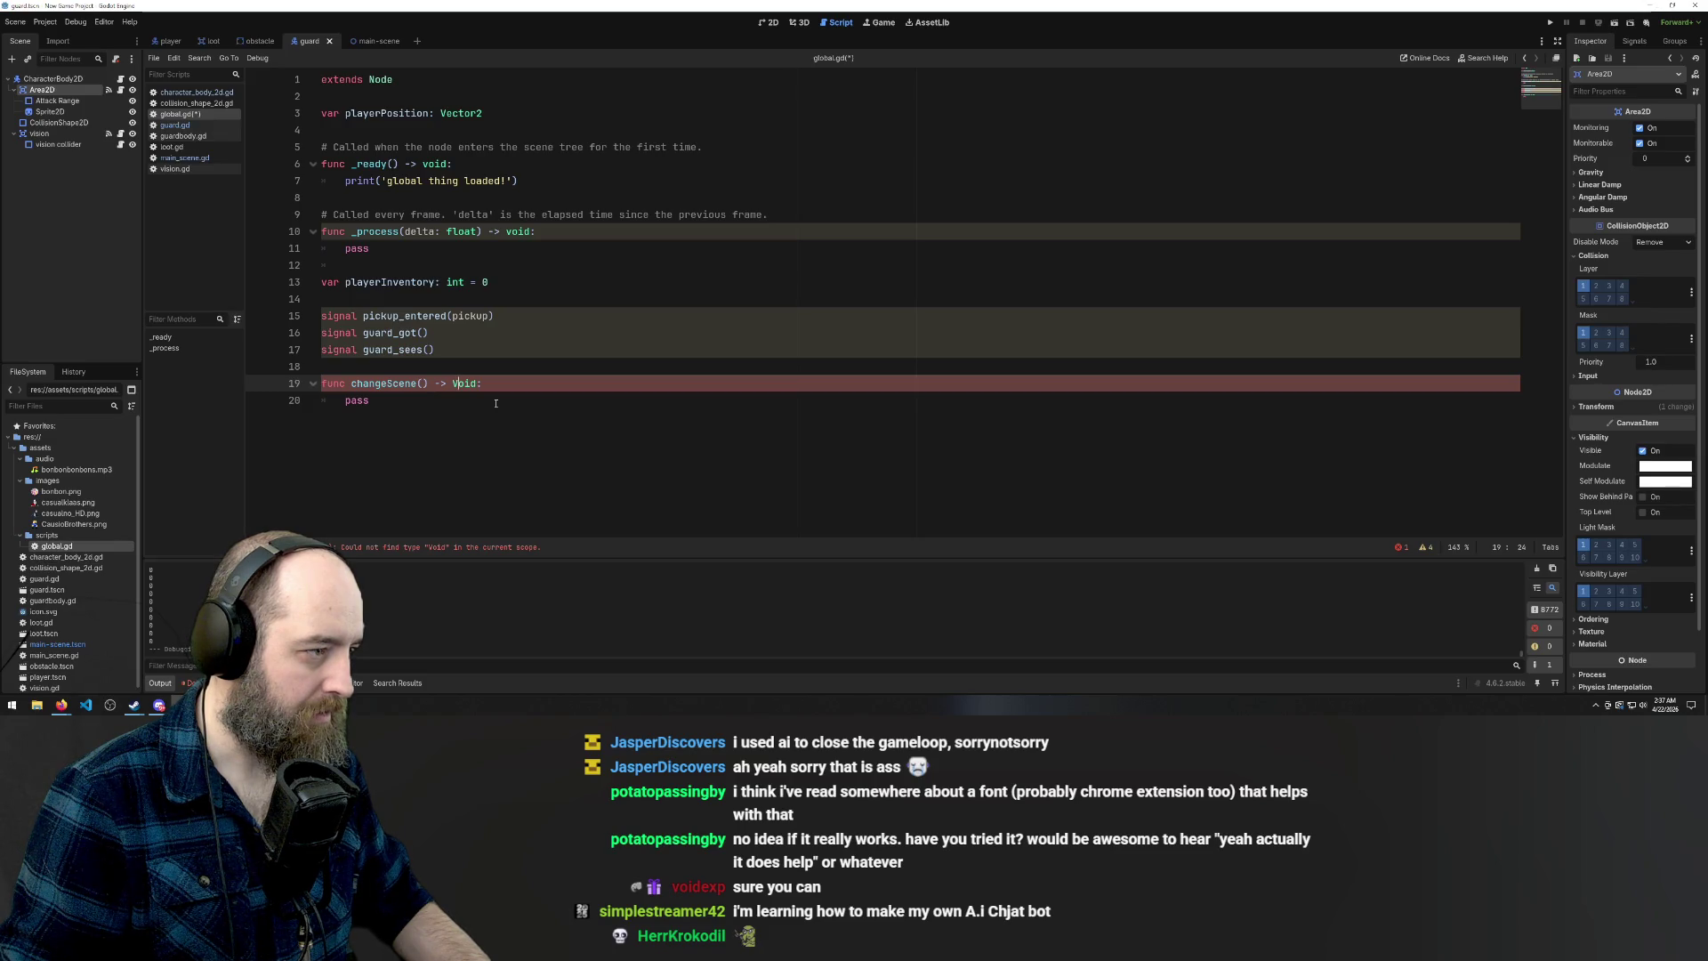
pyautogui.click(468, 439)
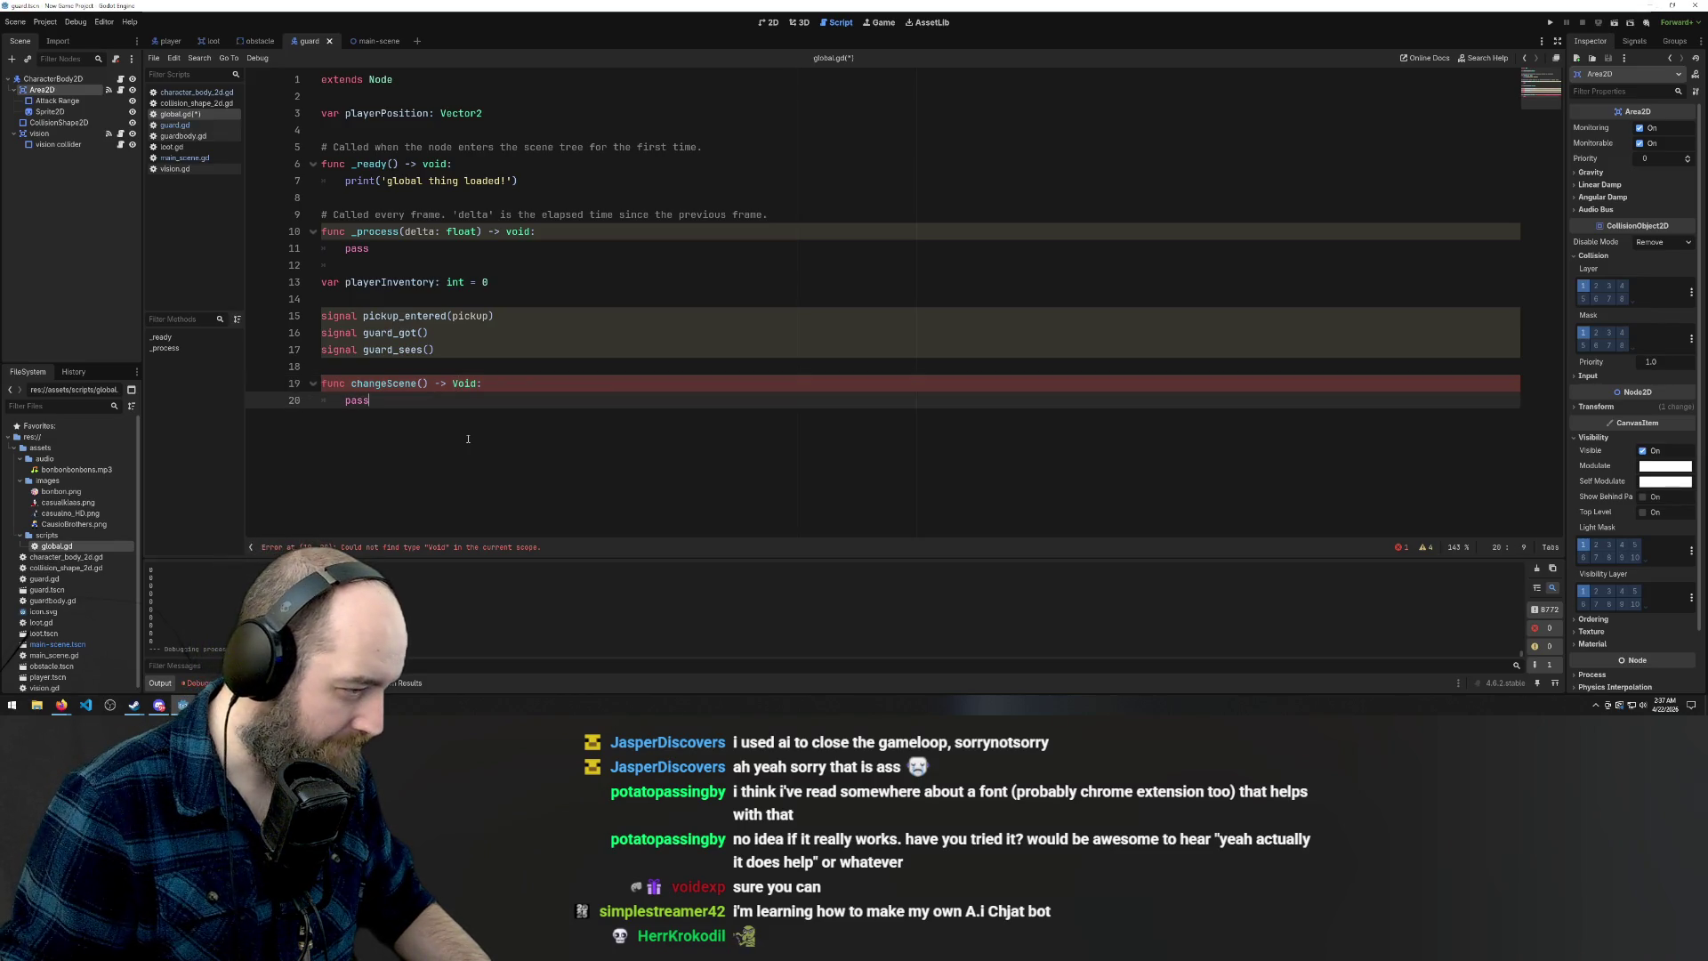
pyautogui.click(485, 387)
pyautogui.press('BackSpace')
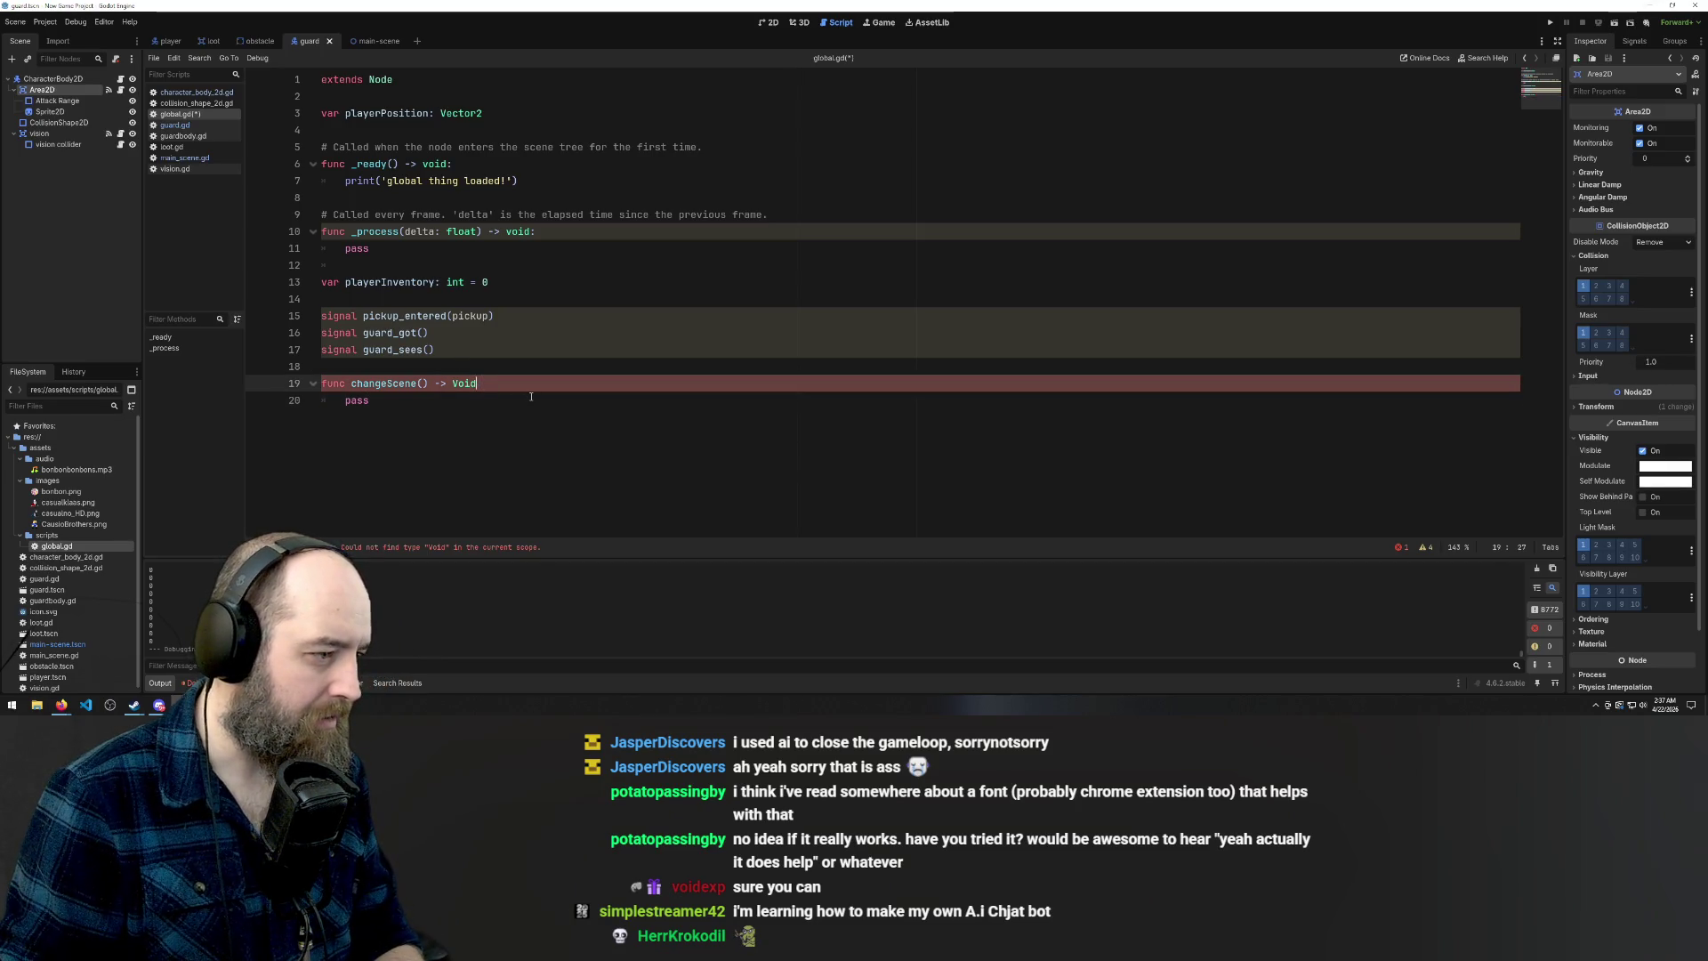
pyautogui.click(420, 405)
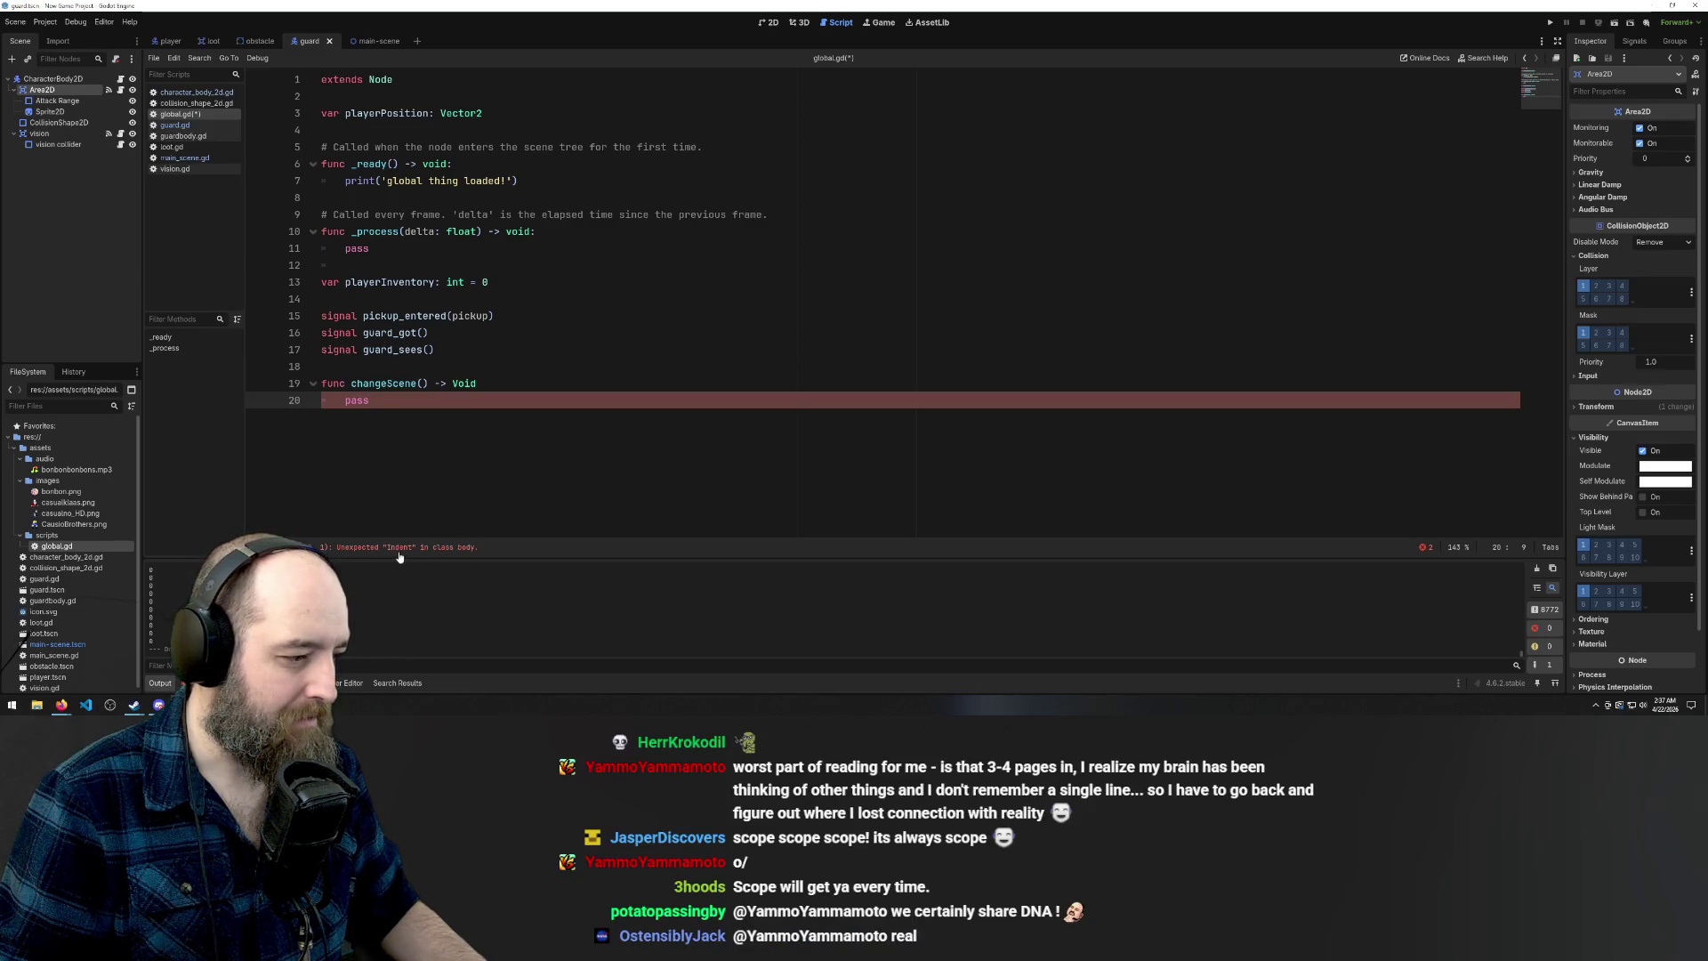
# Restore the colon after Void and re-indent pass under changeScene
pyautogui.click(346, 401)
pyautogui.press('BackSpace')
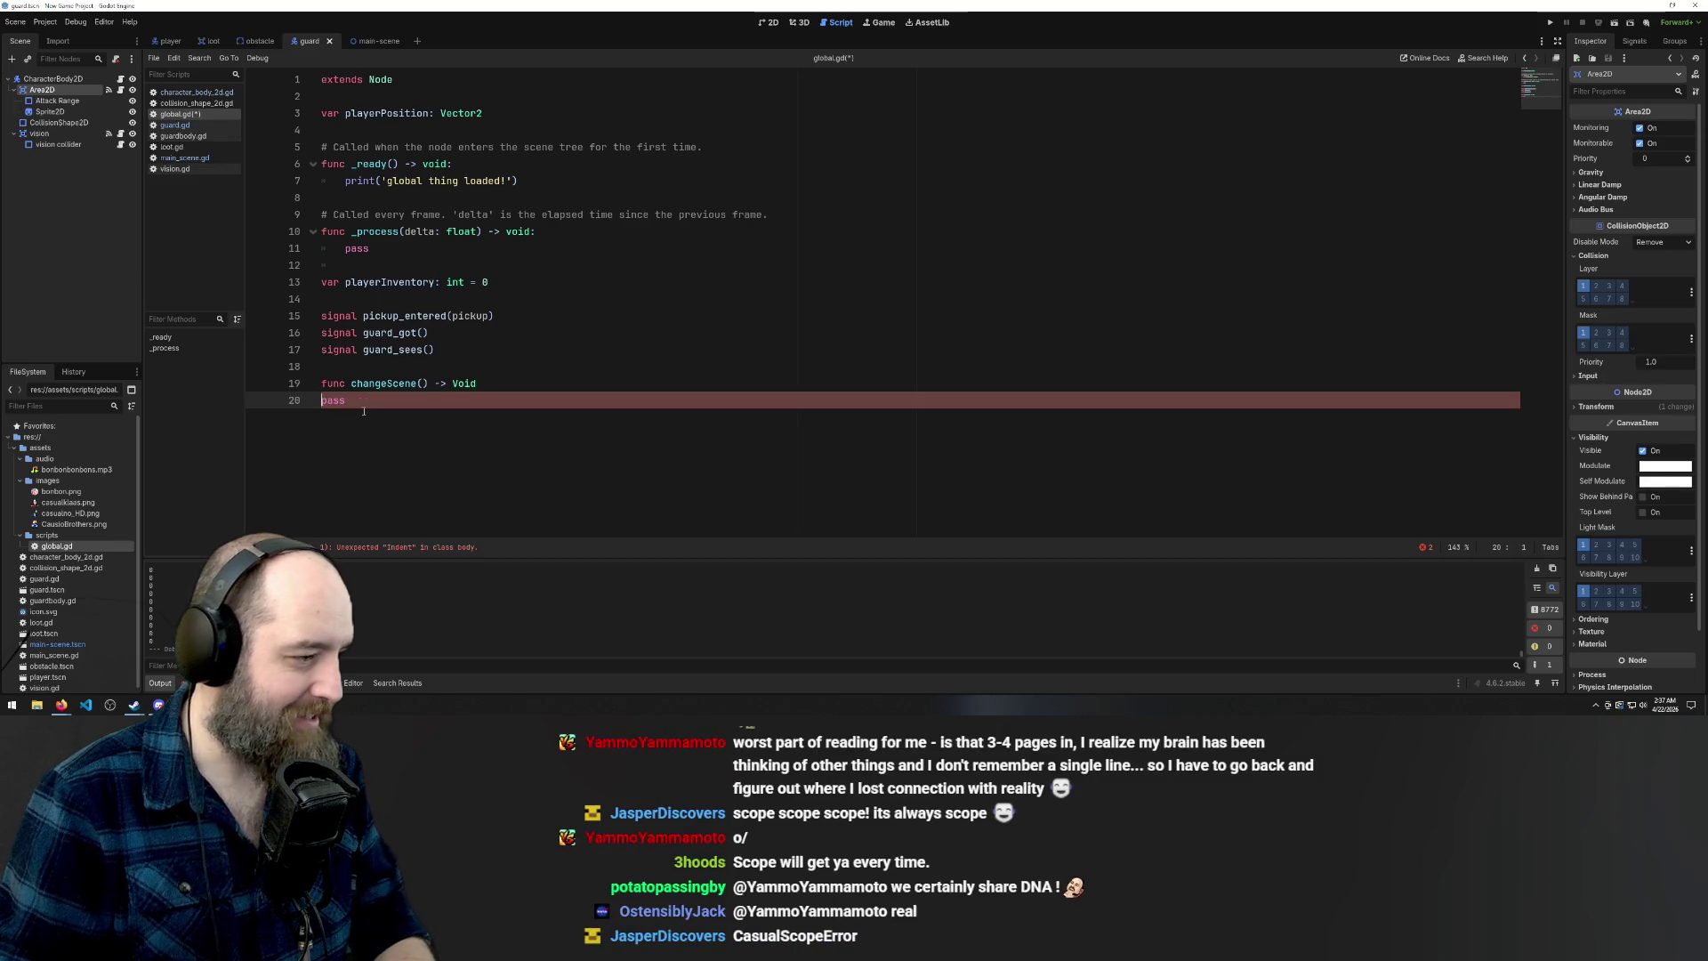
pyautogui.moveTo(363, 409); pyautogui.dragTo(283, 403)
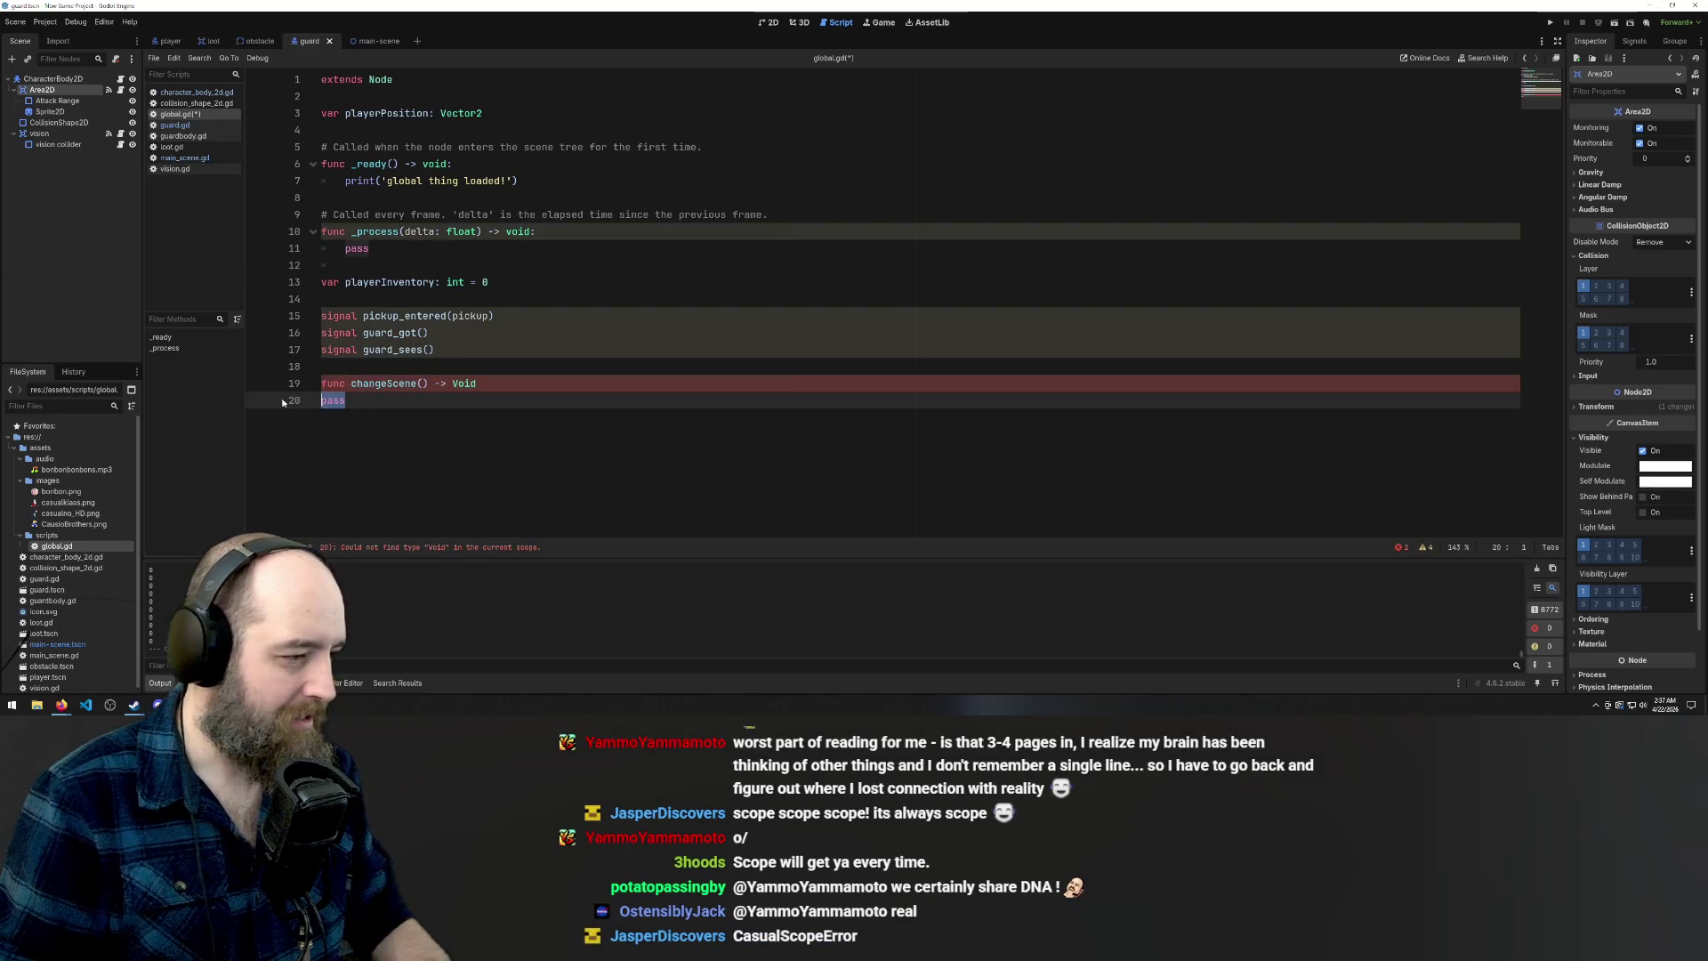
pyautogui.click(564, 380)
pyautogui.write(';')
pyautogui.press('BackSpace')
pyautogui.write(':')
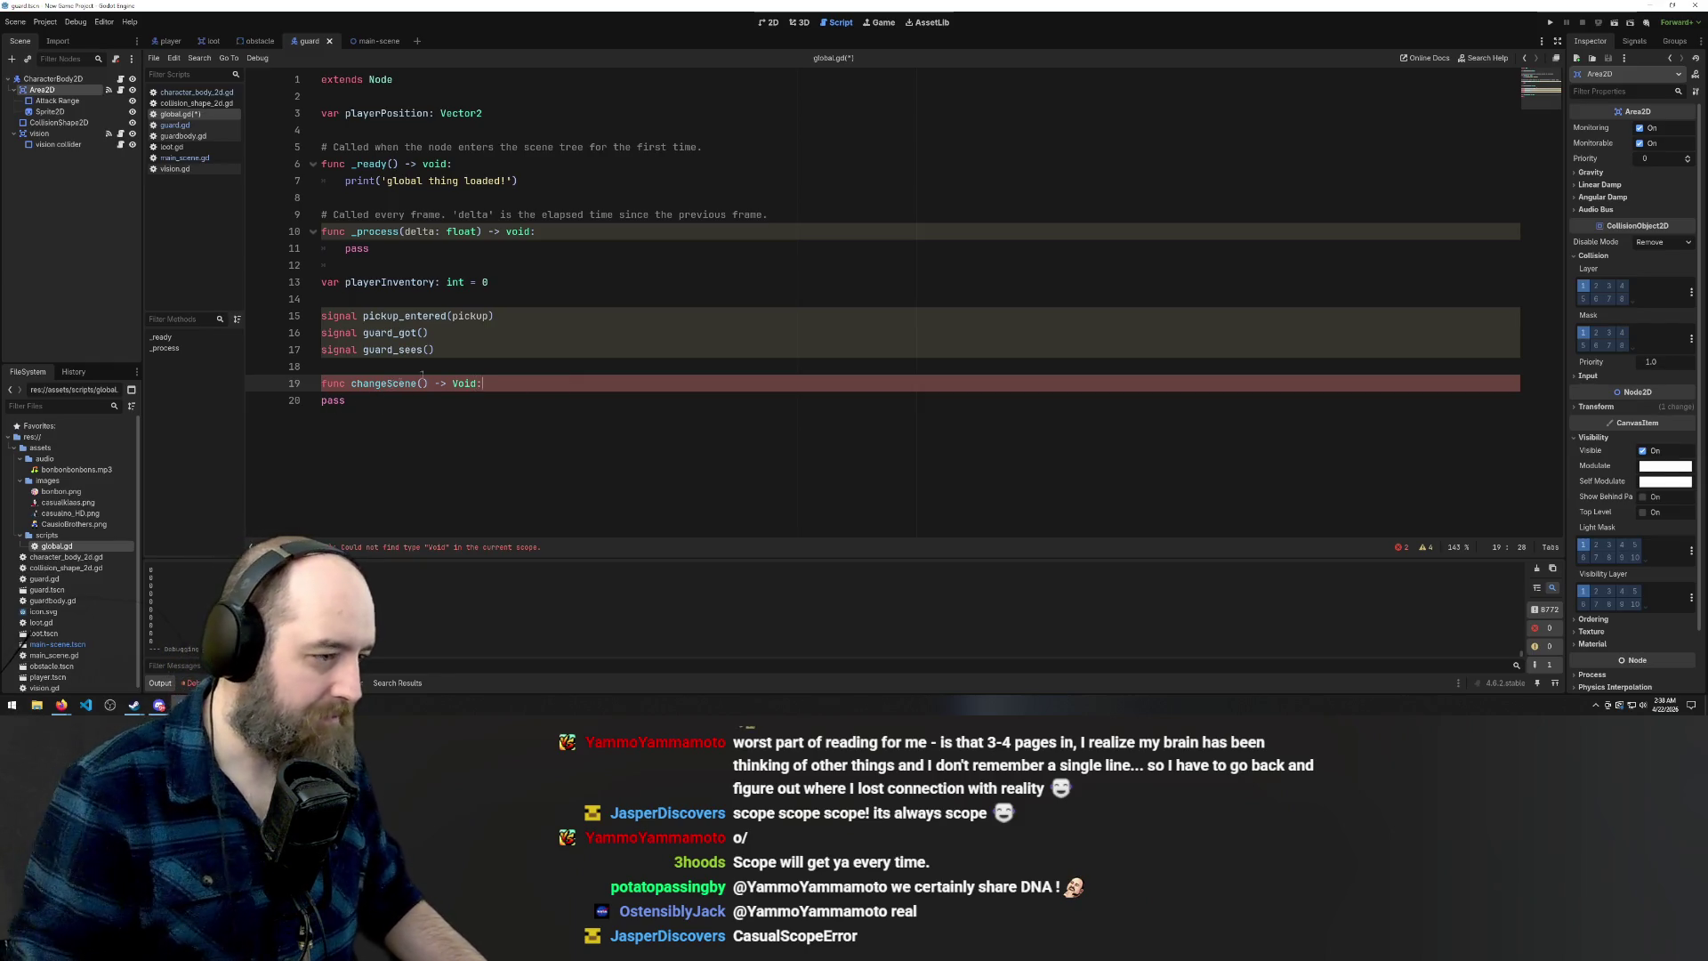
pyautogui.click(318, 401)
pyautogui.press('Tab')
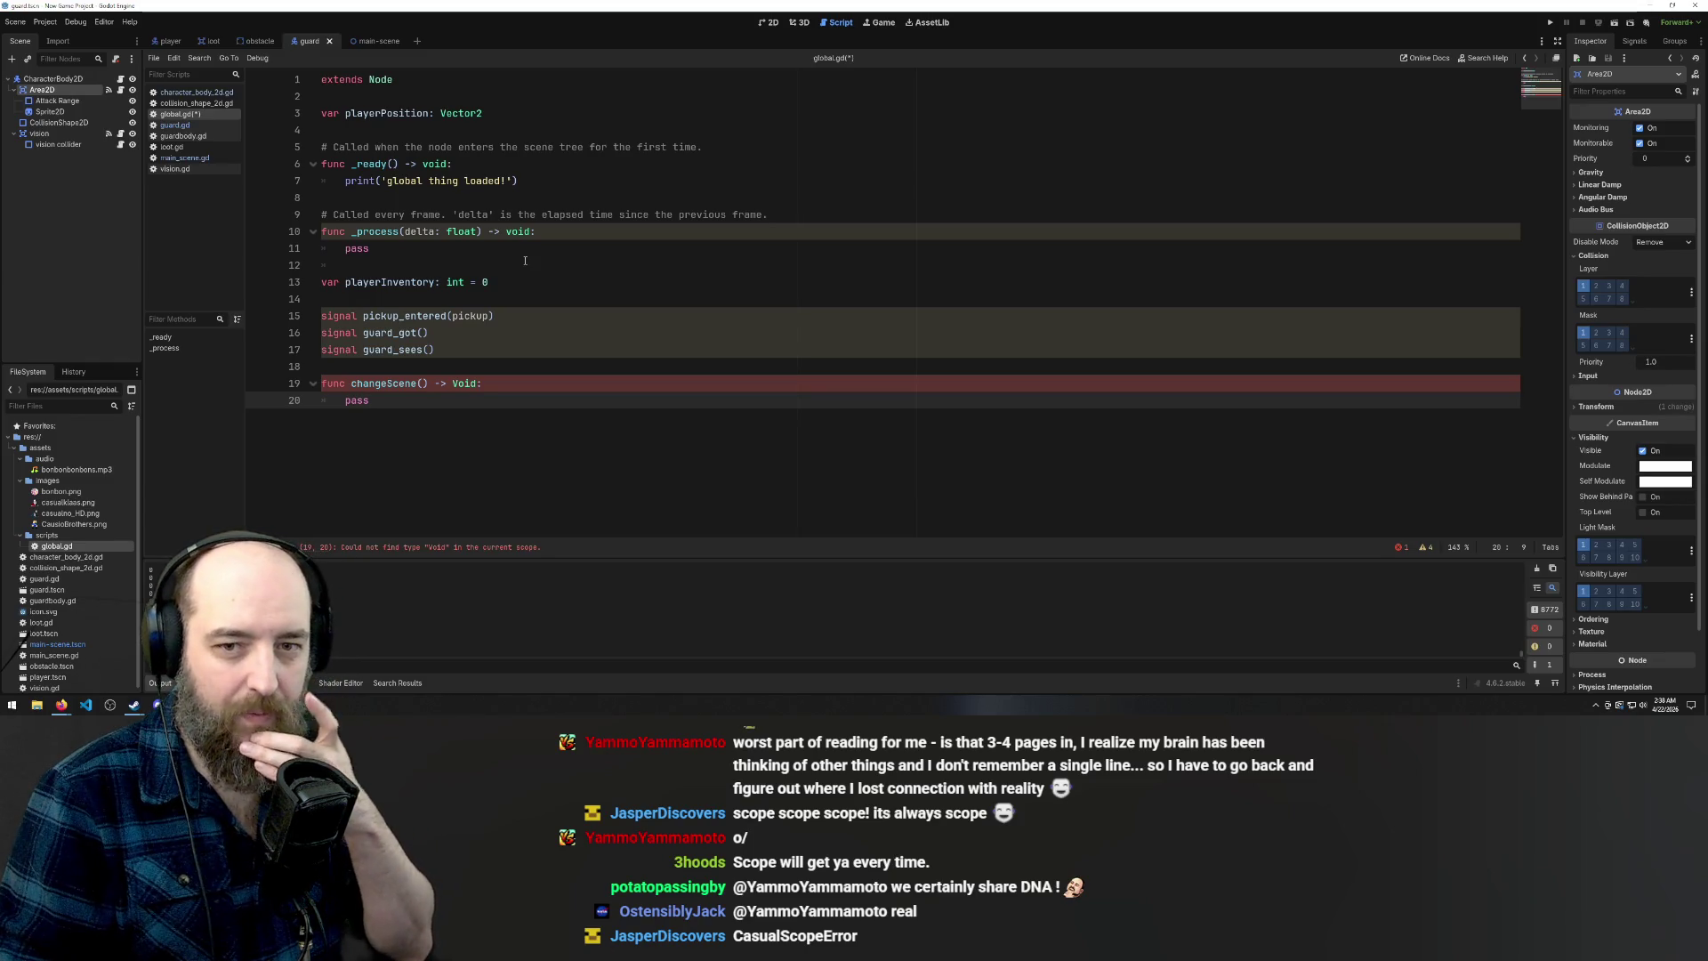
# Cut the changeScene function and paste it below the print line in _ready
pyautogui.click(525, 260)
pyautogui.click(445, 470)
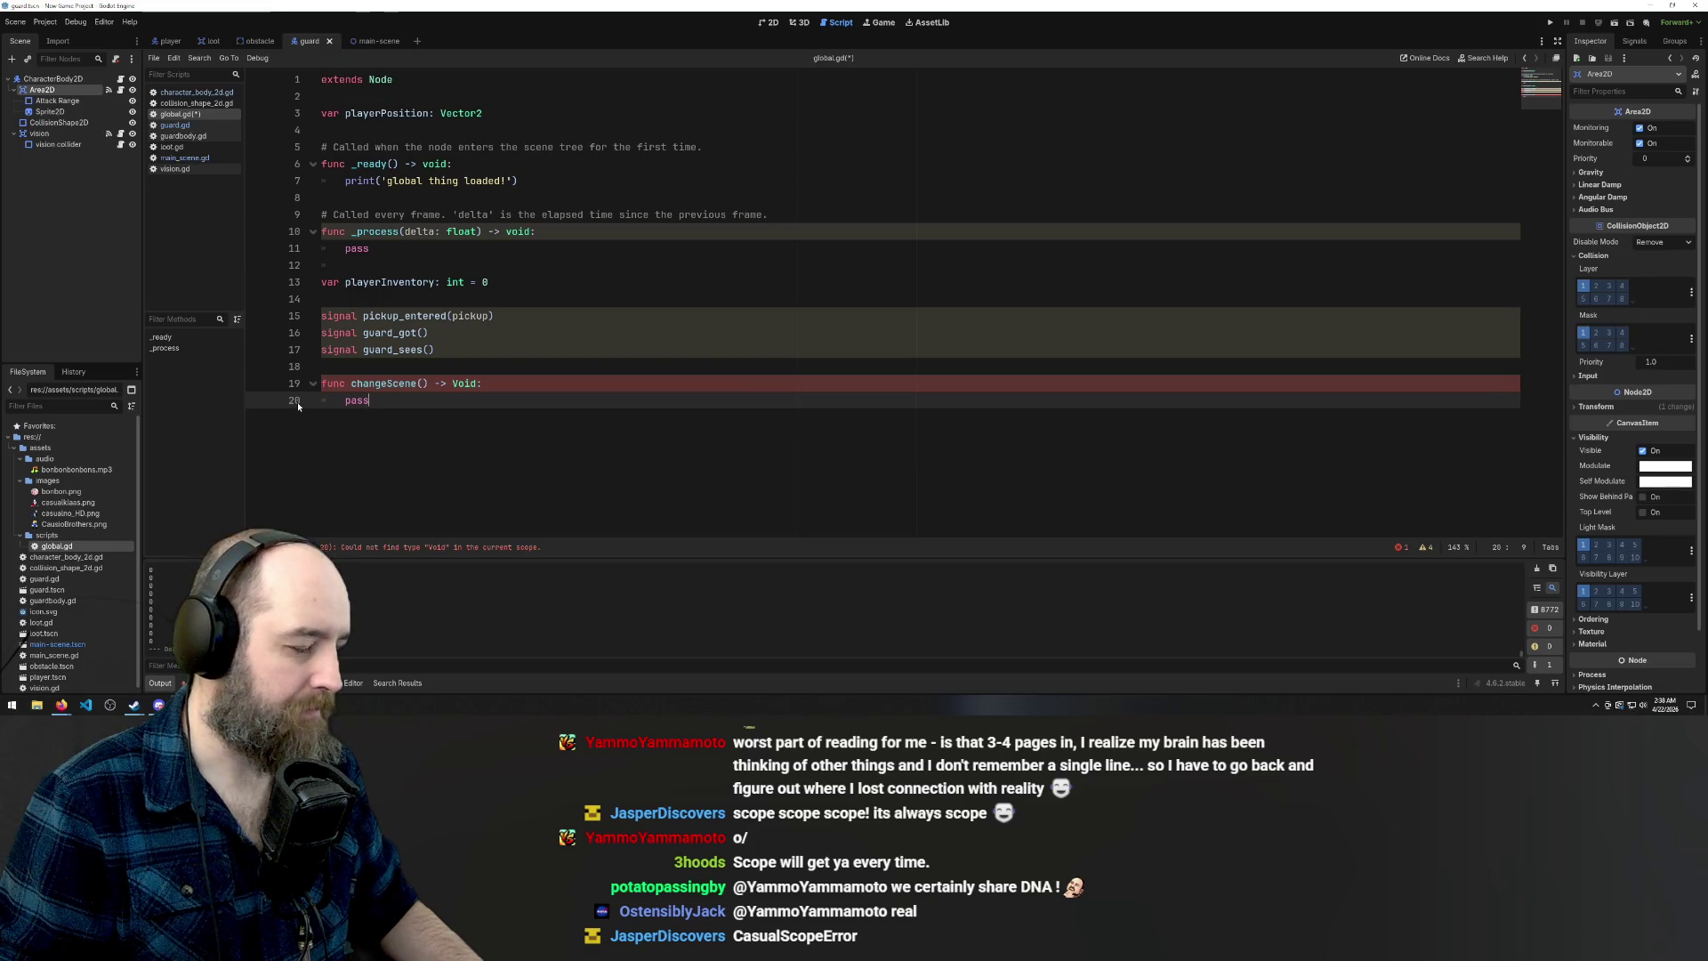
pyautogui.click(335, 234)
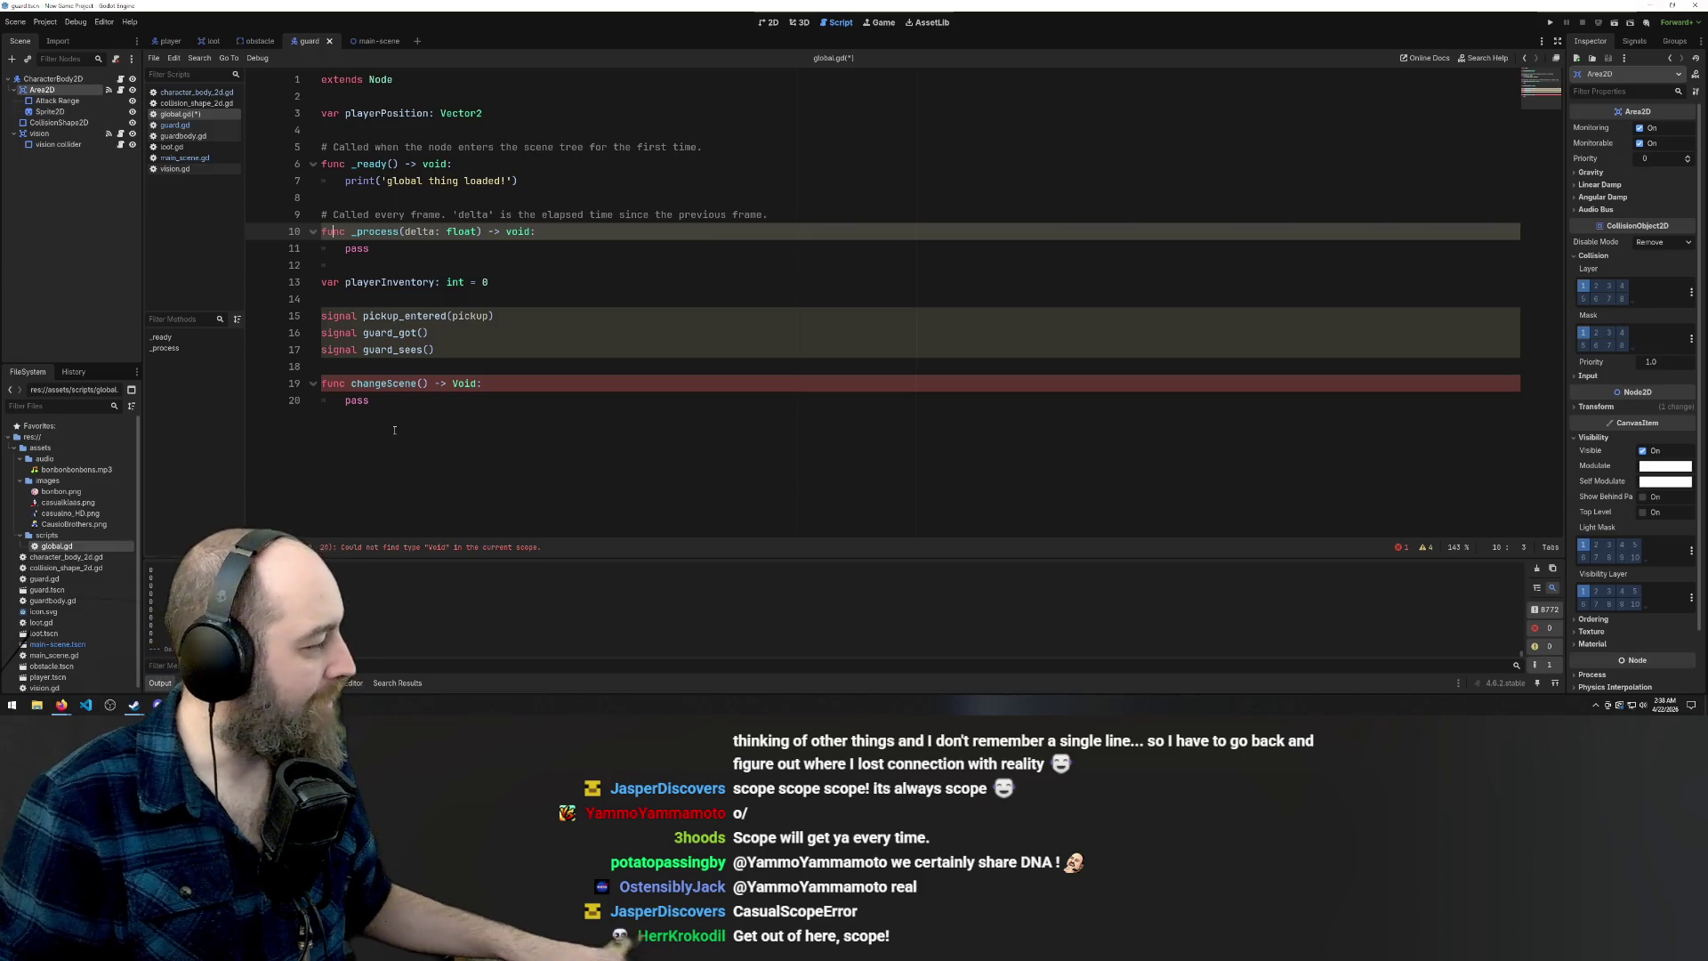
pyautogui.moveTo(394, 429)
pyautogui.mouseDown()
pyautogui.moveTo(390, 414)
pyautogui.moveTo(219, 373)
pyautogui.mouseUp()
pyautogui.hotkey('ctrl', 'c')
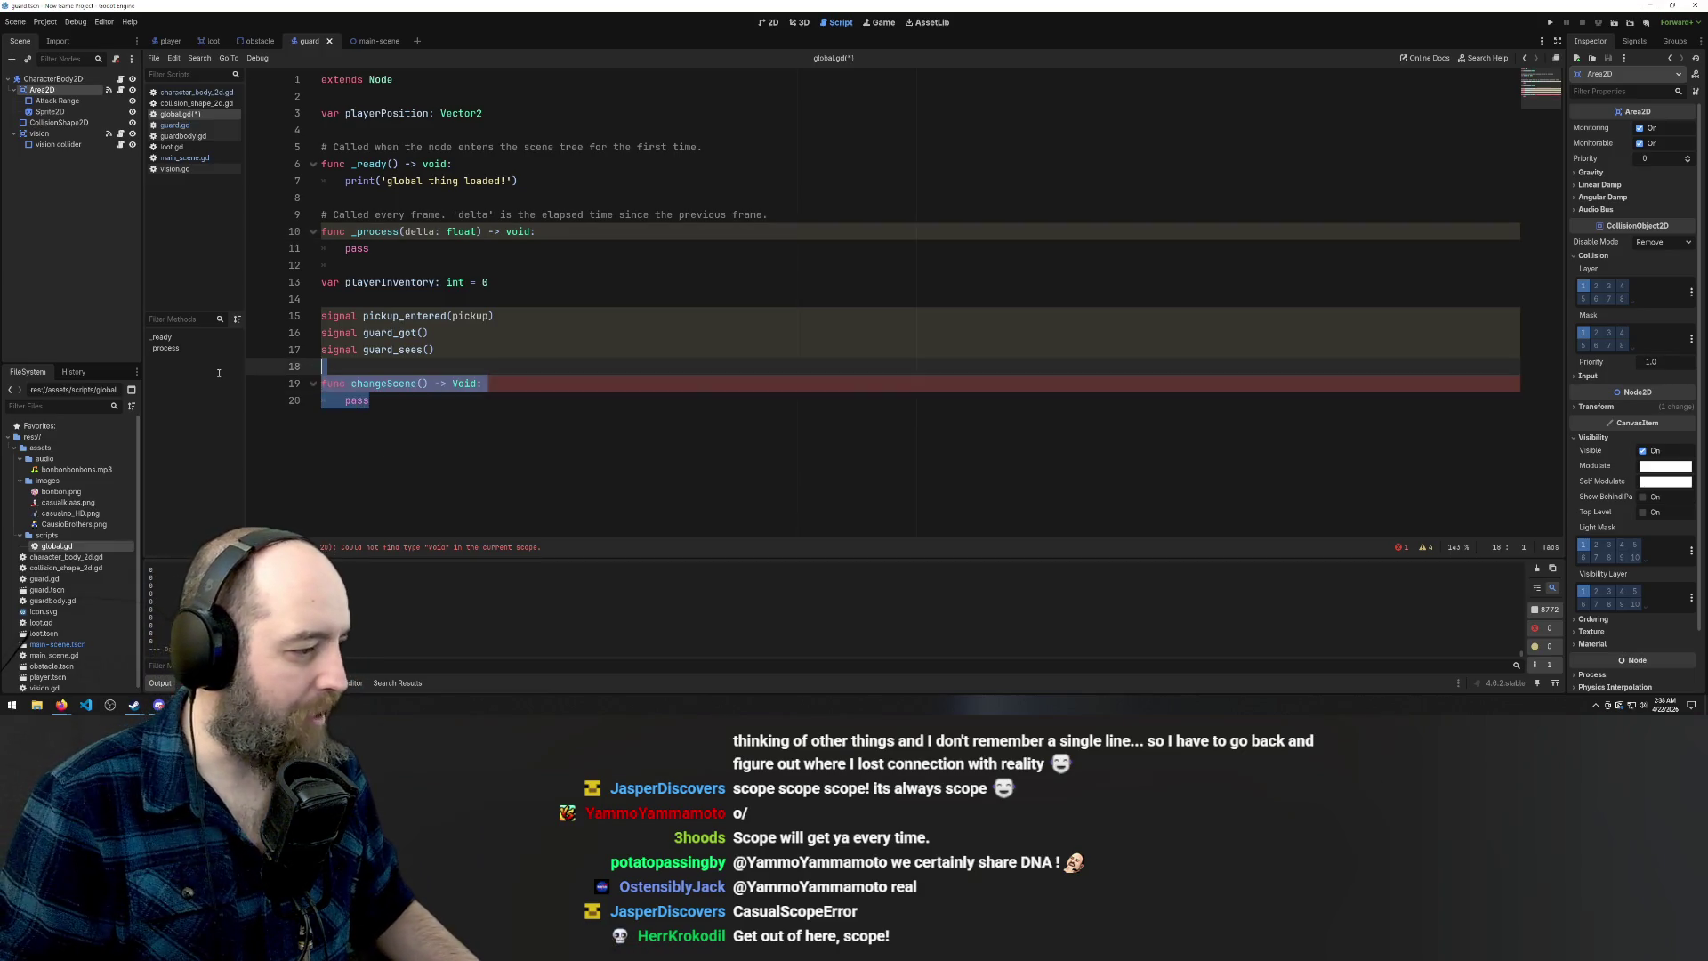
pyautogui.press('BackSpace')
pyautogui.press('BackSpace')
pyautogui.click(546, 187)
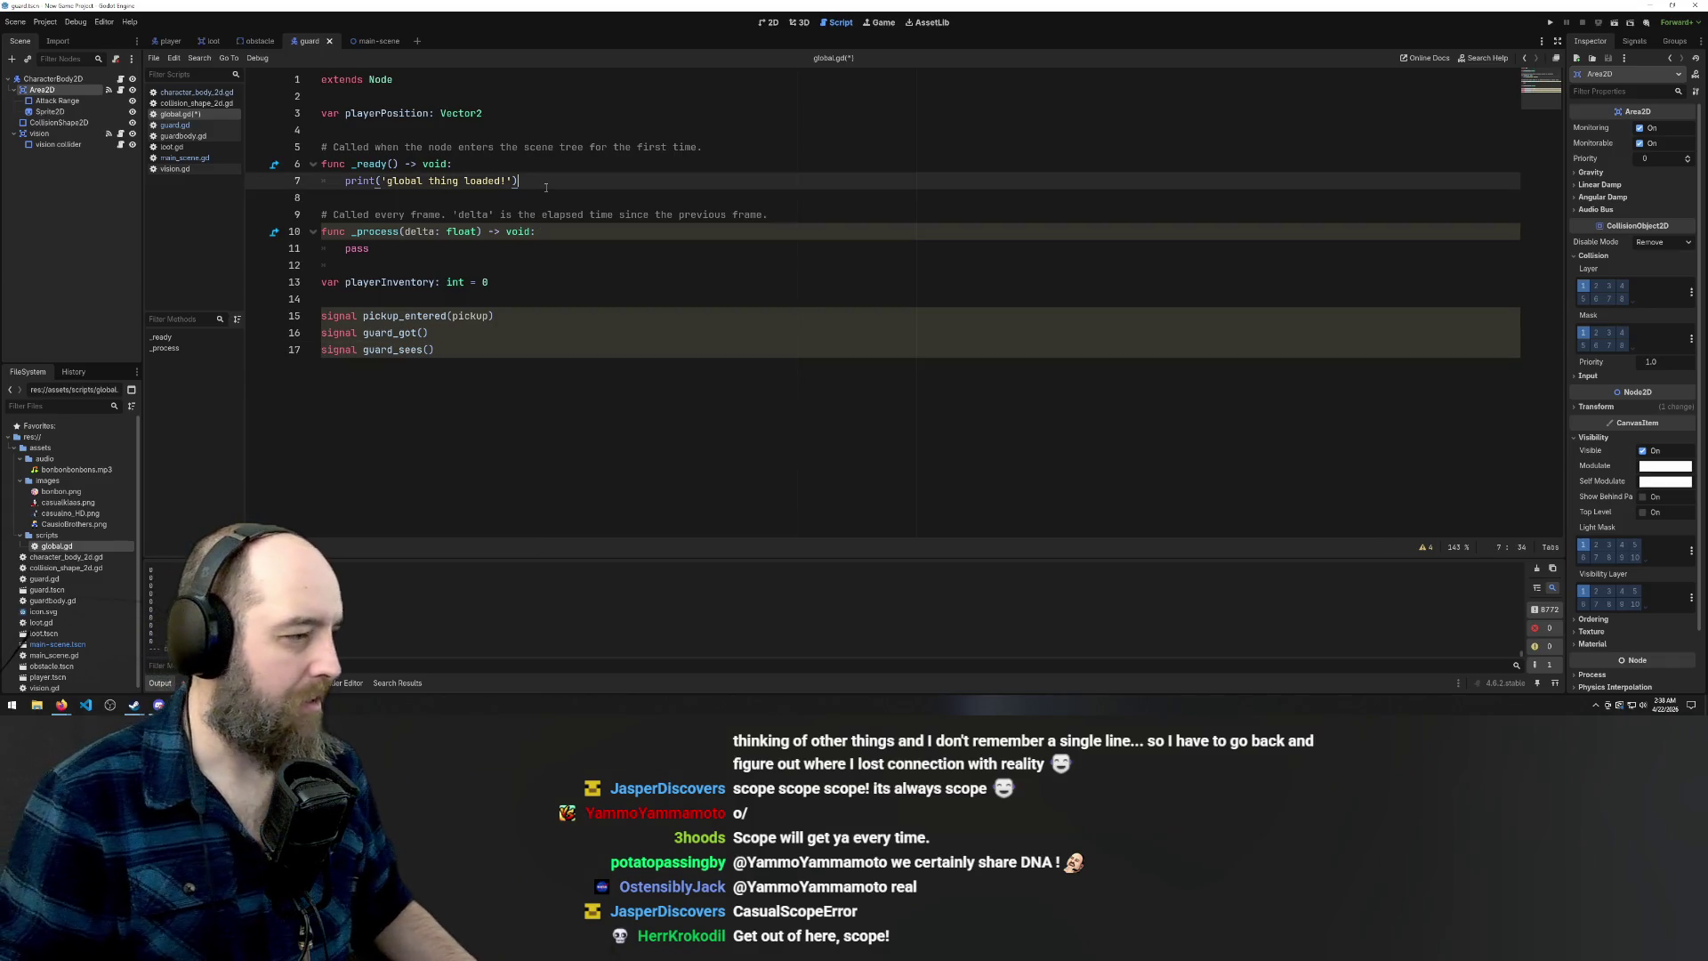
pyautogui.press('Return')
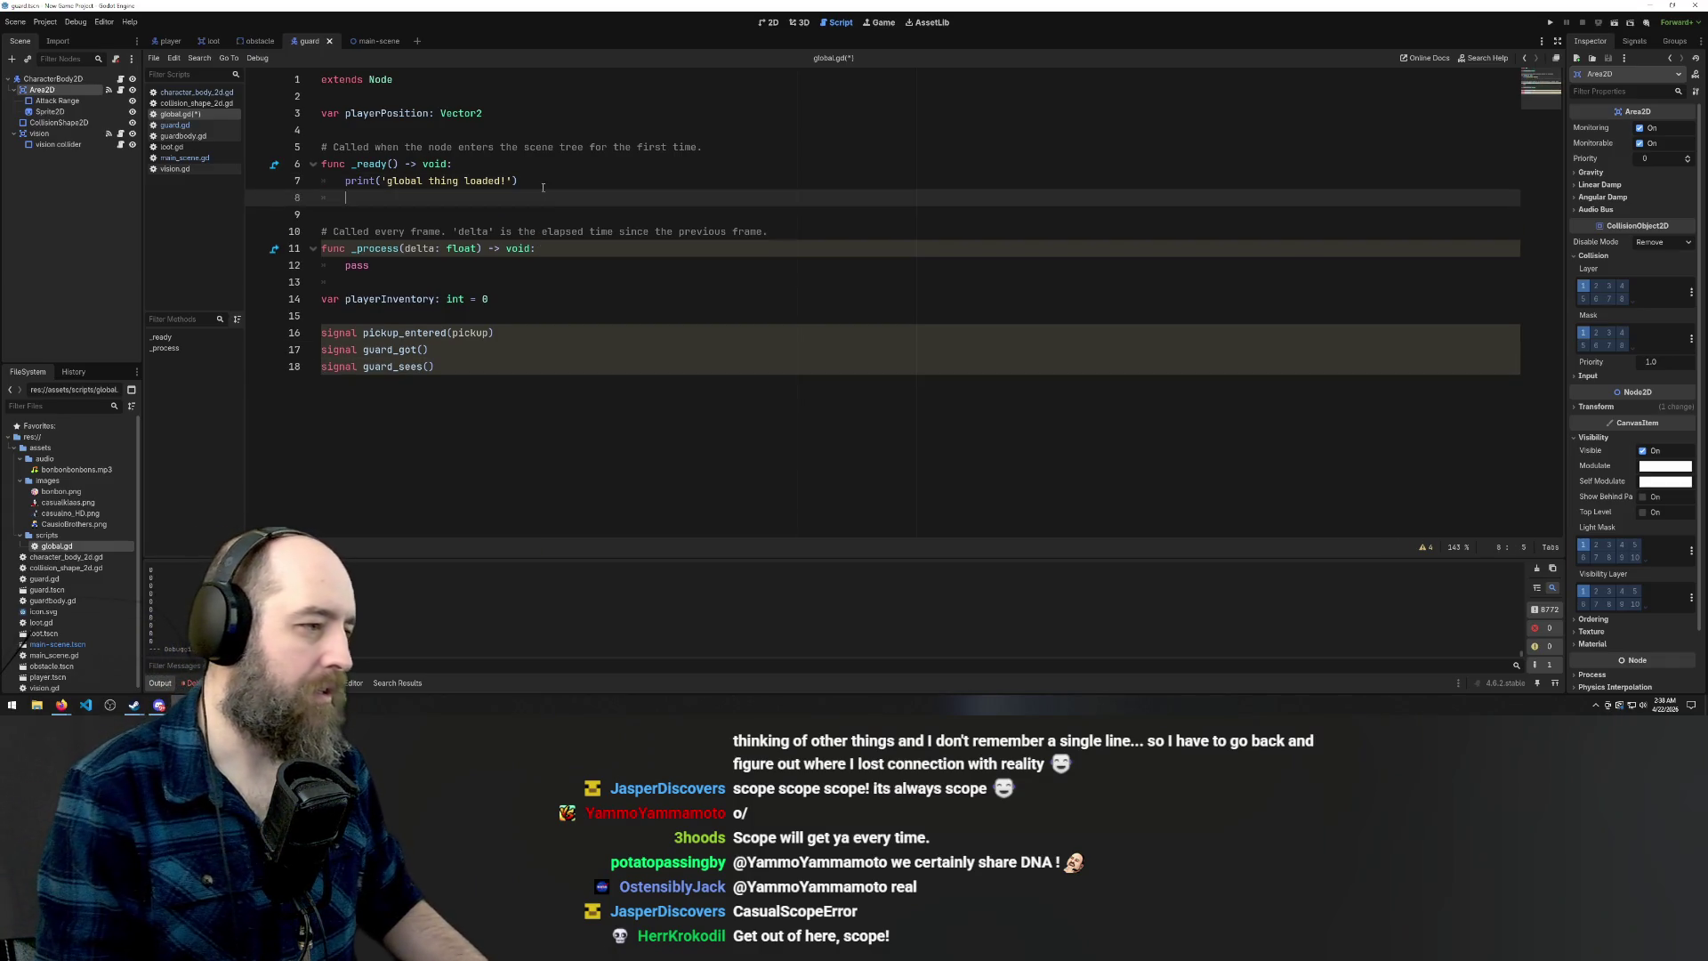
pyautogui.hotkey('ctrl', 'v')
# Indent the pasted changeScene lines, then delete the function and its leftover empty line
pyautogui.moveTo(369, 232); pyautogui.dragTo(226, 215)
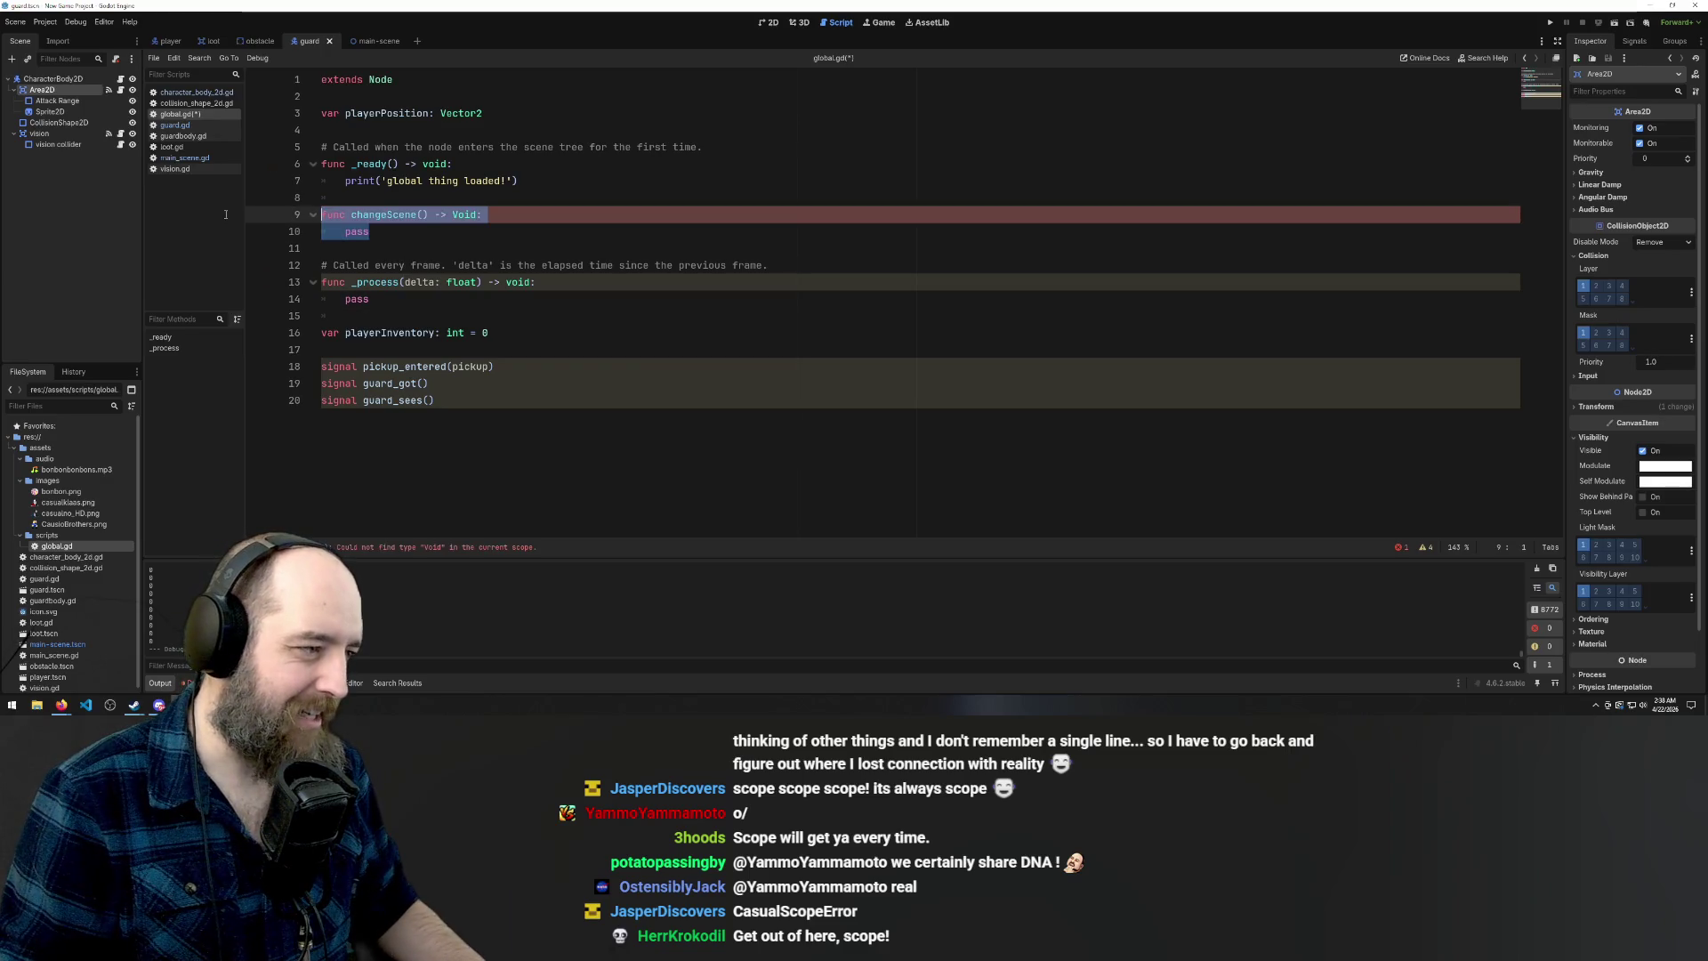
pyautogui.click(353, 215)
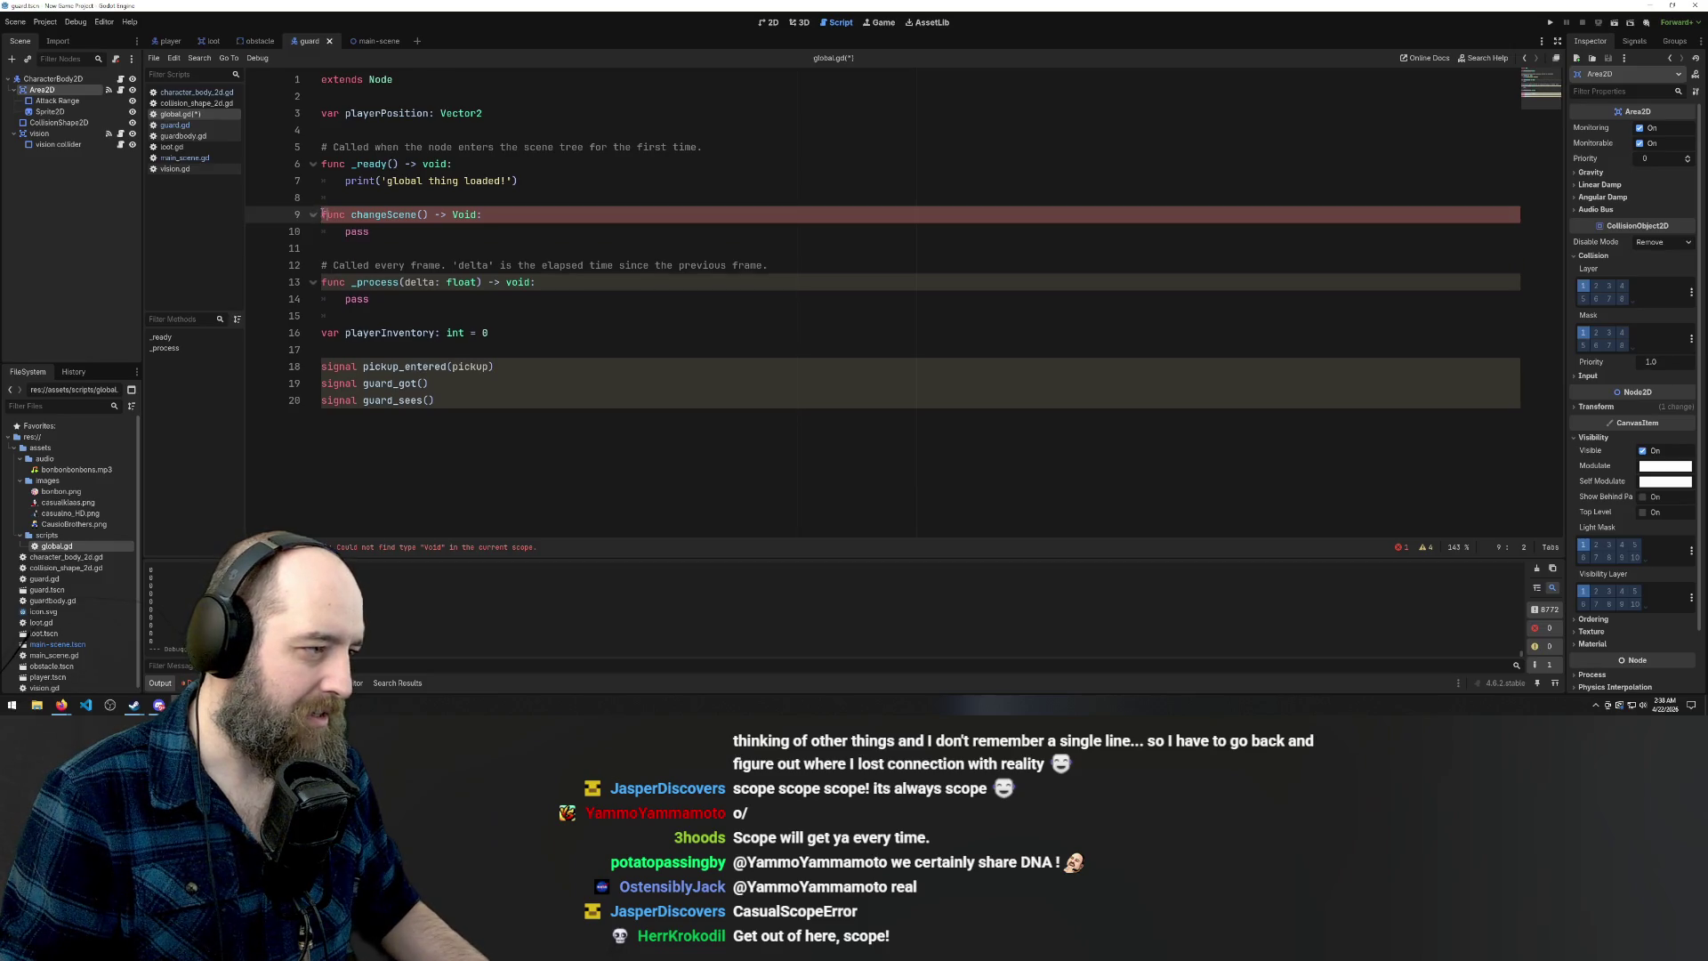
pyautogui.press('Tab')
pyautogui.press('Down')
pyautogui.press('Tab')
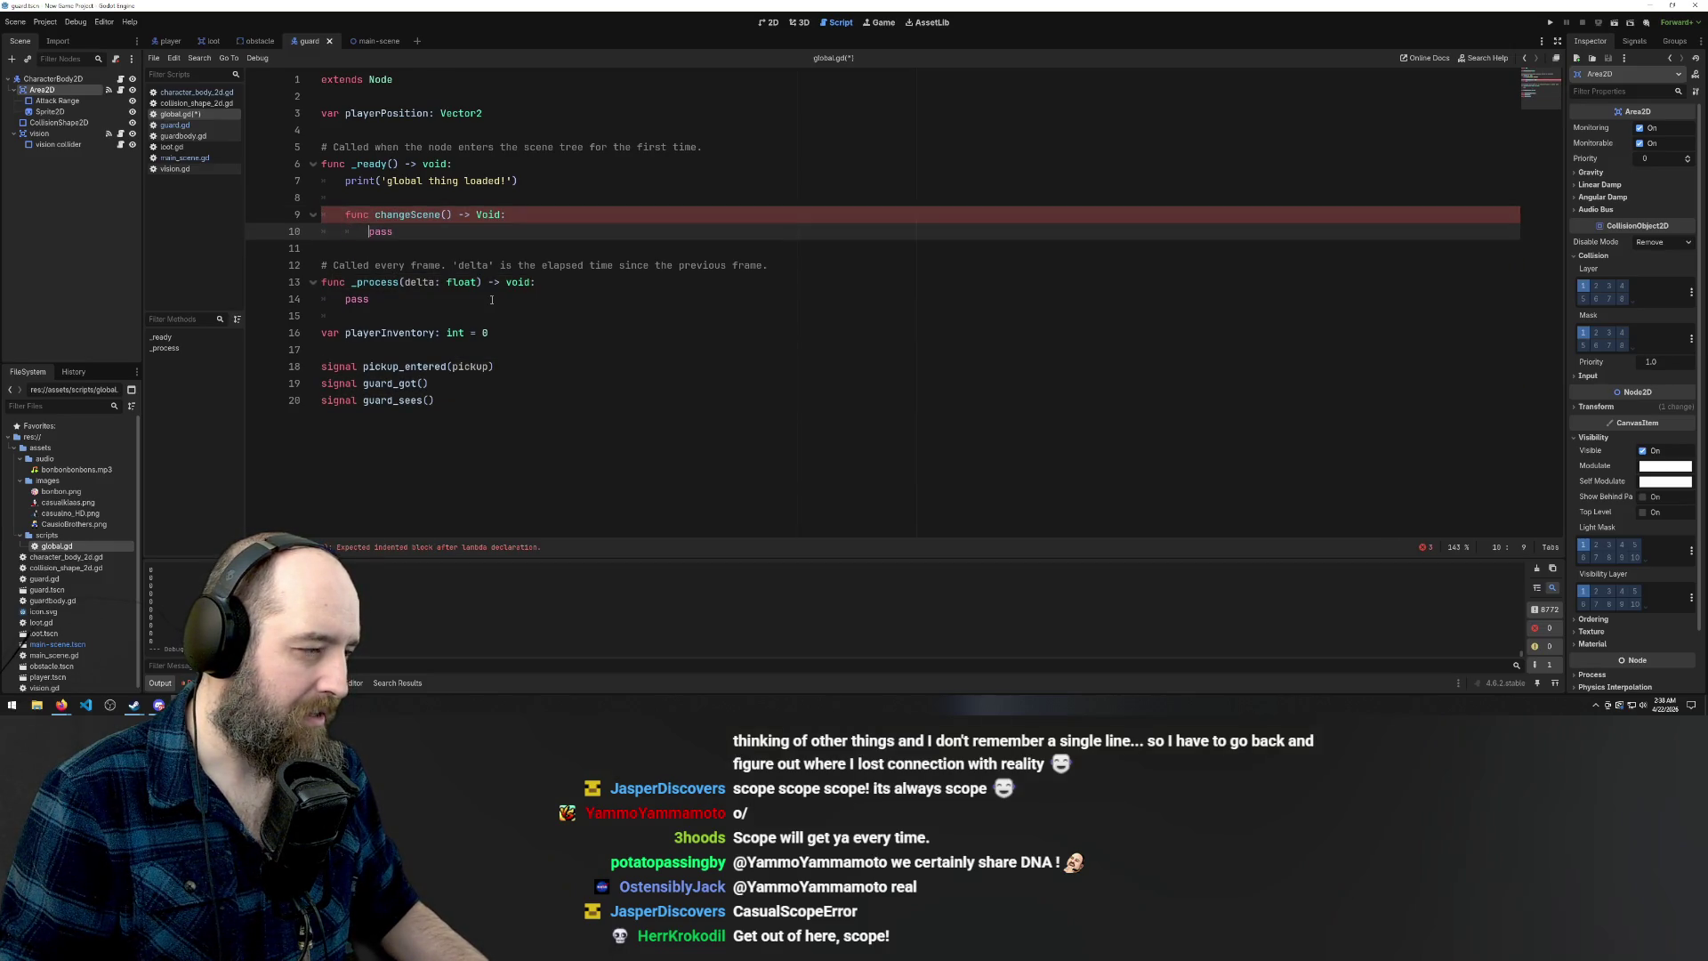
pyautogui.press('End')
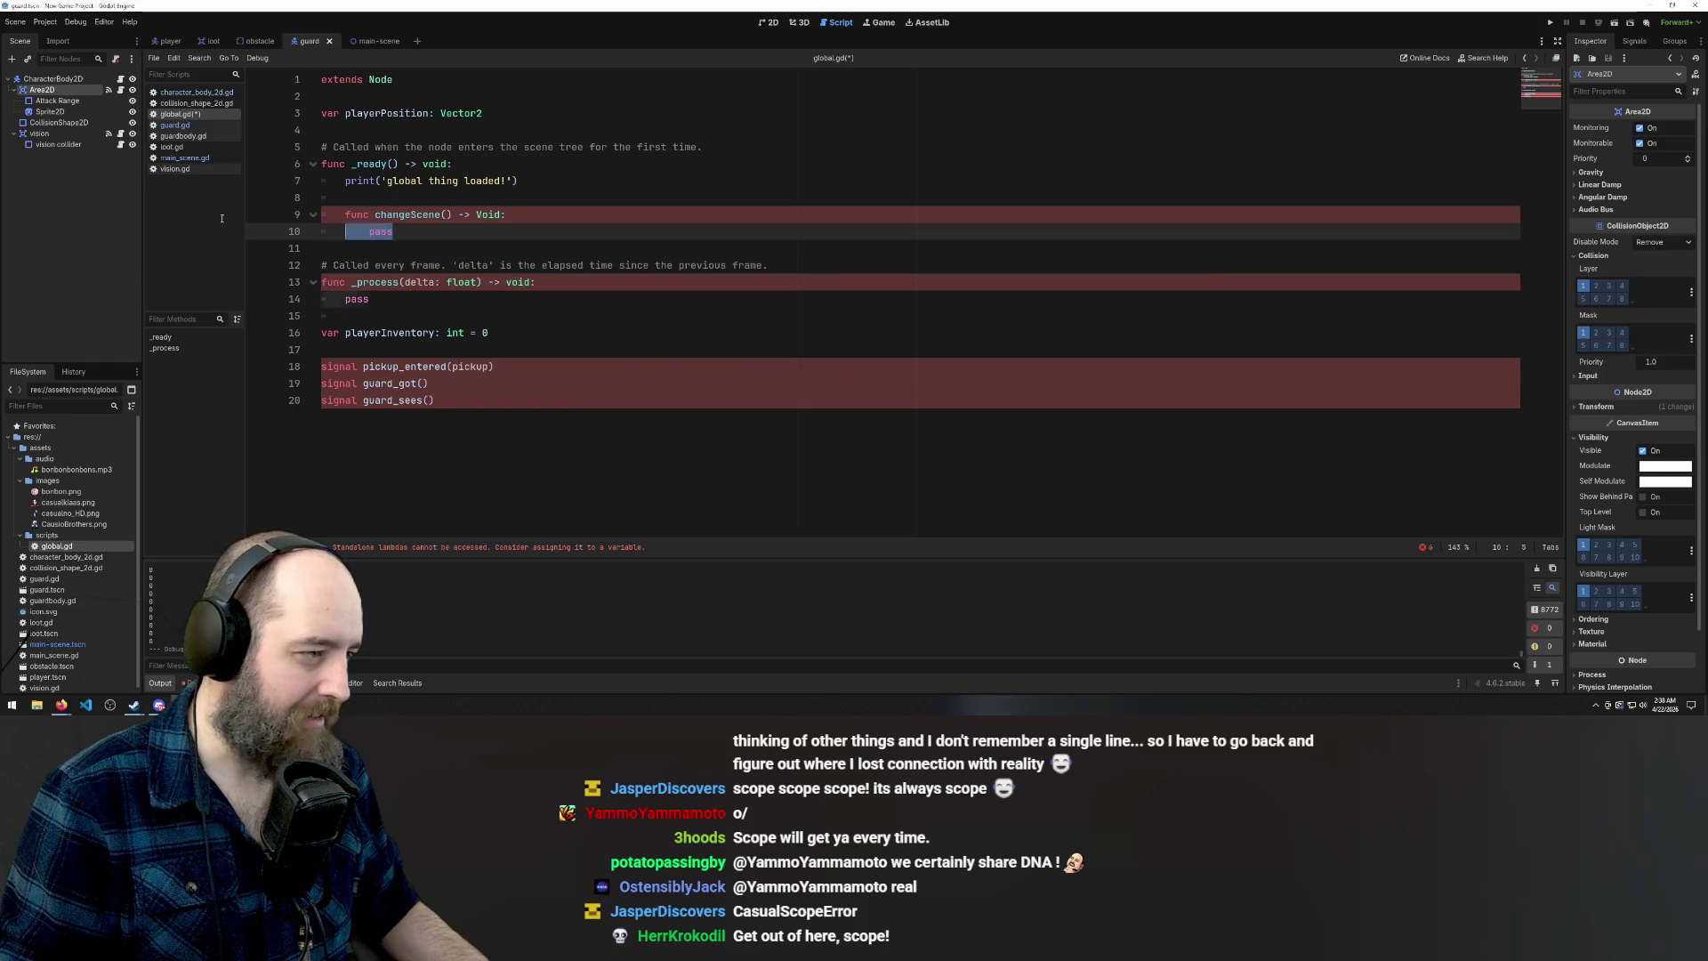
pyautogui.hotkey('shift', 'Up')
pyautogui.hotkey('shift', 'Home')
pyautogui.press('BackSpace')
pyautogui.press('BackSpace')
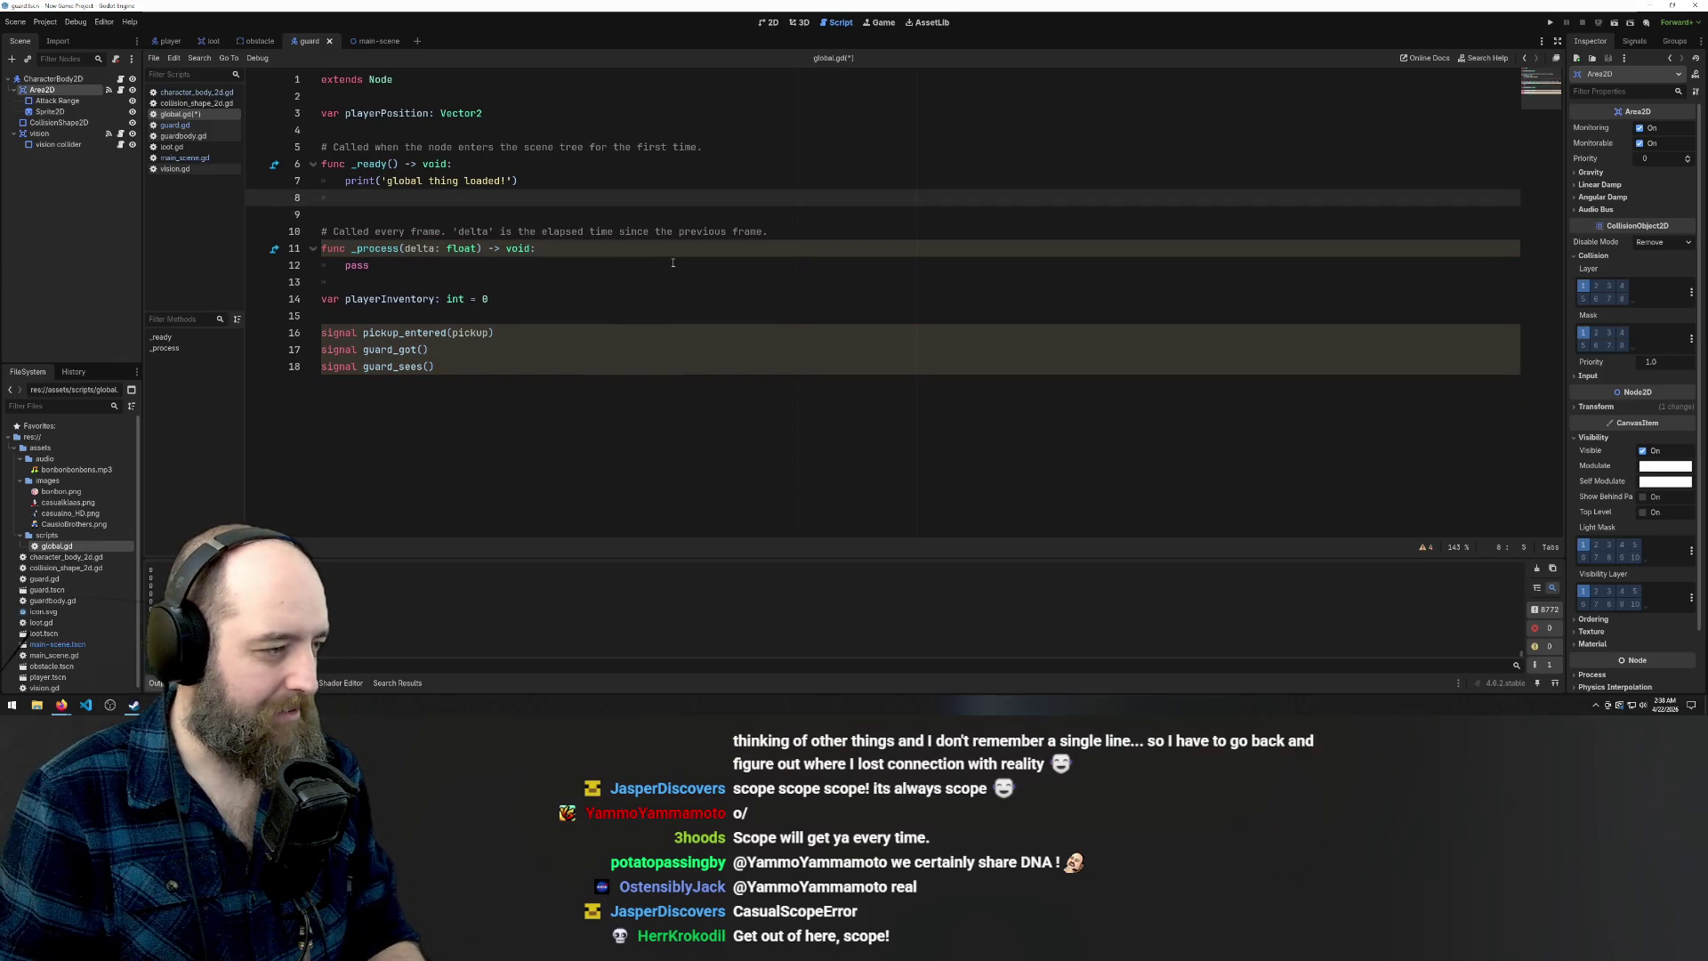
pyautogui.press('BackSpace')
# Save global.gd with the changeScene stub removed
pyautogui.click(670, 434)
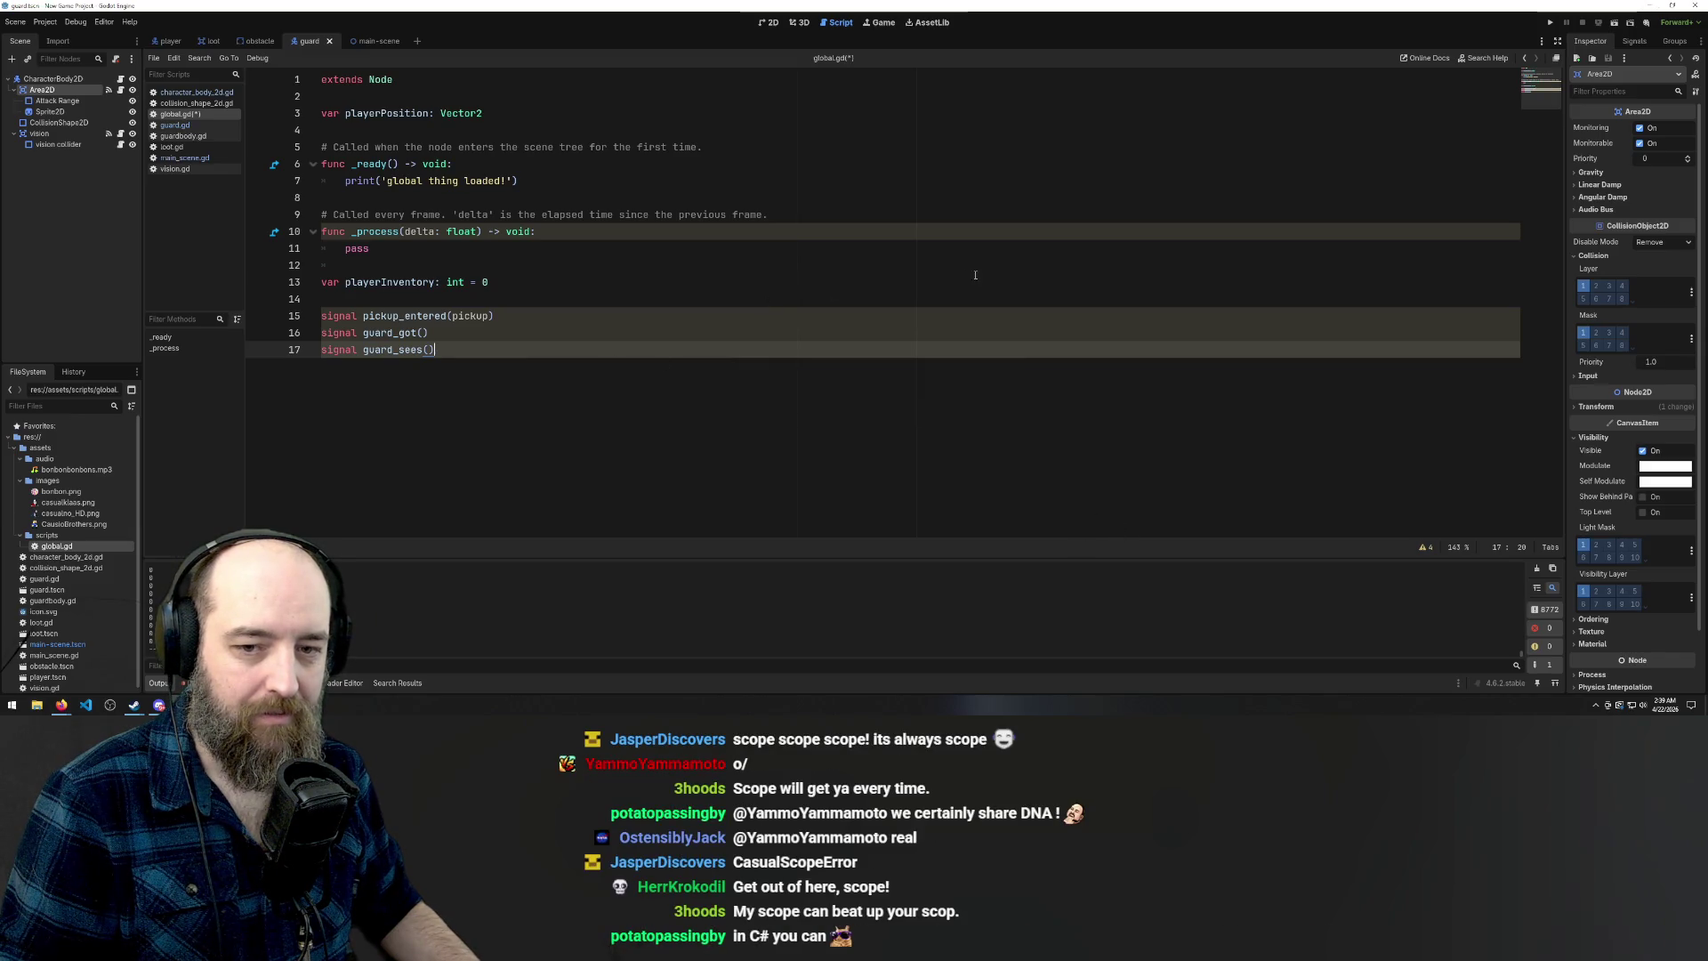
pyautogui.click(712, 270)
pyautogui.hotkey('ctrl', 's')
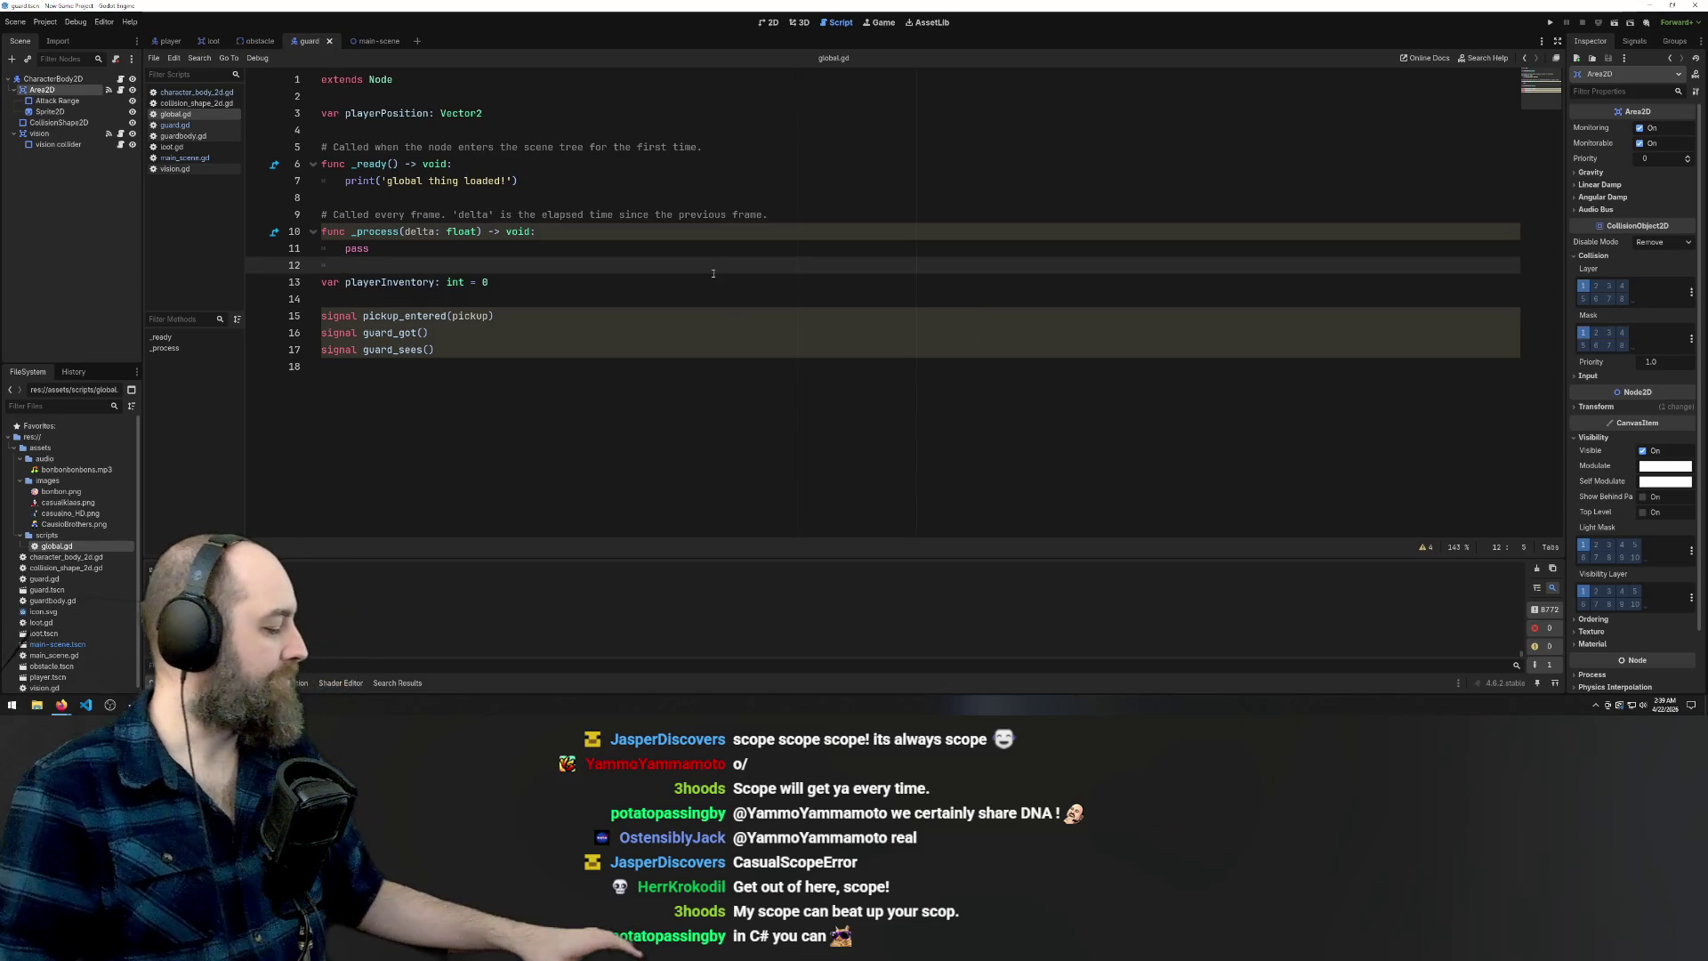
# Run the project with F5 to test the script
pyautogui.press('F5')
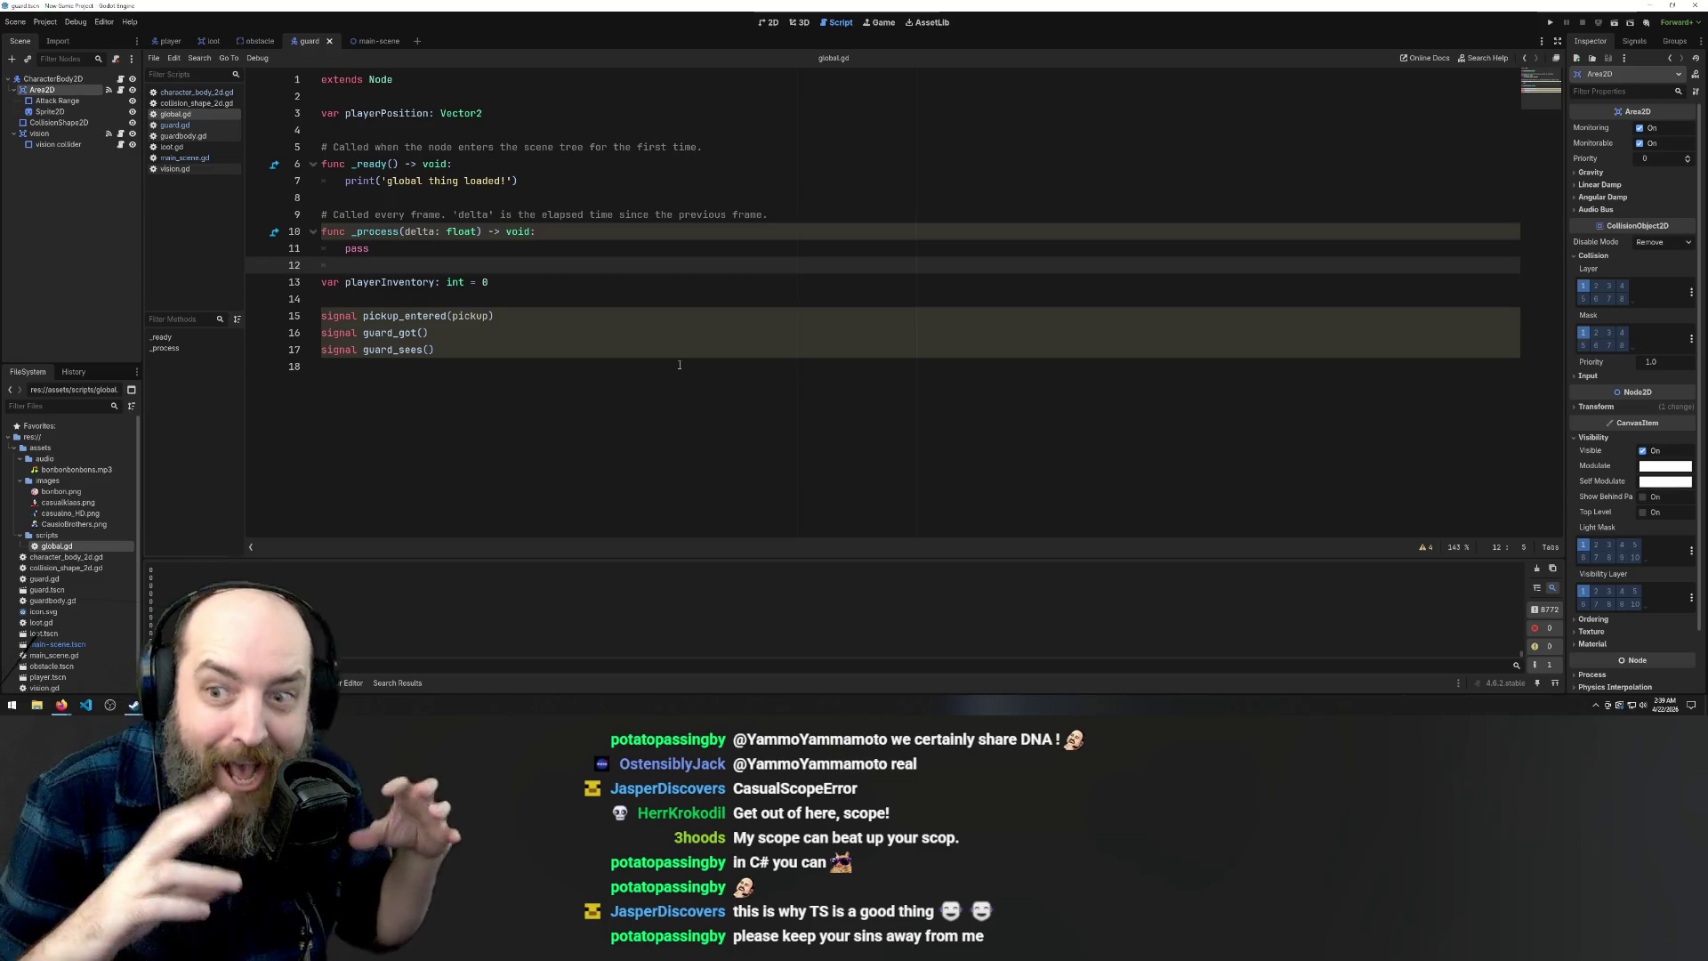
pyautogui.press('F5')
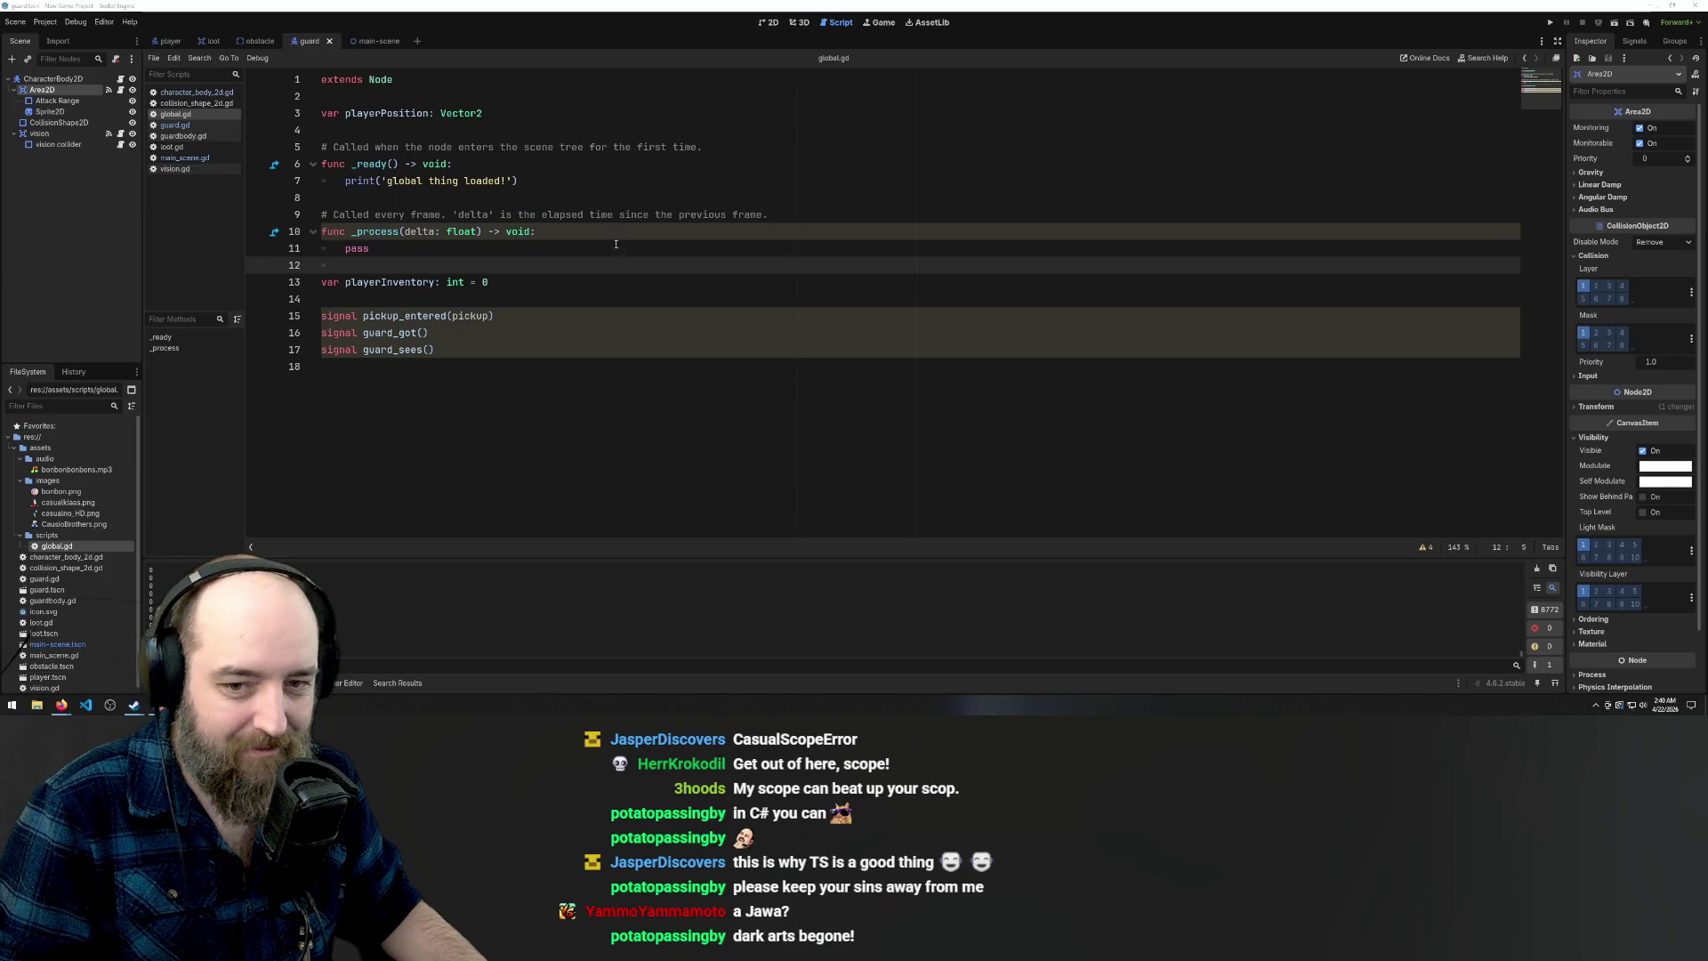
pyautogui.click(721, 234)
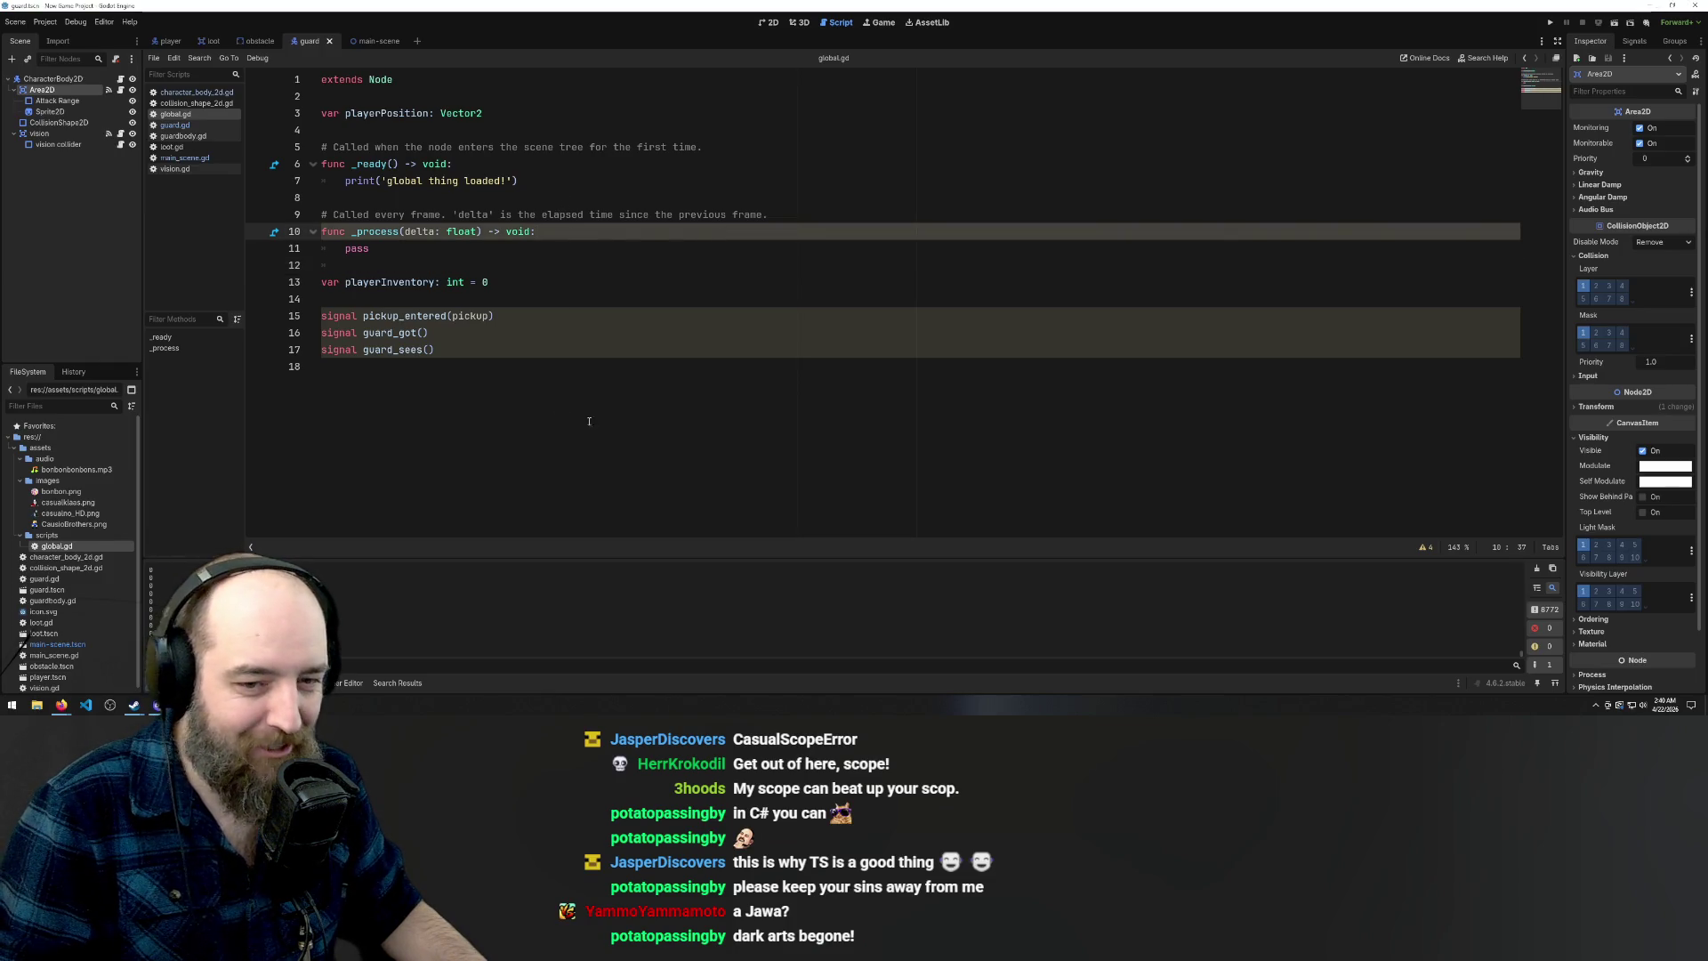
pyautogui.click(604, 364)
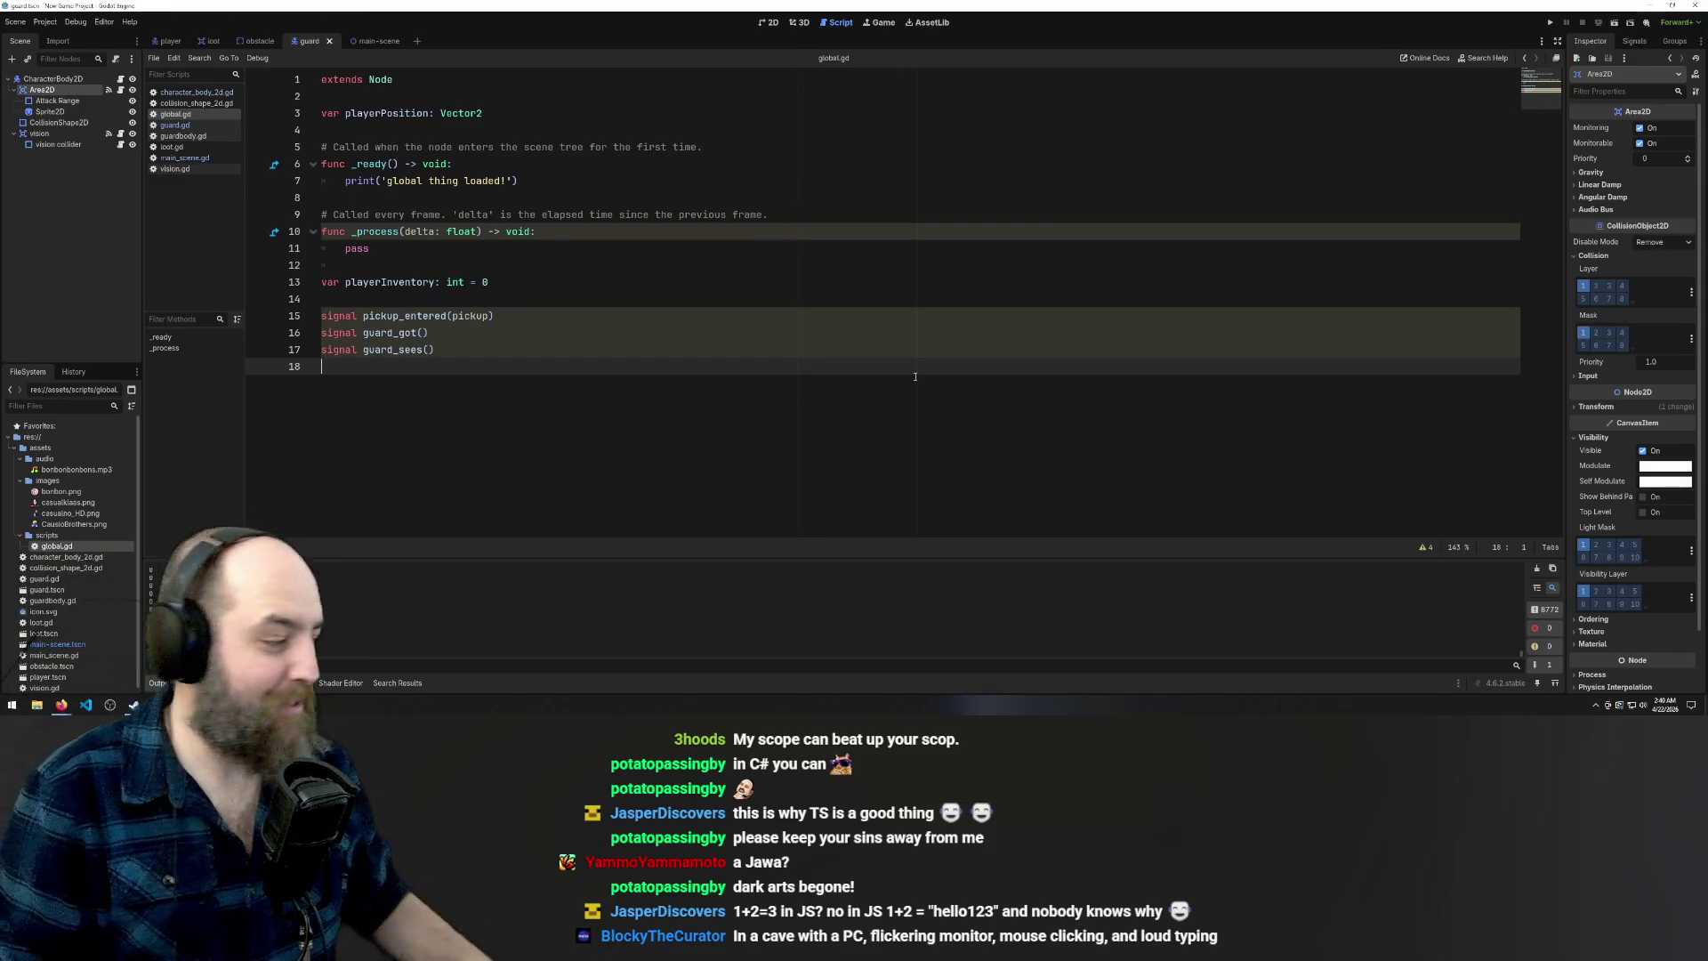
pyautogui.click(545, 297)
pyautogui.click(560, 232)
pyautogui.click(574, 163)
pyautogui.click(589, 98)
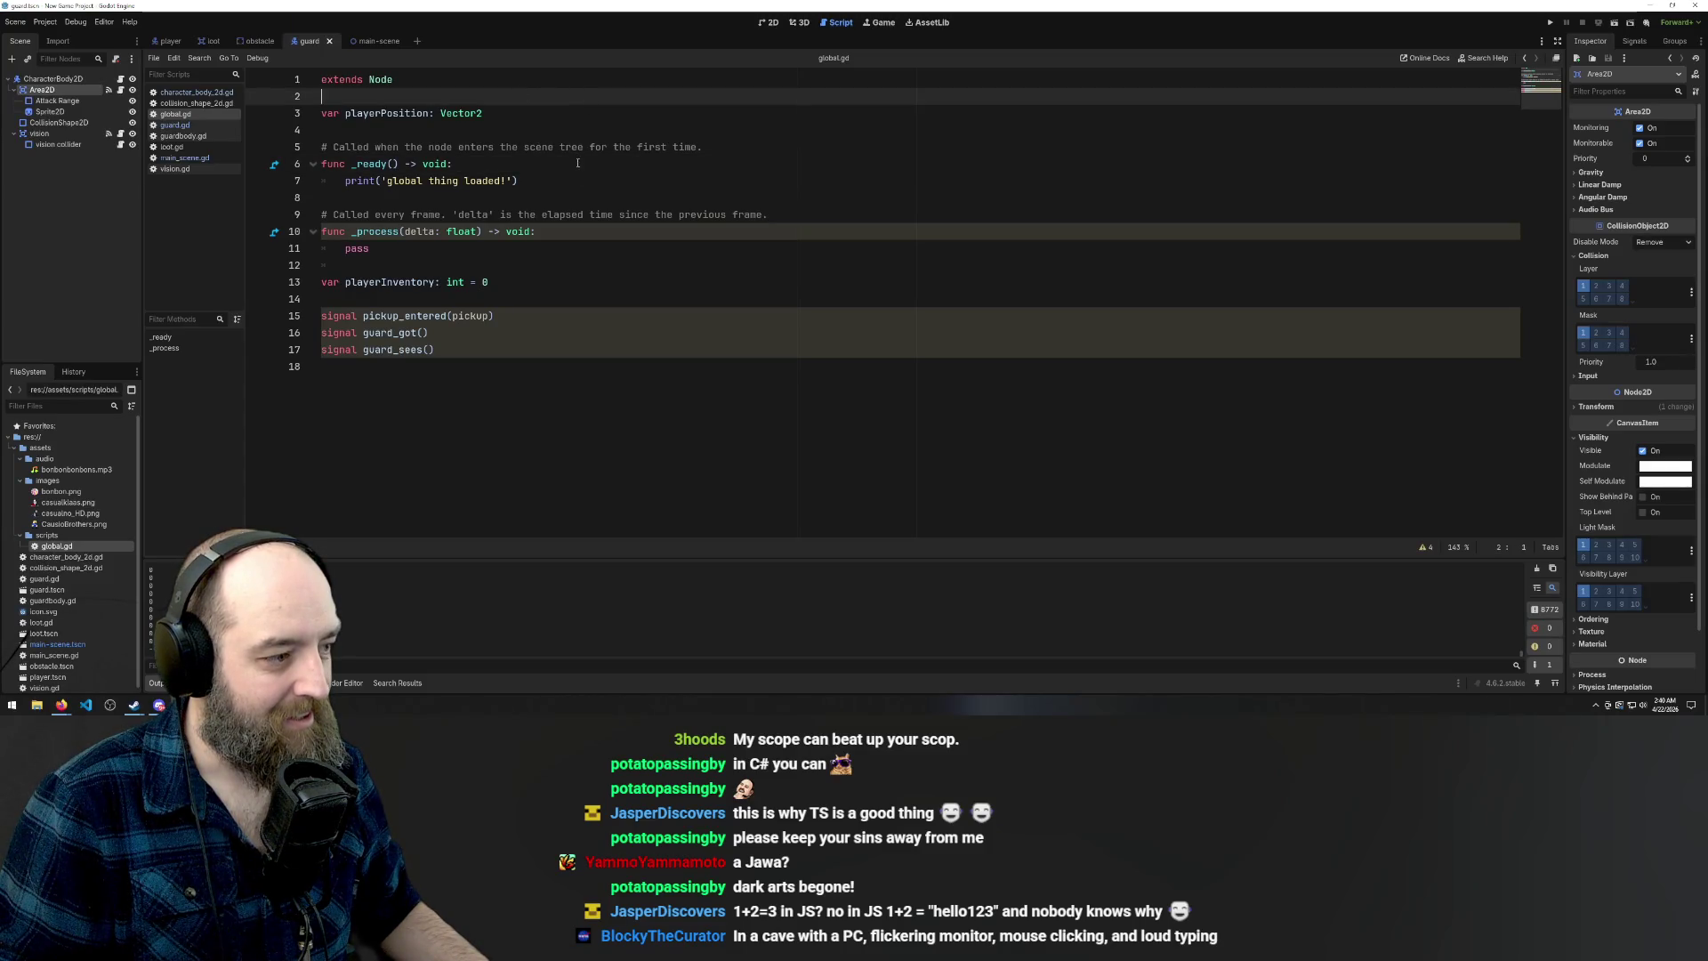
# Undo recent edits at the end of global.gd, removing the trailing empty line
pyautogui.click(545, 372)
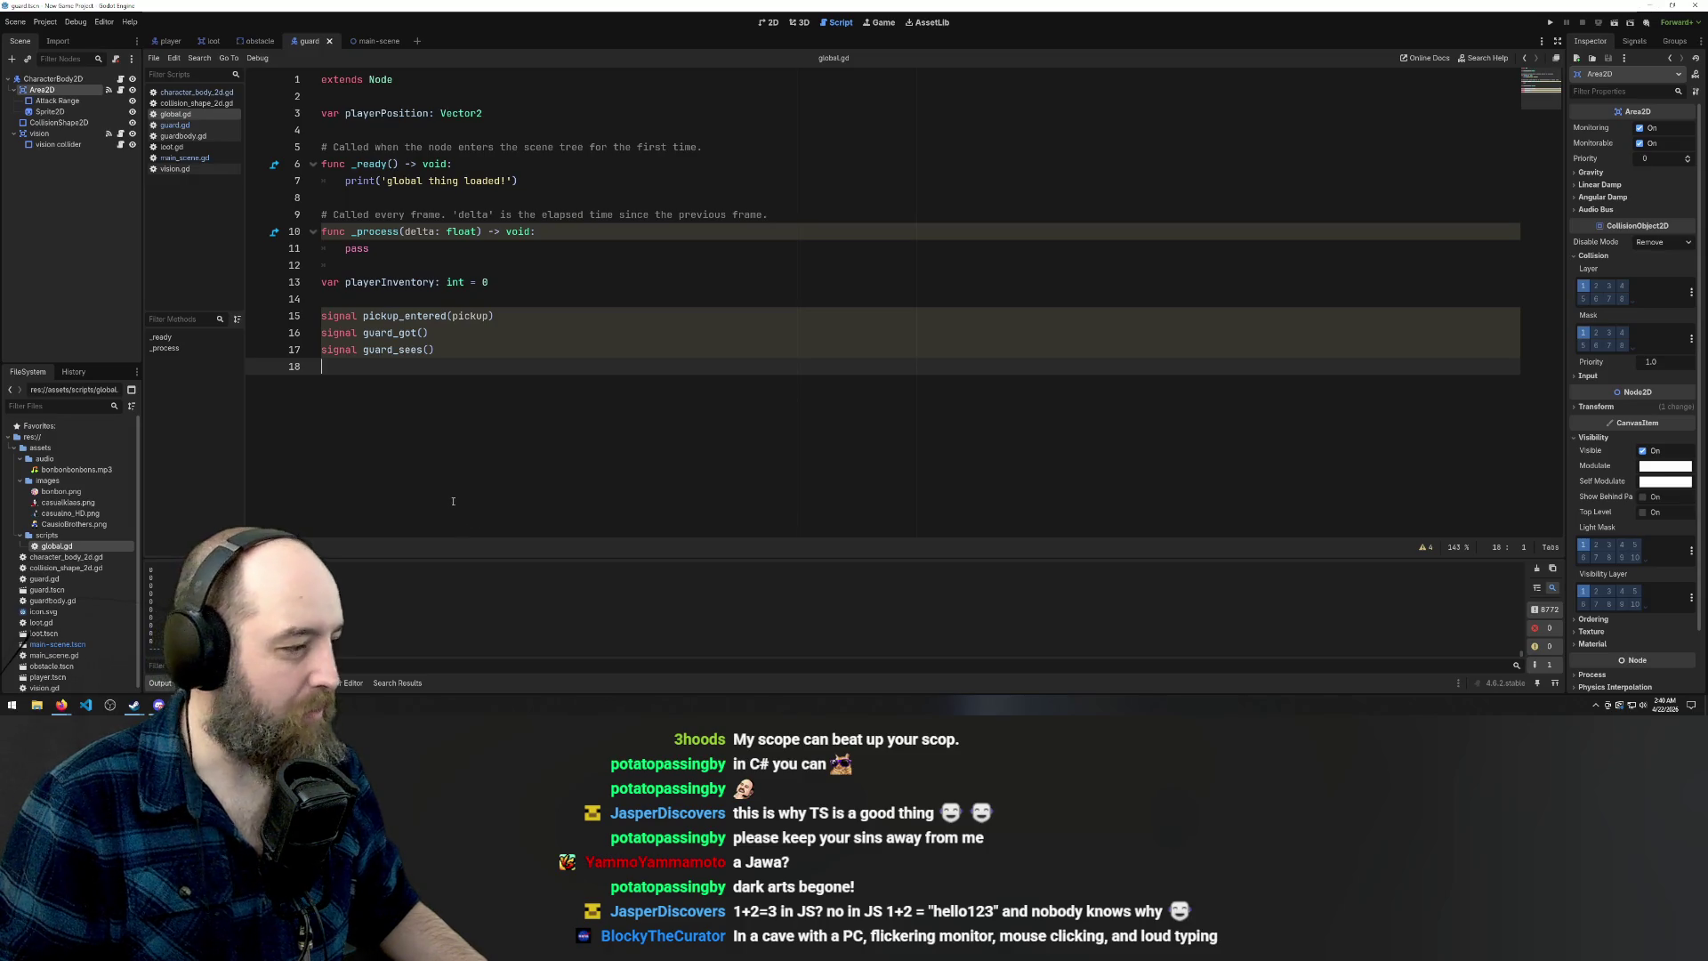
pyautogui.hotkey('ctrl', 'z')
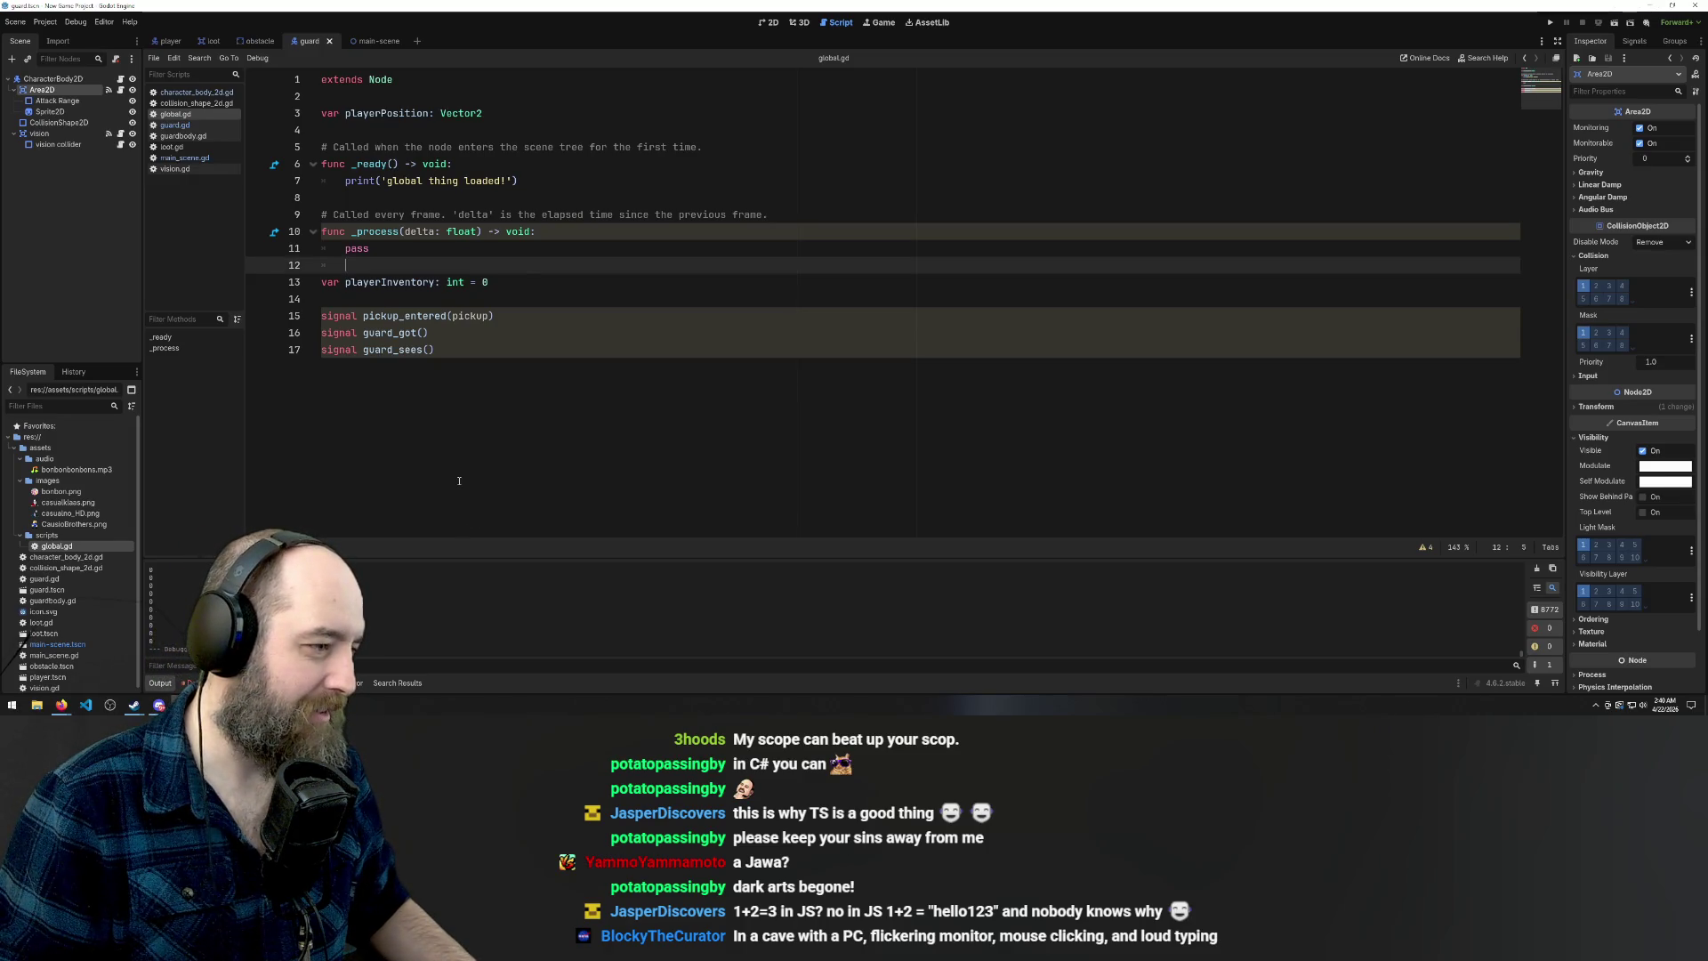
pyautogui.hotkey('ctrl', 'z')
pyautogui.hotkey('ctrl', 'z')
pyautogui.hotkey('ctrl', 'z')
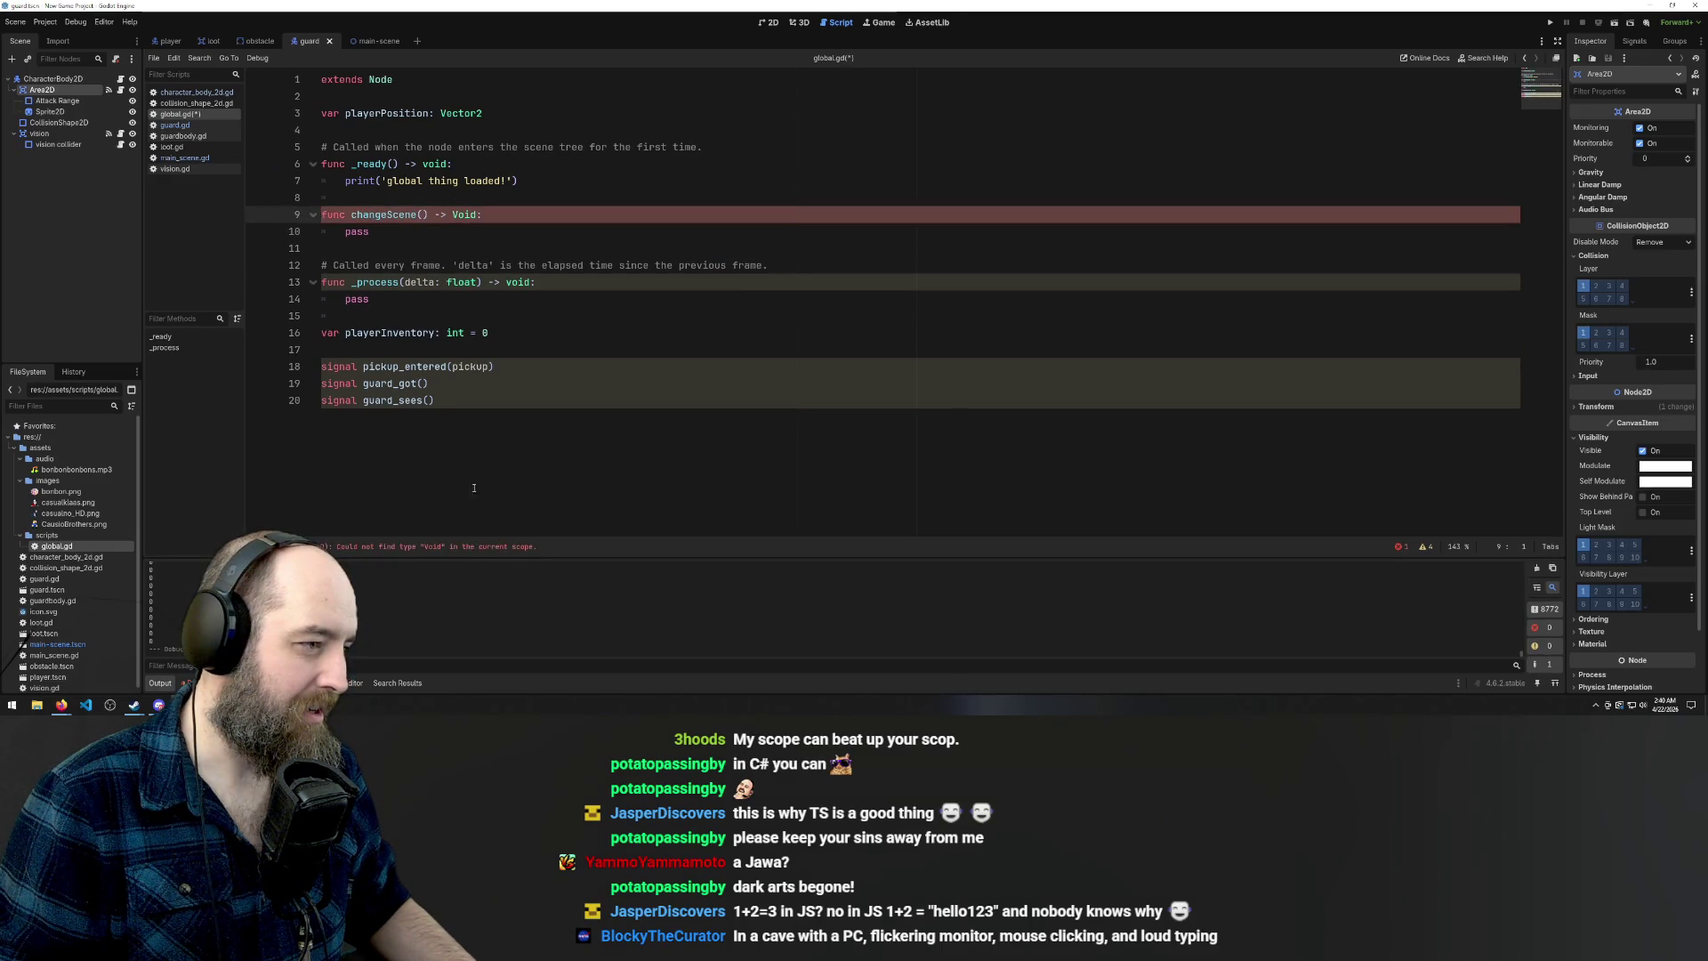
# Type and then undo a stray underscore before the changeScene name
pyautogui.click(450, 265)
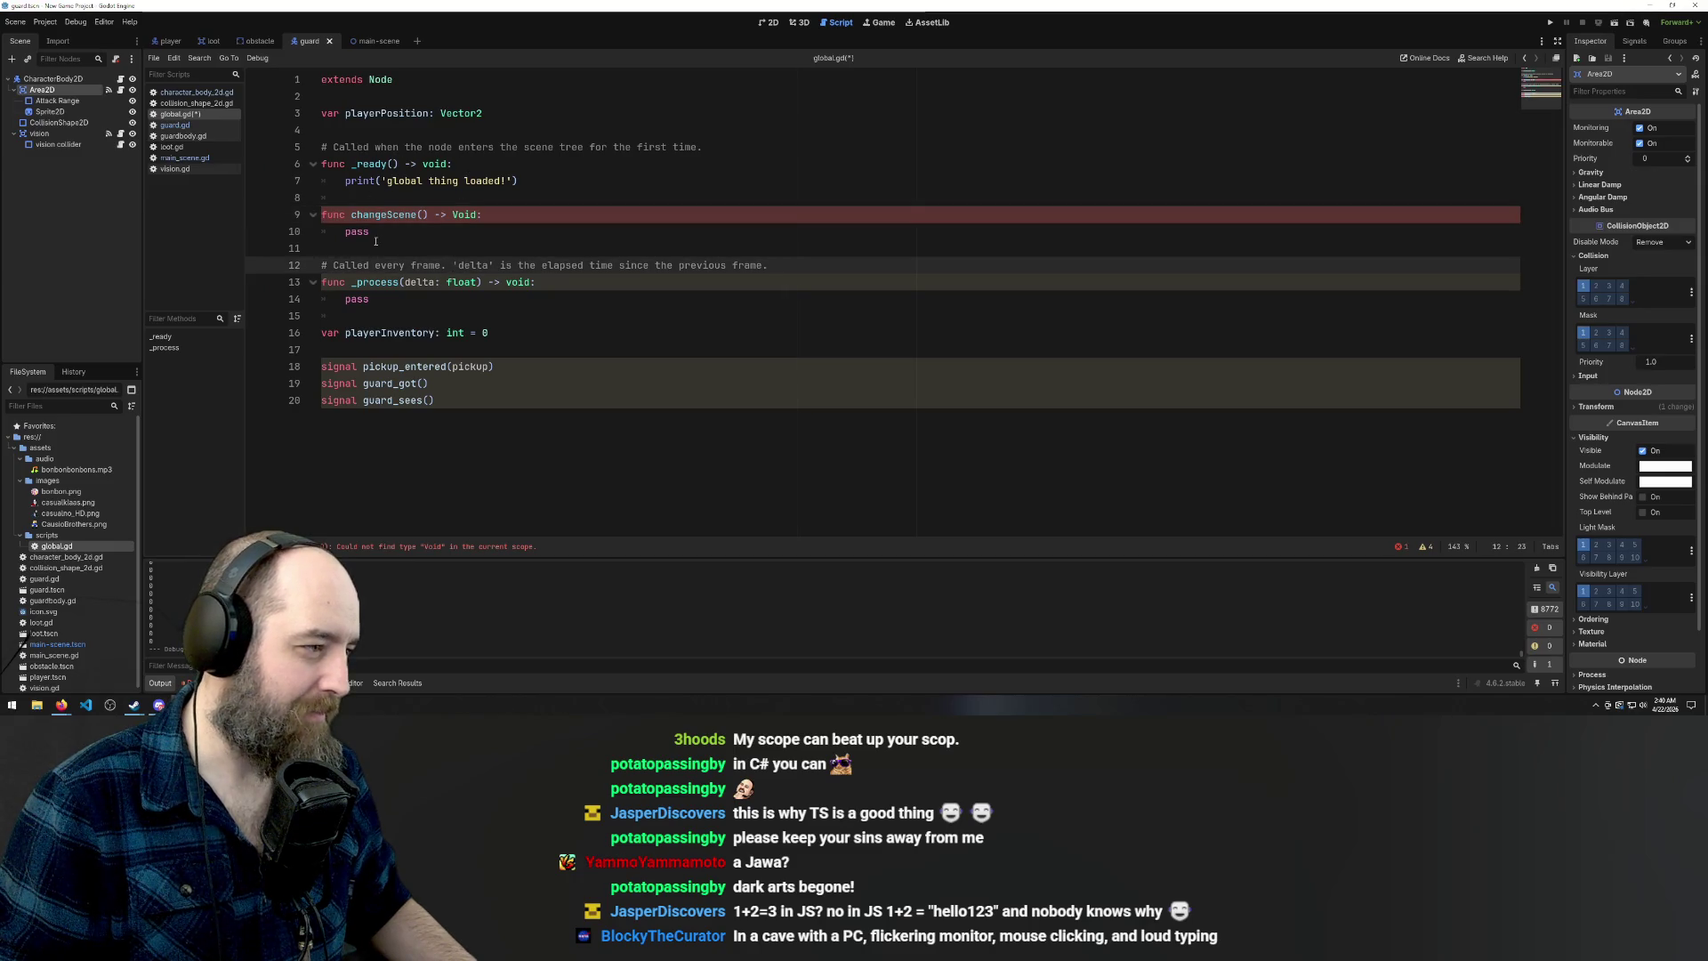
pyautogui.click(351, 215)
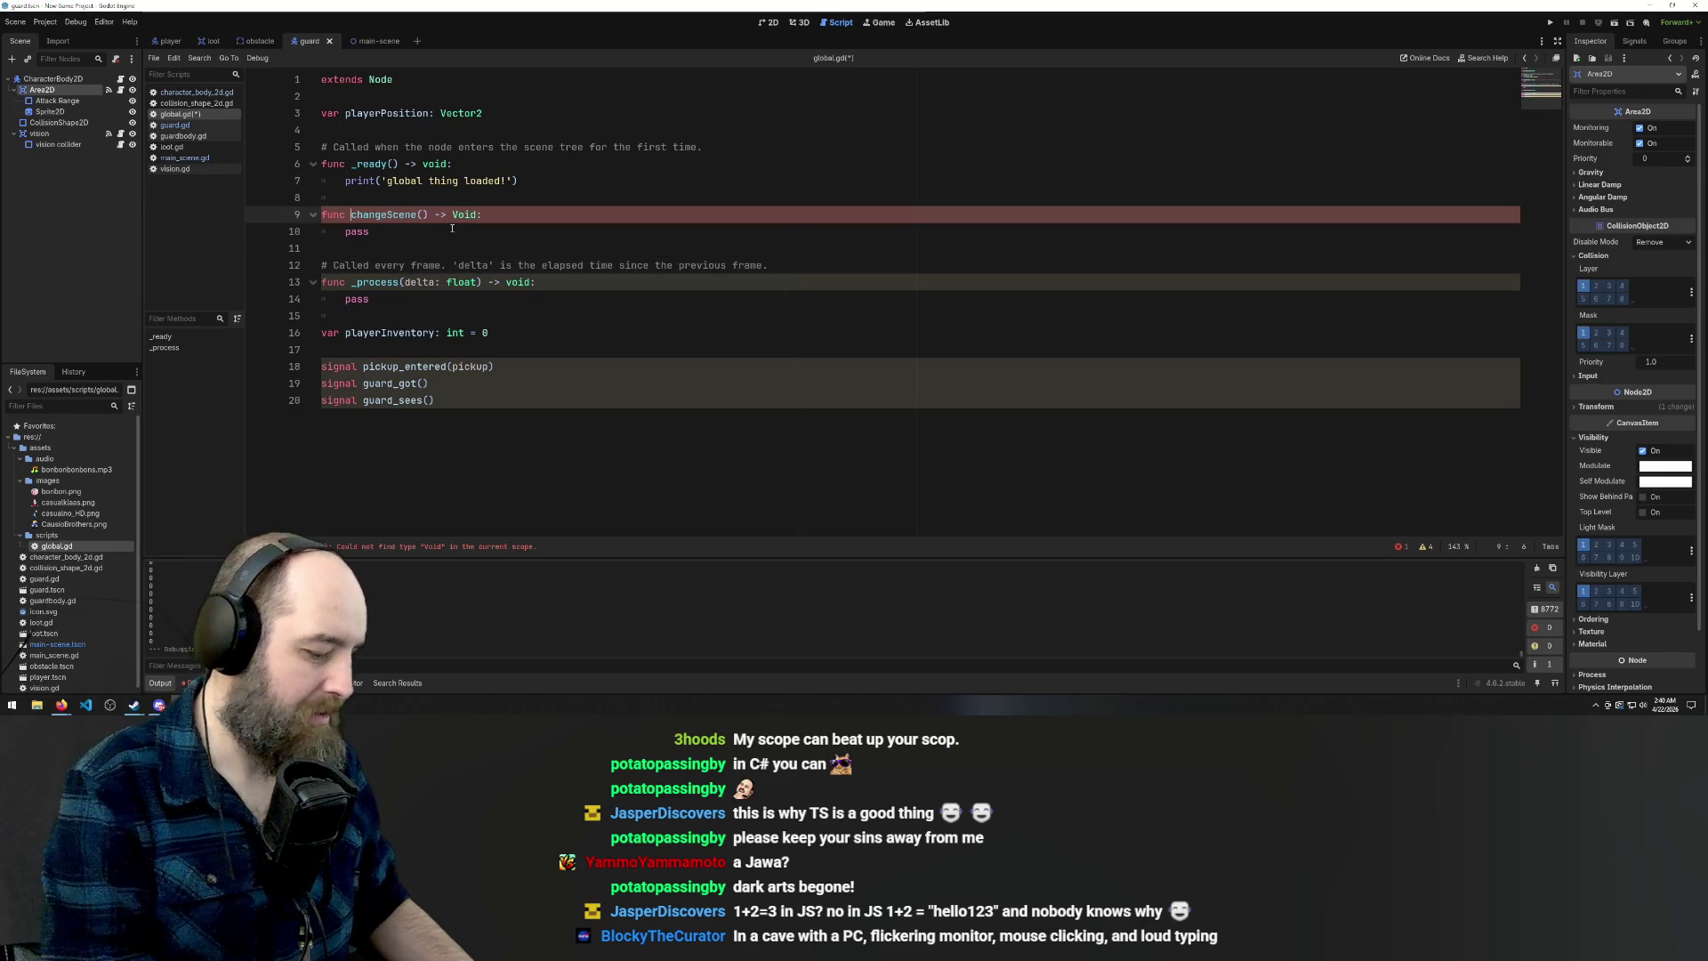
pyautogui.write('_')
pyautogui.press('Escape')
pyautogui.click(601, 265)
pyautogui.hotkey('ctrl', 'z')
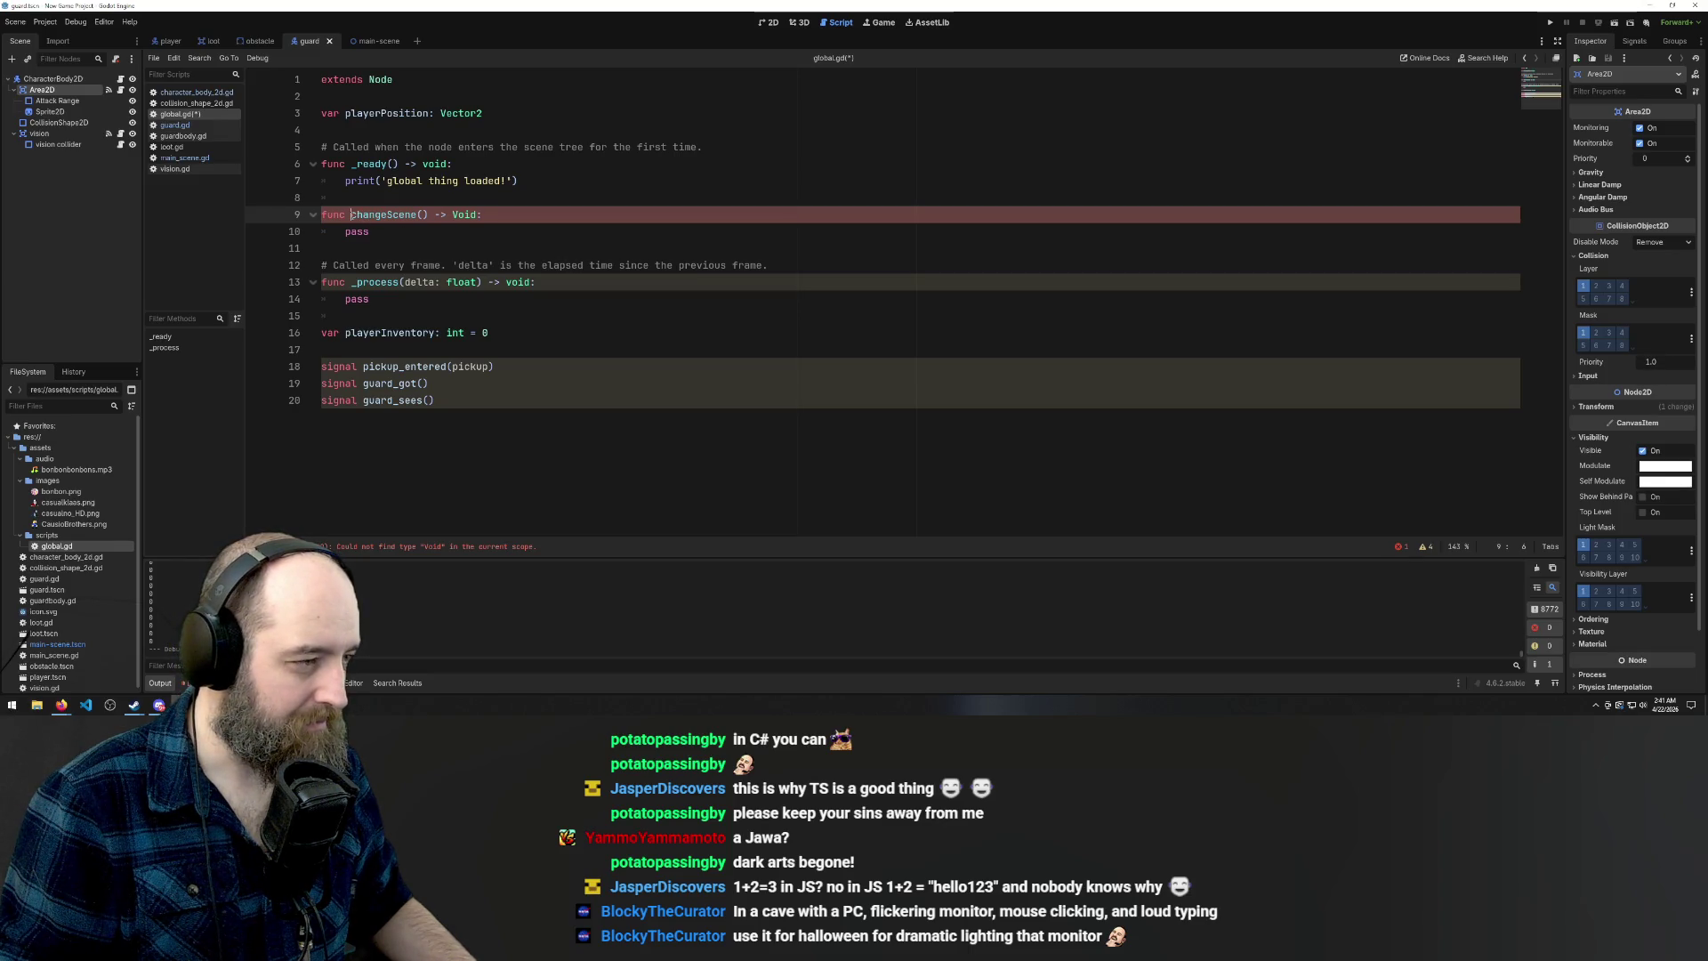
# Add a scenePath parameter to changeScene() and save global.gd
pyautogui.click(423, 214)
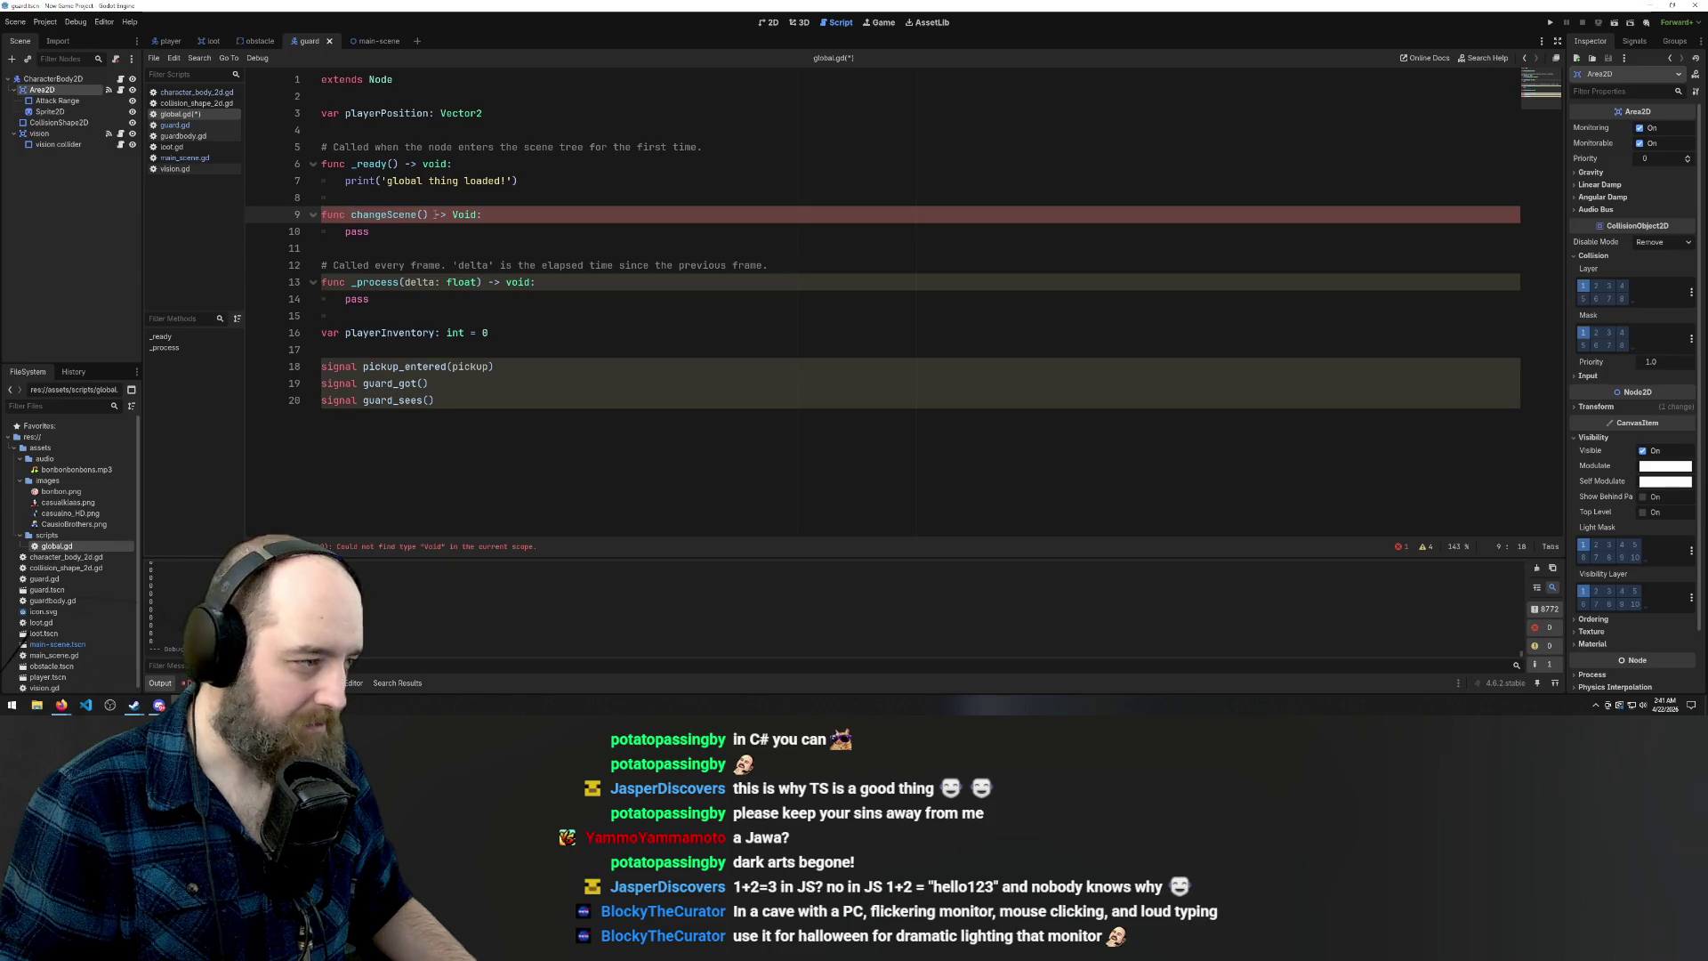
pyautogui.write('sceneN')
pyautogui.write('am')
pyautogui.press('BackSpace')
pyautogui.press('BackSpace')
pyautogui.press('BackSpace')
pyautogui.write('Path')
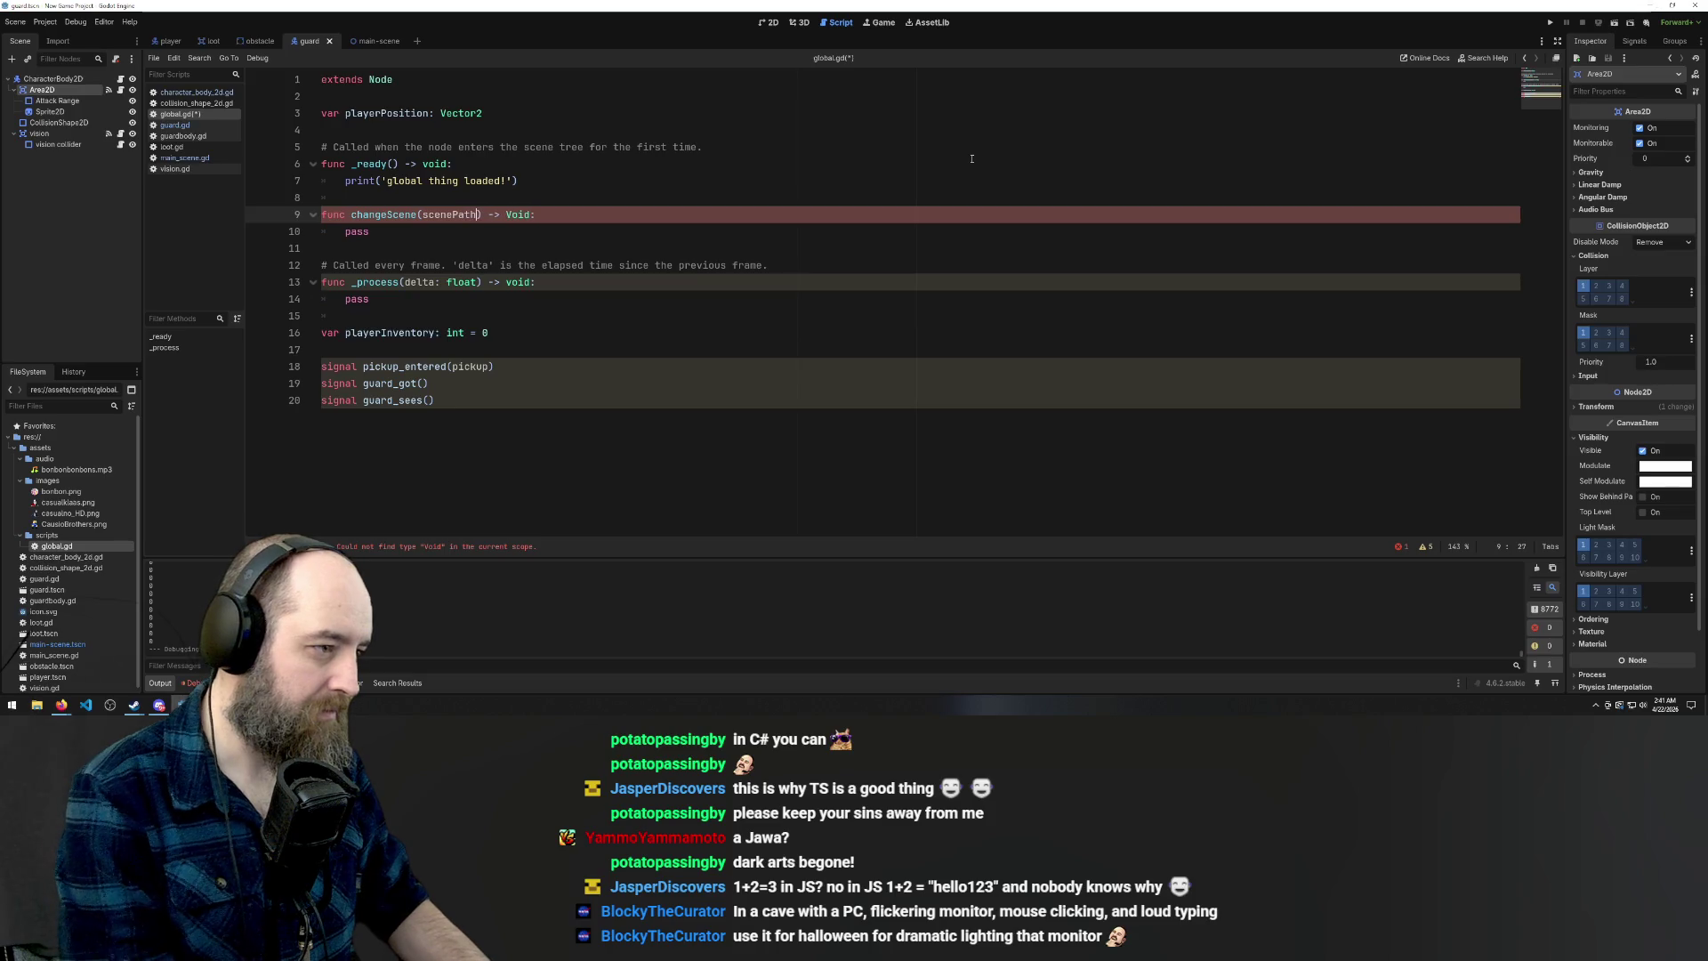
pyautogui.click(431, 231)
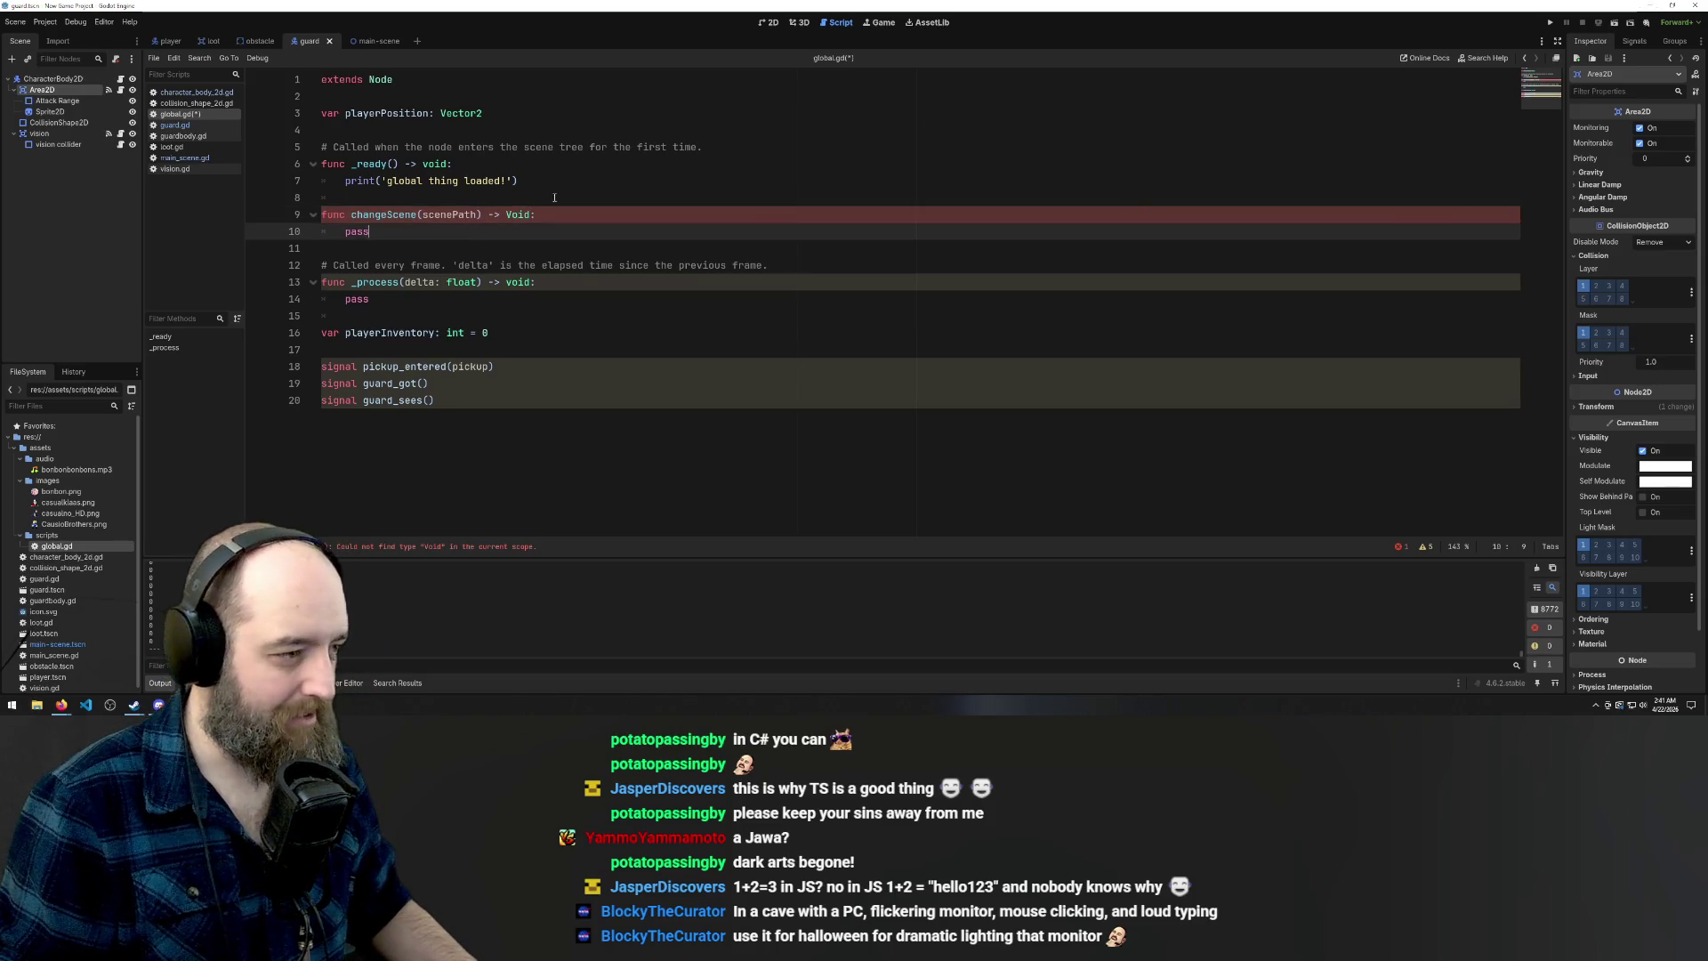
pyautogui.hotkey('ctrl', 's')
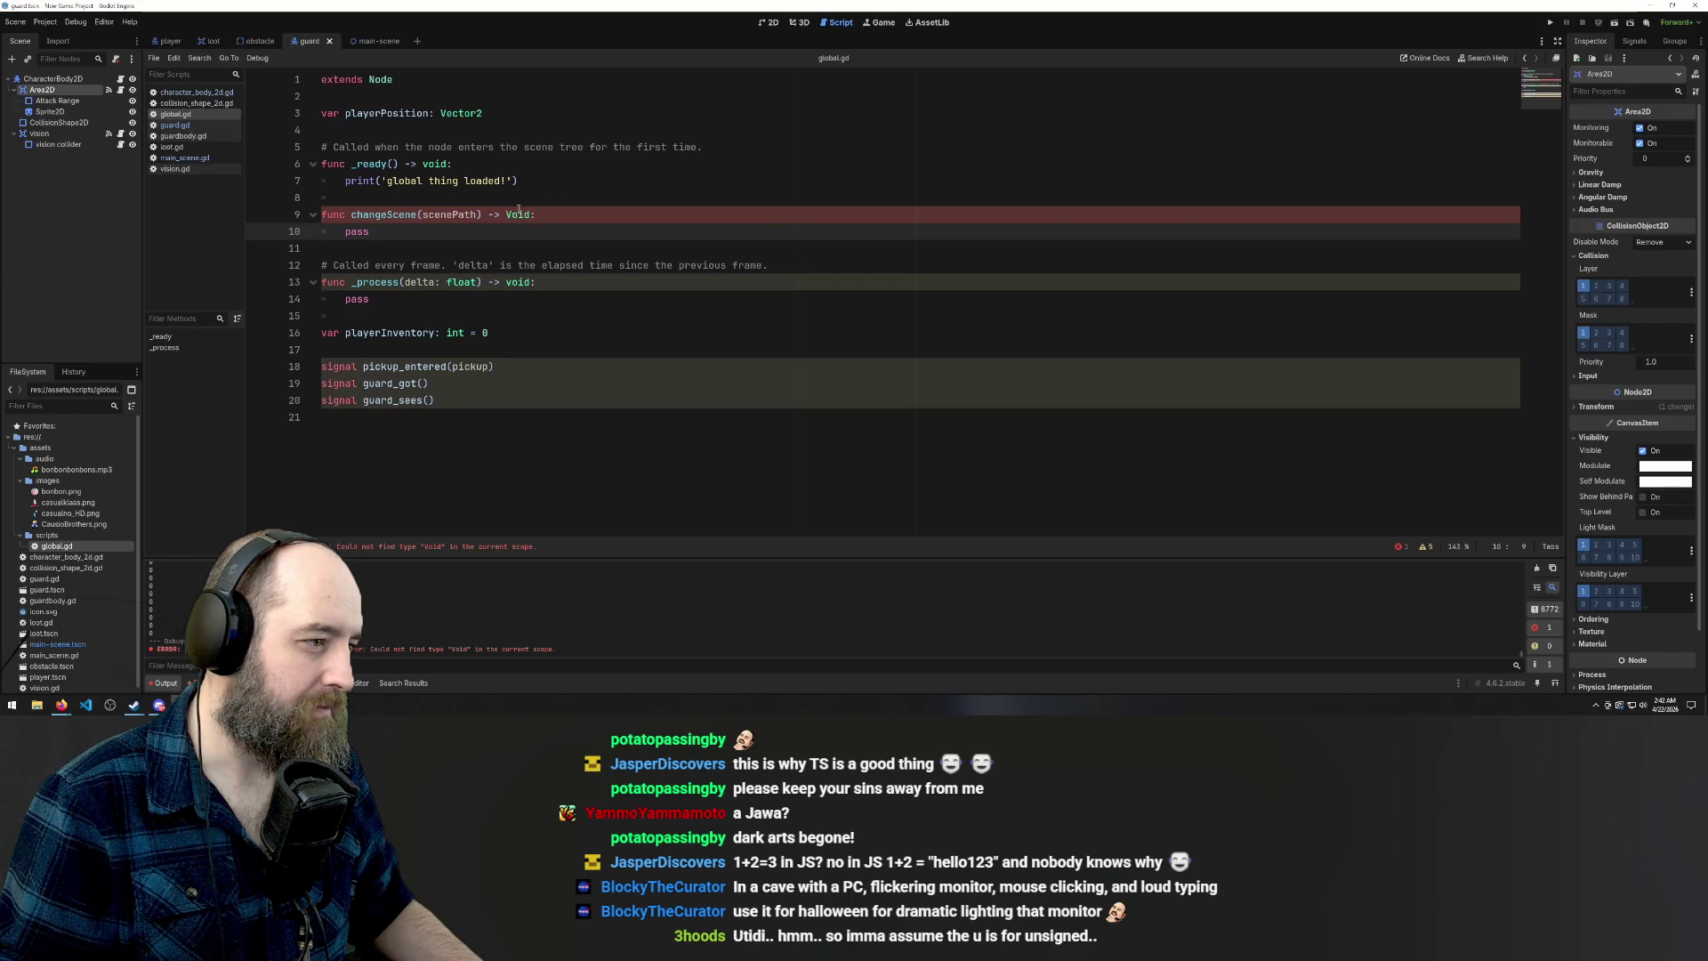
pyautogui.doubleClick(440, 218)
# Delete the scenePath parameter and change the return type Void to lowercase void
pyautogui.press('BackSpace')
pyautogui.click(496, 207)
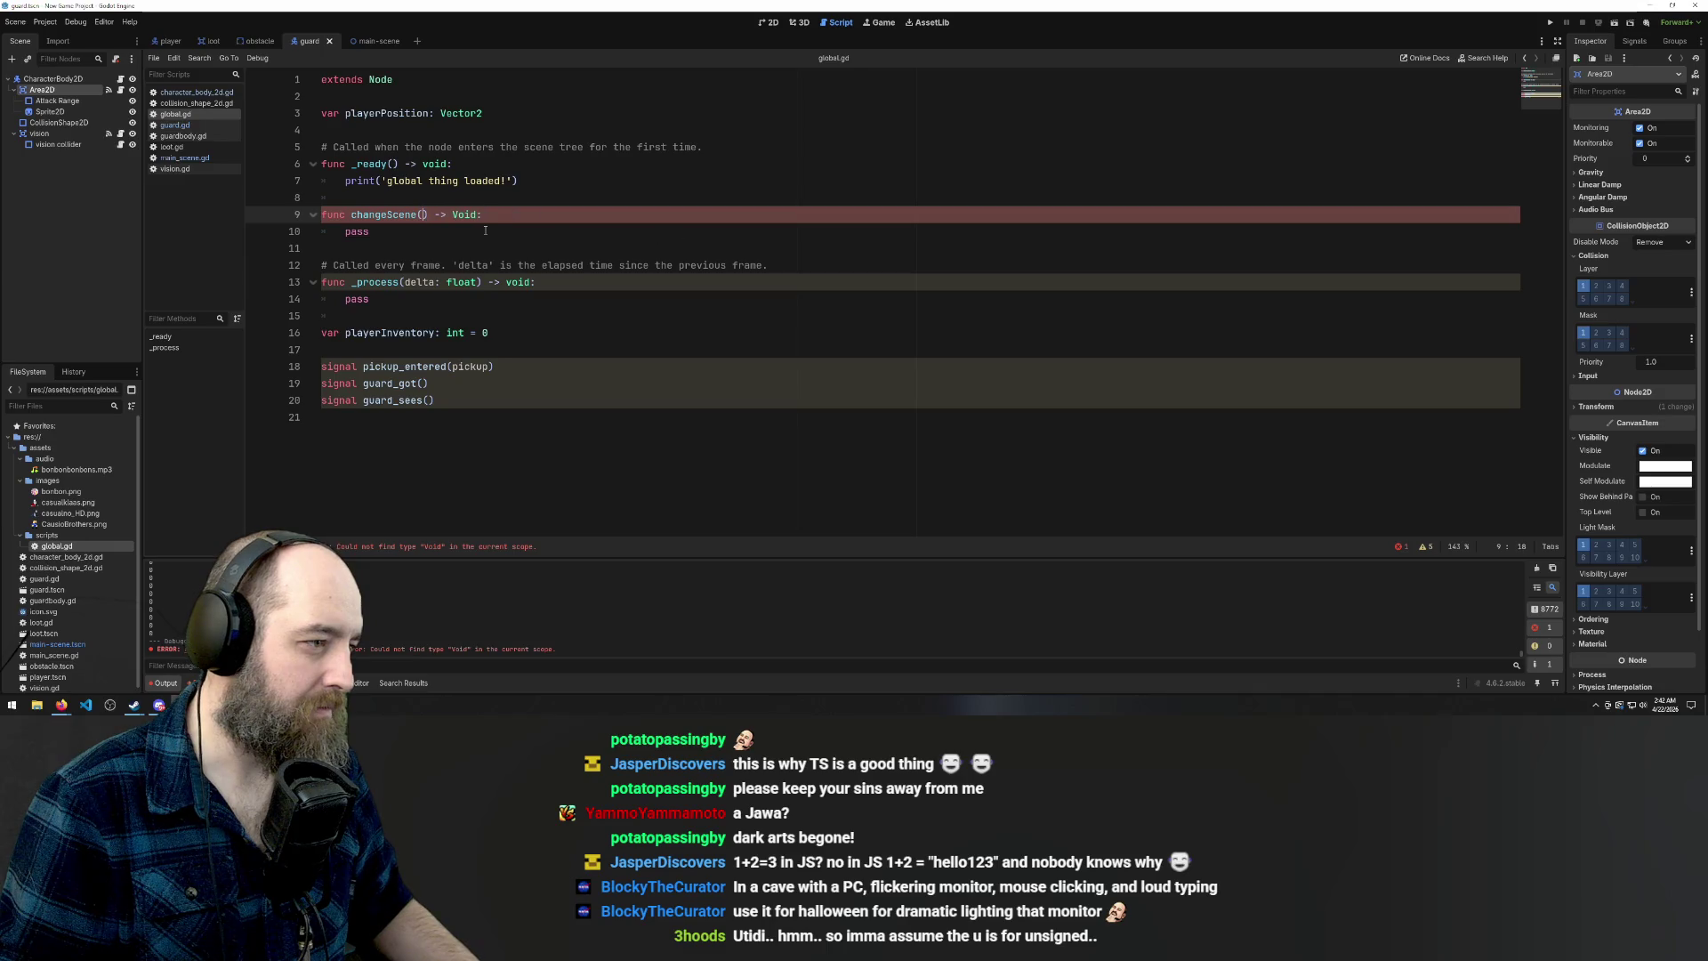
pyautogui.press('Left')
pyautogui.press('Left')
pyautogui.press('Left')
pyautogui.press('BackSpace')
pyautogui.write('v')
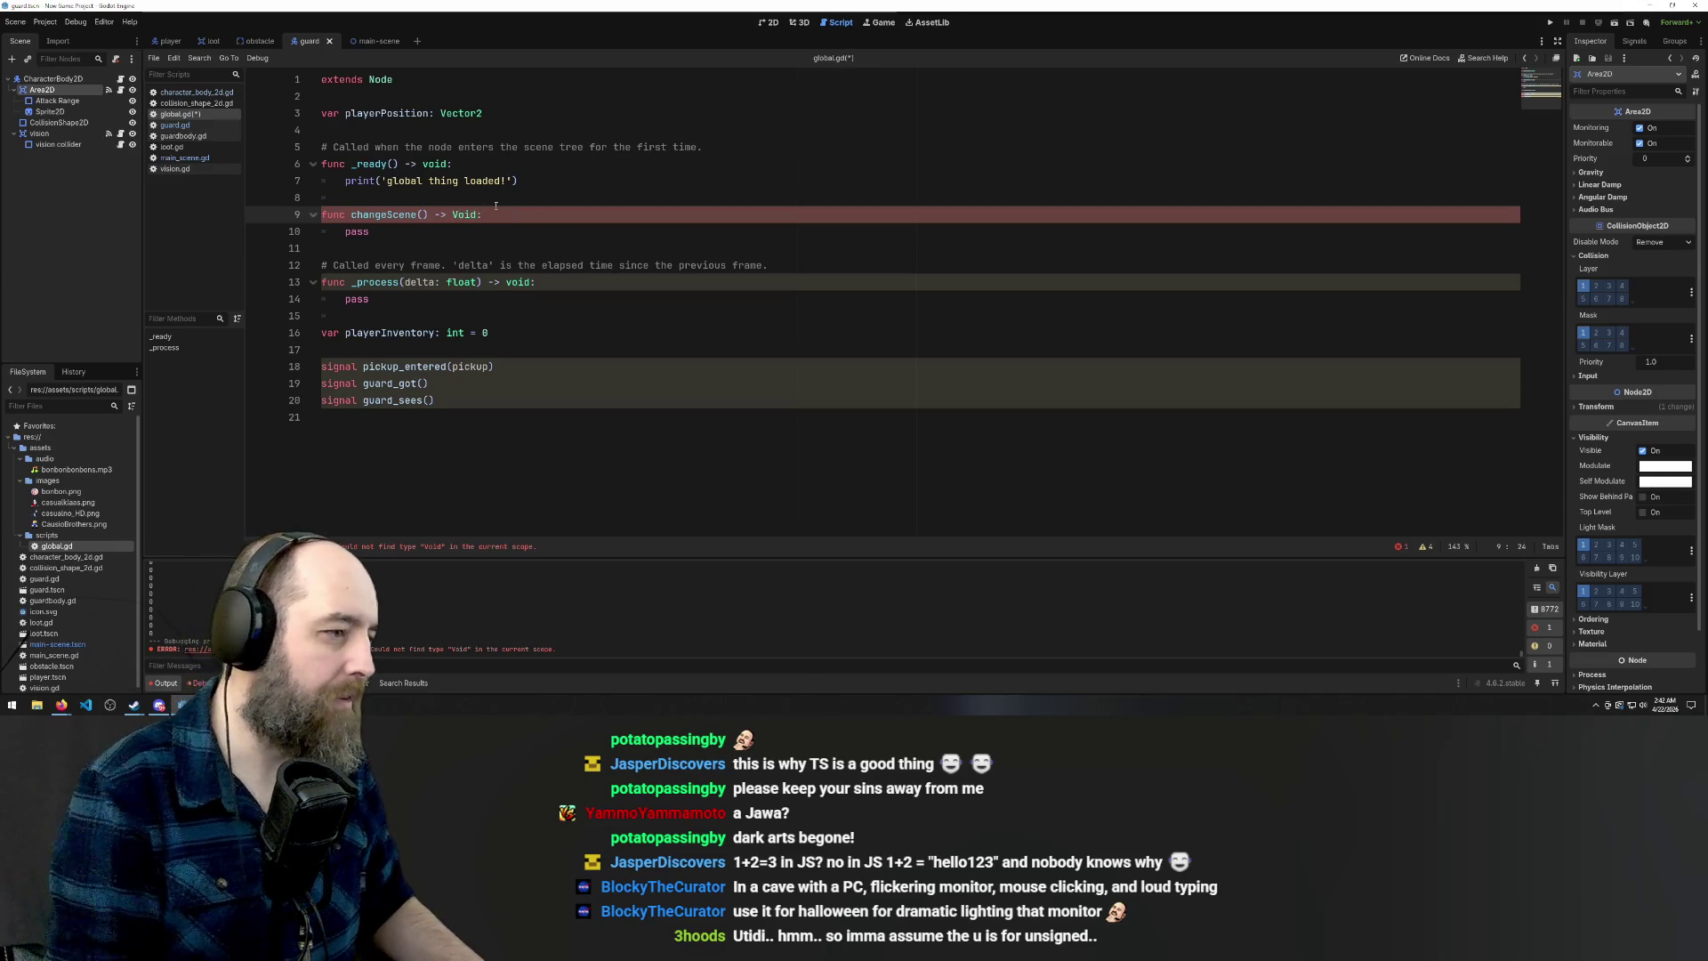
pyautogui.click(412, 240)
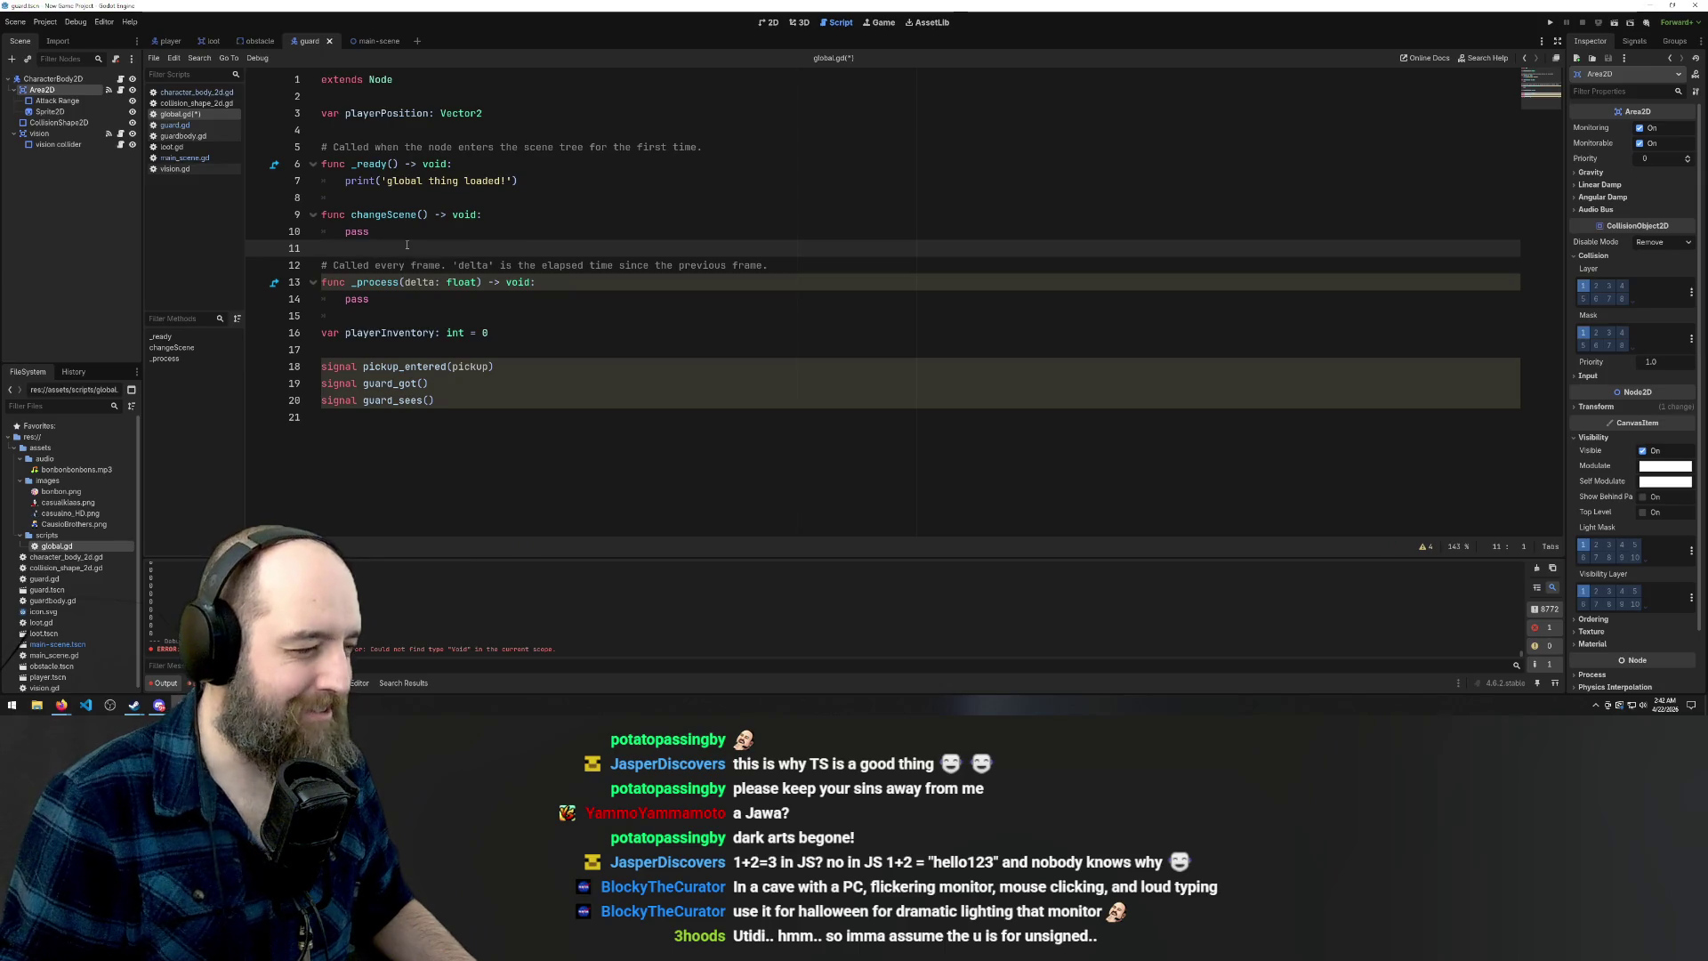
# Retype the scenePath parameter in changeScene, save global.gd, and bring up the browser
pyautogui.click(421, 214)
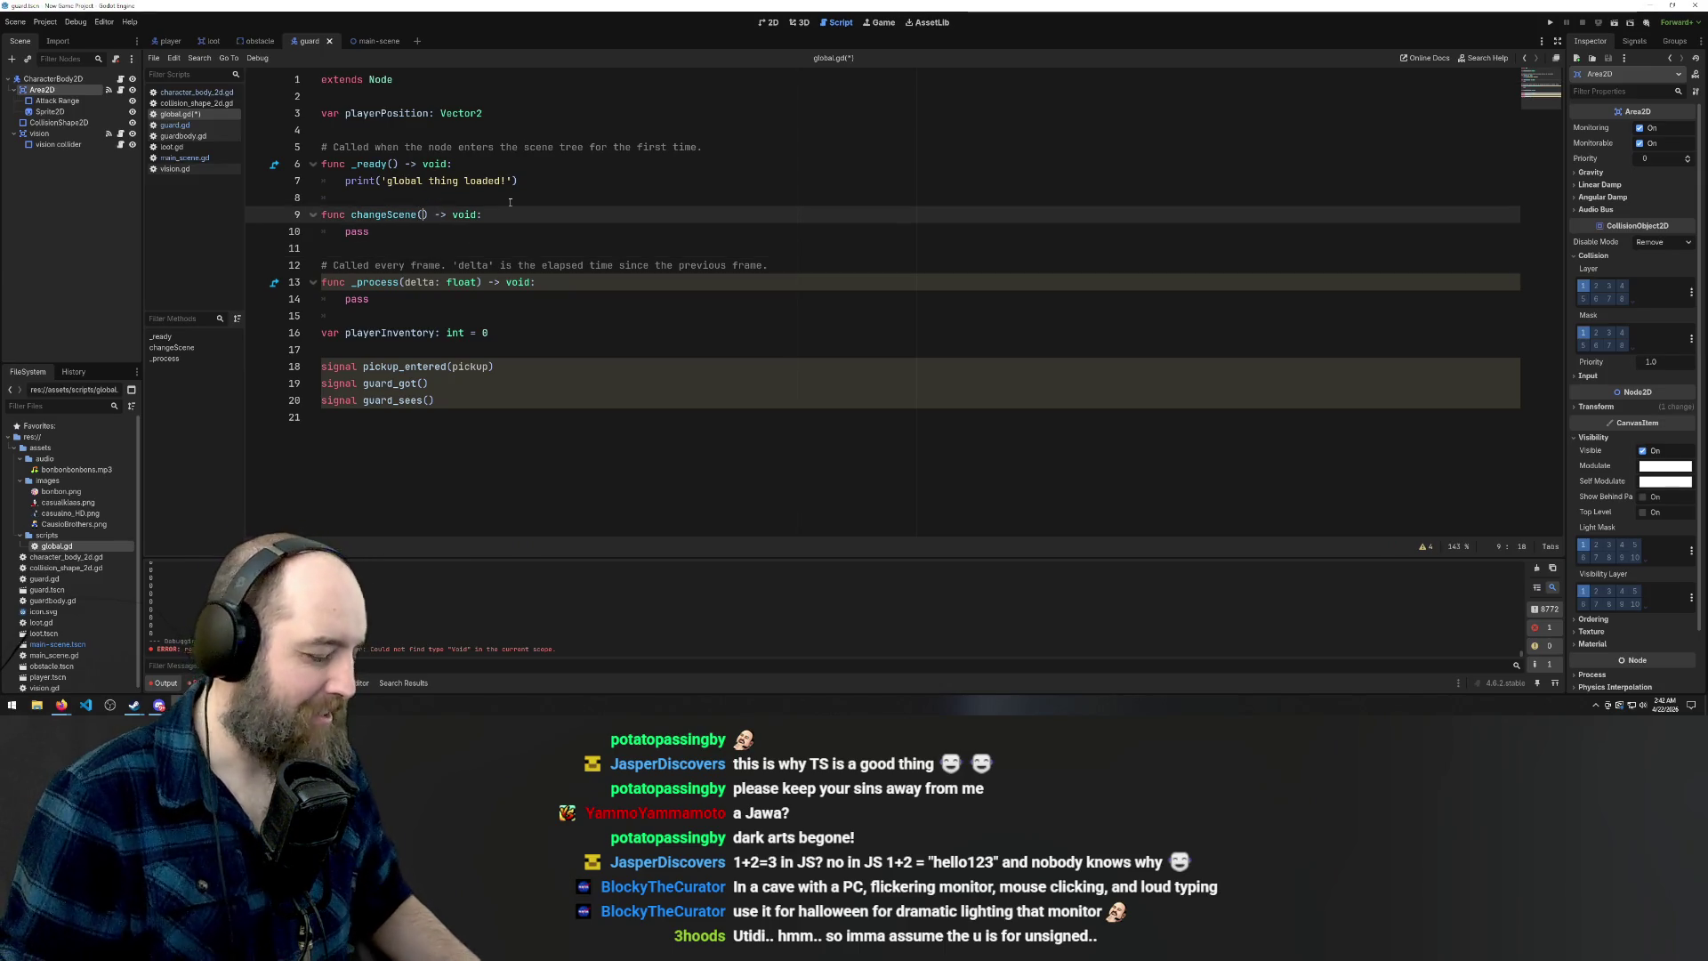
pyautogui.write('Sc')
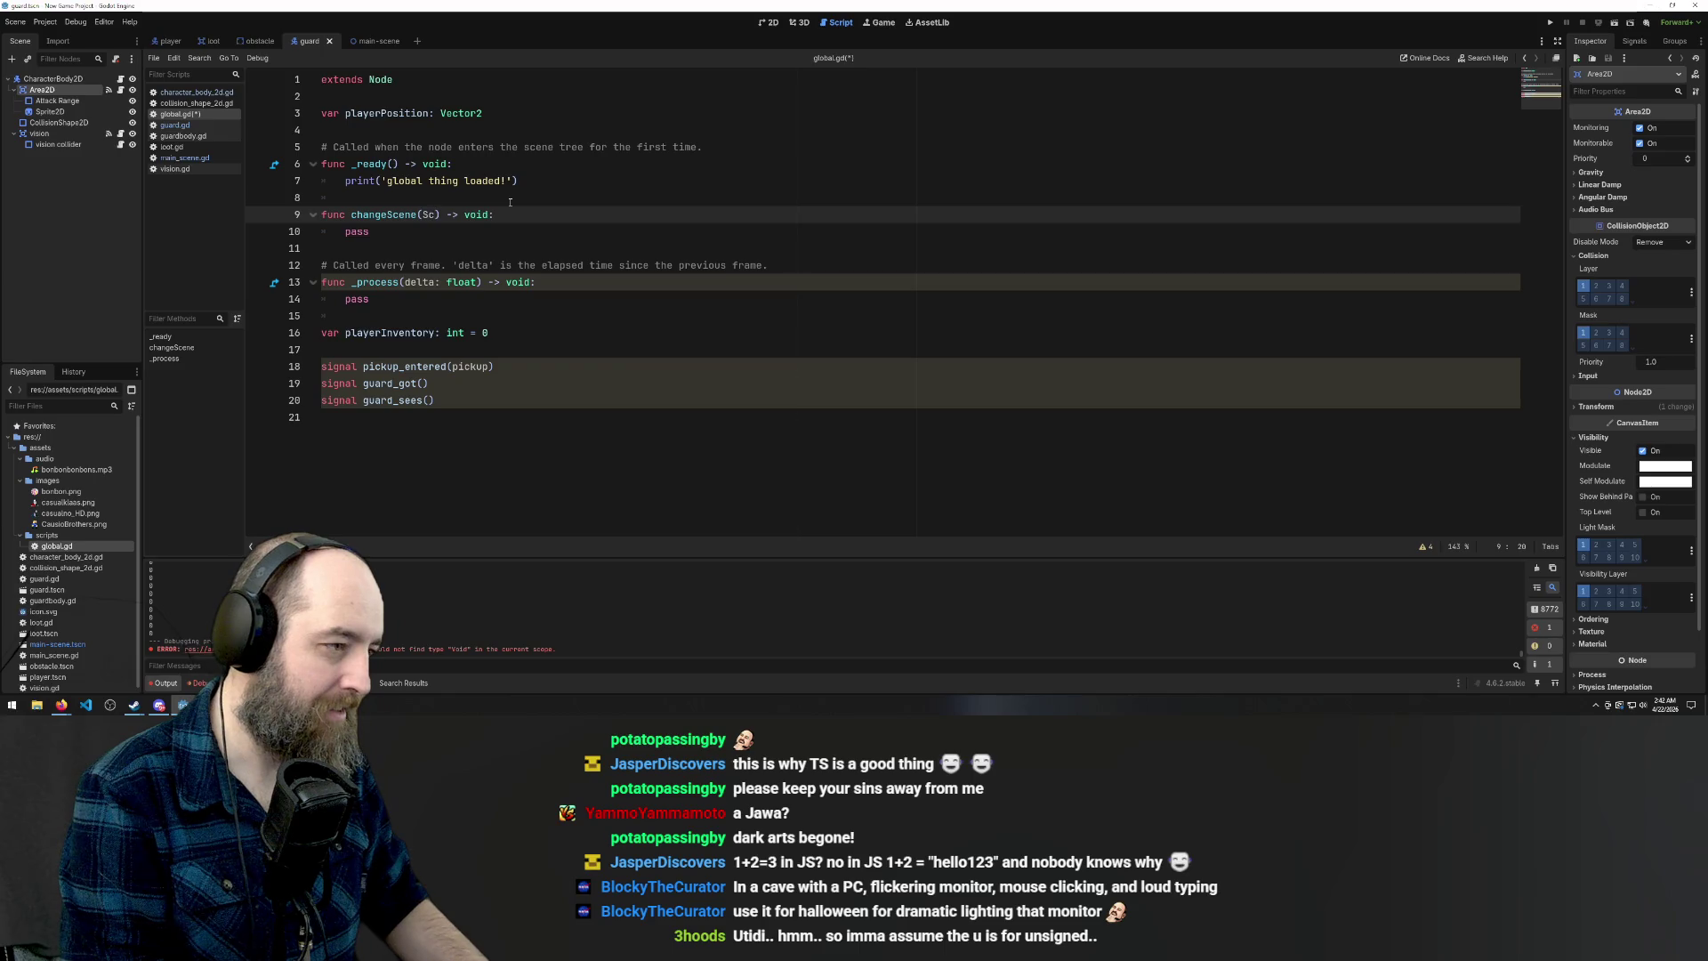
pyautogui.press('BackSpace')
pyautogui.press('BackSpace')
pyautogui.write('scene')
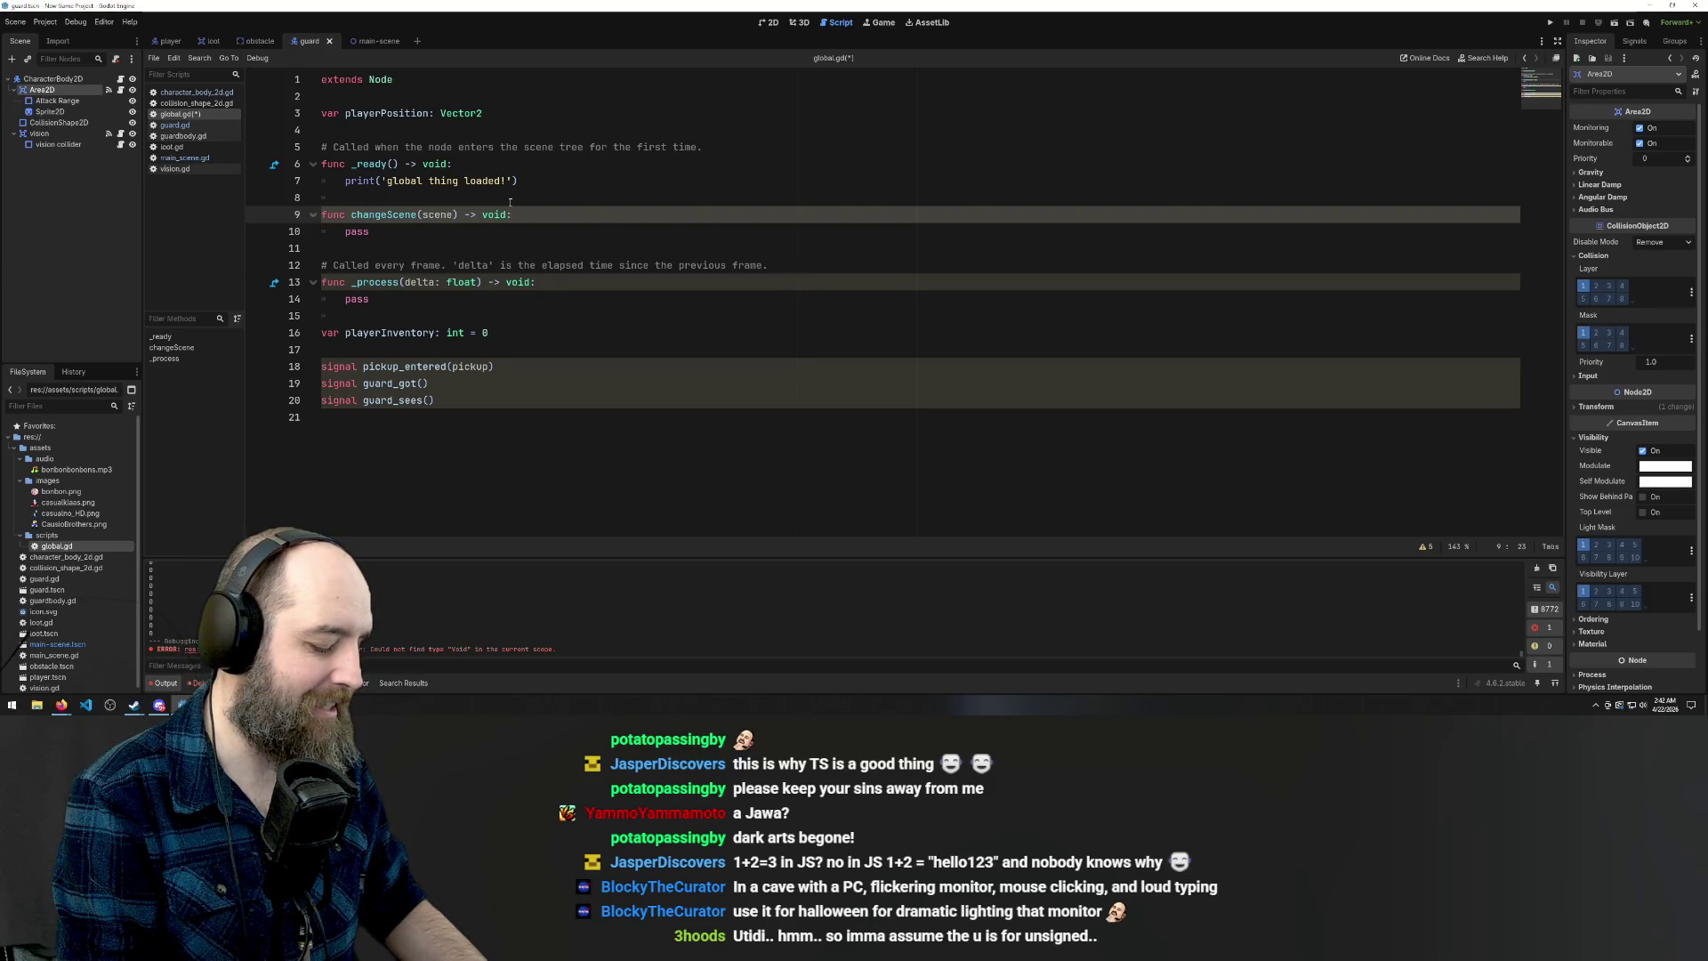
pyautogui.write('Path')
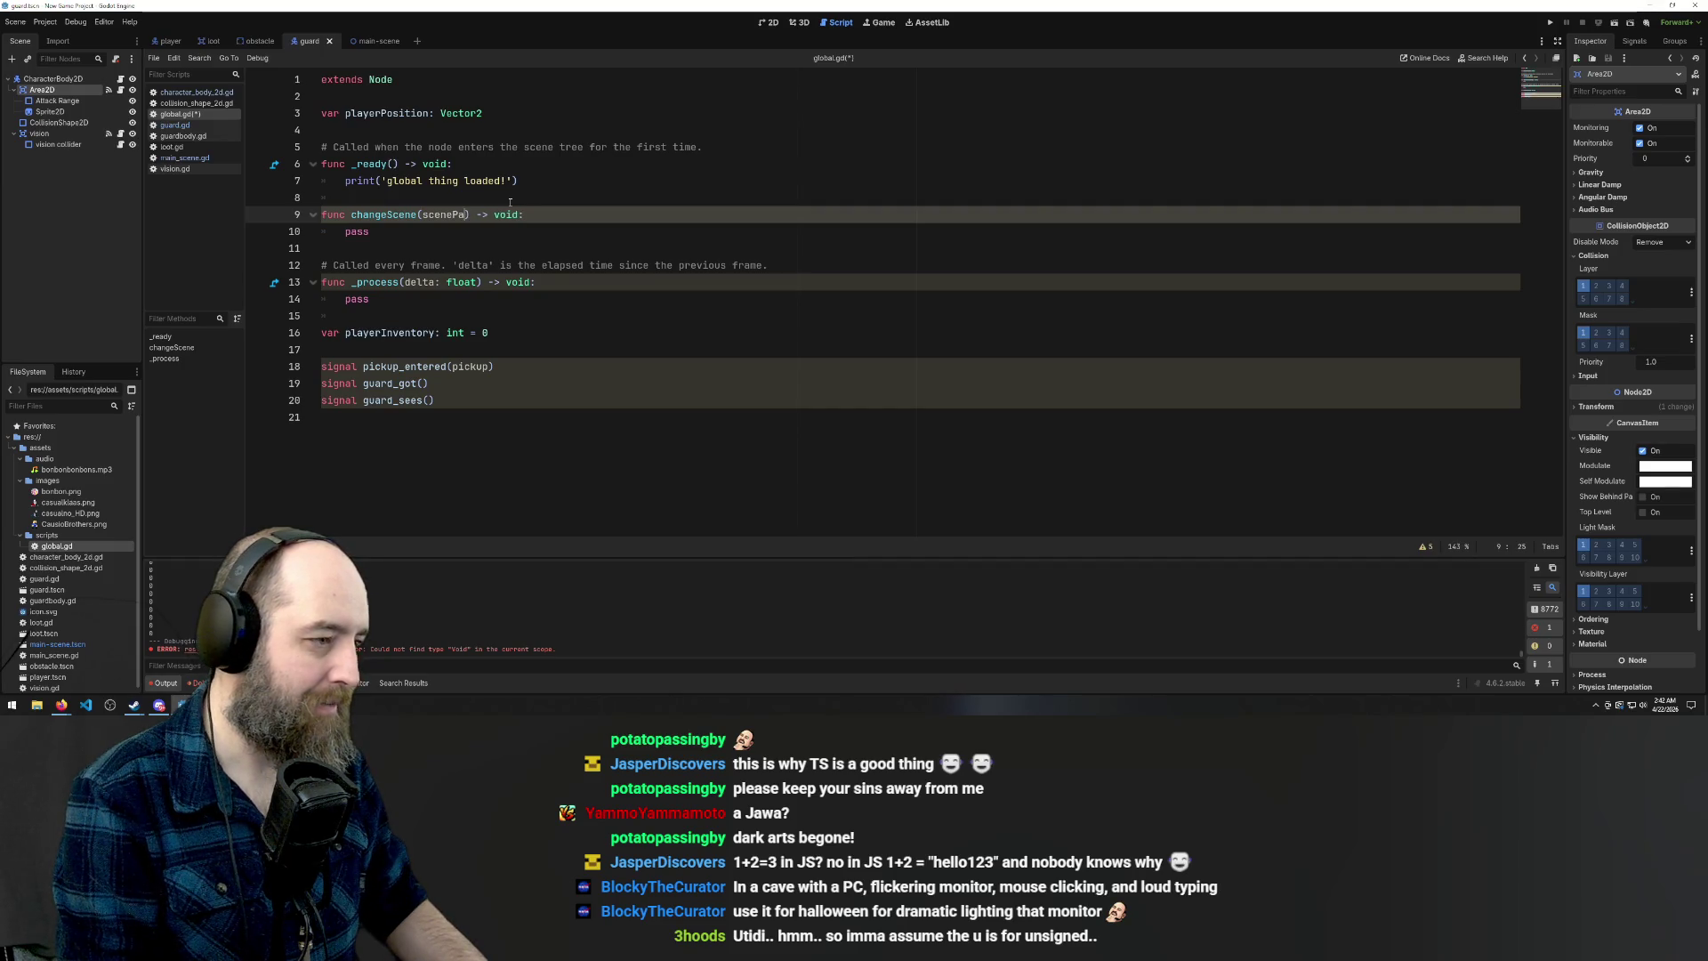
pyautogui.press('Up')
pyautogui.press('Up')
pyautogui.press('End')
pyautogui.click(634, 215)
pyautogui.hotkey('ctrl', 's')
pyautogui.click(98, 677)
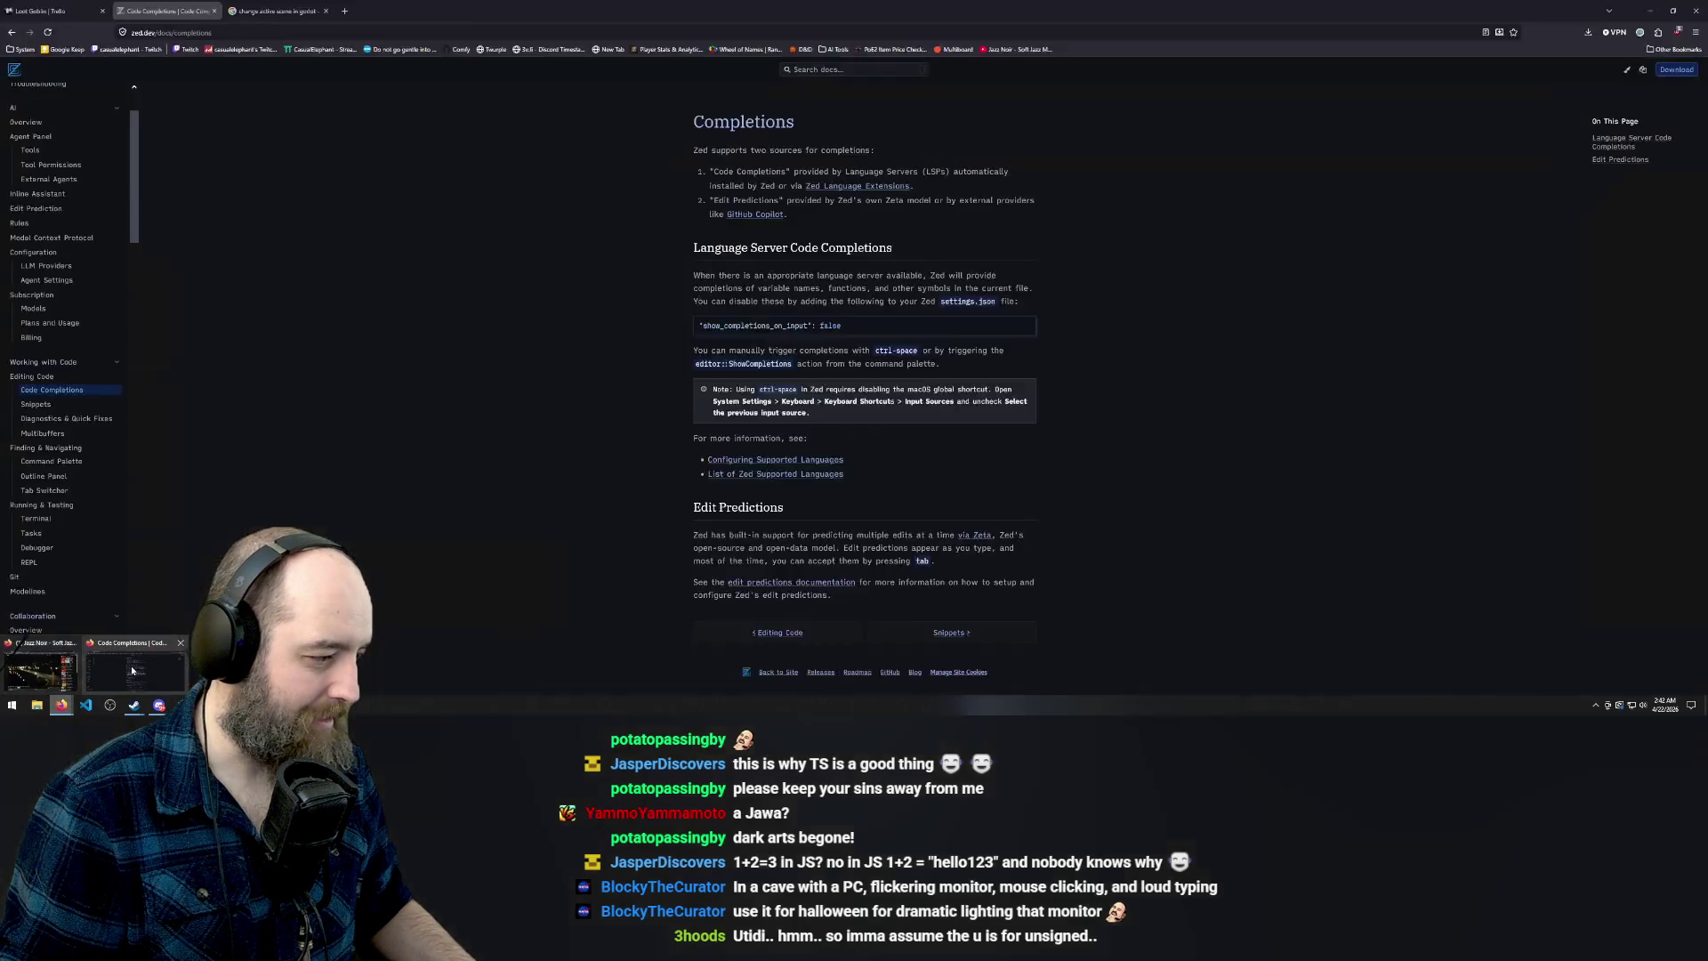
pyautogui.hotkey('ctrl', 'Tab')
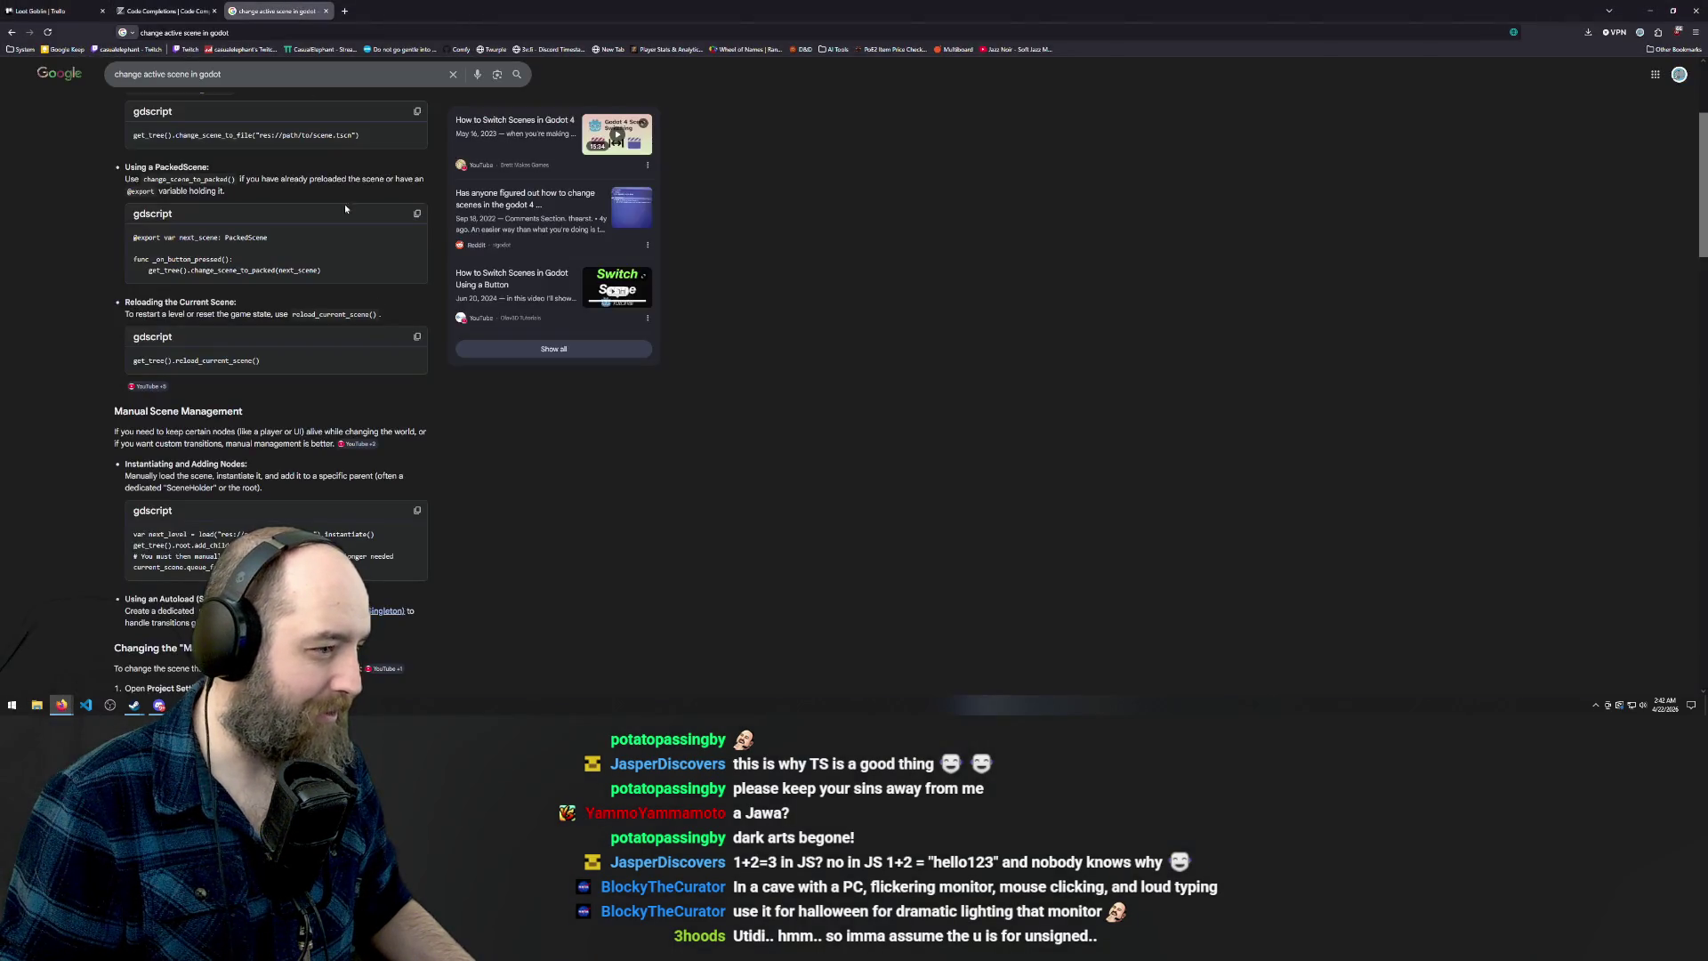
pyautogui.scroll(1, 254, 261)
pyautogui.moveTo(358, 184); pyautogui.dragTo(129, 186)
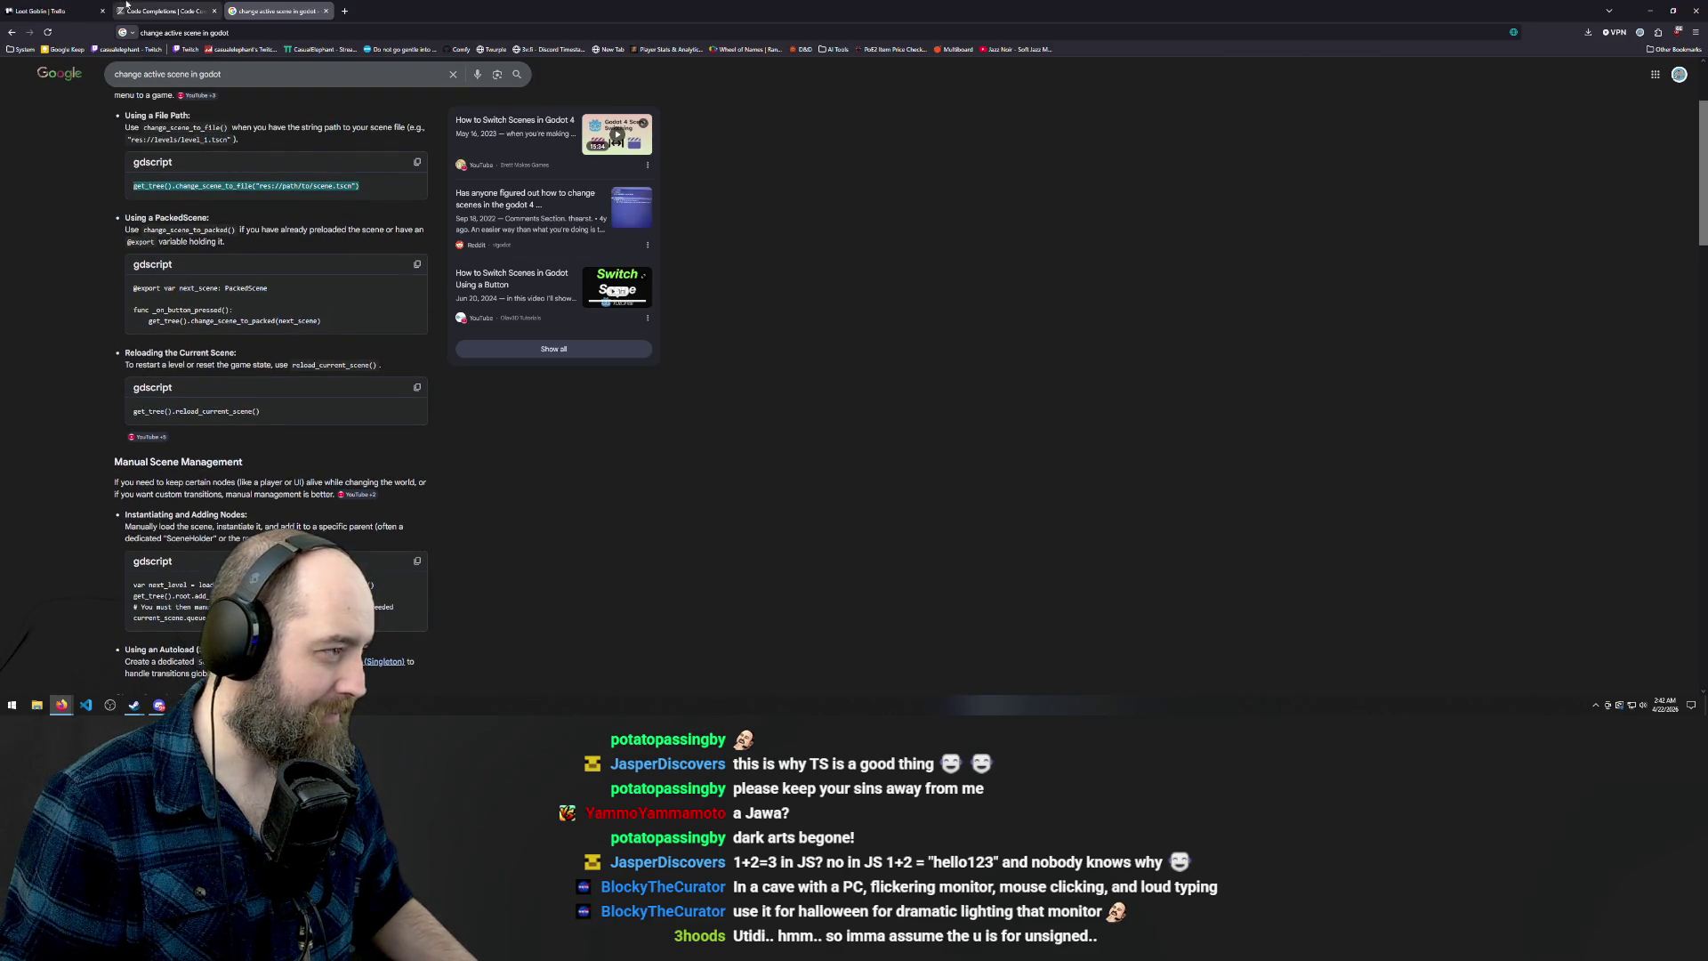
pyautogui.hotkey('ctrl', 'Tab')
pyautogui.hotkey('ctrl', 'Tab')
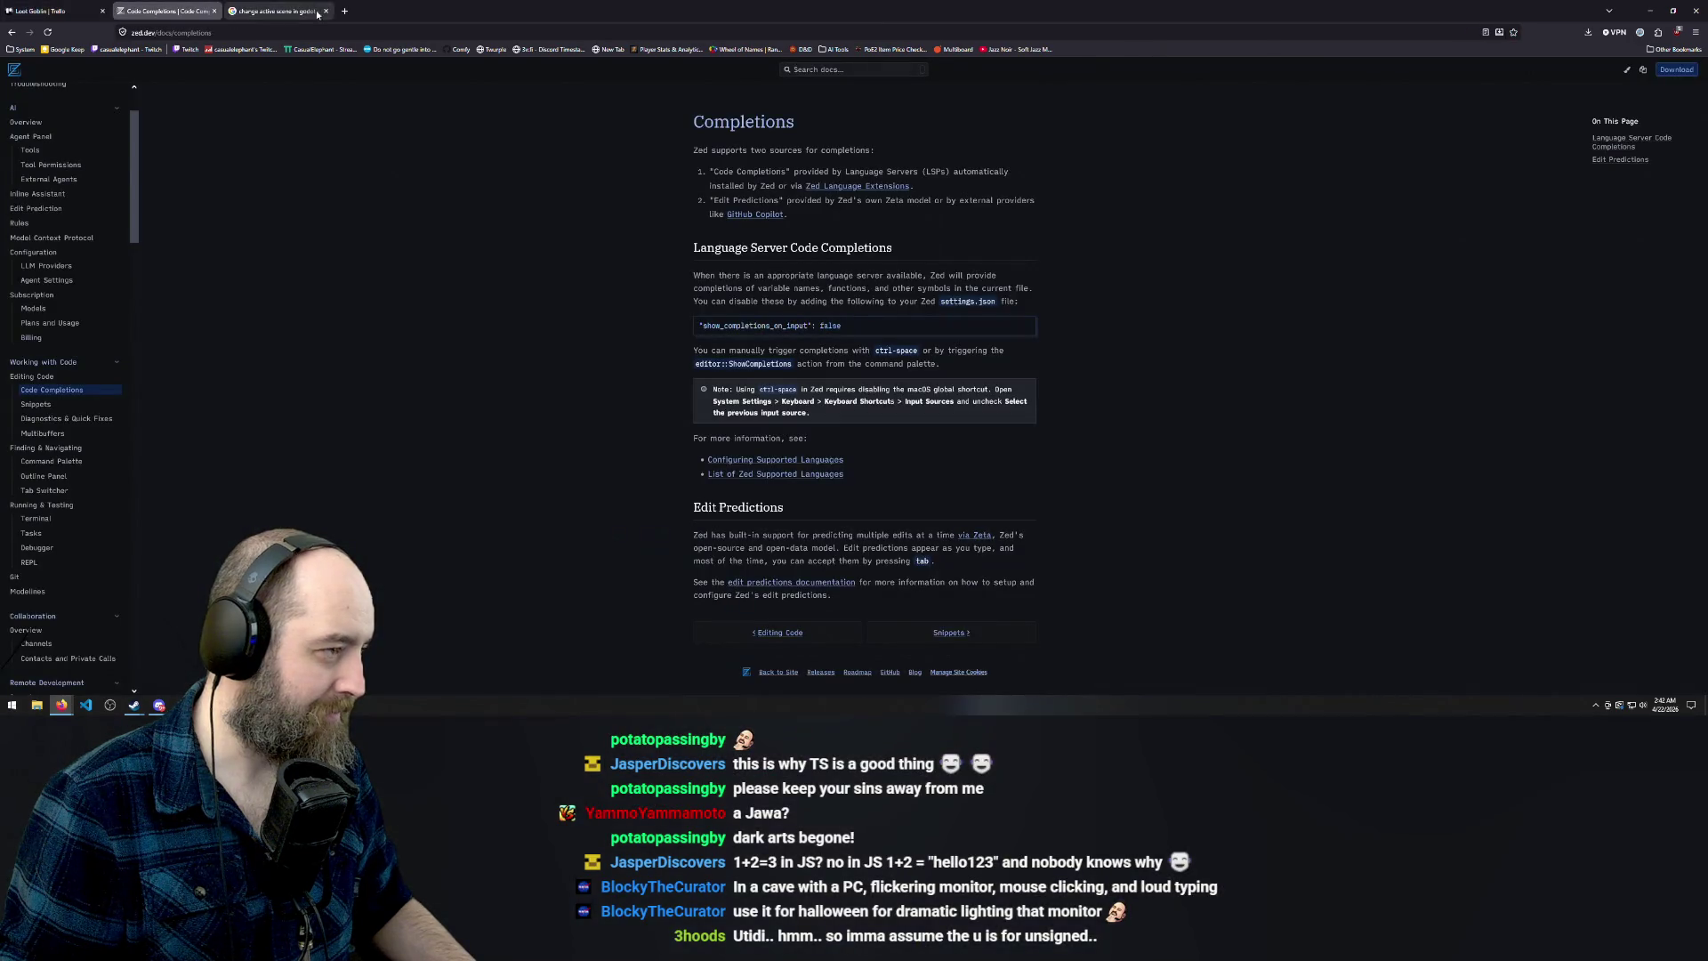